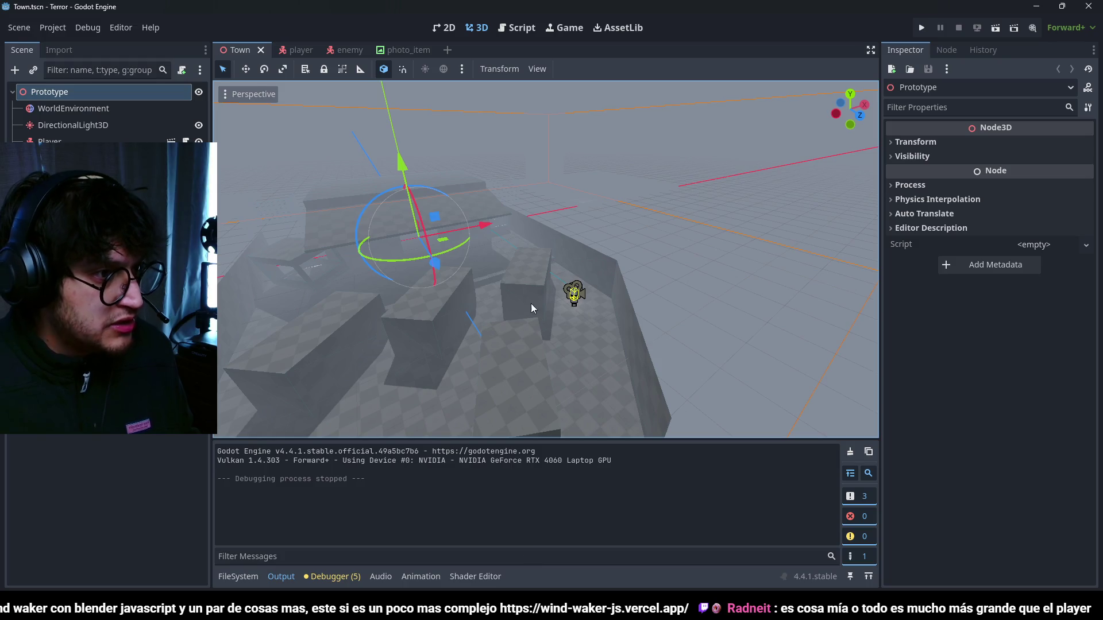
- Show the FileSystem dock in place of the output log and zoom the 3D viewport
click(238, 577)
scroll(567, 249, down, 5)
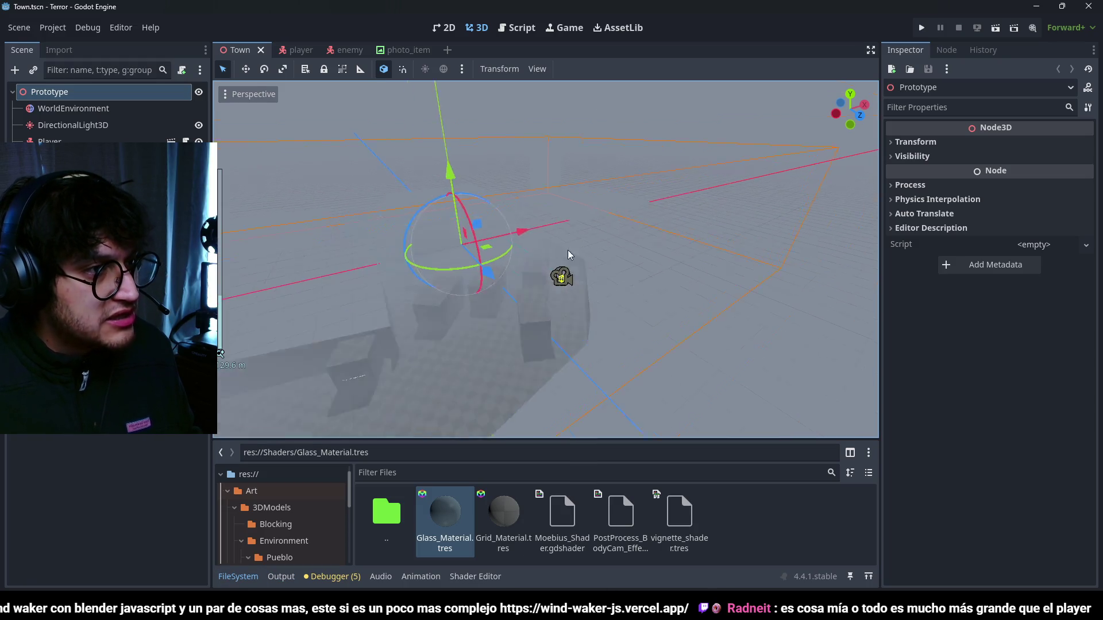
scroll(550, 269, up, 4)
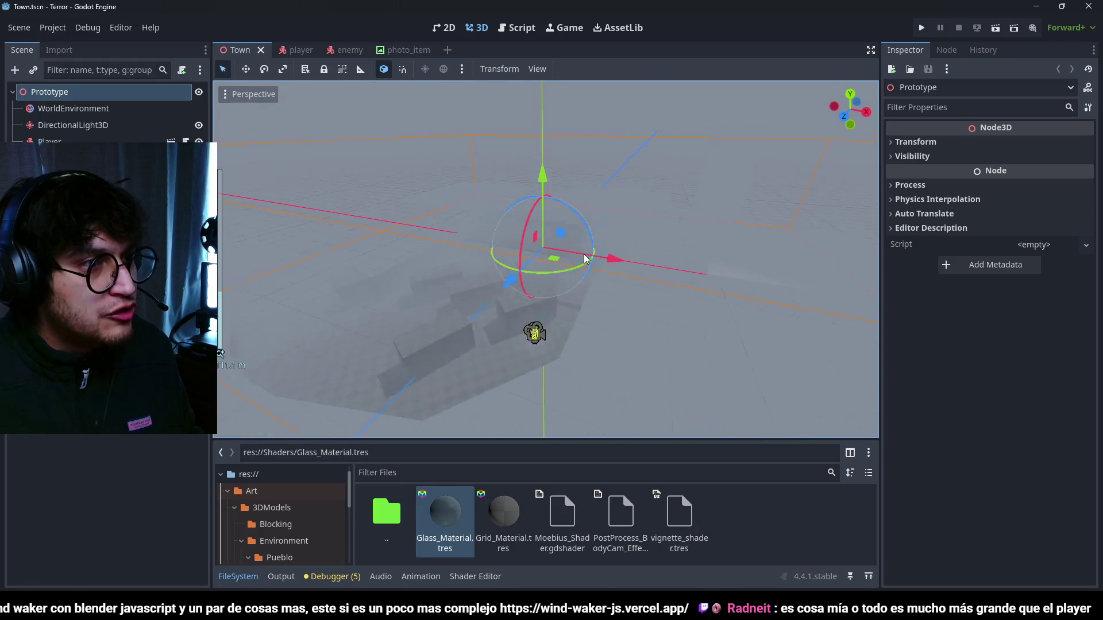
scroll(632, 288, up, 3)
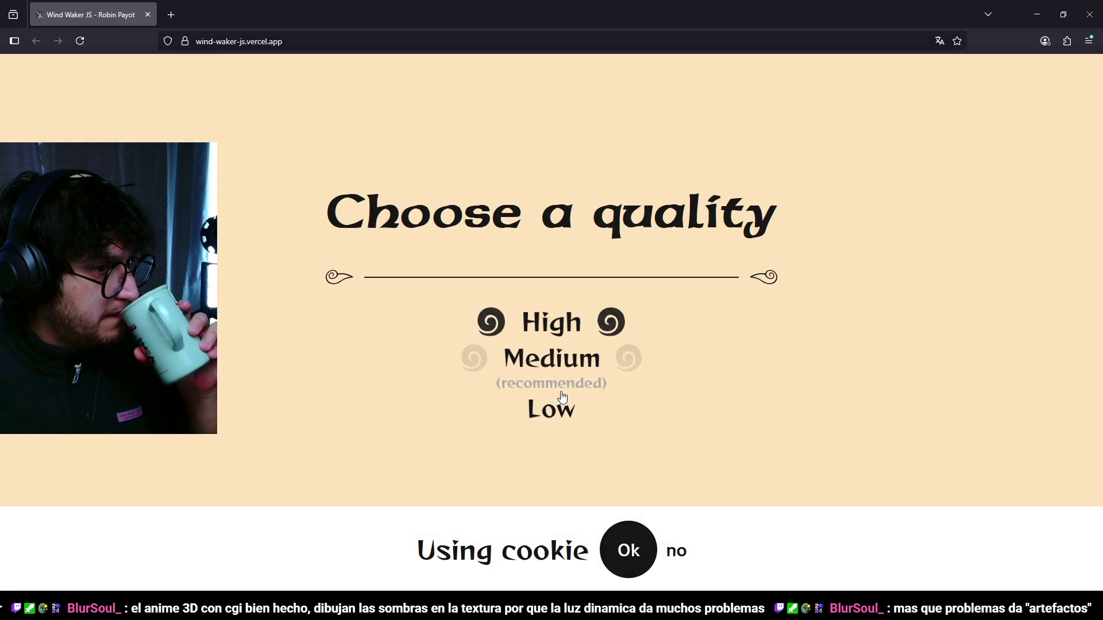
- Start Explore the Ocean, dismiss both tutorial cards, and switch back to Godot
key(Return)
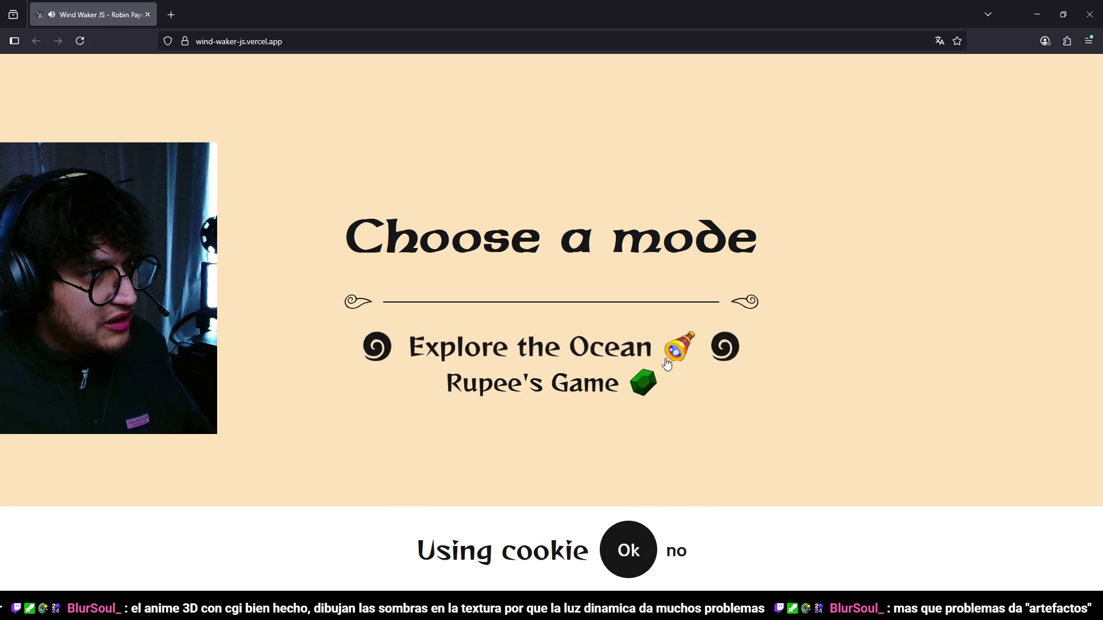
click(567, 355)
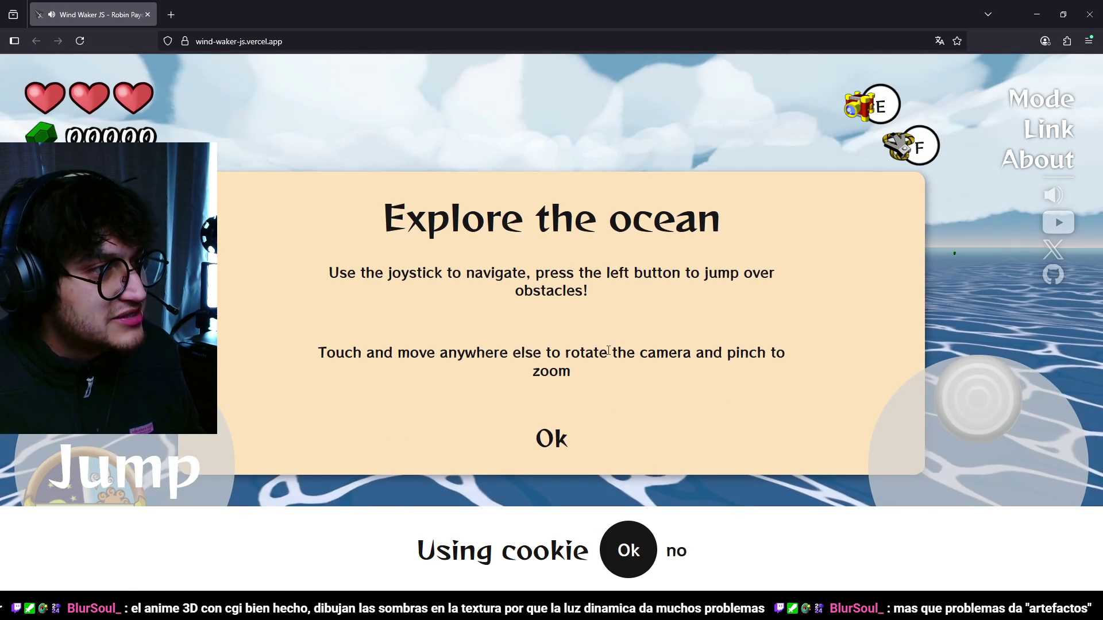
click(558, 437)
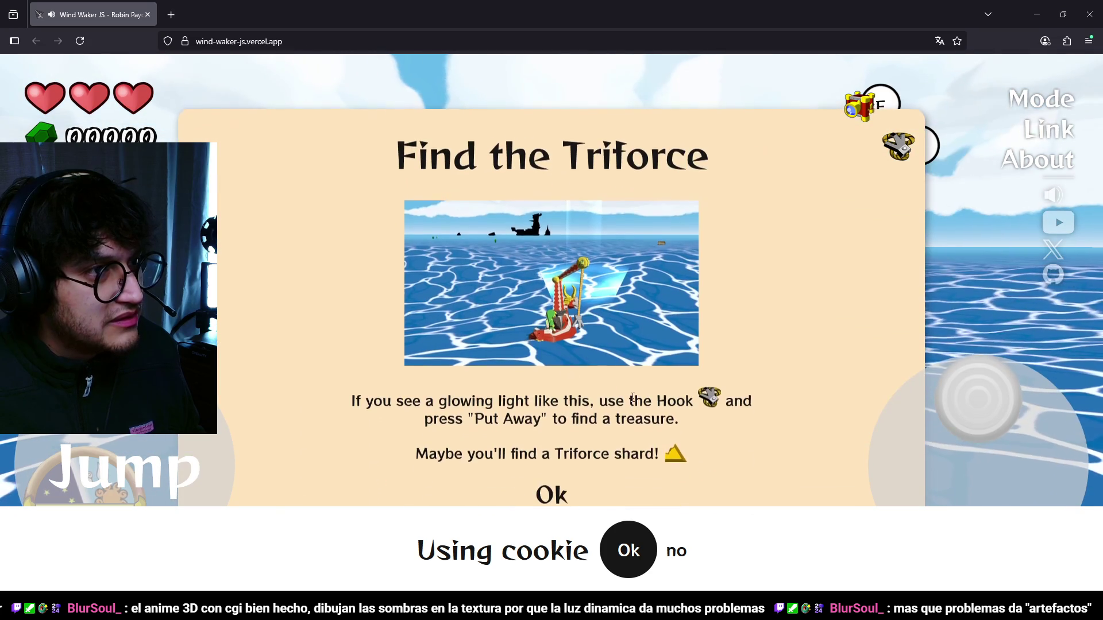
click(546, 497)
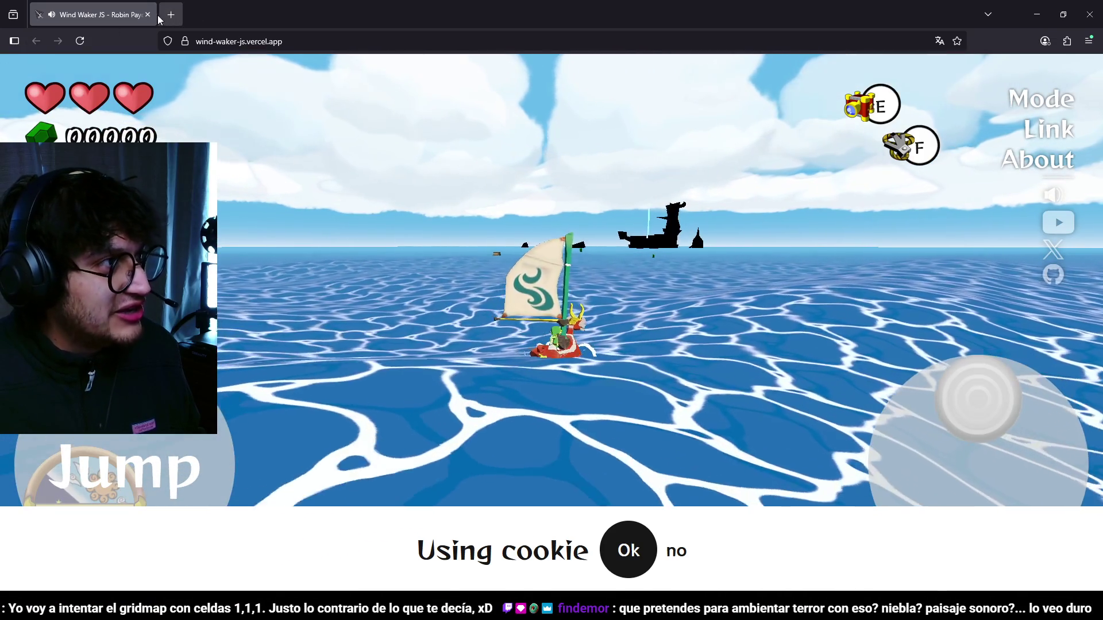
key(alt+Tab)
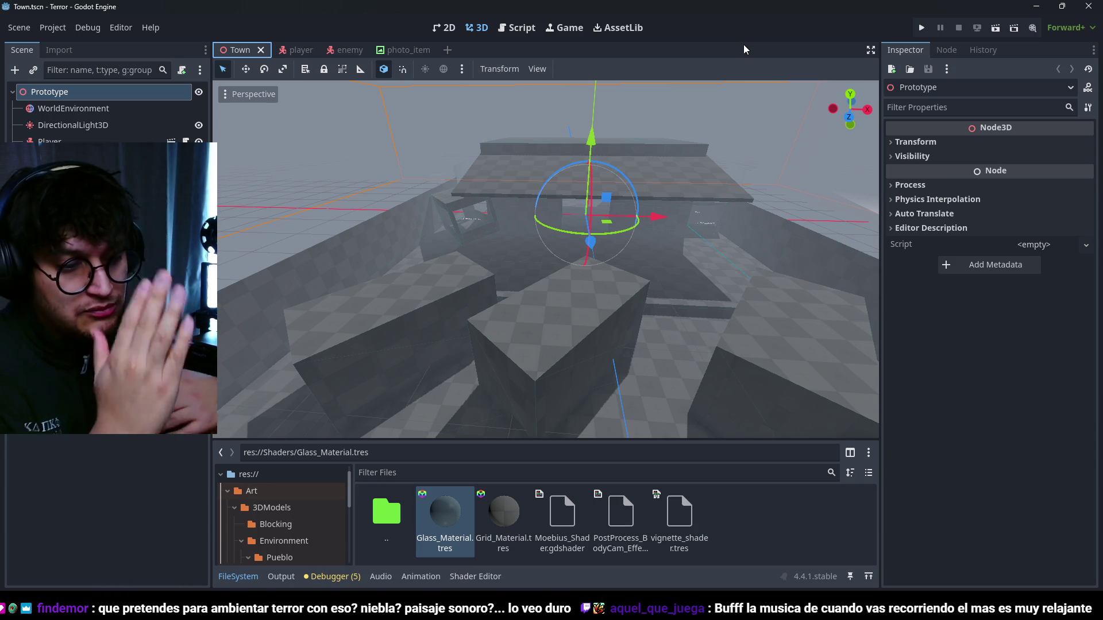
scroll(690, 192, up, 5)
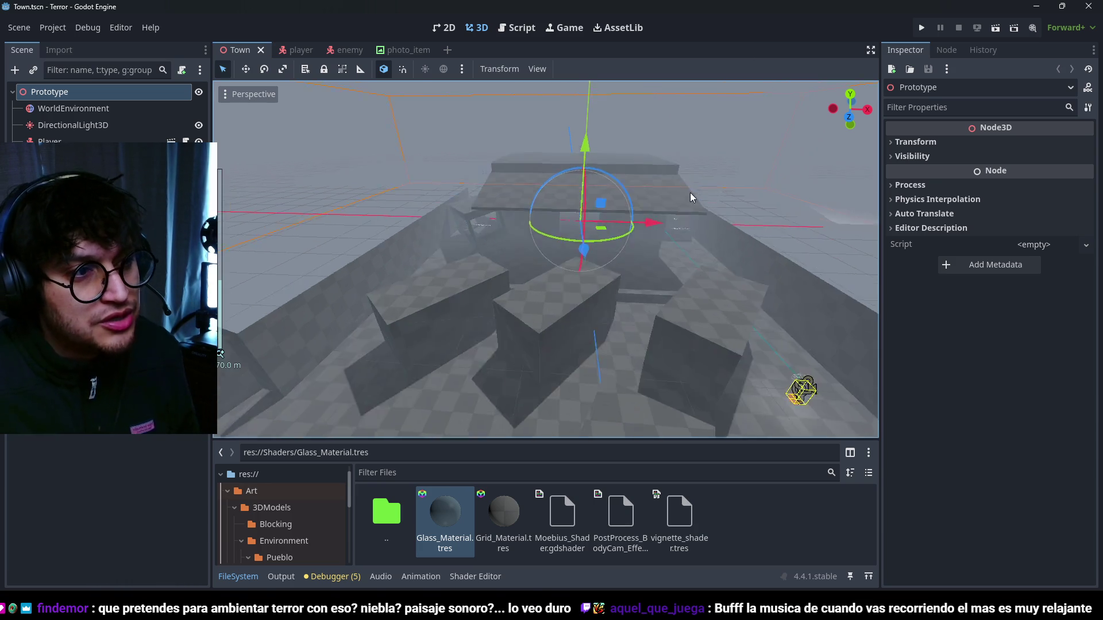
mouse_move(616, 240)
mouse_down()
mouse_move(680, 154)
mouse_move(643, 228)
mouse_move(663, 215)
mouse_move(610, 239)
mouse_move(600, 262)
mouse_move(621, 220)
mouse_move(557, 244)
mouse_move(585, 315)
mouse_move(677, 332)
mouse_up()
scroll(533, 243, up, 3)
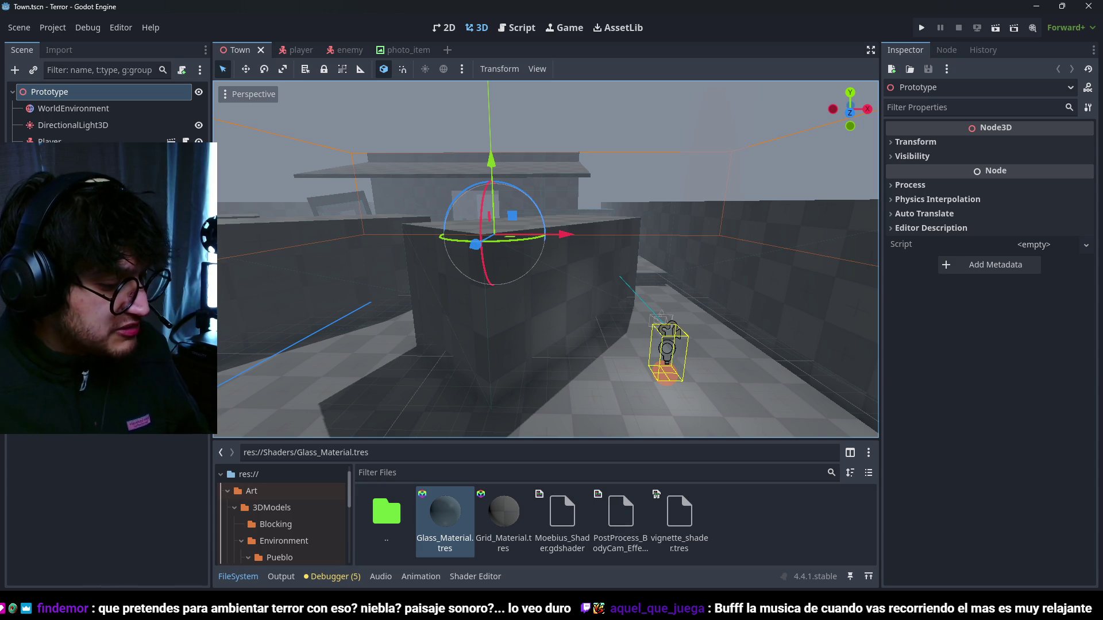
mouse_move(601, 235)
mouse_down()
mouse_move(570, 229)
mouse_move(594, 304)
mouse_move(574, 253)
mouse_move(464, 282)
mouse_move(498, 215)
mouse_move(579, 229)
mouse_move(551, 322)
mouse_up()
scroll(575, 253, up, 2)
scroll(579, 228, down, 1)
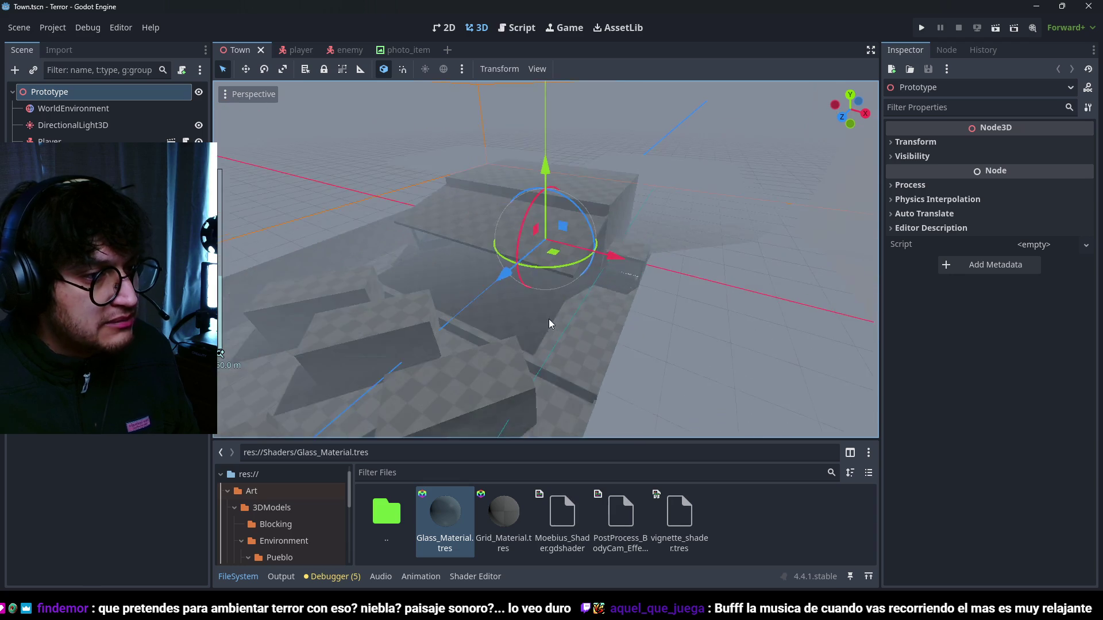
scroll(552, 321, up, 1)
- Open Terror_Blocking.blend from res://Art/3DModels/Blocking in Blender
click(275, 525)
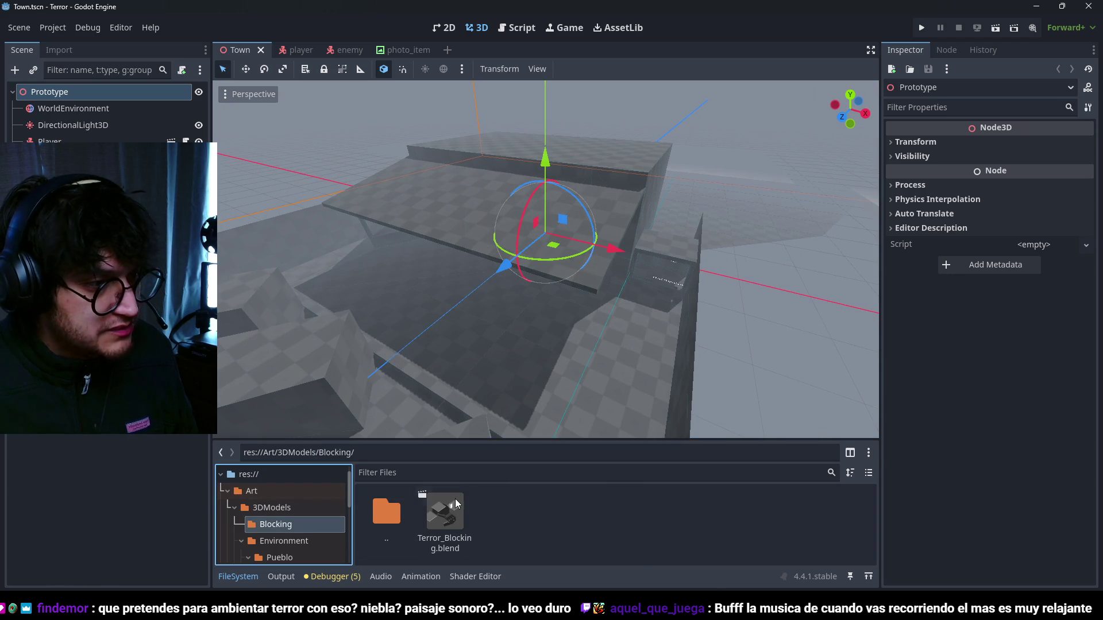
right_click(455, 498)
click(522, 539)
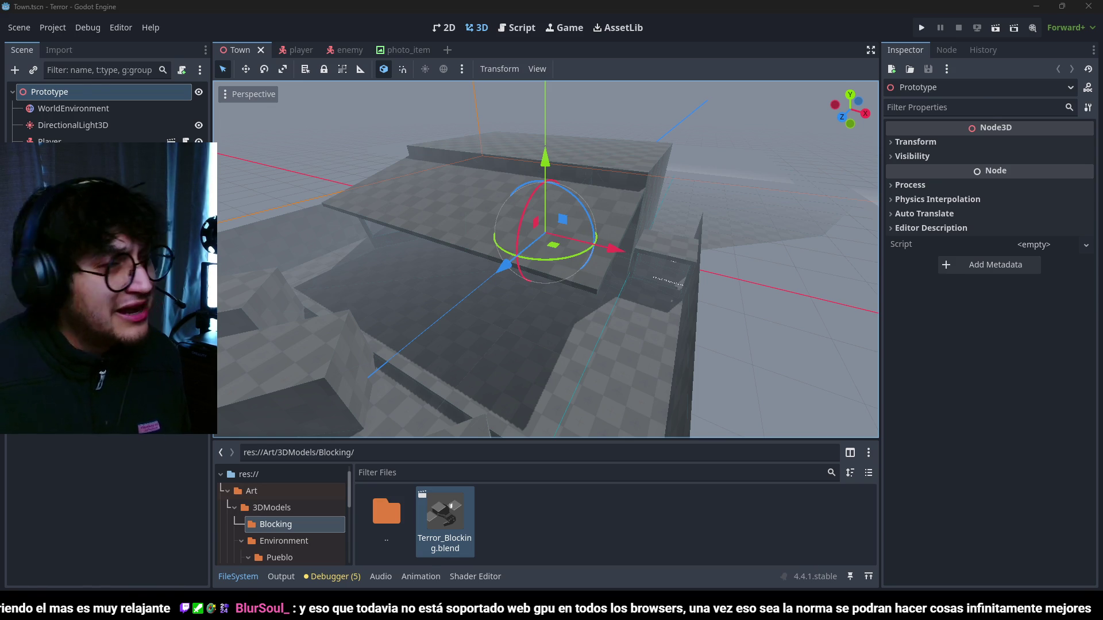
key(alt+Tab)
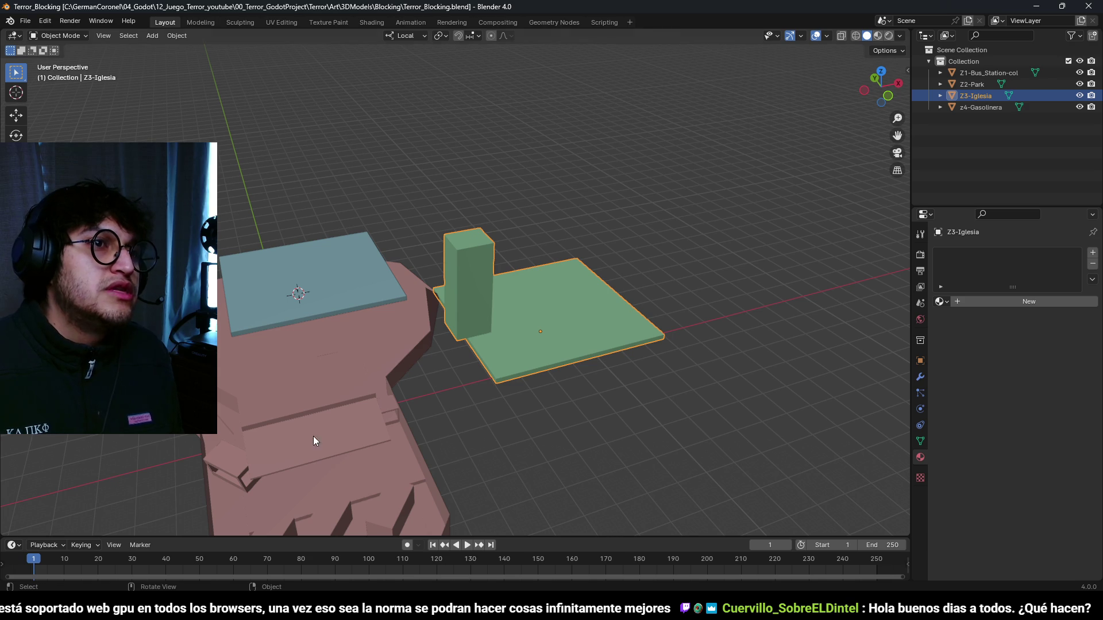
- Select all the town zone blocks, from the bus station to Z3-Iglesia
click(757, 215)
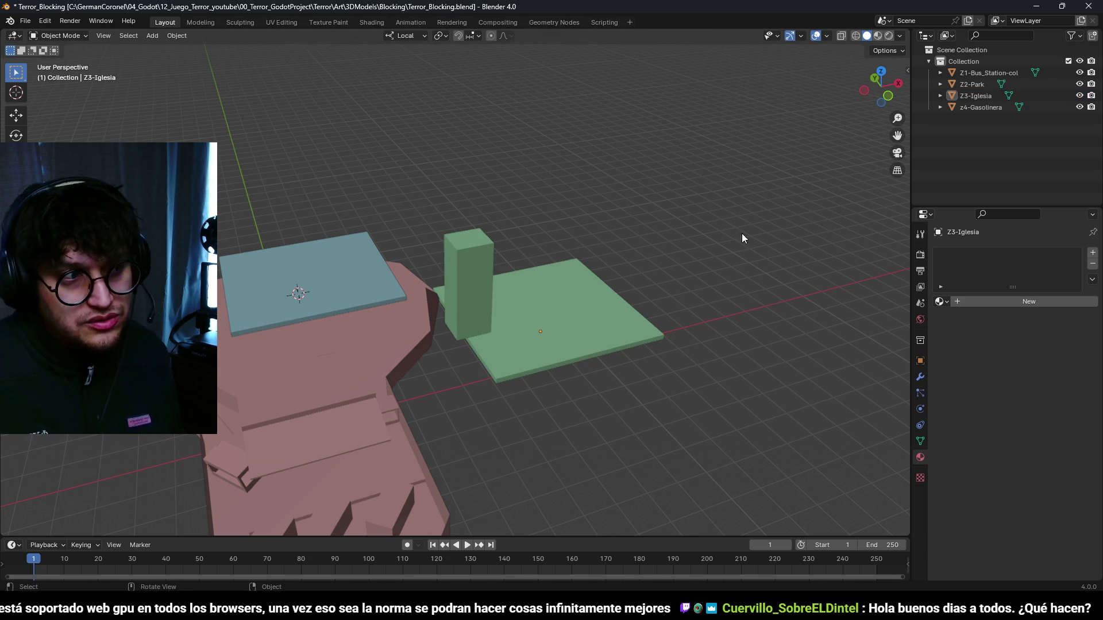
mouse_move(460, 248)
mouse_down()
mouse_move(396, 214)
mouse_move(418, 174)
mouse_up()
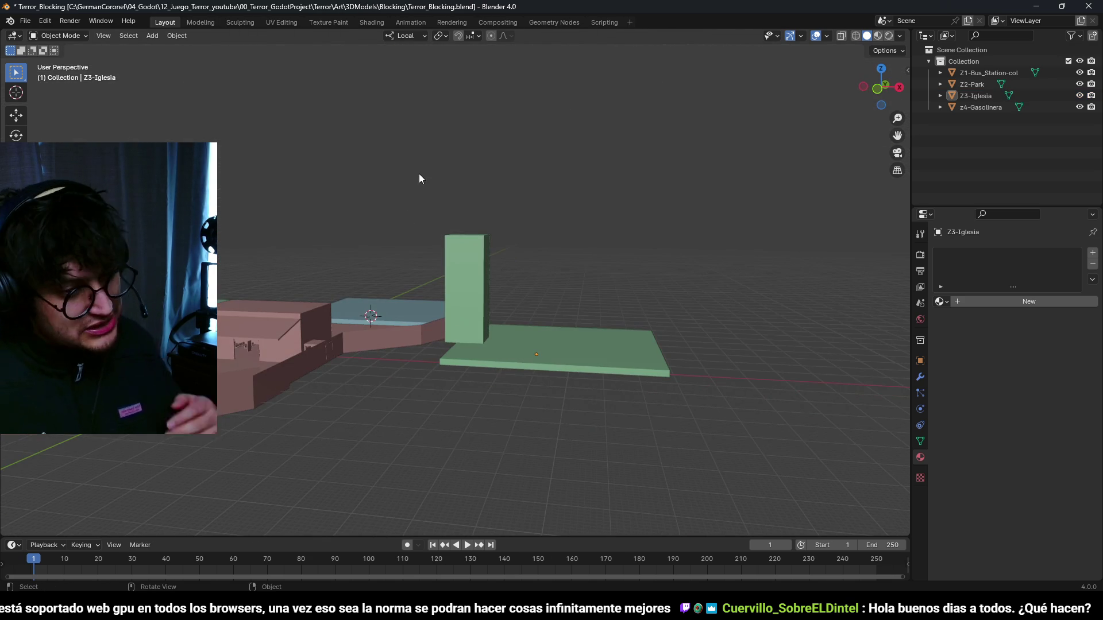
click(336, 346)
mouse_move(336, 345)
mouse_down()
mouse_move(373, 347)
mouse_move(354, 195)
mouse_up()
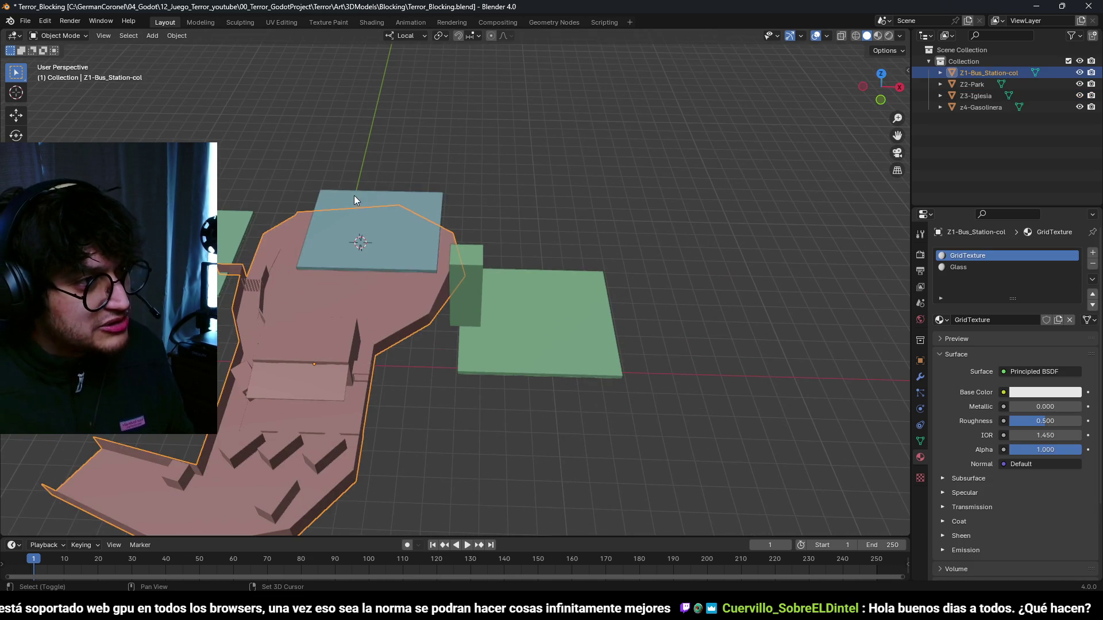
shift+click(354, 198)
shift+click(216, 239)
shift+click(525, 315)
- Scale the zones to 0.75 from top view, apply the scale, save, and return to Godot
key(KP_7)
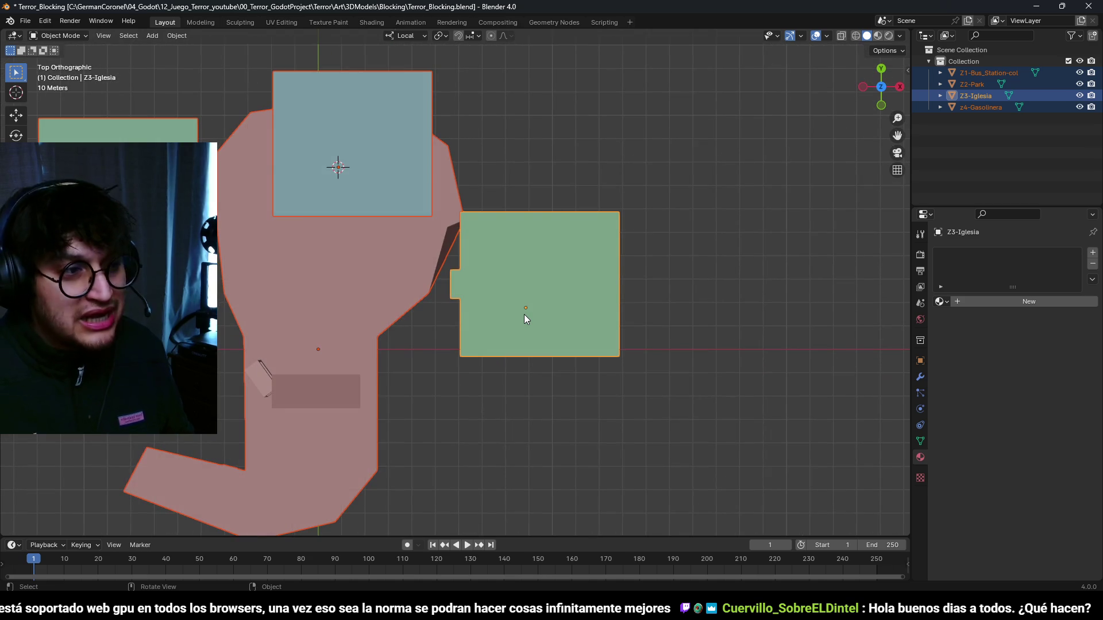
text(s.75)
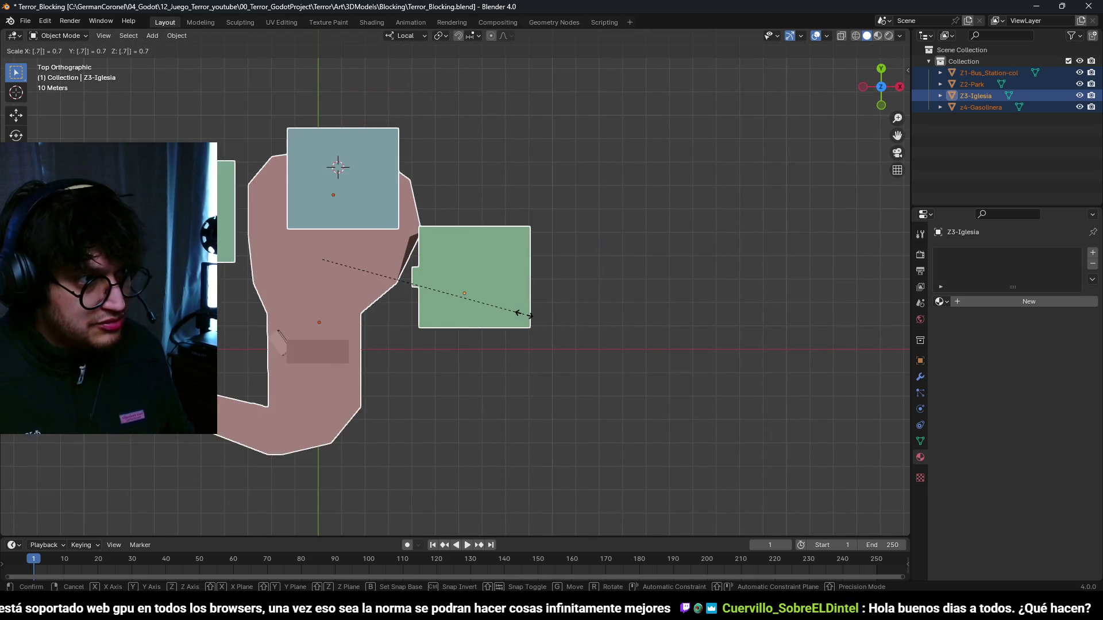
key(Return)
key(ctrl+a)
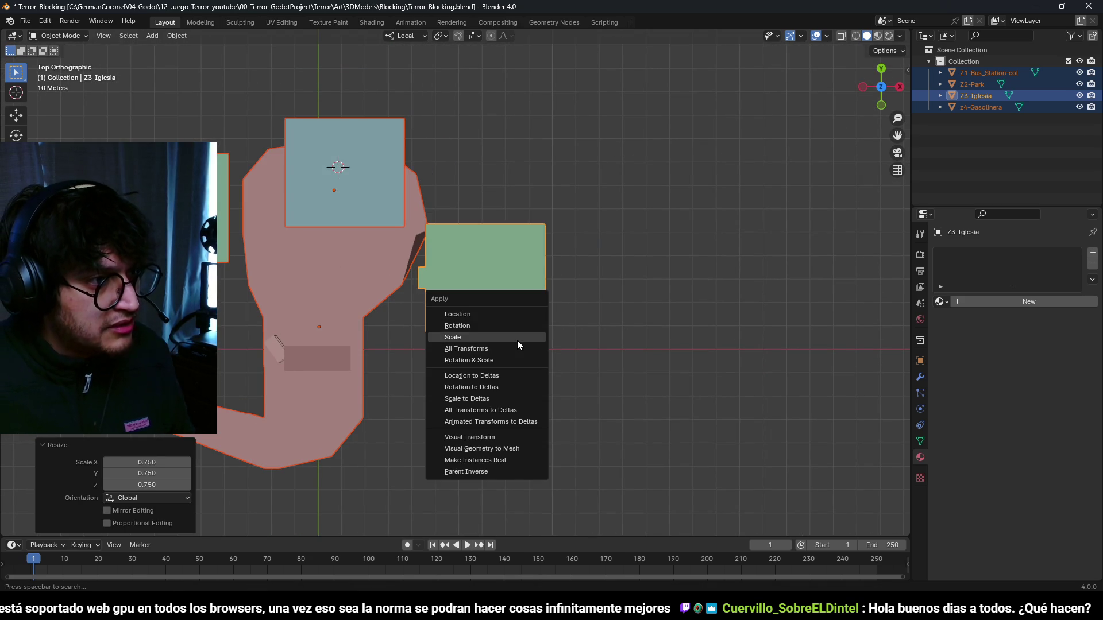
click(517, 340)
key(ctrl+s)
key(alt+Tab)
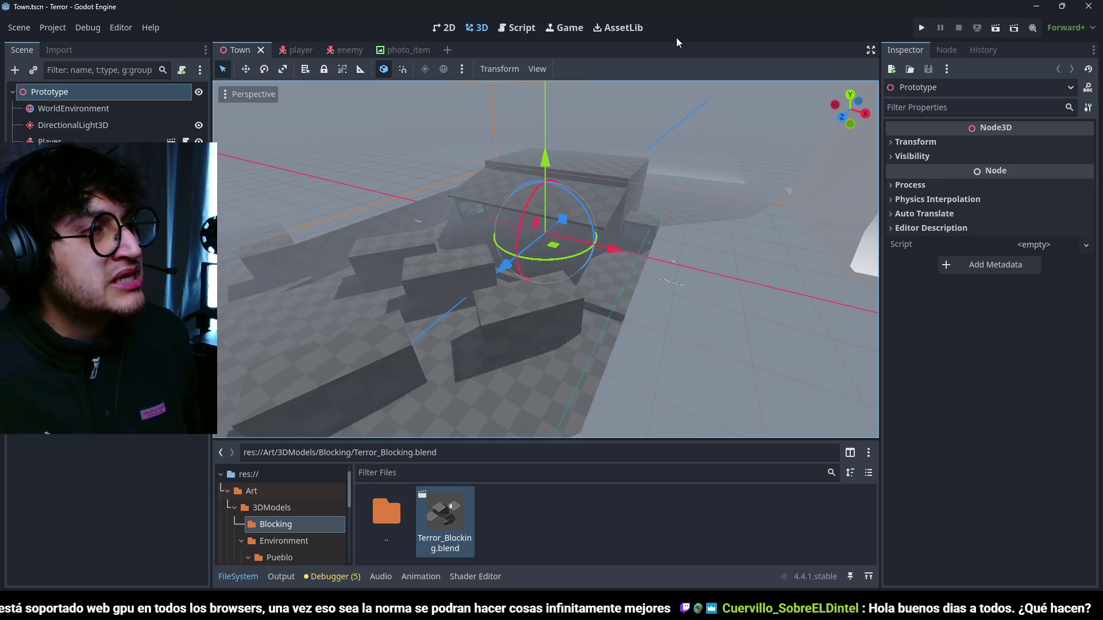
- Select the Player and frame it in a top-down orthogonal view
scroll(246, 244, up, 5)
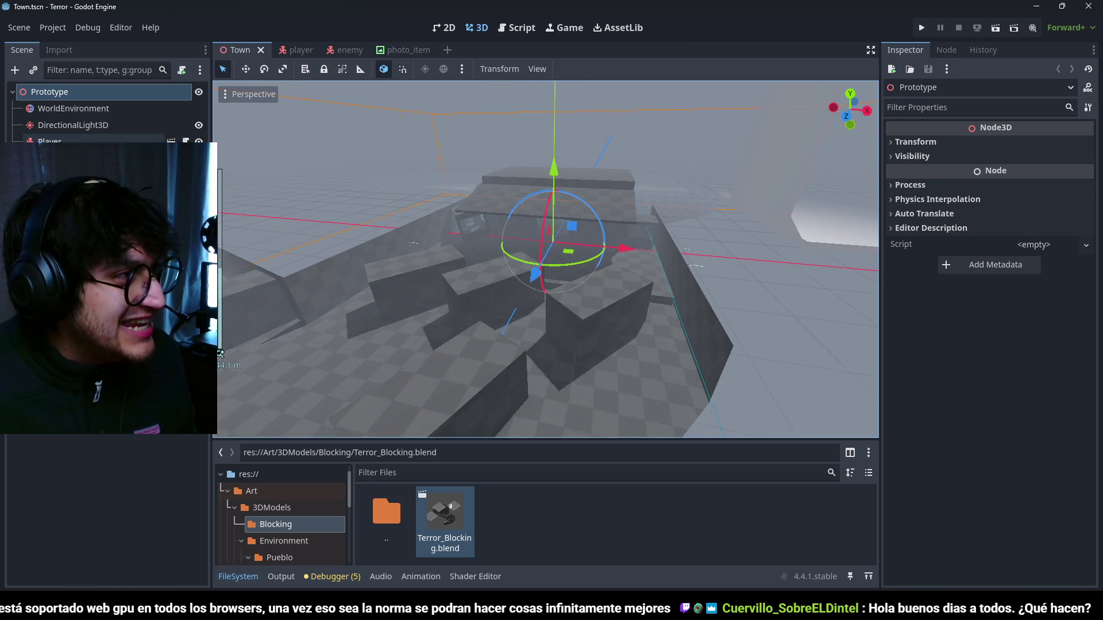
click(49, 141)
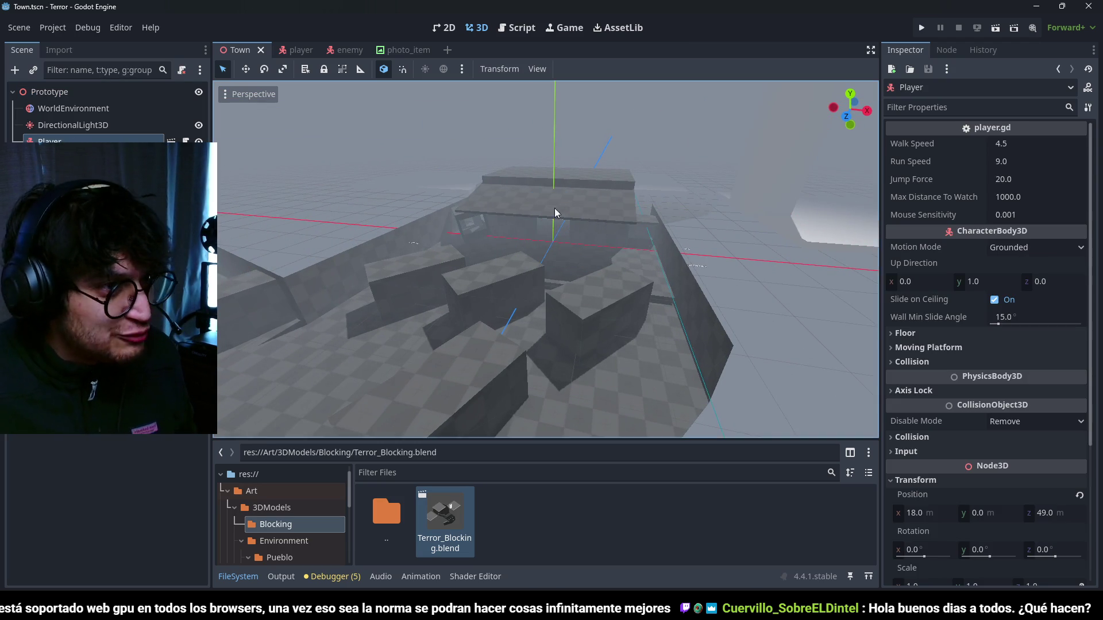
key(f)
drag(472, 263, 560, 332)
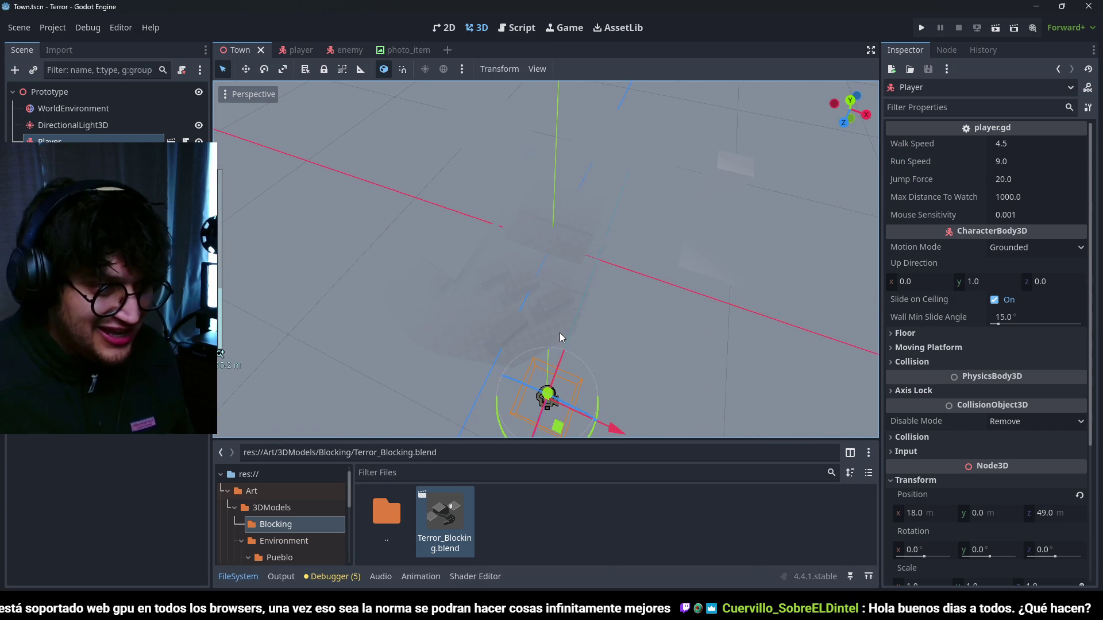
scroll(617, 270, up, 1)
key(KP_7)
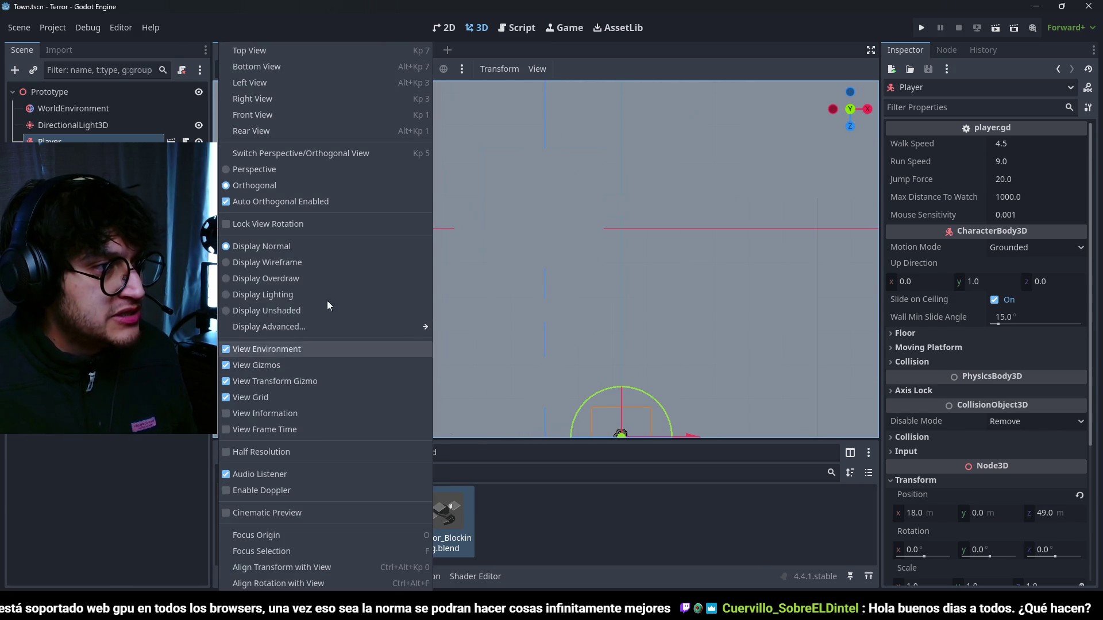
click(327, 301)
- Move the Player to 14, 0, 25, save the Town scene, then lower it to Y -1
mouse_move(616, 346)
mouse_down()
mouse_move(643, 356)
mouse_move(599, 288)
mouse_move(613, 251)
mouse_up()
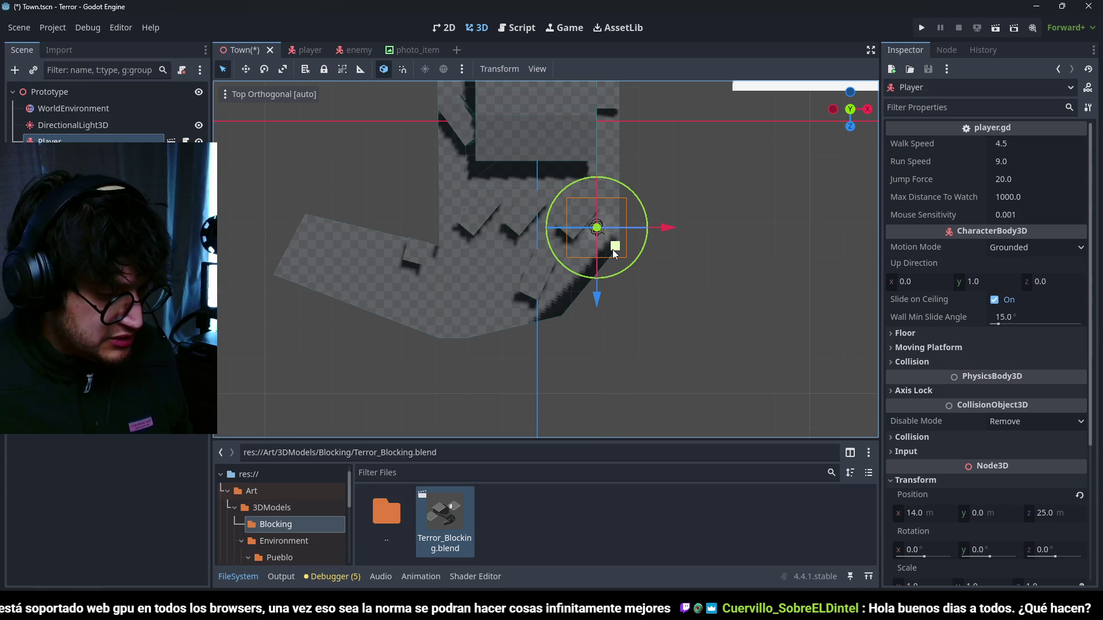
key(ctrl+s)
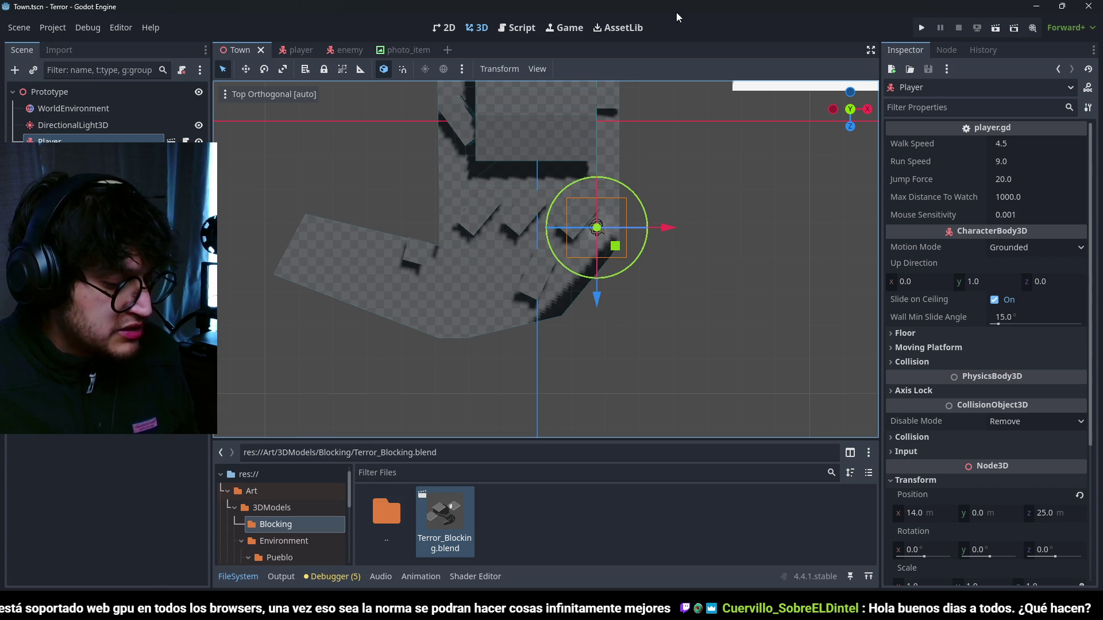
mouse_move(693, 281)
mouse_down()
mouse_move(571, 174)
mouse_move(456, 197)
mouse_move(554, 135)
mouse_move(511, 206)
mouse_move(548, 206)
mouse_move(553, 223)
mouse_move(660, 194)
mouse_move(659, 228)
mouse_move(624, 284)
mouse_up()
click(554, 192)
- Save and run the Town scene, walk the player through the streets, then stop with F8
key(ctrl+s)
key(F5)
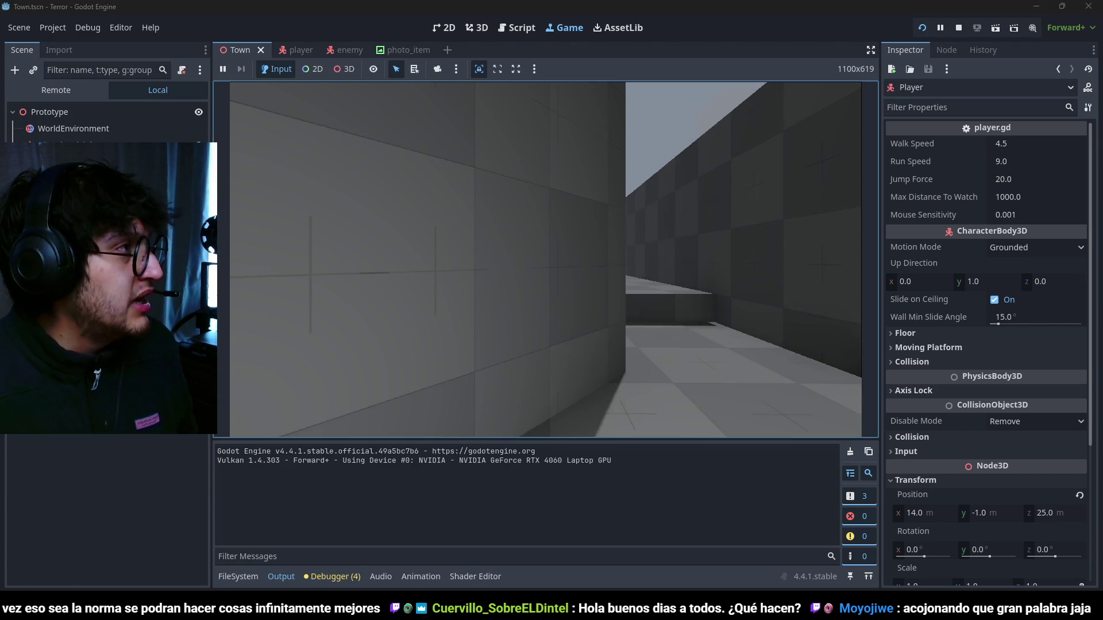
key(w)
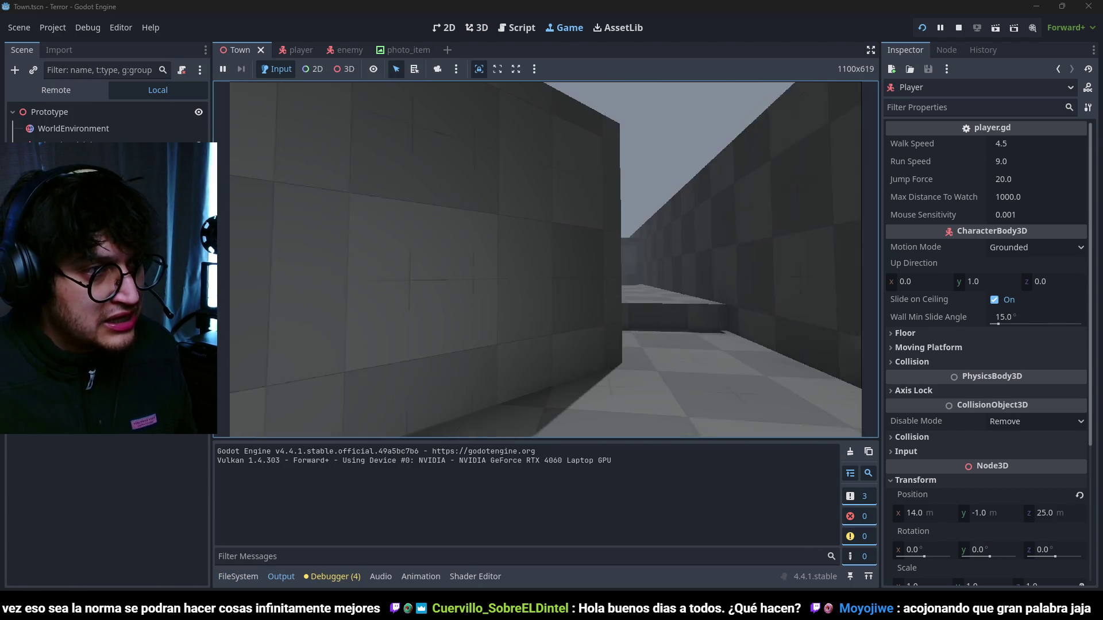
key(w)
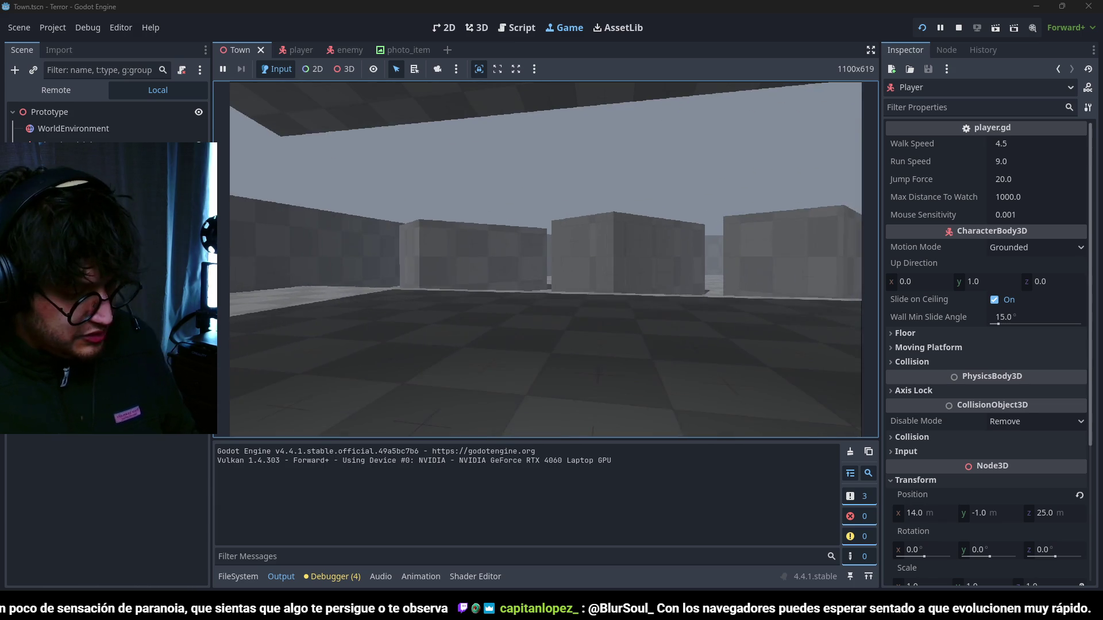
key(F8)
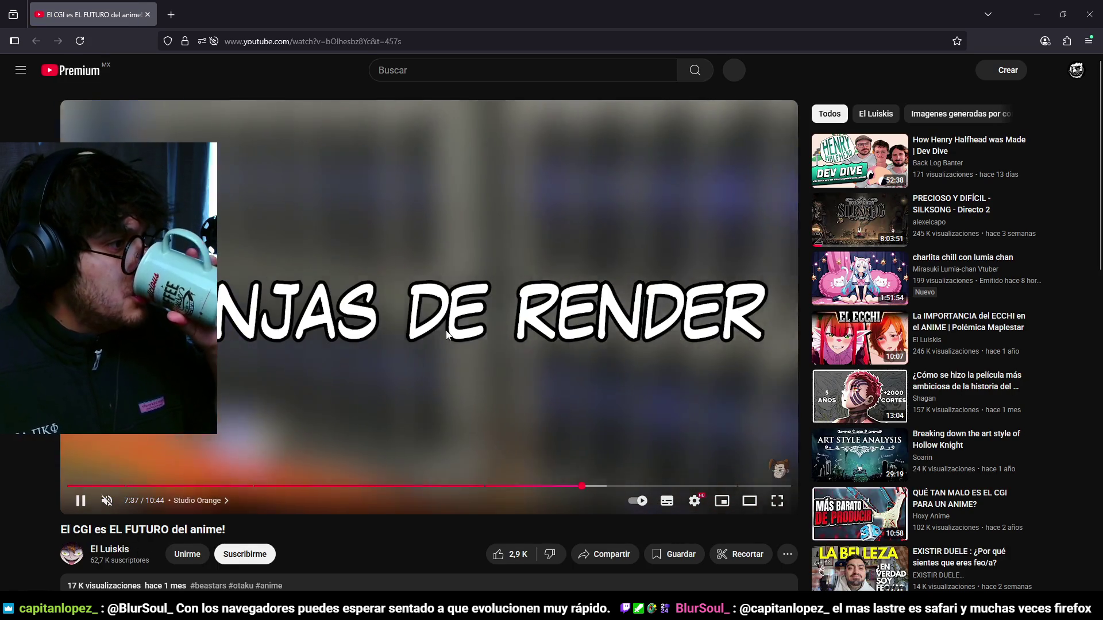
- Play the CGI-in-anime YouTube video briefly, pause it, and close the browser
click(442, 340)
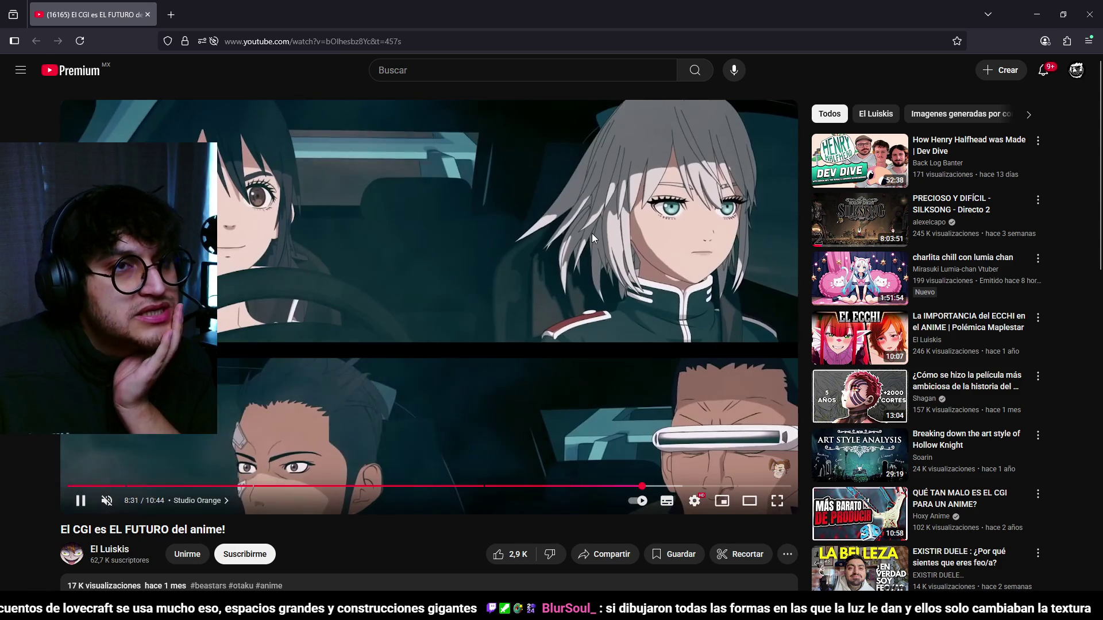
click(592, 233)
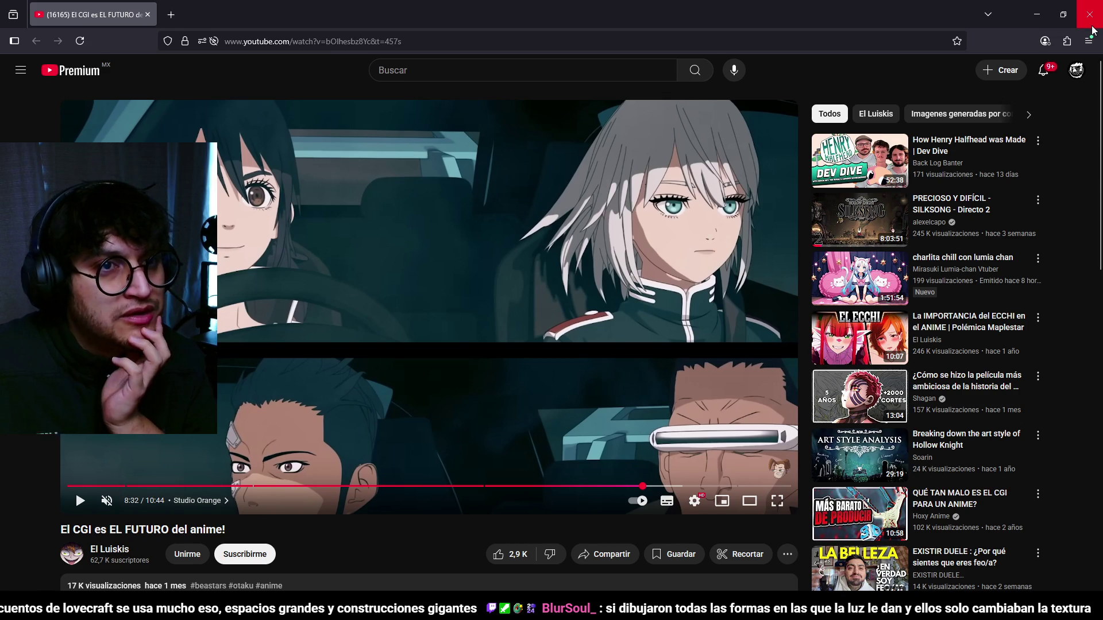
click(1094, 22)
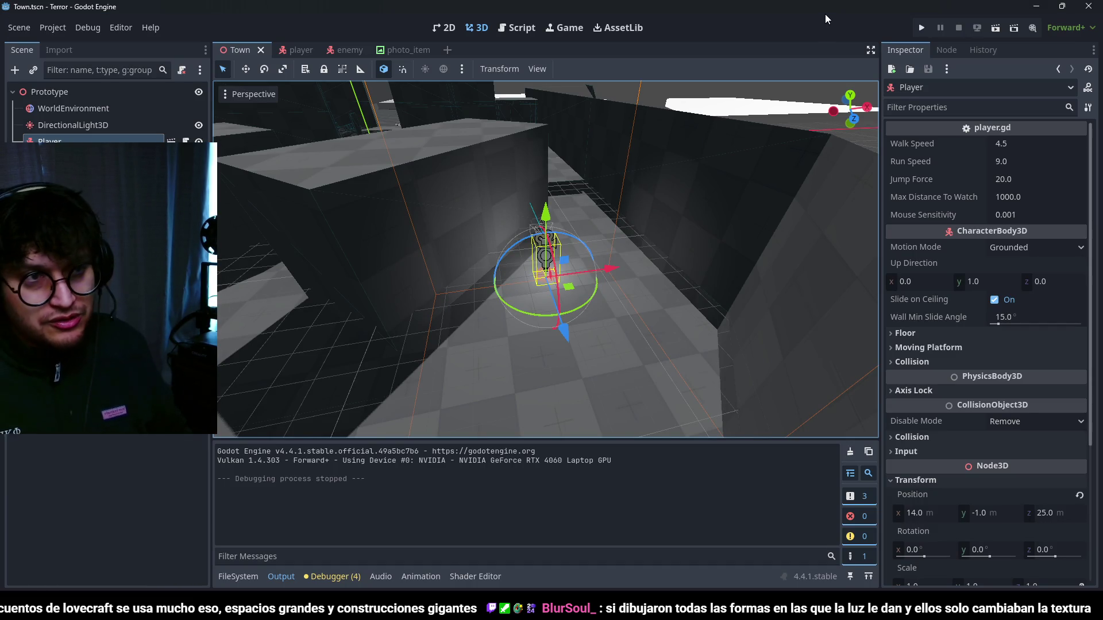
- Select the Terror_Blocking town model and orbit around to inspect the level
scroll(775, 119, down, 5)
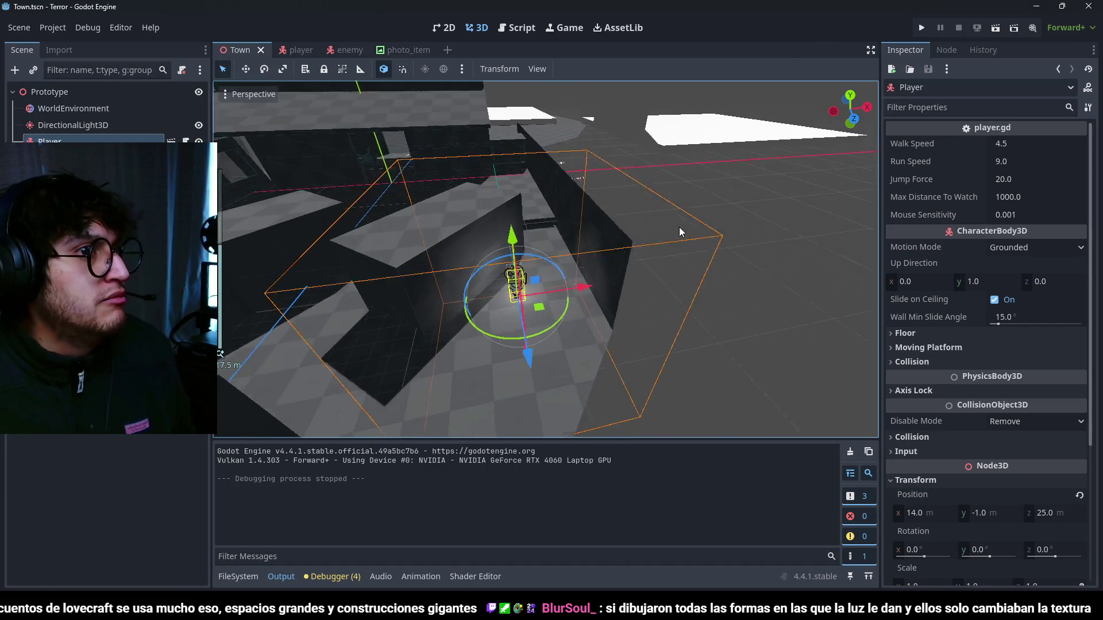
mouse_move(633, 187)
mouse_down()
mouse_move(639, 272)
mouse_move(624, 307)
mouse_move(632, 275)
mouse_up()
click(676, 249)
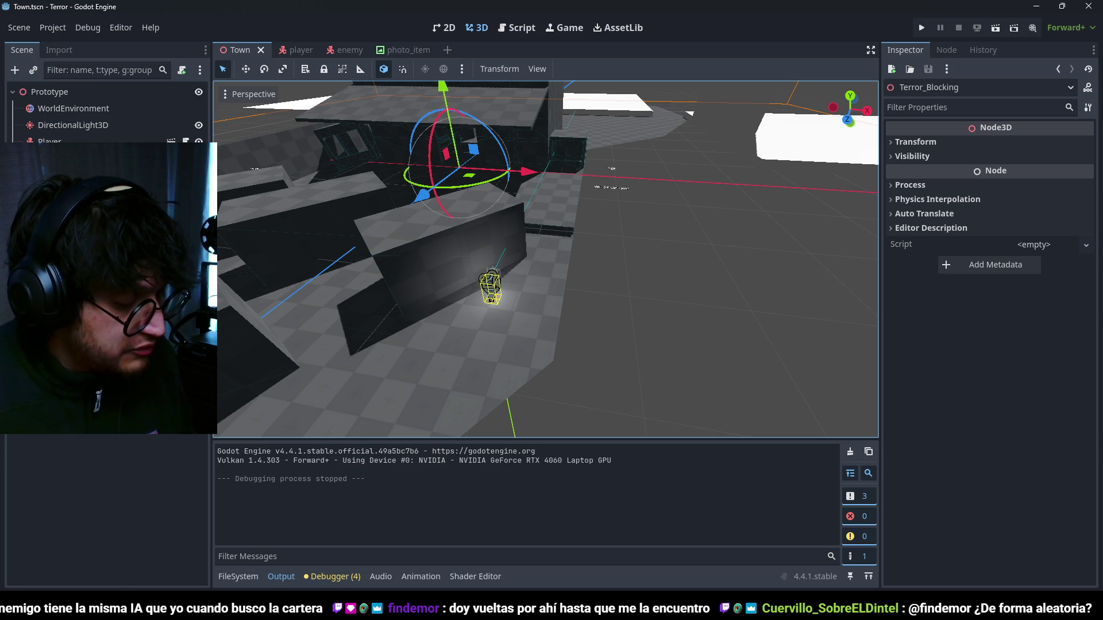
mouse_move(689, 172)
mouse_down()
mouse_move(577, 245)
mouse_move(769, 163)
mouse_move(590, 274)
mouse_move(609, 278)
mouse_up()
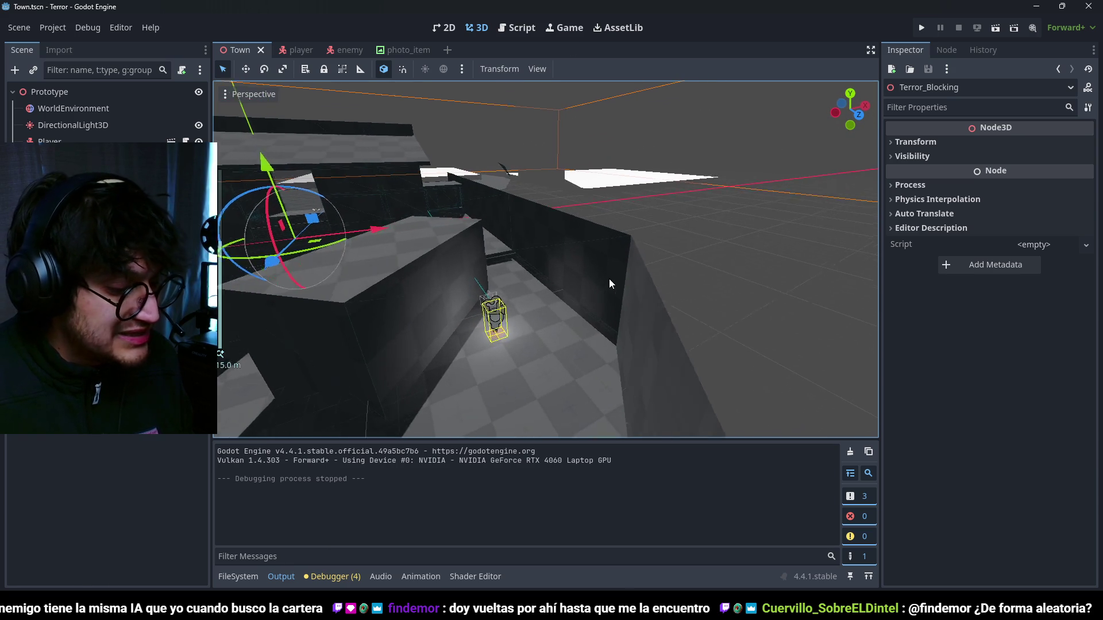
scroll(609, 278, up, 2)
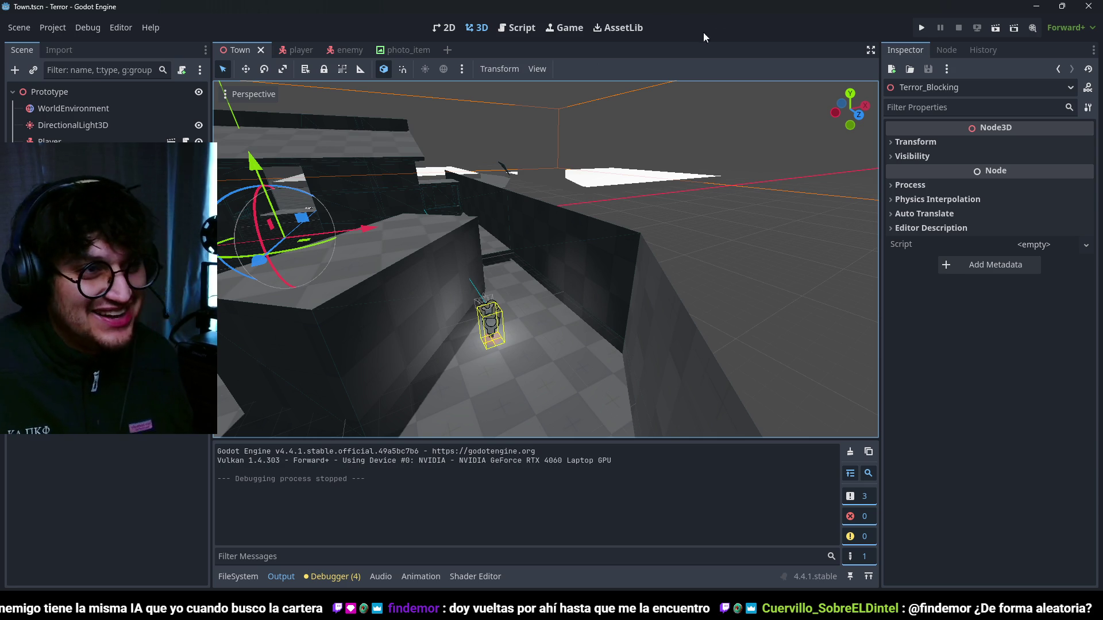
scroll(573, 236, down, 3)
scroll(624, 163, up, 5)
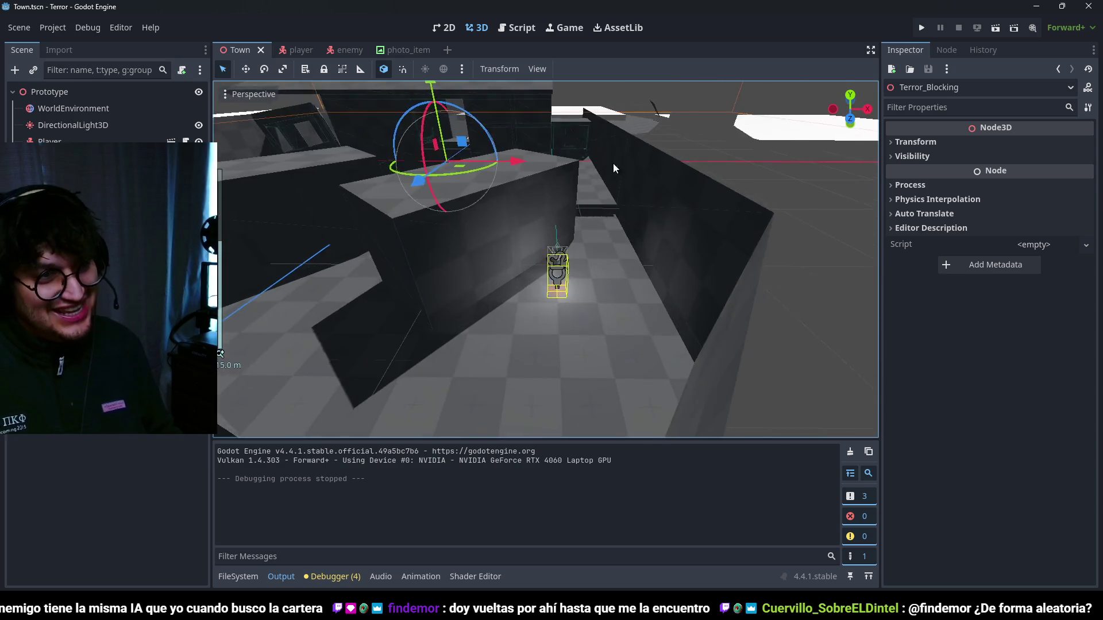
- In Blender, select the bus station and enter Edit Mode on its mesh
key(alt+Tab)
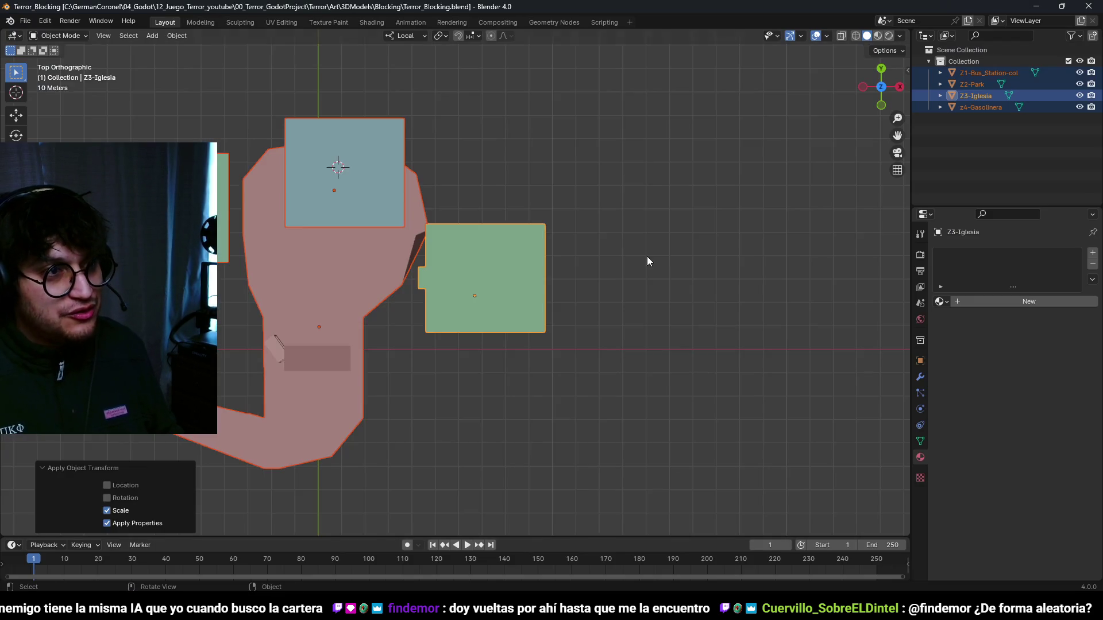
scroll(510, 253, up, 2)
scroll(499, 268, up, 8)
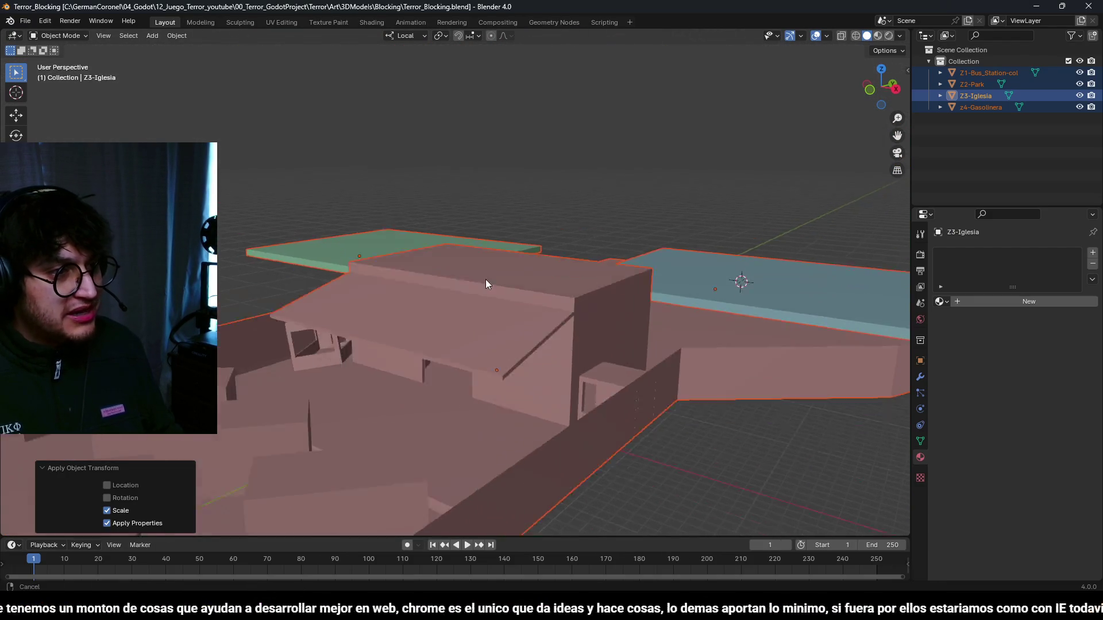
scroll(587, 236, down, 3)
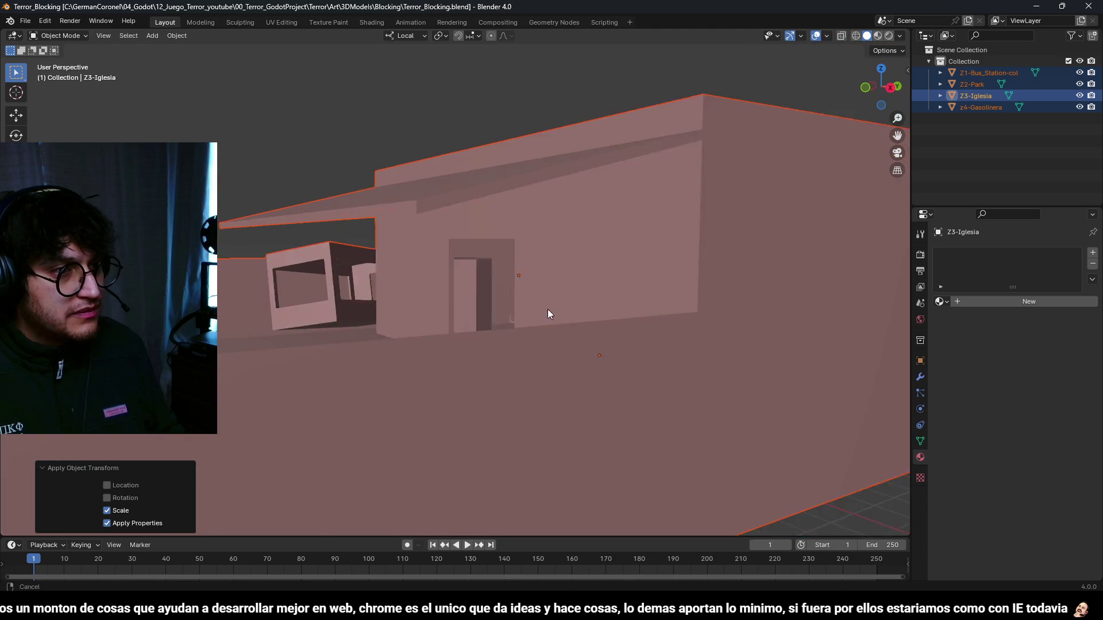
scroll(581, 347, up, 5)
scroll(282, 303, down, 2)
click(579, 394)
key(Tab)
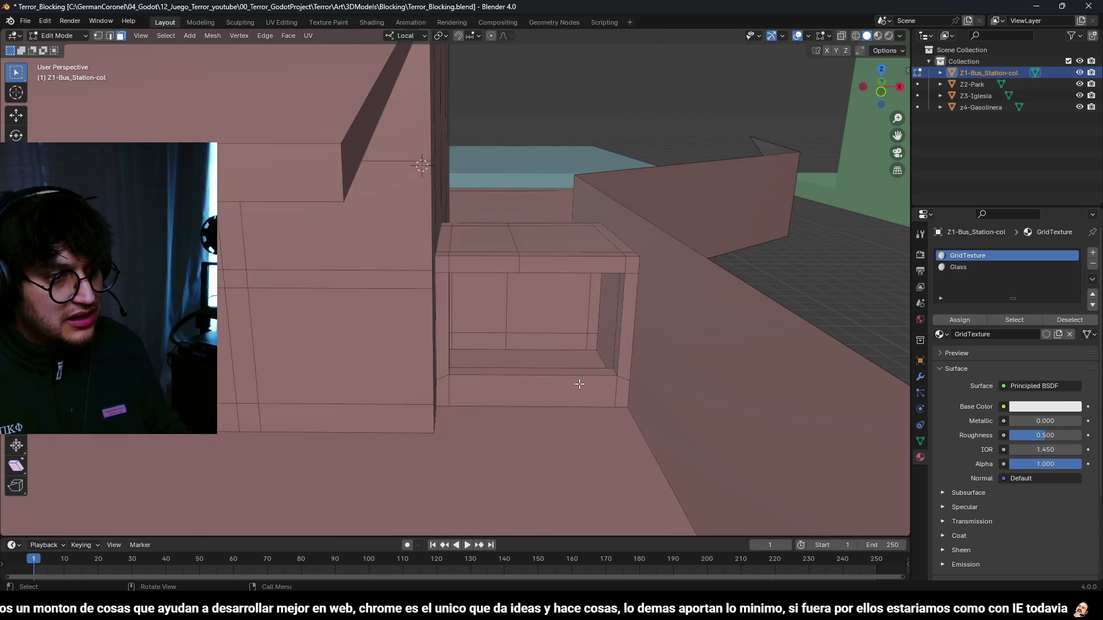
- Raise the bus station window's bottom edge loop 0.2 m along Z
alt+click(582, 370)
key(KP_1)
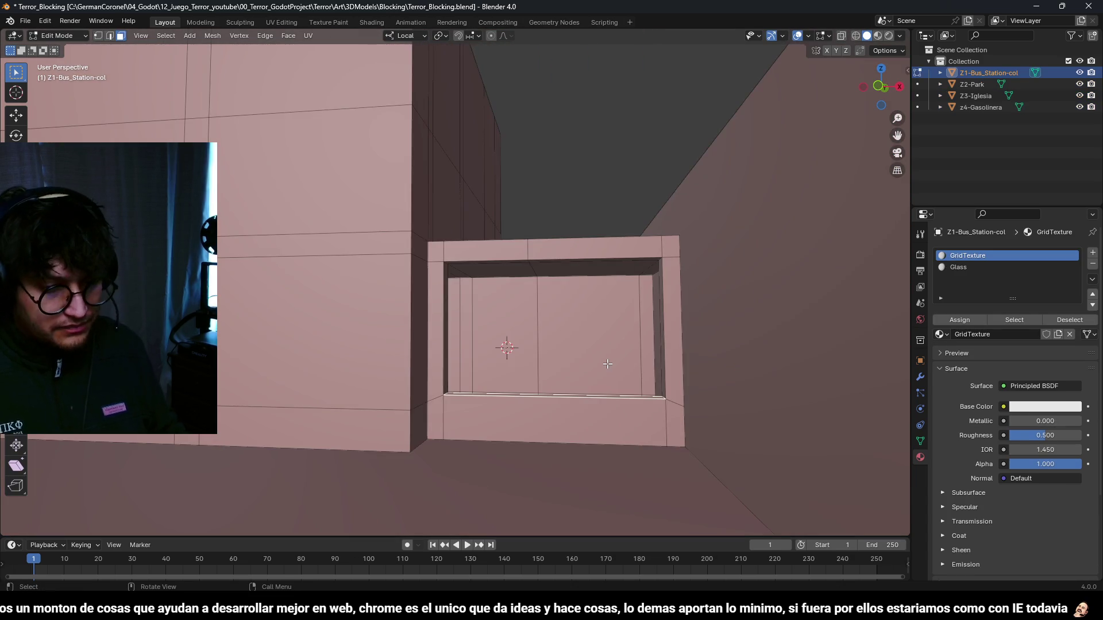
key(KP_Decimal)
key(1)
key(alt+z)
scroll(520, 381, up, 3)
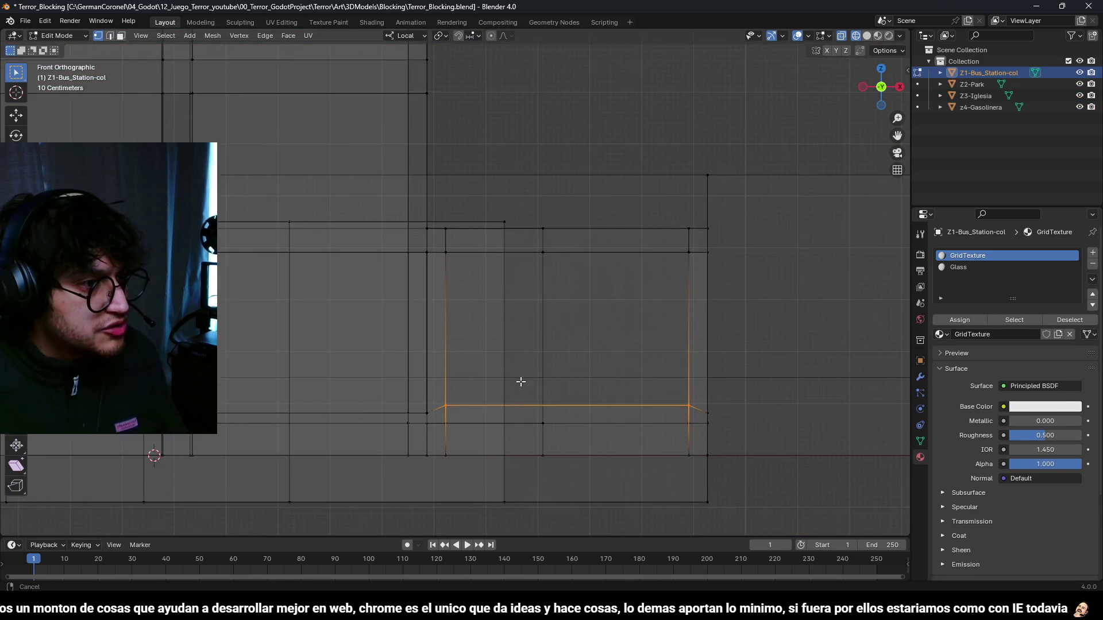
key(g)
key(z)
key(z)
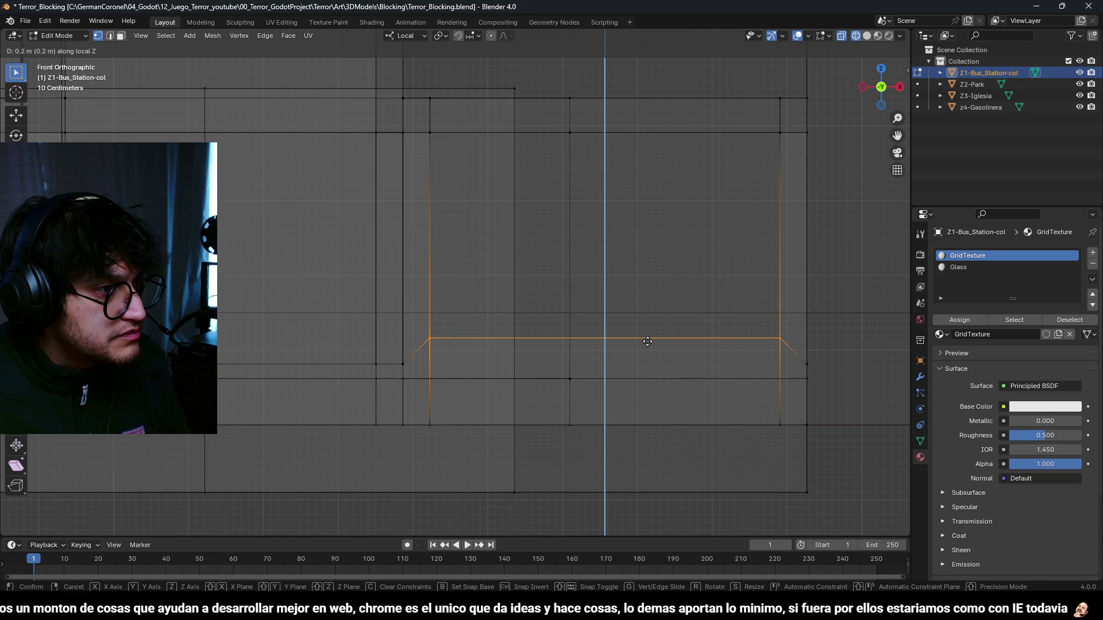
click(647, 341)
scroll(641, 347, down, 1)
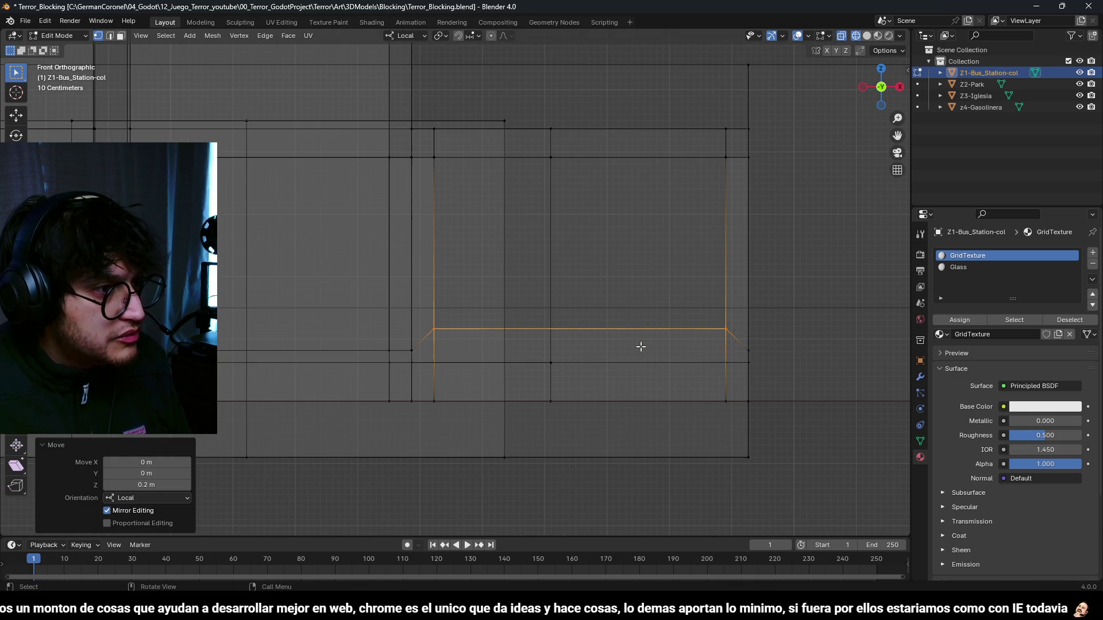
mouse_move(737, 412)
mouse_down()
mouse_move(691, 387)
mouse_move(569, 392)
mouse_move(511, 311)
mouse_move(483, 348)
mouse_move(513, 320)
mouse_move(505, 315)
mouse_up()
key(alt+z)
- Raise the window's shelf face 0.3 m along Z and inspect the result
scroll(569, 393, up, 3)
key(3)
click(512, 311)
scroll(512, 311, up, 4)
text(gz0.3)
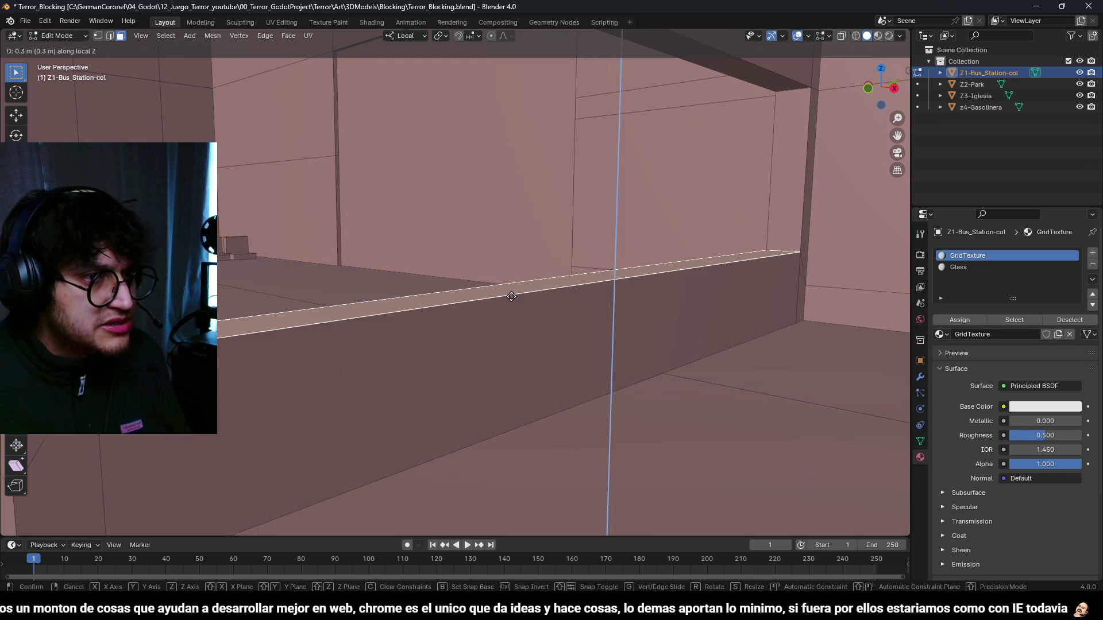
key(Return)
scroll(497, 323, up, 5)
scroll(498, 324, down, 5)
scroll(500, 328, up, 5)
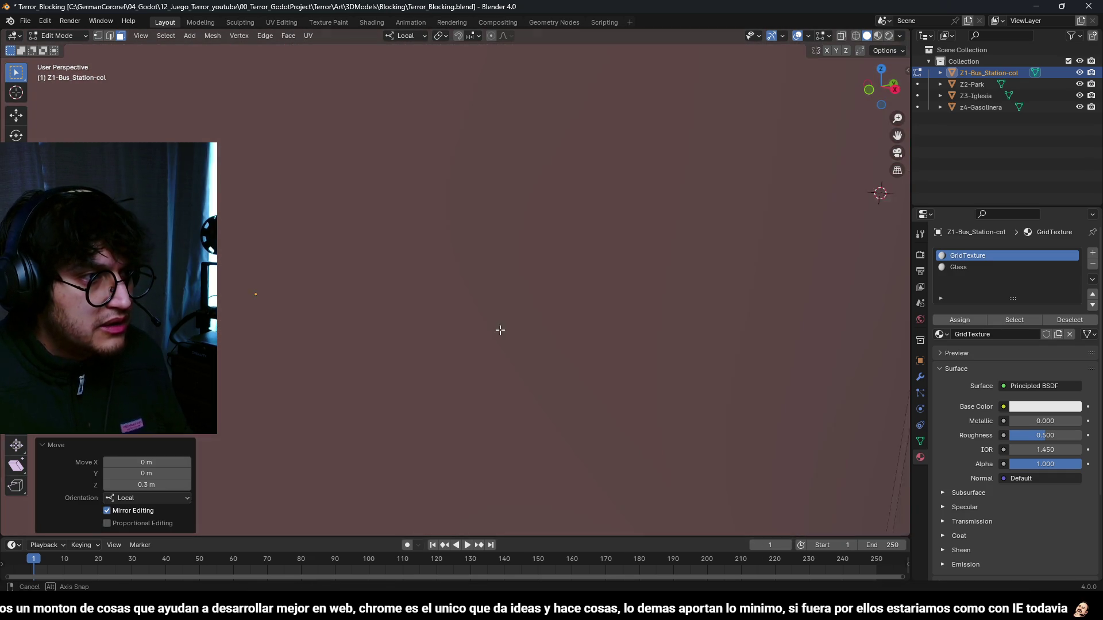
scroll(500, 328, down, 5)
mouse_move(505, 328)
mouse_down()
mouse_move(692, 339)
mouse_move(612, 367)
mouse_up()
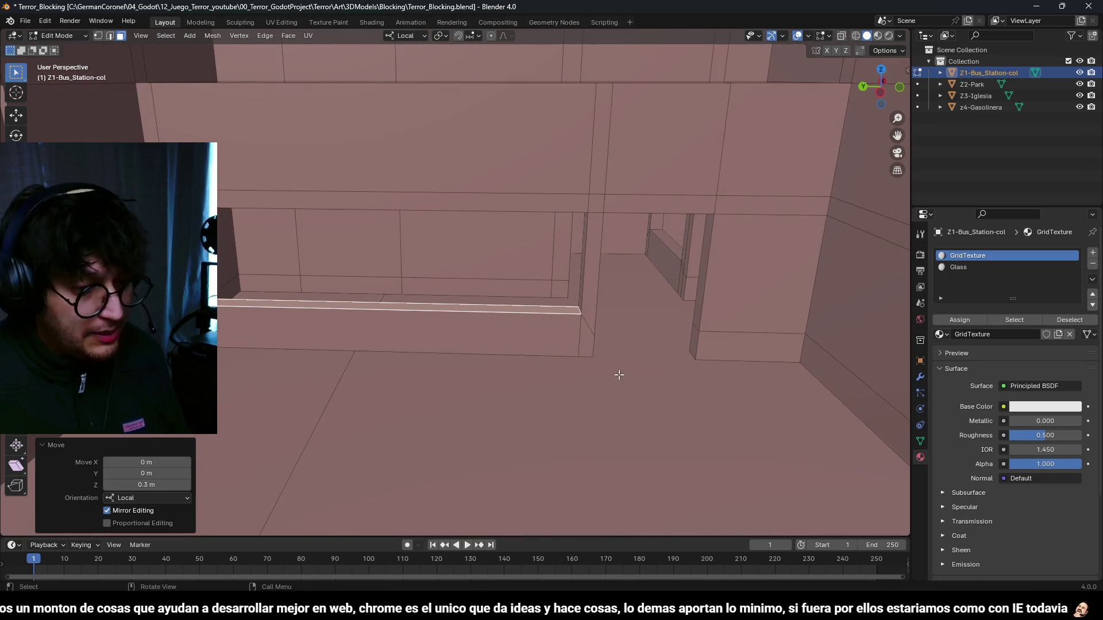
scroll(611, 352, up, 5)
scroll(565, 354, down, 5)
mouse_move(613, 320)
mouse_down()
mouse_move(653, 340)
mouse_move(624, 341)
mouse_move(638, 313)
mouse_move(626, 350)
mouse_move(434, 377)
mouse_move(529, 352)
mouse_move(492, 333)
mouse_move(546, 369)
mouse_move(499, 386)
mouse_move(571, 361)
mouse_move(645, 359)
mouse_up()
scroll(622, 341, up, 5)
scroll(603, 316, down, 5)
- Return to Object Mode and save Terror_Blocking.blend
key(Tab)
scroll(633, 312, up, 3)
key(ctrl+s)
scroll(626, 350, down, 5)
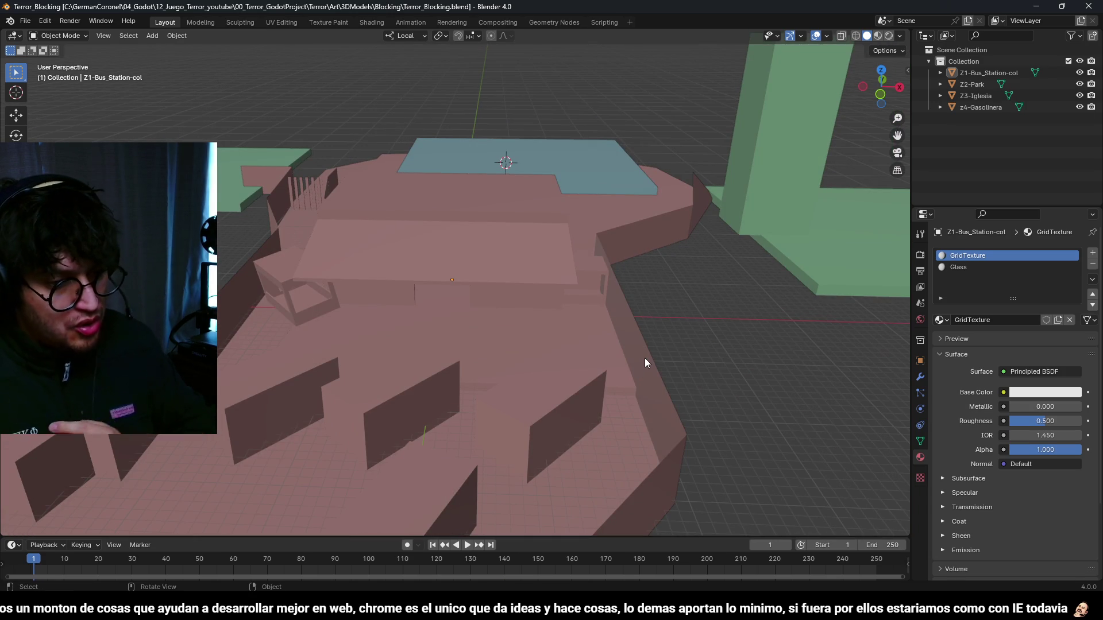
- Select the bus station, rename its GridTexture material slot to ColorAtlas, and save
mouse_move(645, 363)
mouse_down()
mouse_move(579, 217)
mouse_move(801, 230)
mouse_up()
scroll(581, 353, down, 3)
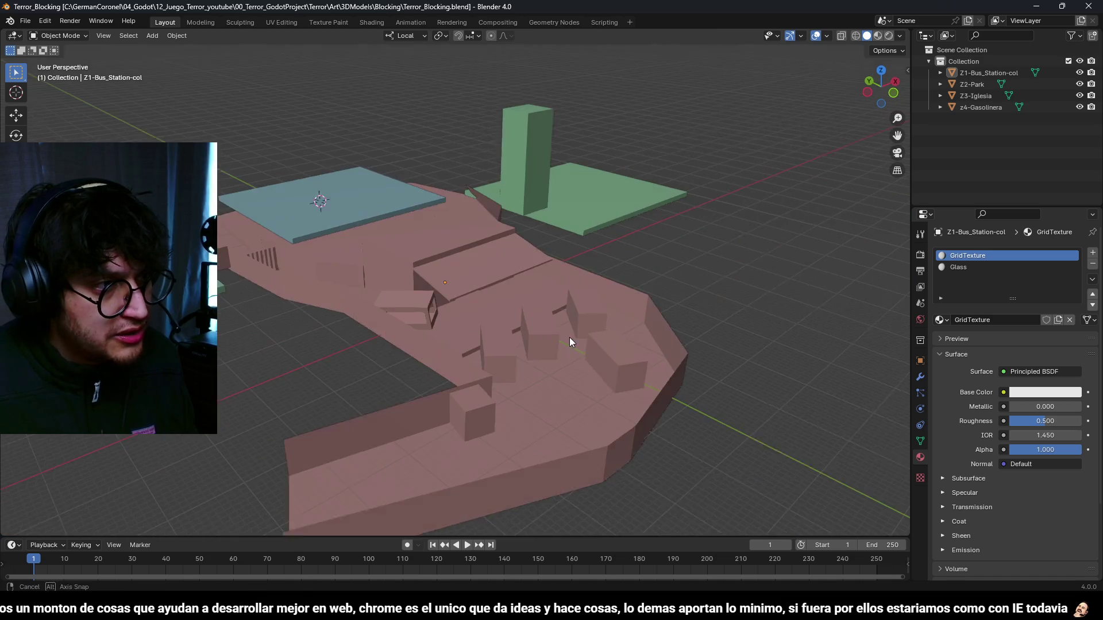
click(570, 337)
double_click(996, 258)
text(C)
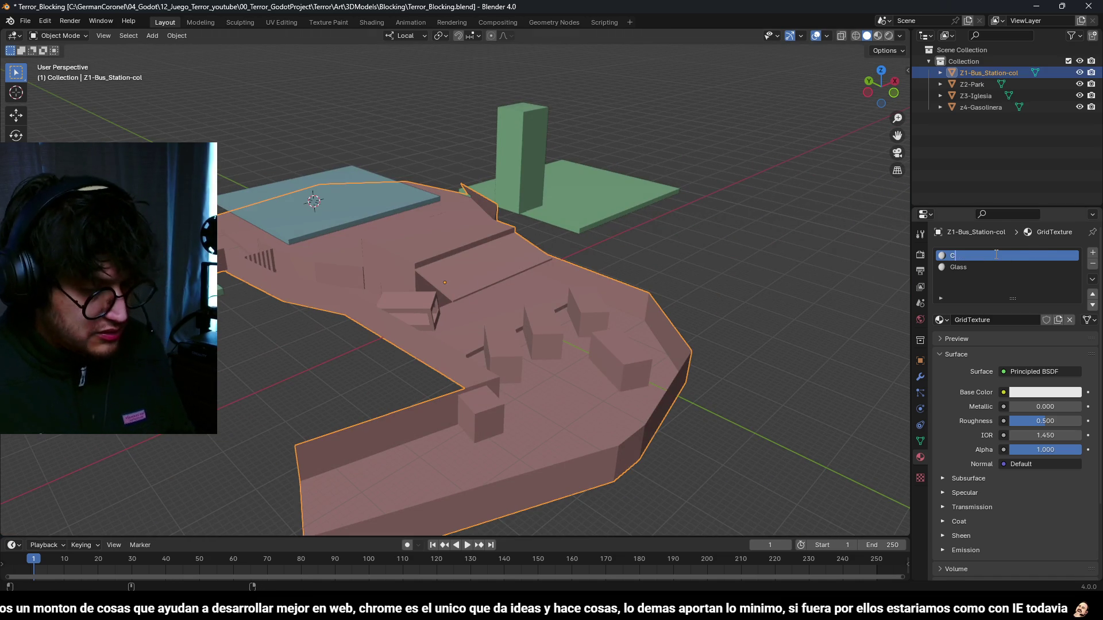
text(olorAtlas)
key(Return)
key(ctrl+s)
- Select the Z3-Iglesia plane, review the town blockout, save again and return to Godot
click(656, 258)
click(612, 228)
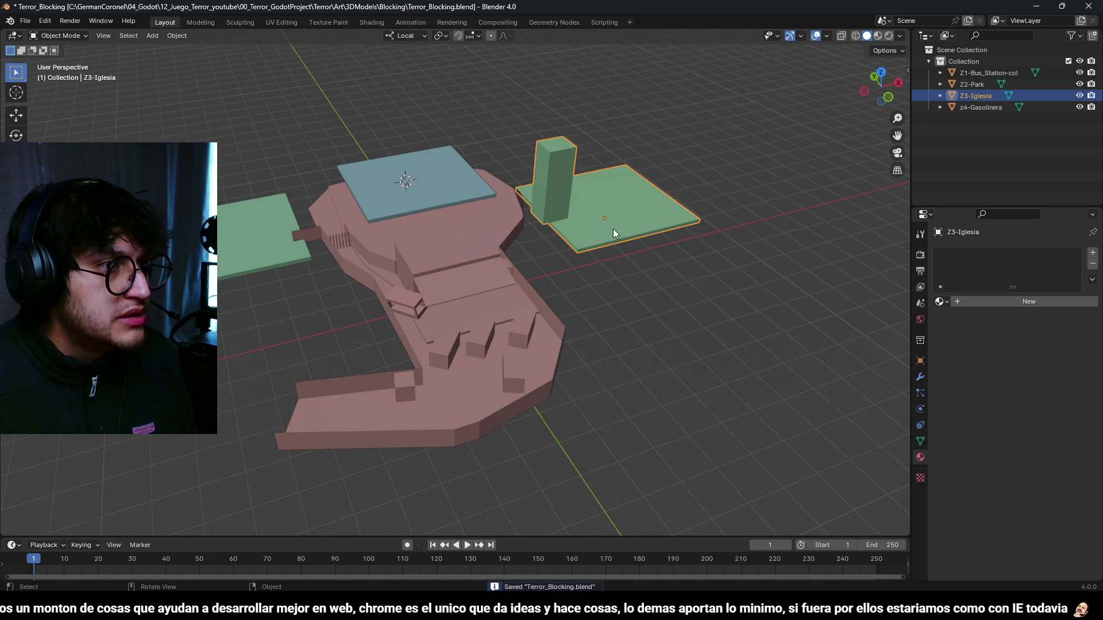
mouse_move(578, 219)
mouse_down()
mouse_move(530, 298)
mouse_move(504, 299)
mouse_move(418, 363)
mouse_move(594, 179)
mouse_up()
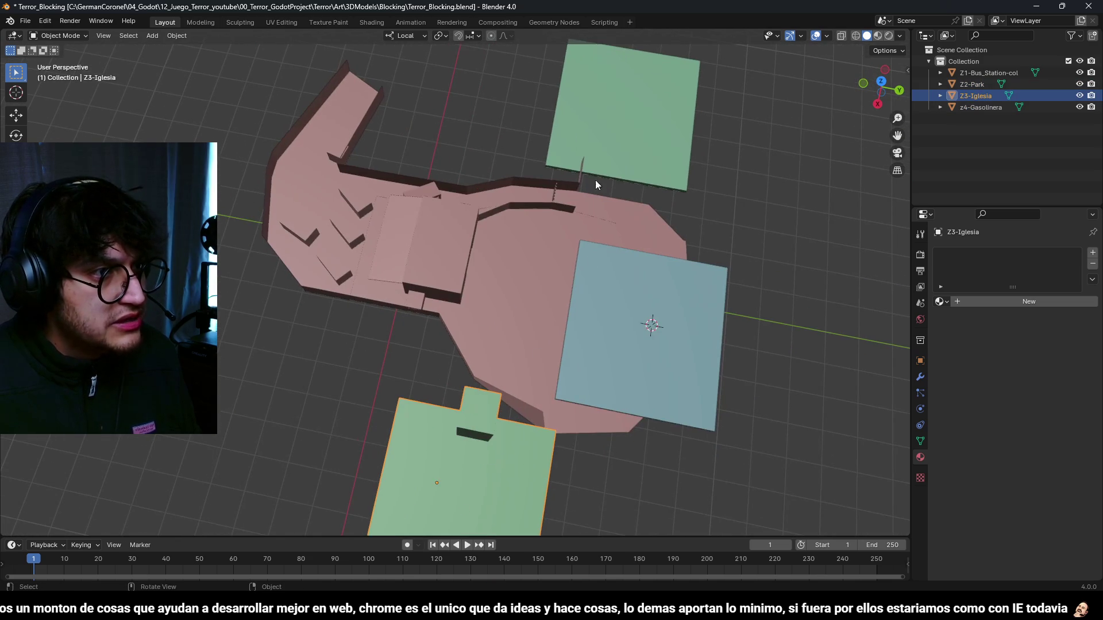
drag(578, 377, 554, 92)
mouse_move(430, 383)
mouse_down()
mouse_move(582, 357)
mouse_move(597, 339)
mouse_move(581, 334)
mouse_up()
key(ctrl+s)
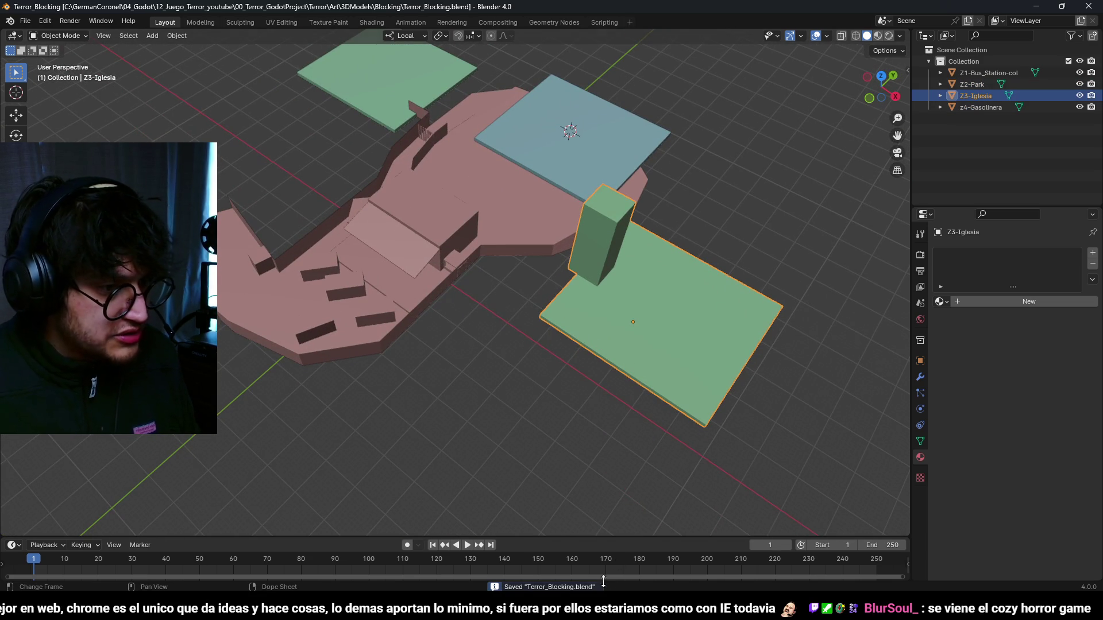
key(alt+Tab)
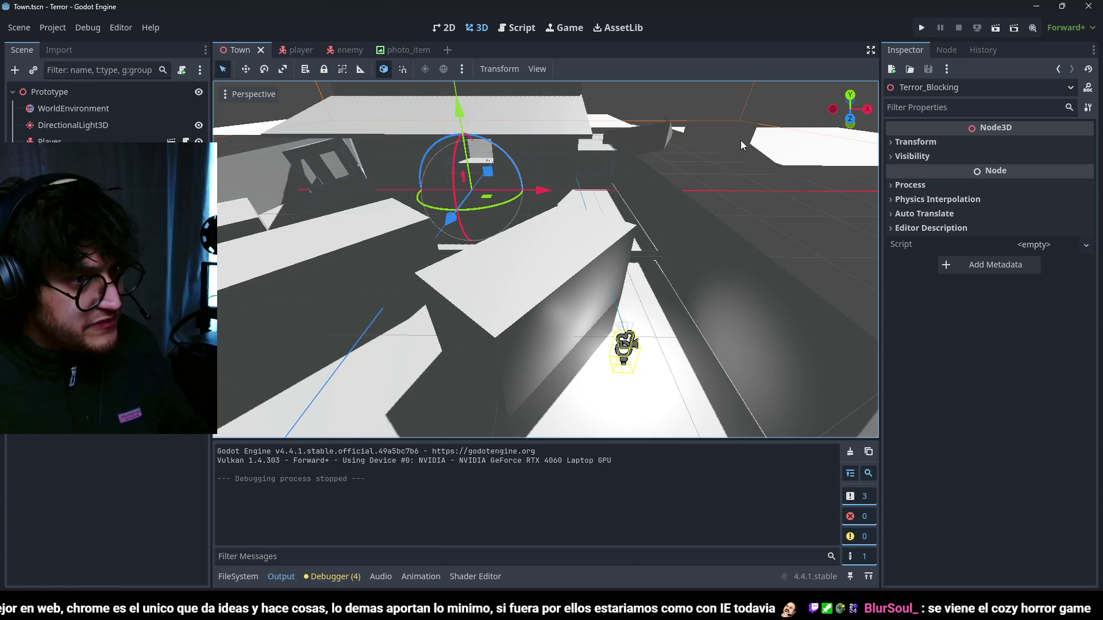
- Enlarge the FileSystem panel and browse the Scenes, photos, Scripts and Shaders folders
scroll(700, 253, down, 5)
scroll(613, 238, up, 5)
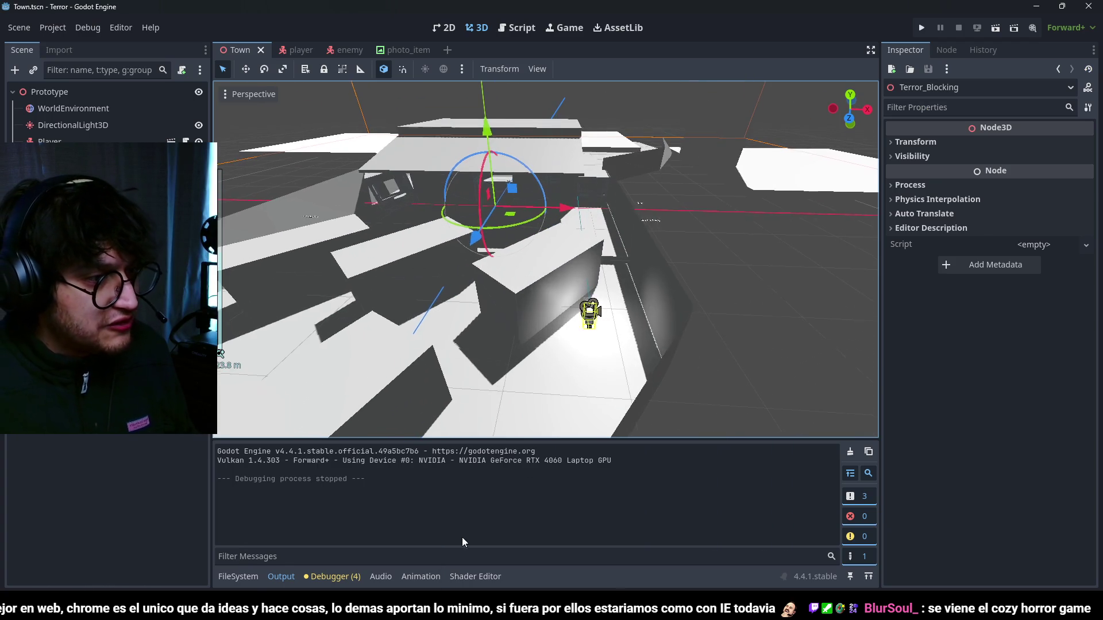
click(249, 576)
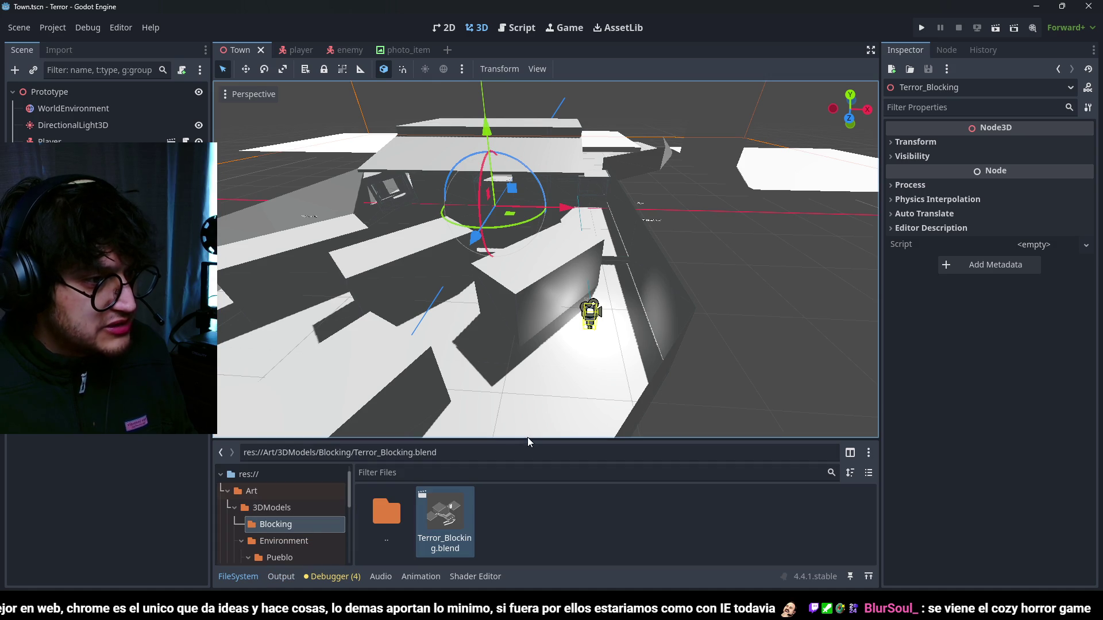
drag(529, 441, 536, 261)
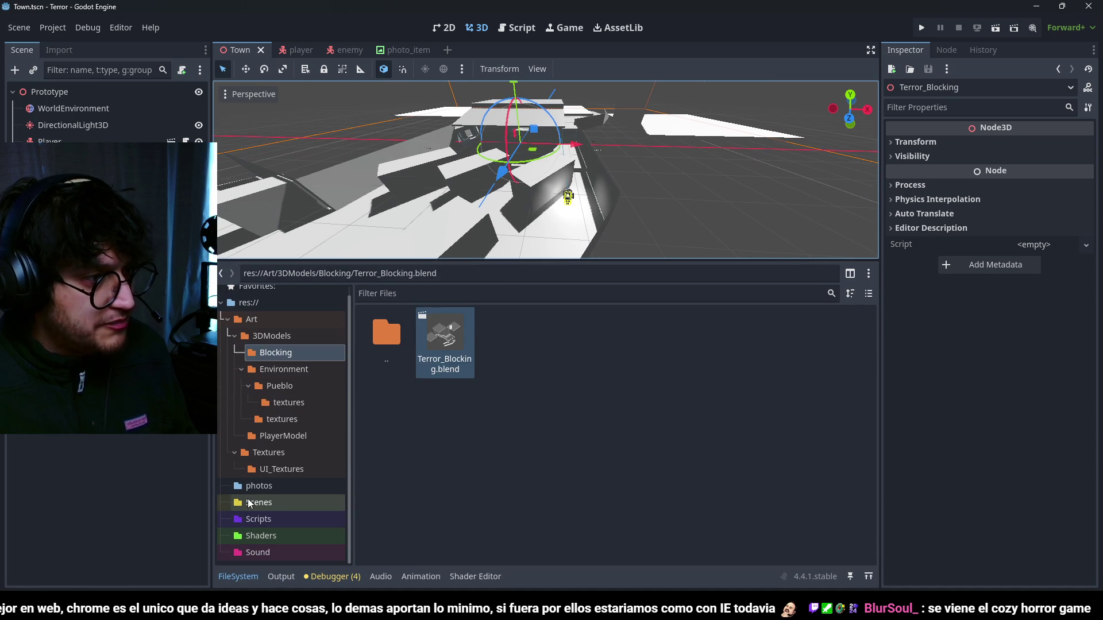
click(268, 502)
click(268, 487)
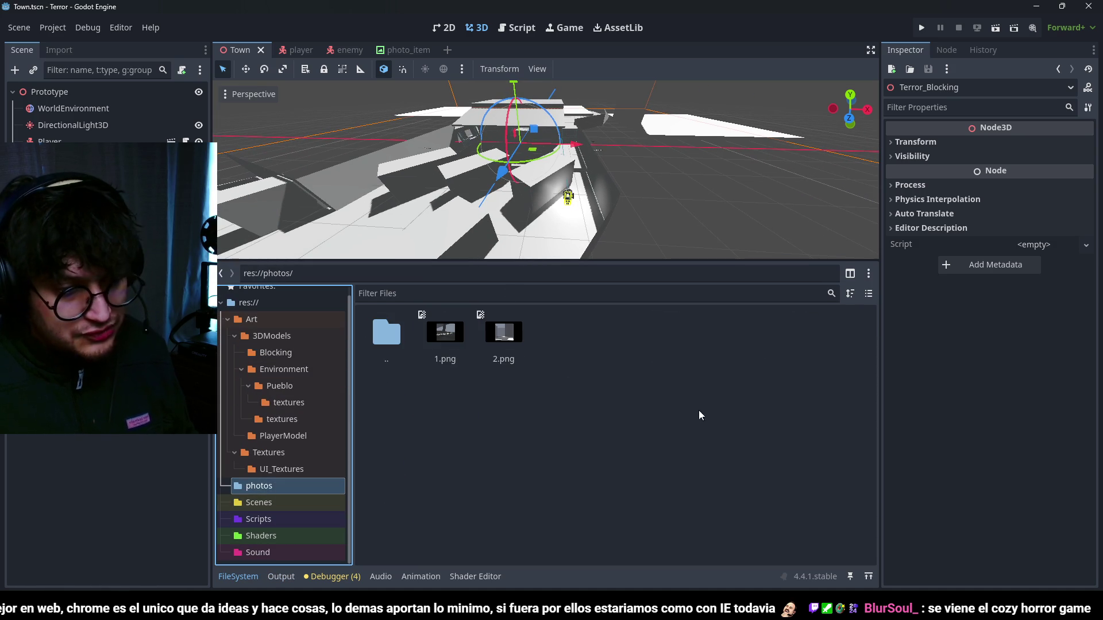
click(658, 411)
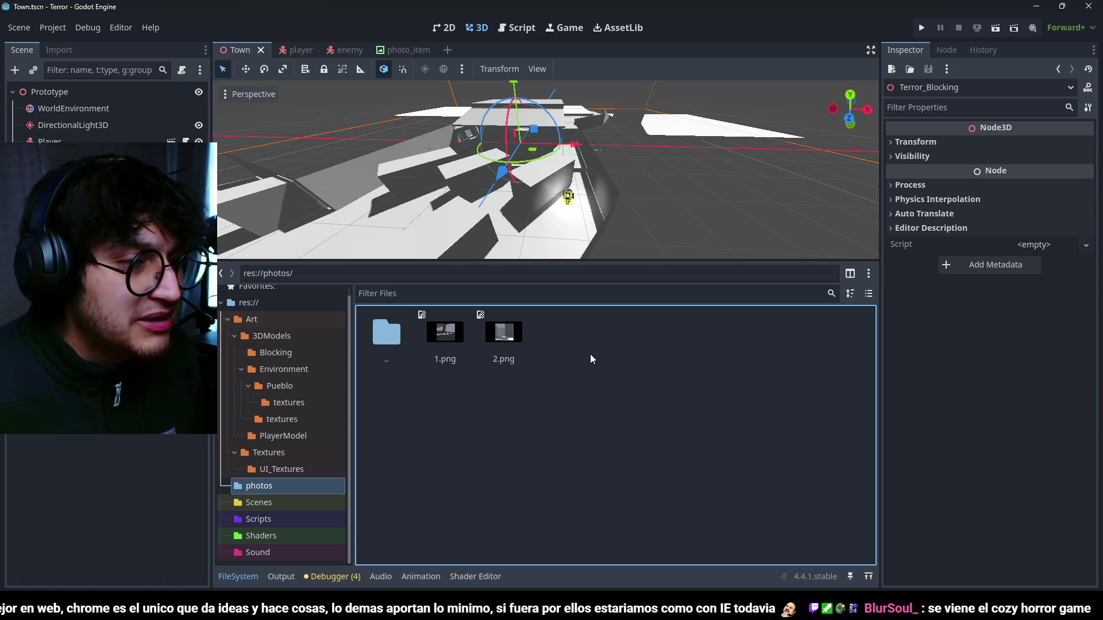
click(294, 517)
click(272, 536)
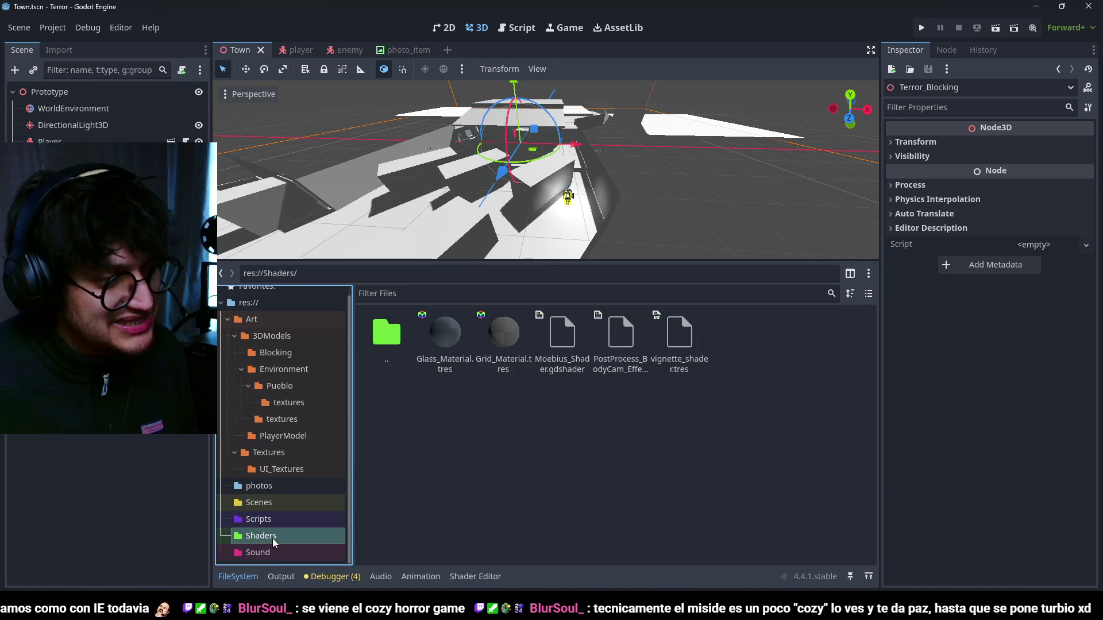
- Create a new StandardMaterial3D resource in Shaders saved as ToonShader.tres
right_click(527, 408)
click(596, 465)
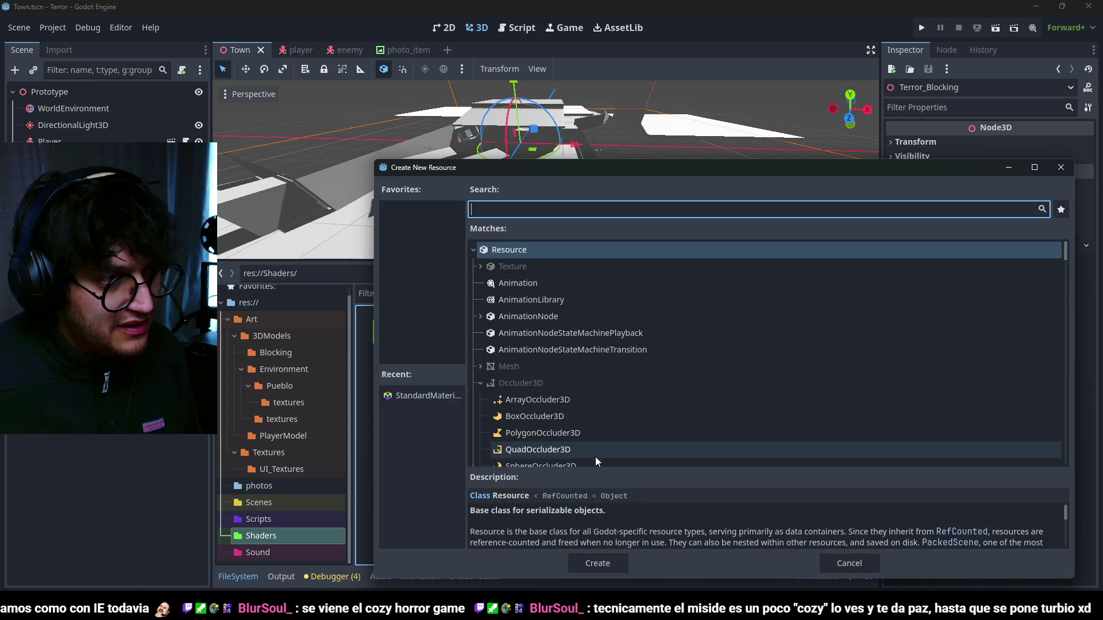
text(stand)
key(Return)
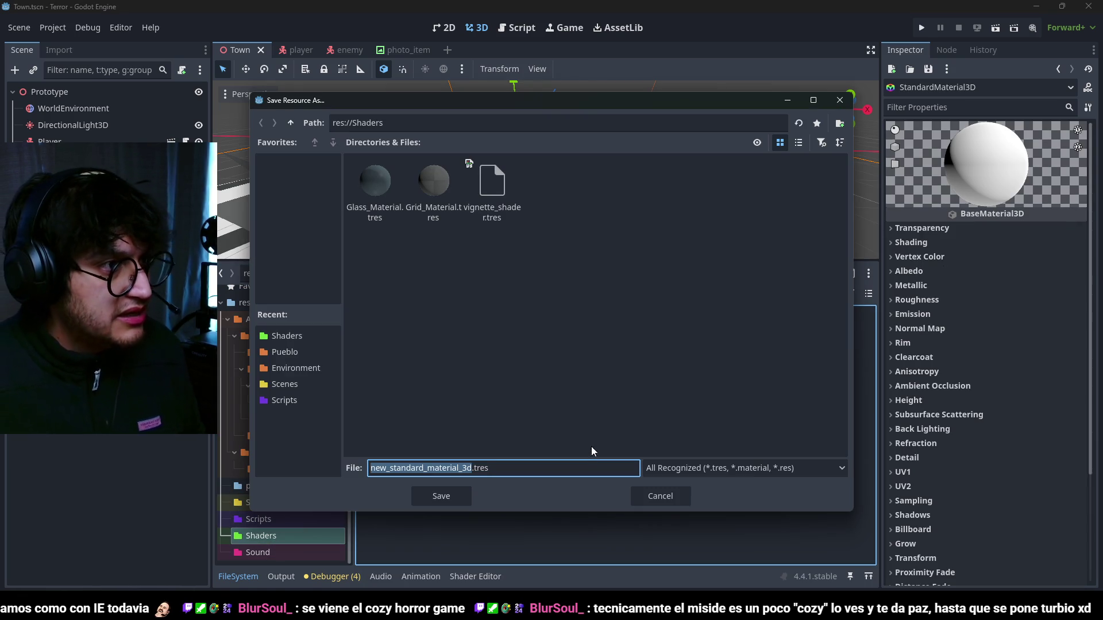
text(ToonShader)
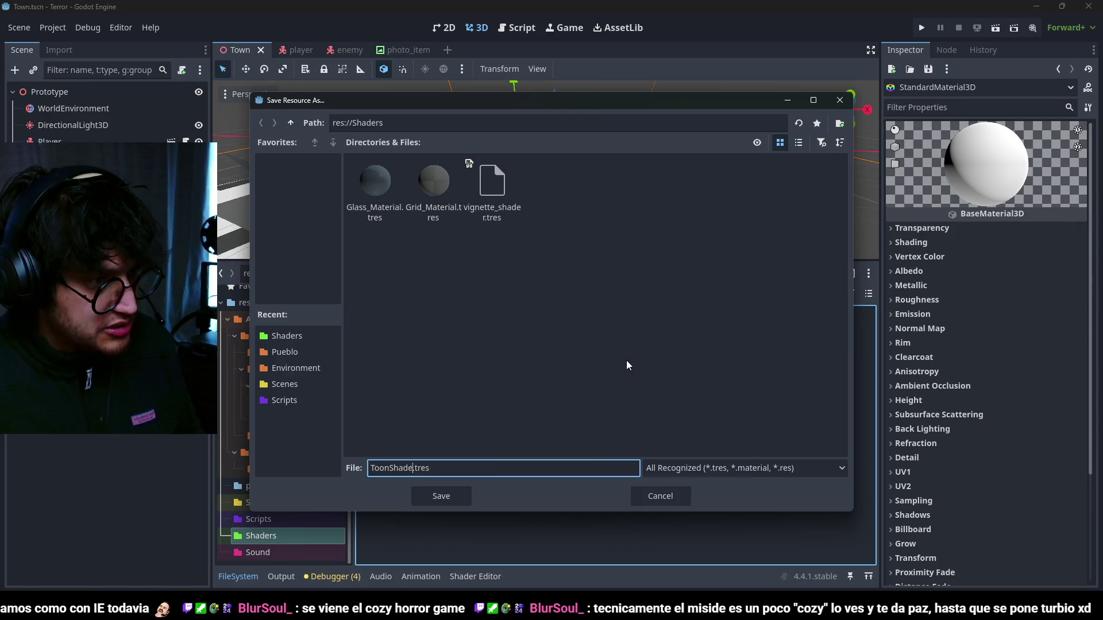
key(Return)
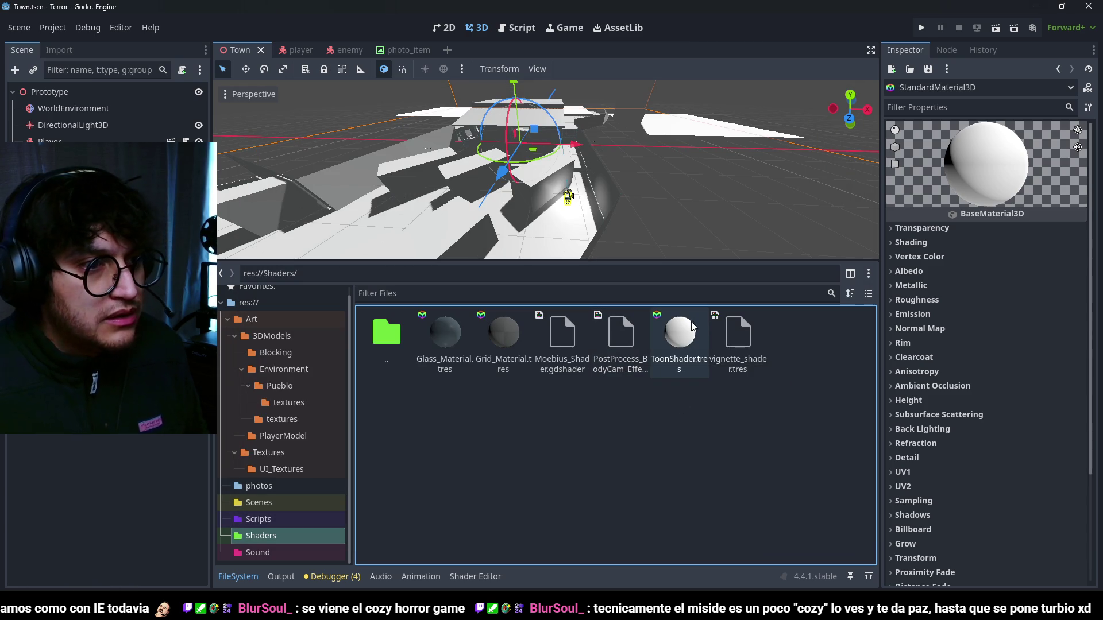
- Set ToonShader.tres's Shading diffuse mode to Toon
click(692, 326)
click(924, 269)
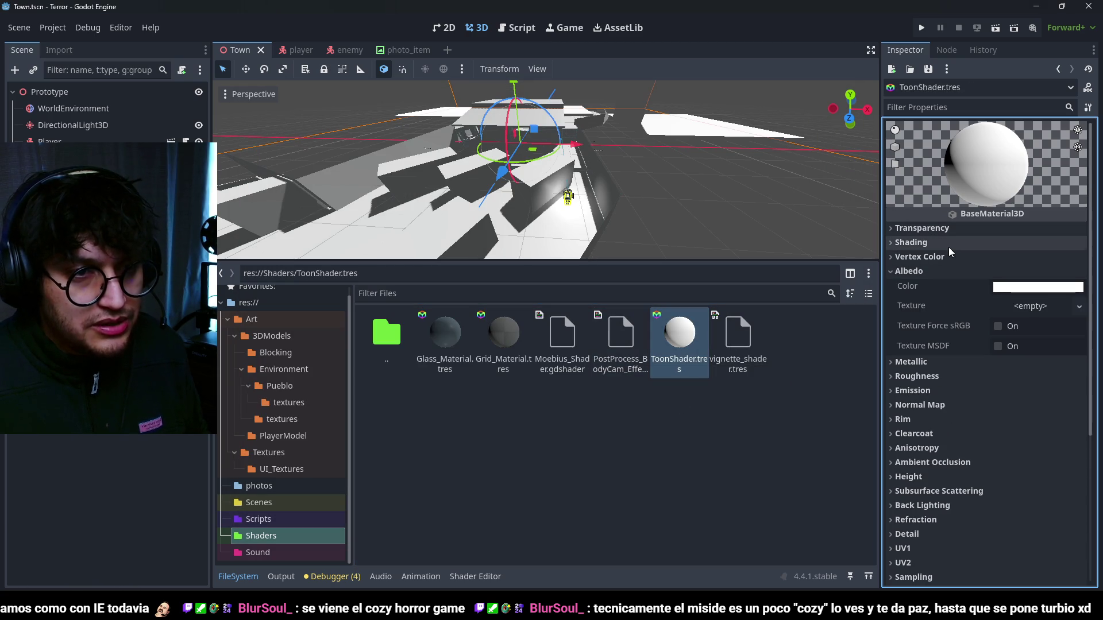
click(934, 243)
click(1041, 280)
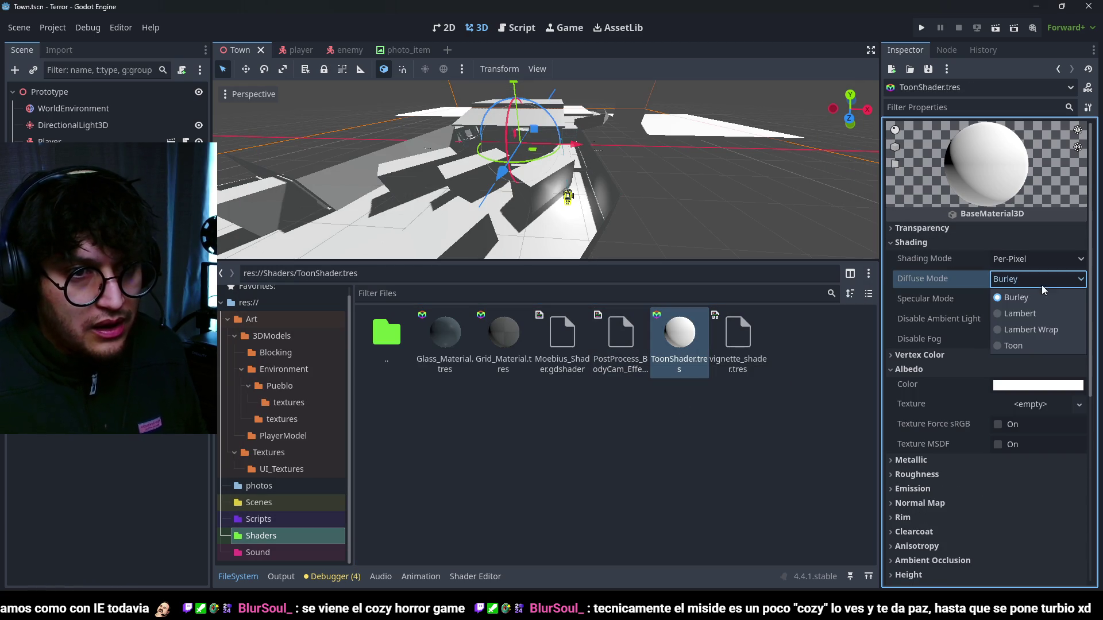
click(1027, 344)
scroll(1045, 379, down, 1)
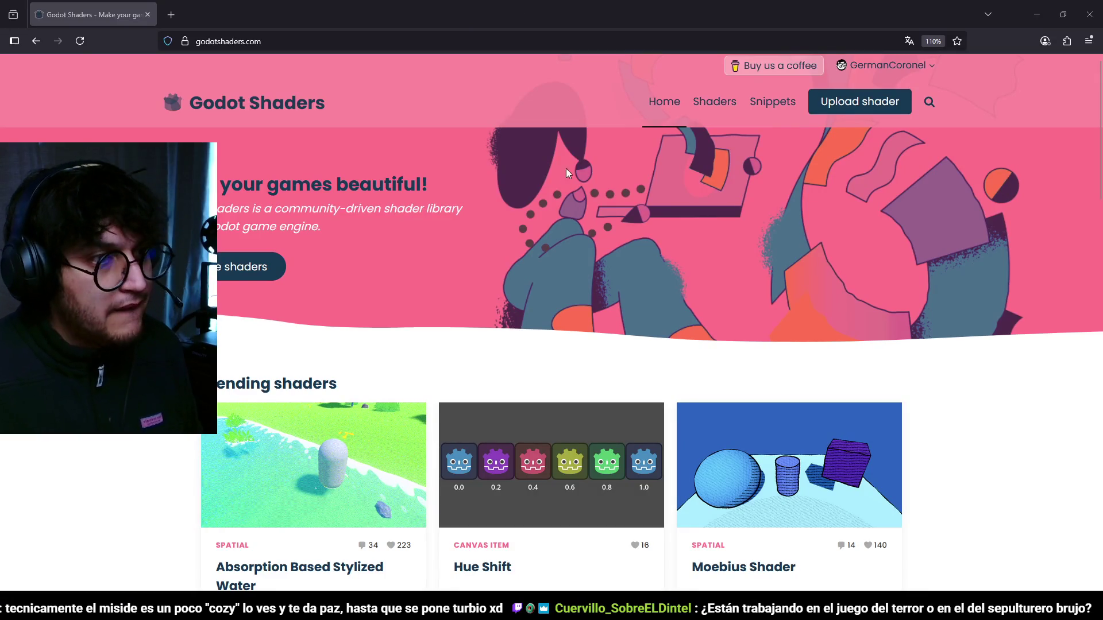
- Search godotshaders.com for 'outline'
scroll(566, 174, down, 2)
click(930, 101)
text(outline)
key(Return)
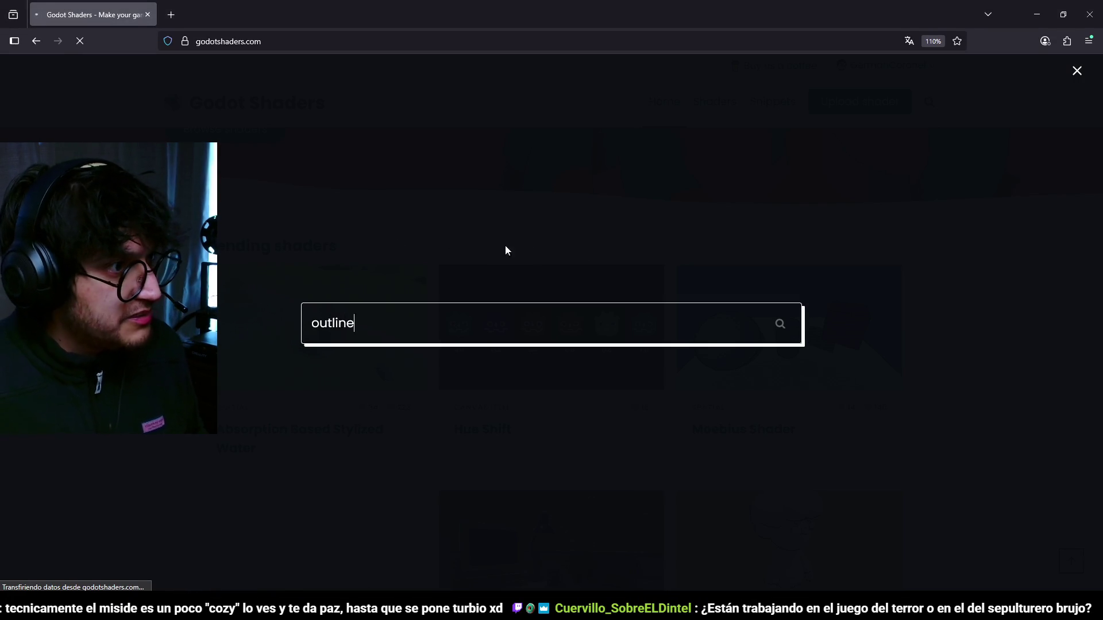
- Scroll through the outline shader results and go to page 2
scroll(836, 407, down, 3)
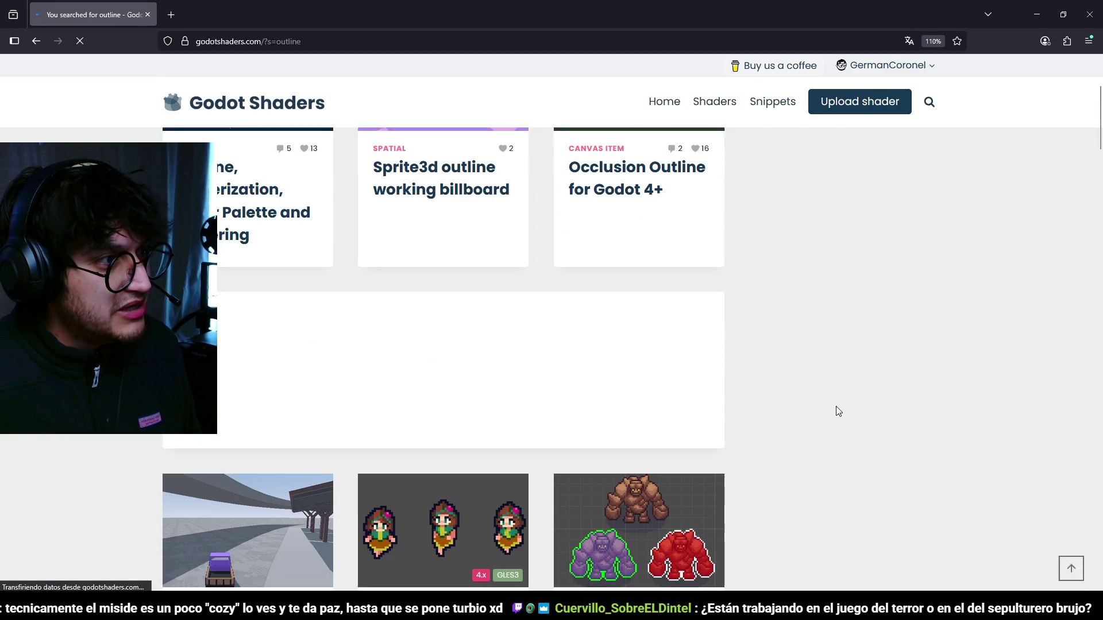
scroll(835, 406, down, 13)
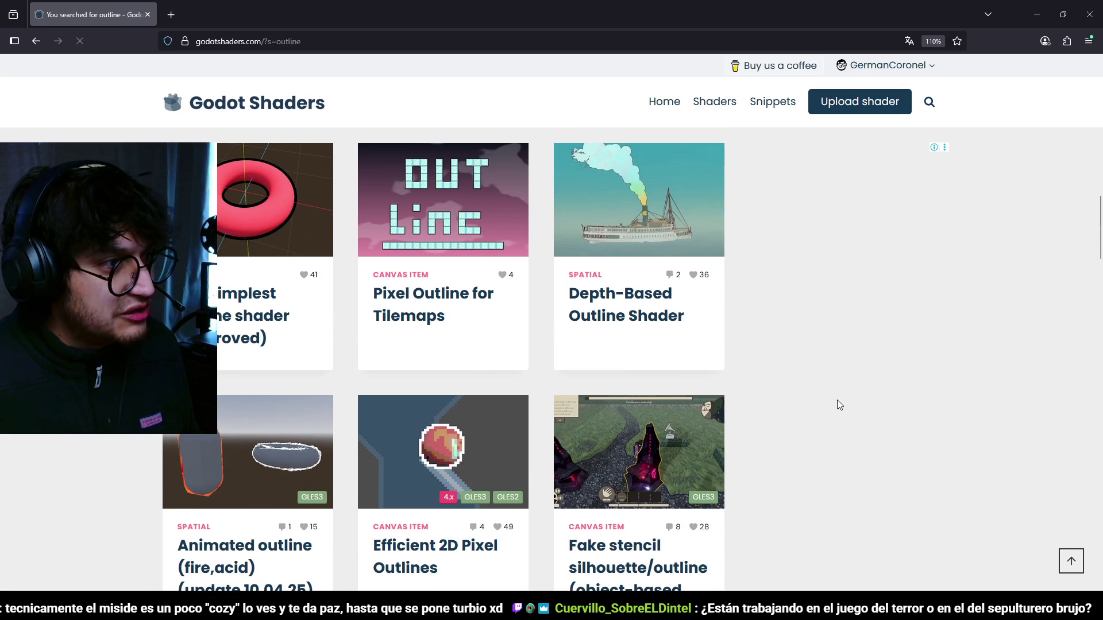
scroll(829, 397, down, 2)
scroll(1064, 353, up, 2)
scroll(1045, 370, up, 4)
scroll(1031, 387, up, 9)
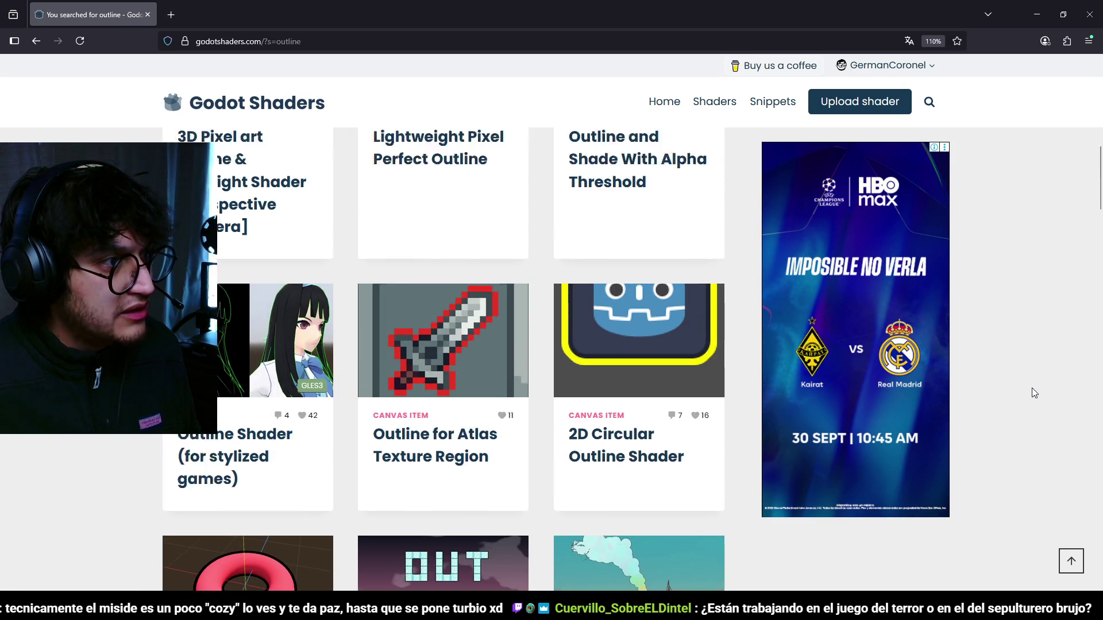
scroll(1028, 382, up, 4)
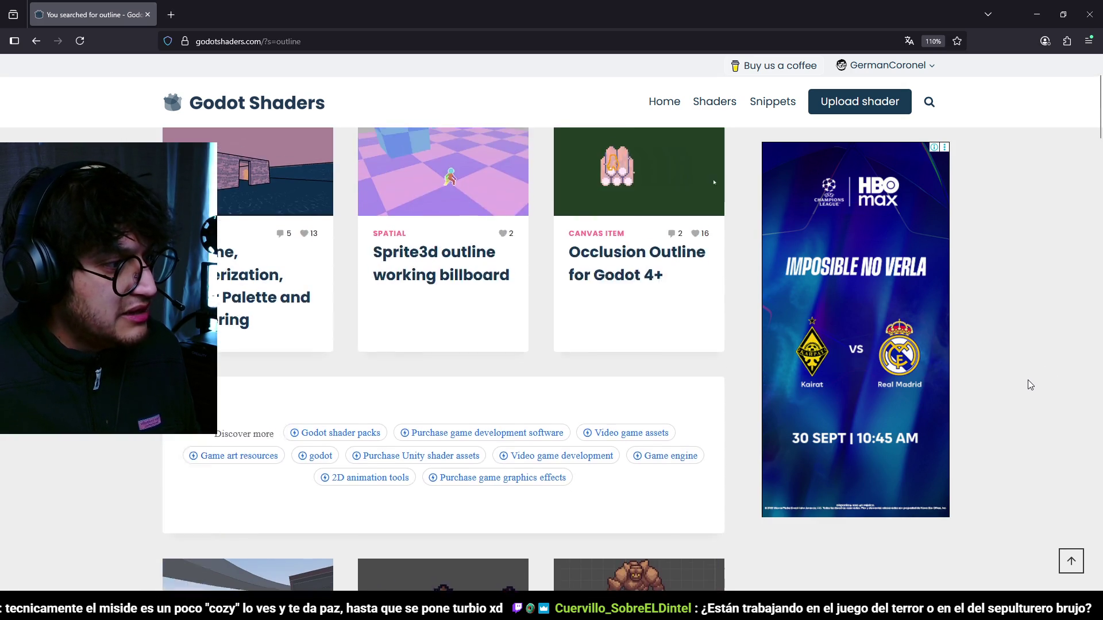
scroll(1022, 380, down, 5)
scroll(988, 382, up, 7)
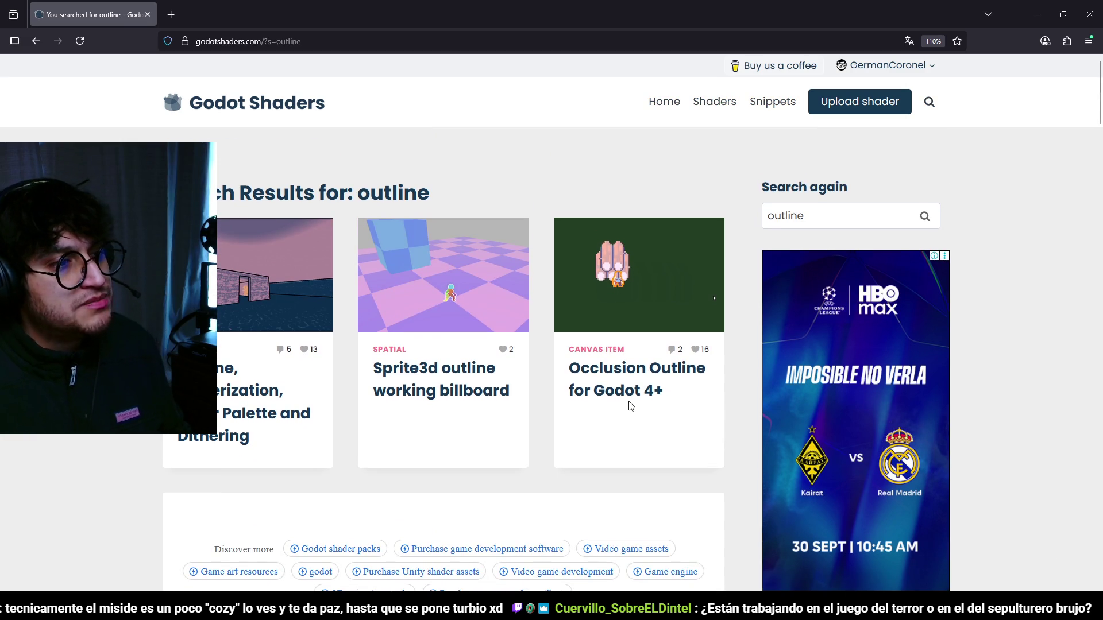
scroll(613, 419, down, 15)
scroll(619, 417, down, 20)
scroll(620, 414, down, 6)
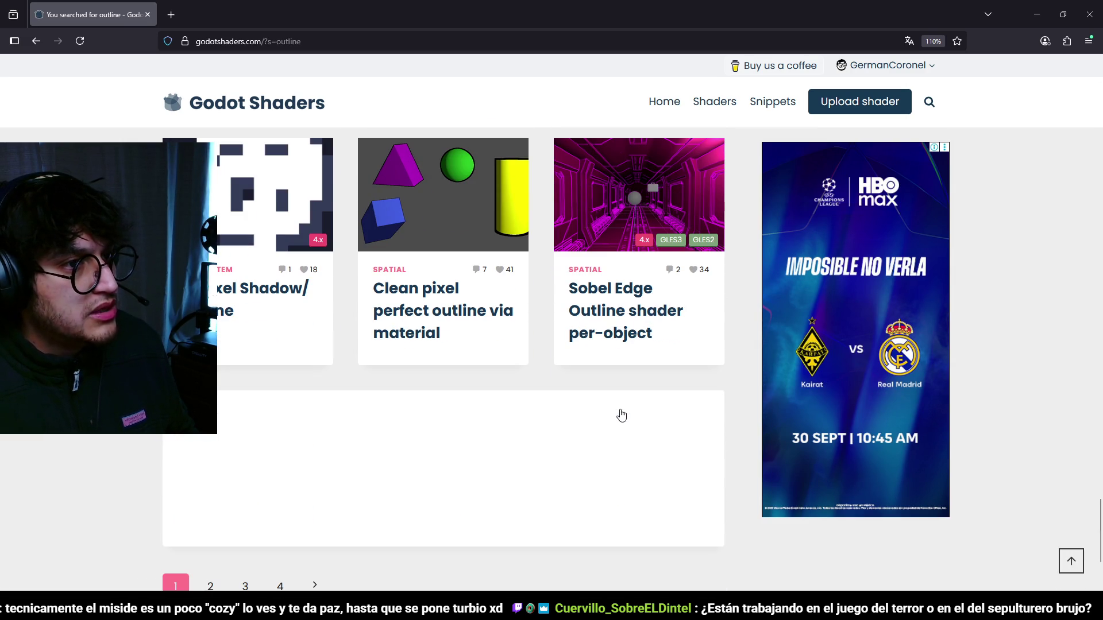
scroll(620, 414, down, 3)
click(210, 396)
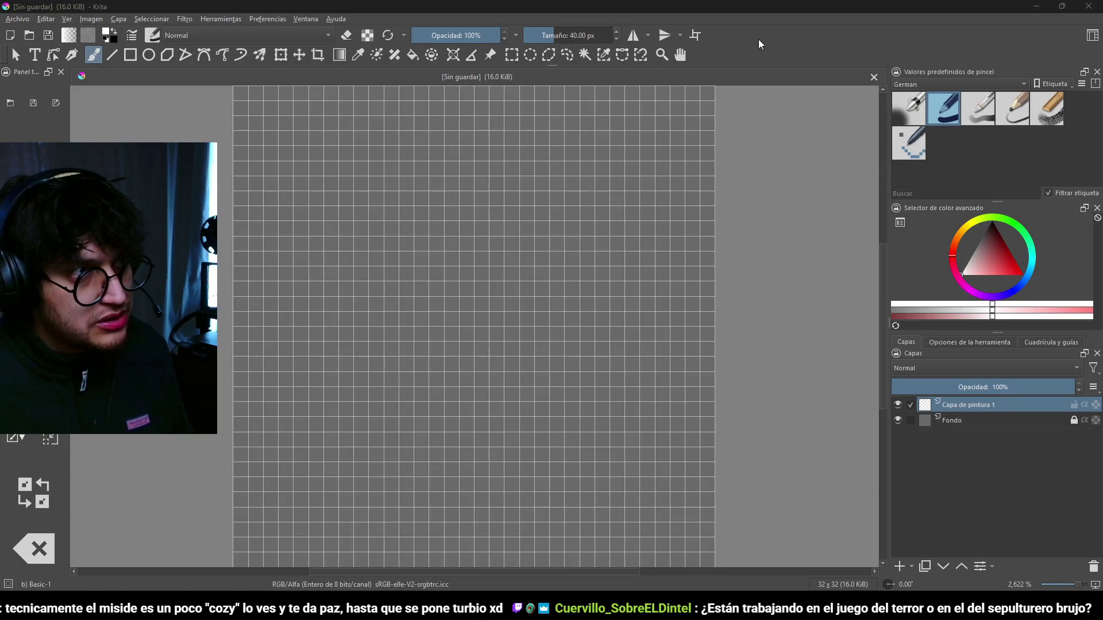
mouse_move(539, 609)
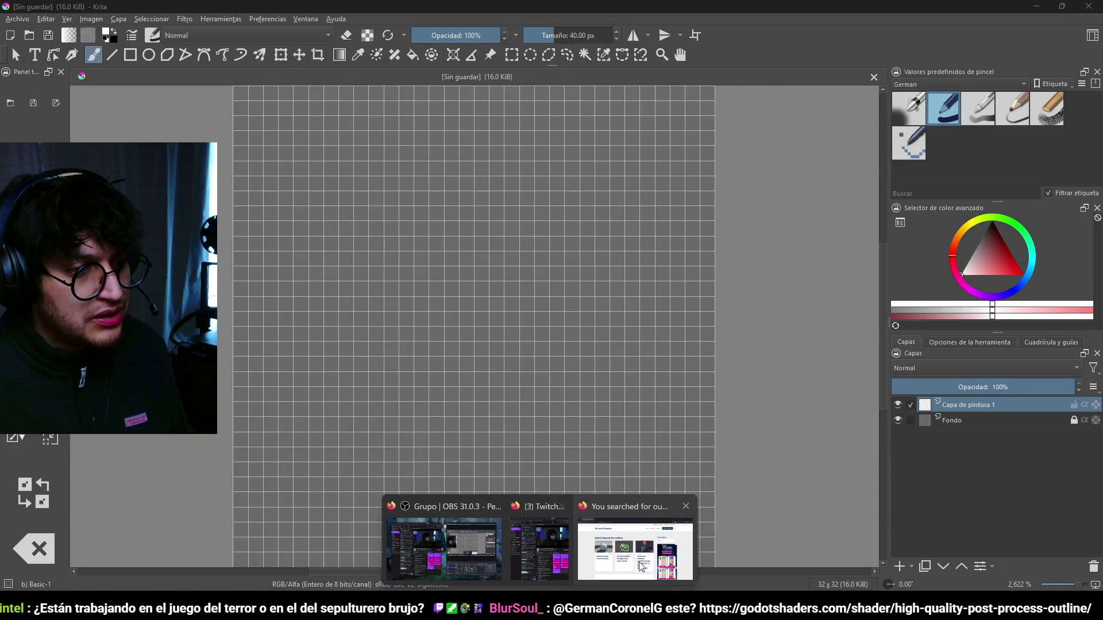
click(637, 529)
- Open the High Quality Post Process Outline page in a new tab and read its notes
scroll(653, 292, down, 5)
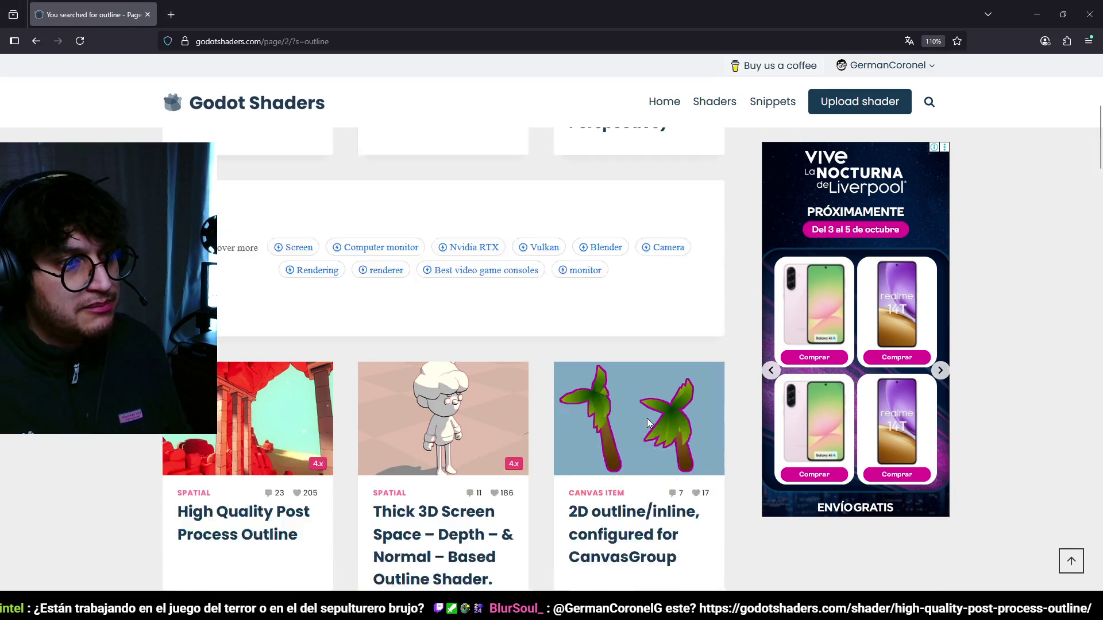
scroll(250, 376, down, 1)
scroll(250, 376, down, 2)
middle_click(257, 247)
click(218, 10)
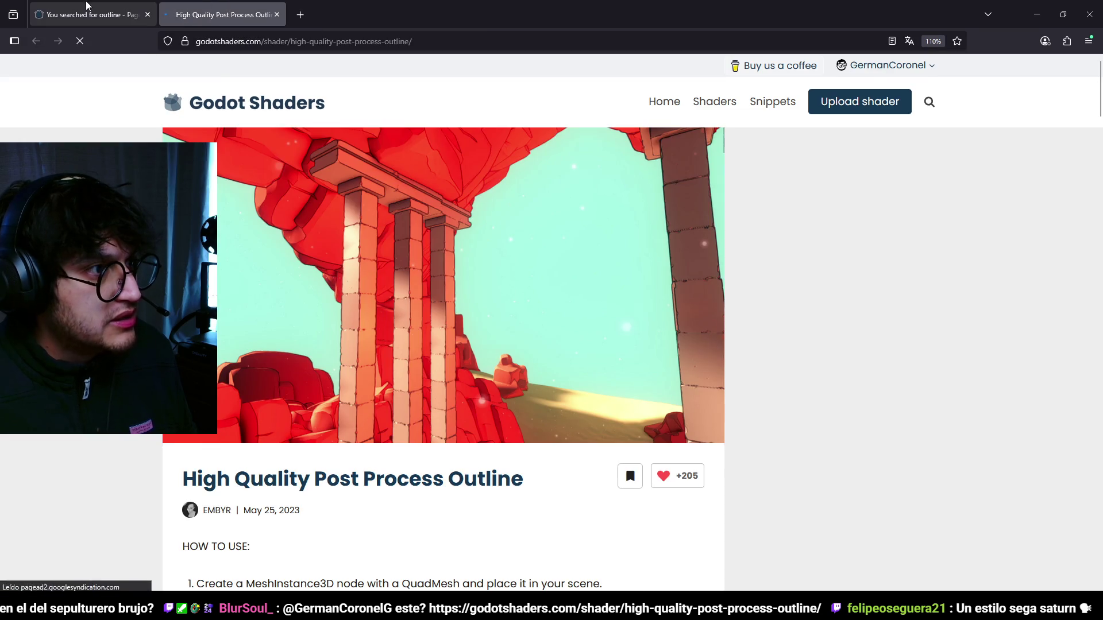
scroll(441, 304, down, 6)
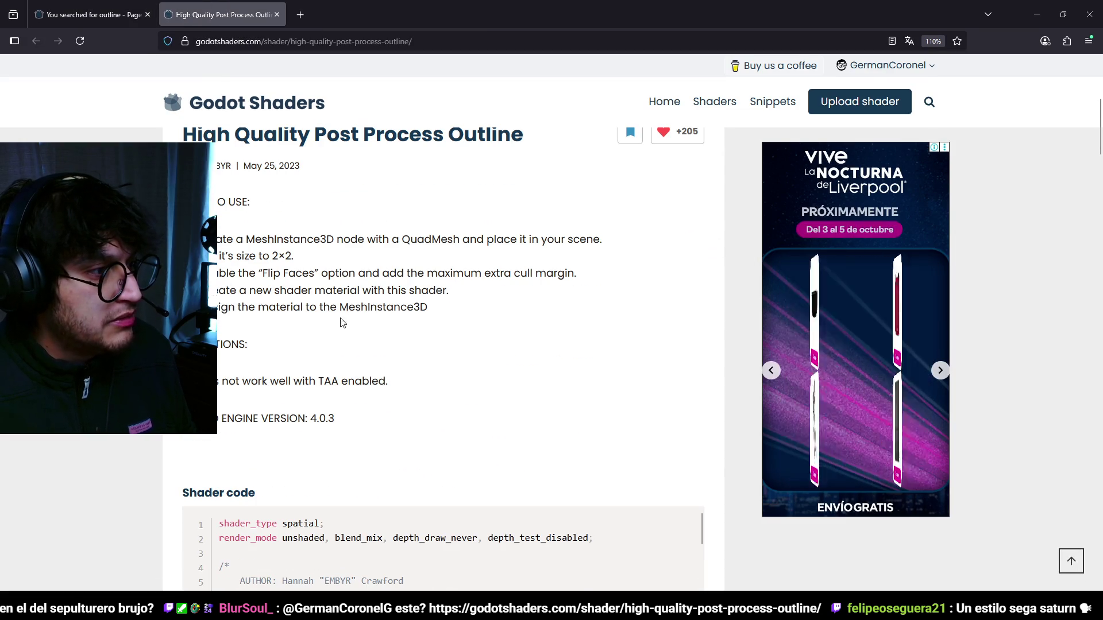
triple_click(508, 379)
click(482, 378)
scroll(481, 378, down, 5)
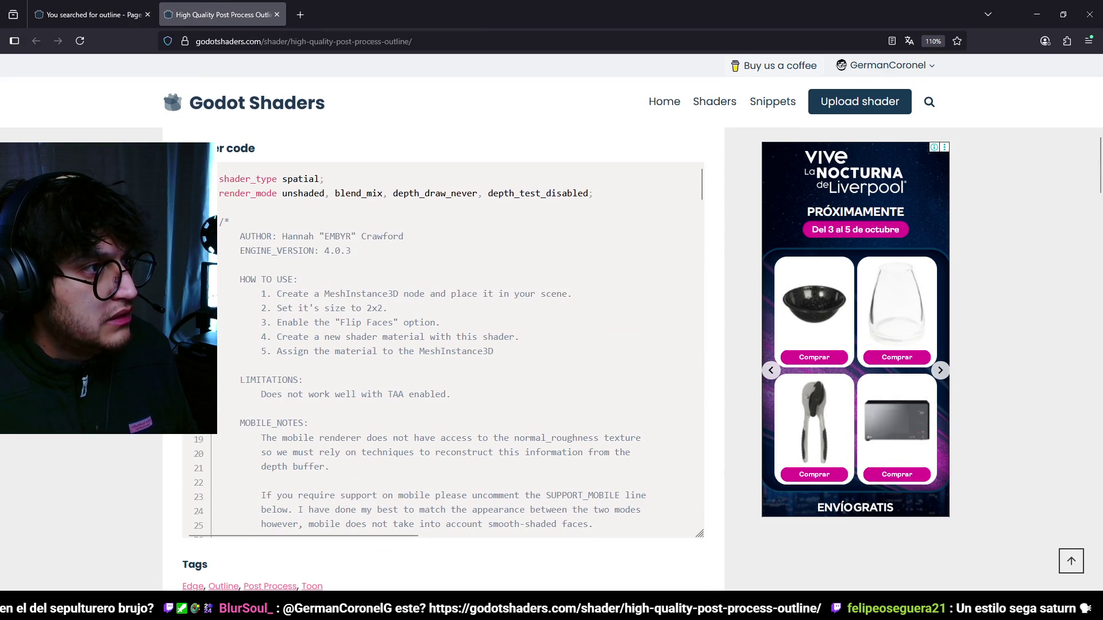
scroll(442, 359, down, 5)
scroll(442, 359, up, 15)
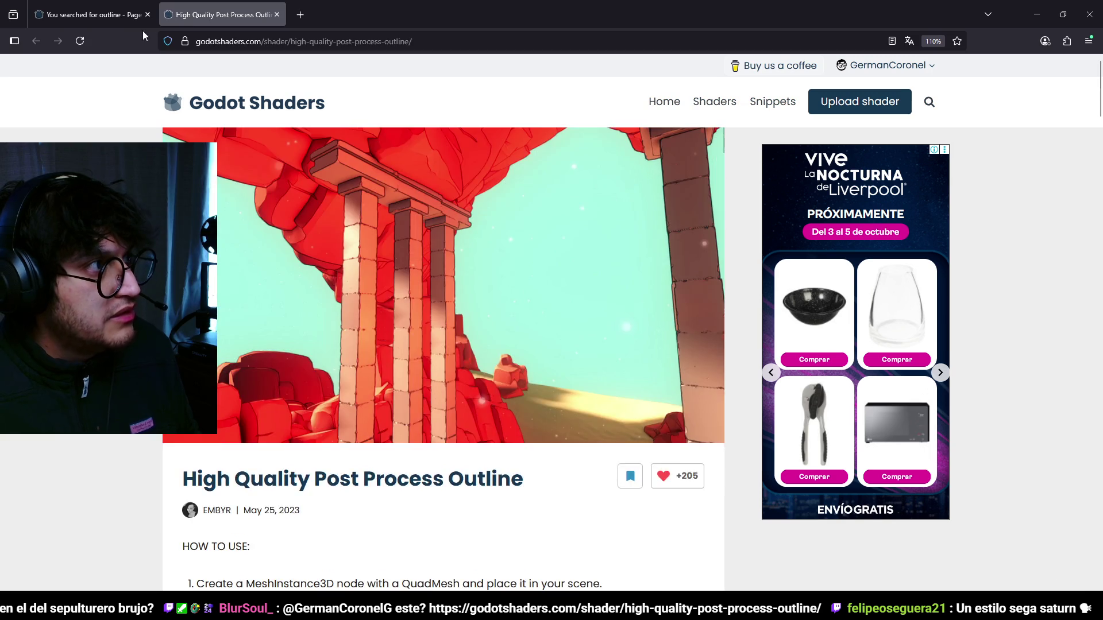
- Glance back at the outline search results, then return to the shader page
click(92, 14)
scroll(615, 309, down, 7)
scroll(615, 309, down, 18)
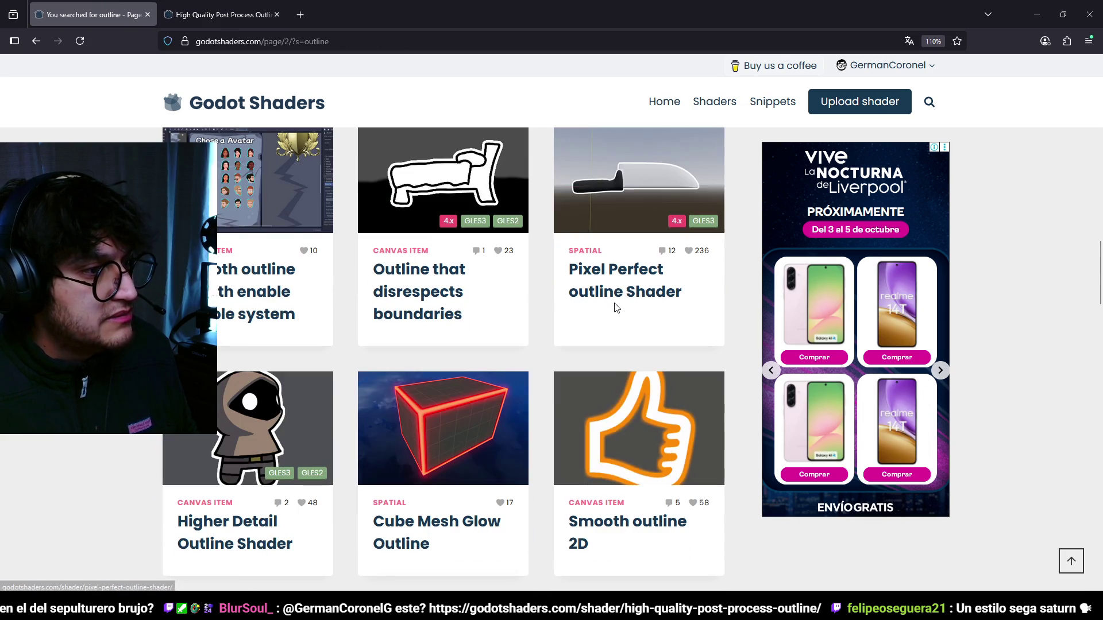
scroll(599, 322, up, 10)
click(221, 15)
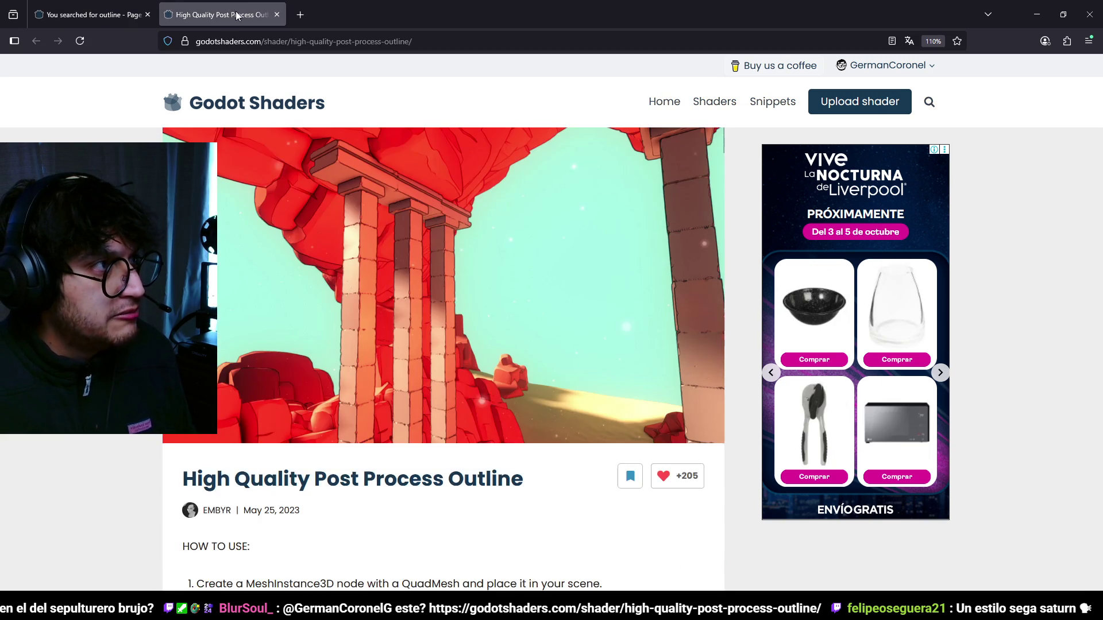
scroll(684, 365, down, 10)
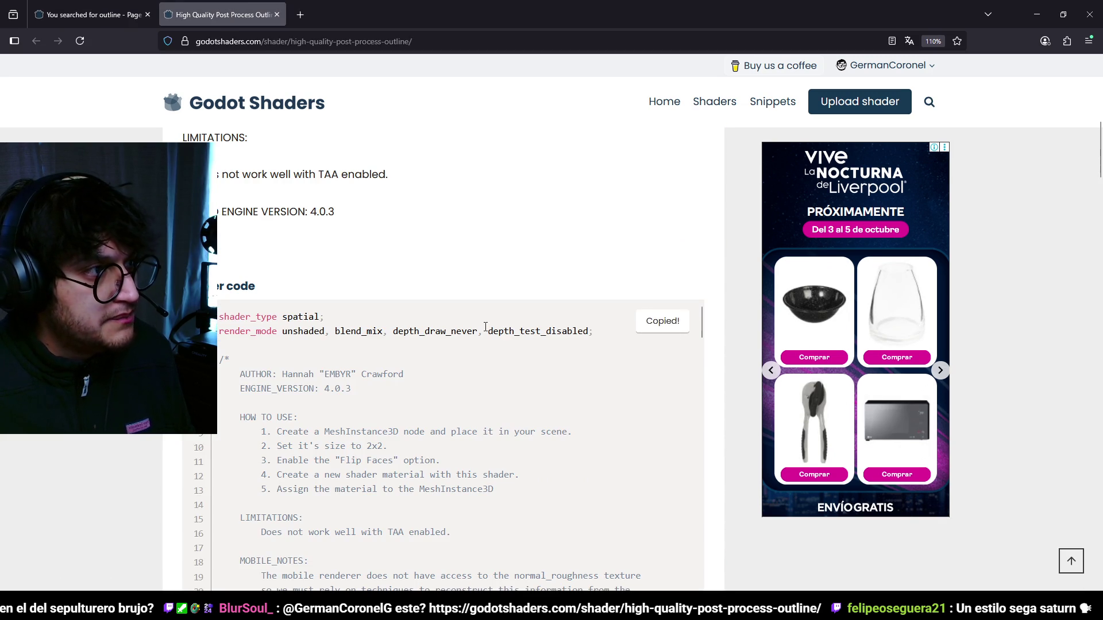
scroll(374, 357, up, 8)
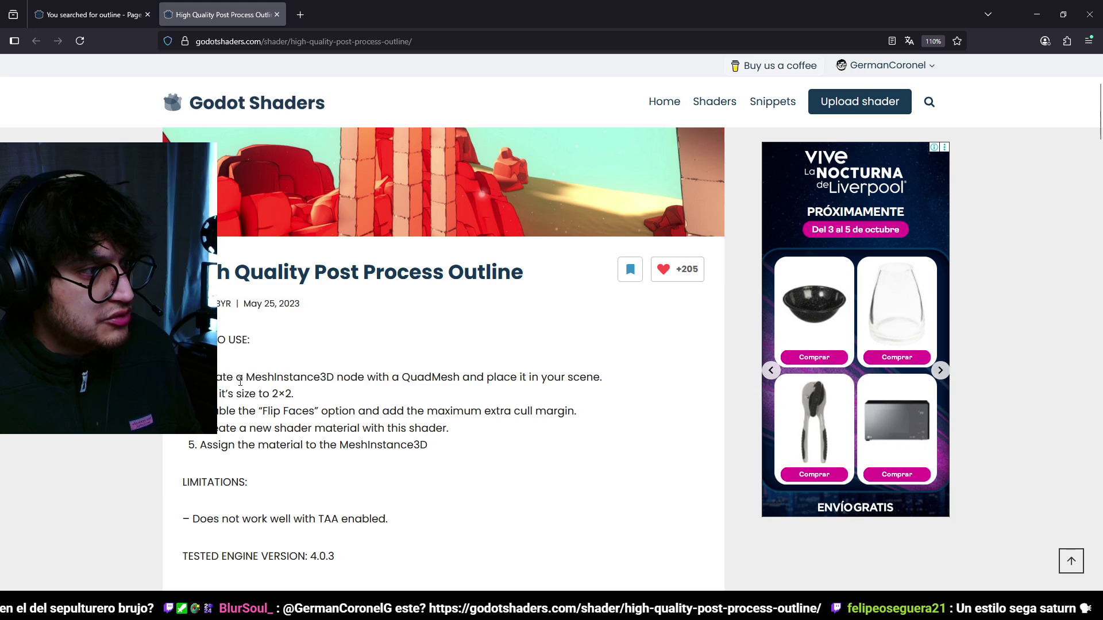
- Highlight the MeshInstance3D, QuadMesh and extra cull margin setup steps, then switch back to Godot
double_click(266, 376)
double_click(428, 376)
click(244, 395)
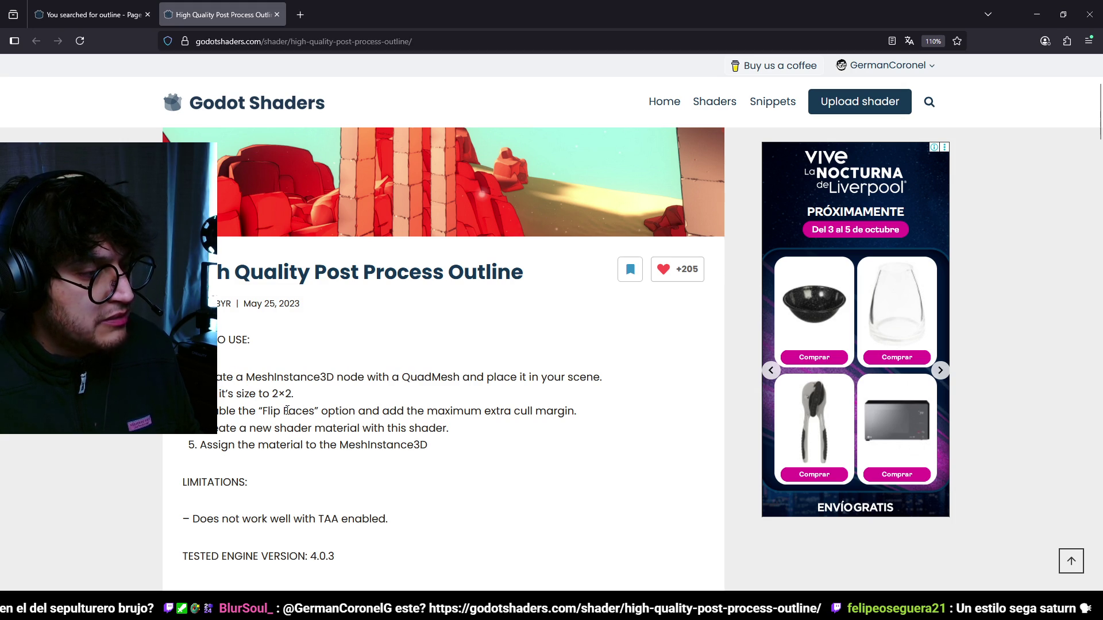
drag(366, 411, 655, 417)
click(304, 442)
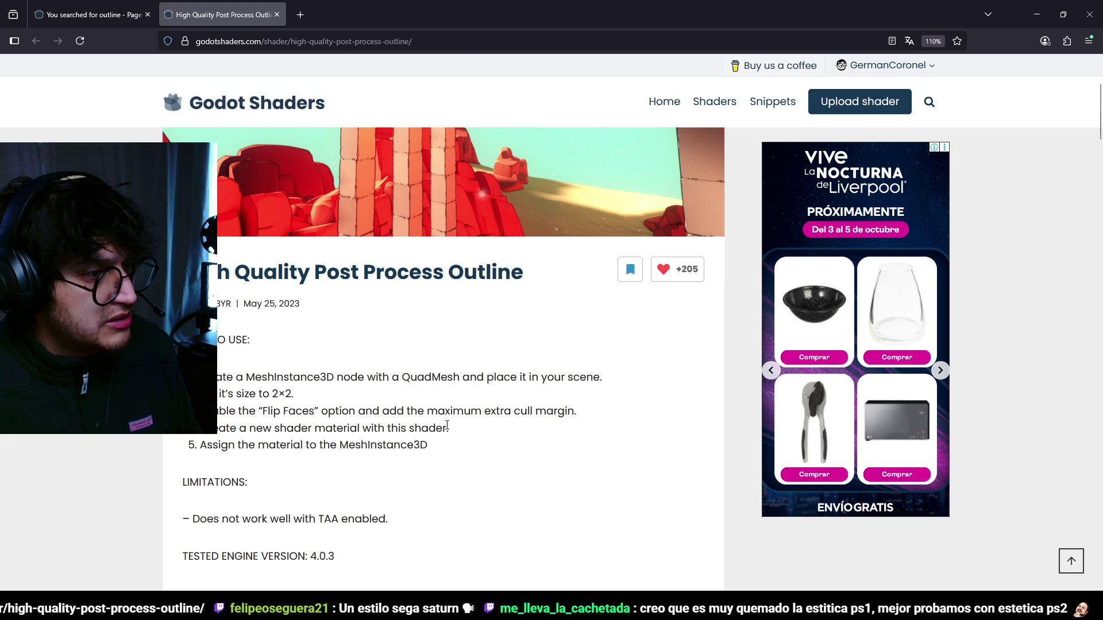
drag(305, 445, 525, 454)
click(546, 584)
key(alt+Tab)
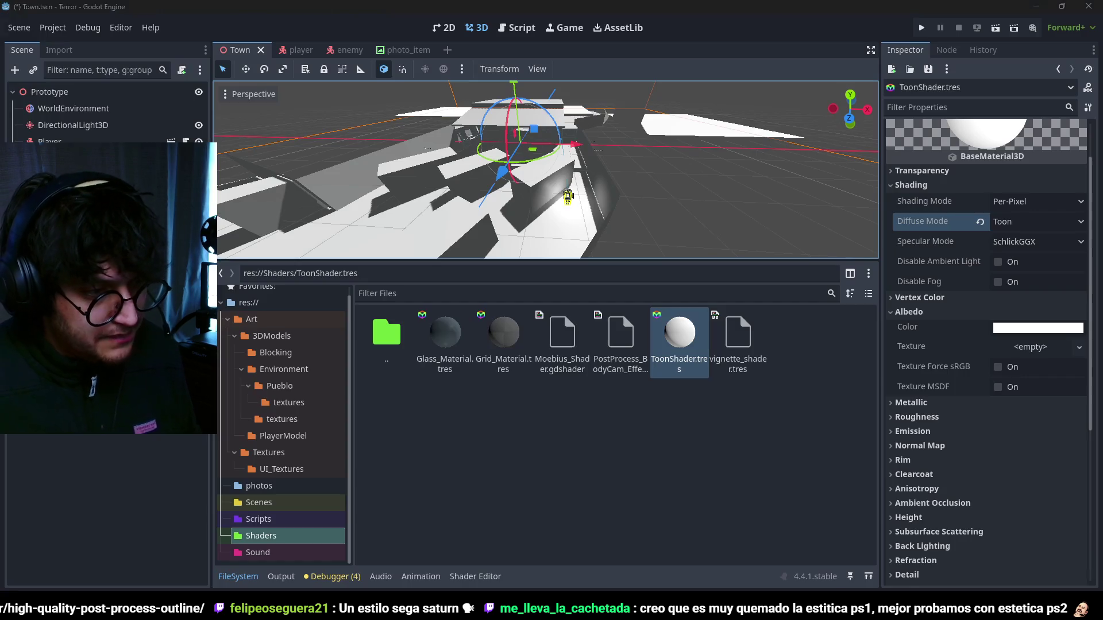
- Add a Node3D under the Prototype root, rename it PostProcess, then switch to the browser
click(85, 96)
key(ctrl+a)
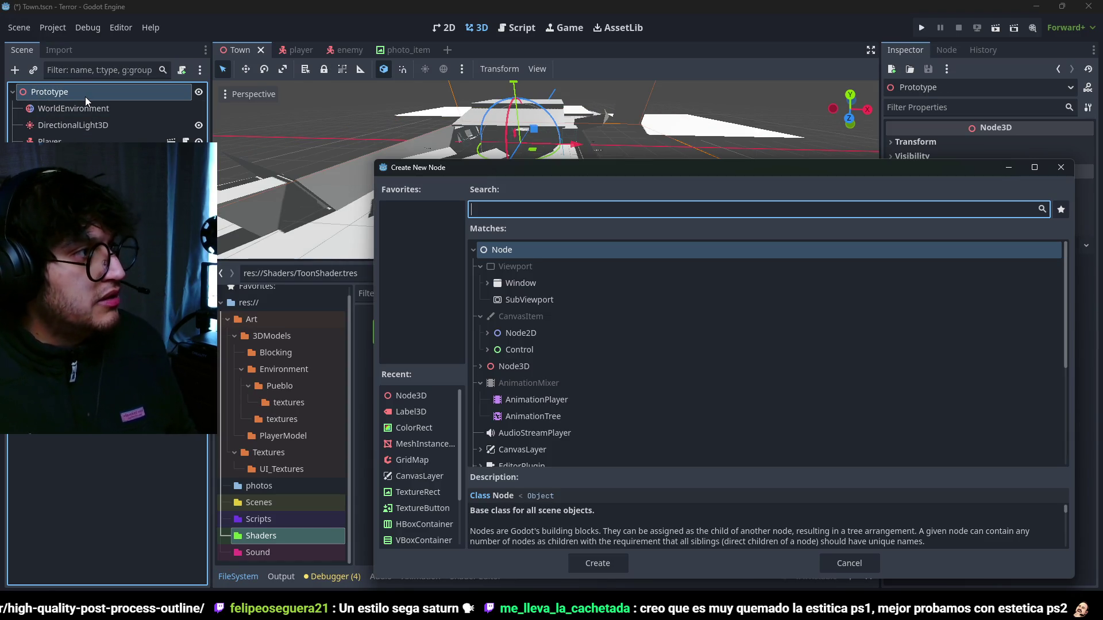
text(node3d)
key(Return)
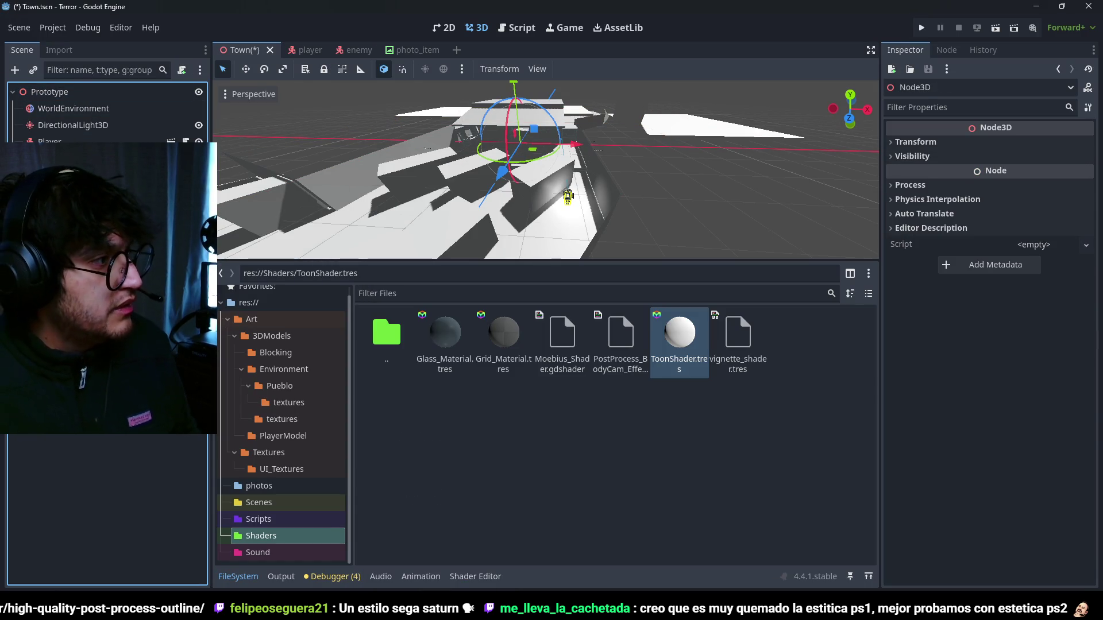
key(Return)
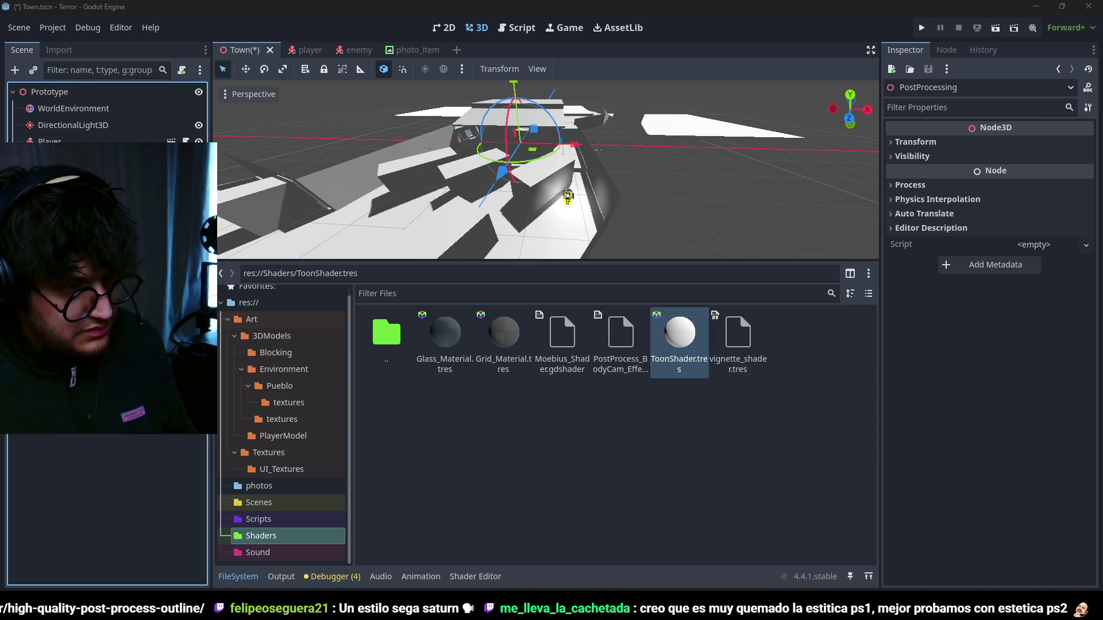
key(Return)
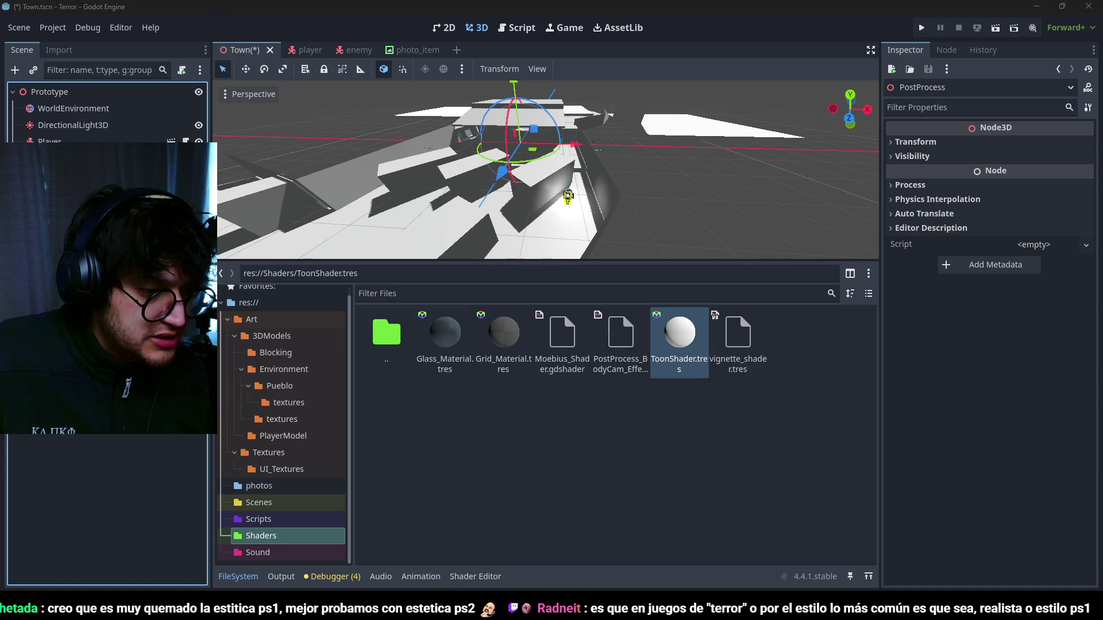
key(alt+Tab)
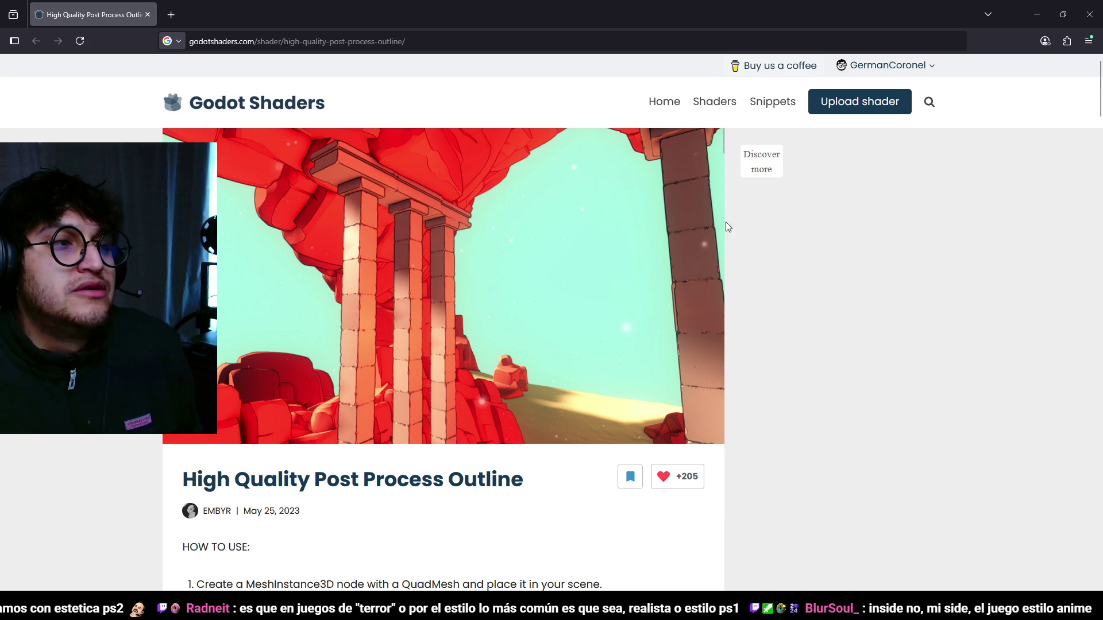
- Add a MeshInstance3D node to the scene and give it a new QuadMesh
scroll(593, 558, down, 1)
key(alt+Tab)
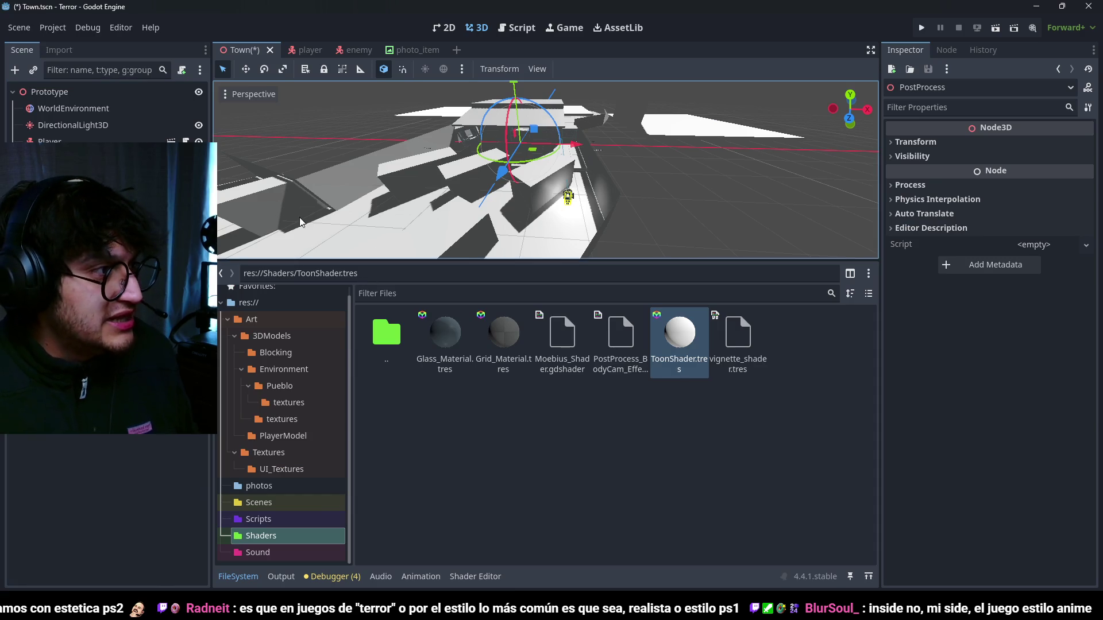
key(ctrl+a)
text(meshinst)
key(Return)
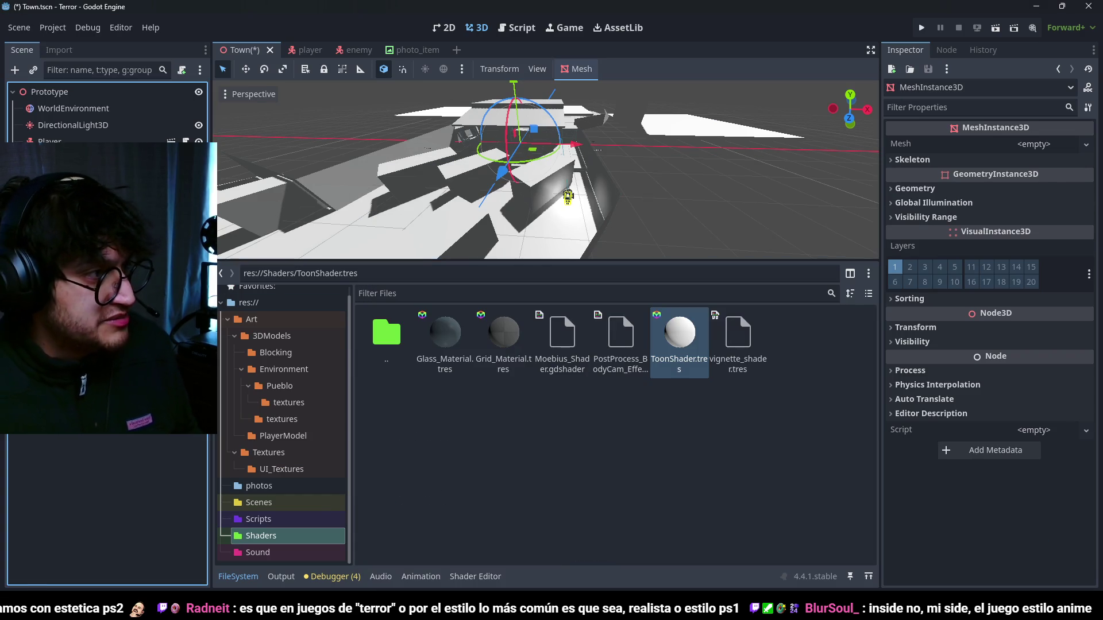
click(1086, 144)
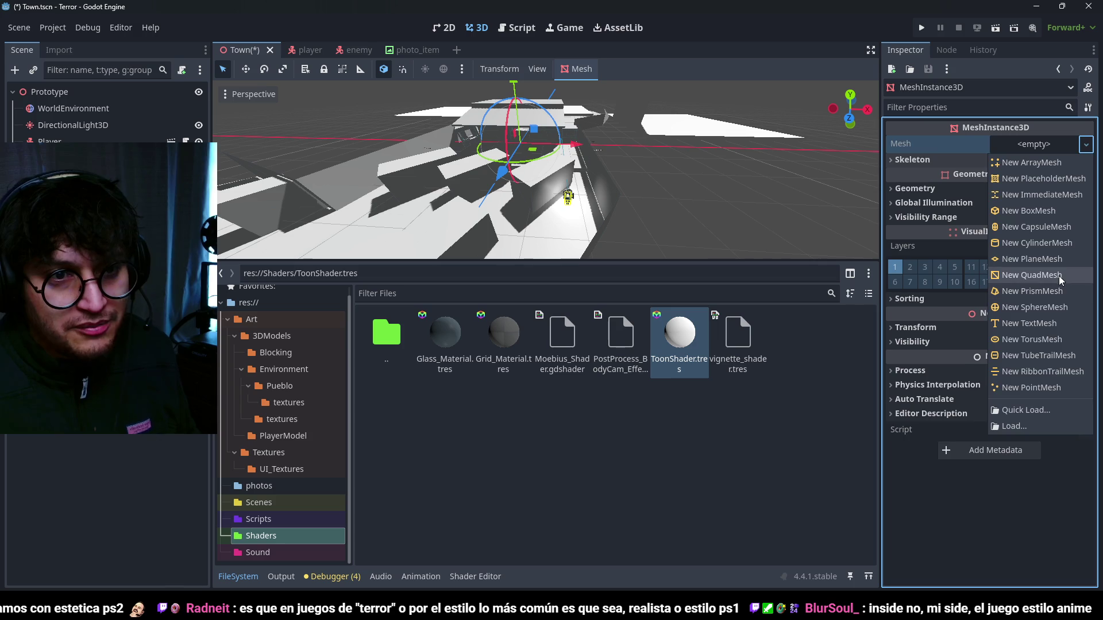
click(1032, 275)
- Set the quad mesh size to 2×2 m and enable Flip Faces
click(258, 579)
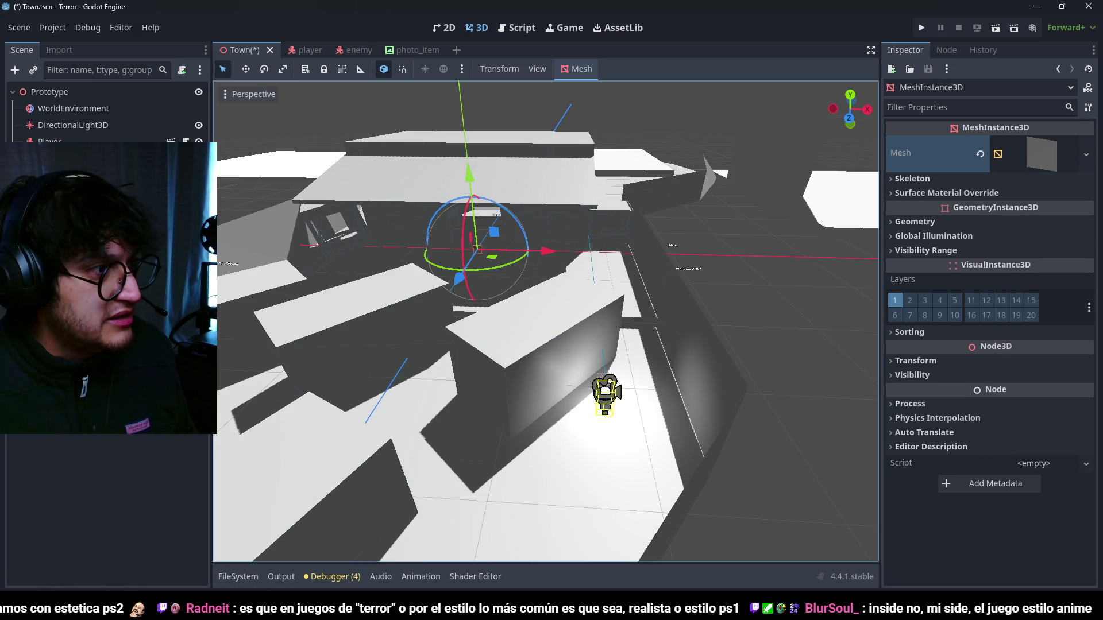
click(68, 241)
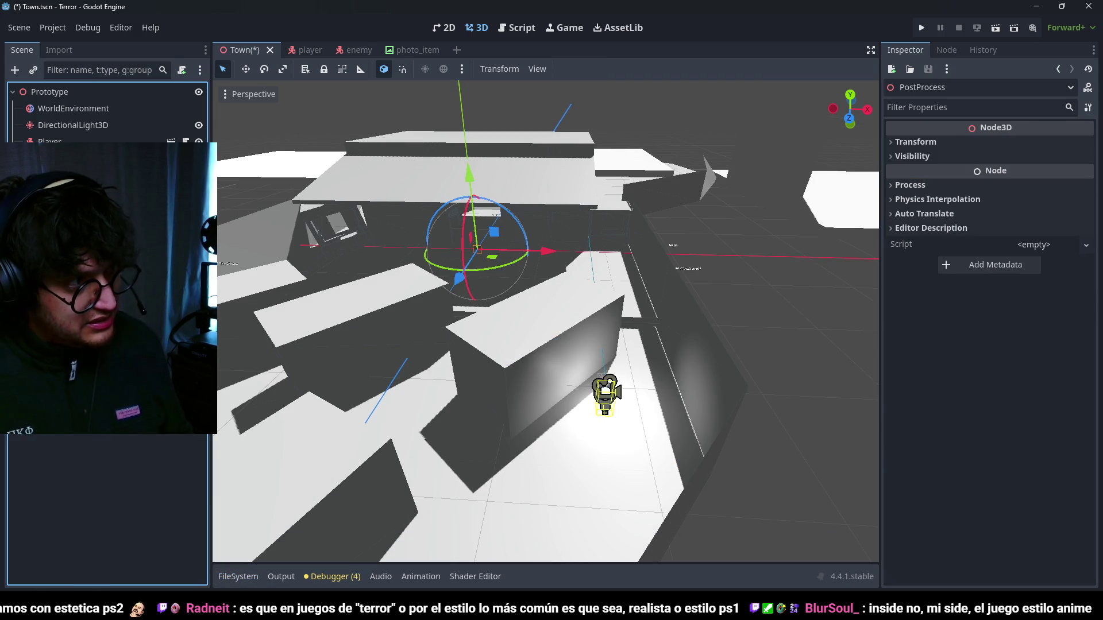
click(69, 224)
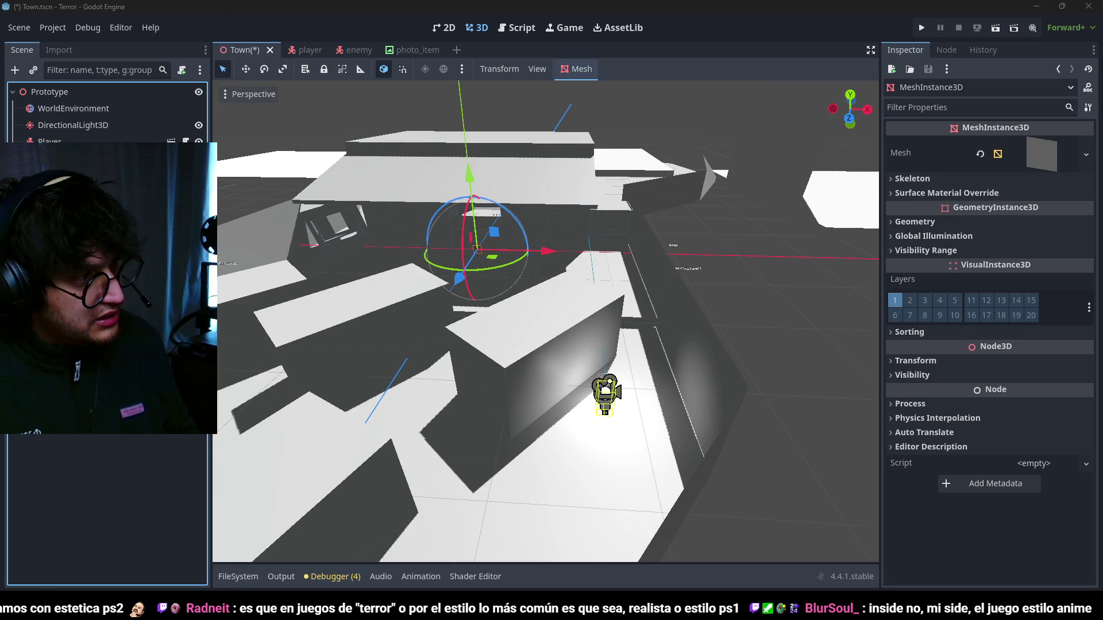
click(69, 259)
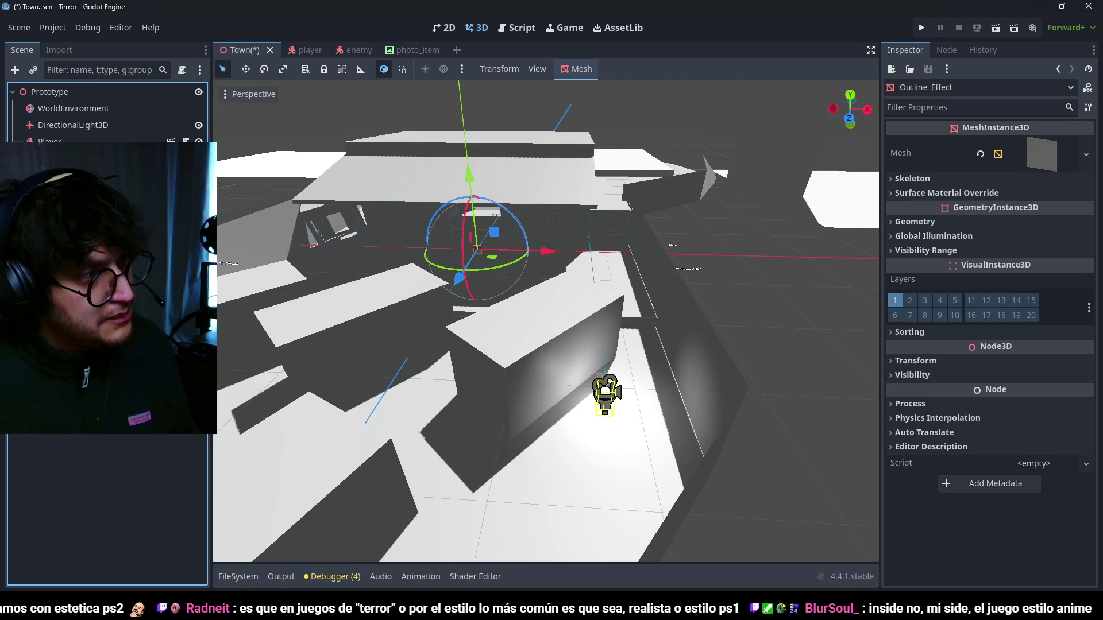
click(1036, 164)
scroll(988, 323, down, 2)
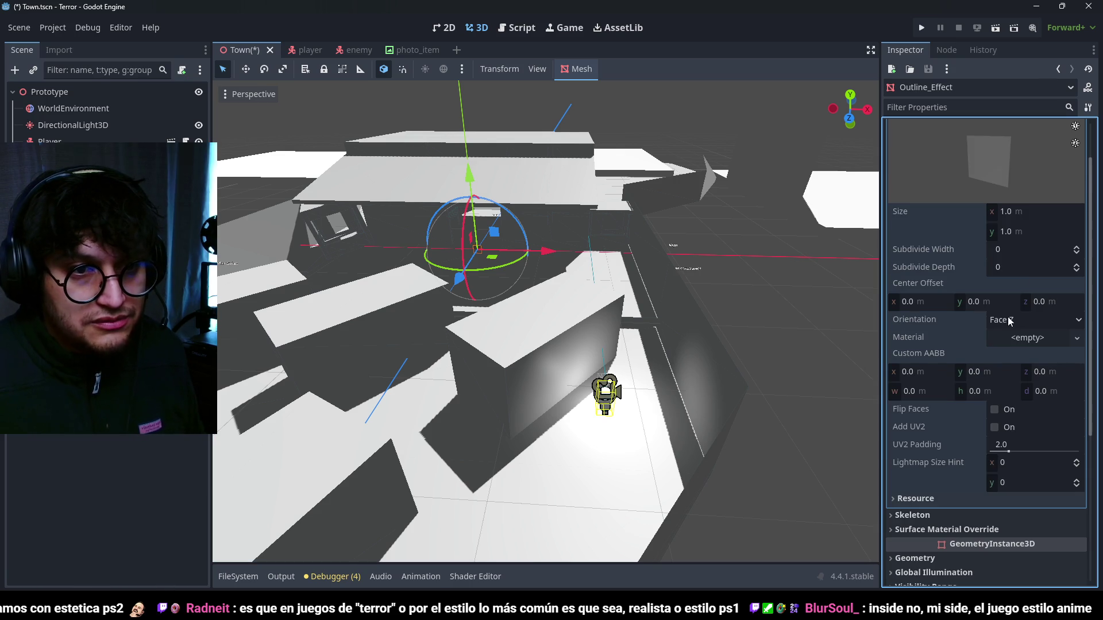
click(1019, 210)
text(2)
key(Tab)
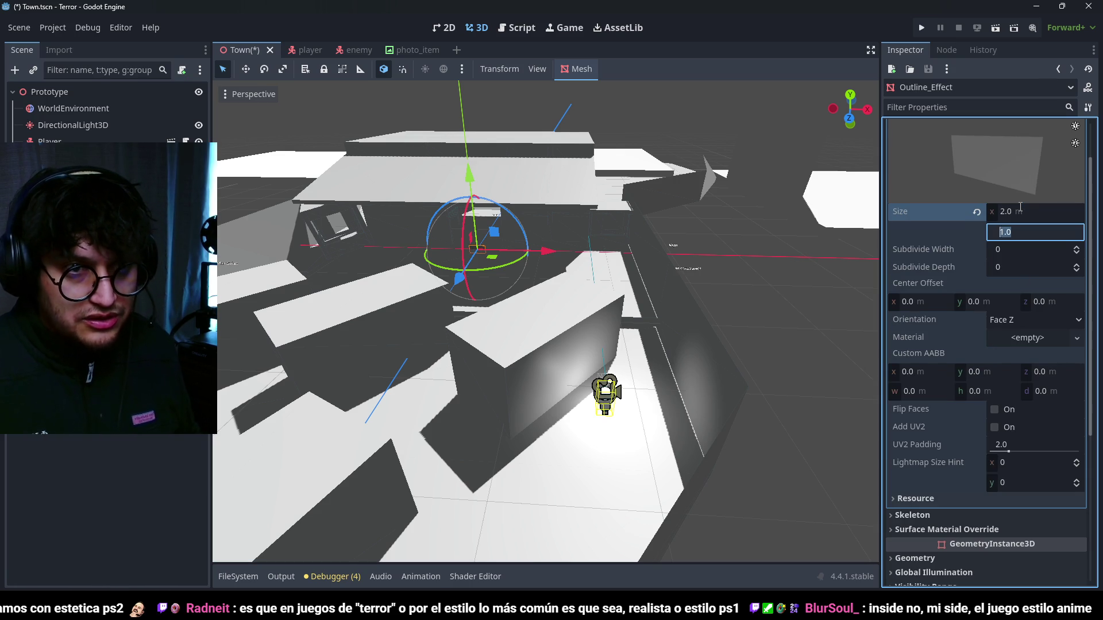
text(2)
key(Return)
click(995, 410)
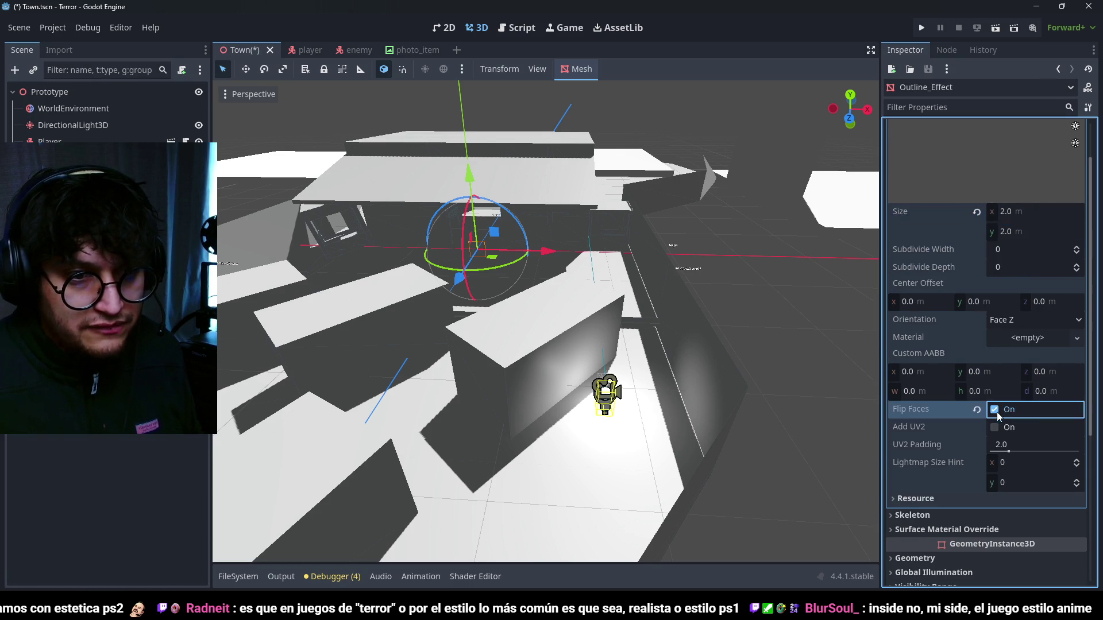
- Set the node's Geometry extra cull margin to 16384 m
scroll(965, 402, down, 5)
click(933, 306)
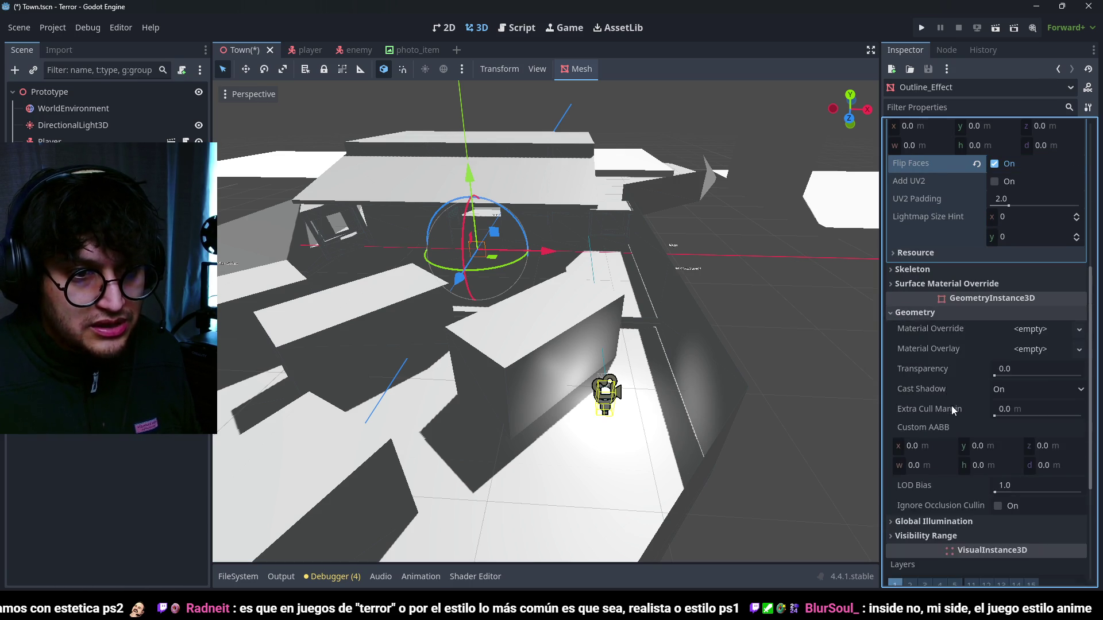
scroll(975, 425, down, 4)
scroll(979, 345, up, 1)
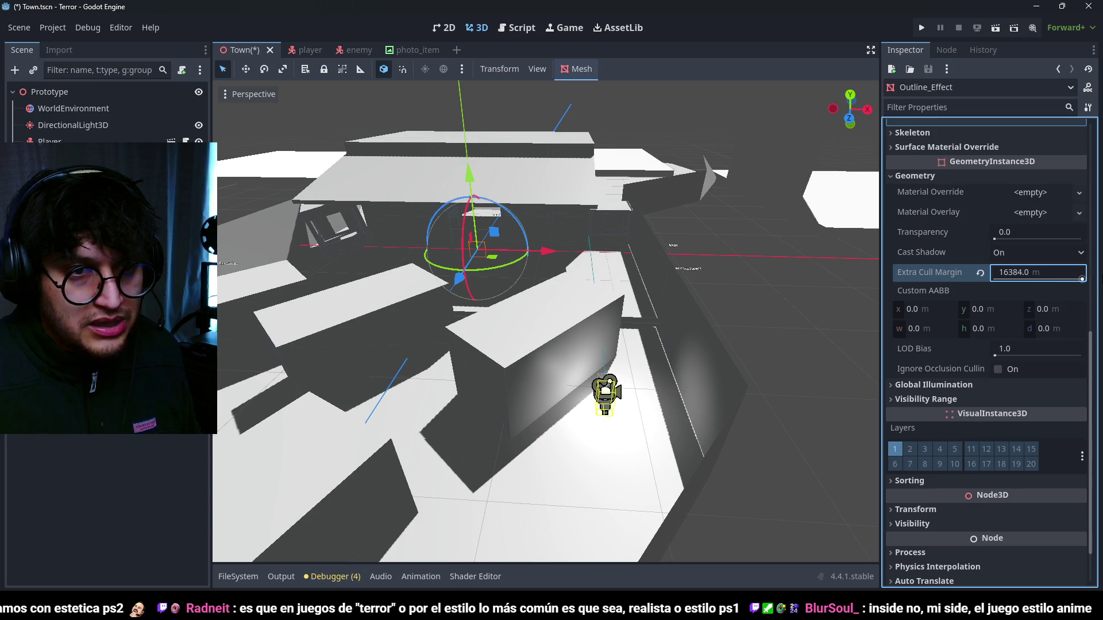
scroll(913, 285, up, 7)
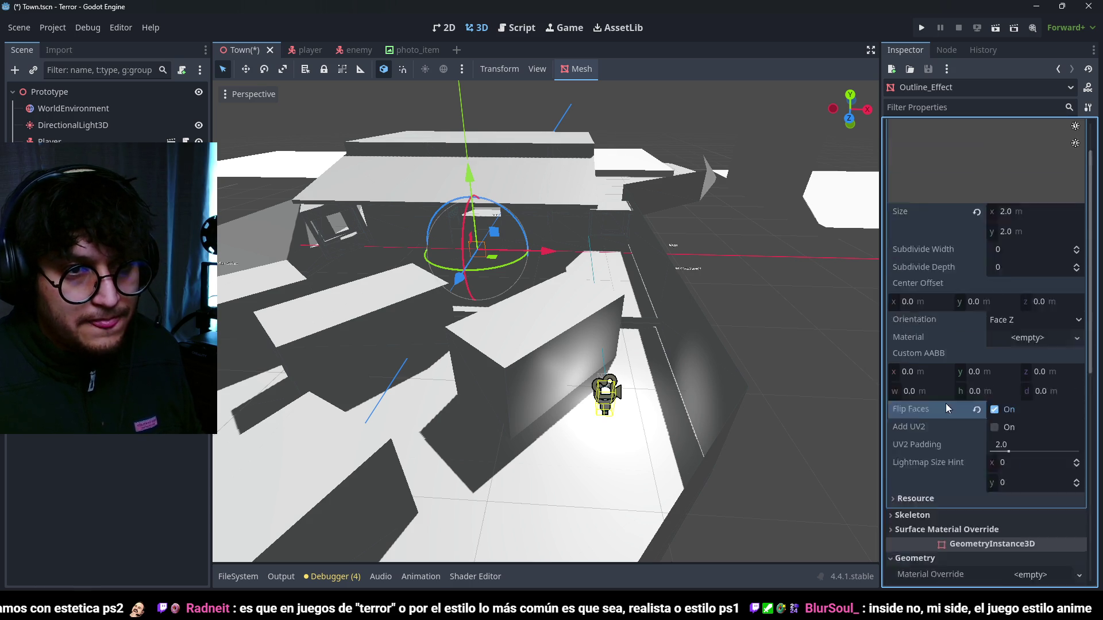
scroll(943, 381, up, 2)
click(1031, 166)
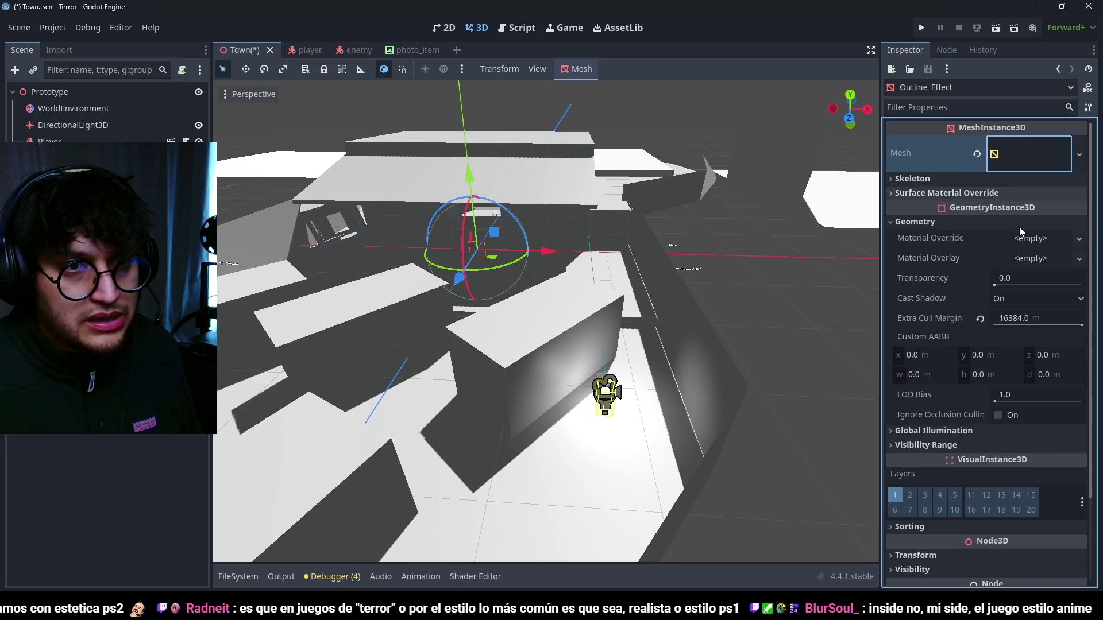
- Give surface 0 a new ShaderMaterial and start a new shader for it
click(1064, 210)
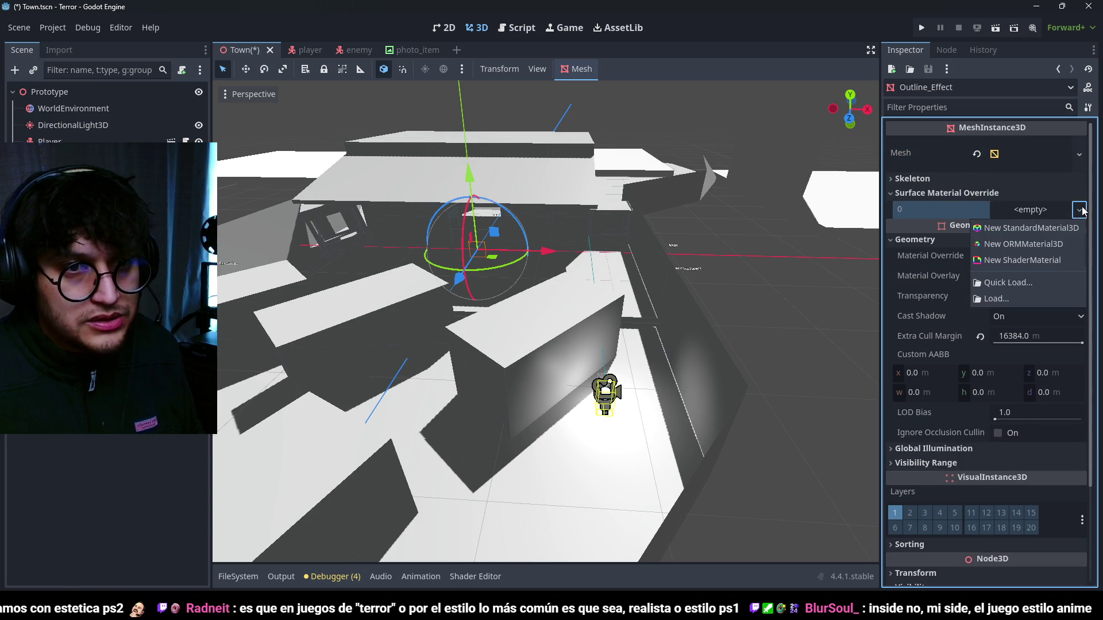
click(1029, 263)
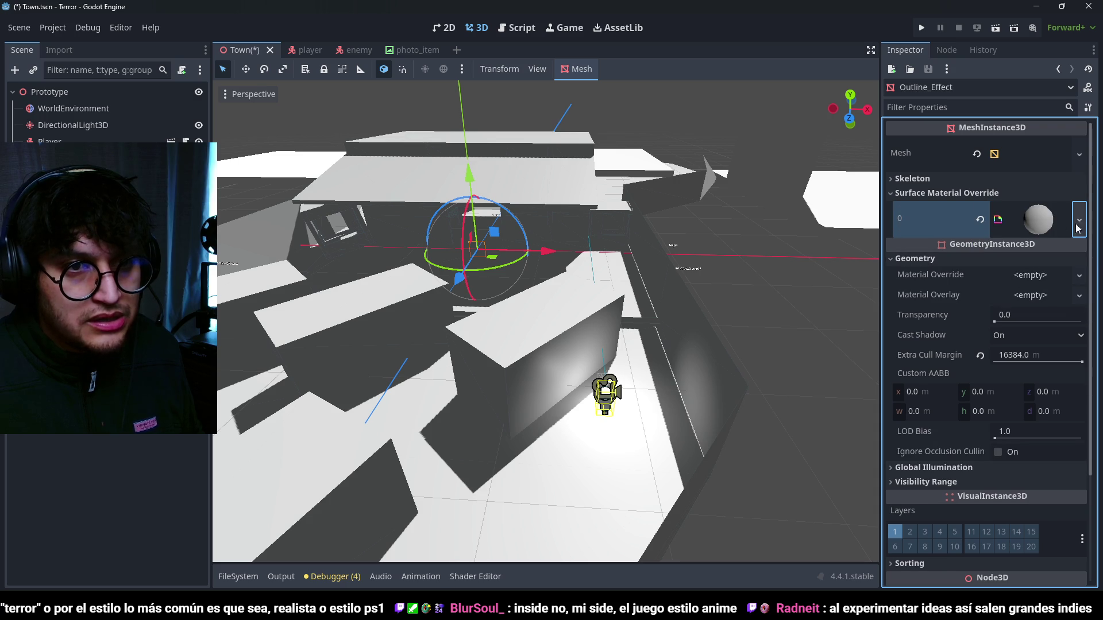
click(1040, 221)
click(1076, 335)
click(1078, 355)
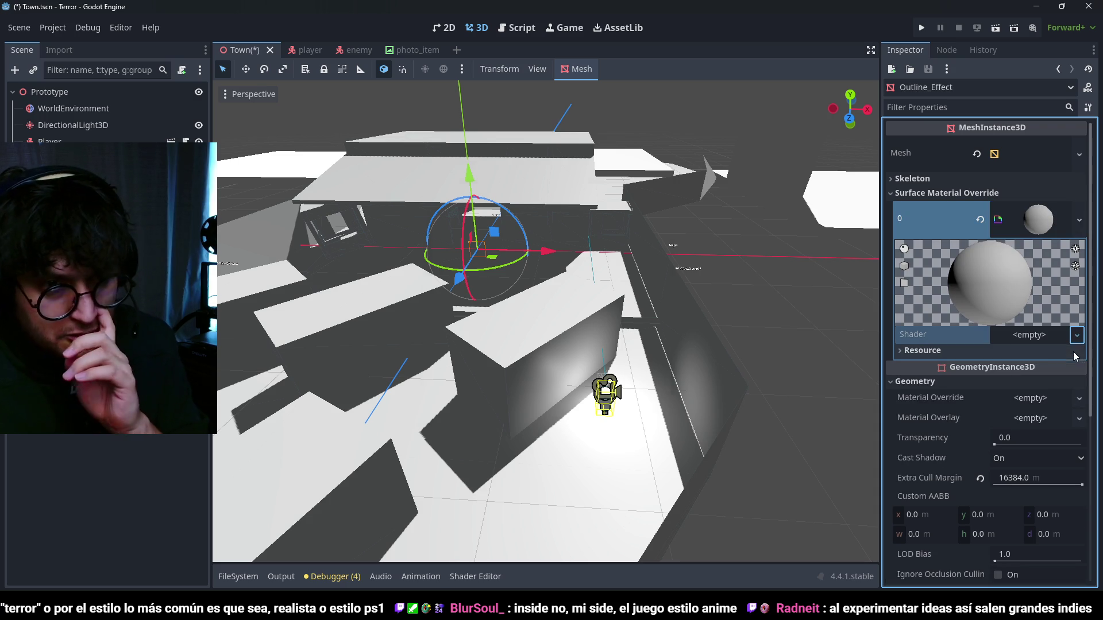
- Save the new shader as OutlineShader in the Shaders folder
click(645, 306)
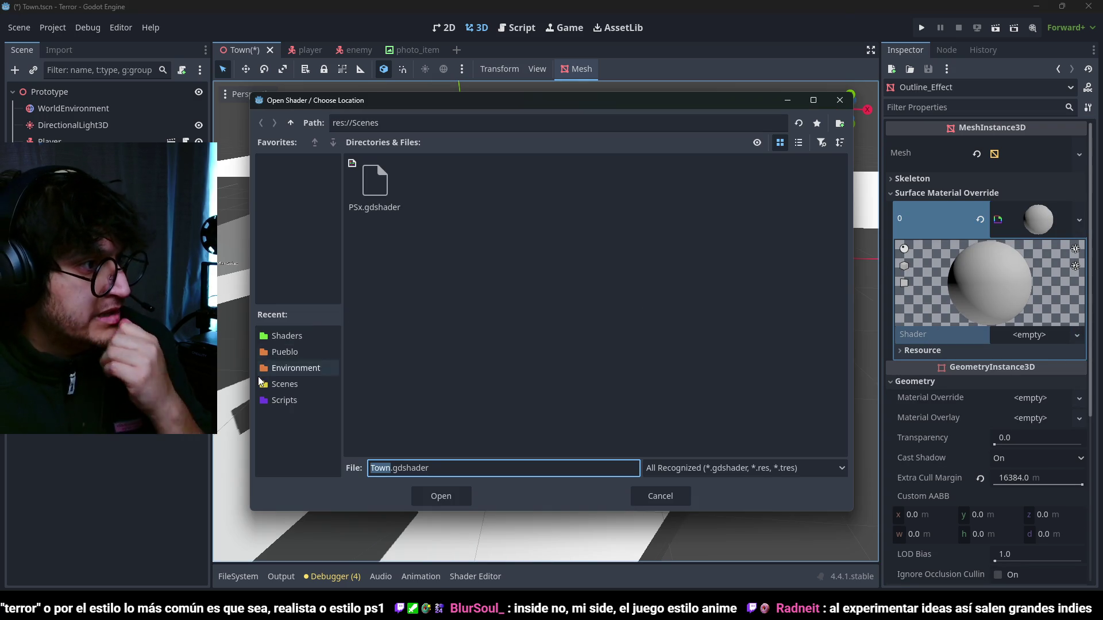
click(274, 336)
right_click(480, 280)
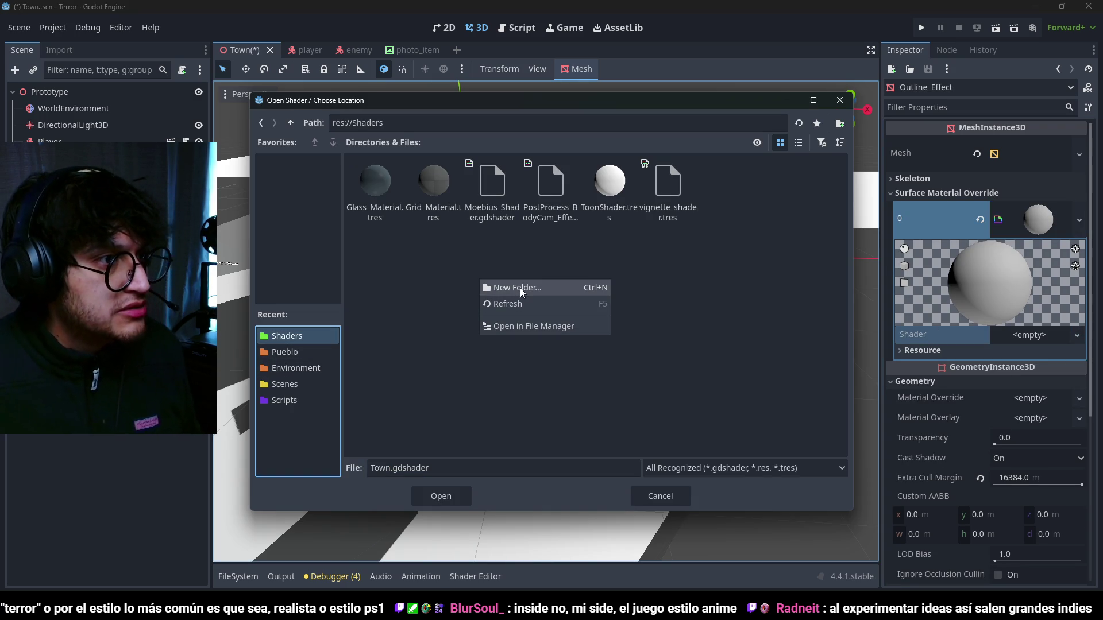
click(756, 265)
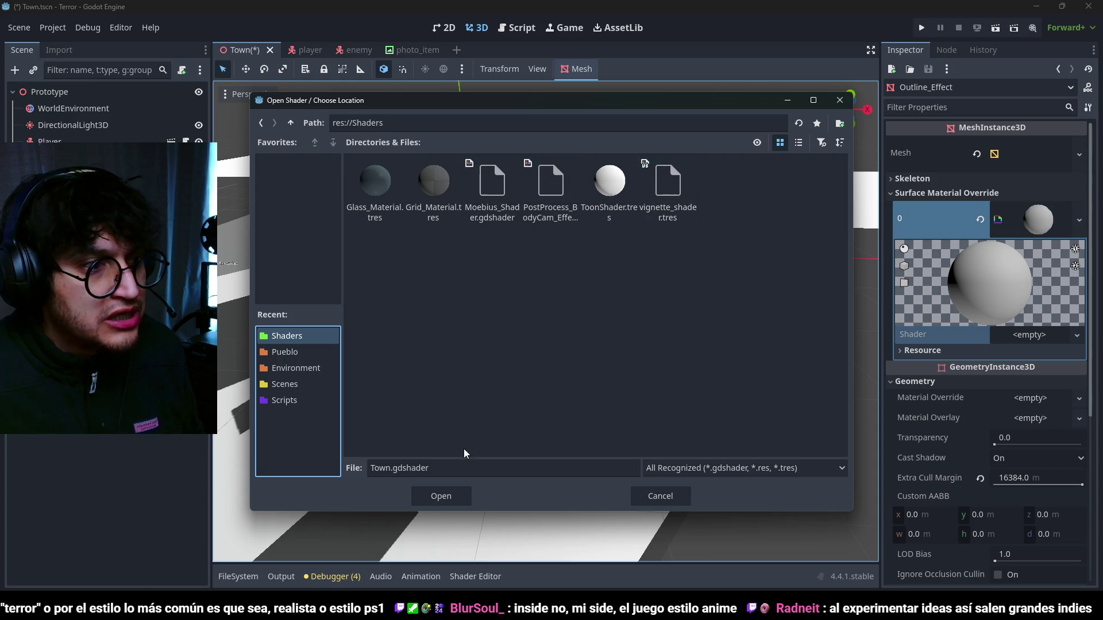
click(386, 456)
click(385, 467)
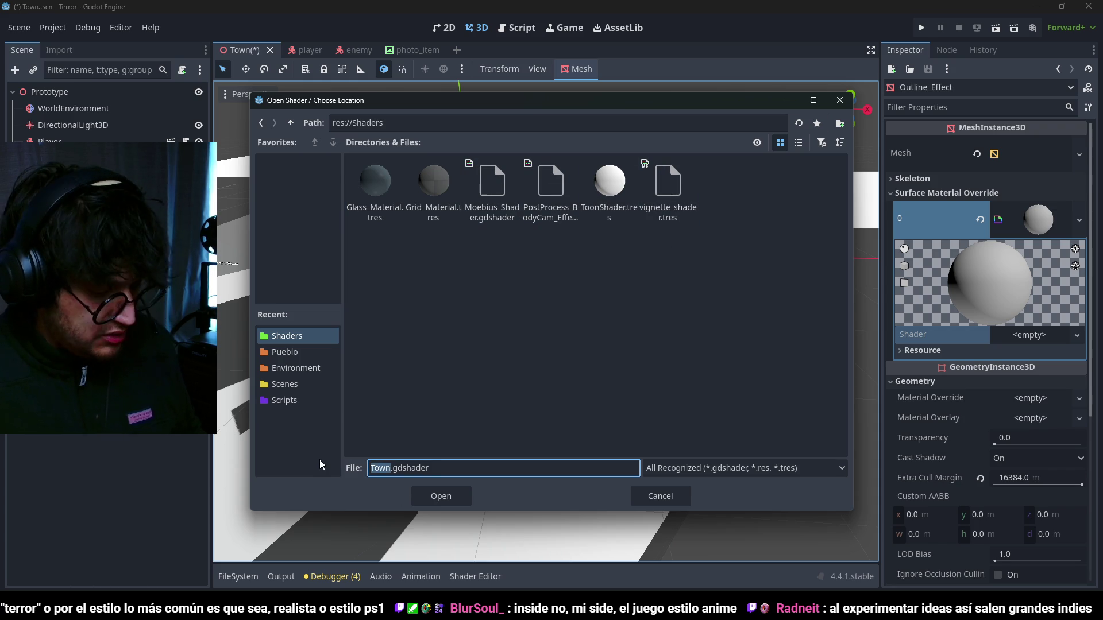
text(OutlineShader)
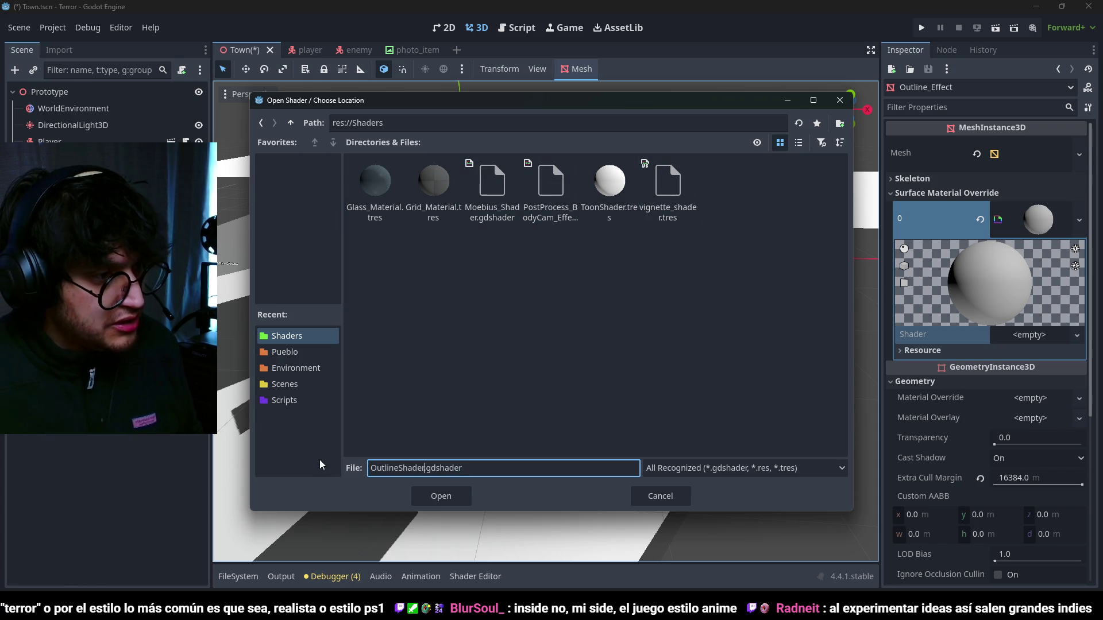
click(453, 495)
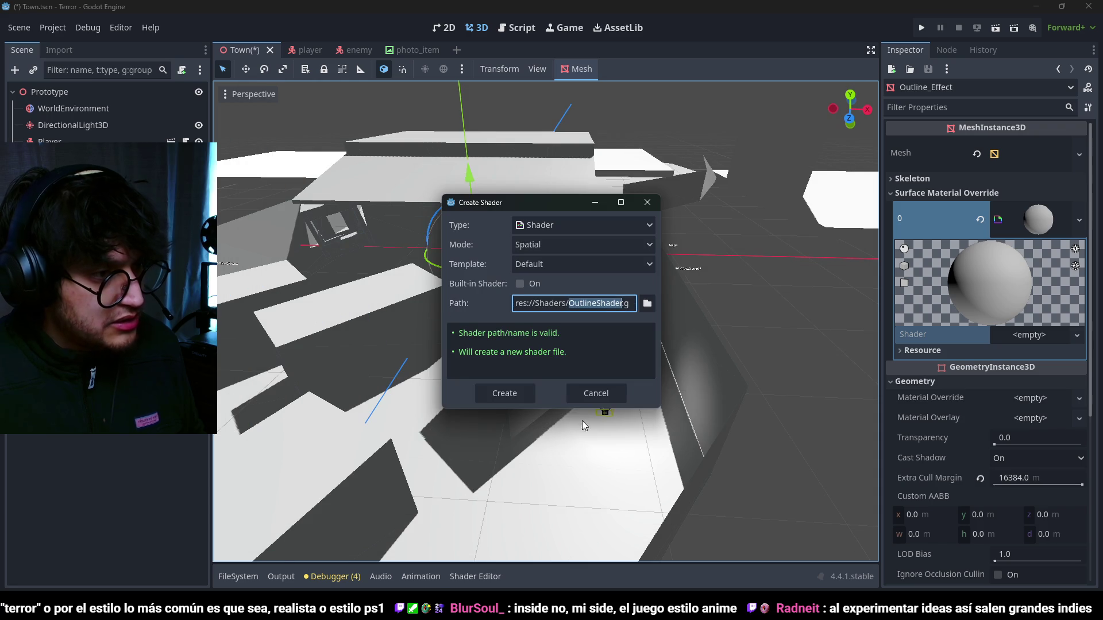
click(523, 397)
- Replace OutlineShader's default code with the pasted outline effect shader
click(1032, 340)
click(536, 418)
key(ctrl+a)
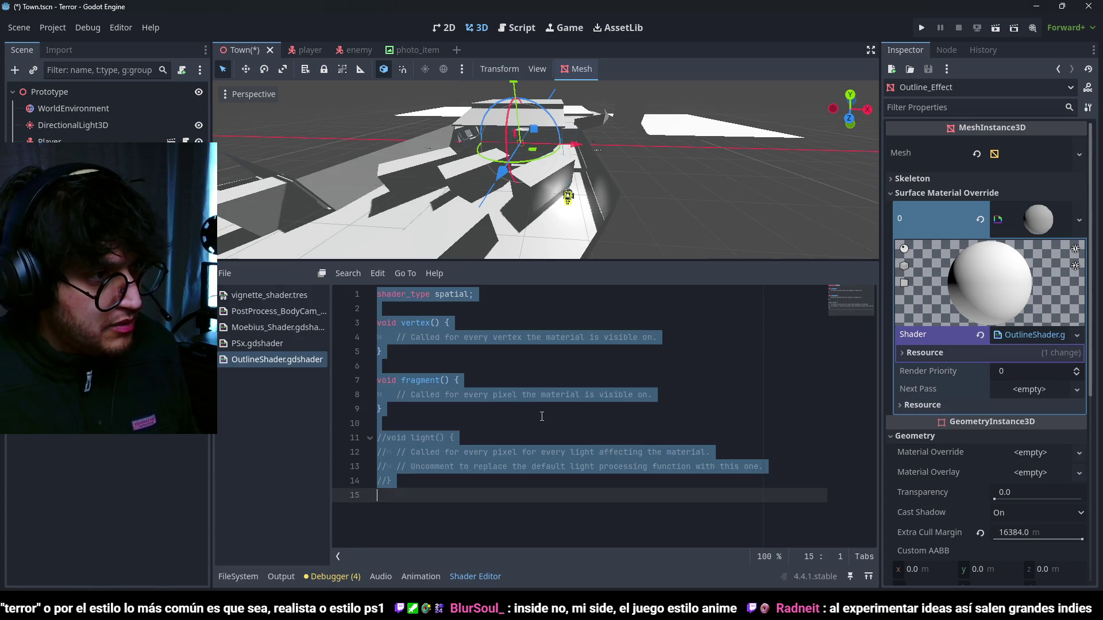
key(ctrl+v)
mouse_move(571, 193)
mouse_down()
mouse_move(506, 175)
mouse_move(580, 218)
mouse_move(454, 208)
mouse_move(547, 194)
mouse_move(497, 203)
mouse_move(274, 586)
mouse_up()
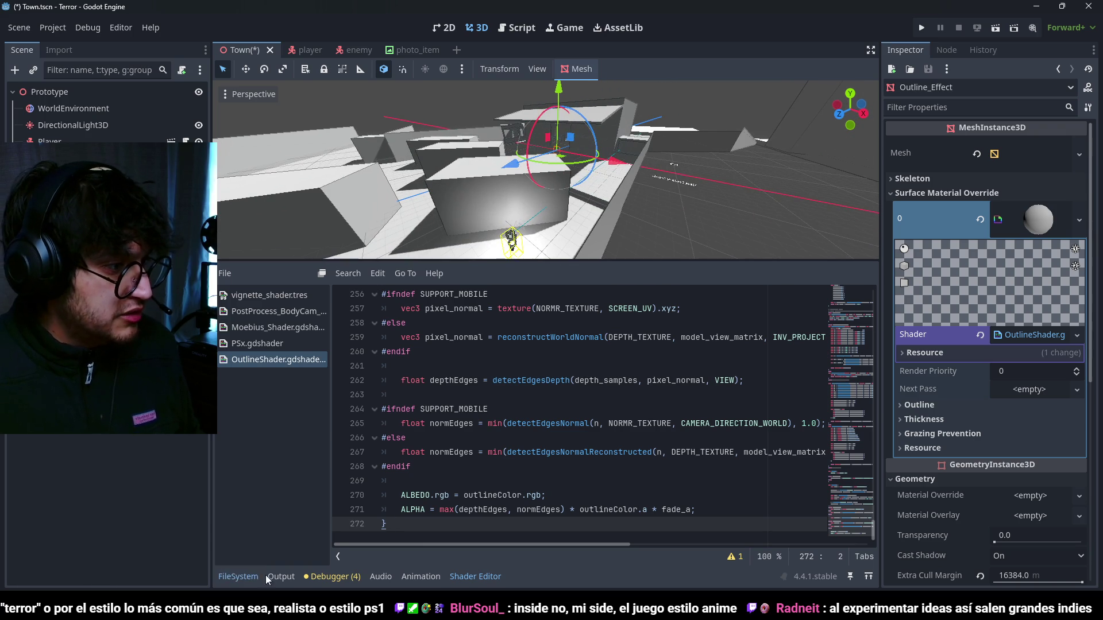
click(258, 576)
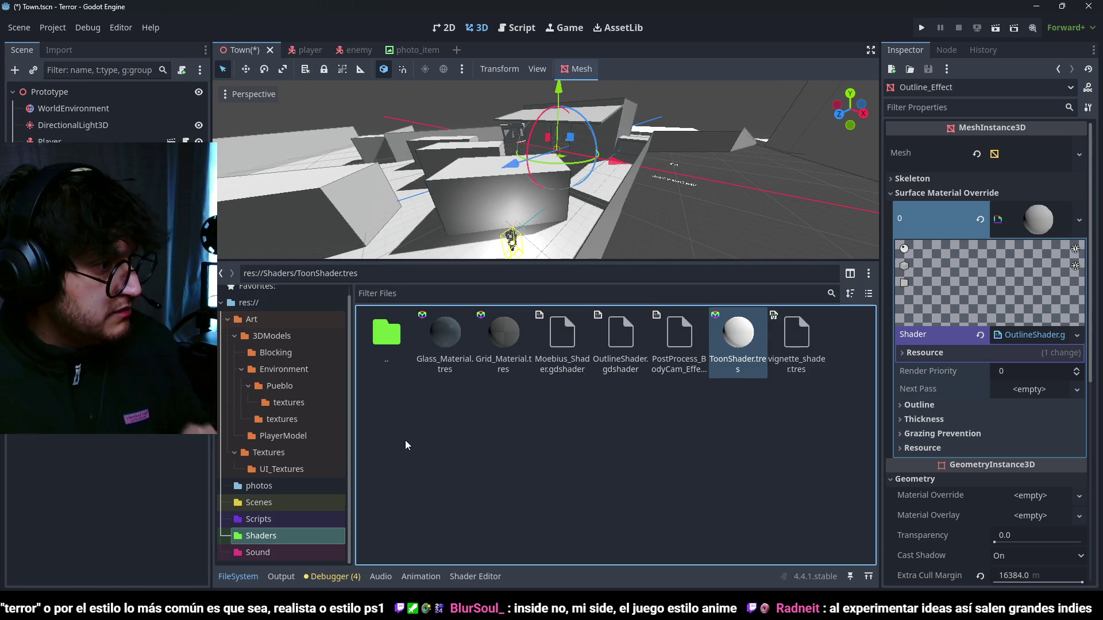
- Open the advanced import settings for Terror_Blocking.blend in the Blocking models folder
click(291, 355)
click(446, 339)
click(59, 50)
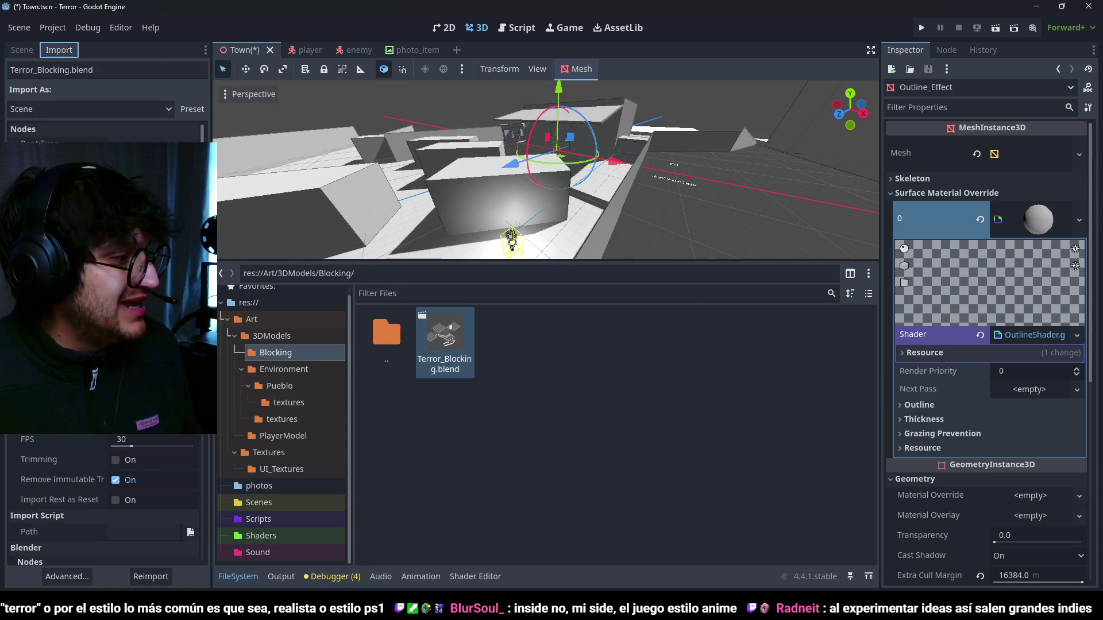
click(67, 576)
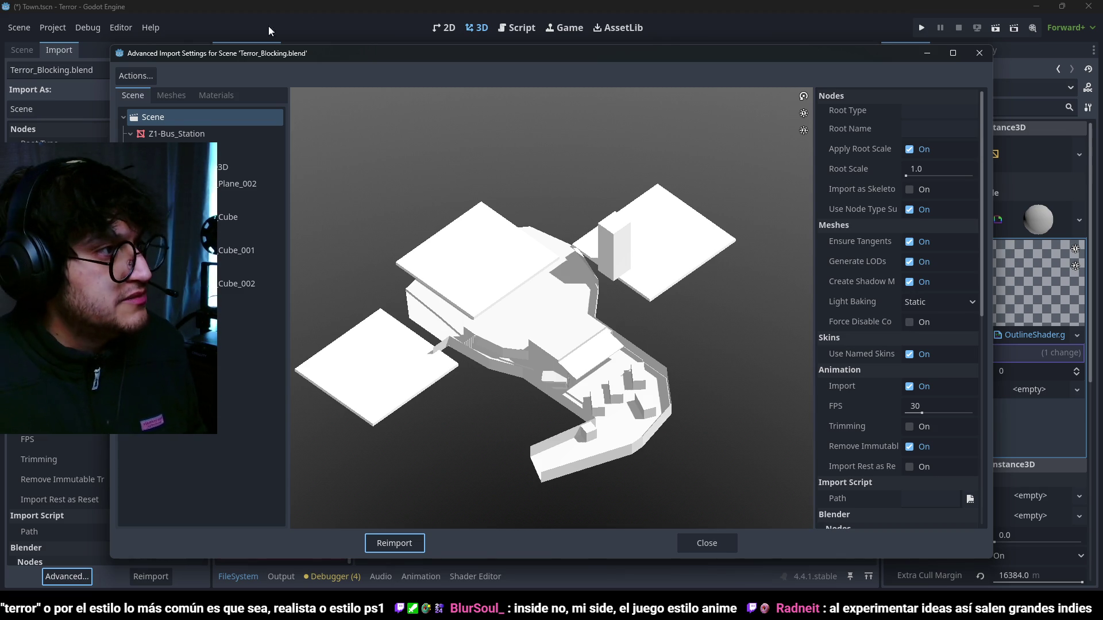
- Set ColorAtlas to use the external ToonShader.tres material and reimport the model
click(216, 95)
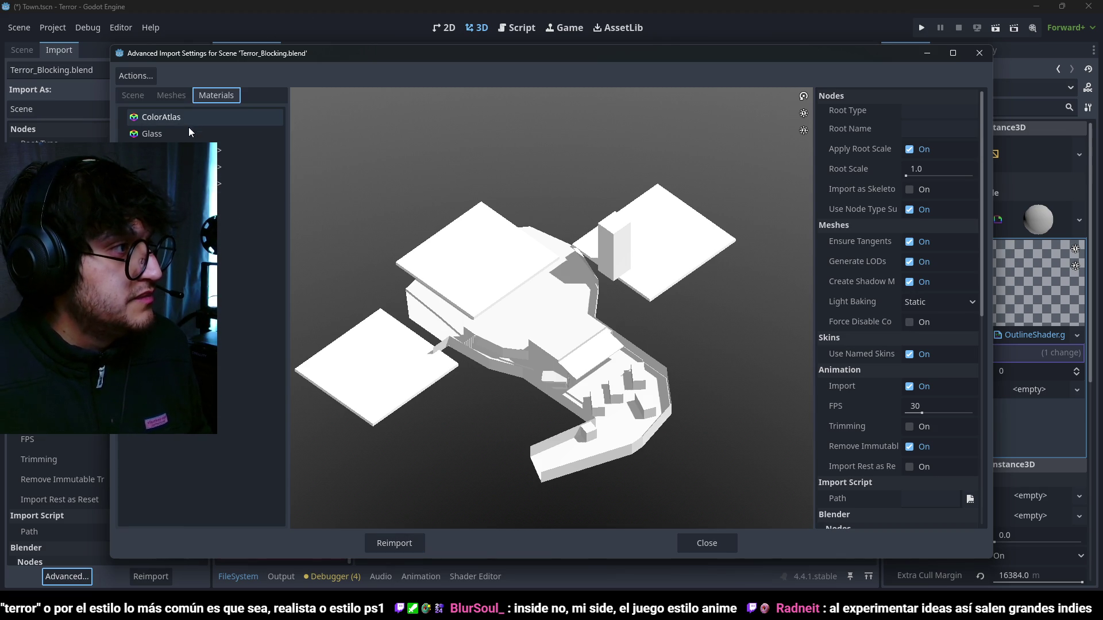
click(173, 117)
click(925, 118)
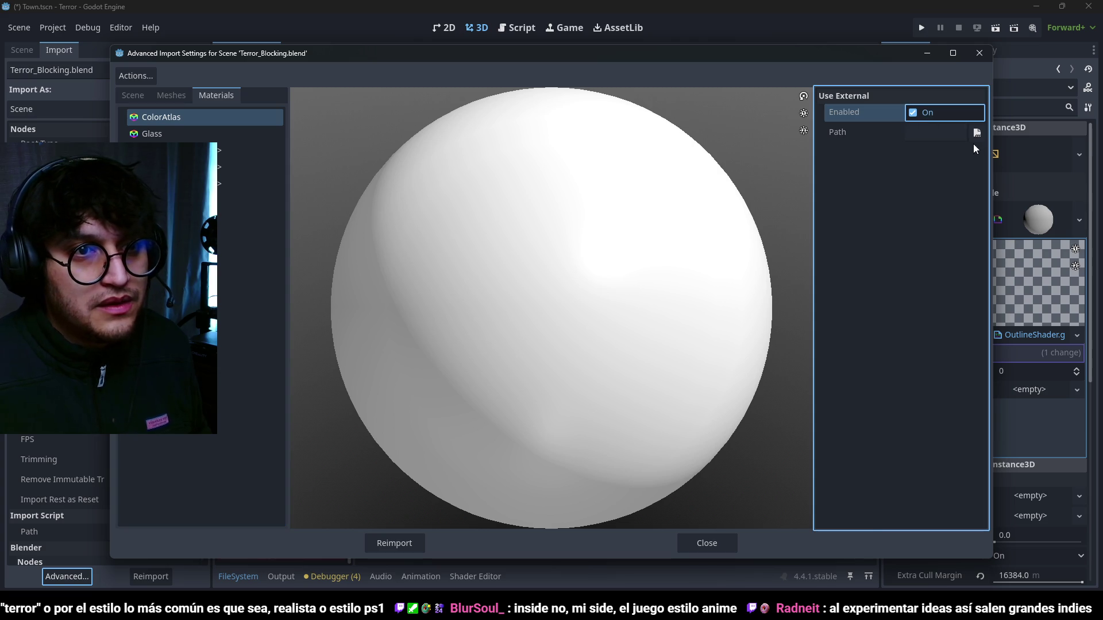
click(977, 134)
double_click(602, 192)
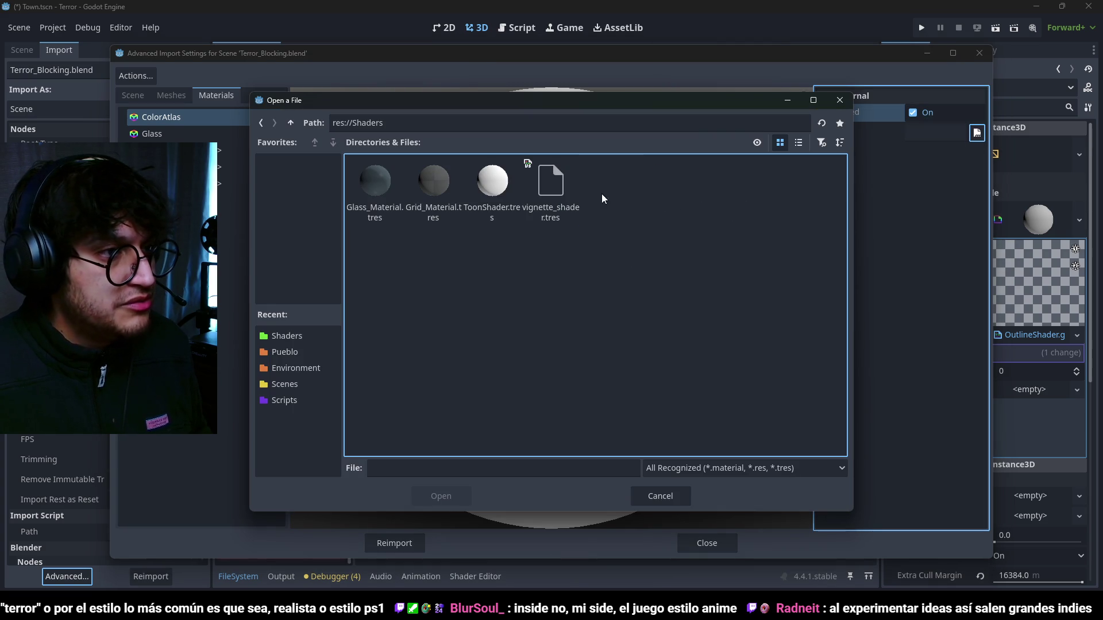
click(492, 201)
click(557, 199)
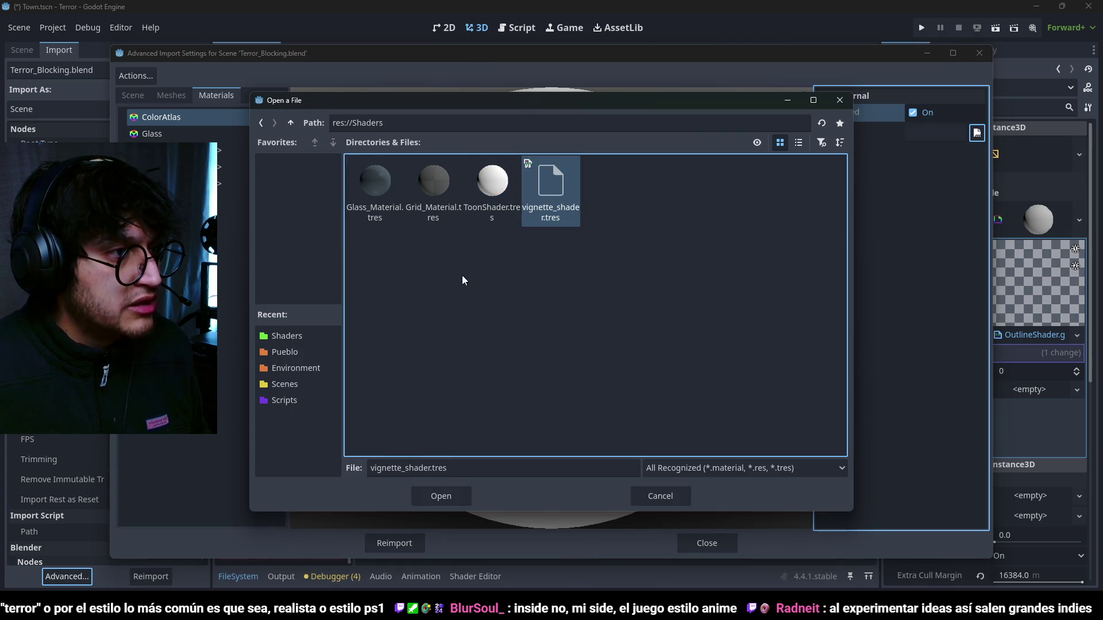
click(466, 186)
click(442, 194)
click(484, 185)
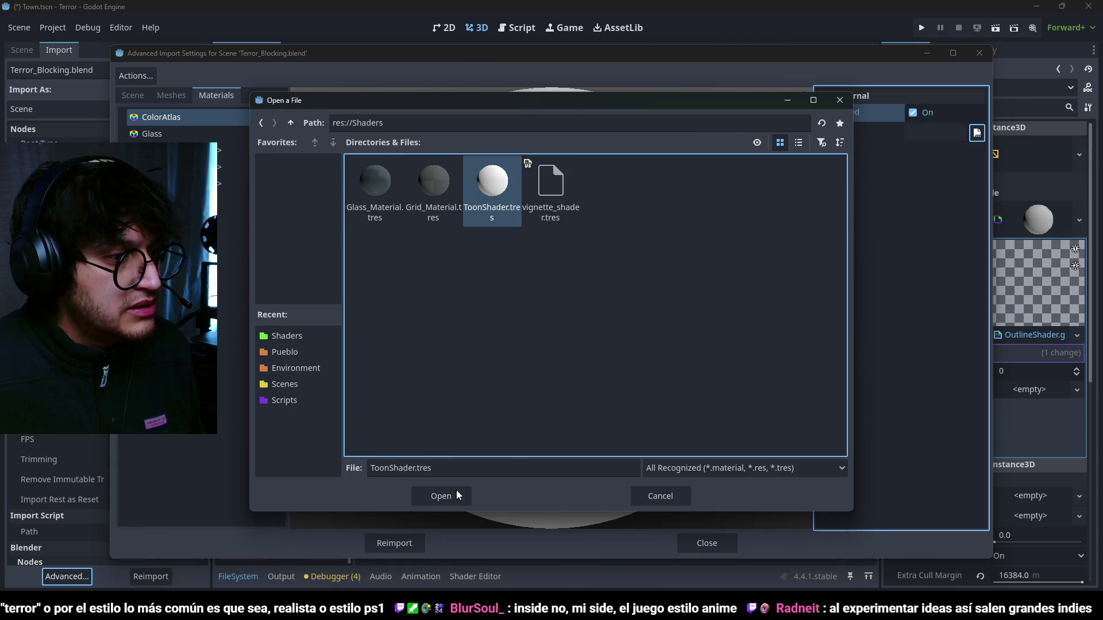
click(457, 494)
click(406, 542)
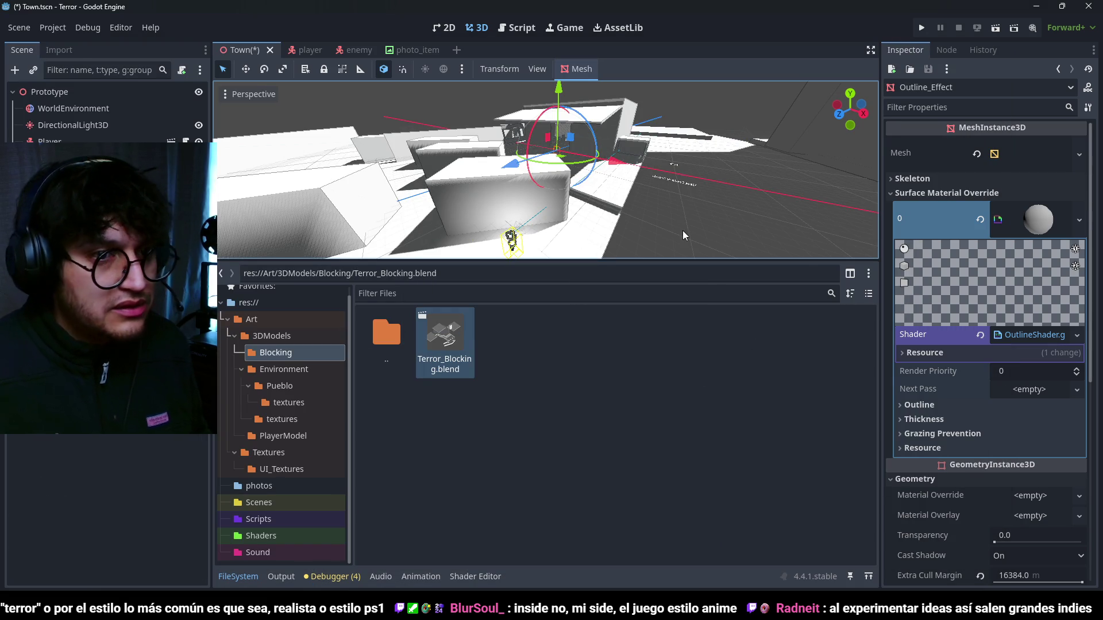
- Collapse the outline material's settings in the Inspector
scroll(605, 218, down, 5)
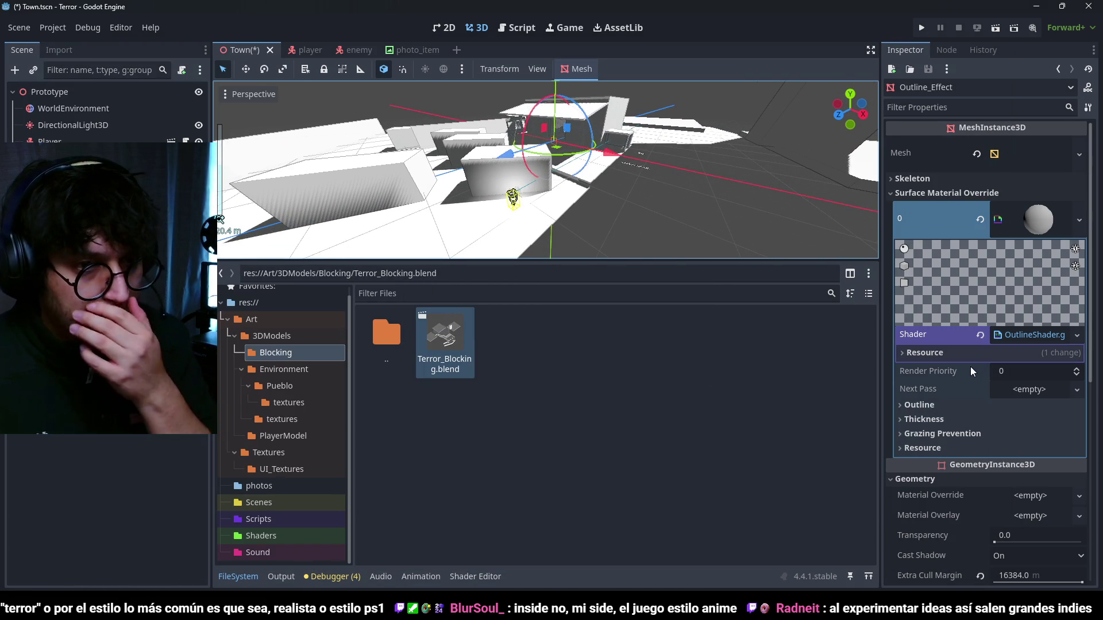
click(1019, 219)
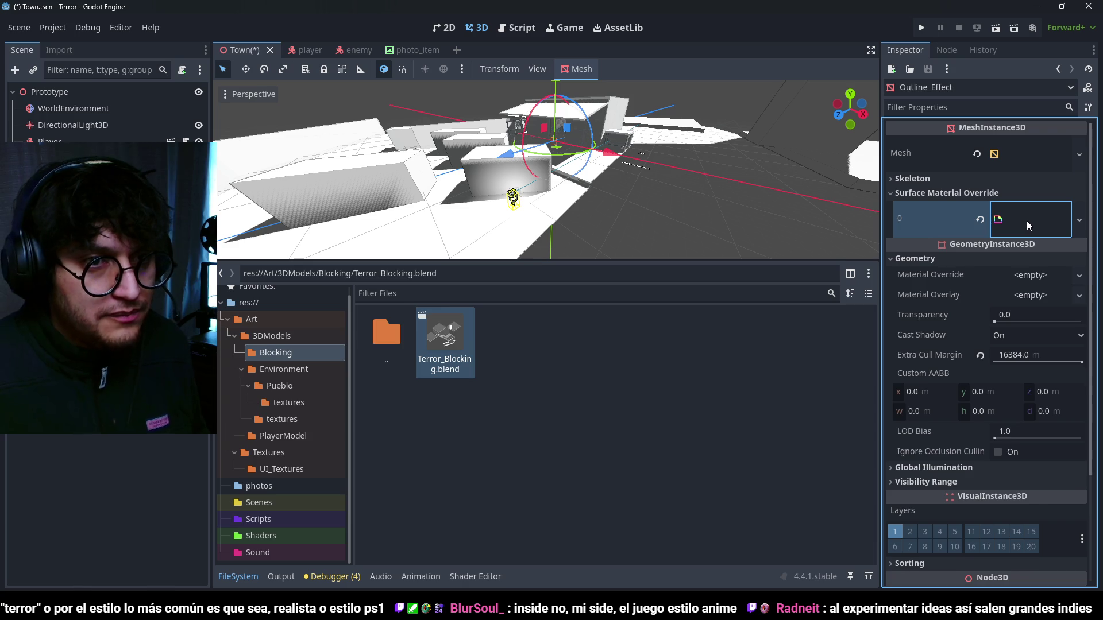
click(1026, 221)
click(1026, 221)
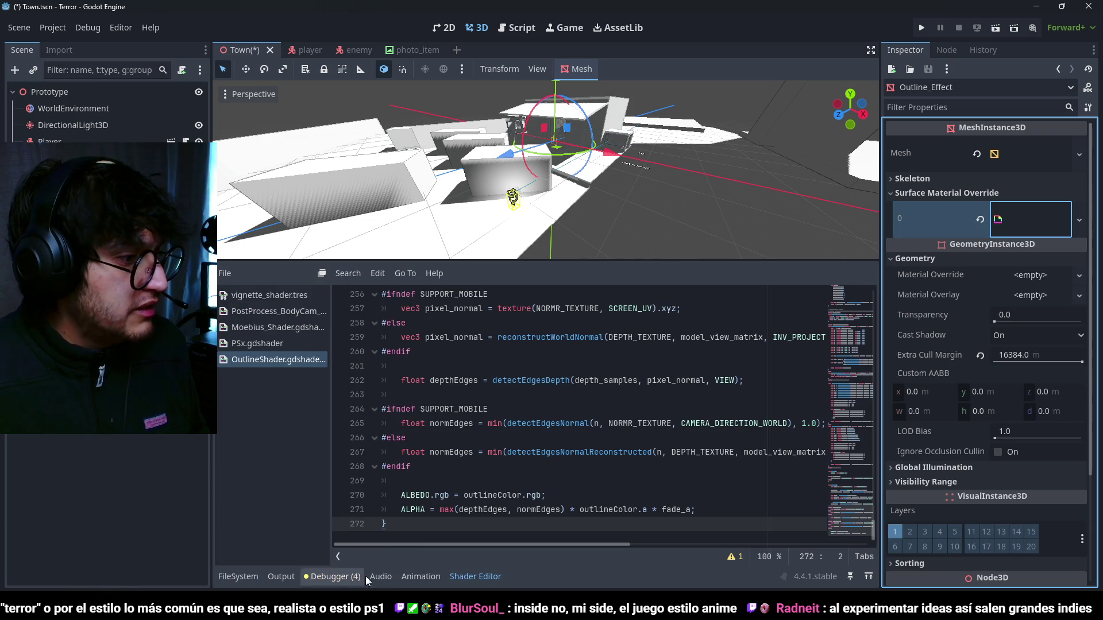
- Browse to the res://Shaders folder in FileSystem and select ToonShader.tres
click(237, 577)
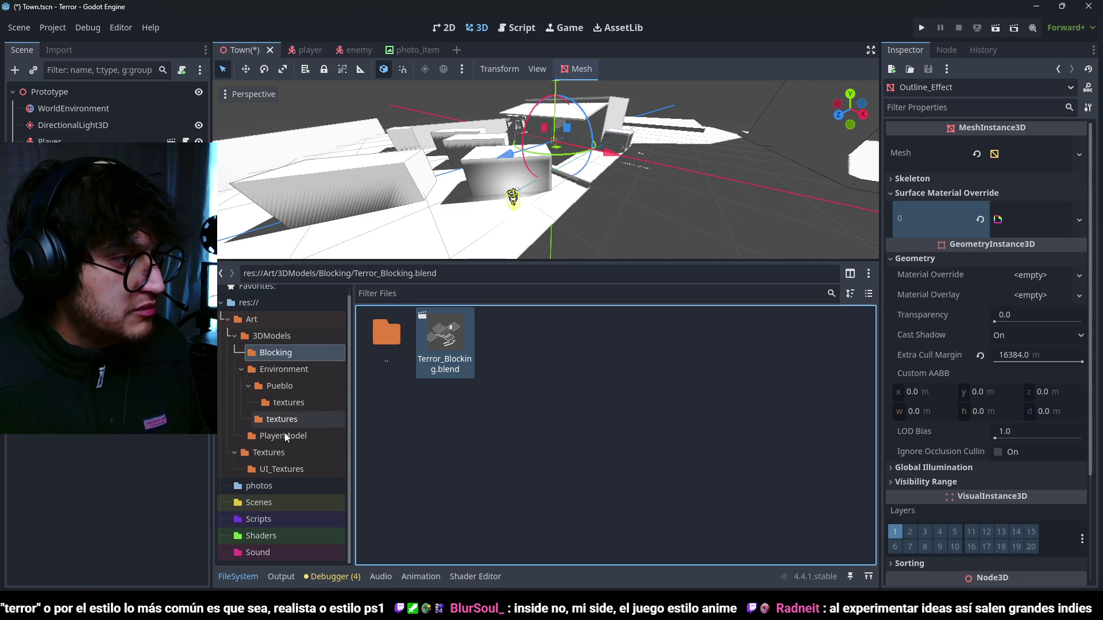
click(322, 536)
click(743, 336)
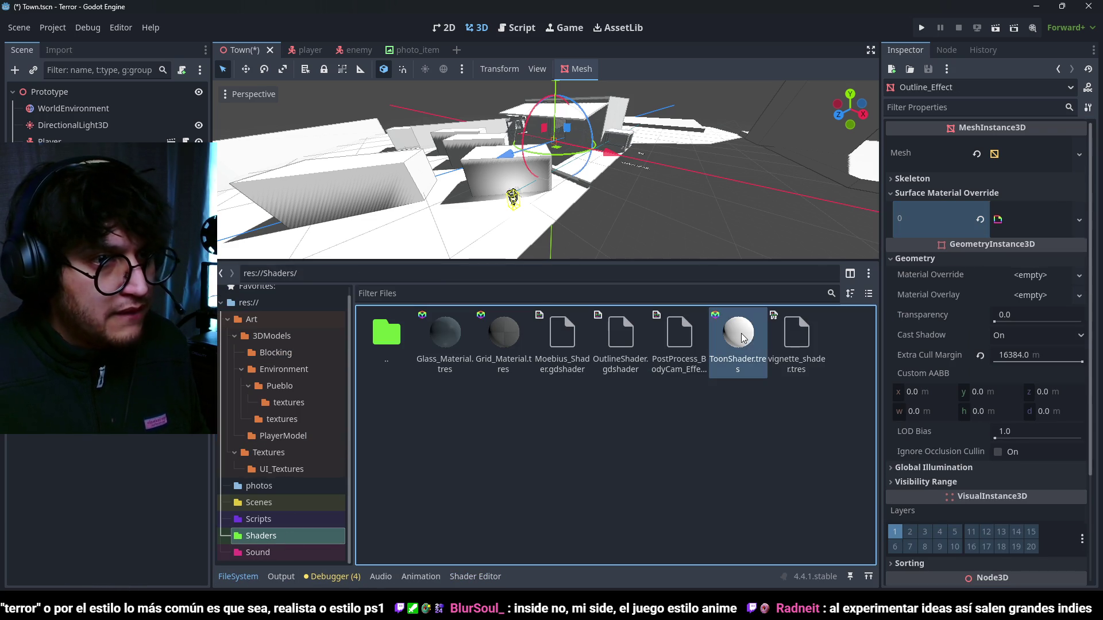
- Lower the ToonShader material's roughness from 1 to 0
click(936, 417)
drag(1083, 440, 889, 443)
scroll(564, 213, down, 3)
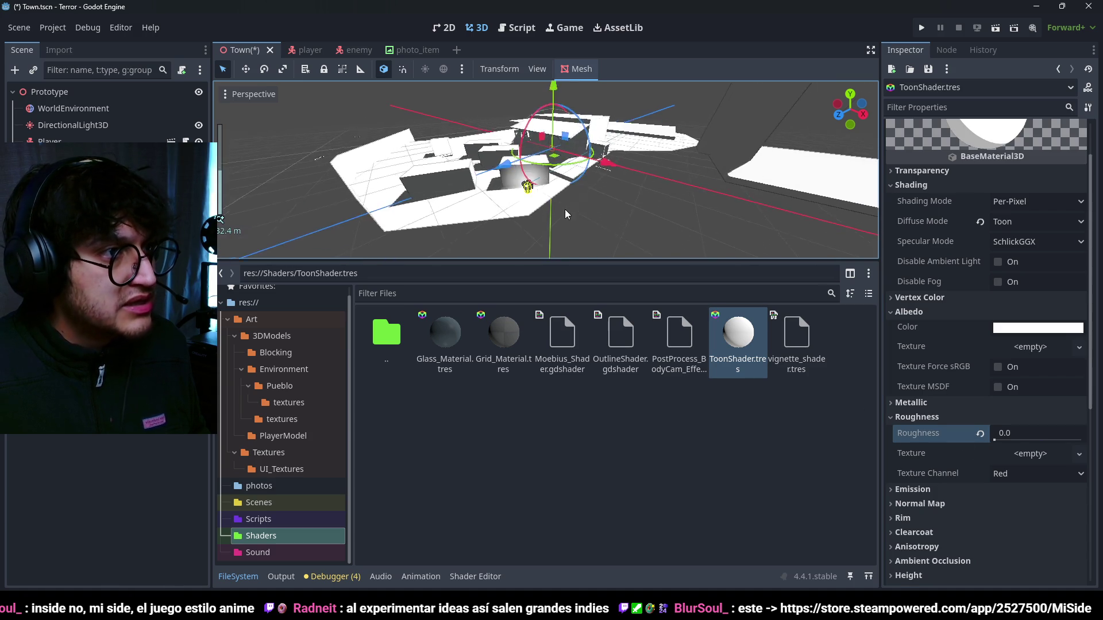
scroll(565, 209, up, 3)
- Set Specular Mode to Disabled, inspect the new shading, and save the Town scene
click(1012, 242)
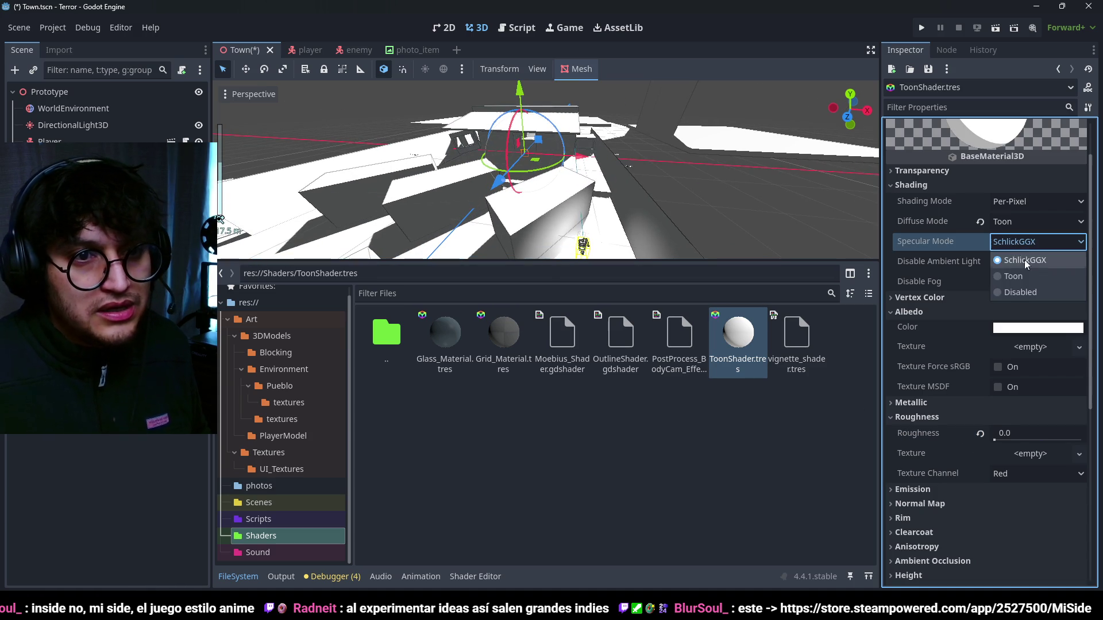
click(1016, 292)
mouse_move(621, 170)
mouse_down()
mouse_move(482, 147)
mouse_move(641, 188)
mouse_up()
scroll(598, 175, up, 2)
scroll(641, 188, down, 4)
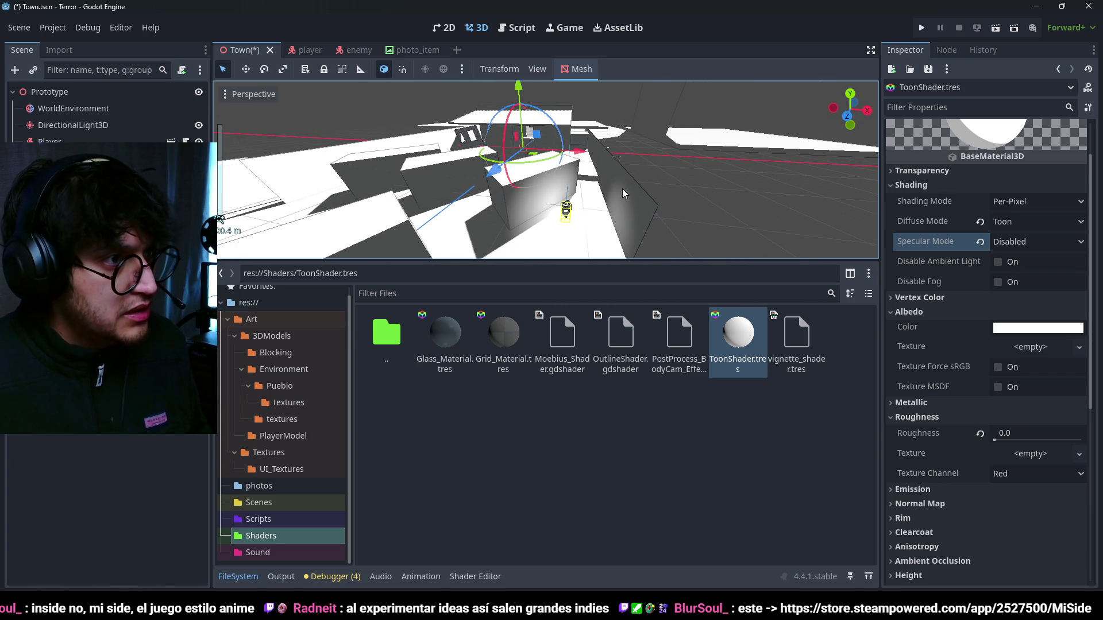
scroll(637, 136, up, 3)
key(ctrl+s)
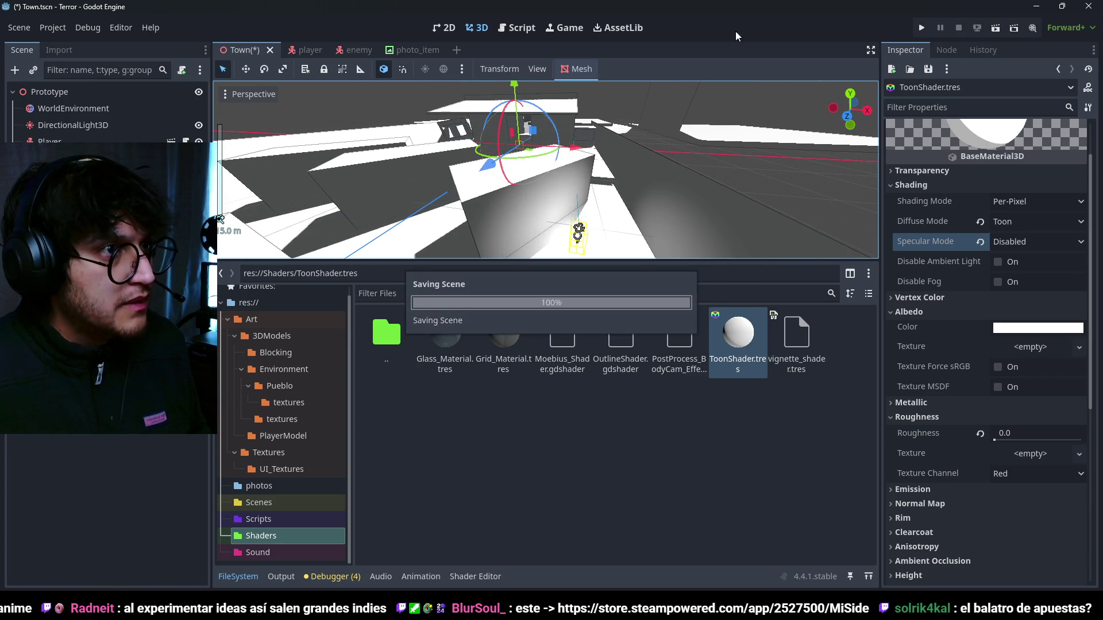
- Run the game, stop it, enlarge the 3D viewport above the output log, and rerun it
key(F5)
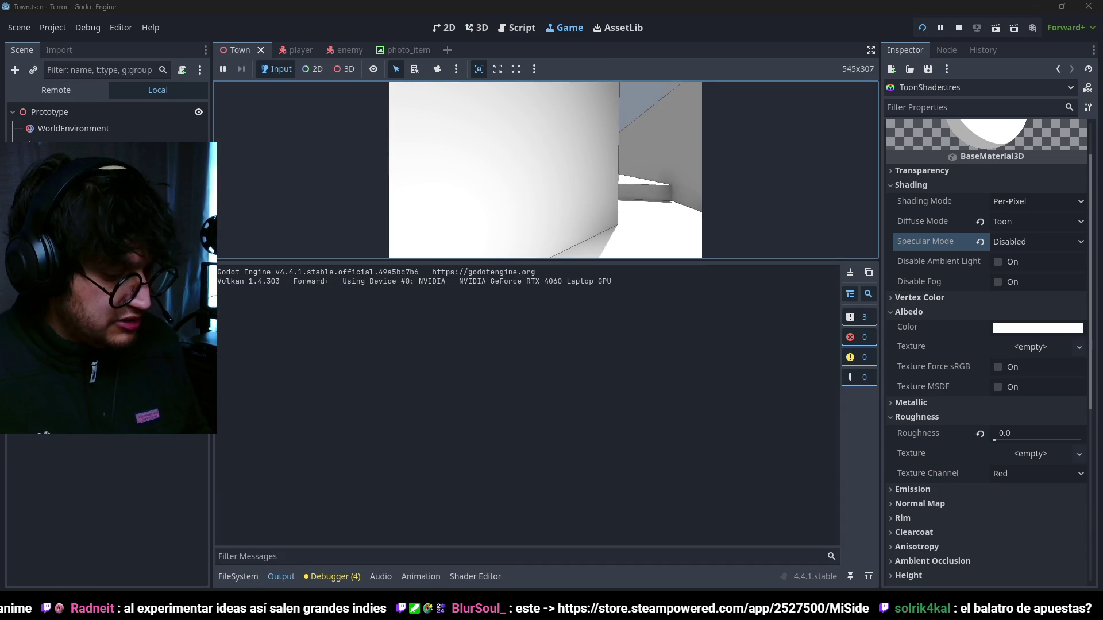
key(F8)
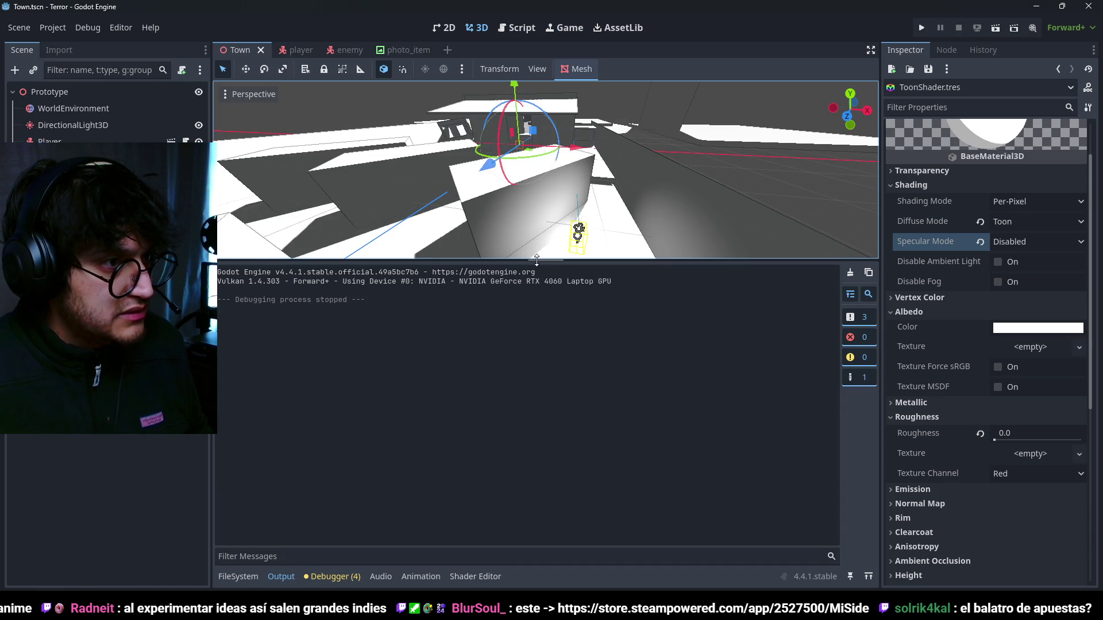
drag(534, 260, 536, 519)
key(F5)
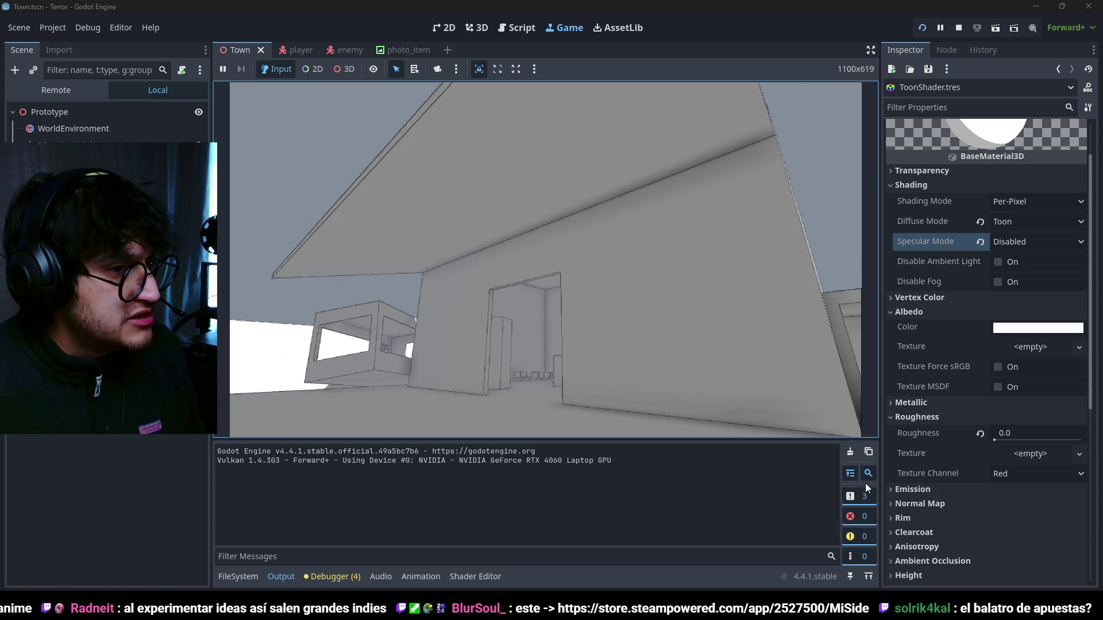
key(ctrl+F2)
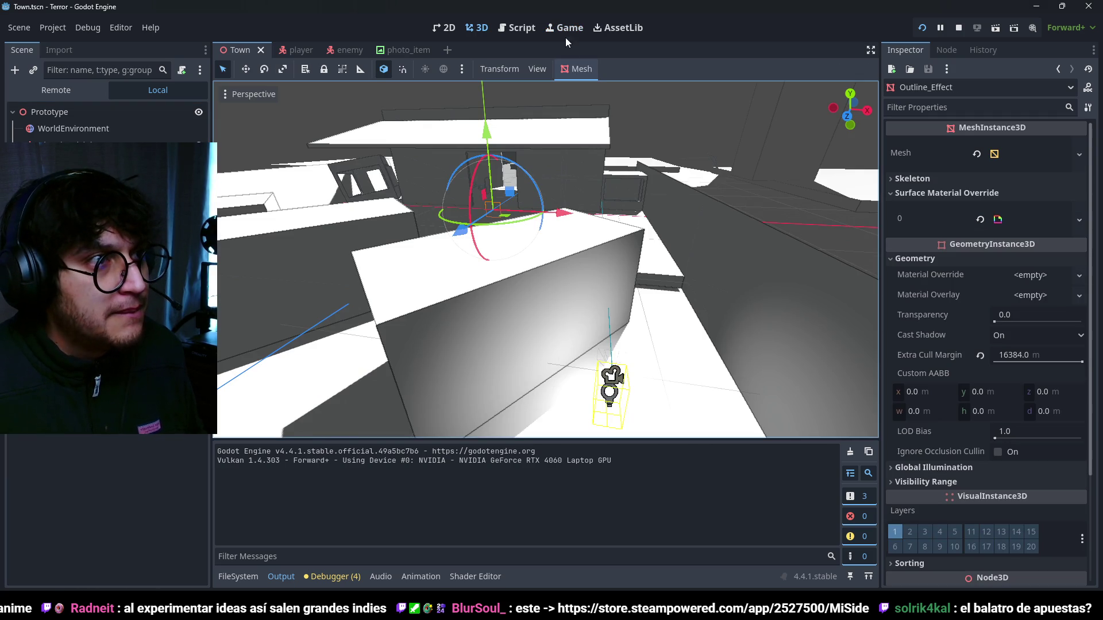
- Try an opaque black outline colour, then undo it back to semi-transparent
click(565, 33)
click(1026, 217)
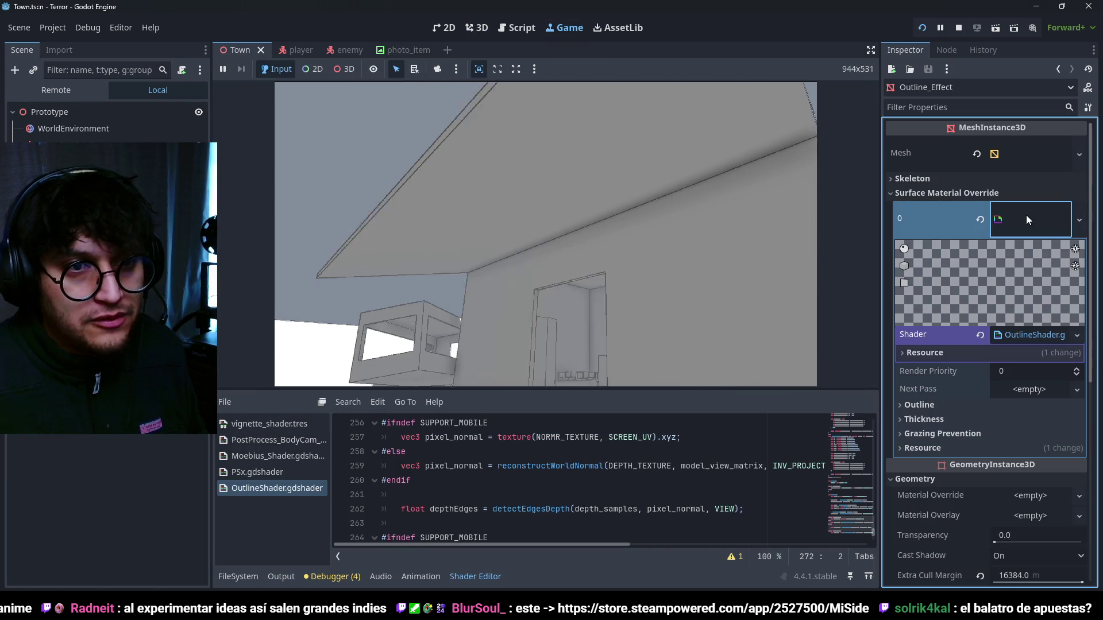
click(941, 410)
click(1012, 424)
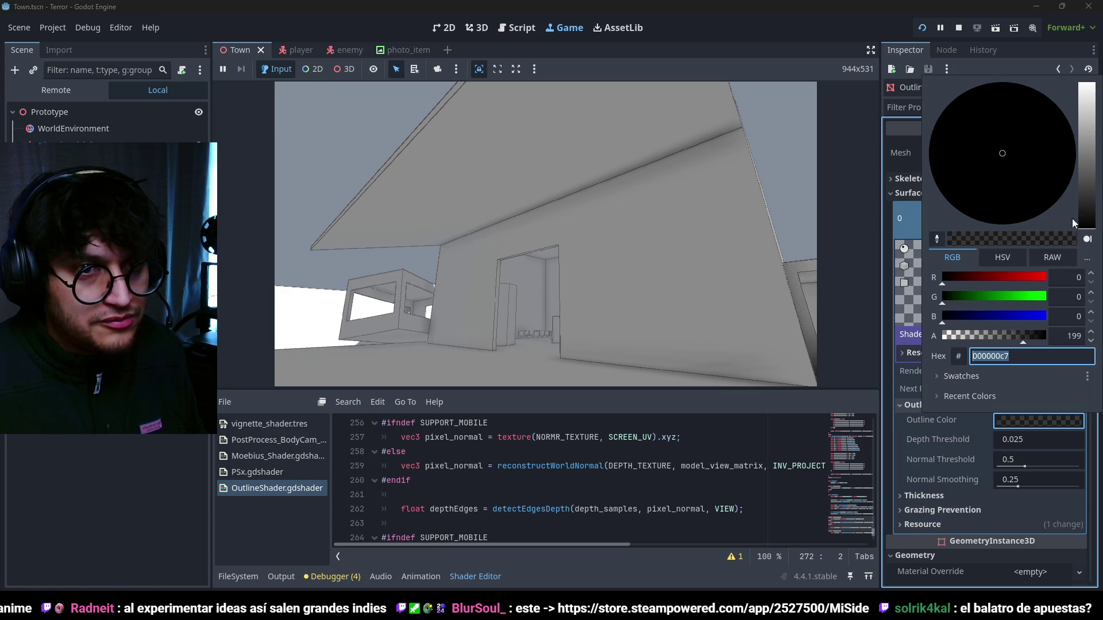
drag(1025, 339, 1049, 343)
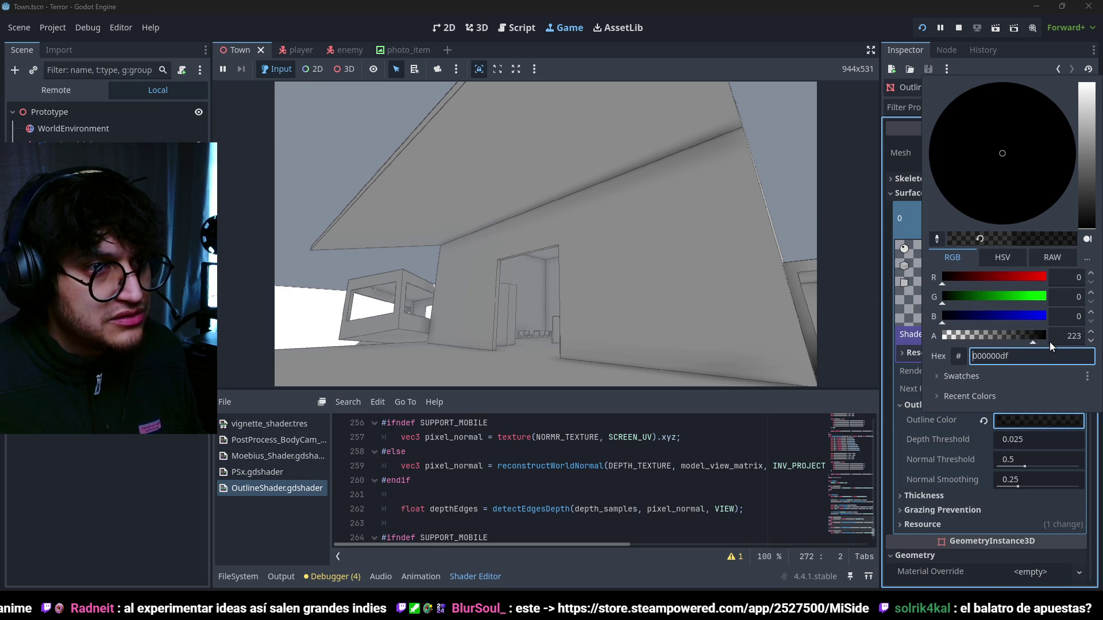
drag(945, 343, 1049, 340)
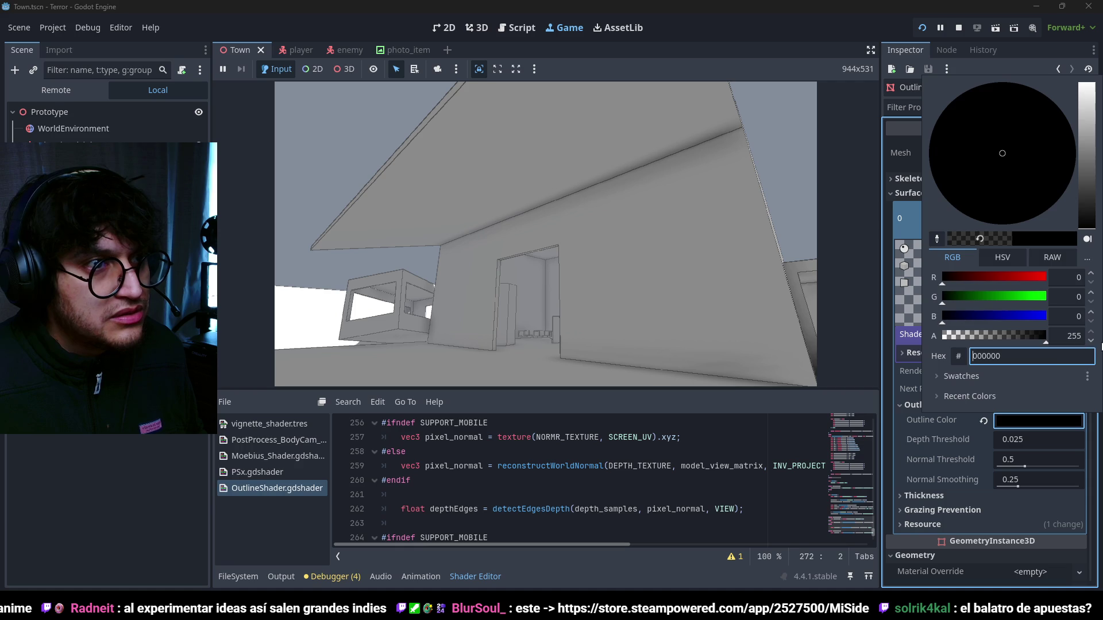
click(907, 442)
key(ctrl+z)
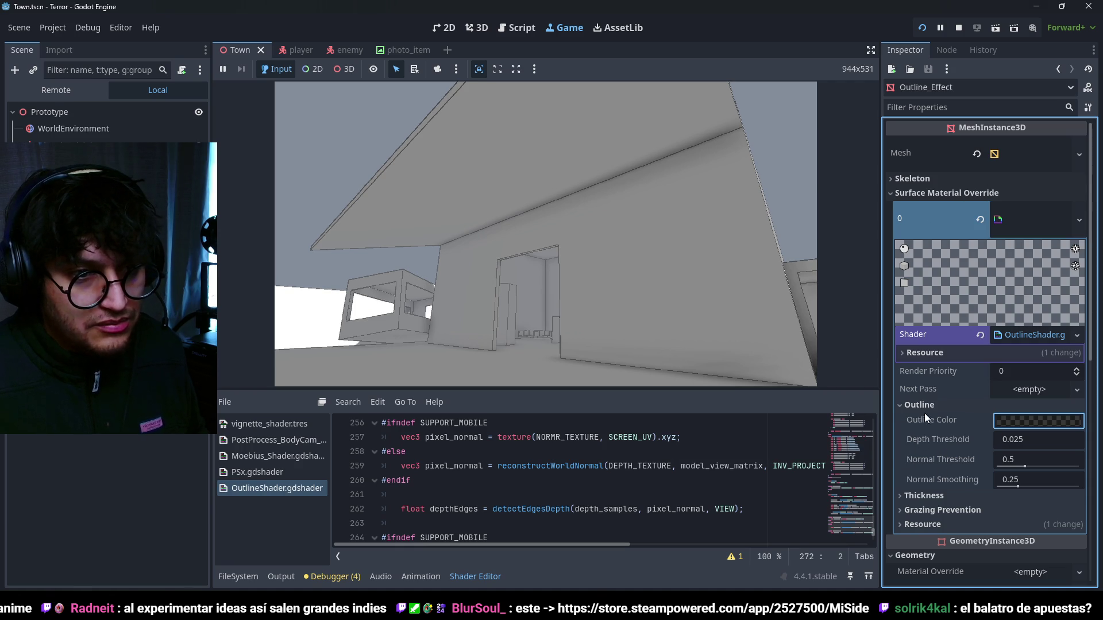
- Inspect the outline thickness and Grazing Prevention settings, then stop the game
click(925, 404)
click(931, 419)
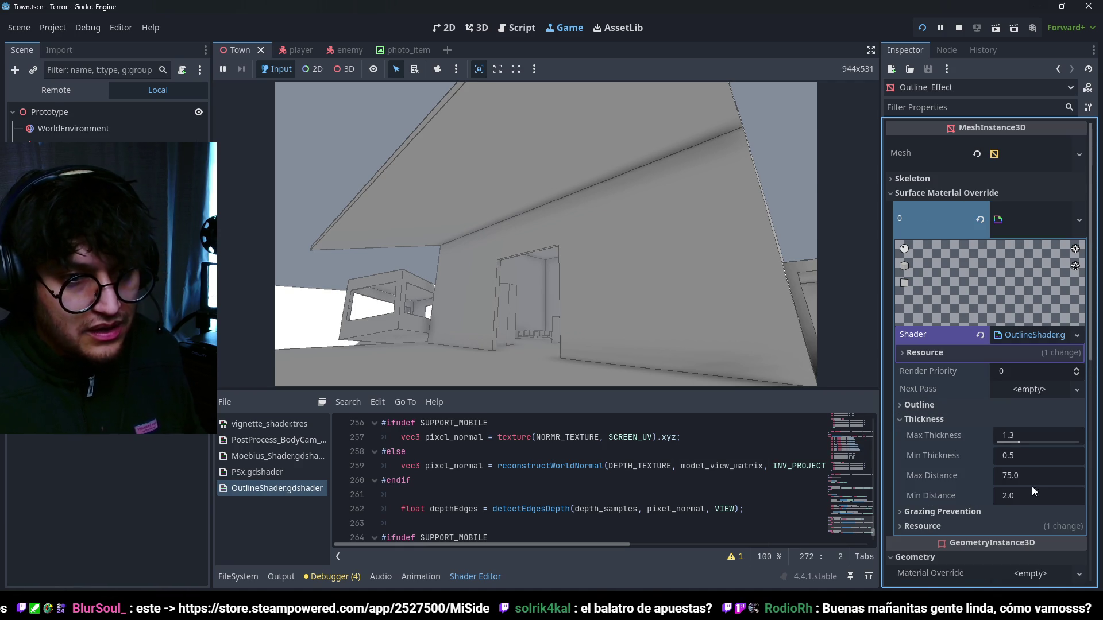
click(933, 422)
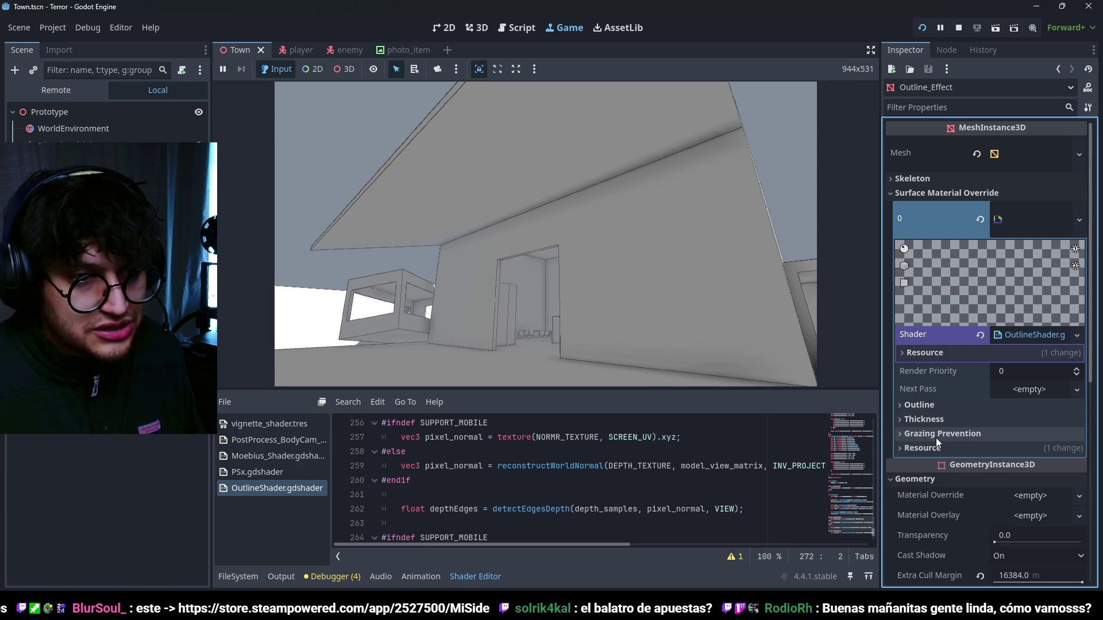
click(936, 437)
click(964, 435)
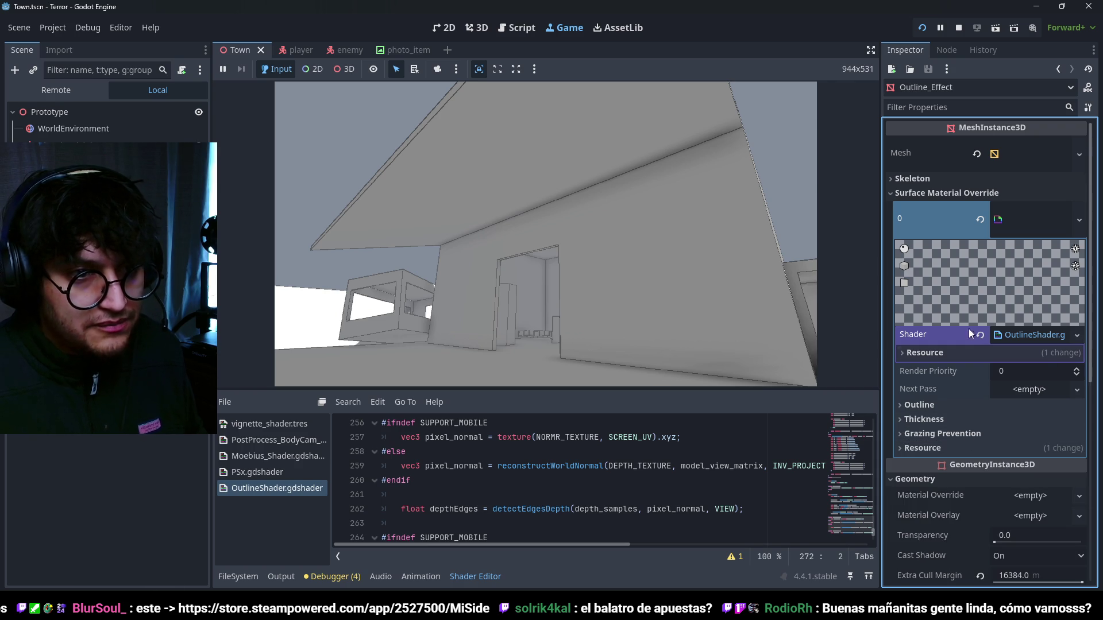
click(632, 291)
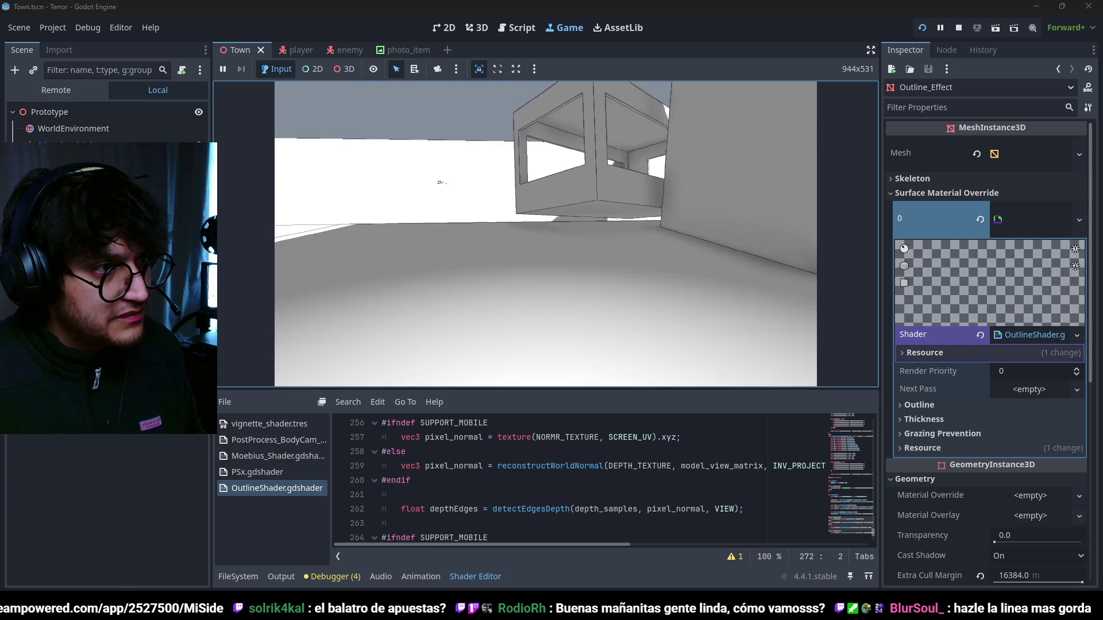
key(F8)
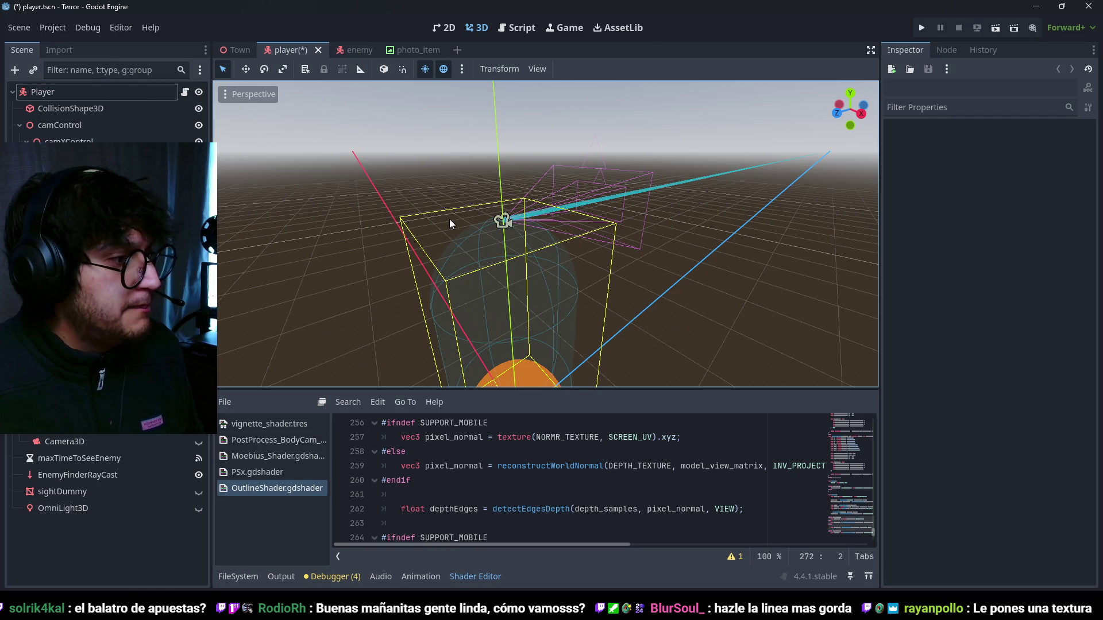
- Launch the game and walk through the town's corridors, window rooms and the Nota doorway
key(F5)
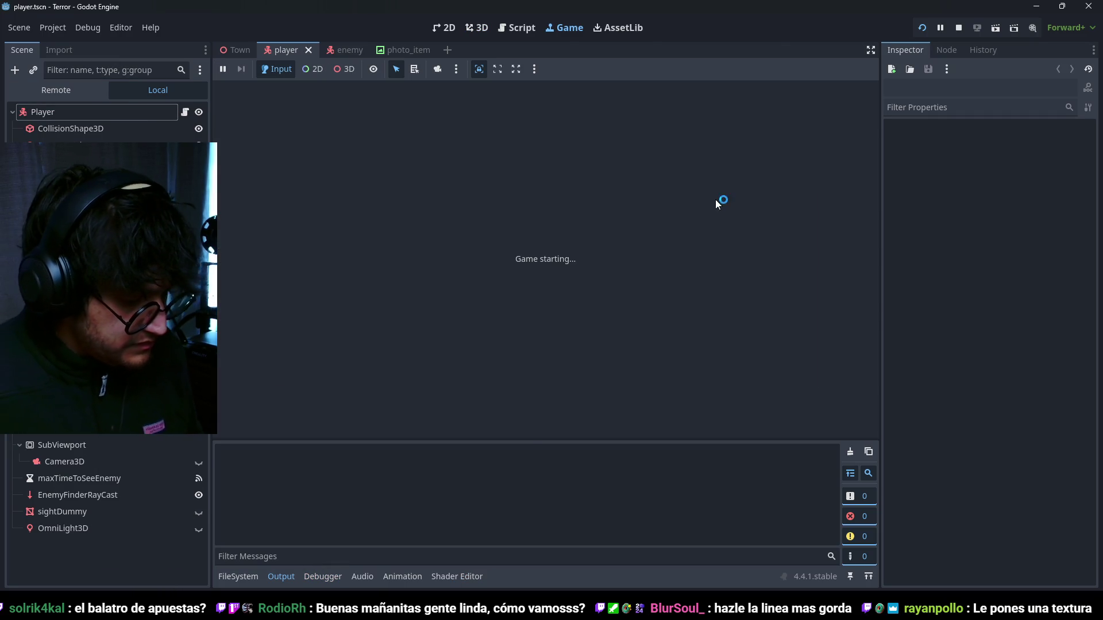
key(w)
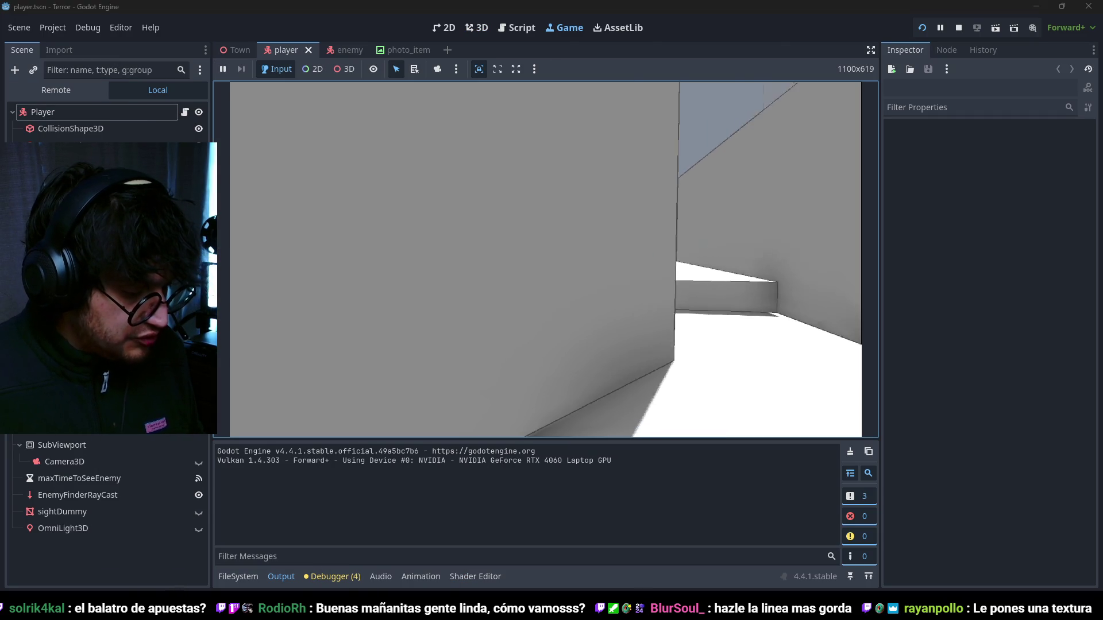
key(s)
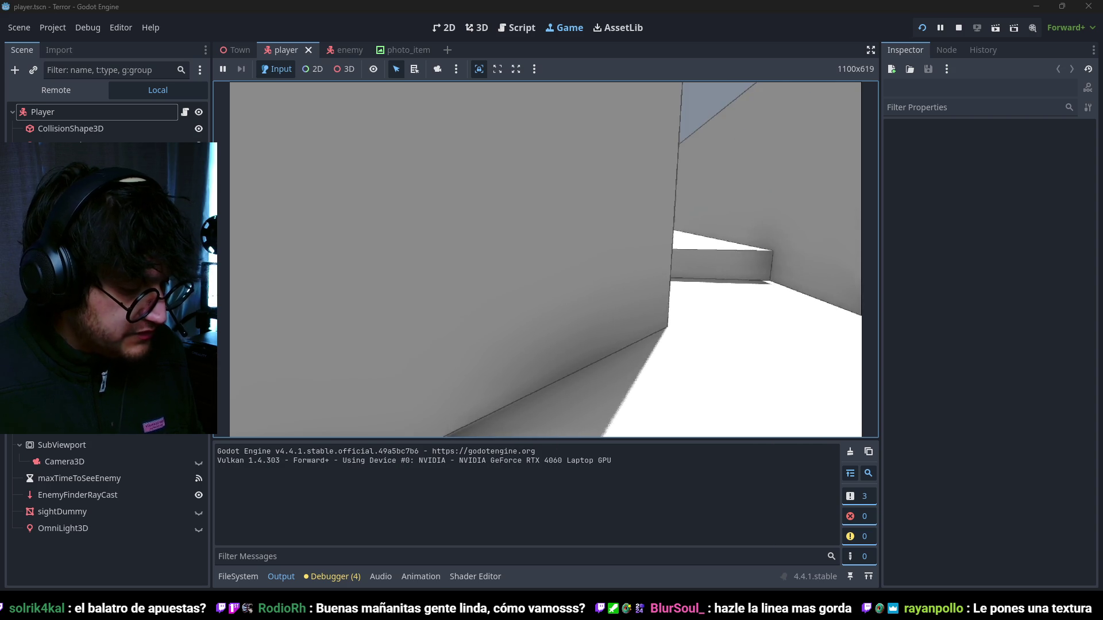
key(w)
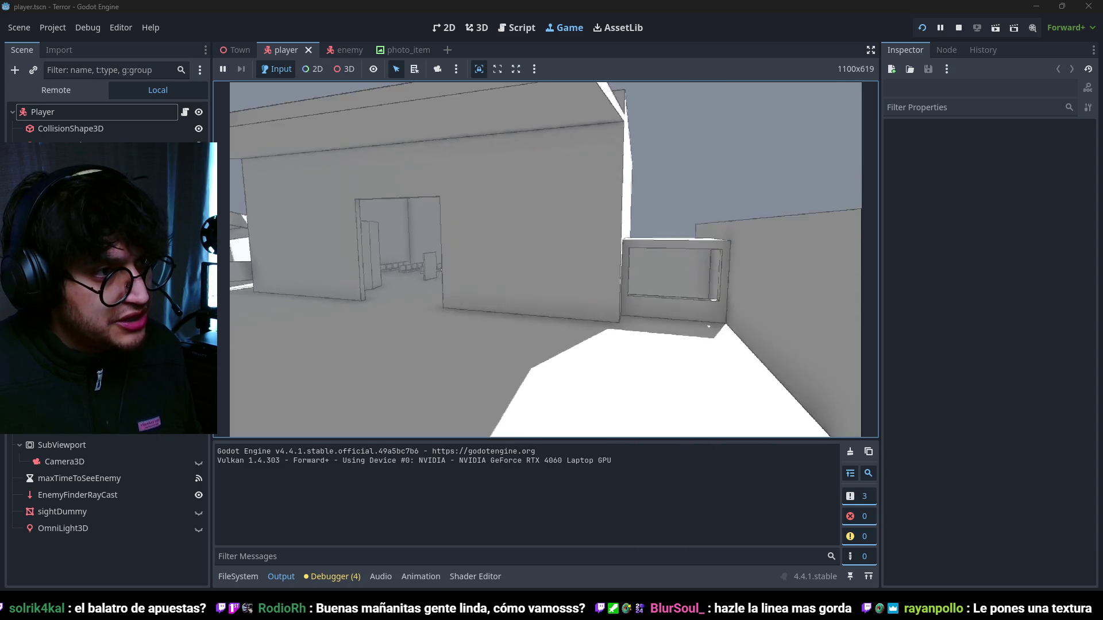
key(s)
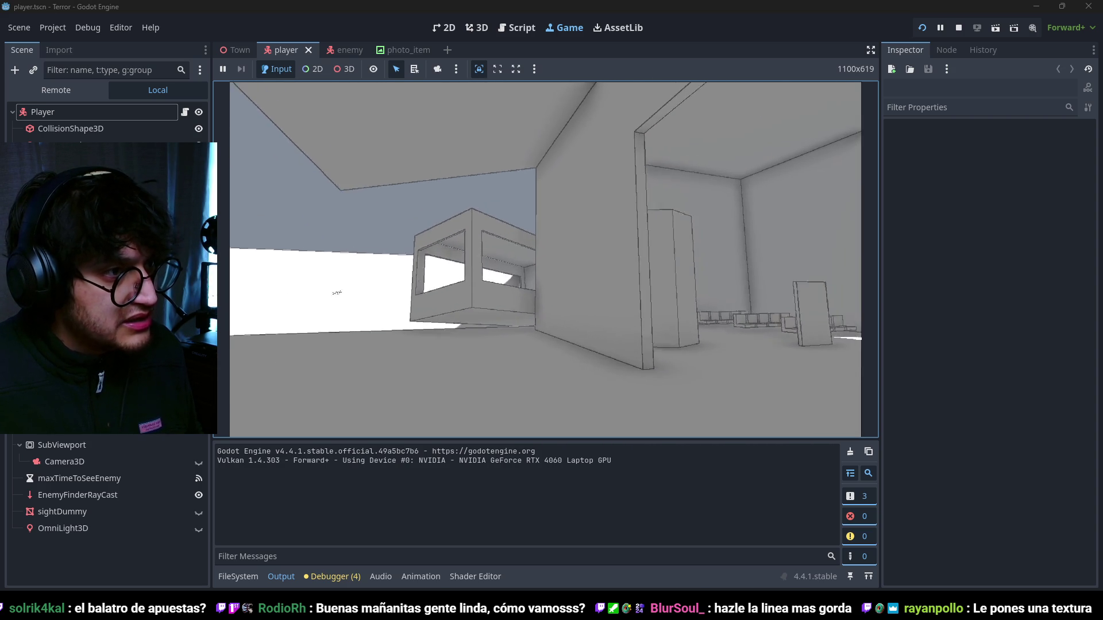
key(w)
key(w)
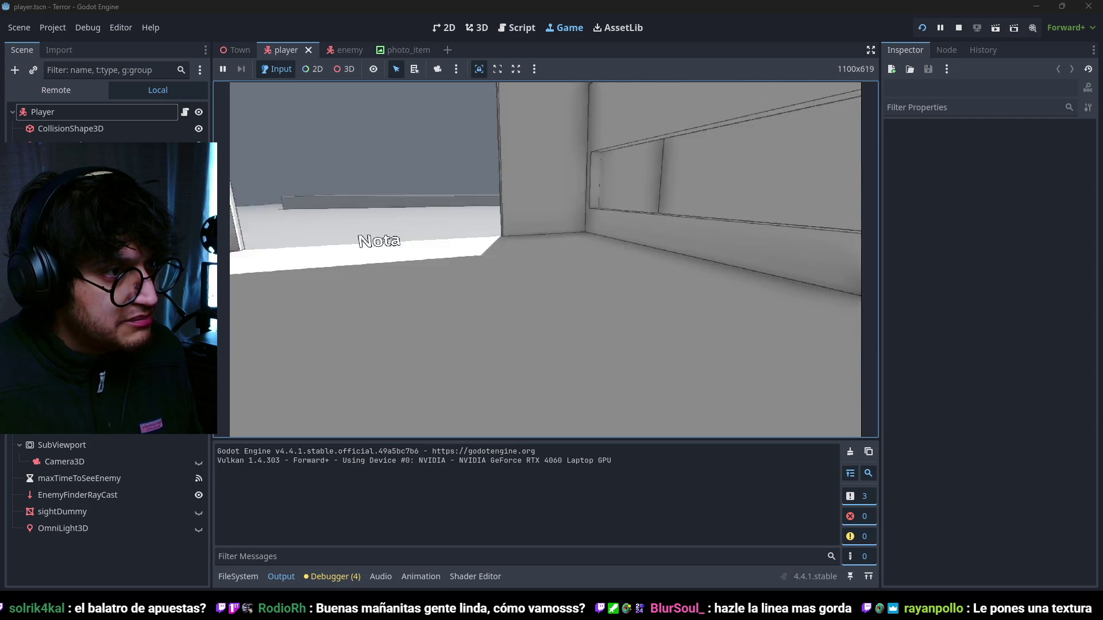
key(w)
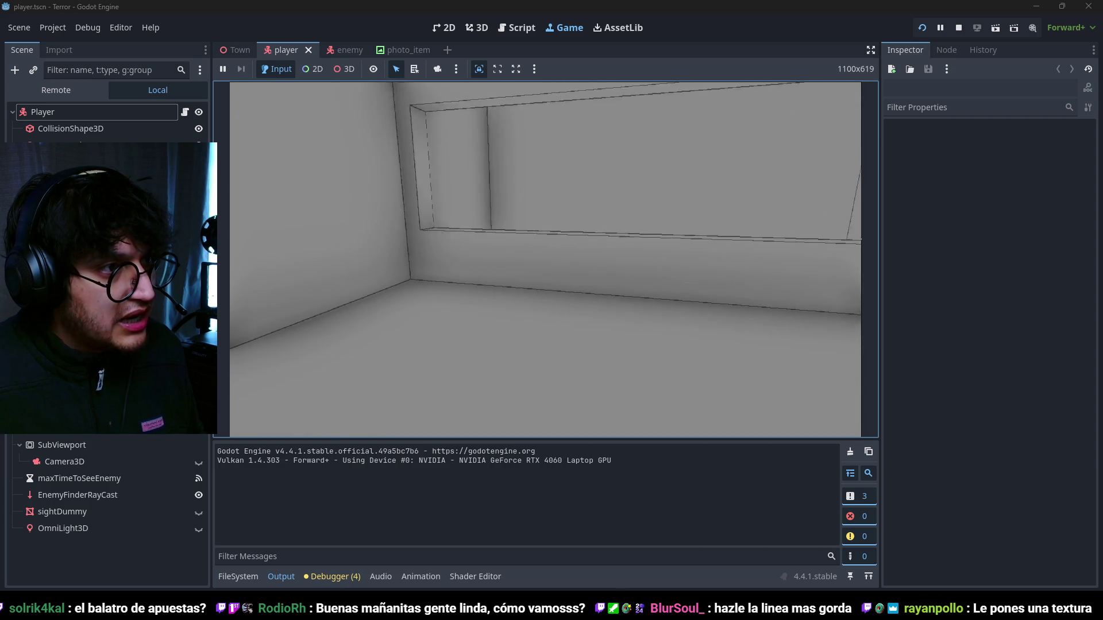
key(w)
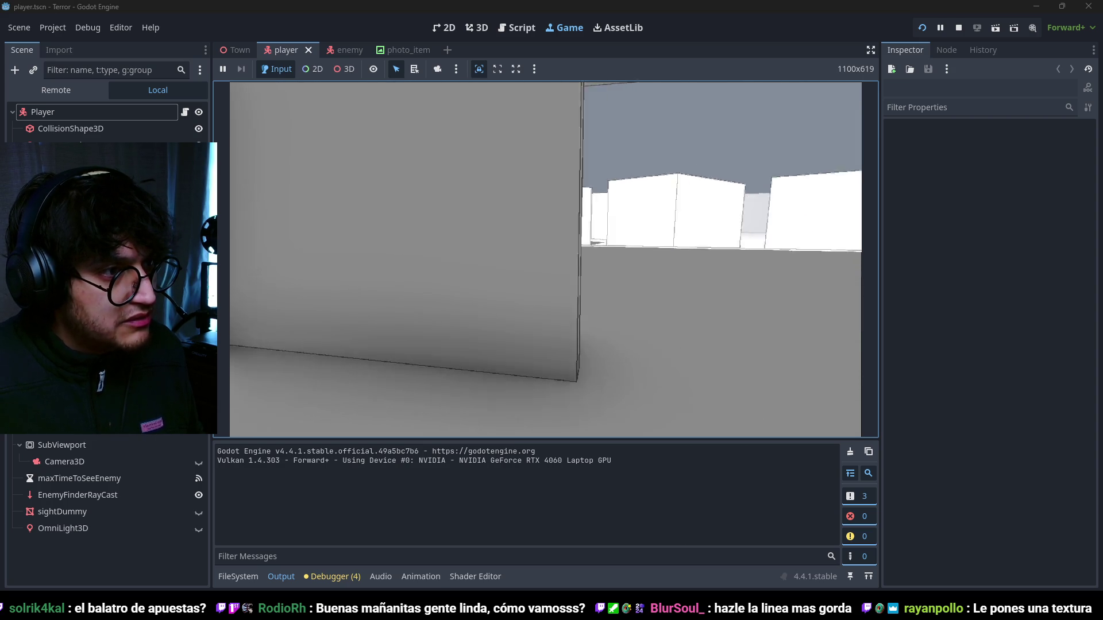
key(w)
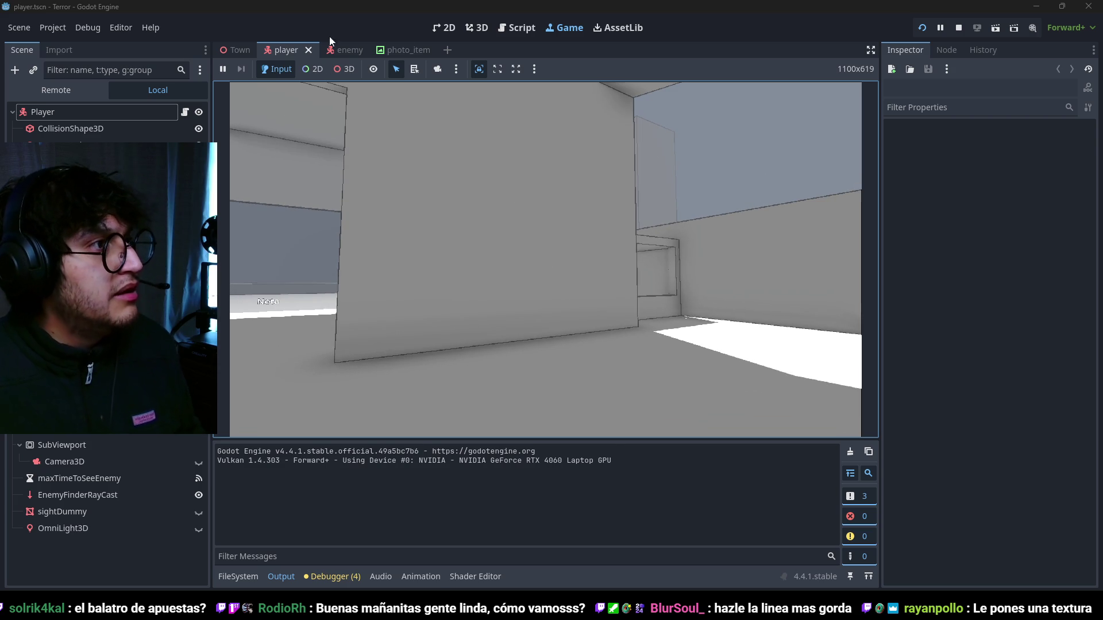
- Turn off SSAO in the Town scene's WorldEnvironment
click(236, 50)
click(159, 123)
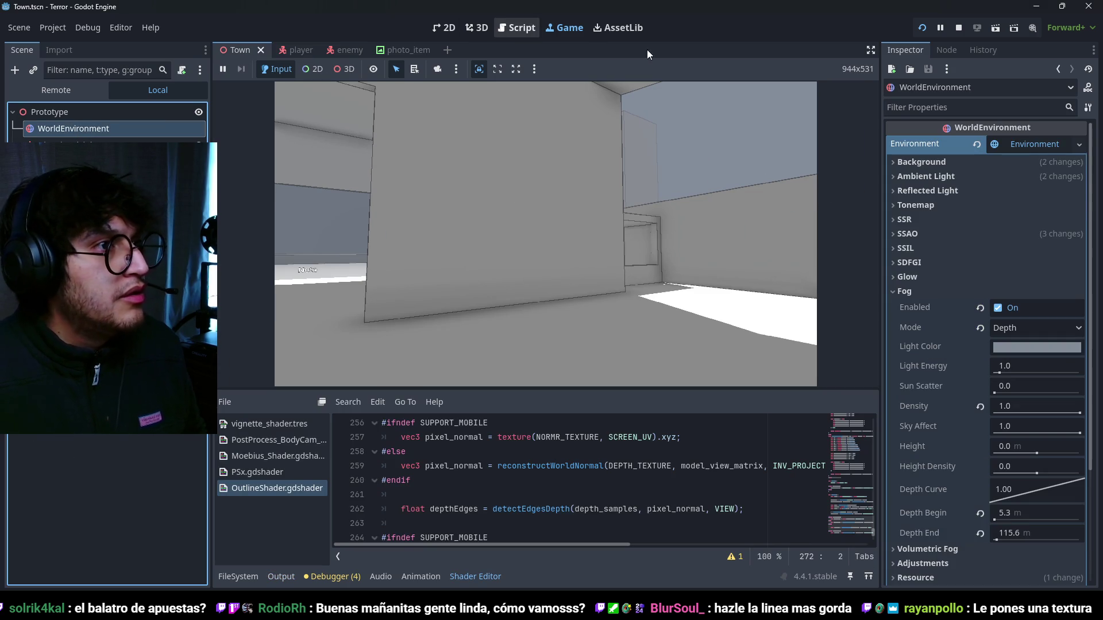
click(927, 232)
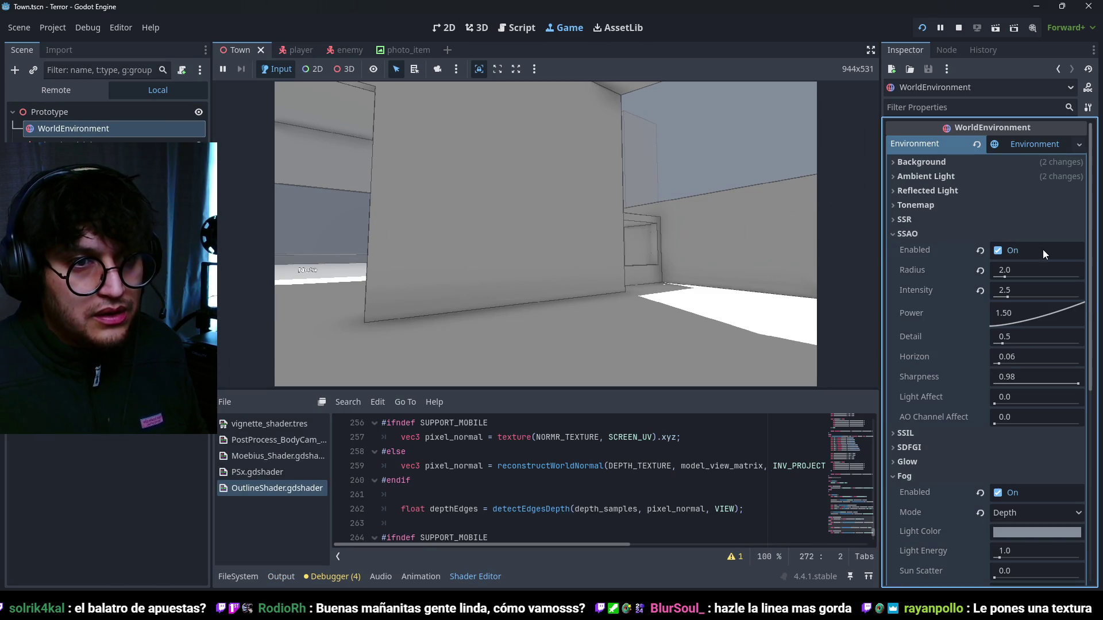
click(997, 250)
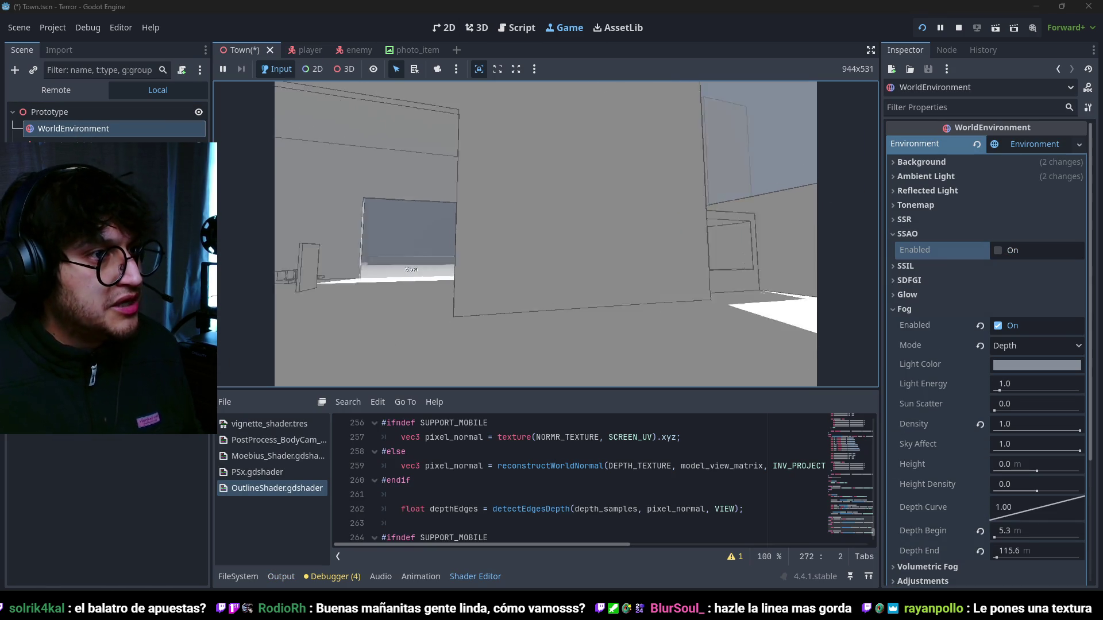
- Walk past the pillar, benches and grey and white buildings, then stop the game
key(w)
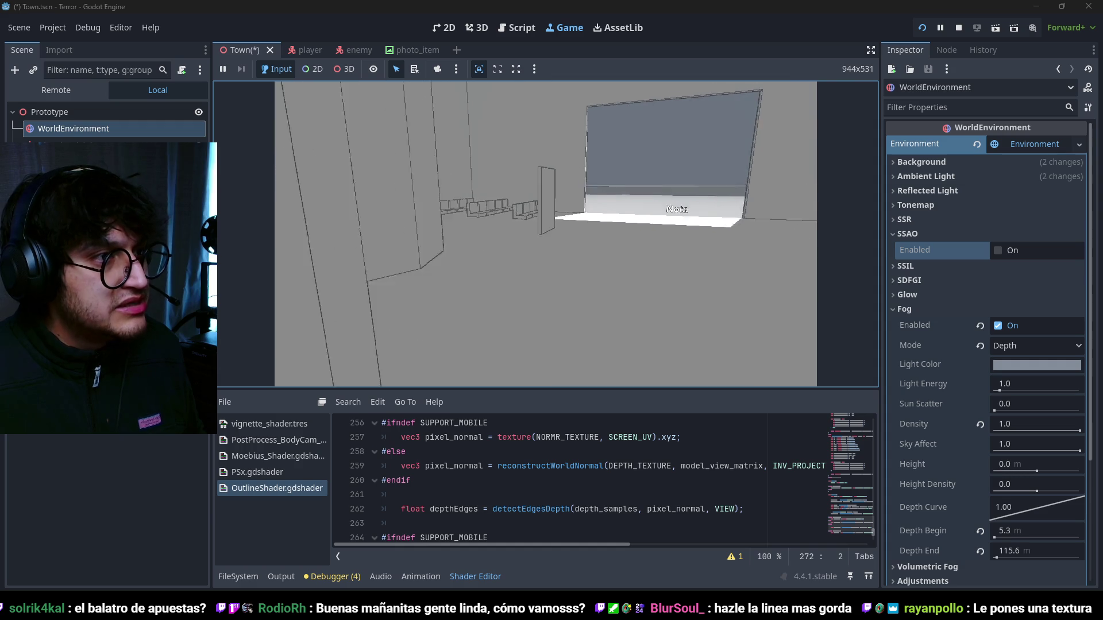
key(w)
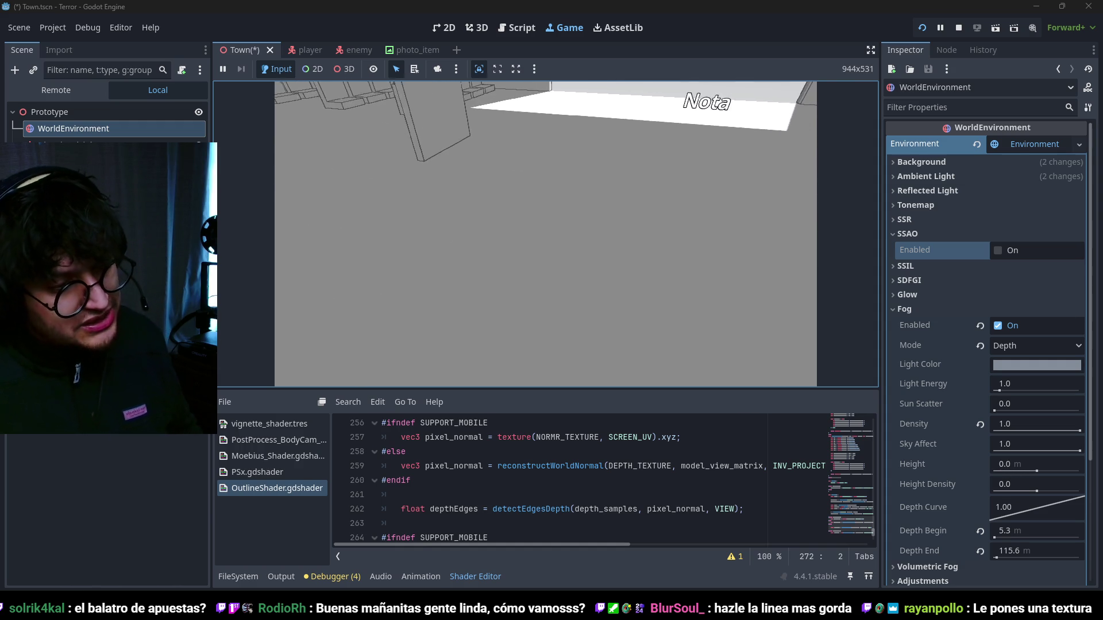
key(w)
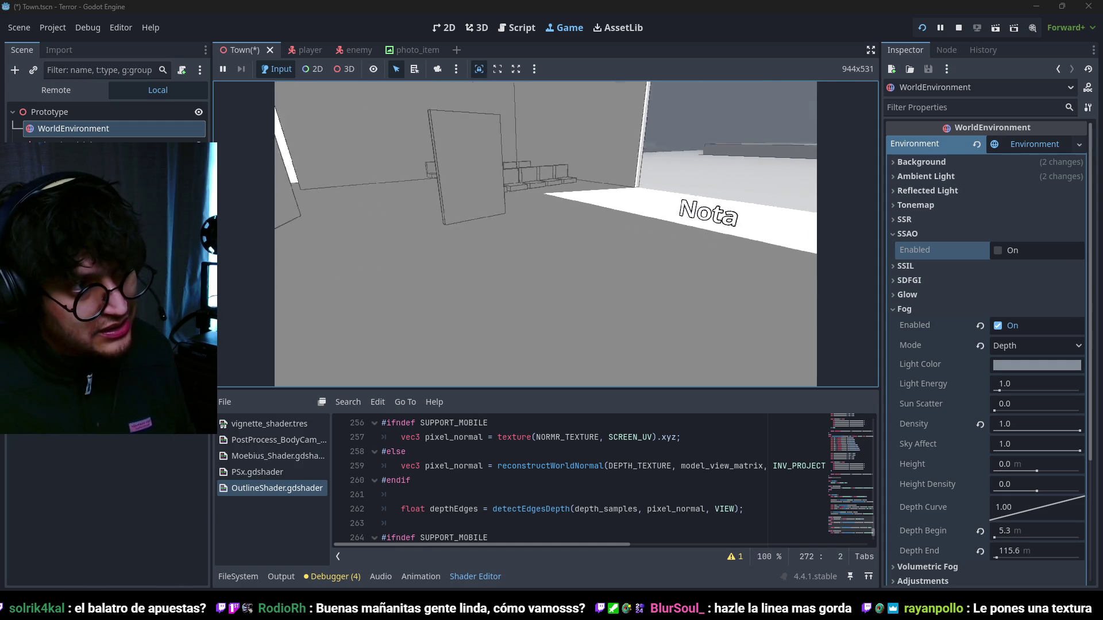
key(w)
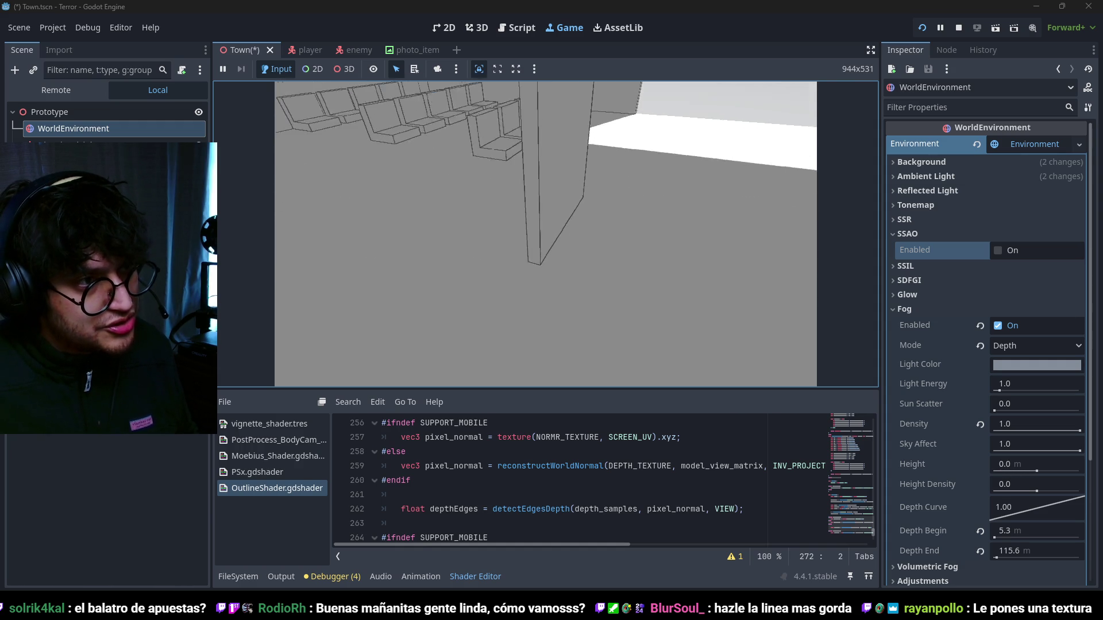
key(s)
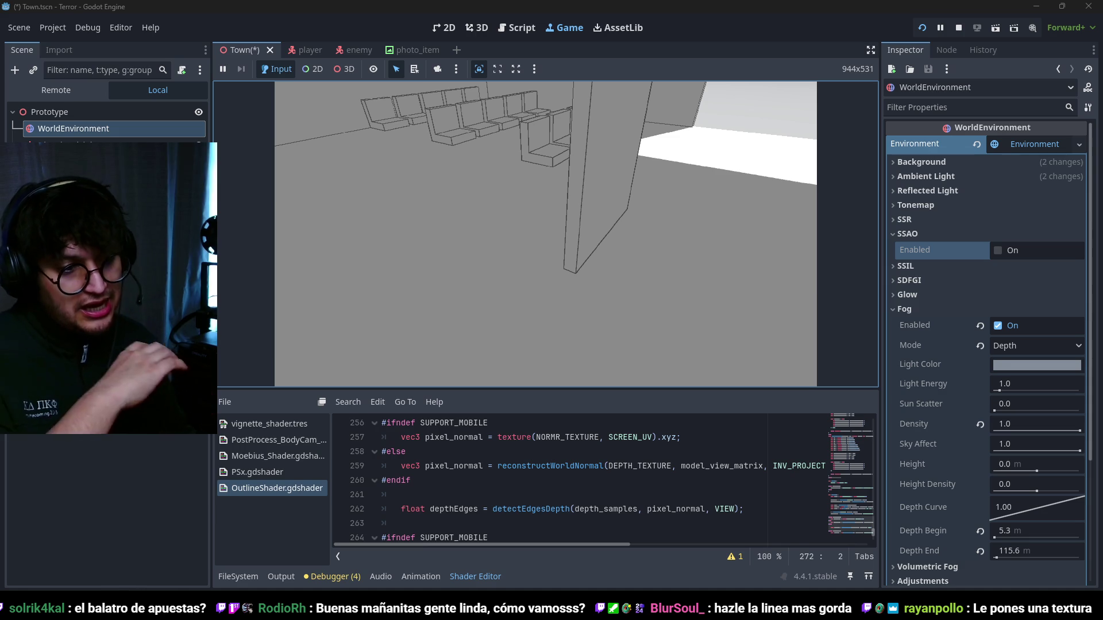
key(w)
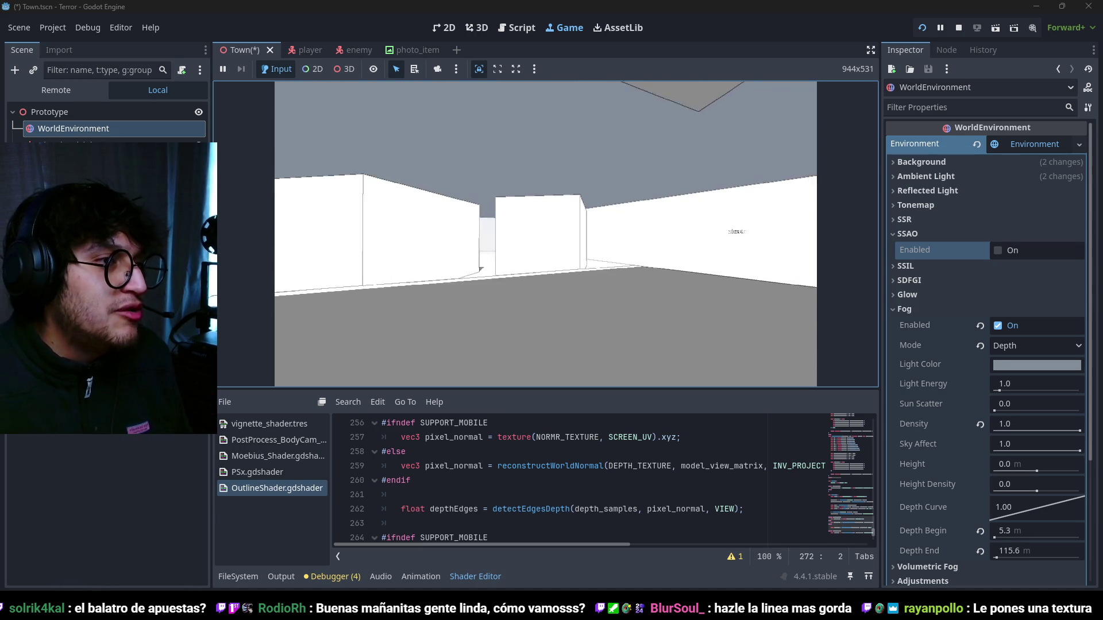
key(w)
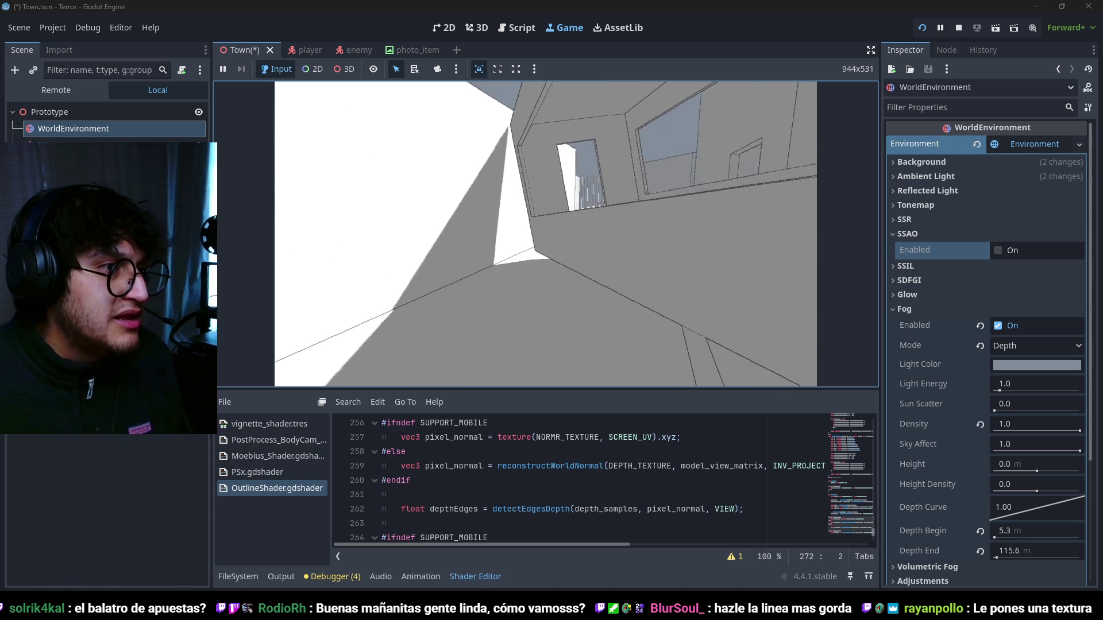
key(w)
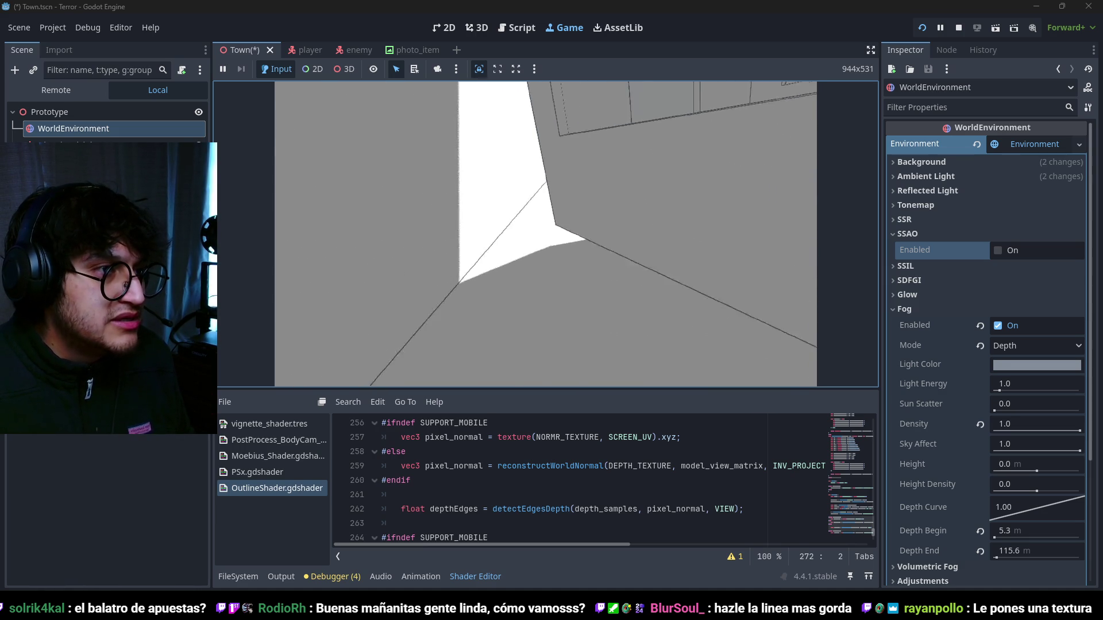
key(w)
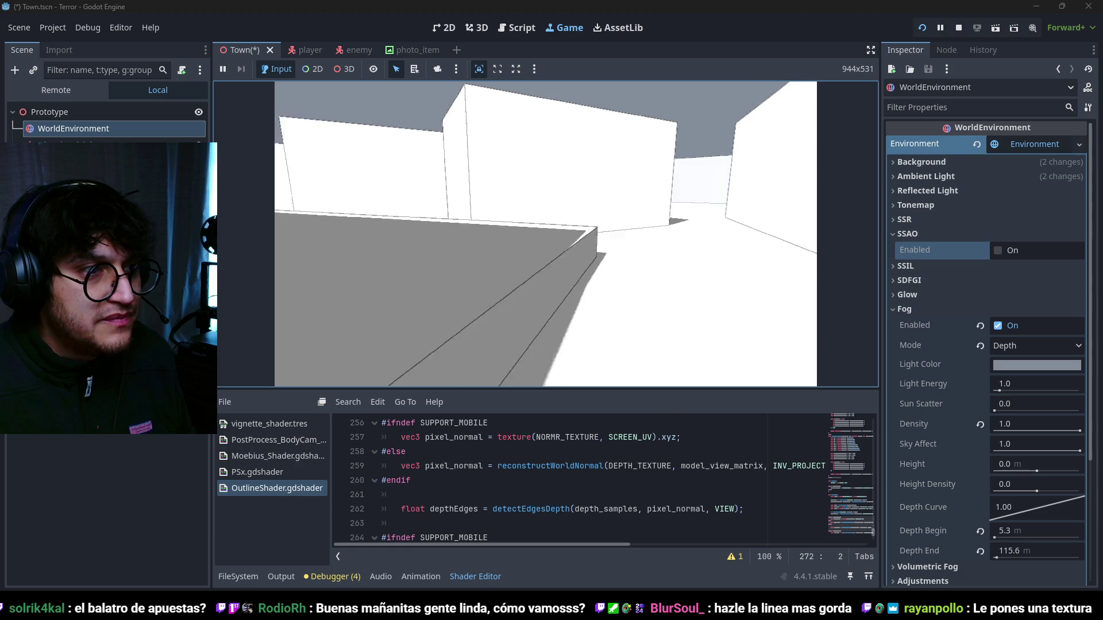
key(w)
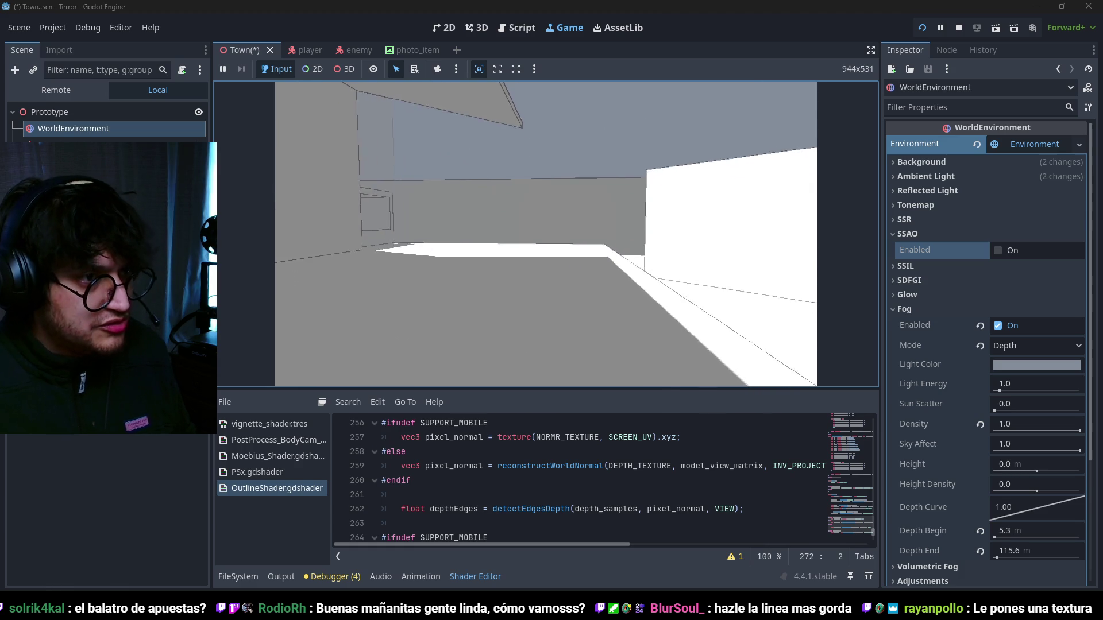
key(w)
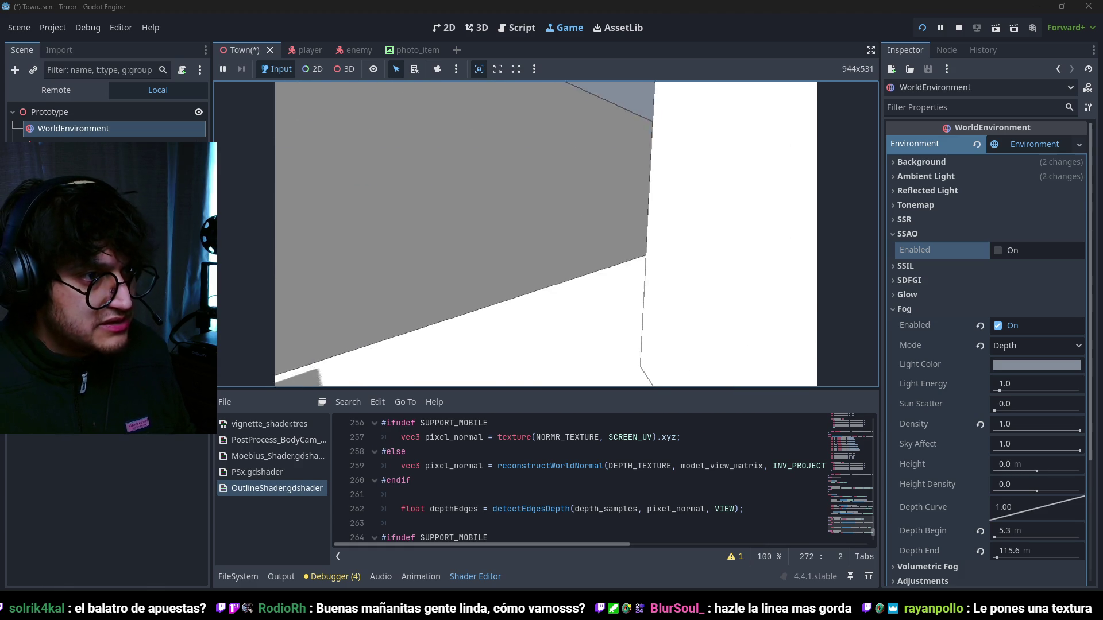
key(w)
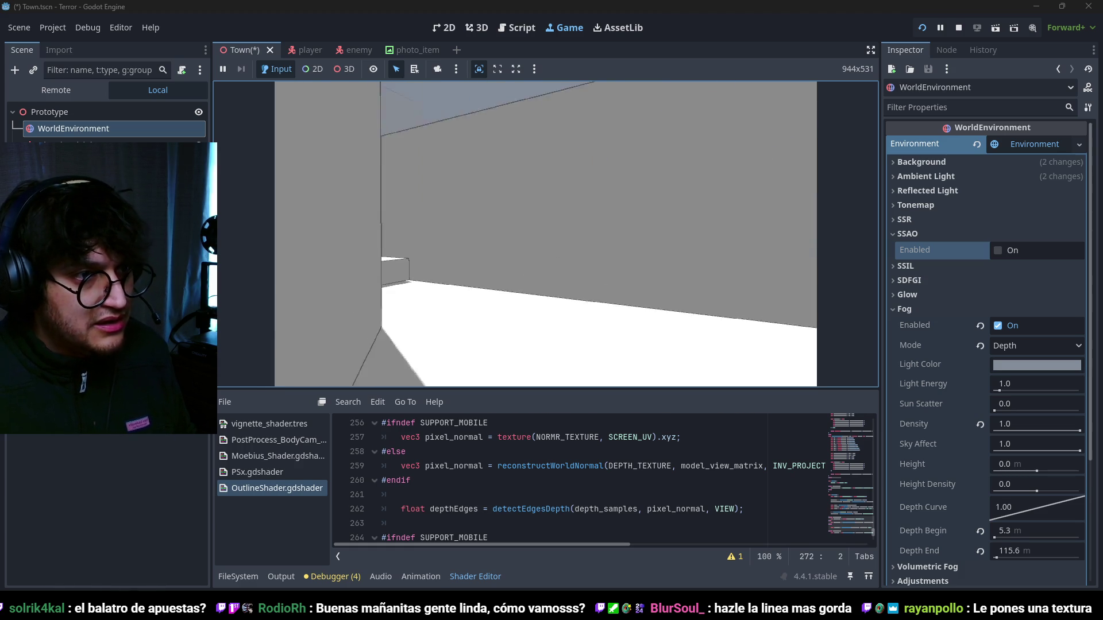
key(F8)
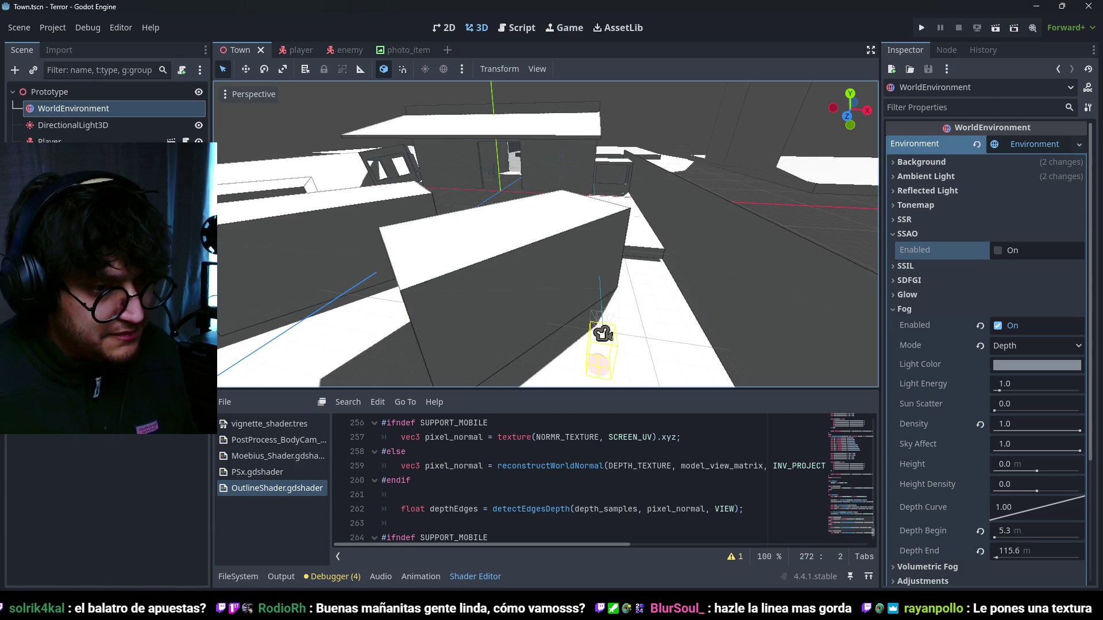
key(alt+Tab)
key(alt+Tab)
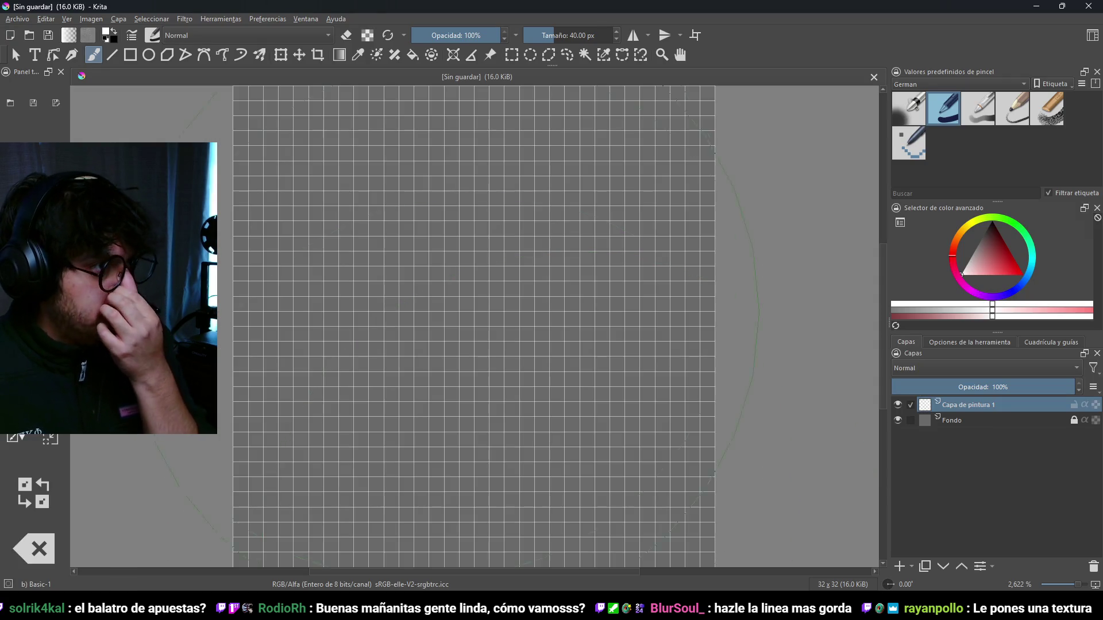
- Select the top-left pixel cell of the canvas with Rectangular Selection
click(509, 58)
scroll(291, 283, up, 3)
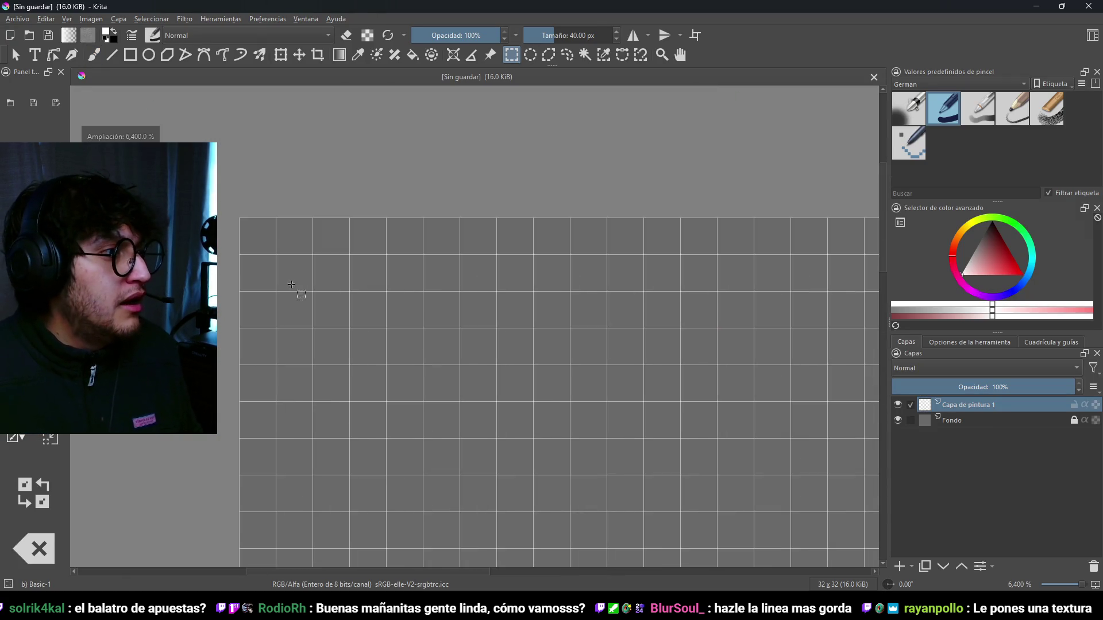
drag(292, 336, 292, 336)
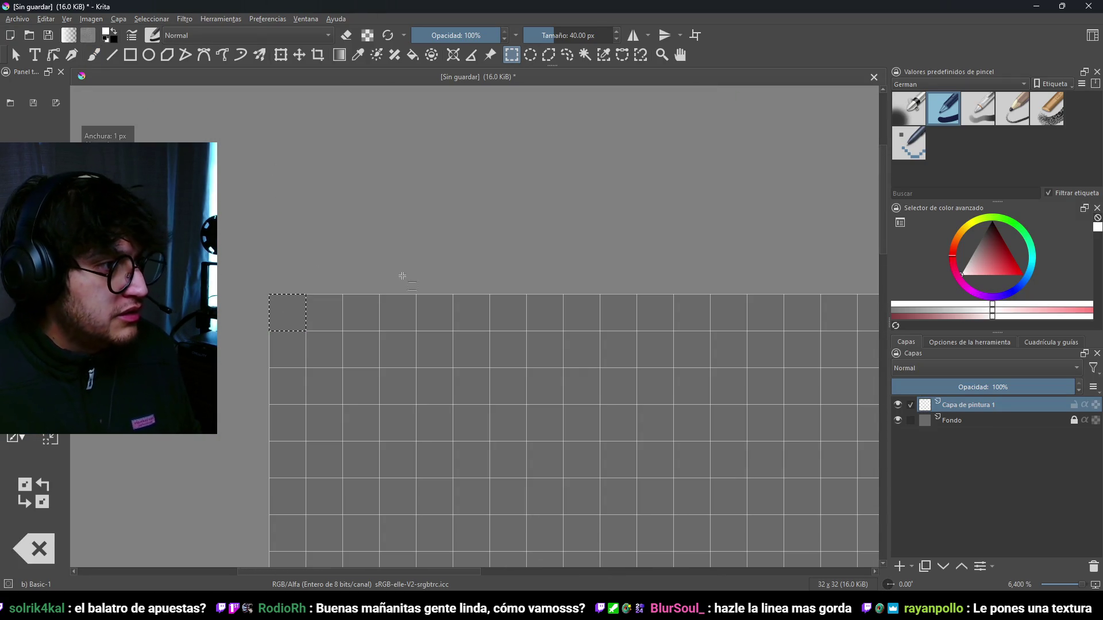
- Switch to the Fill tool and pick a light blue shade in the colour triangle
key(f)
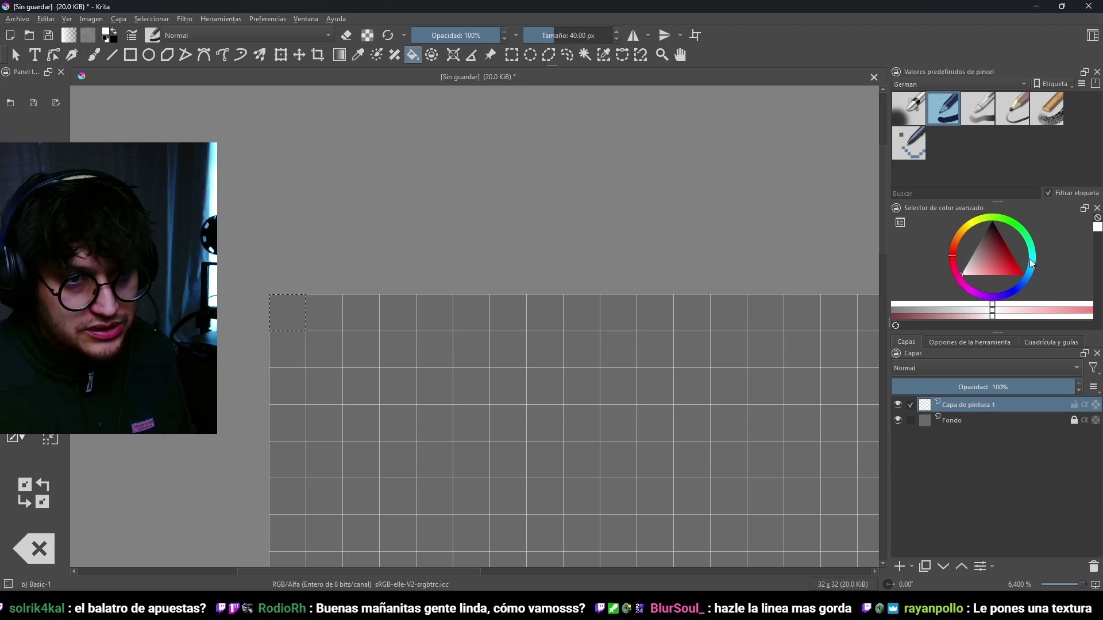
drag(1032, 263, 1027, 287)
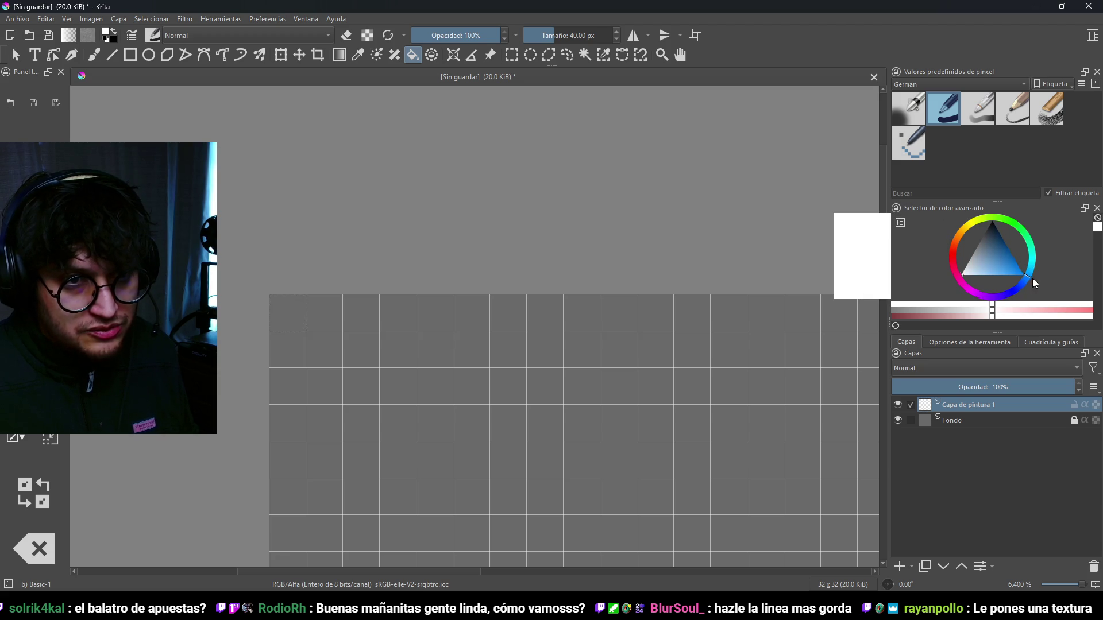
click(1012, 270)
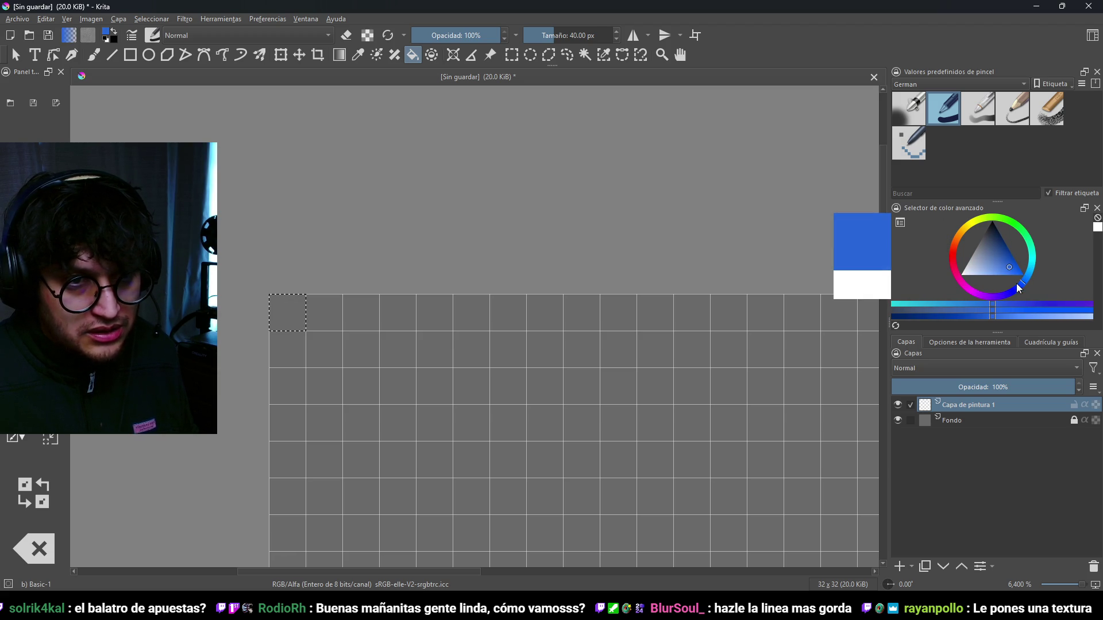
click(1005, 267)
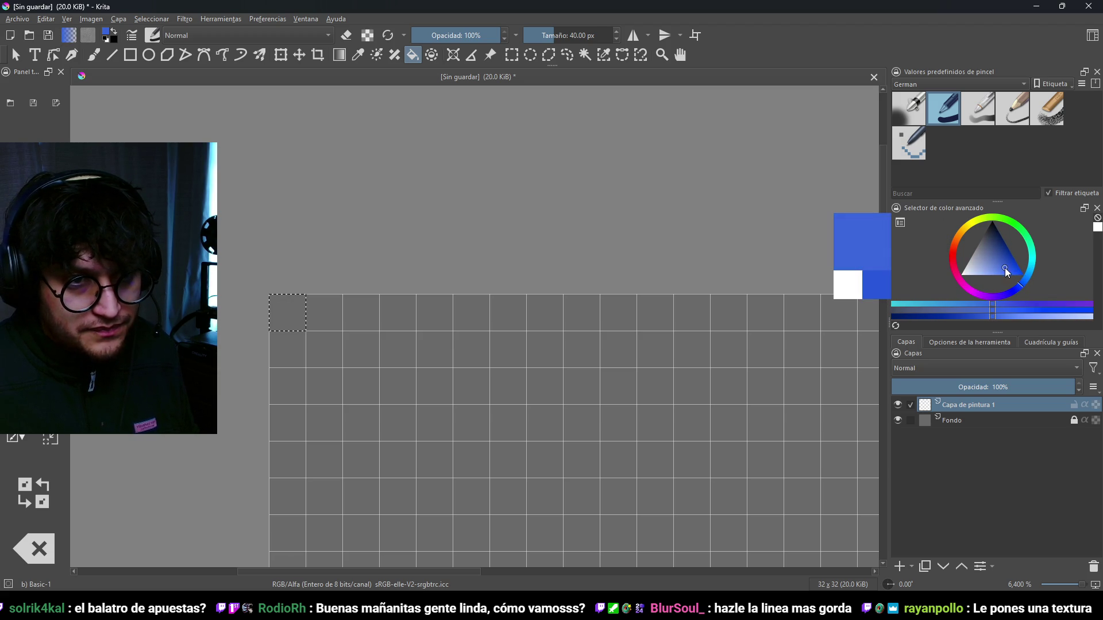
click(1029, 280)
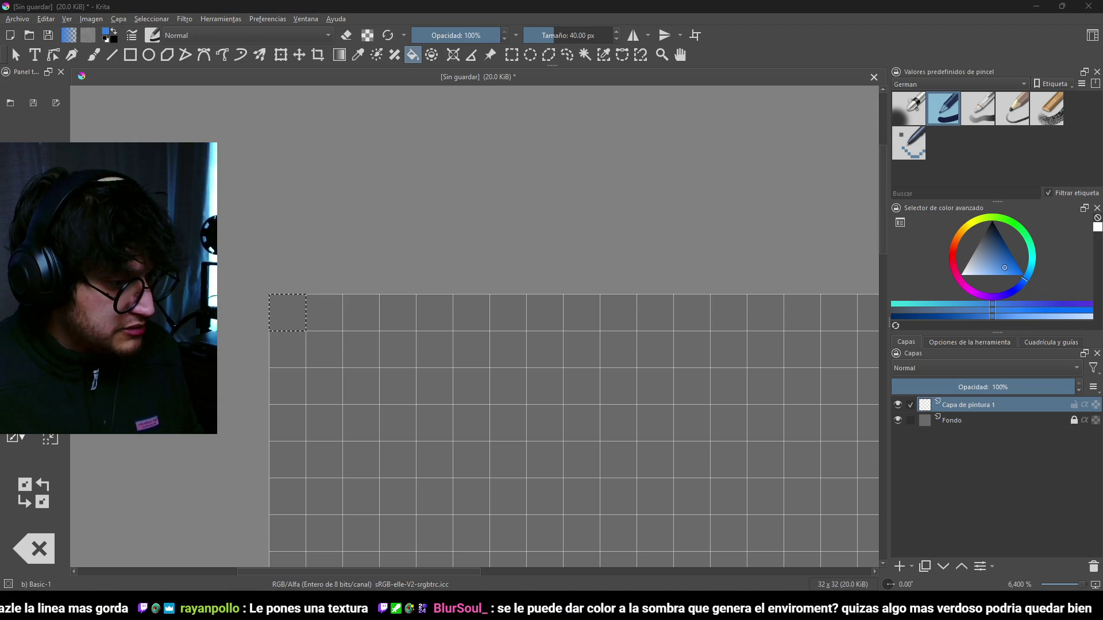
key(alt+Tab)
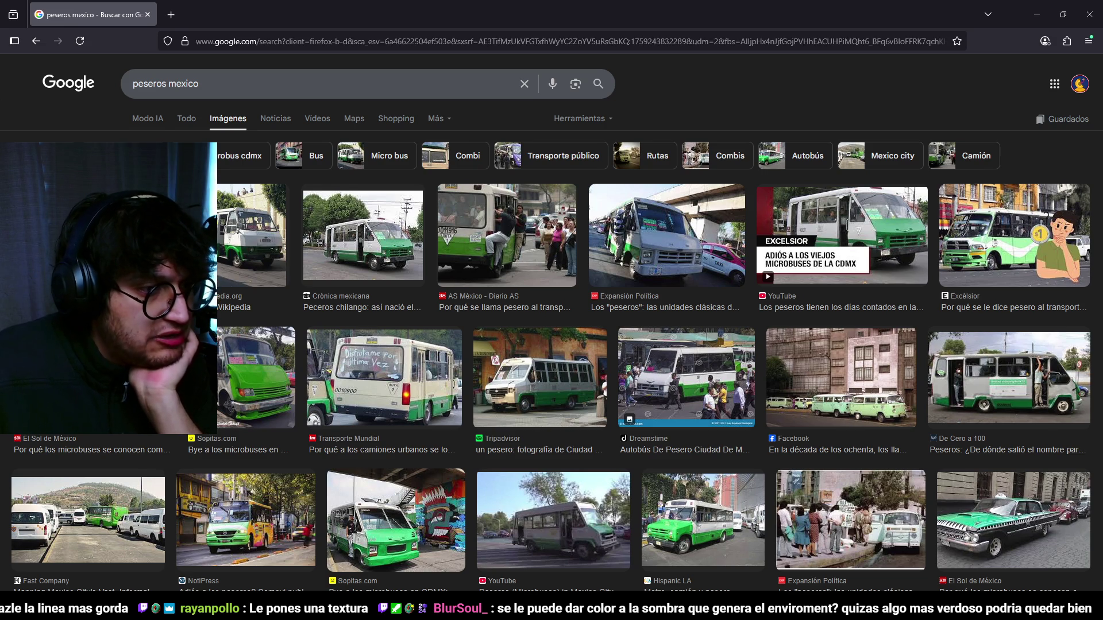
- Set the Outline_Effect's Max Thickness to 2.0
key(alt+Tab)
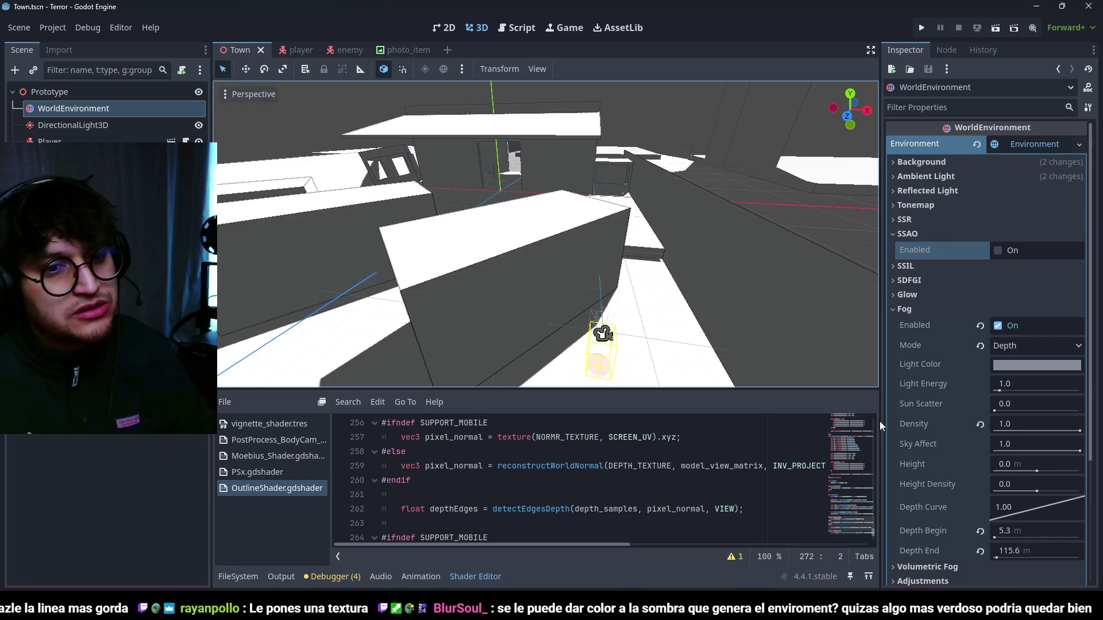
click(64, 190)
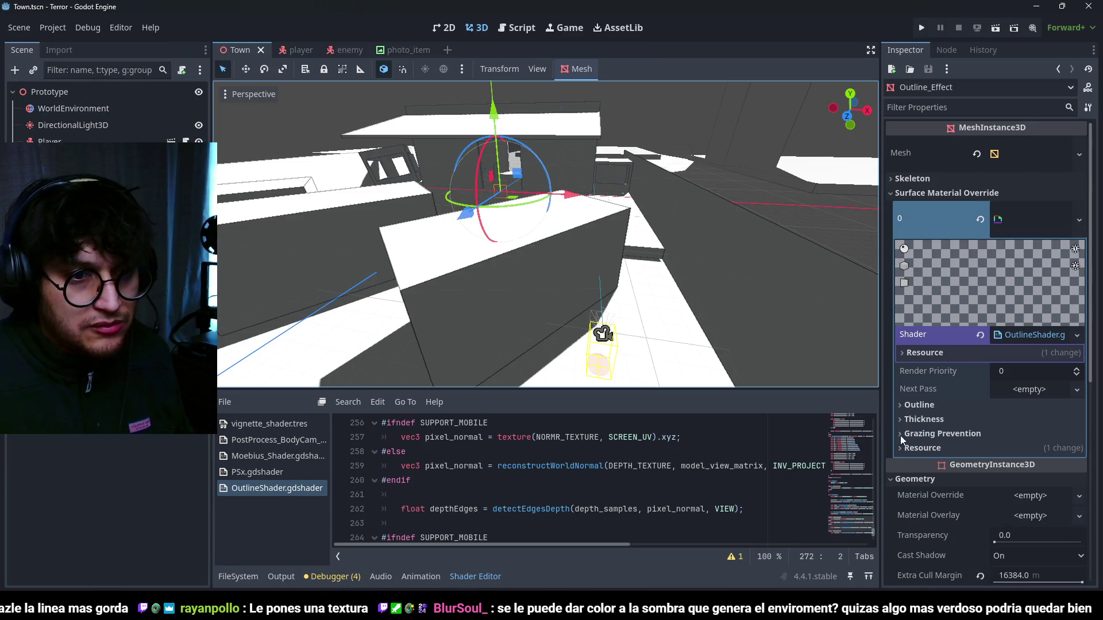
click(939, 419)
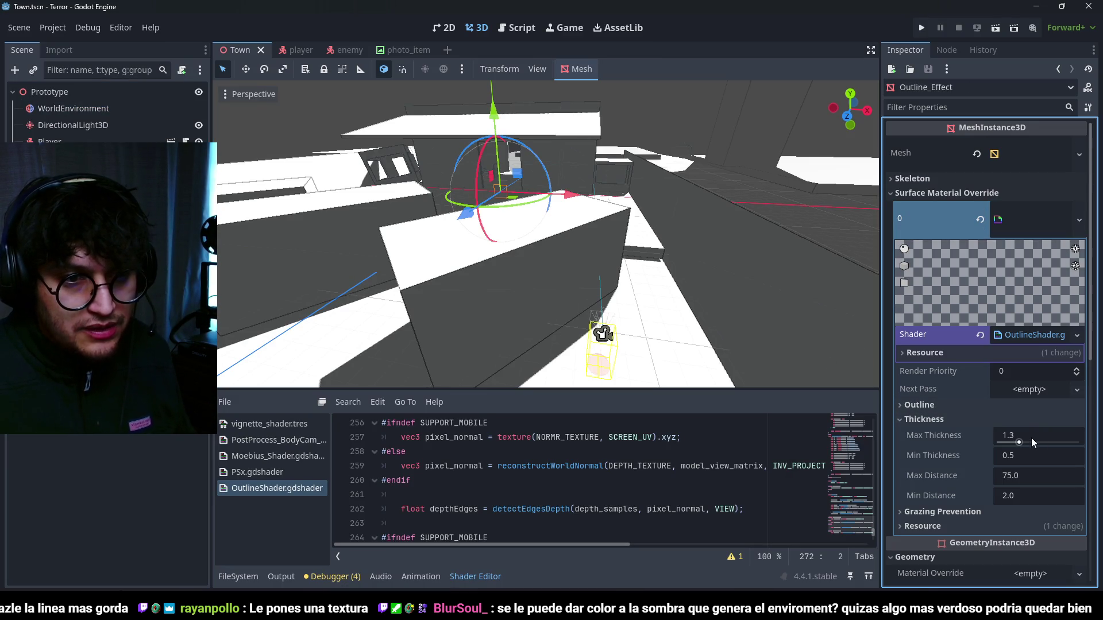
click(1030, 437)
text(2)
key(Return)
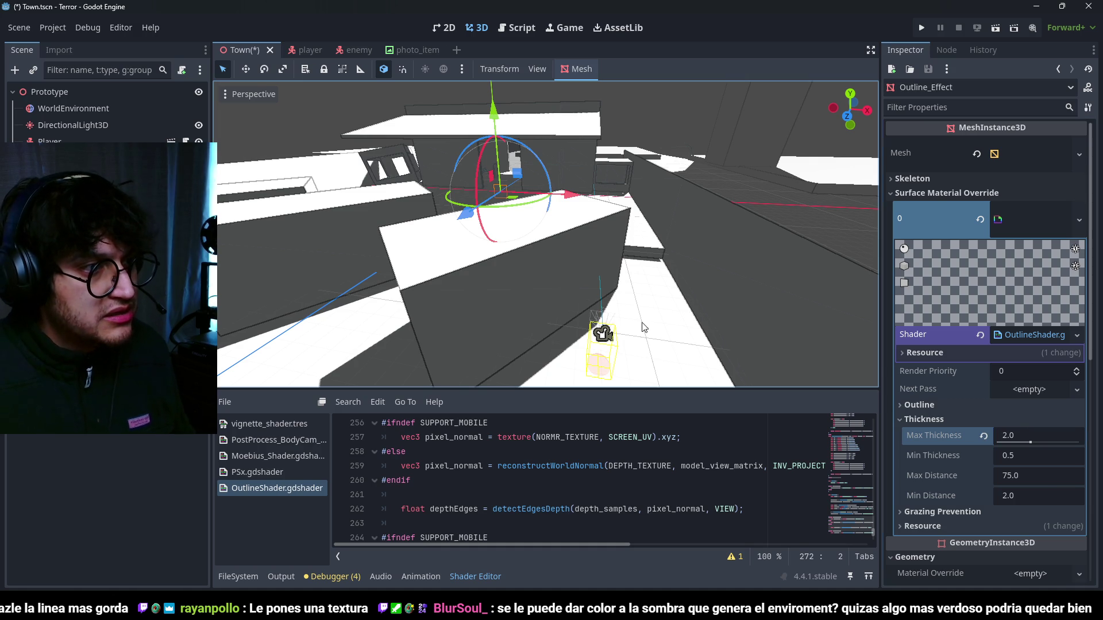
- Lower the black outline colour's alpha to 120 and save the scene
click(940, 404)
click(1028, 422)
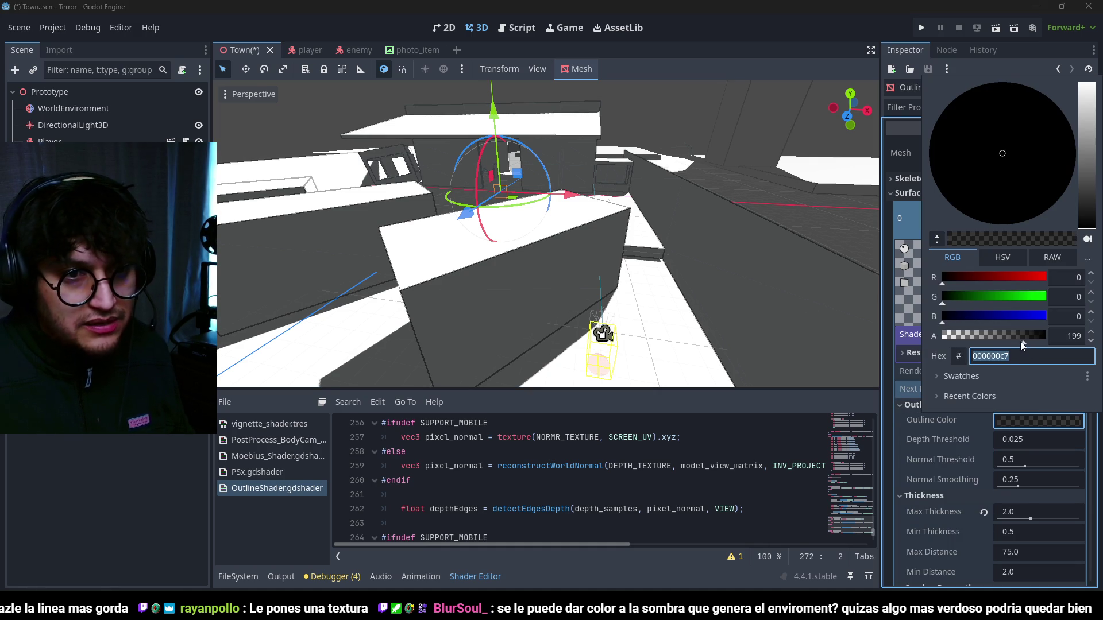
click(984, 339)
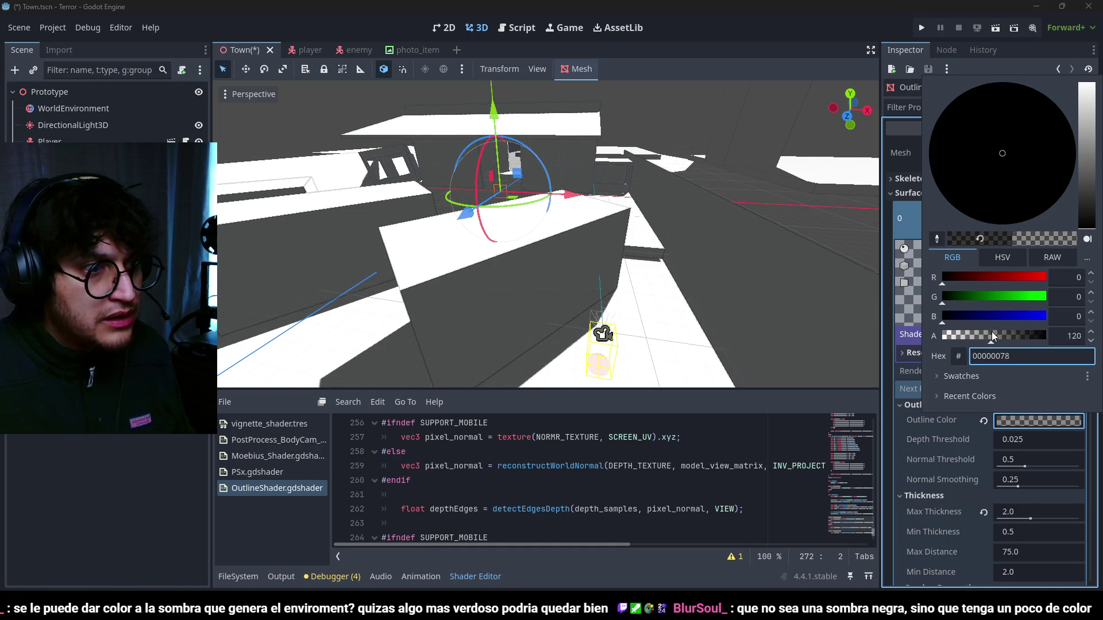
click(608, 132)
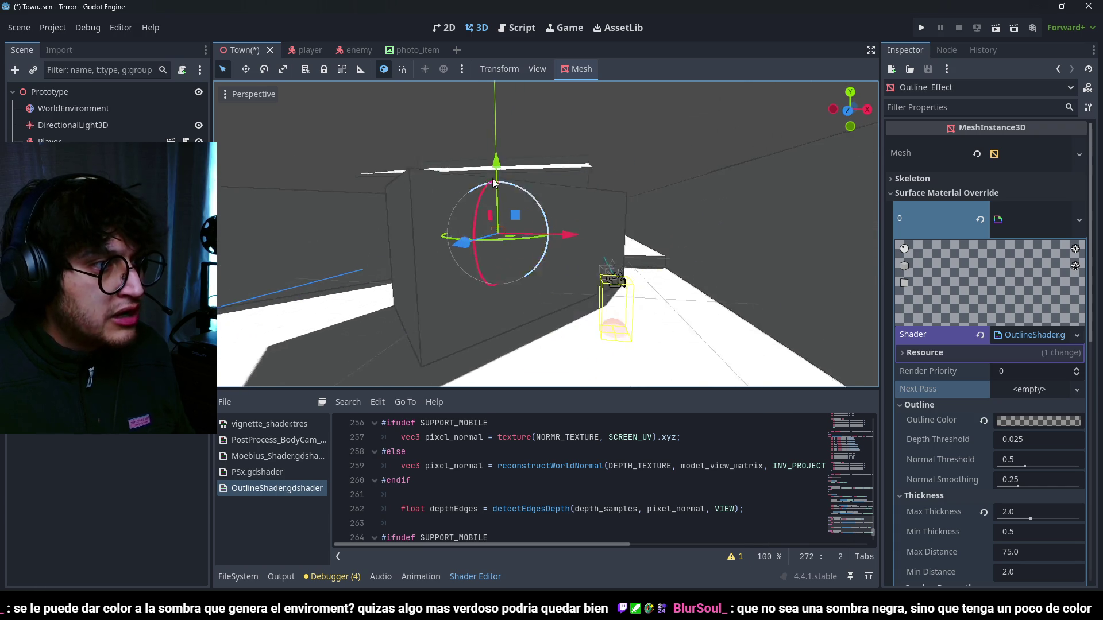
key(ctrl+s)
- Give WorldEnvironment a purple-blue ambient light colour with Source set to Color
click(118, 109)
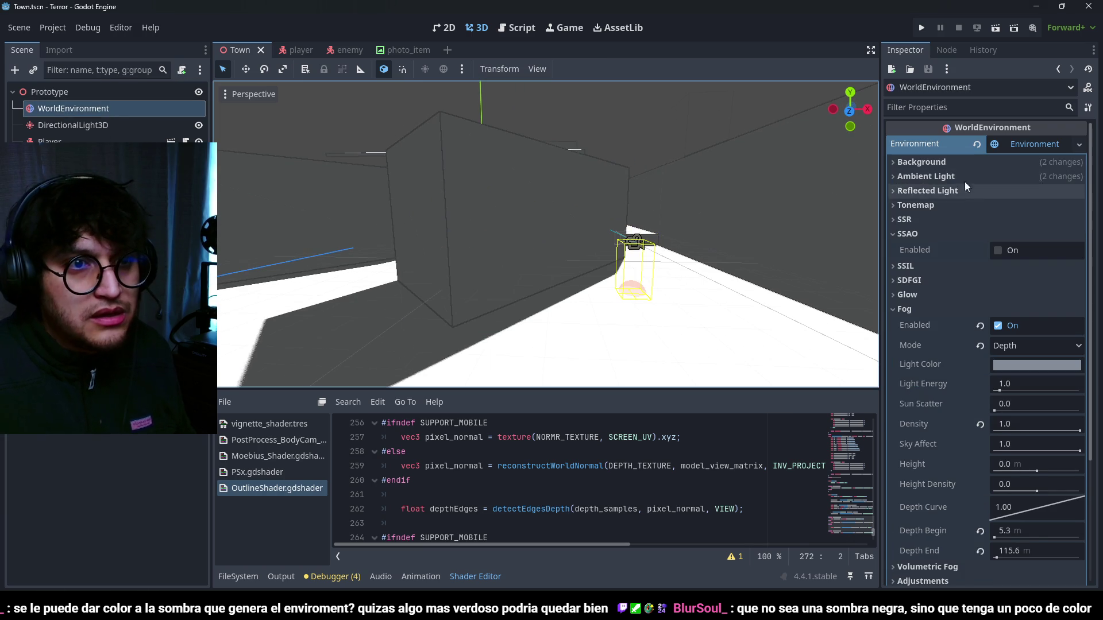
click(946, 174)
click(946, 165)
click(1021, 267)
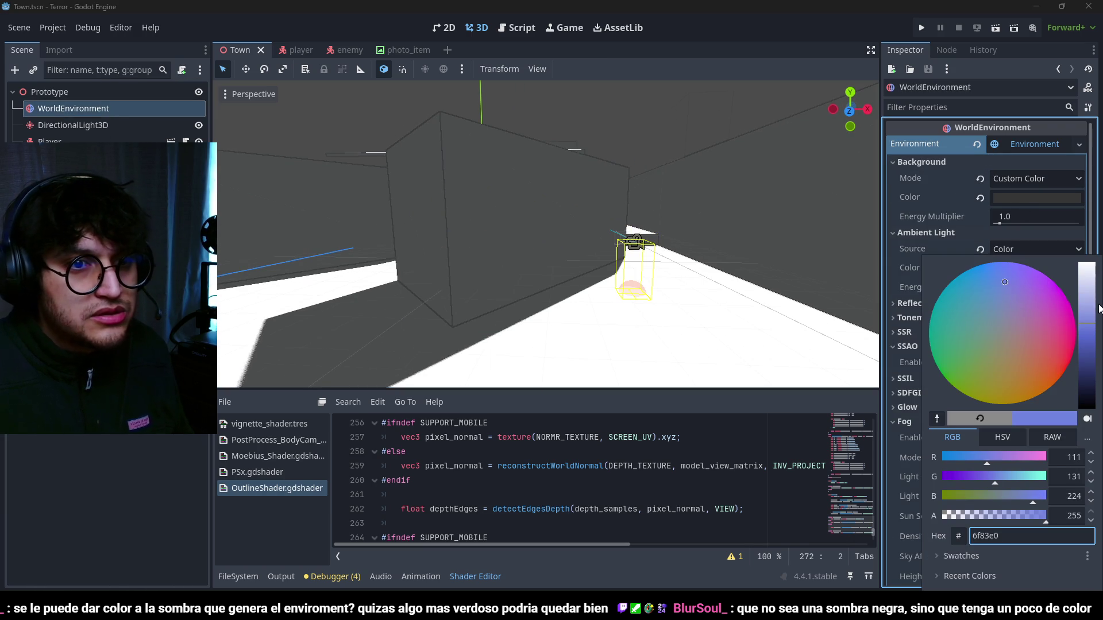
click(960, 247)
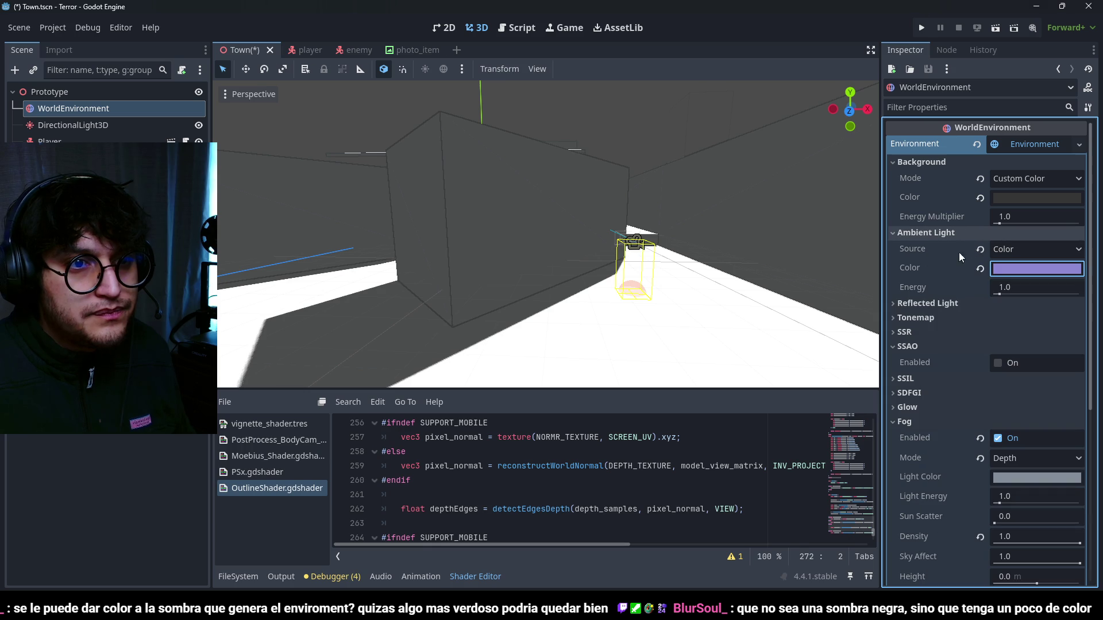
click(1027, 254)
click(1012, 253)
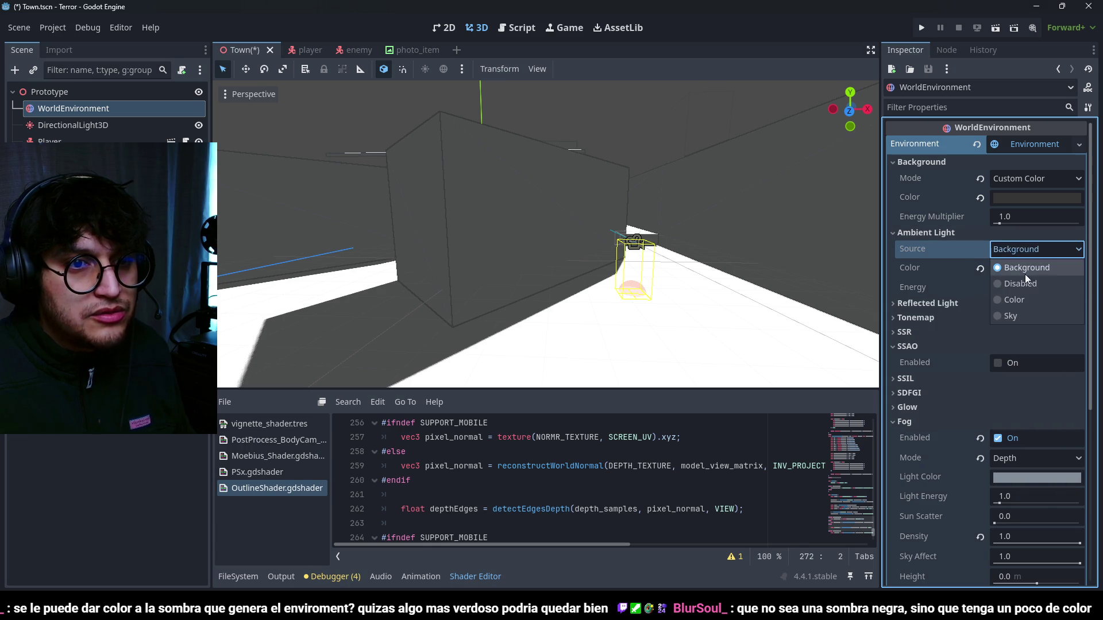
click(1025, 297)
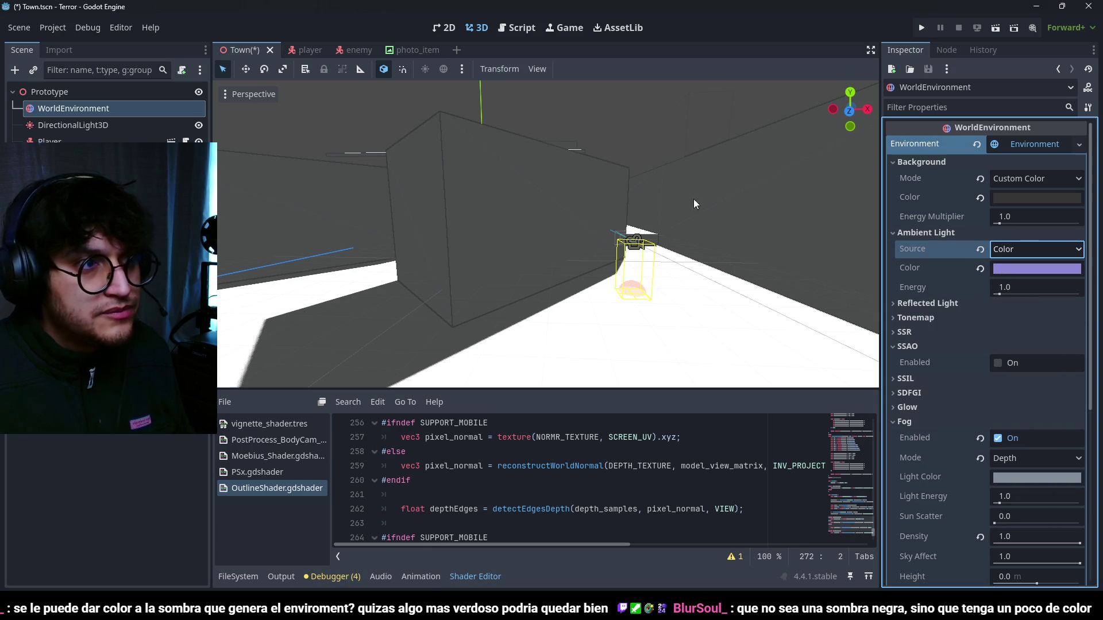
- Enable the environment preview in the viewport display options
click(254, 94)
click(267, 349)
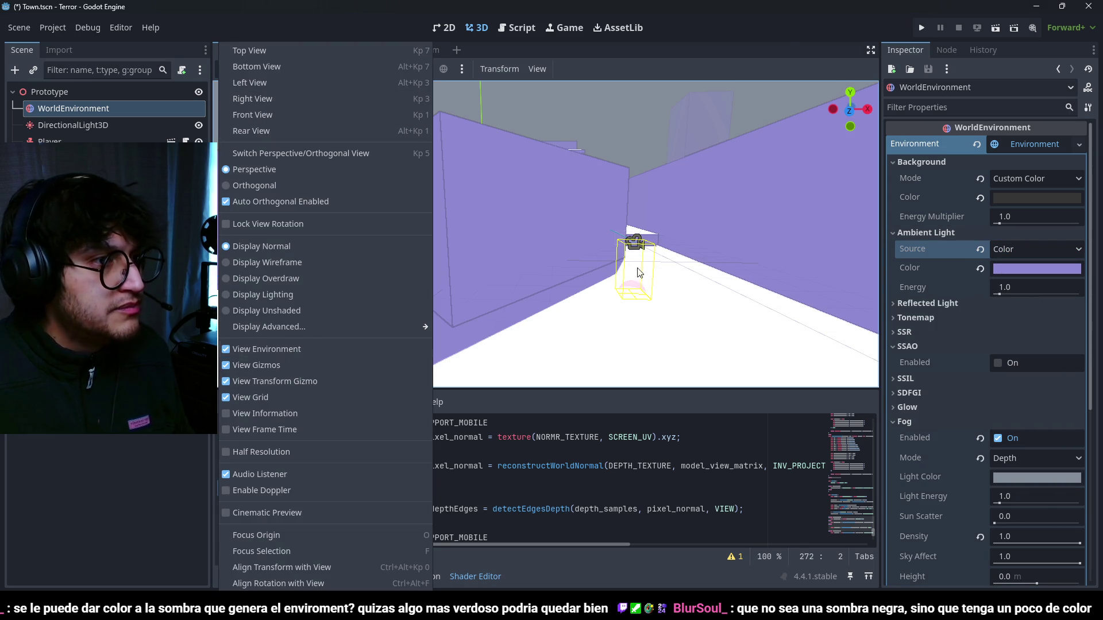
click(783, 36)
scroll(447, 284, up, 3)
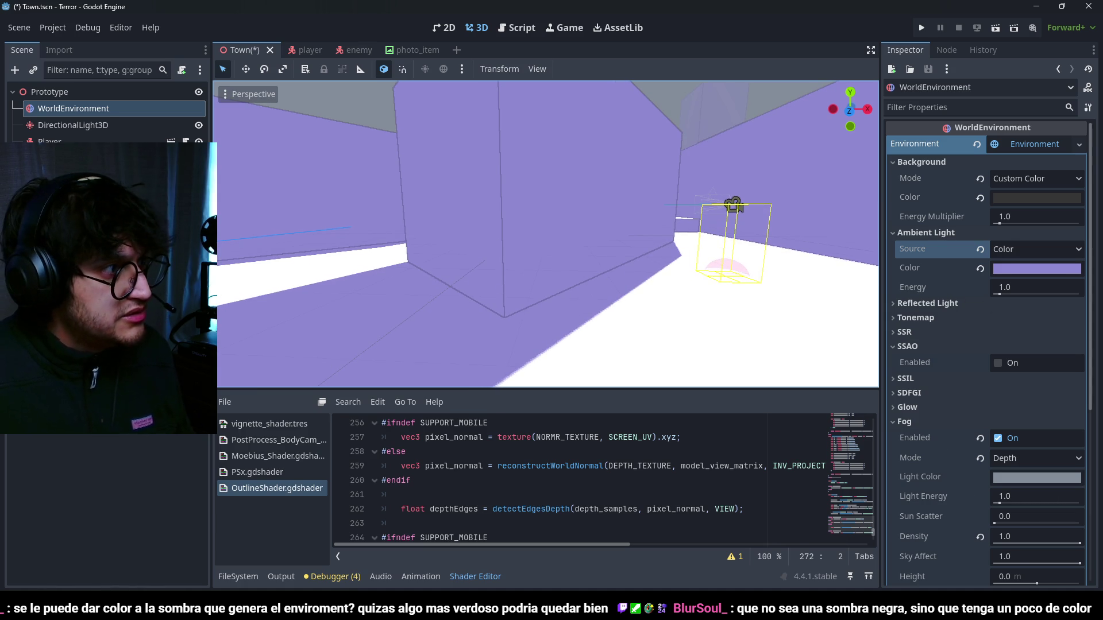
click(732, 347)
- Make the Outline Color more transparent and save the scene
scroll(990, 444, down, 1)
click(1022, 364)
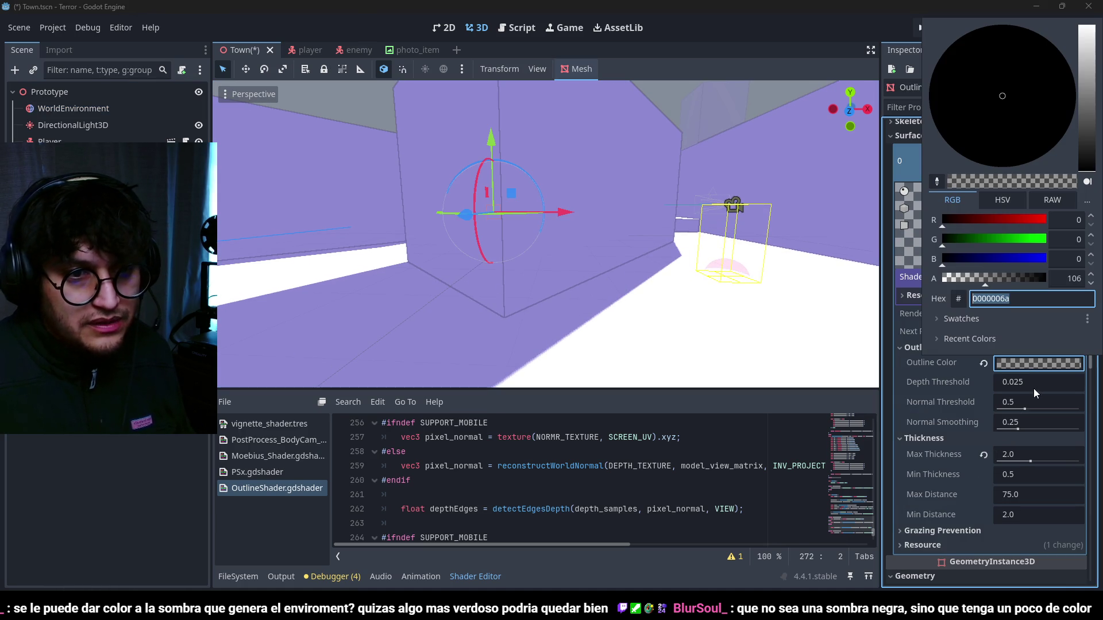
mouse_move(979, 281)
mouse_down()
mouse_move(947, 281)
mouse_move(966, 281)
mouse_up()
click(903, 464)
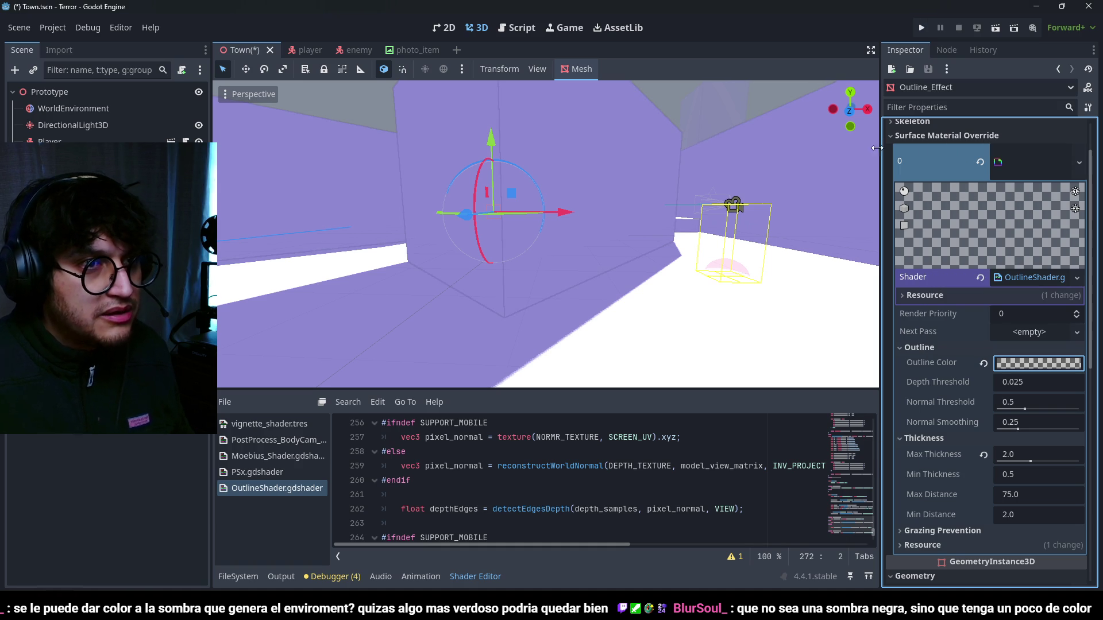
key(ctrl+s)
- Playtest the lavender-lit town, stop the game, and save again
key(F5)
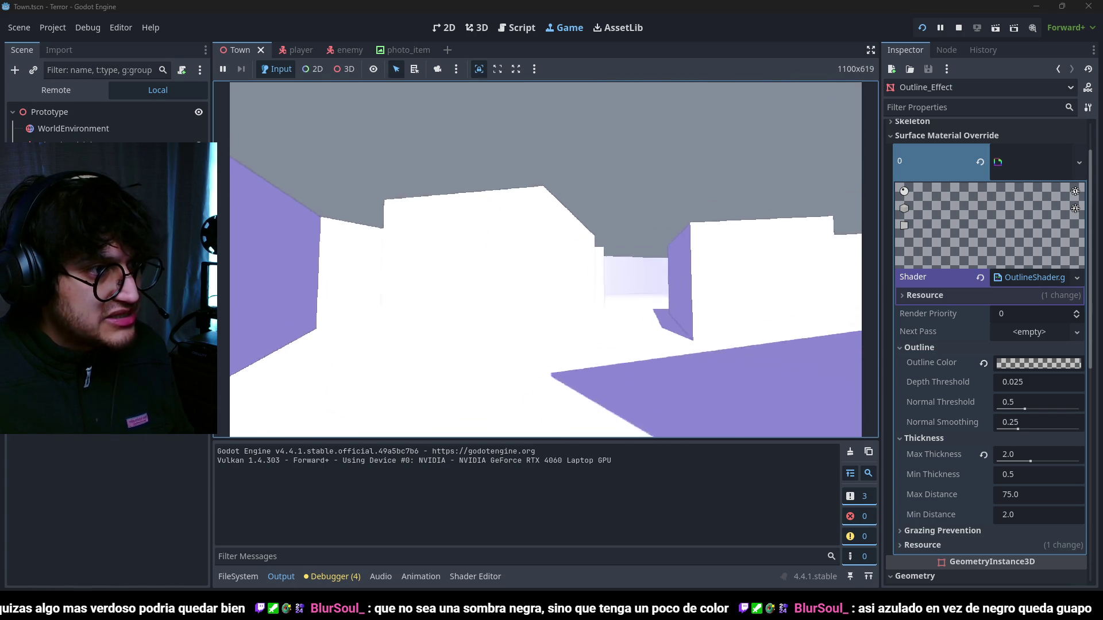
key(F8)
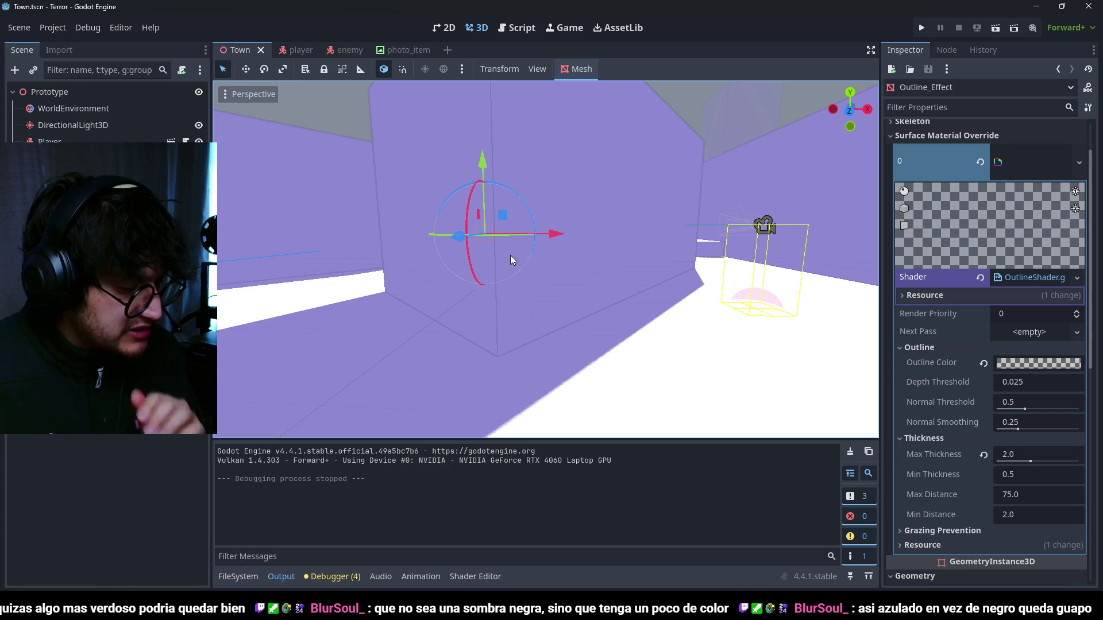
key(ctrl+s)
key(alt+Tab)
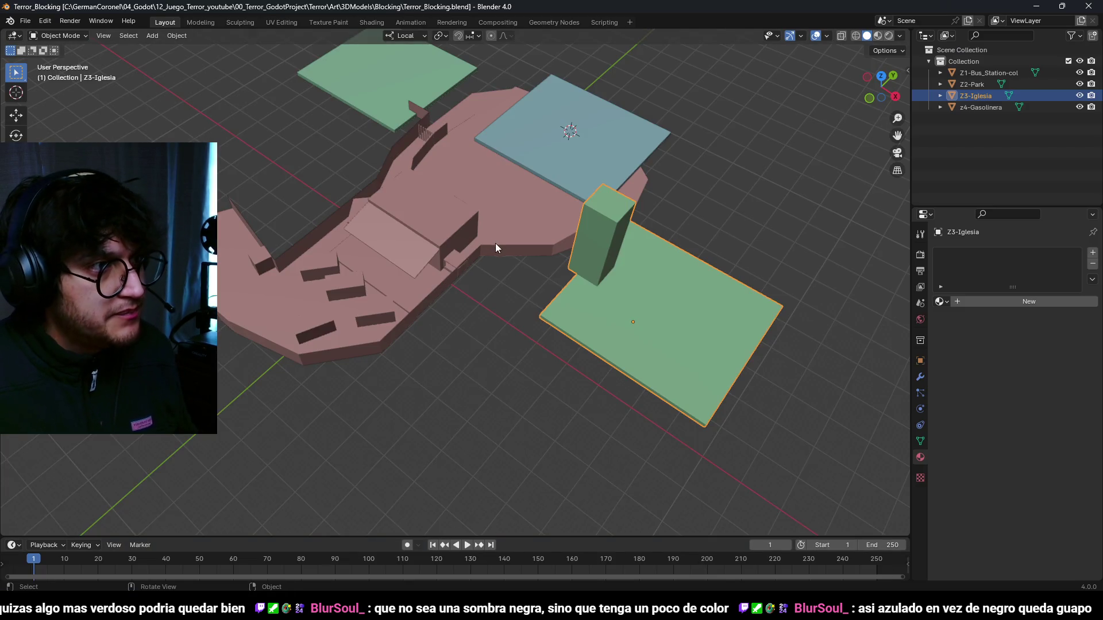
- Fill the top-left atlas cell with bright blue and the cell below it with dark grey
key(alt+Tab)
scroll(357, 357, up, 2)
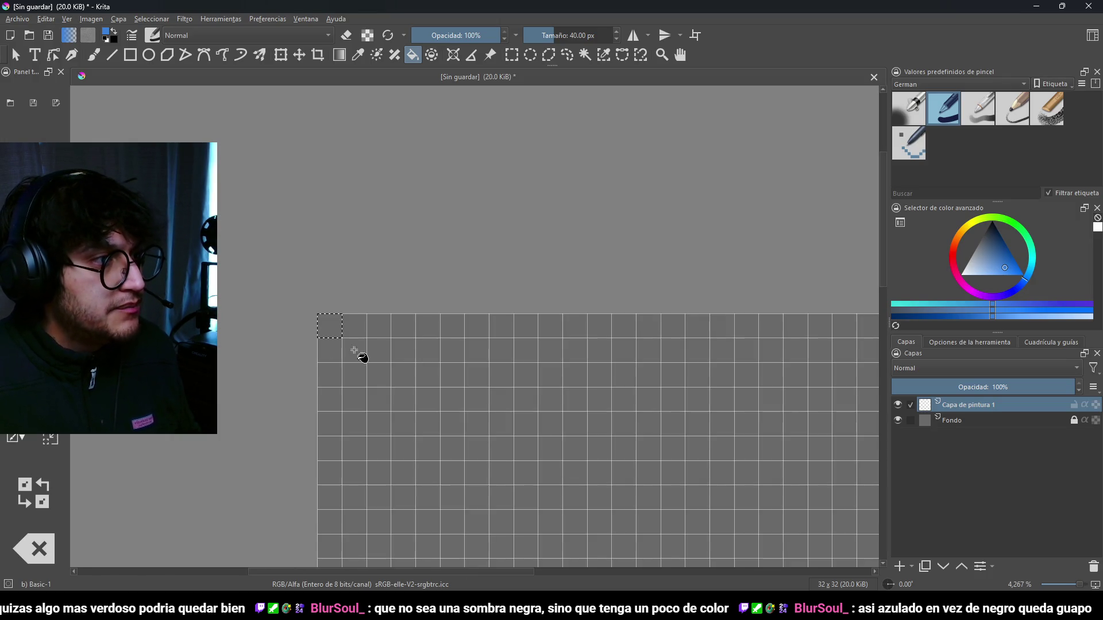
click(336, 360)
key(ctrl+shift+a)
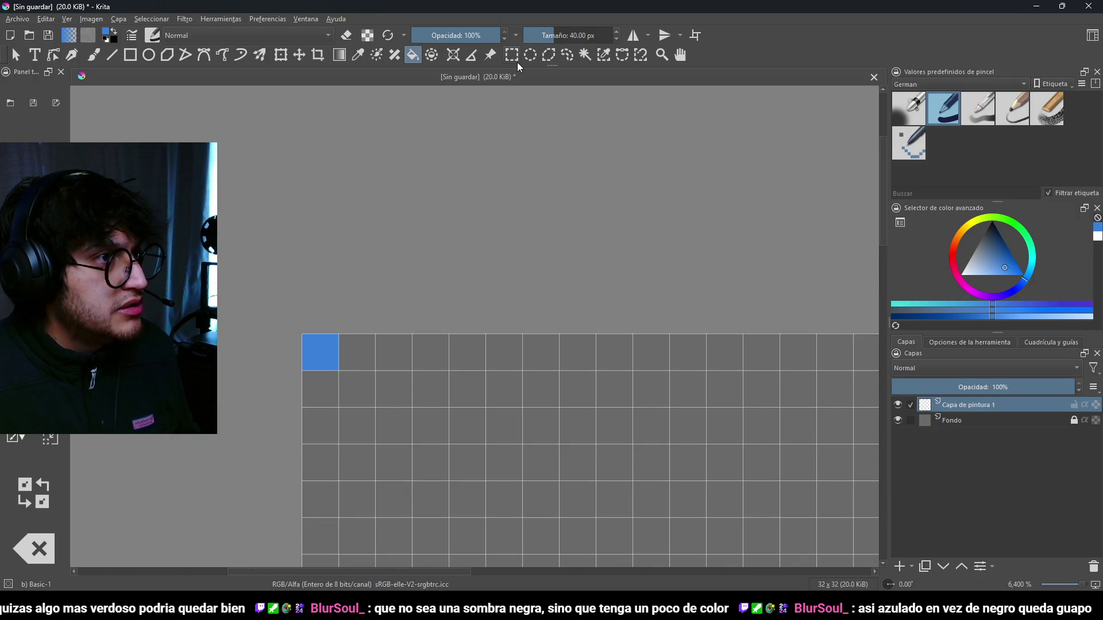
key(ctrl+r)
drag(308, 380, 325, 394)
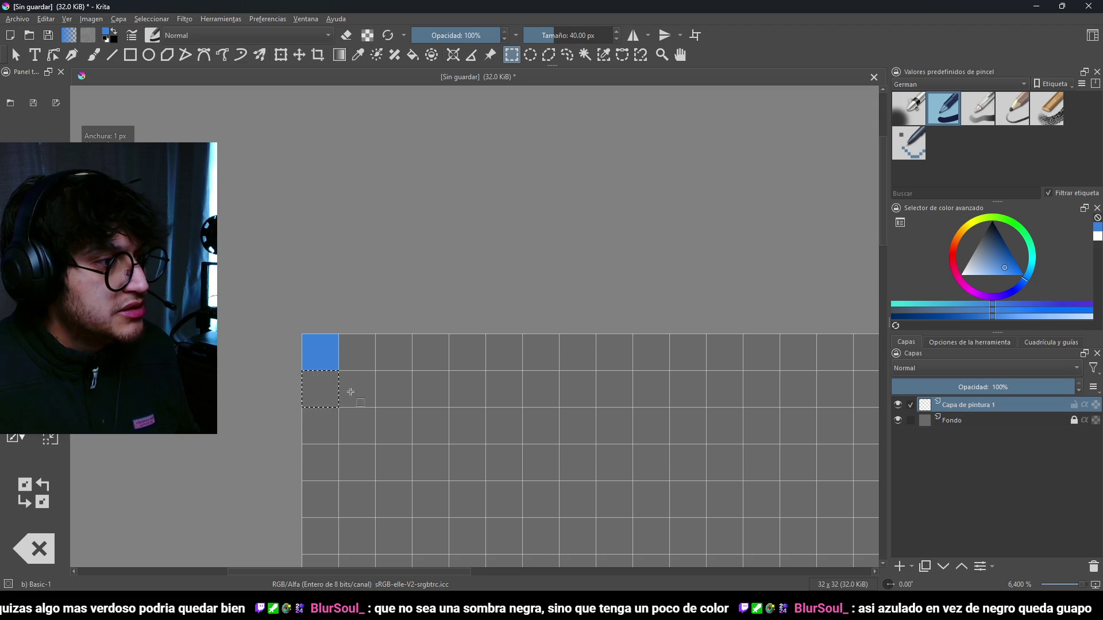
key(f)
drag(996, 264, 985, 239)
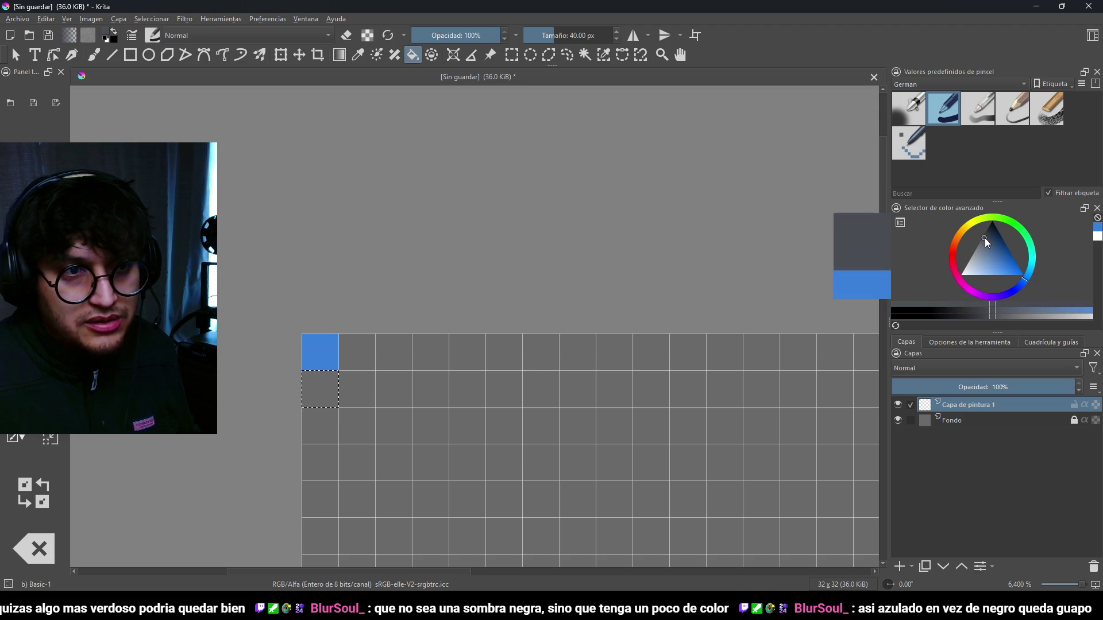
click(326, 400)
key(ctrl+shift+a)
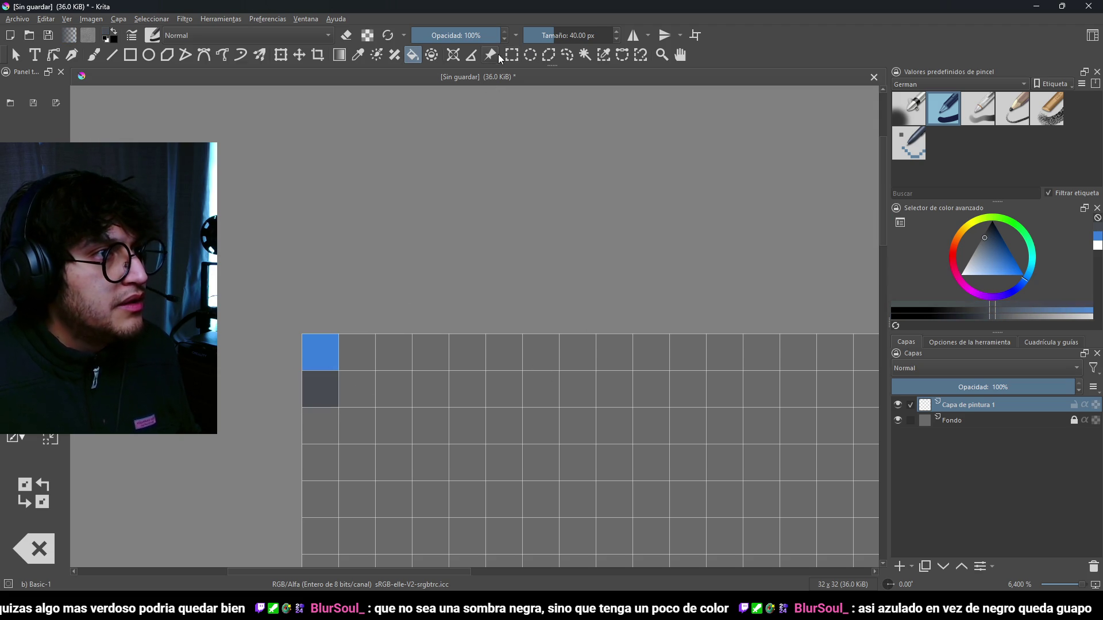
- Fill the cell to the right of the dark one with a light blue-grey shade
click(511, 54)
scroll(380, 282, down, 3)
drag(367, 294, 372, 308)
key(f)
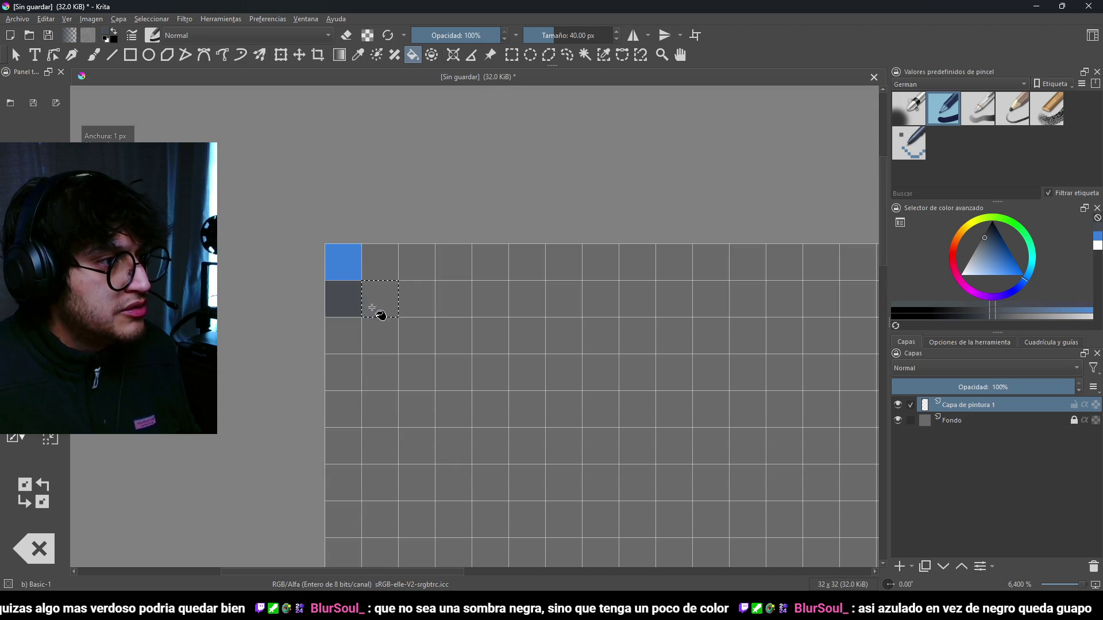
drag(982, 256, 986, 247)
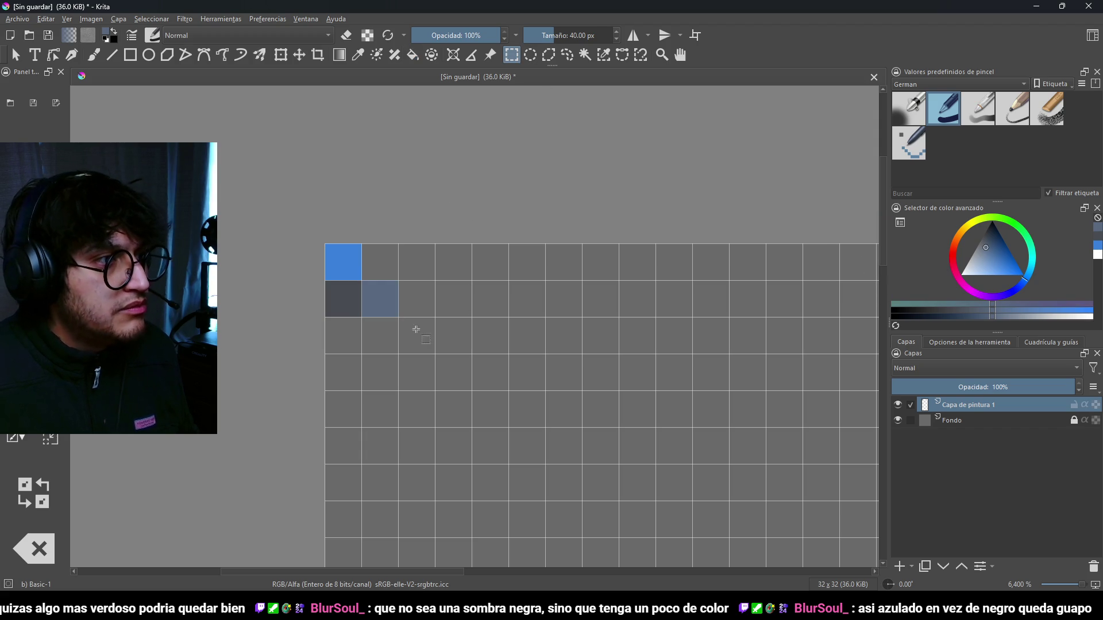
drag(987, 261, 982, 258)
click(419, 300)
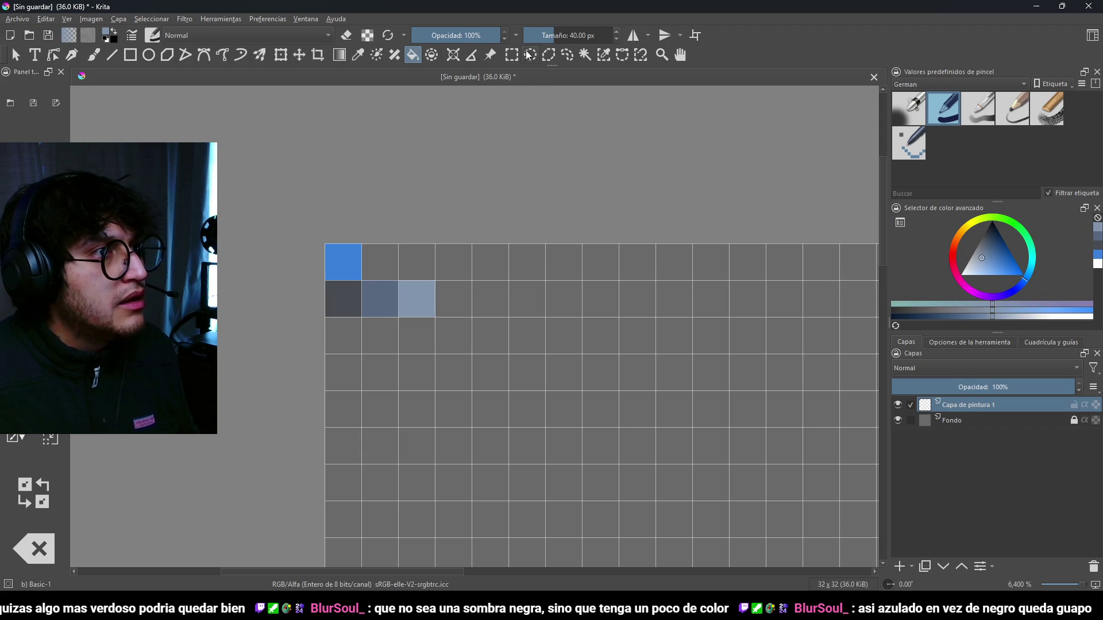
- Fill the cell beside the blue one with navy and straighten the canvas view
ctrl+click(352, 297)
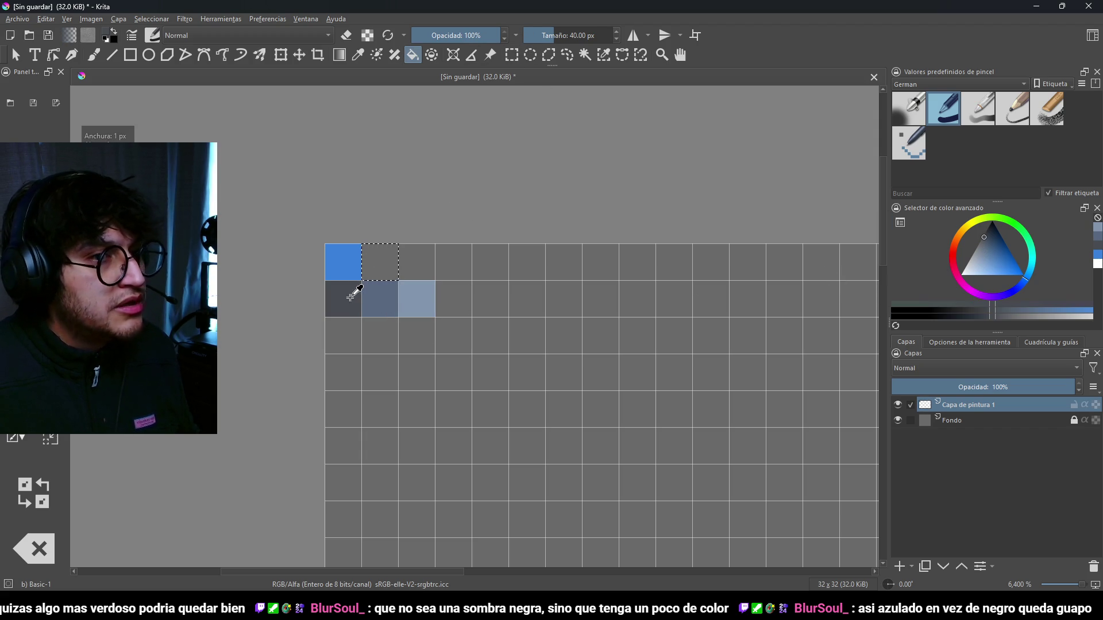
click(991, 231)
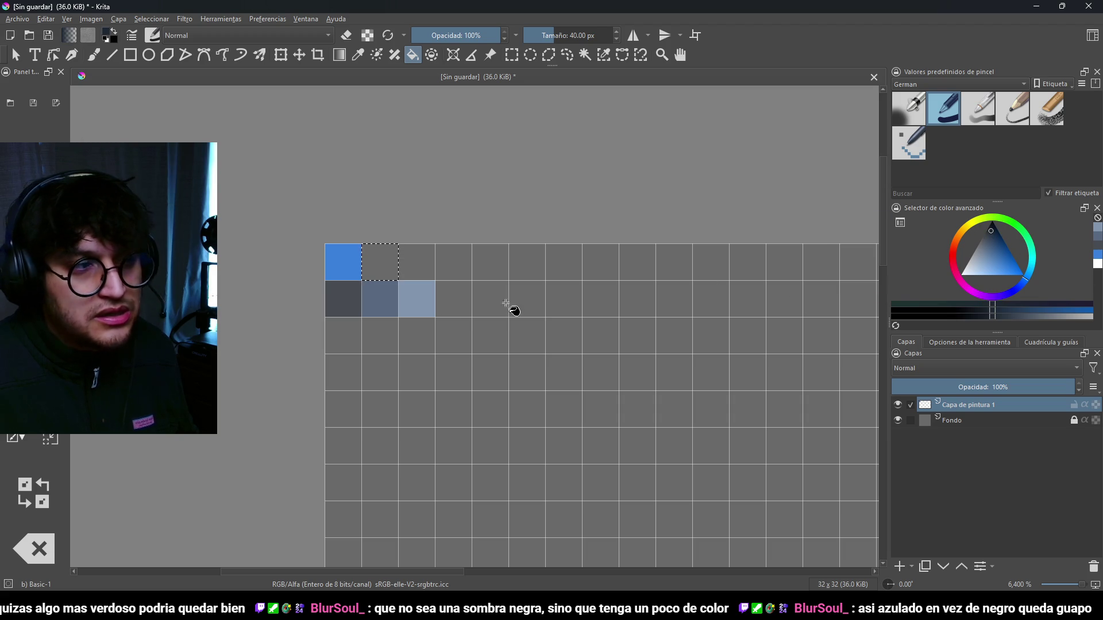
click(375, 260)
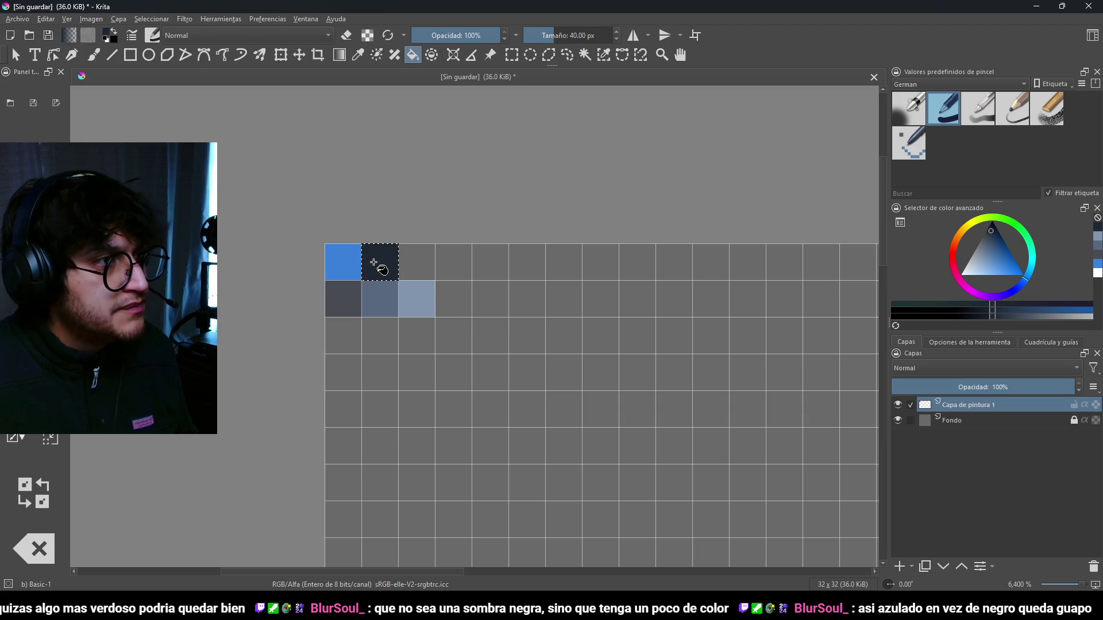
click(511, 55)
scroll(515, 212, down, 1)
scroll(486, 277, up, 1)
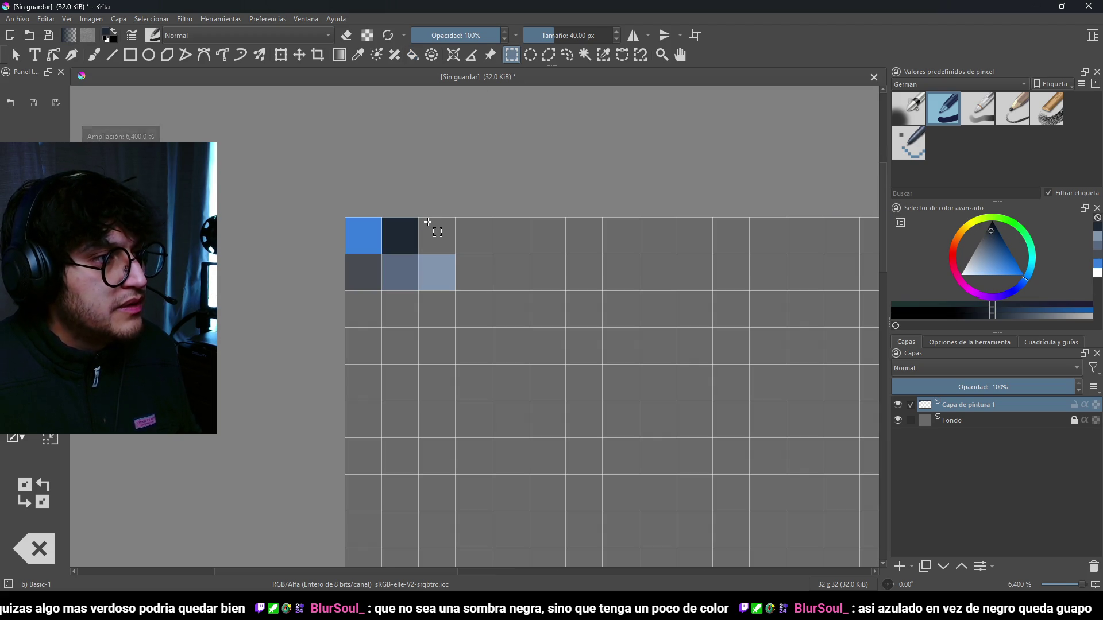
scroll(471, 258, down, 1)
scroll(439, 281, up, 1)
drag(502, 278, 450, 264)
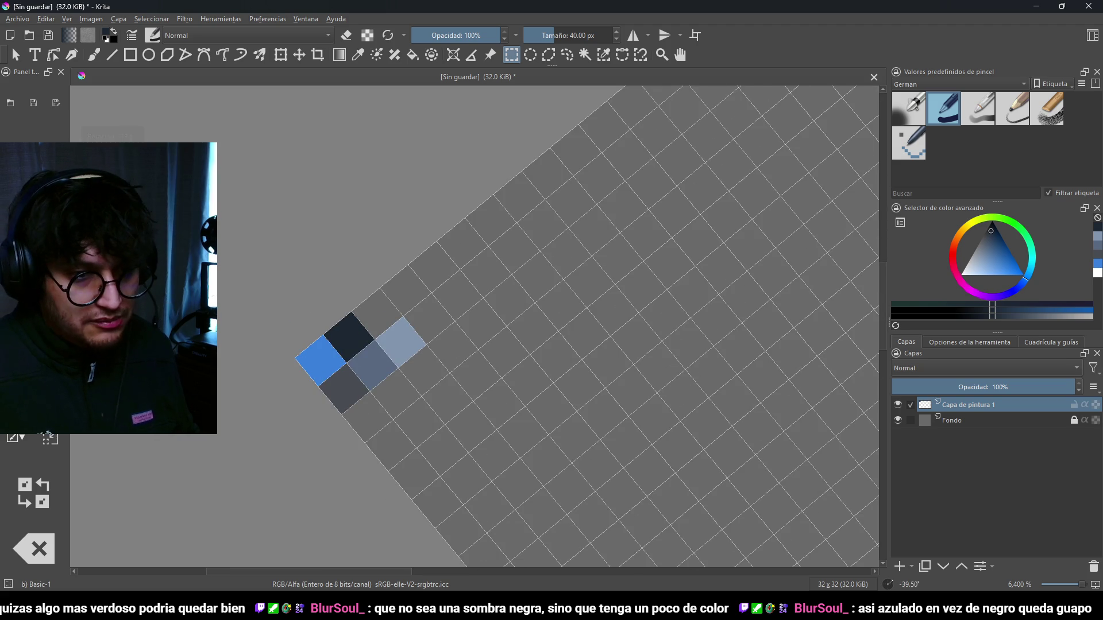
key(5)
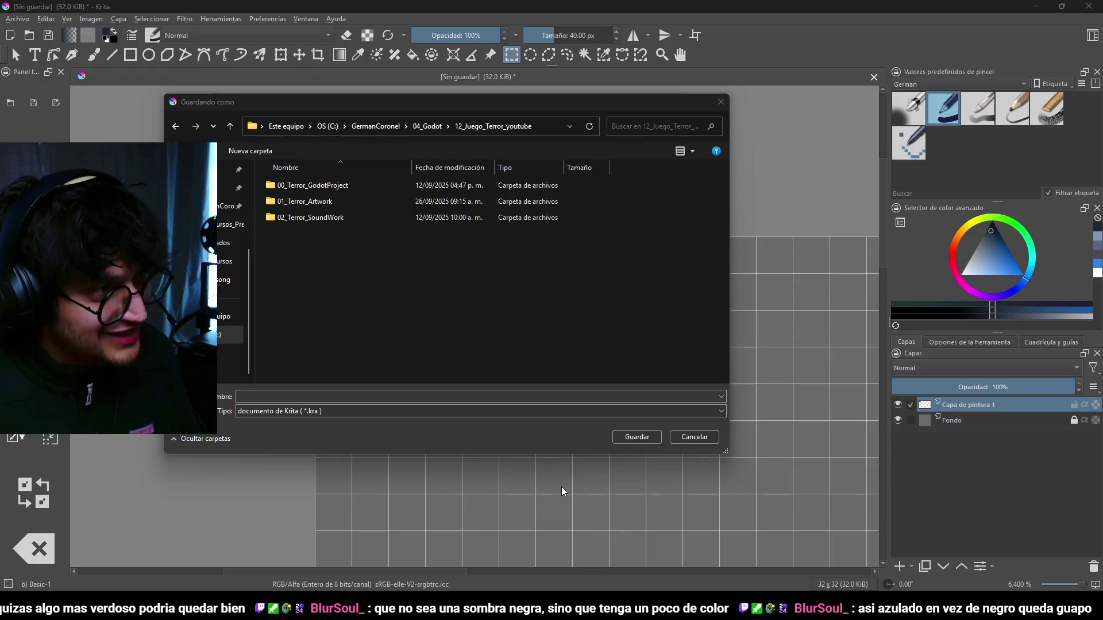
- Save the atlas as Color_Atlas_Work.kra in the project's Terror/Art/Textures folder
click(302, 202)
double_click(302, 201)
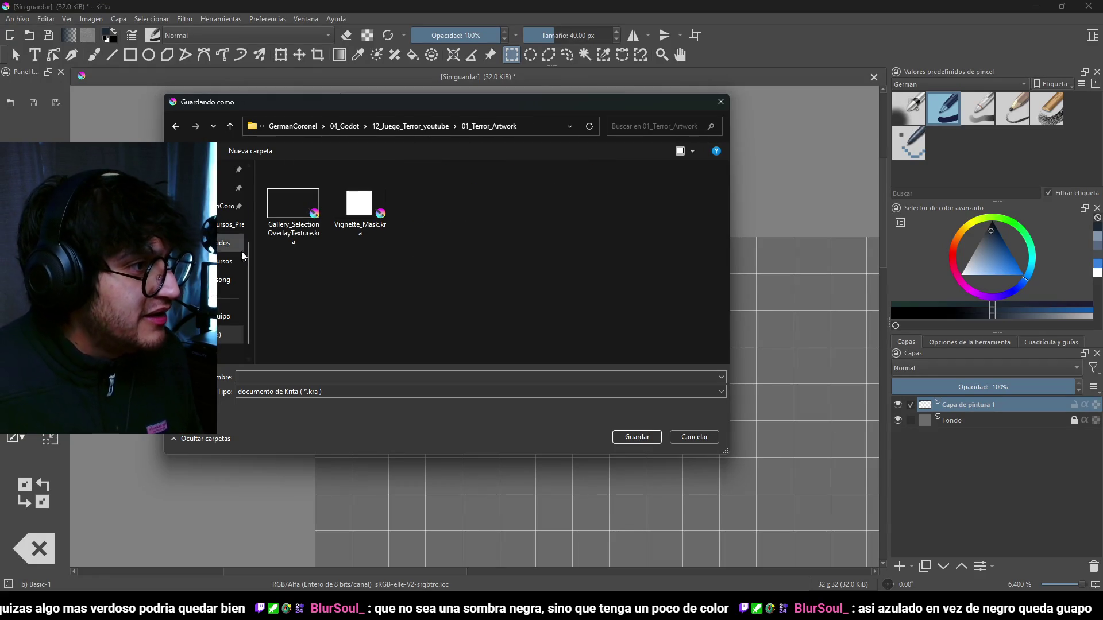
click(175, 126)
double_click(332, 184)
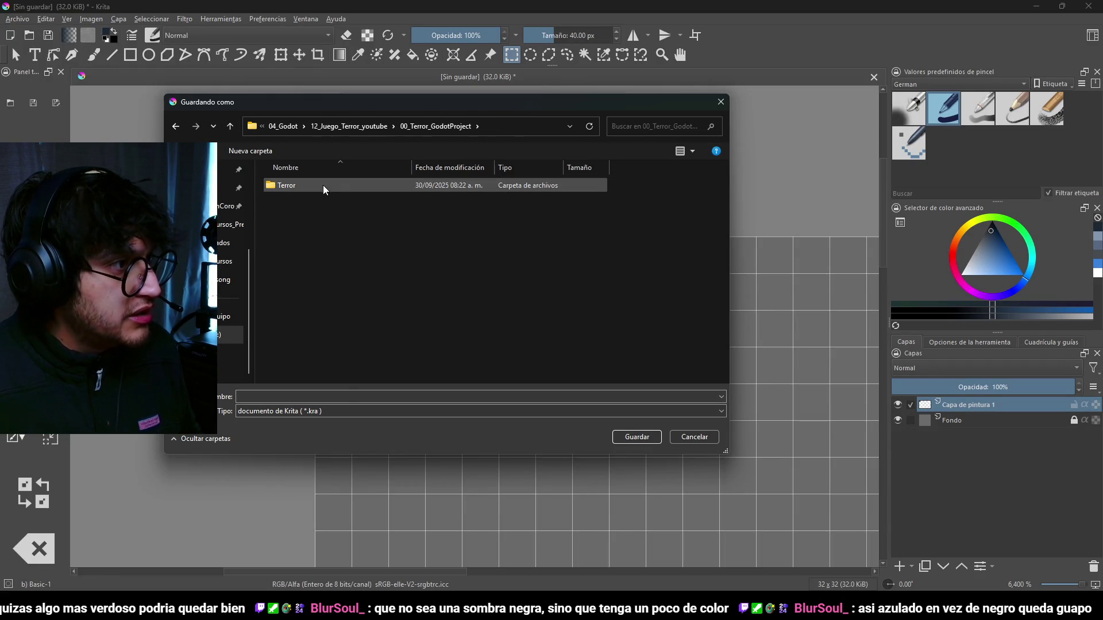
double_click(323, 185)
double_click(304, 216)
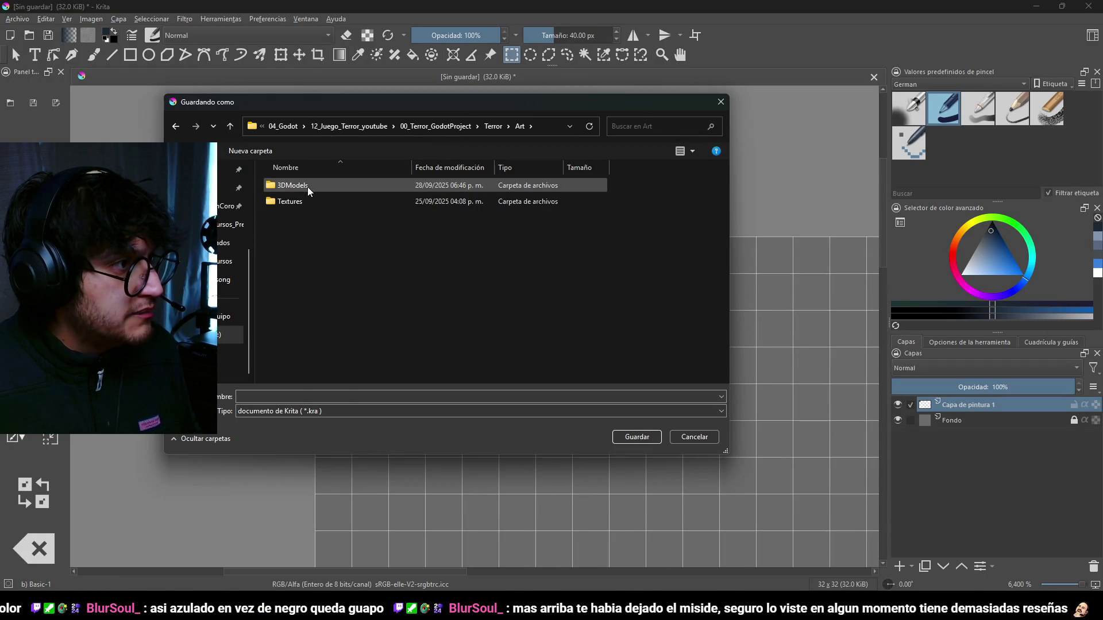
double_click(309, 200)
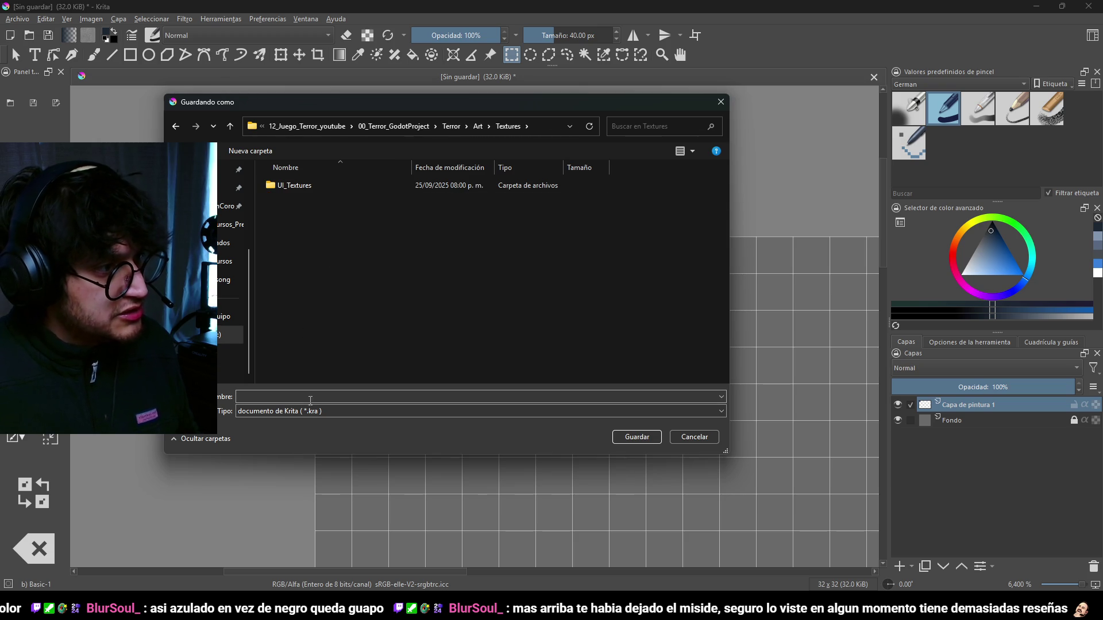
click(310, 398)
text(Color_Atlas)
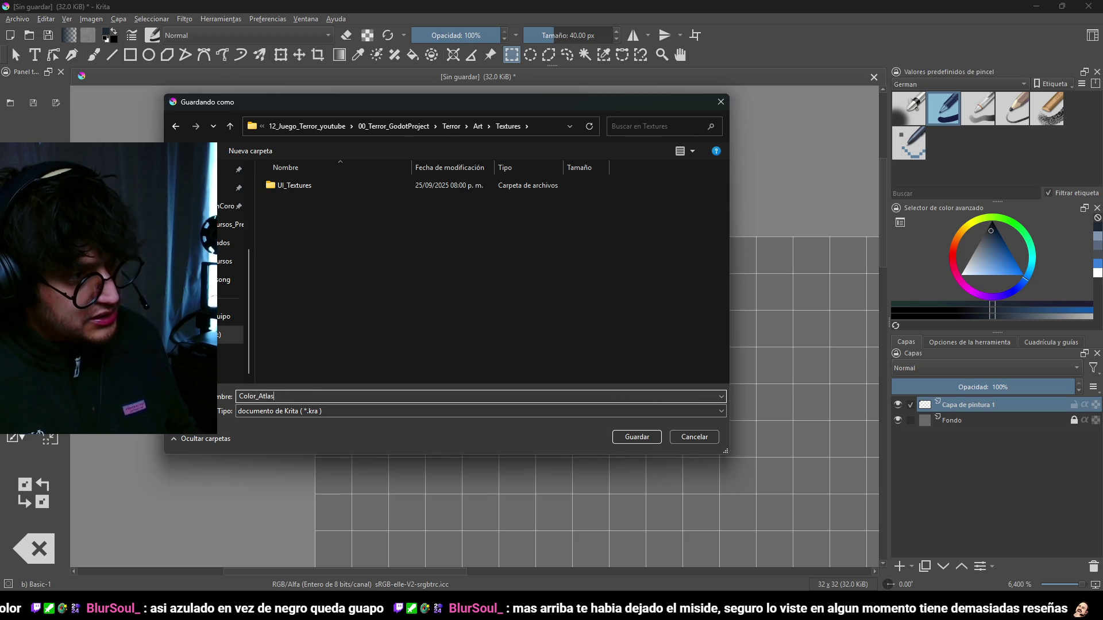
text(_Work)
key(Return)
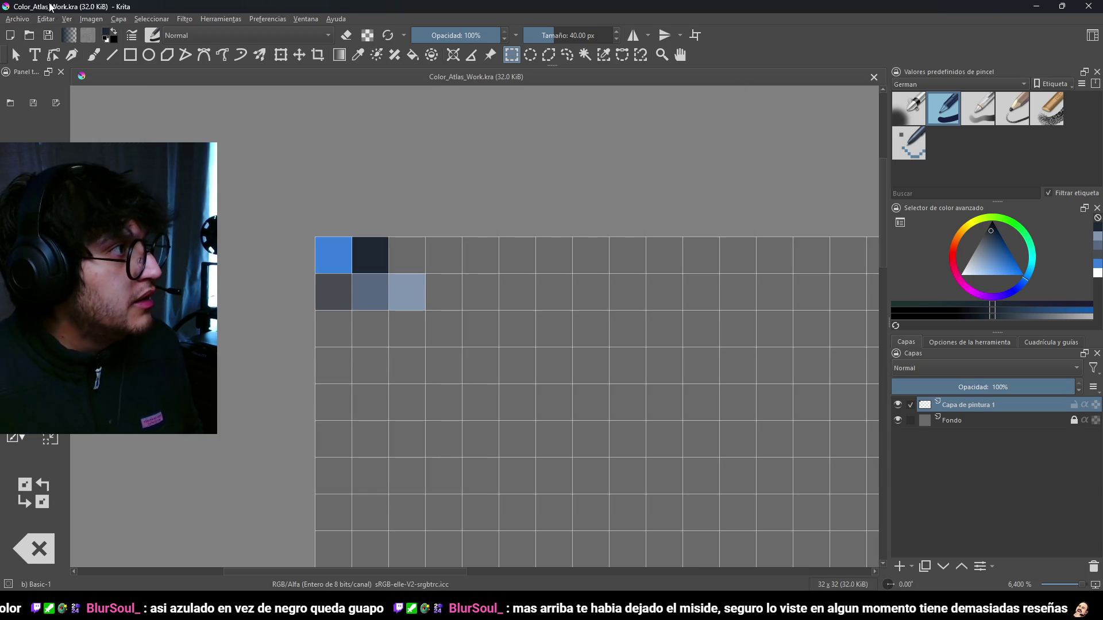
- Export the atlas as ColorAtlas.png into the same folder, accepting the PNG options
click(27, 21)
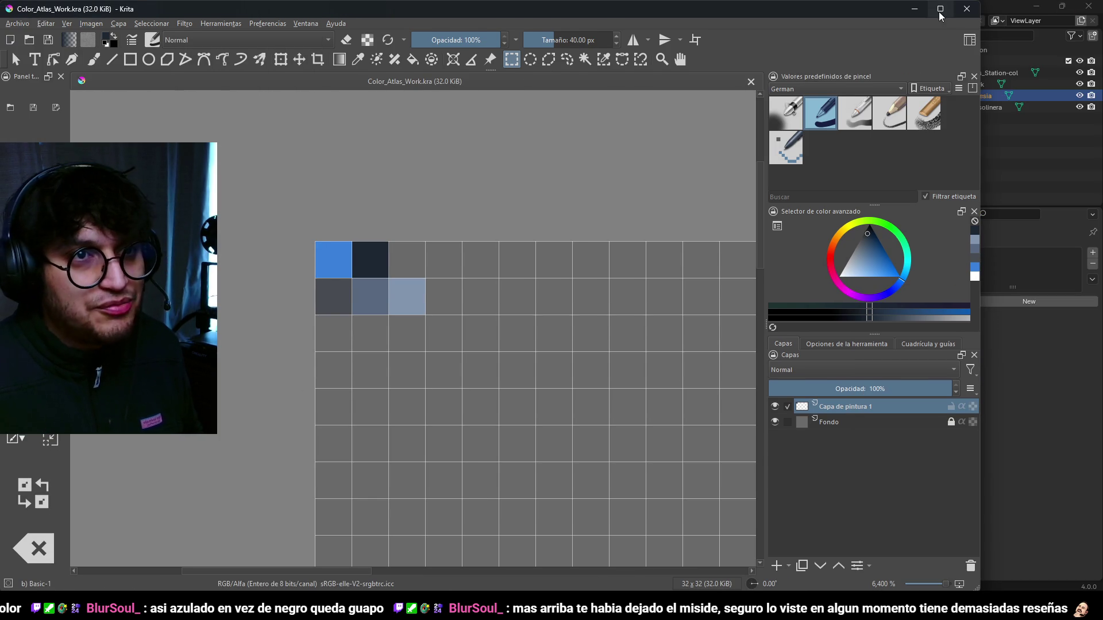
double_click(1, 4)
click(17, 19)
click(40, 140)
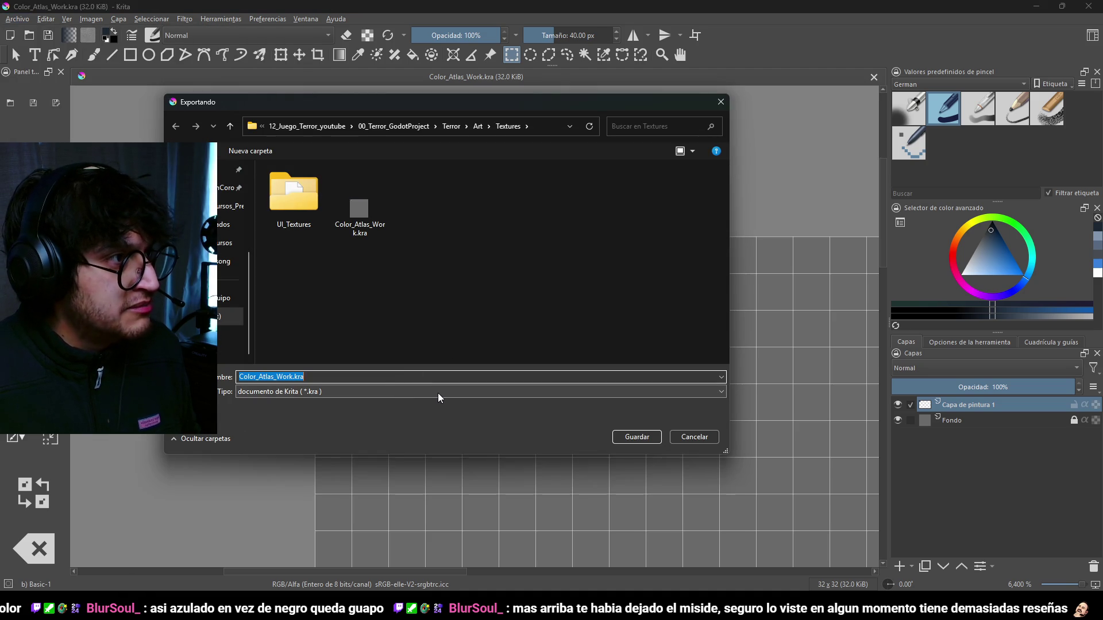
click(438, 394)
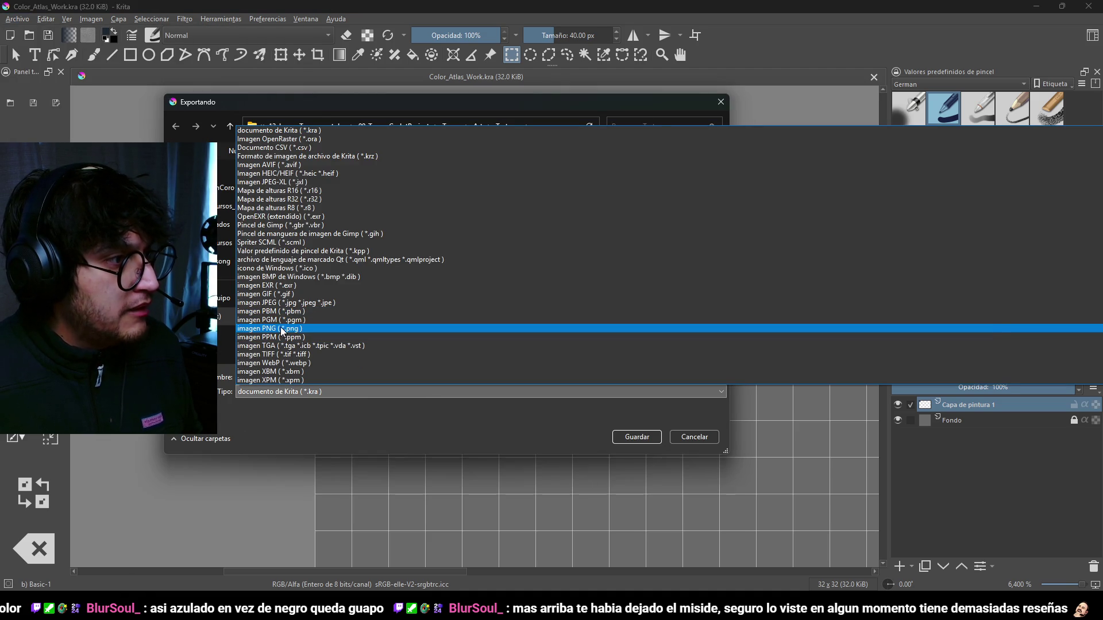
click(281, 329)
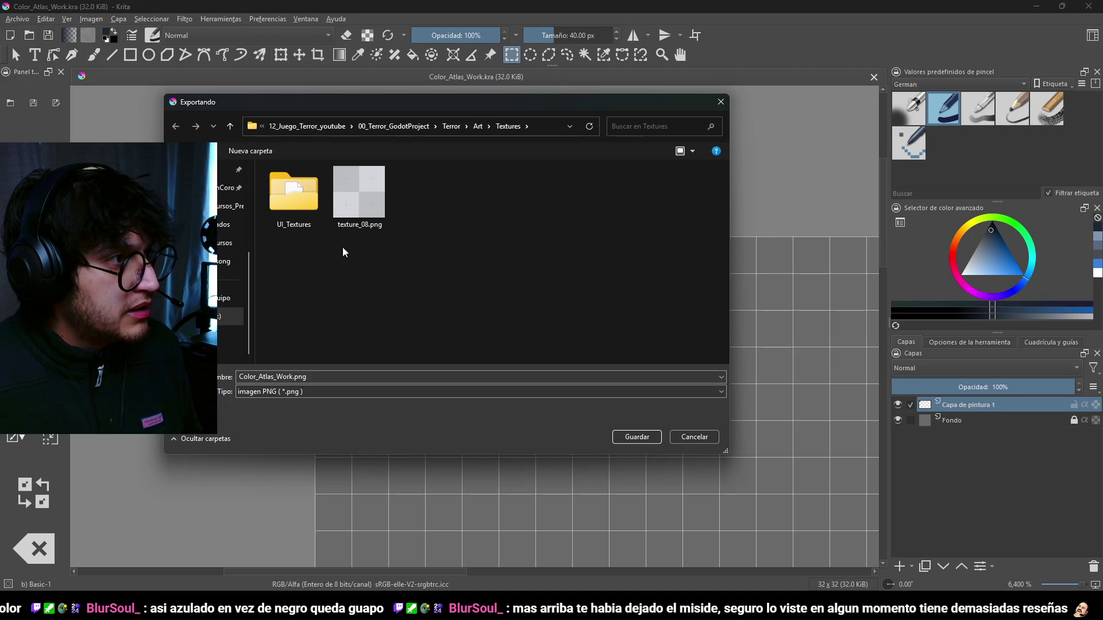
double_click(306, 376)
text(ColorAtlas)
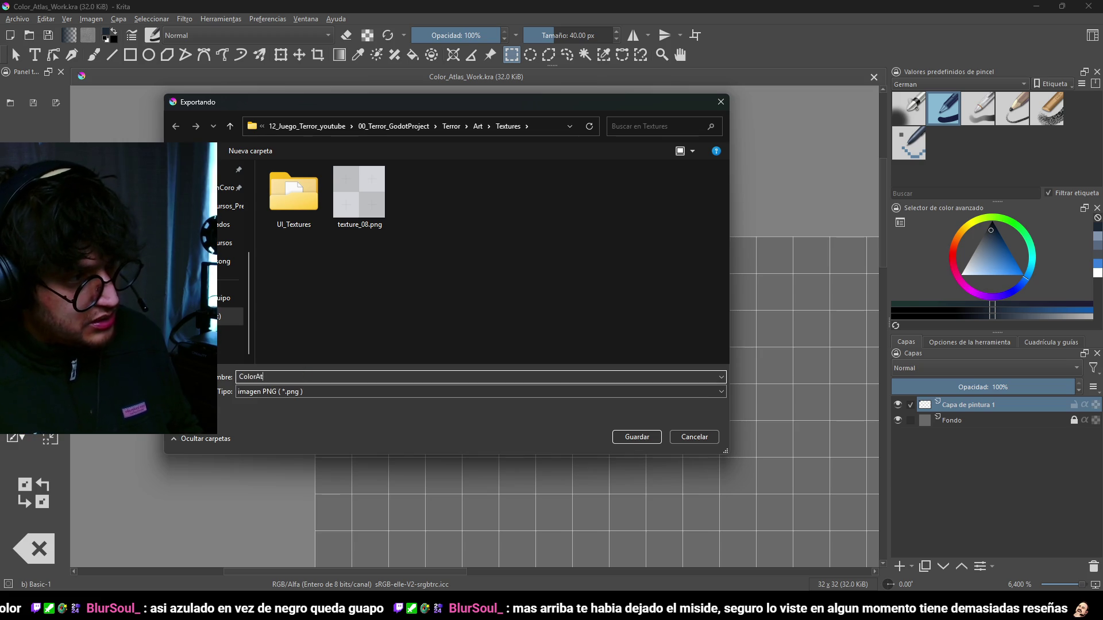
key(Return)
click(662, 440)
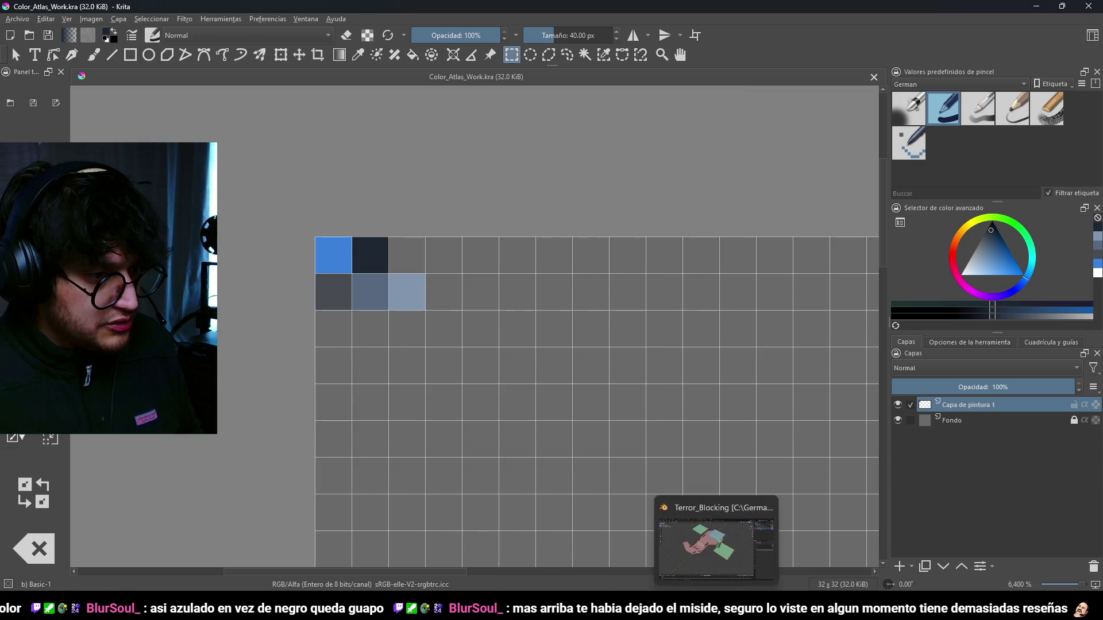
- In Edit Mode on Z1-Bus_Station-col, select the linked base mesh
click(514, 610)
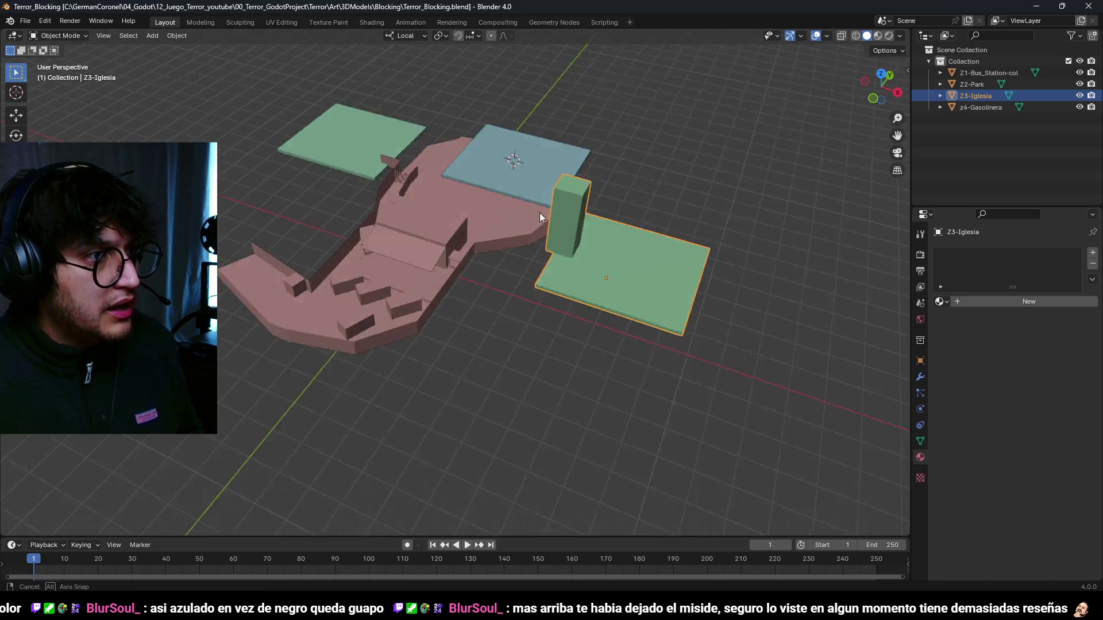
scroll(539, 212, up, 5)
click(455, 335)
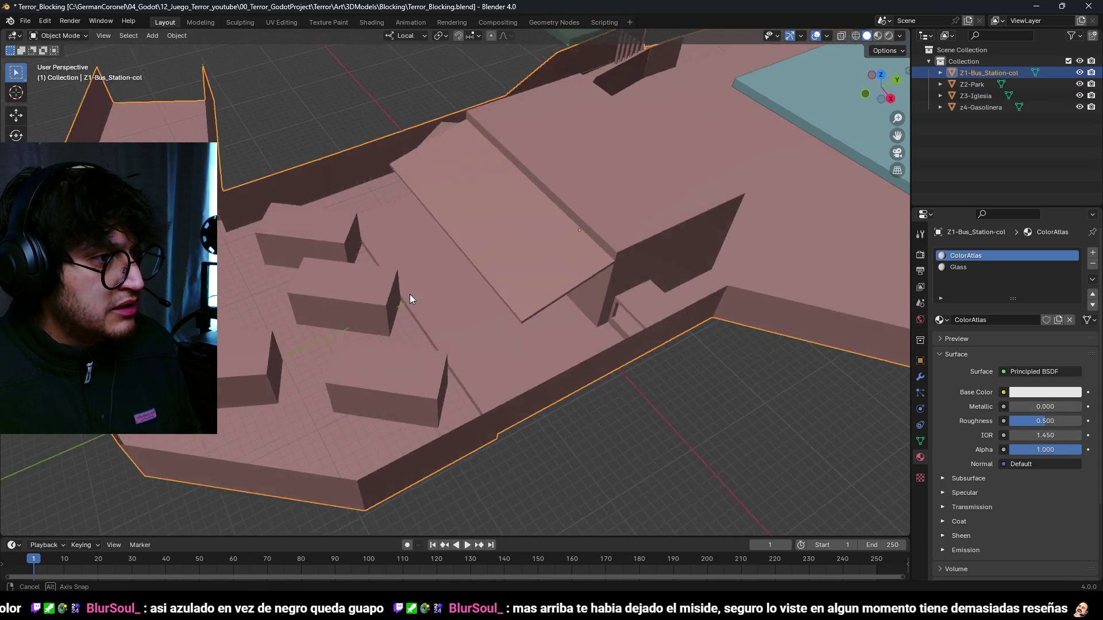
key(Tab)
scroll(521, 328, up, 3)
scroll(522, 329, down, 4)
click(331, 339)
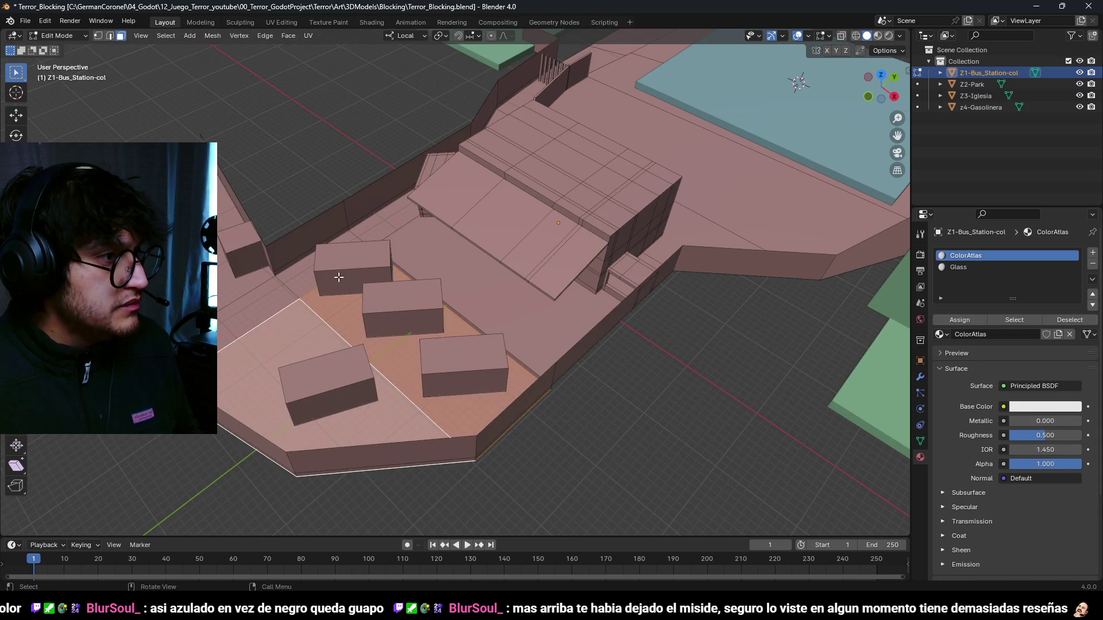
key(a)
key(alt+a)
key(l)
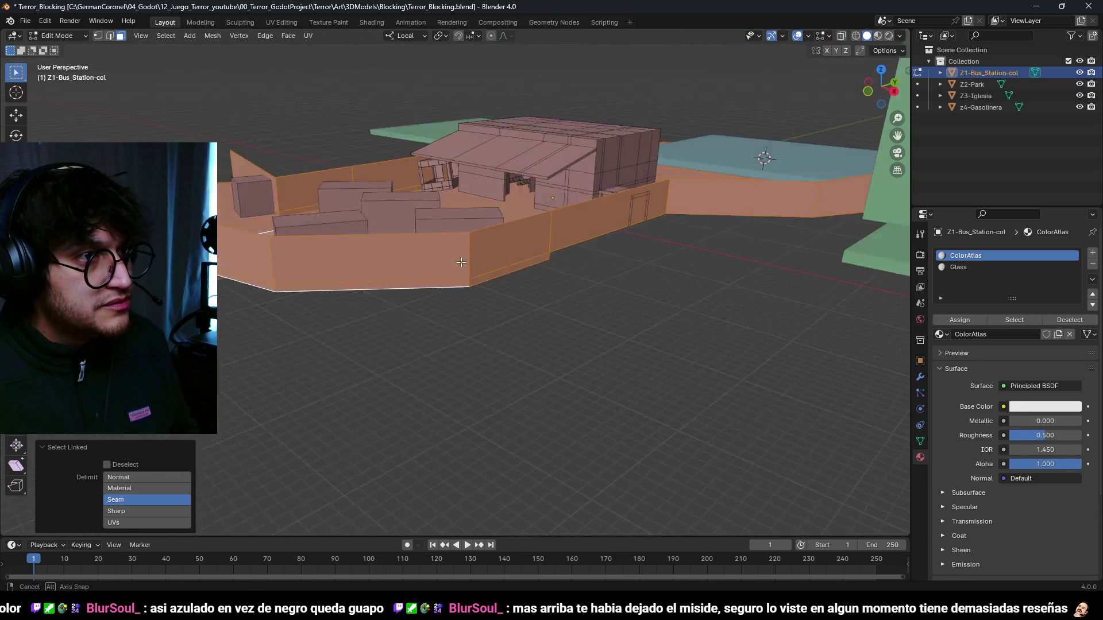
drag(556, 262, 661, 290)
scroll(702, 303, up, 4)
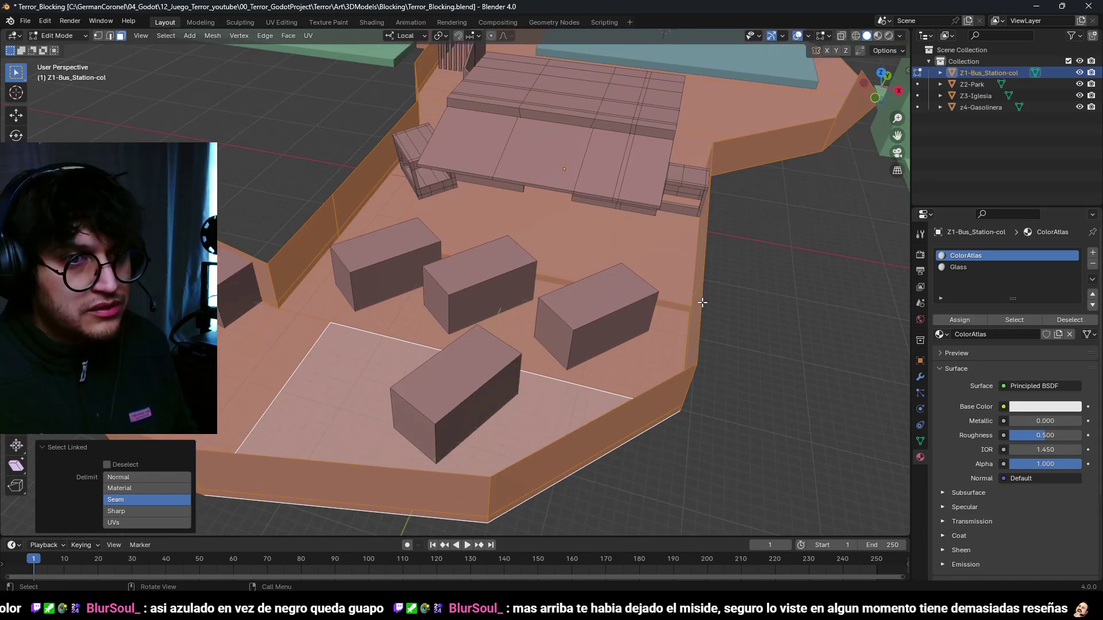
- Add an image texture node setup to the bus station material in the Shading workspace
click(371, 23)
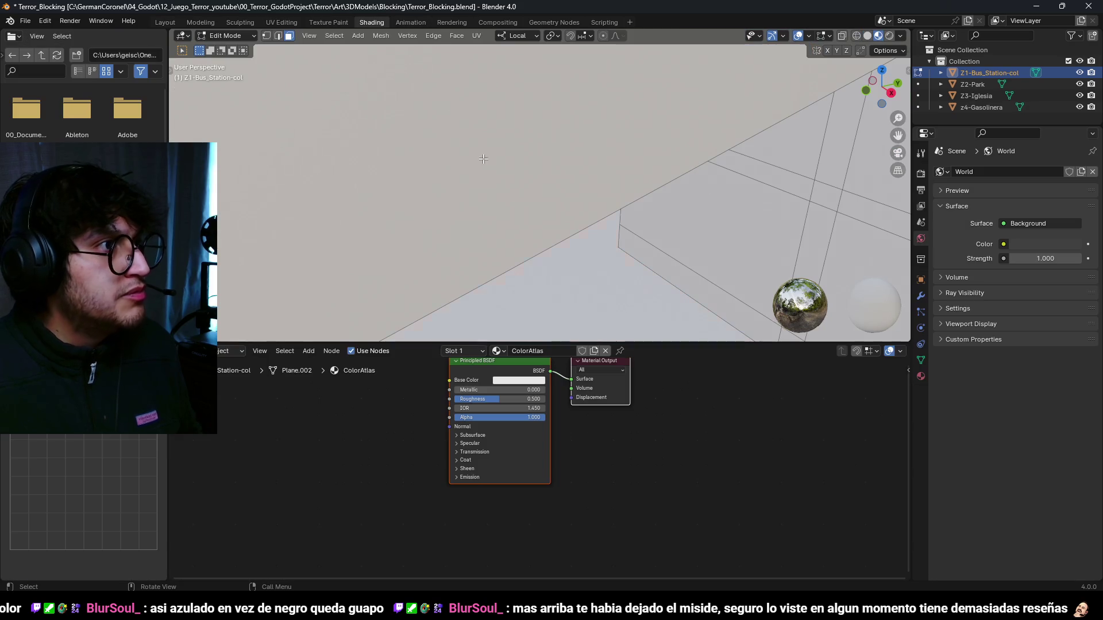
key(ctrl+t)
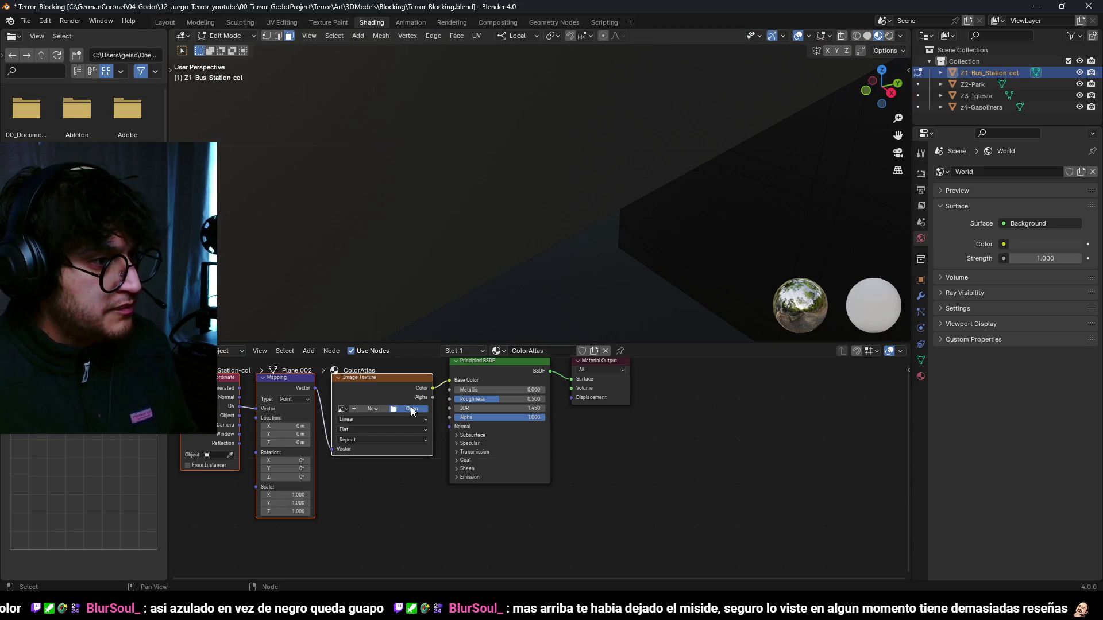
click(411, 409)
key(Escape)
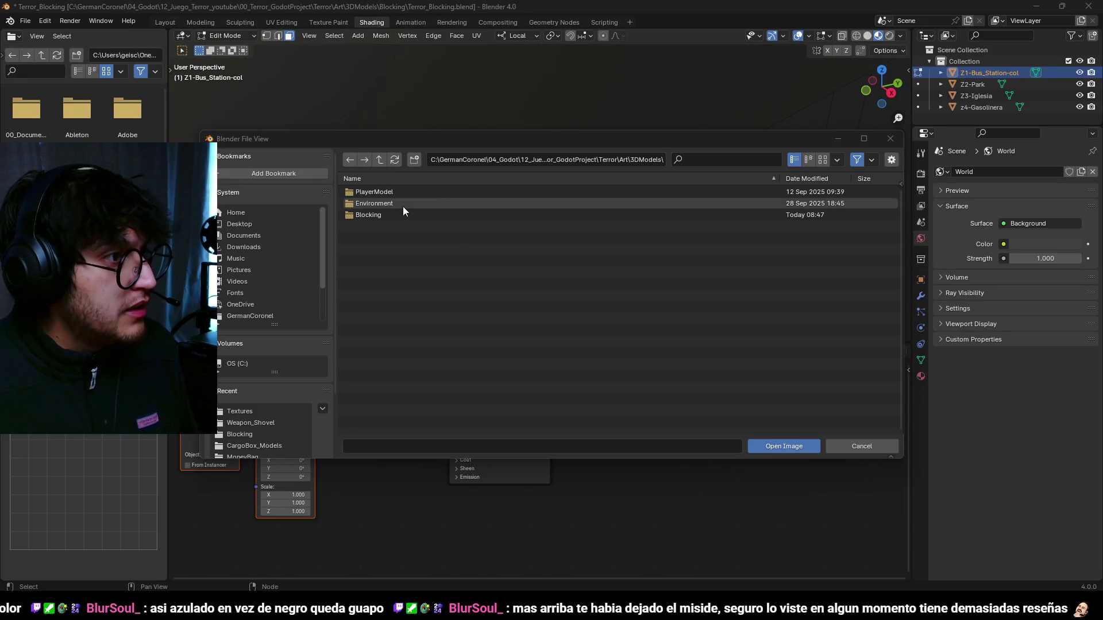
- Load ColorAtlas.png from Art/Textures with Closest interpolation, then go to the UV Editing layout
click(380, 160)
double_click(388, 192)
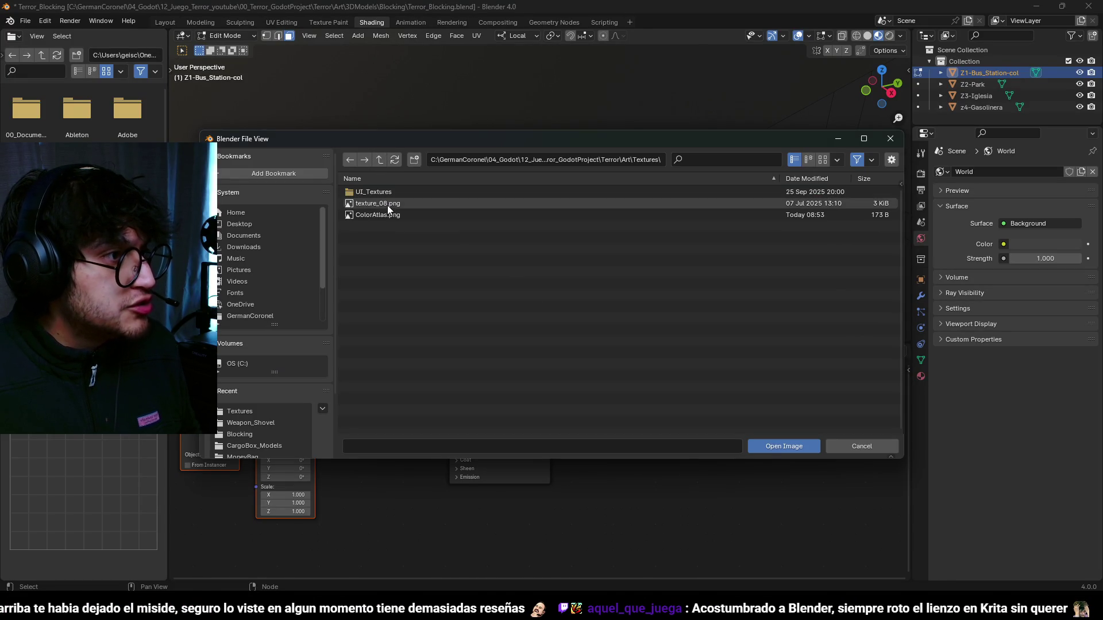
double_click(387, 216)
click(367, 419)
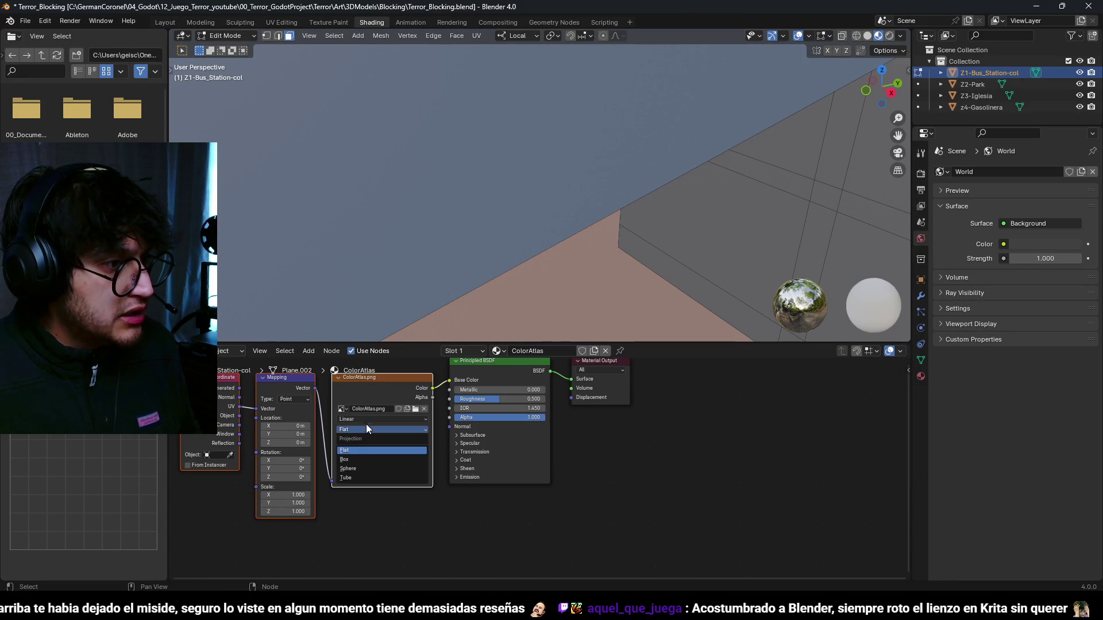
click(362, 449)
scroll(449, 83, down, 10)
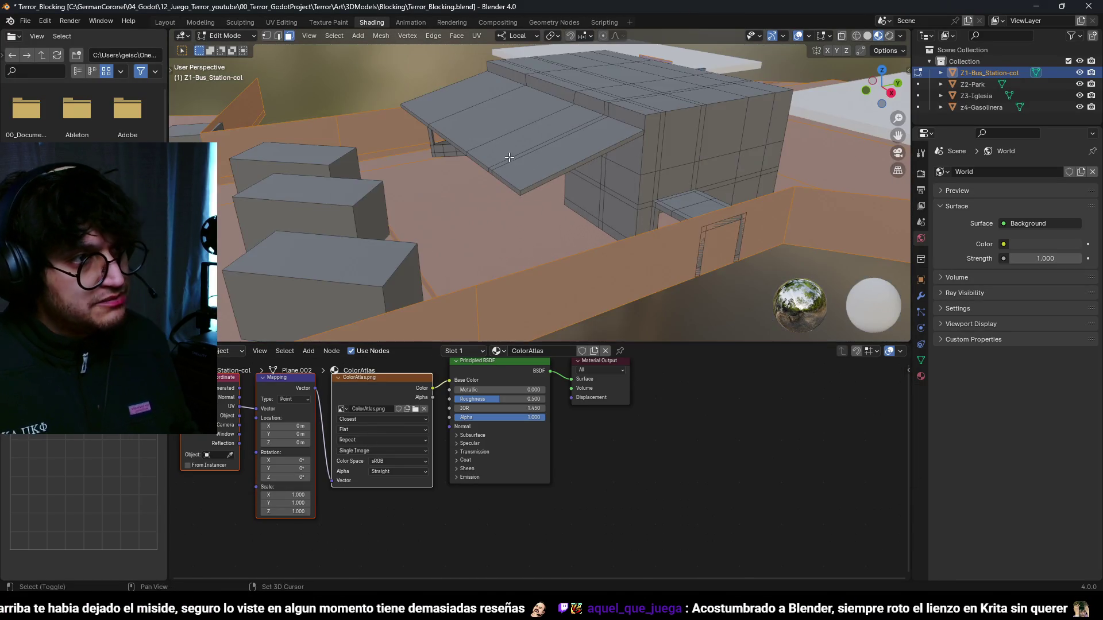
click(293, 21)
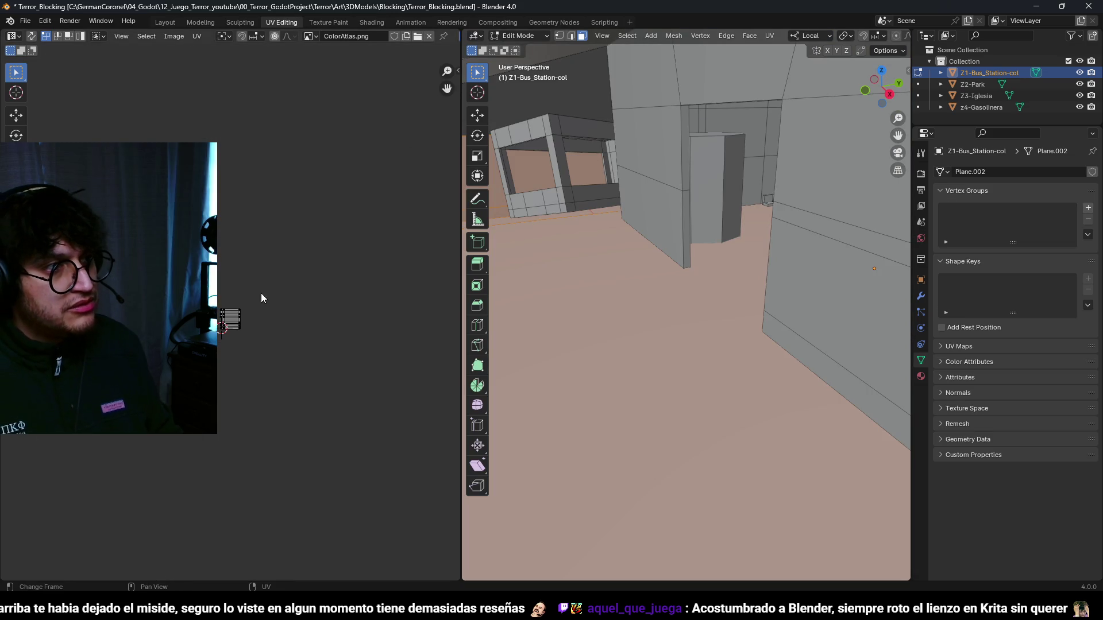
- Collapse the selected base's UVs to a point and move them onto an atlas swatch
scroll(261, 305, up, 5)
drag(679, 202, 632, 298)
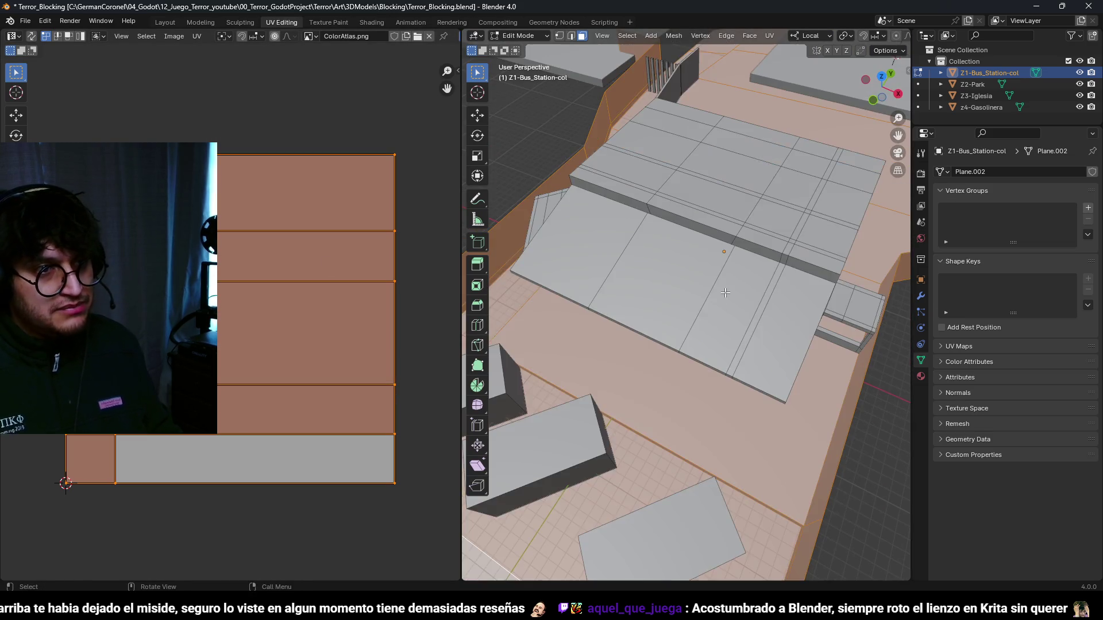
key(0)
key(Return)
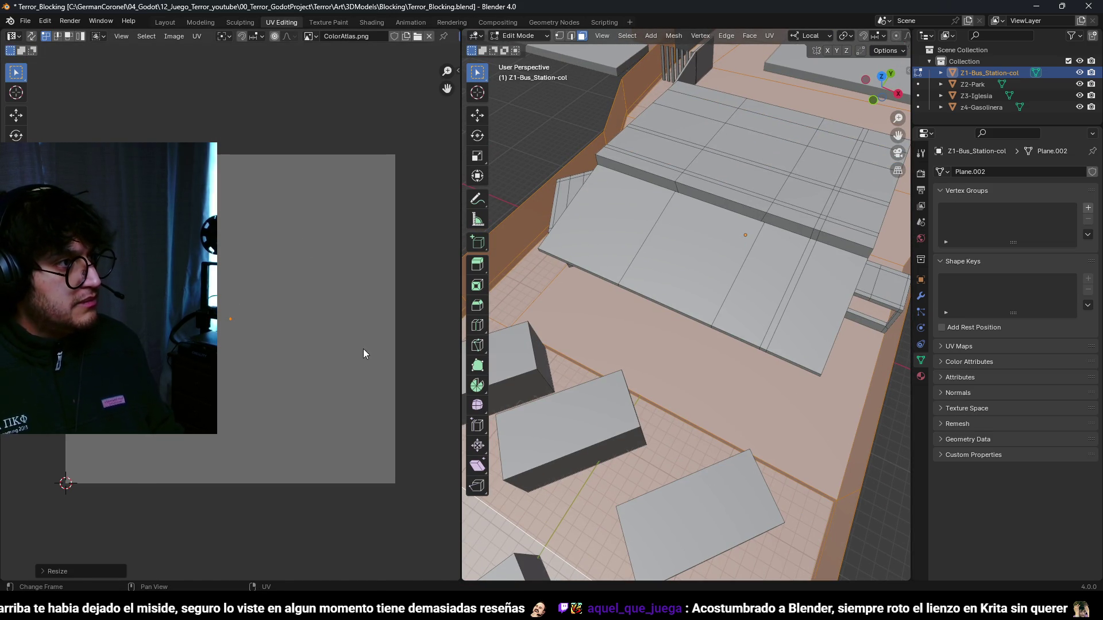
key(g)
scroll(759, 378, down, 5)
mouse_move(739, 285)
mouse_down()
mouse_move(743, 337)
mouse_move(834, 355)
mouse_move(701, 337)
mouse_move(729, 339)
mouse_move(754, 380)
mouse_move(758, 369)
mouse_move(557, 299)
mouse_up()
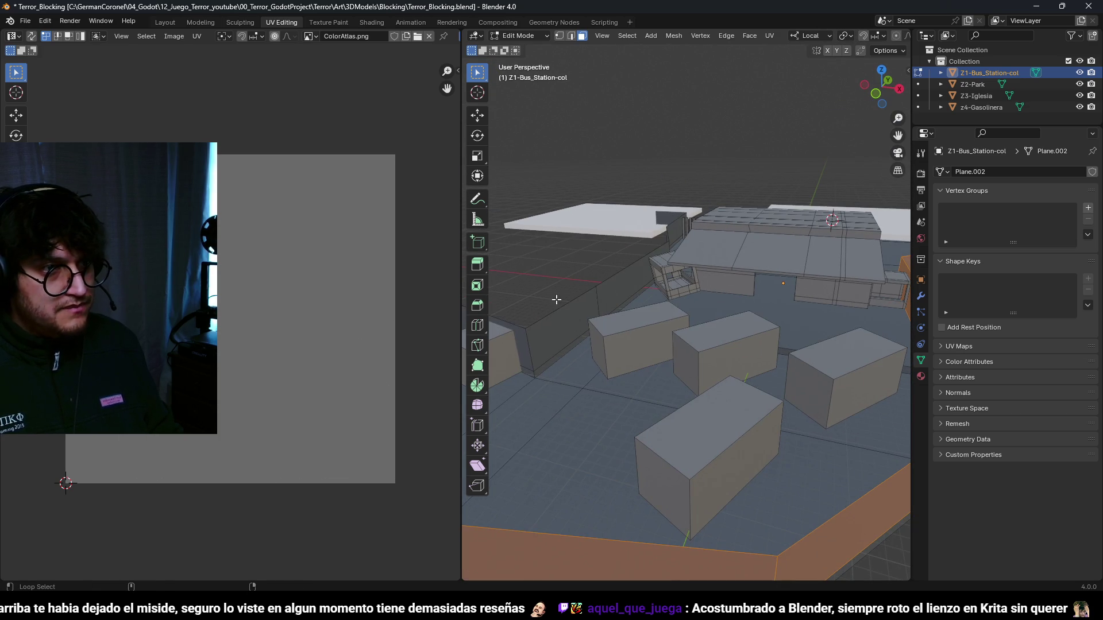
scroll(535, 346, down, 3)
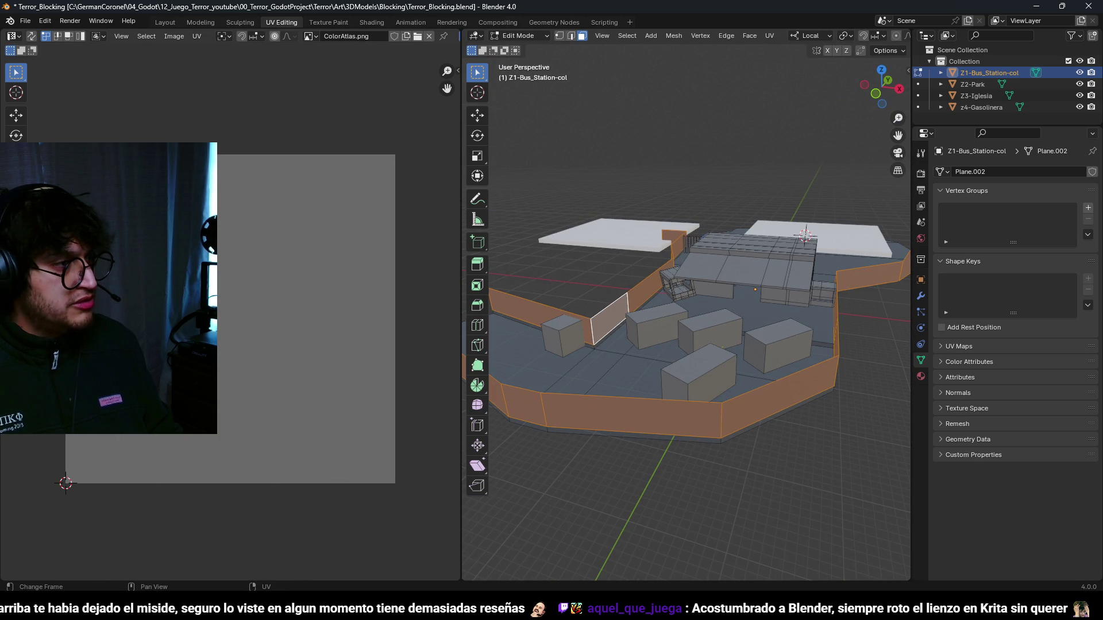
- Collapse the connected station building piece's UVs onto an atlas colour
key(a)
key(alt+a)
mouse_move(746, 374)
mouse_down()
mouse_move(773, 391)
mouse_move(574, 327)
mouse_move(696, 375)
mouse_up()
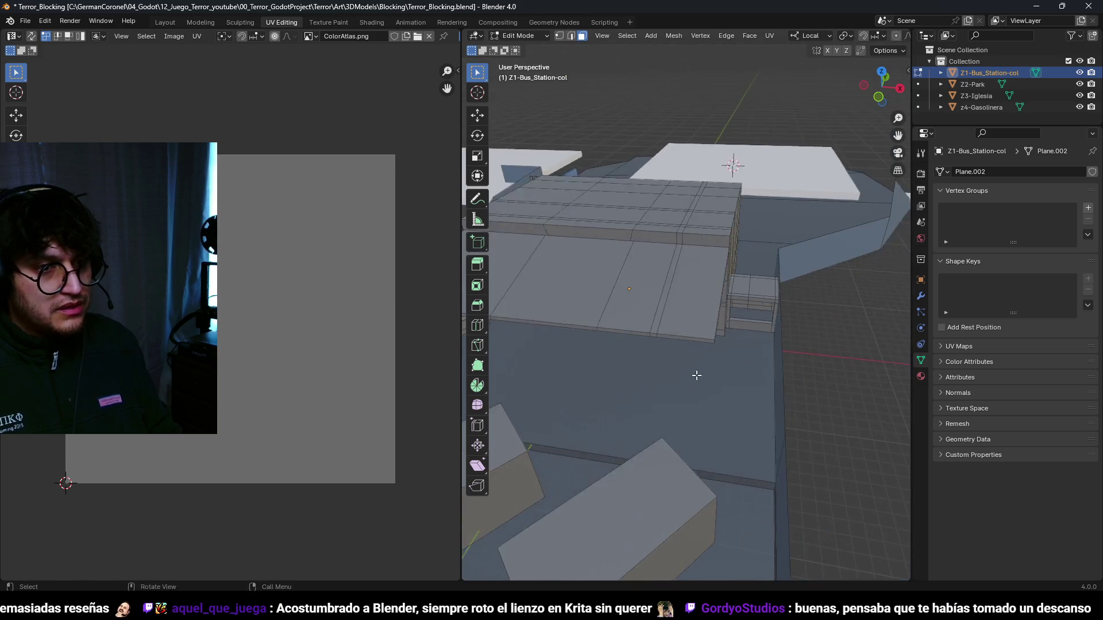
scroll(696, 376, down, 3)
drag(697, 424, 692, 400)
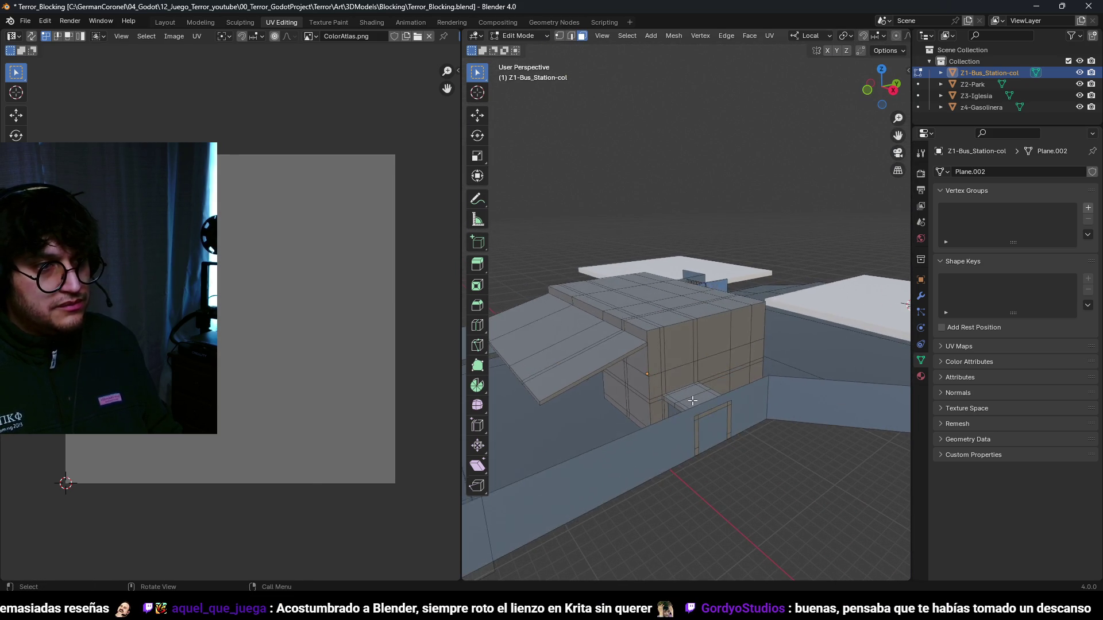
key(ctrl+l)
drag(674, 337, 662, 345)
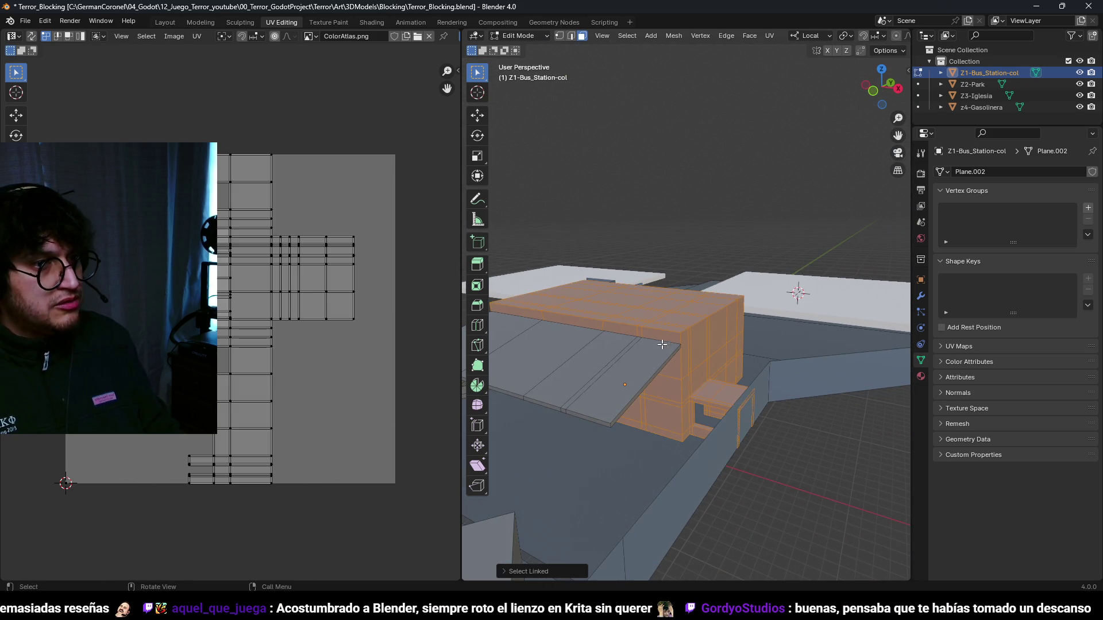
key(a)
key(s)
key(0)
key(Return)
key(g)
key(Escape)
- Select the top roof plane and place its UVs on the dark grey swatch
key(a)
key(alt+a)
key(a)
key(alt+a)
key(l)
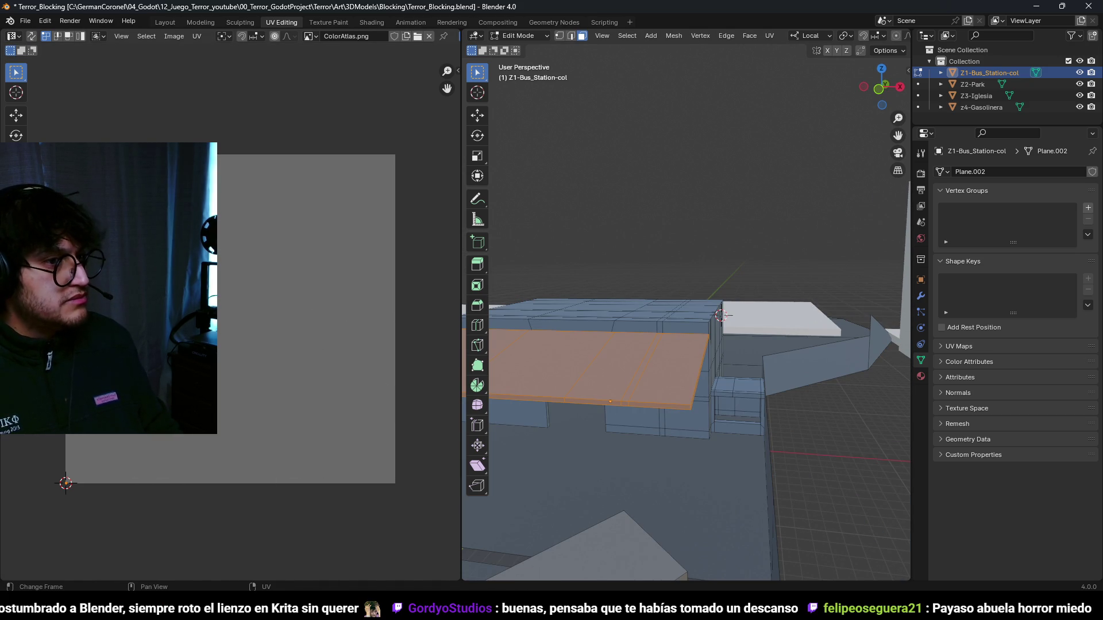
click(198, 82)
key(alt+a)
drag(679, 426, 696, 401)
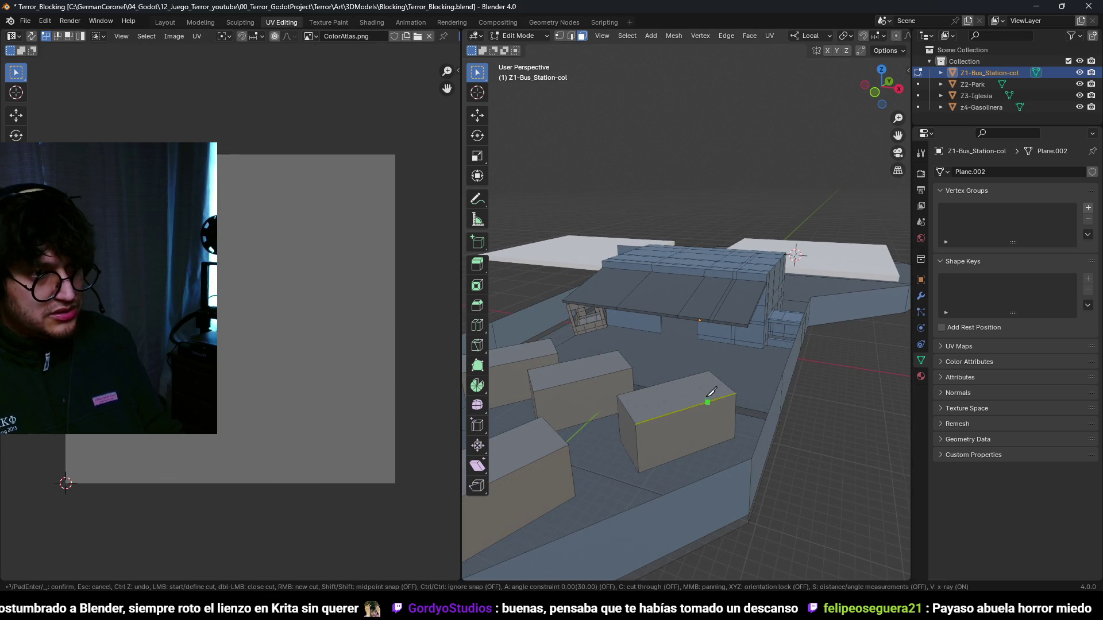
- Collapse the crate boxes' UVs onto the blue atlas colour
key(l)
key(l)
key(l)
key(l)
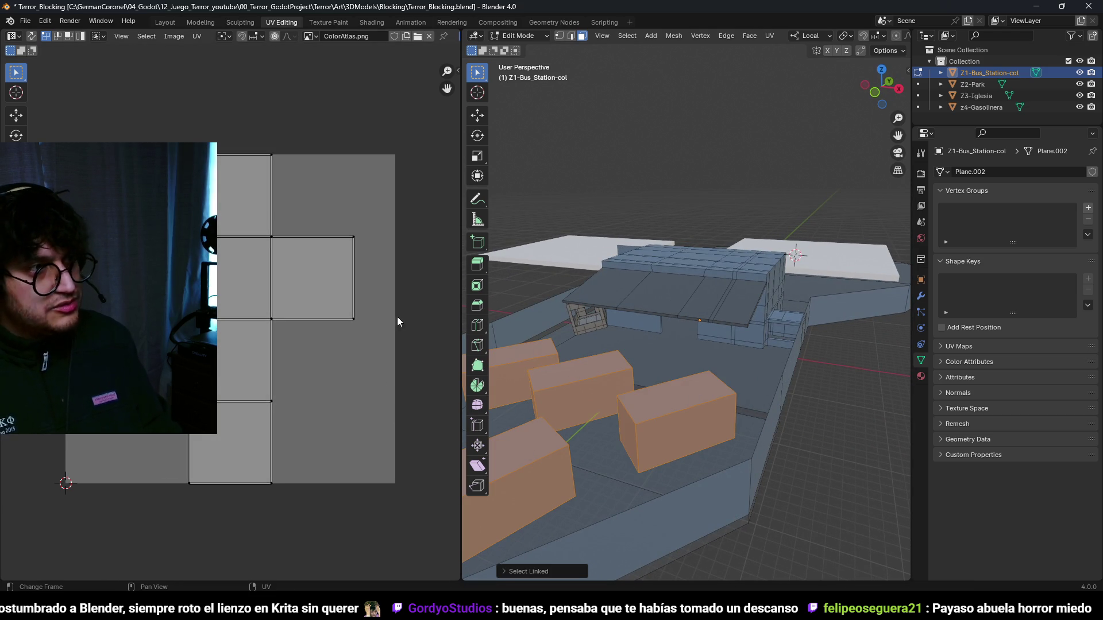
key(s)
key(0)
key(Return)
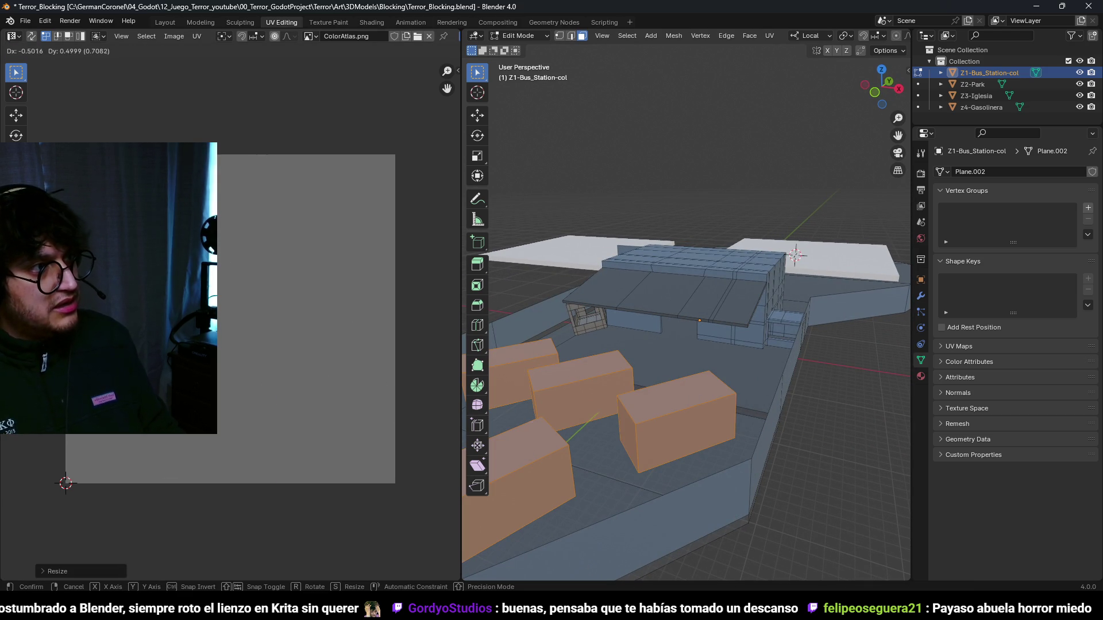
key(Return)
key(a)
key(alt+a)
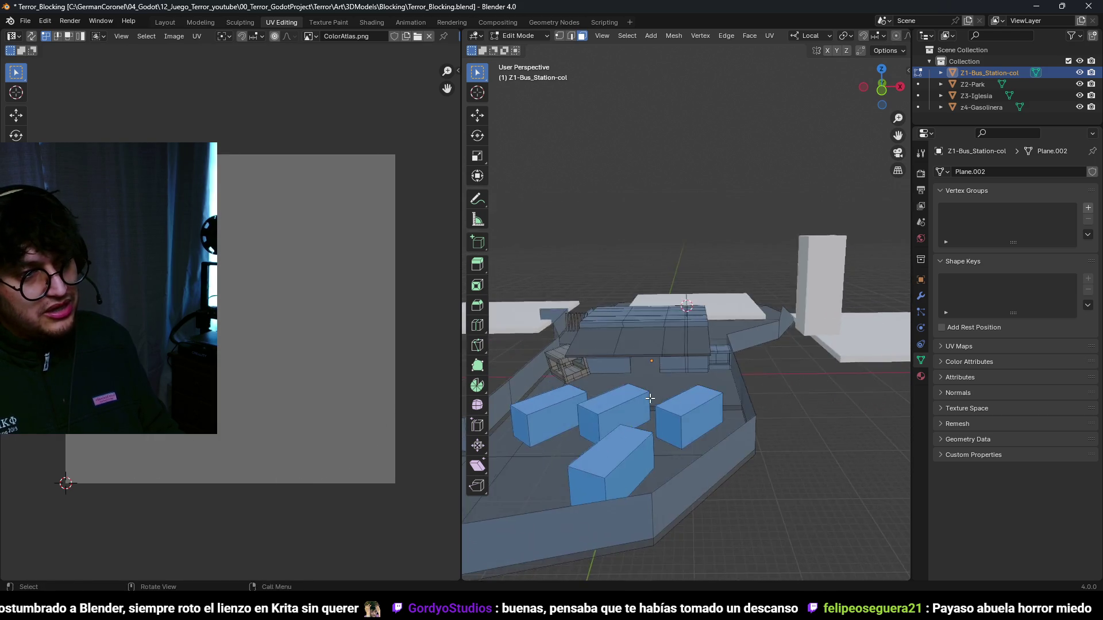
- Select the fence piece and shrink its UVs down to a point
scroll(649, 398, down, 3)
scroll(686, 378, up, 5)
click(687, 378)
key(alt+a)
click(687, 372)
key(a)
key(s)
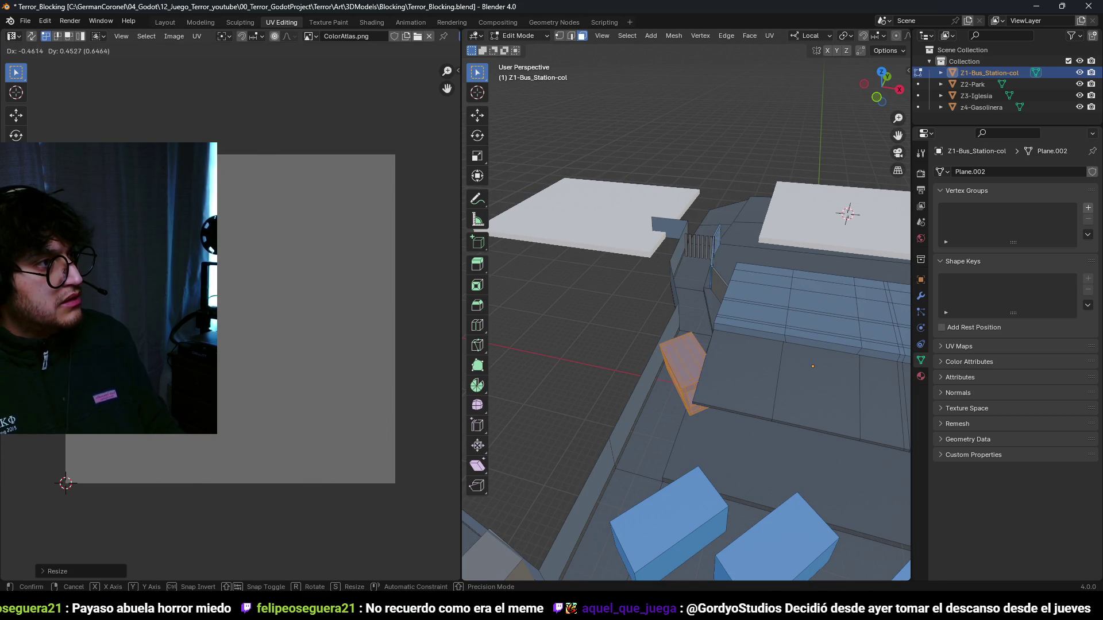
key(Return)
- Collapse the perimeter wall's UVs and move them onto a new atlas colour
mouse_move(631, 345)
mouse_down()
mouse_move(690, 300)
mouse_move(639, 353)
mouse_move(694, 342)
mouse_move(713, 392)
mouse_move(706, 375)
mouse_up()
scroll(690, 300, up, 5)
key(l)
key(Return)
key(g)
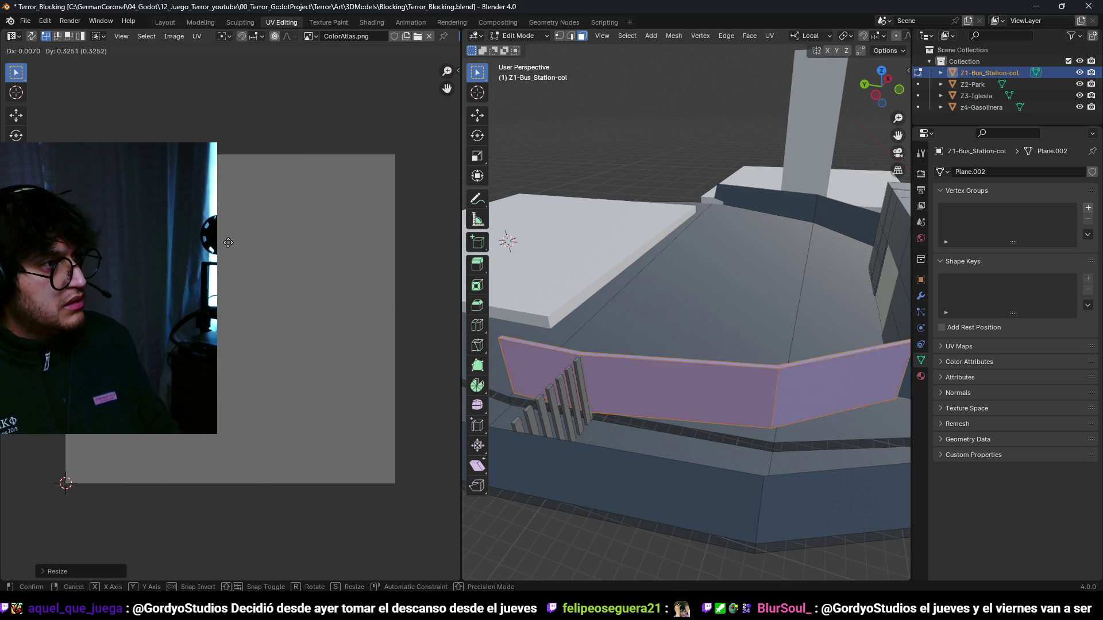
mouse_move(786, 415)
mouse_down()
mouse_move(780, 453)
mouse_move(687, 417)
mouse_move(655, 246)
mouse_move(661, 288)
mouse_move(571, 285)
mouse_move(657, 315)
mouse_move(632, 328)
mouse_move(690, 342)
mouse_move(717, 285)
mouse_move(632, 278)
mouse_move(667, 295)
mouse_move(640, 293)
mouse_move(660, 305)
mouse_move(761, 322)
mouse_move(653, 317)
mouse_up()
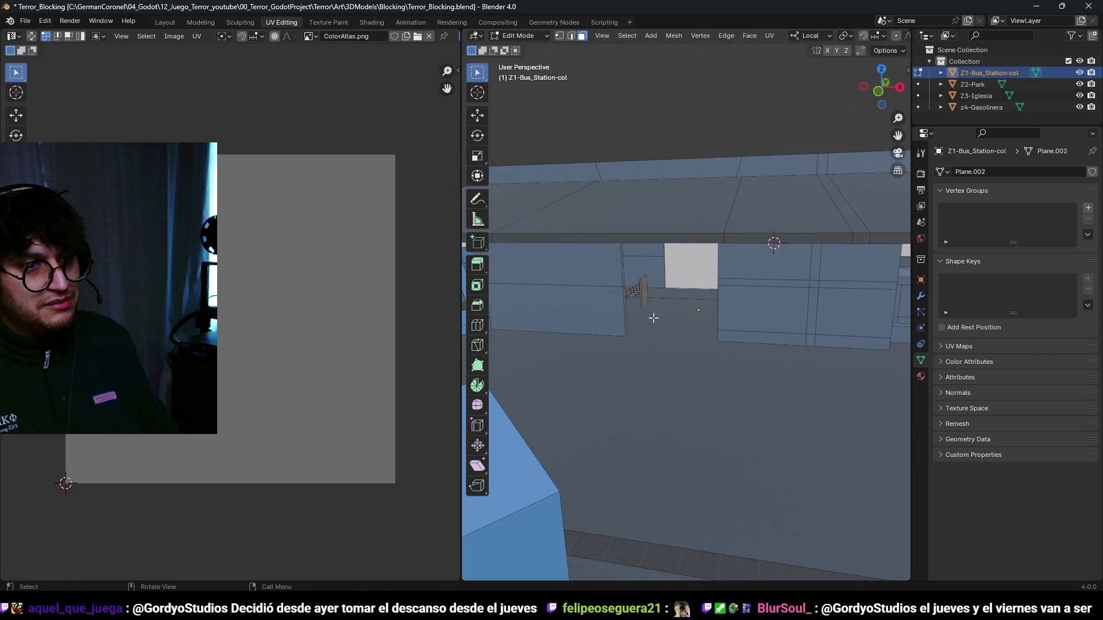
- Loop-cut the wall beside the doorway and slide the new loop near its base
click(599, 306)
click(611, 307)
click(623, 315)
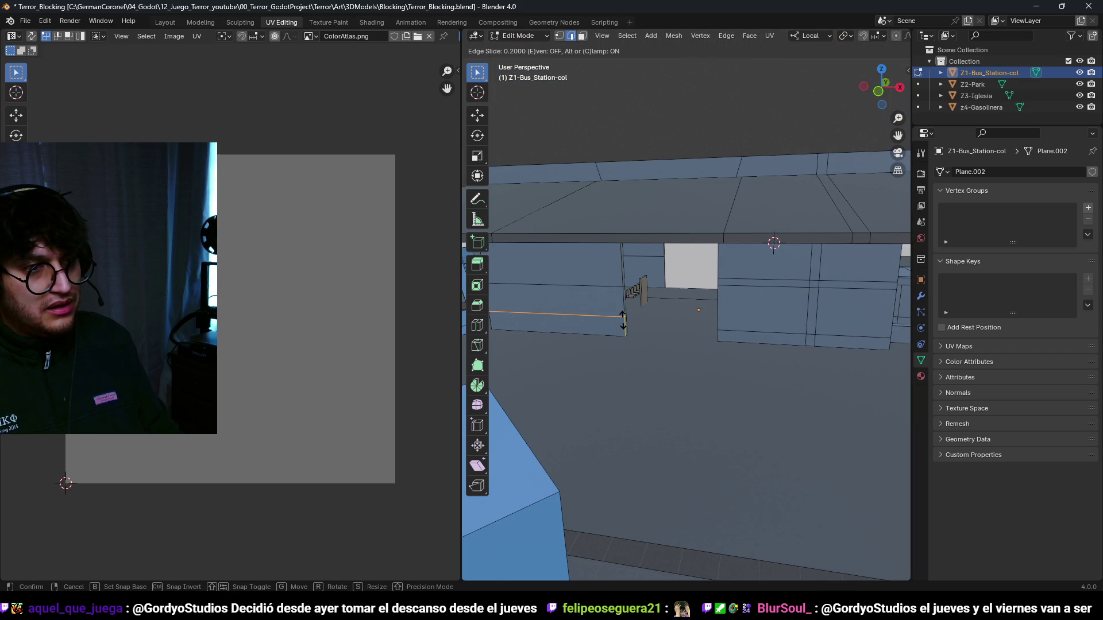
click(623, 321)
mouse_move(623, 321)
mouse_down()
mouse_move(719, 336)
mouse_move(735, 328)
mouse_up()
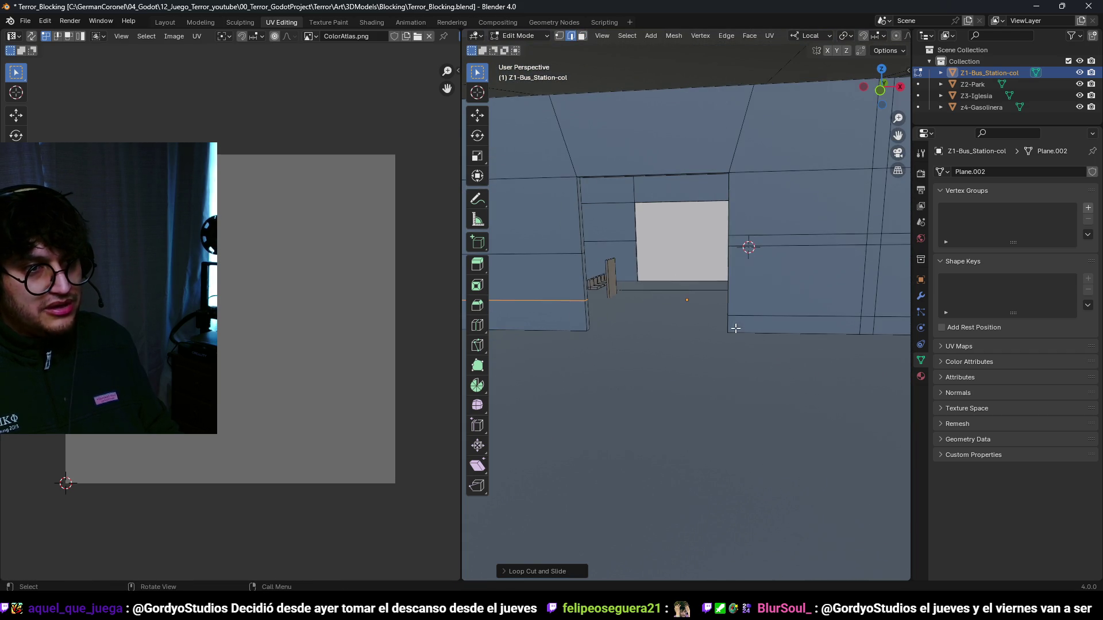
- In face select mode, select the floor strip right of the doorway
click(581, 308)
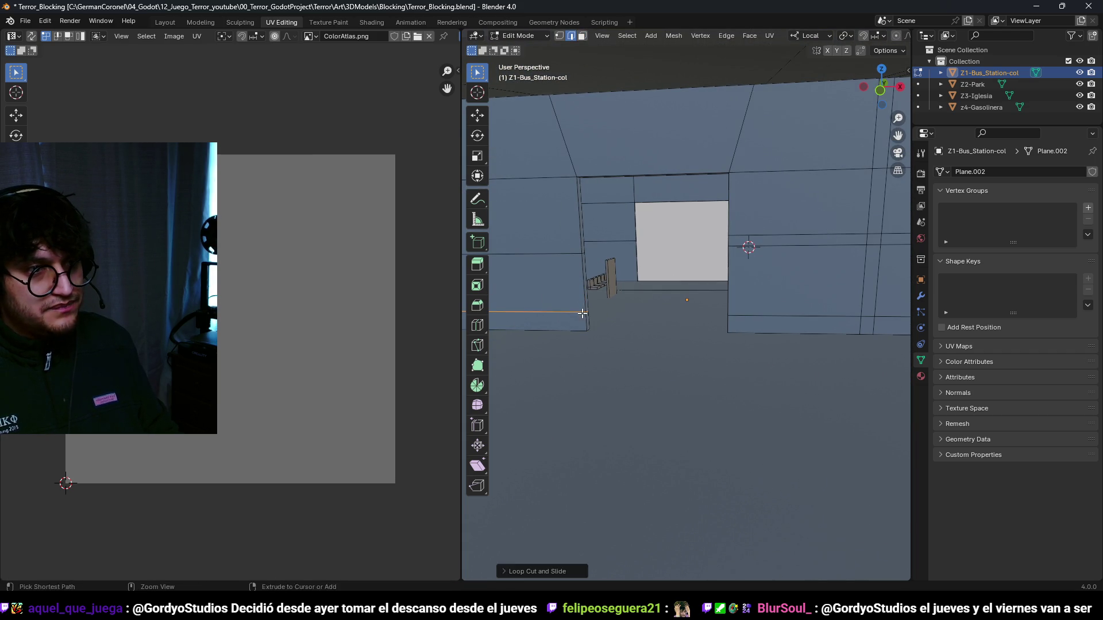
key(3)
key(a)
key(alt+a)
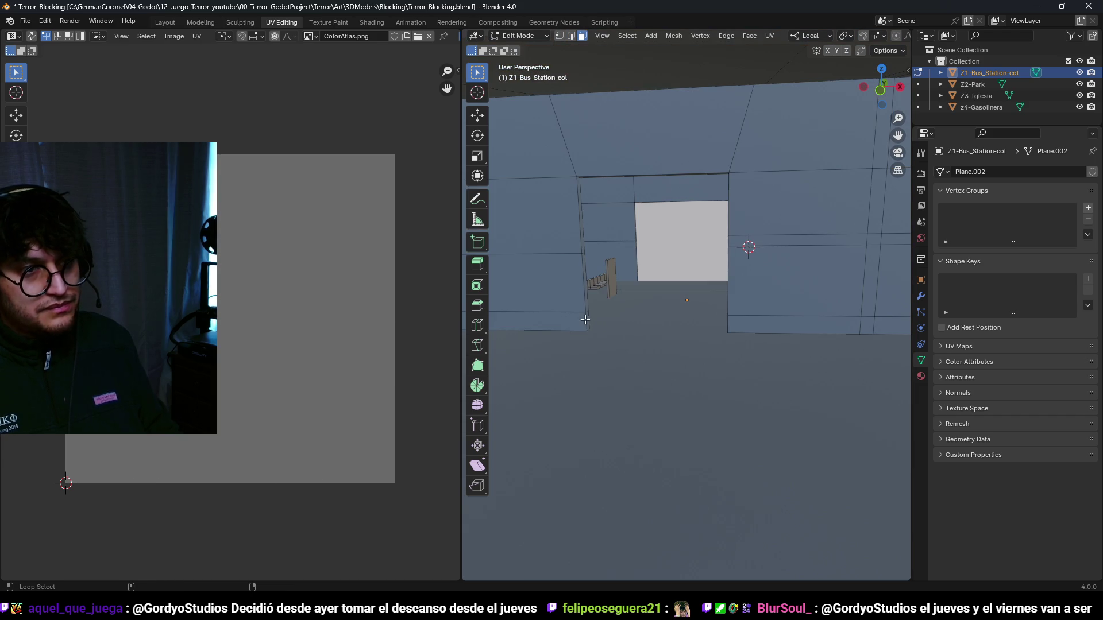
shift+click(730, 330)
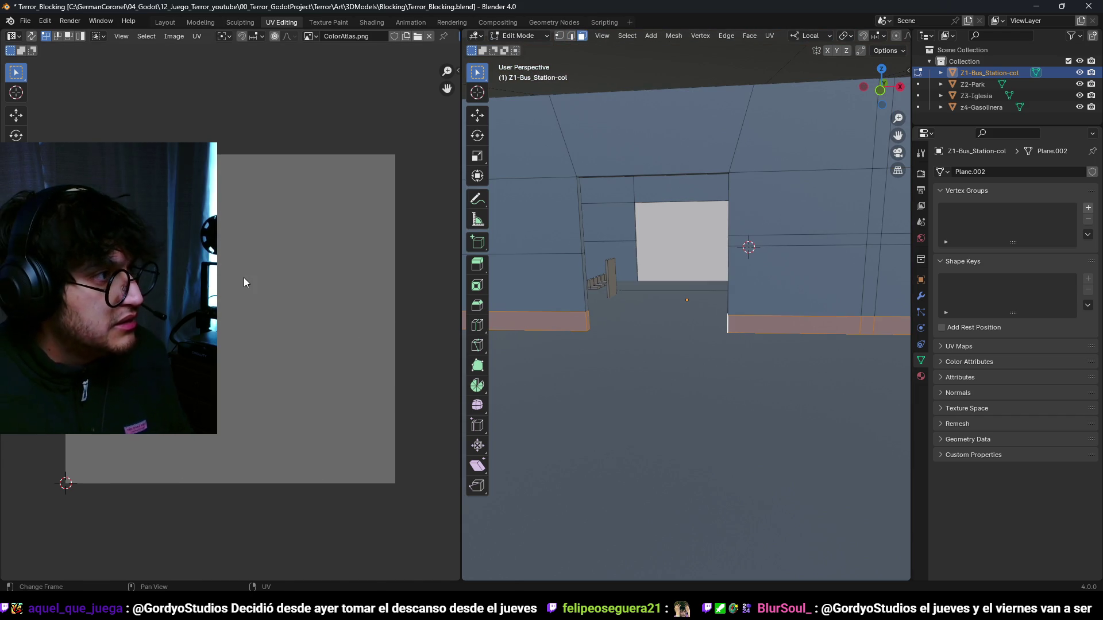
key(a)
key(alt+a)
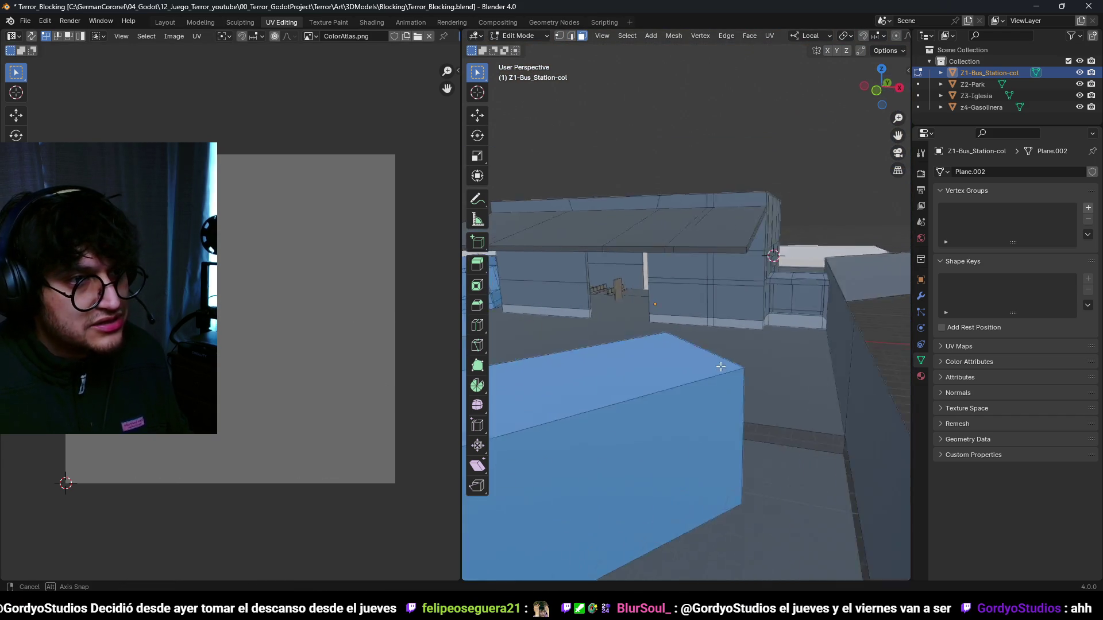
mouse_move(782, 332)
mouse_down()
mouse_move(733, 333)
mouse_move(793, 295)
mouse_move(881, 351)
mouse_move(787, 291)
mouse_move(750, 305)
mouse_move(732, 292)
mouse_up()
- Return to Object Mode, save the blend file, and switch back to Godot
key(ctrl+Tab)
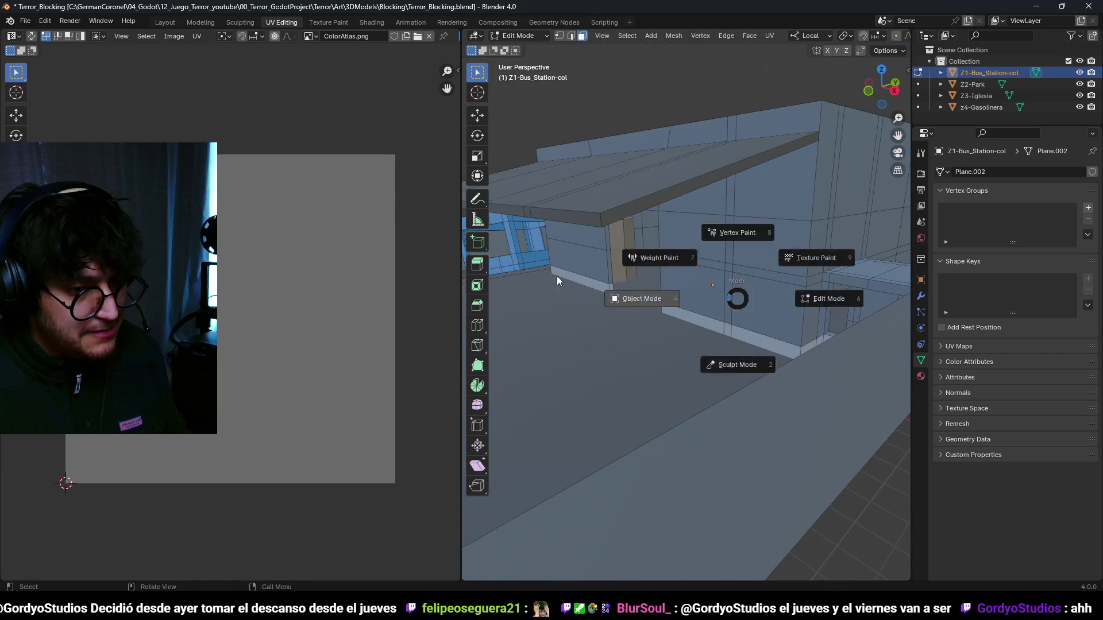
click(557, 276)
key(ctrl+s)
key(alt+Tab)
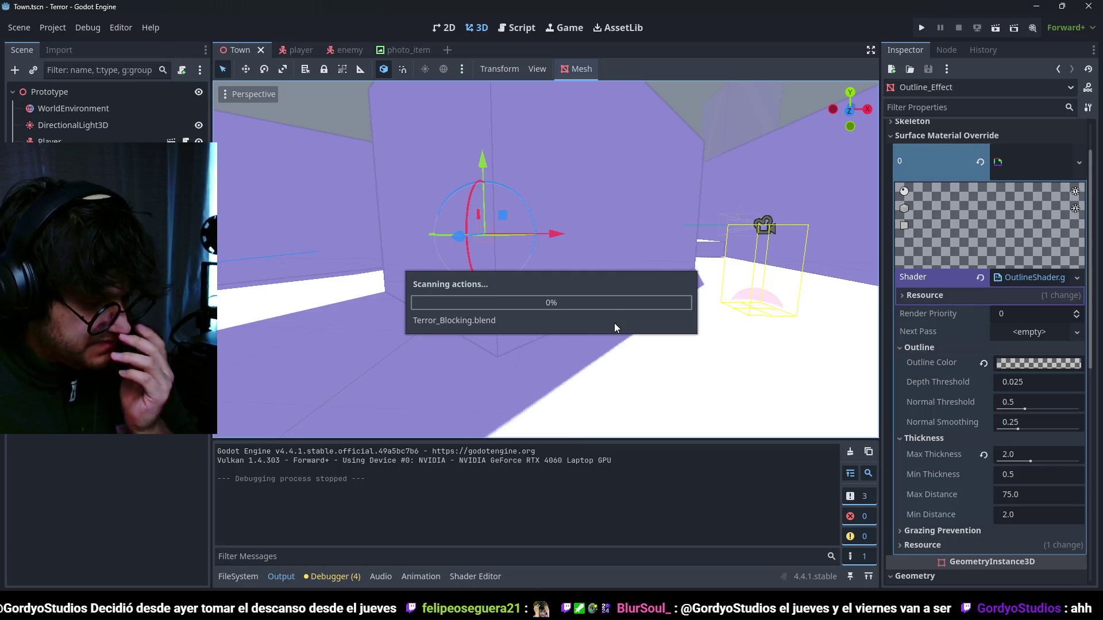
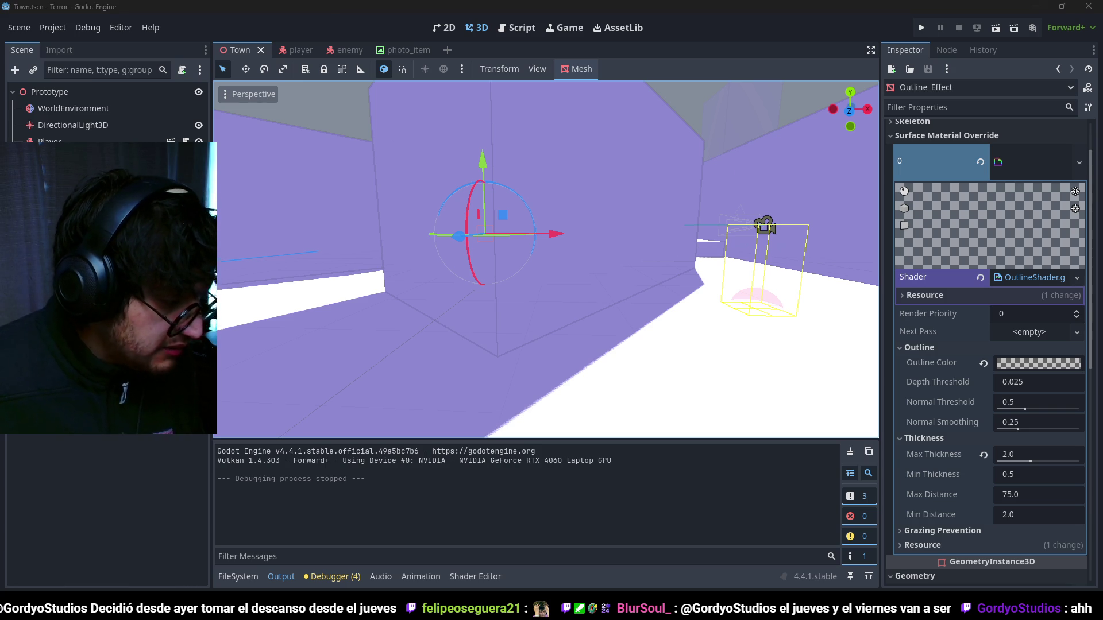
- Browse the first game screenshots on the Steam store page, up to the girl by the door
key(alt+Tab)
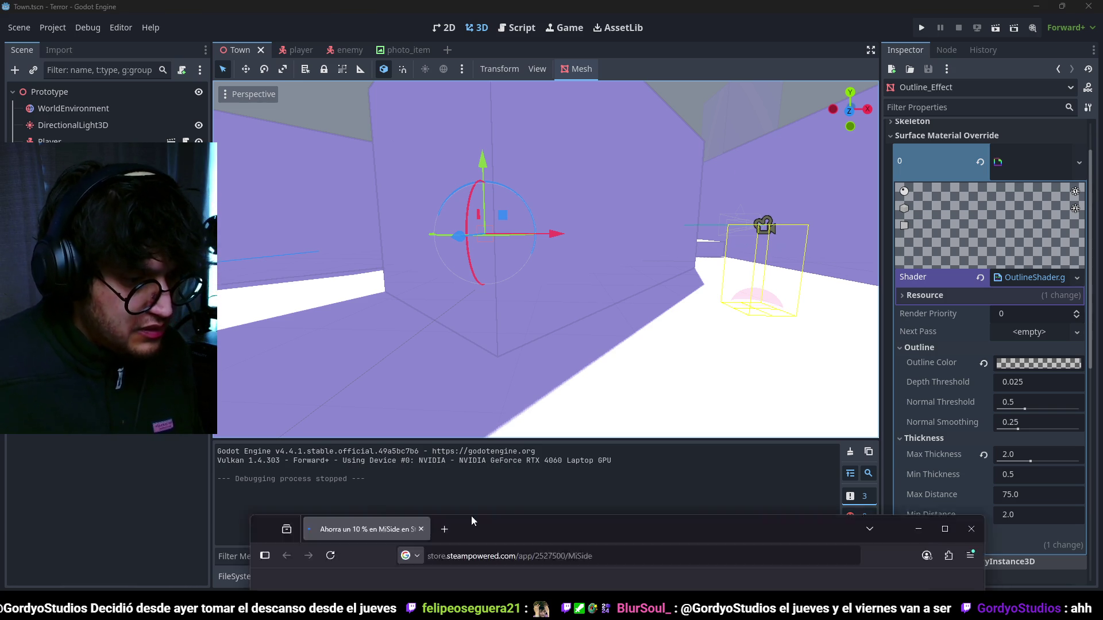
scroll(895, 271, down, 3)
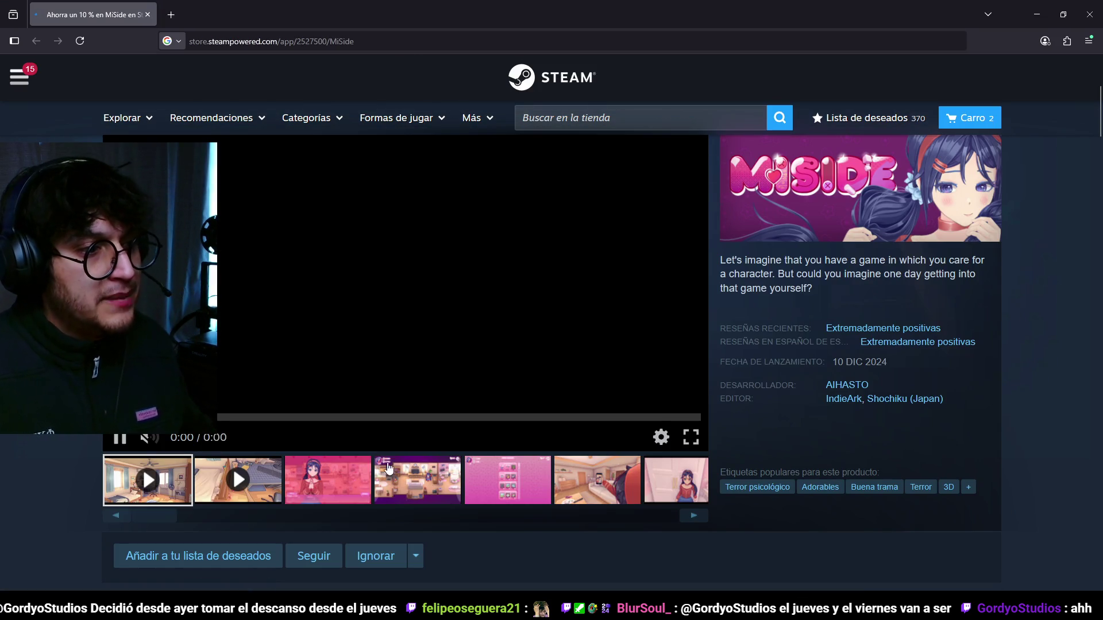
click(347, 487)
click(459, 480)
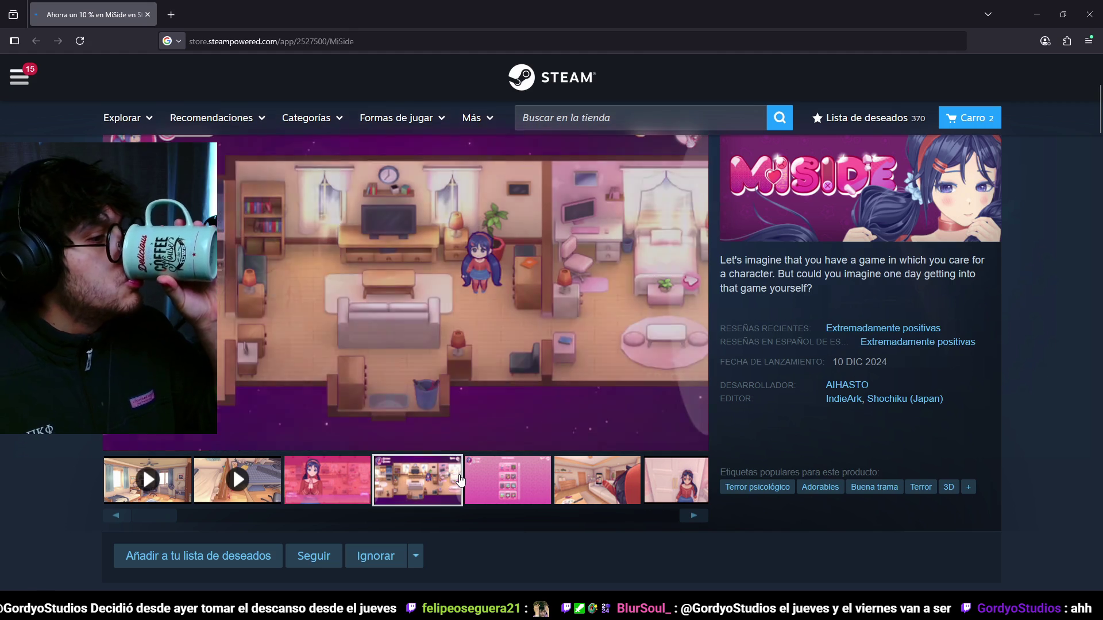
scroll(517, 466, up, 1)
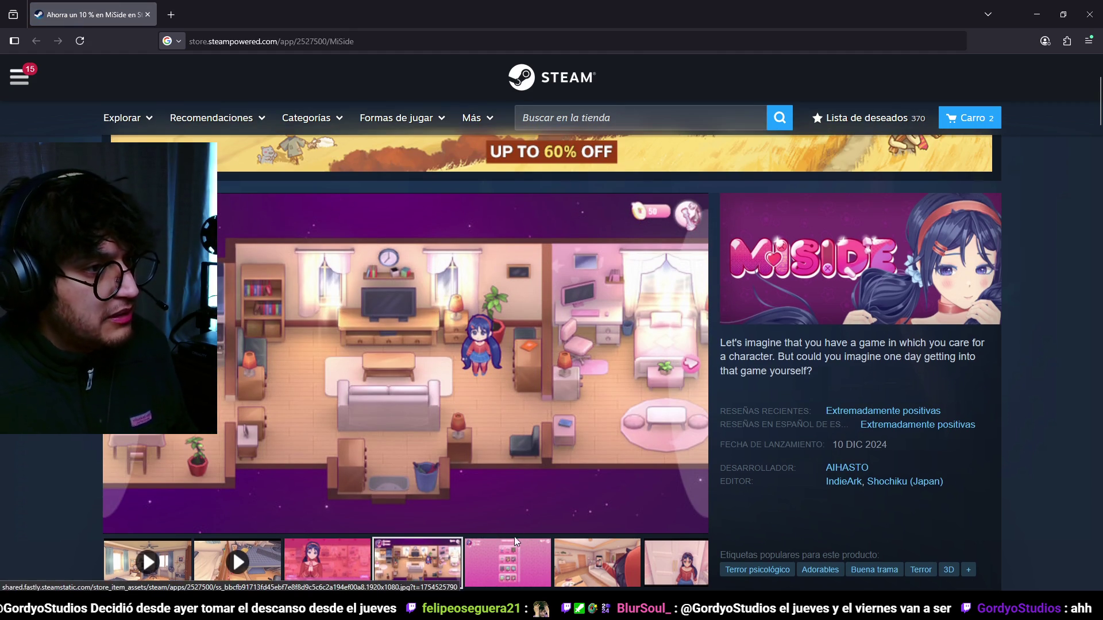
click(515, 537)
scroll(575, 517, down, 1)
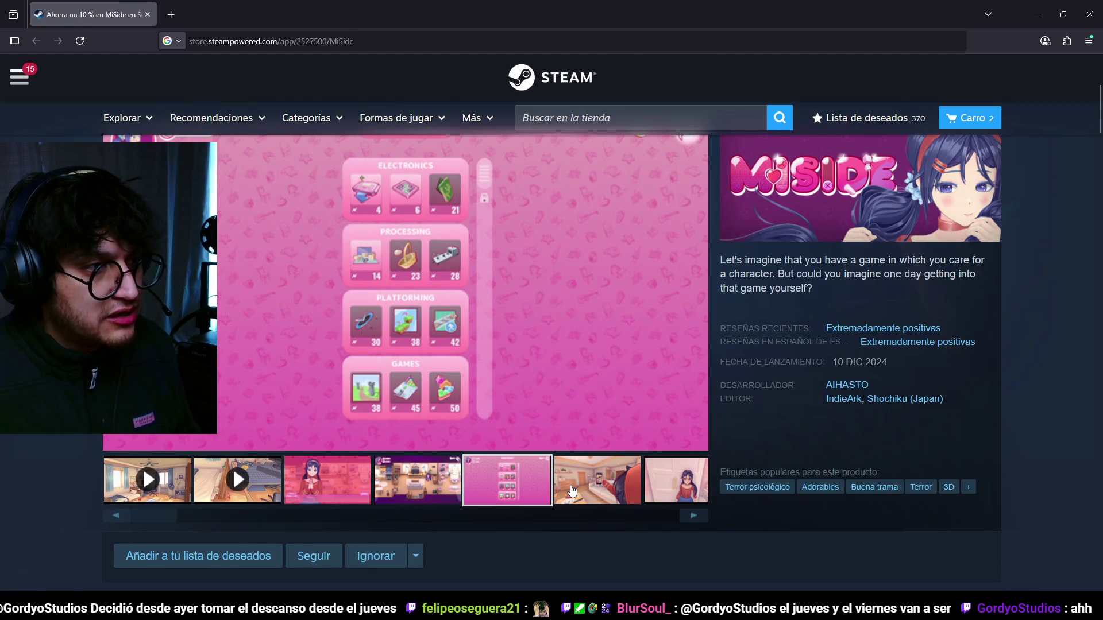
click(572, 489)
click(676, 479)
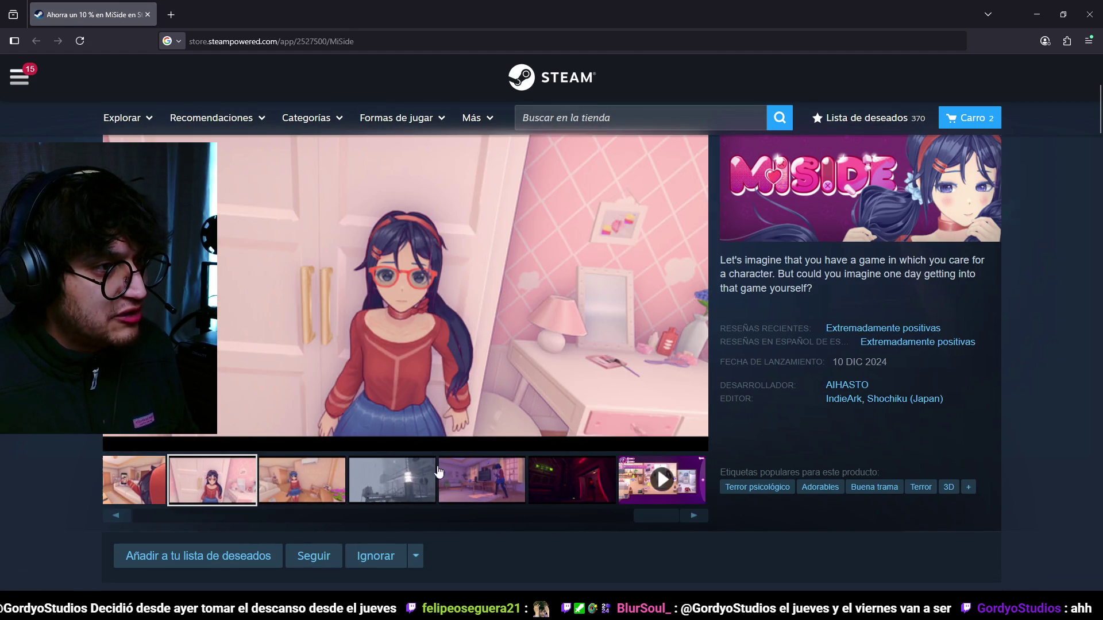
- View the lighthouse, living-room and red door screenshots, then close the browser to return to Godot
click(301, 482)
click(396, 481)
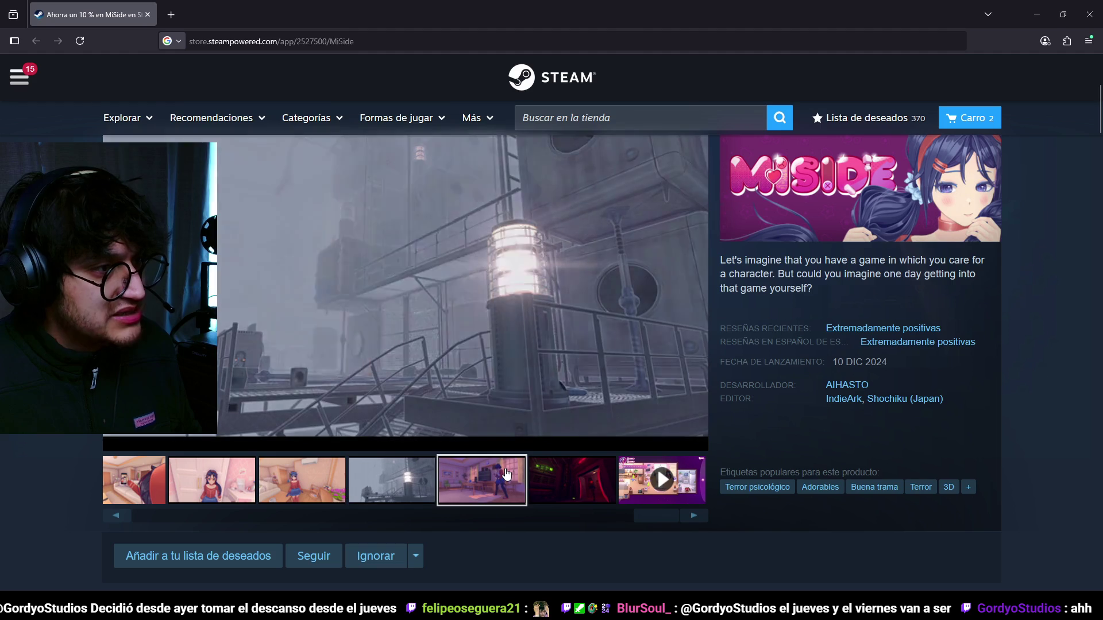
click(504, 476)
click(421, 477)
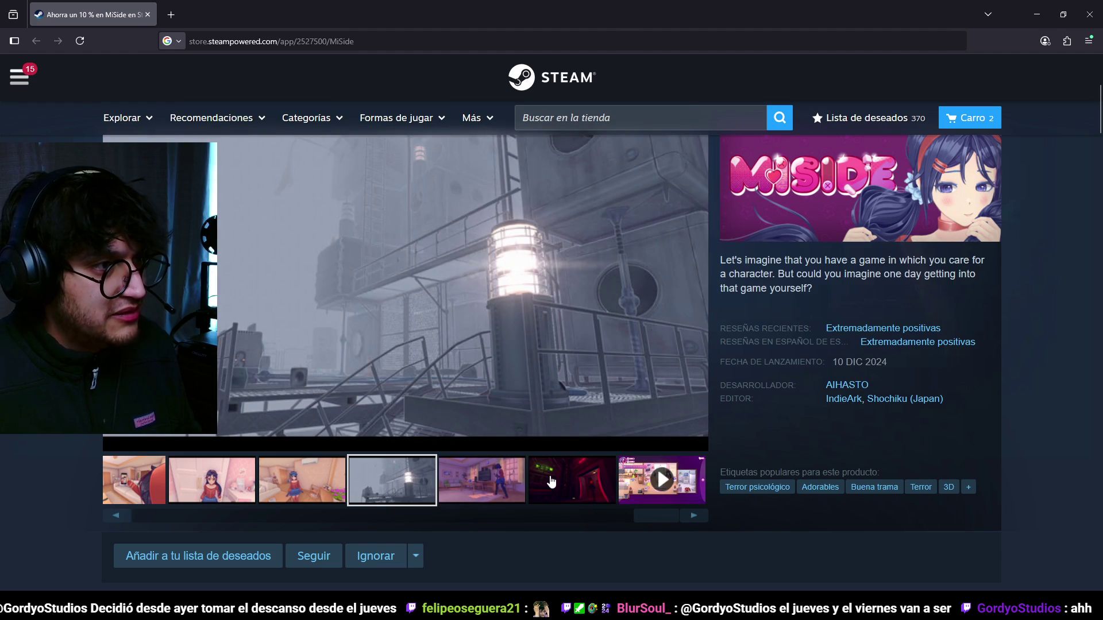
click(551, 481)
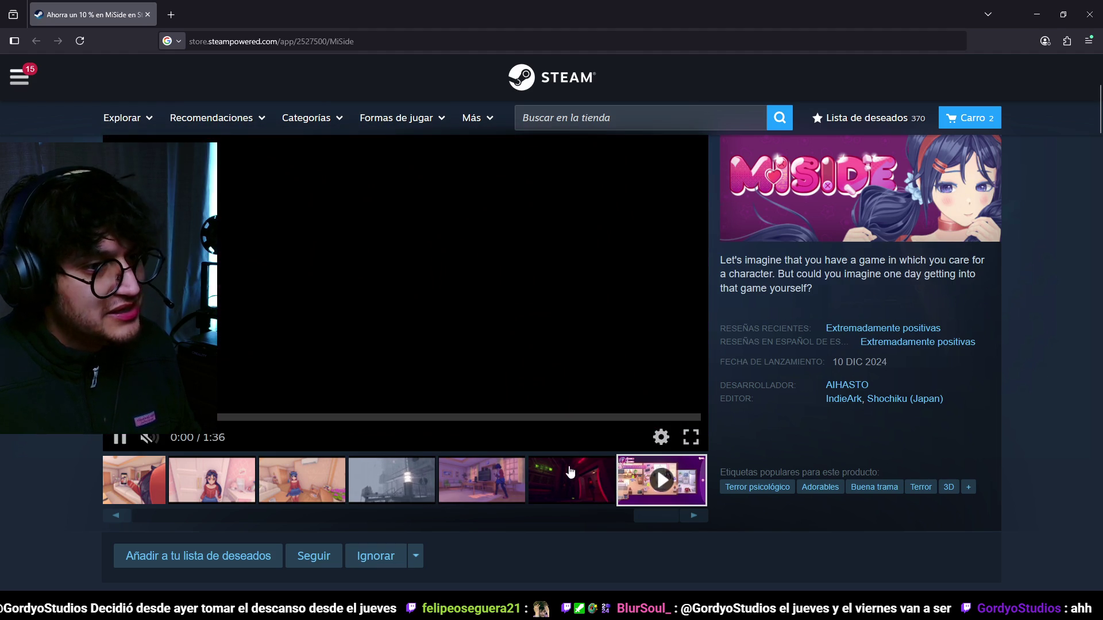
click(505, 497)
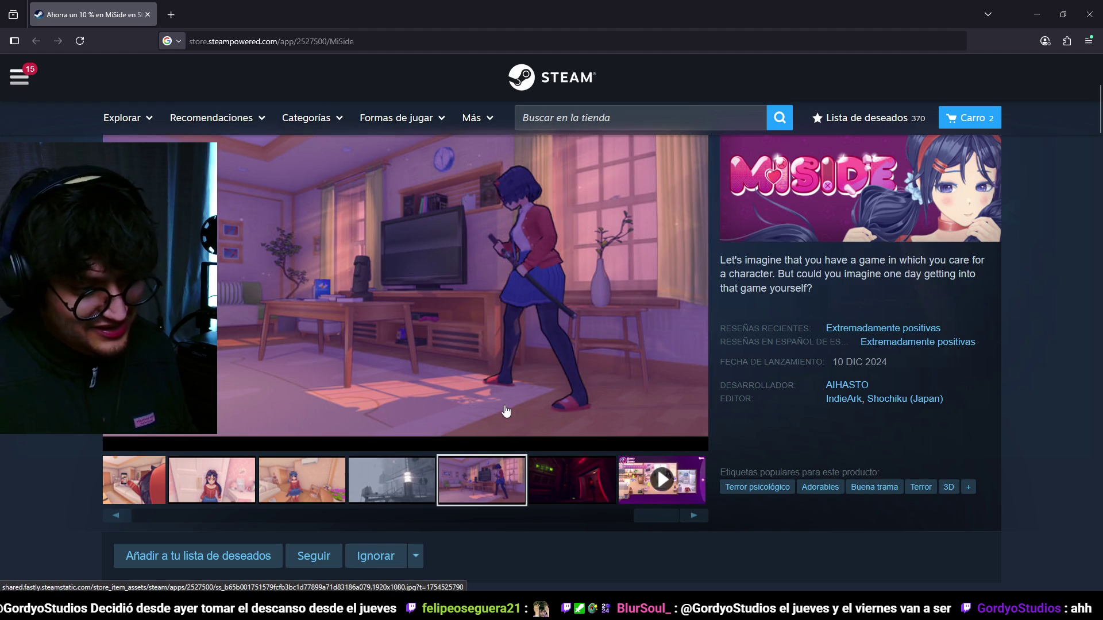
click(1095, 15)
- Open OutlineShader.gdshader, then the ToonShader.tres material from the Shaders folder
scroll(639, 294, up, 2)
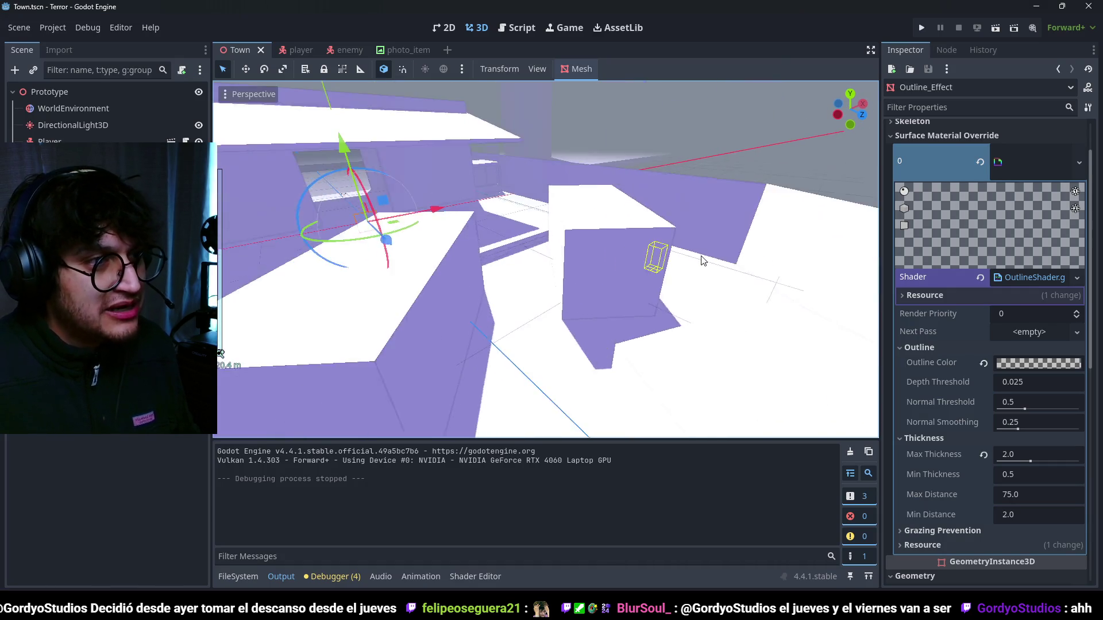
click(238, 576)
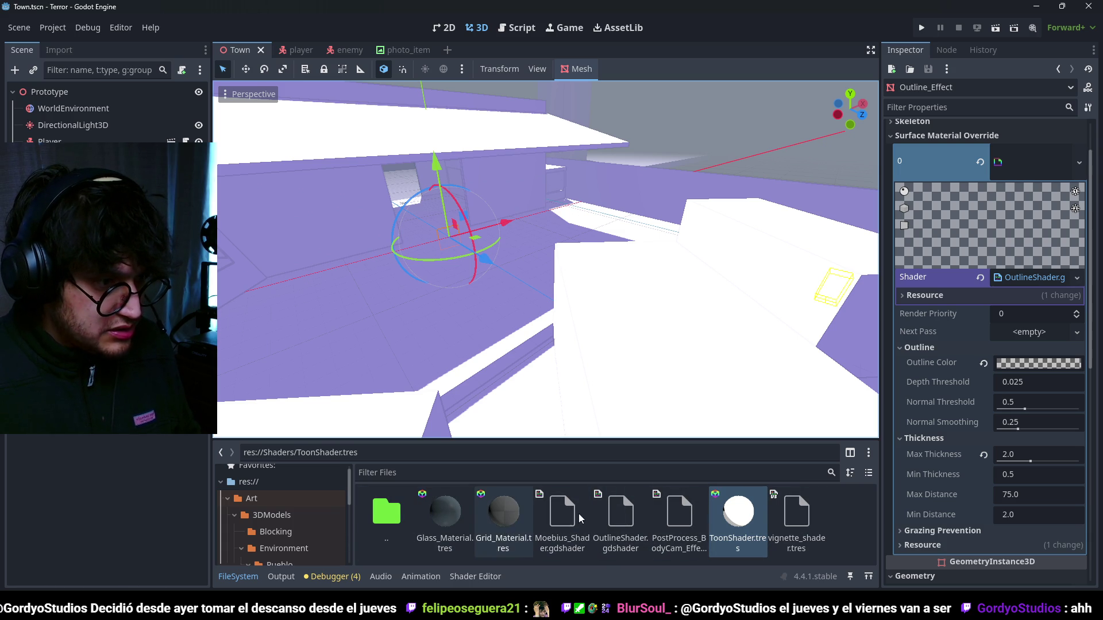
double_click(620, 519)
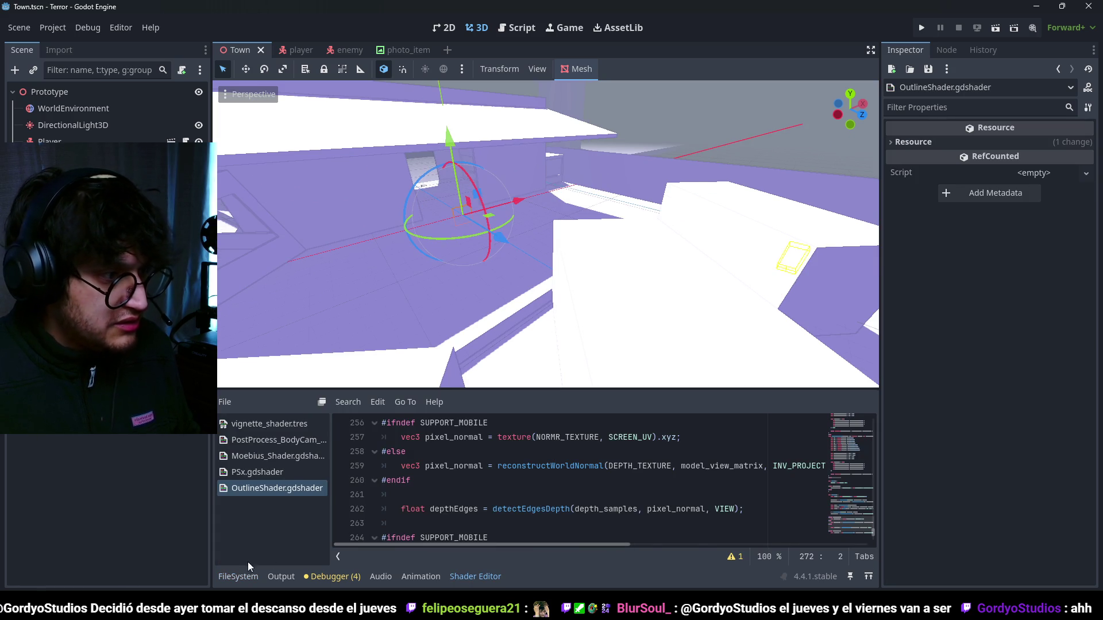
click(242, 575)
double_click(738, 520)
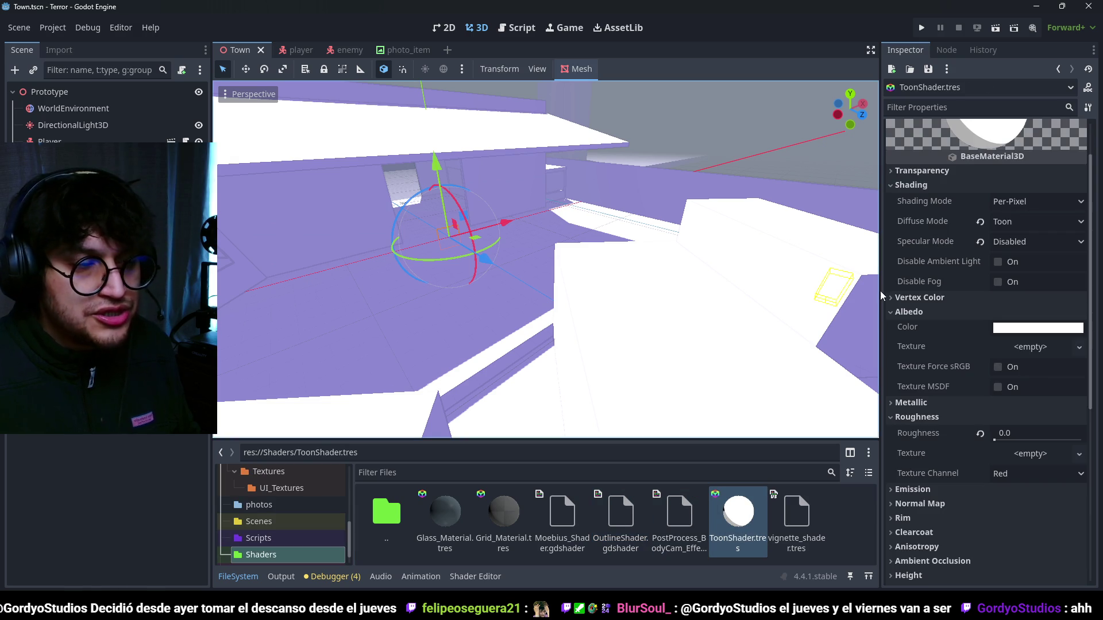
- Assign ColorAtlas.png from the Textures folder as the ToonShader albedo texture
scroll(290, 495, down, 1)
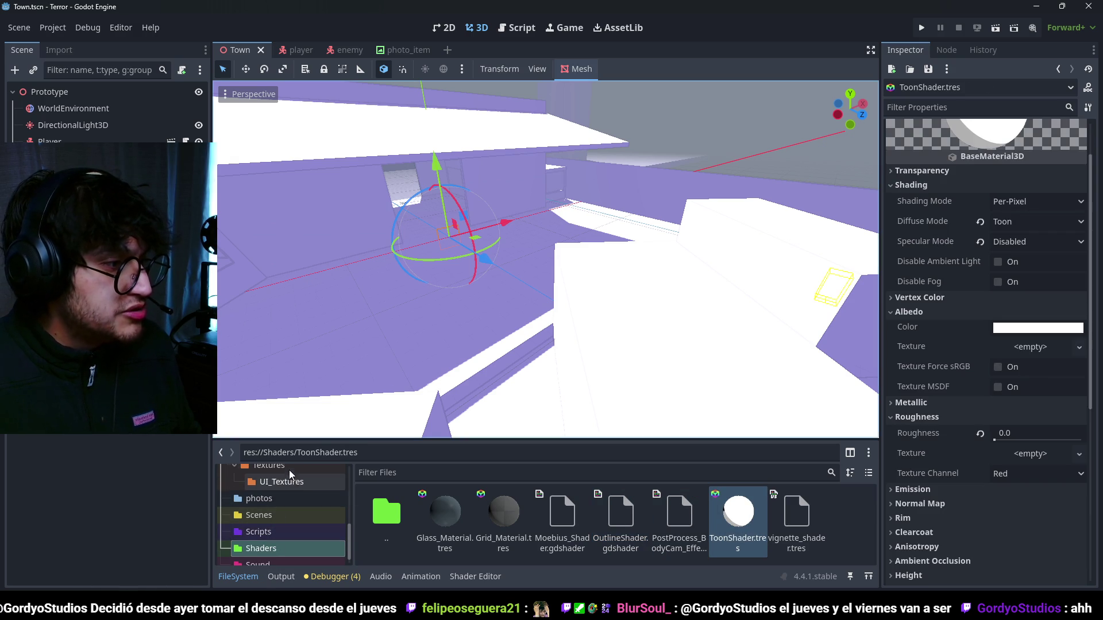
click(289, 470)
mouse_move(503, 514)
mouse_down()
mouse_move(1025, 329)
mouse_move(1022, 352)
mouse_up()
- Set the ToonShader material's Sampling filter to Nearest
scroll(948, 471, down, 3)
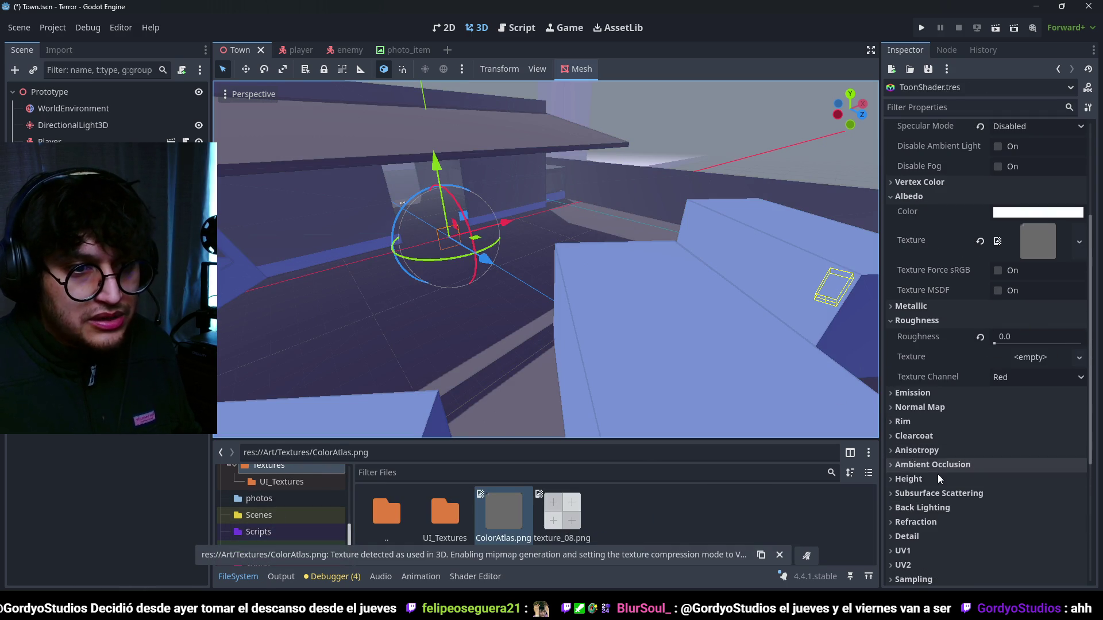
scroll(919, 523, down, 2)
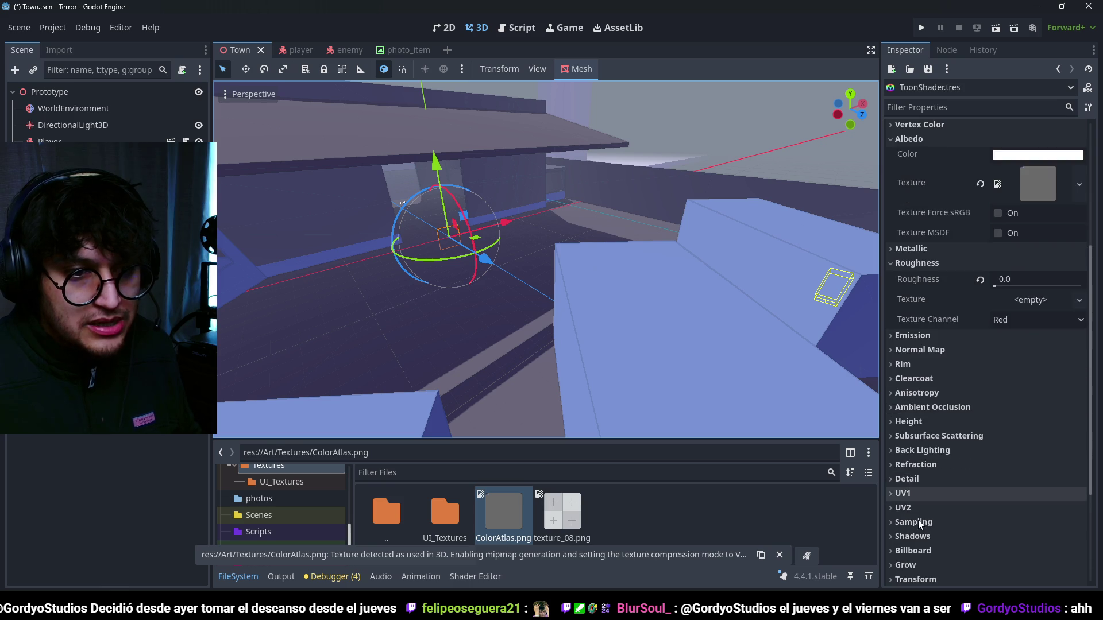
click(913, 522)
scroll(926, 419, down, 2)
click(1054, 423)
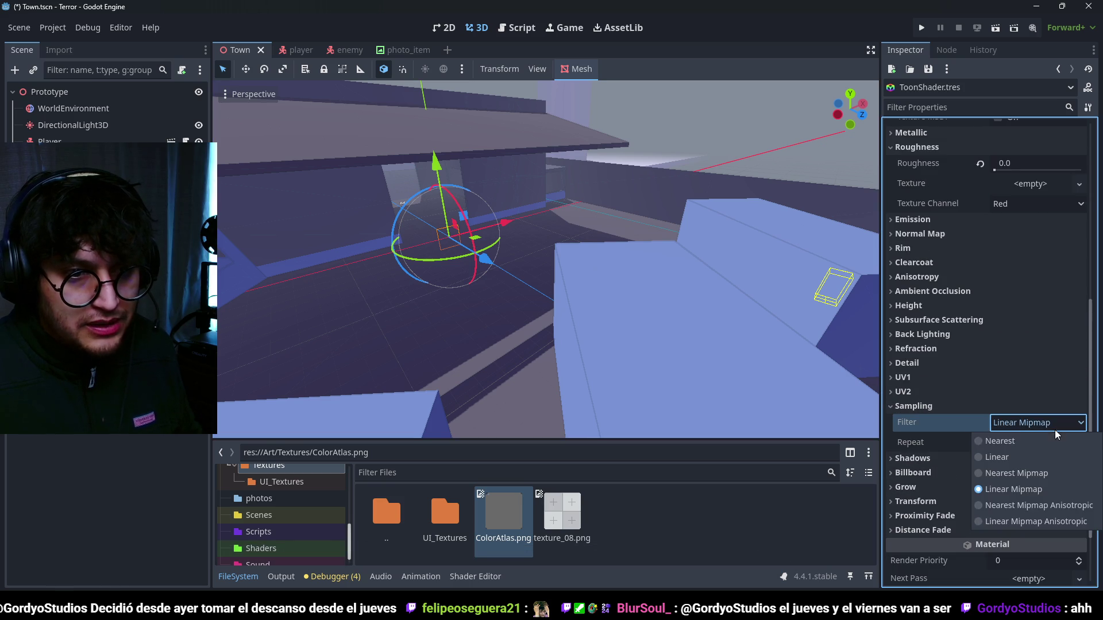
click(1052, 441)
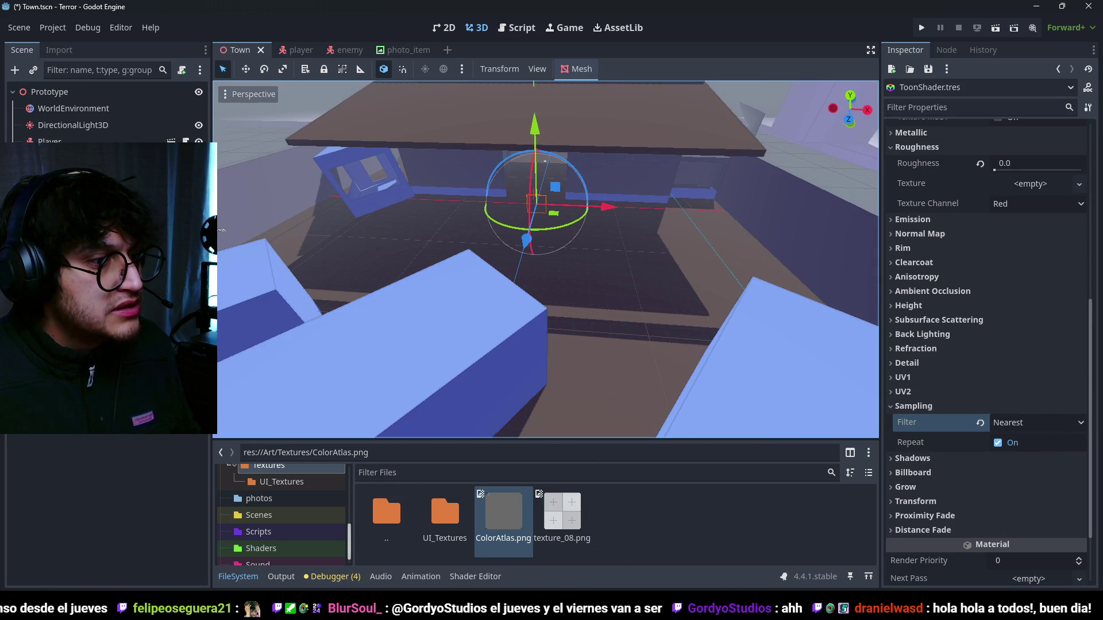
- Reimport ColorAtlas.png from the Import tab and return to the scene tree
click(58, 50)
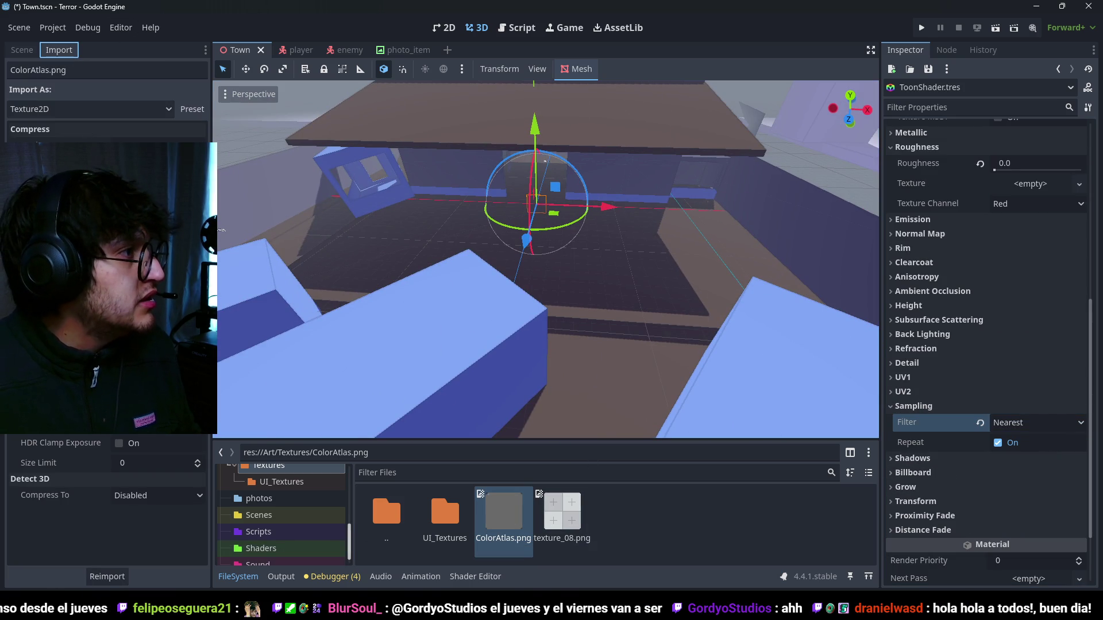
click(107, 577)
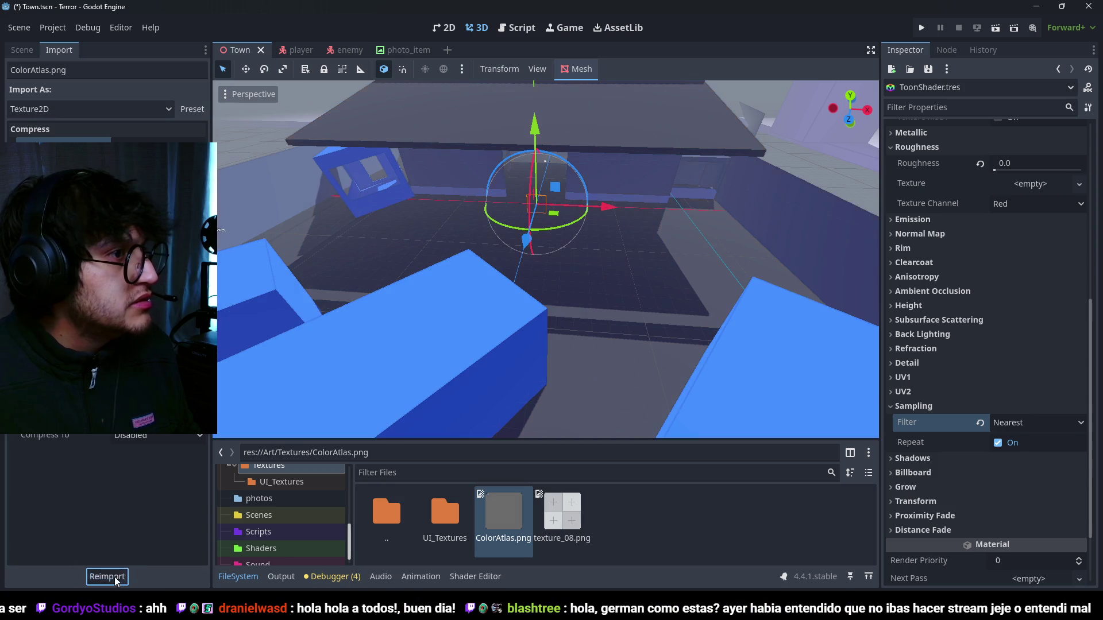
click(22, 50)
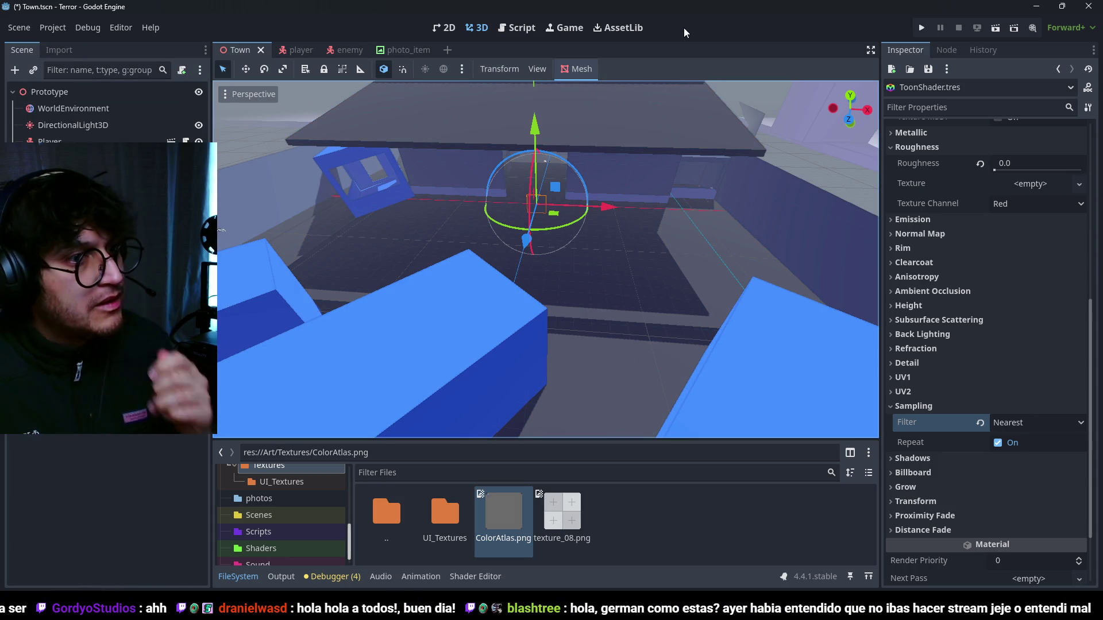
scroll(636, 235, down, 3)
scroll(636, 236, up, 3)
- Save the town scene and run the game with F5, walking past the blue box
key(ctrl+s)
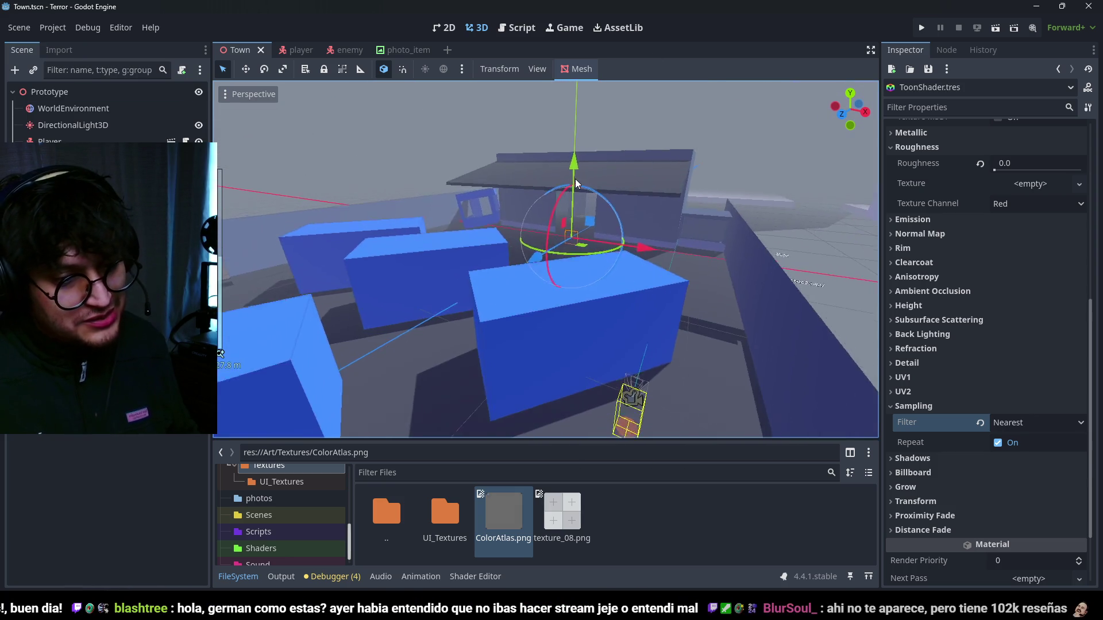
key(F5)
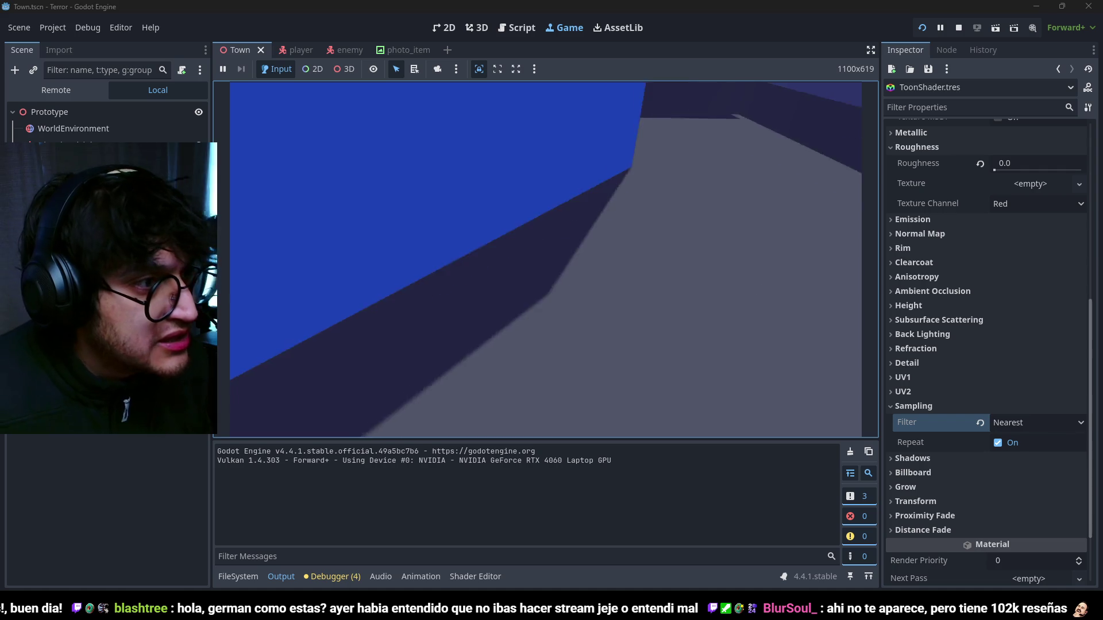
key(w)
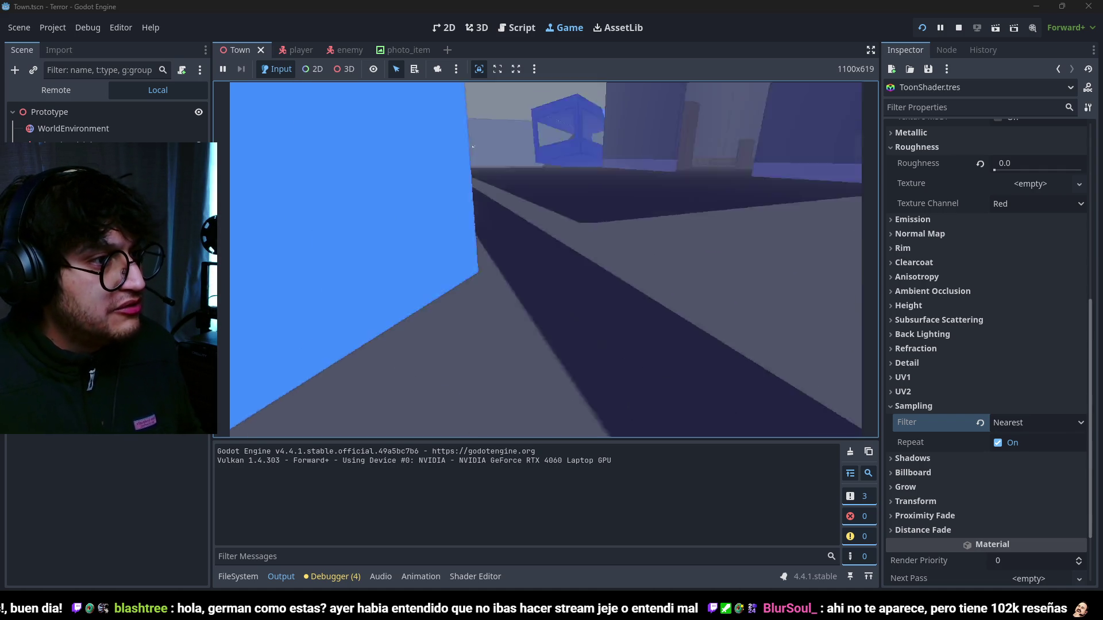
key(w)
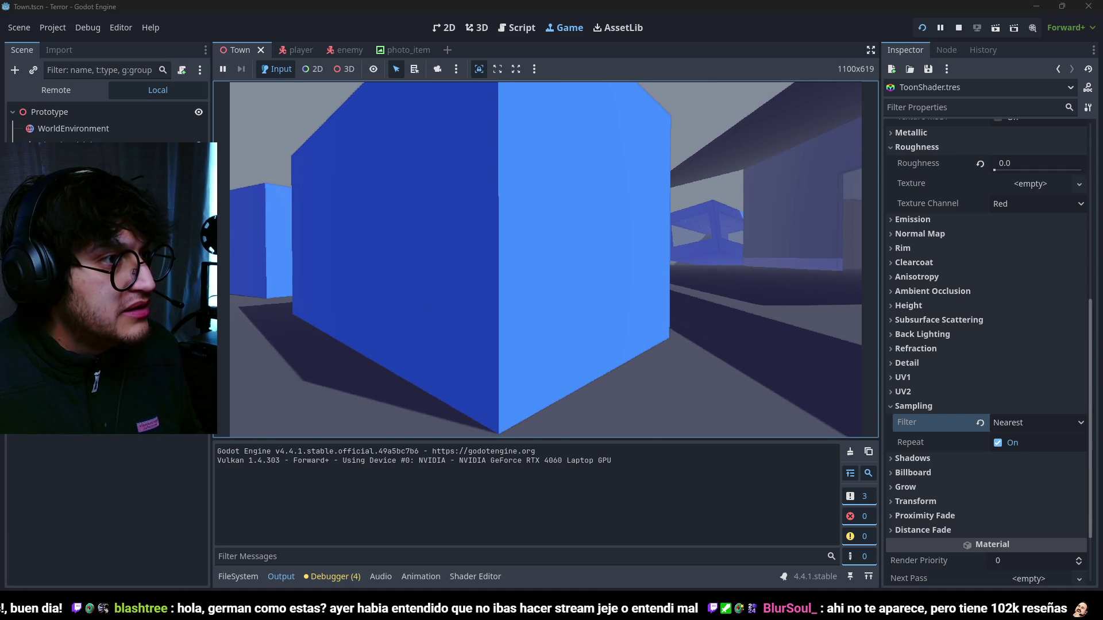
key(w)
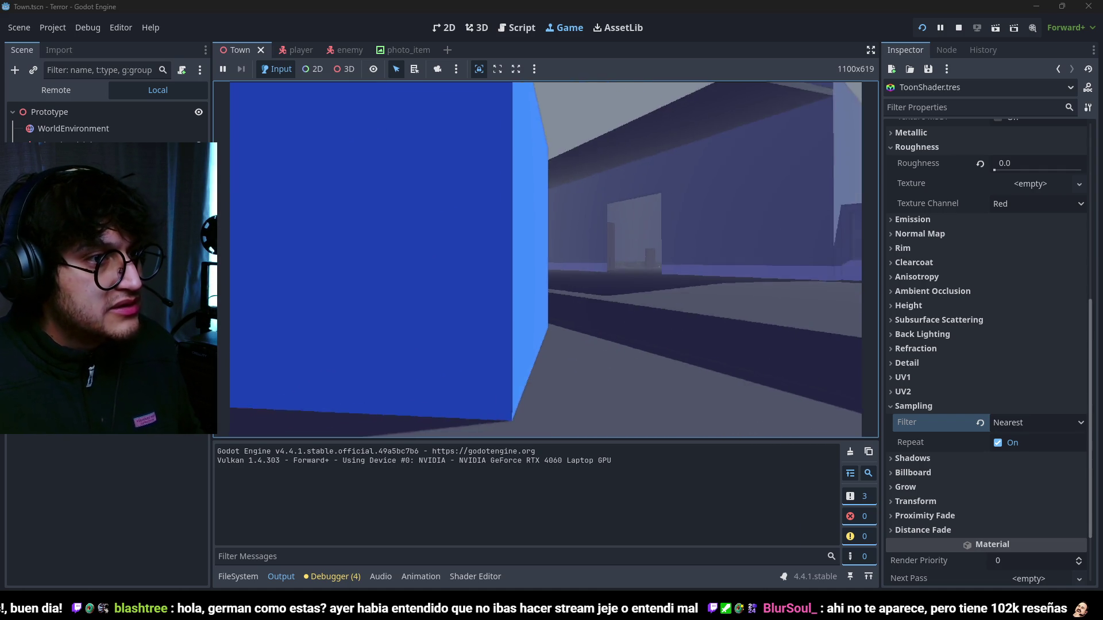
key(s)
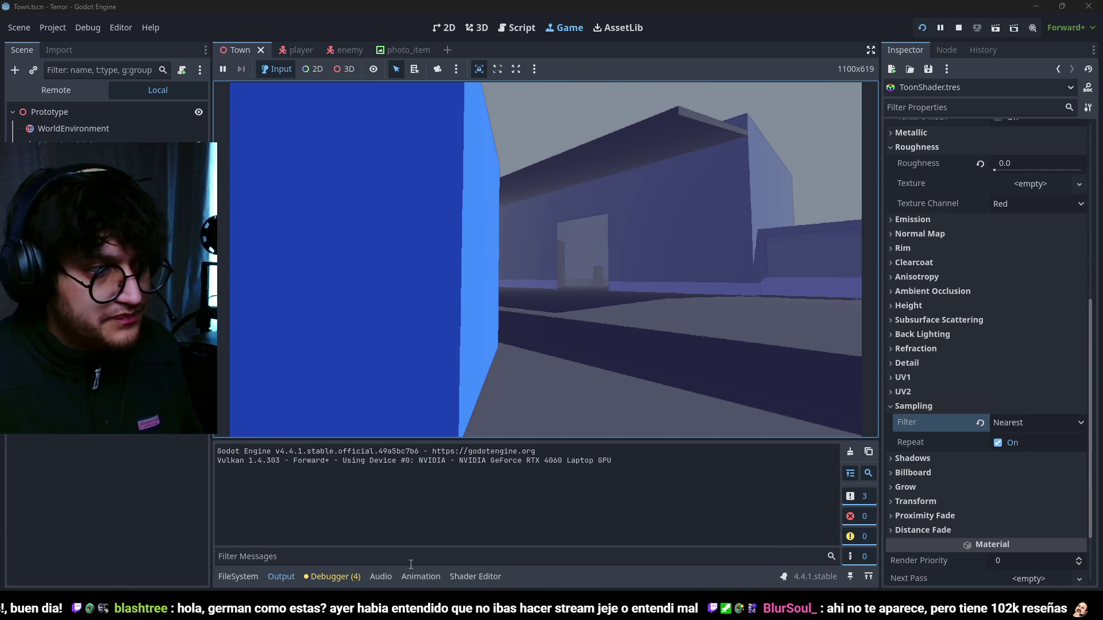
- Reopen OutlineShader.gdshader from the Shaders folder
click(238, 576)
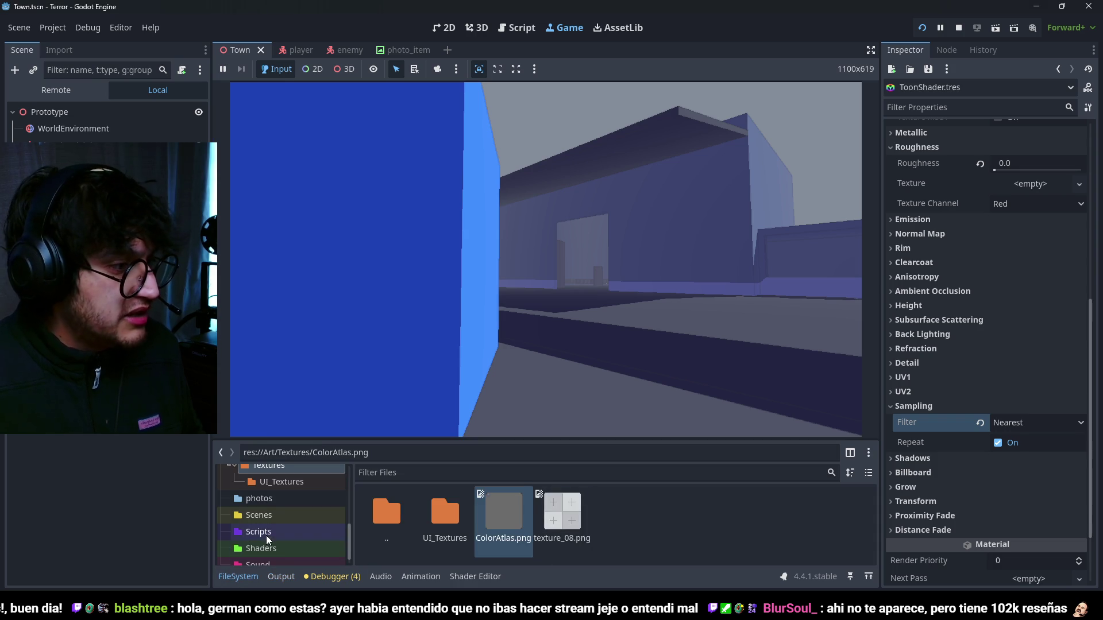
click(260, 548)
double_click(608, 514)
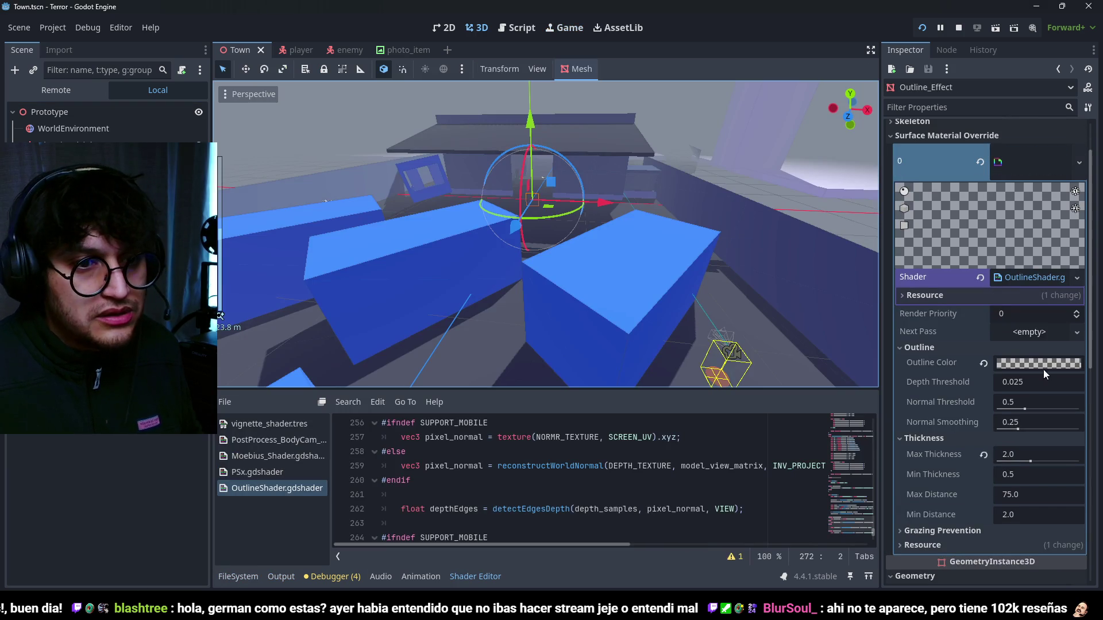
- Lower the outline colour's alpha to about 216 and reset Max Thickness to 1.3
click(565, 28)
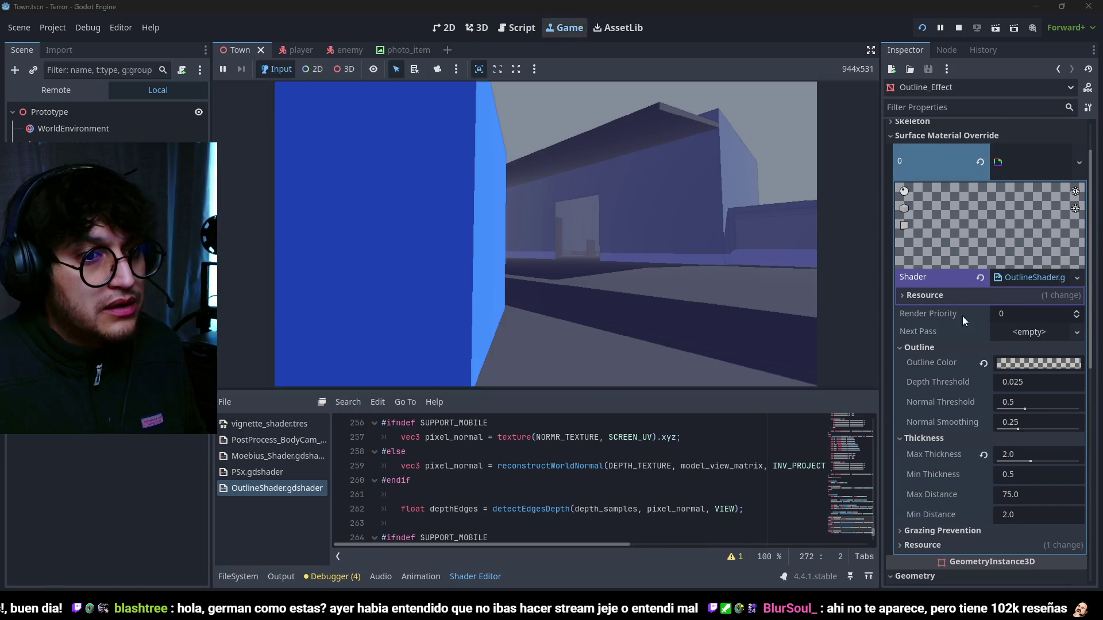
click(1016, 366)
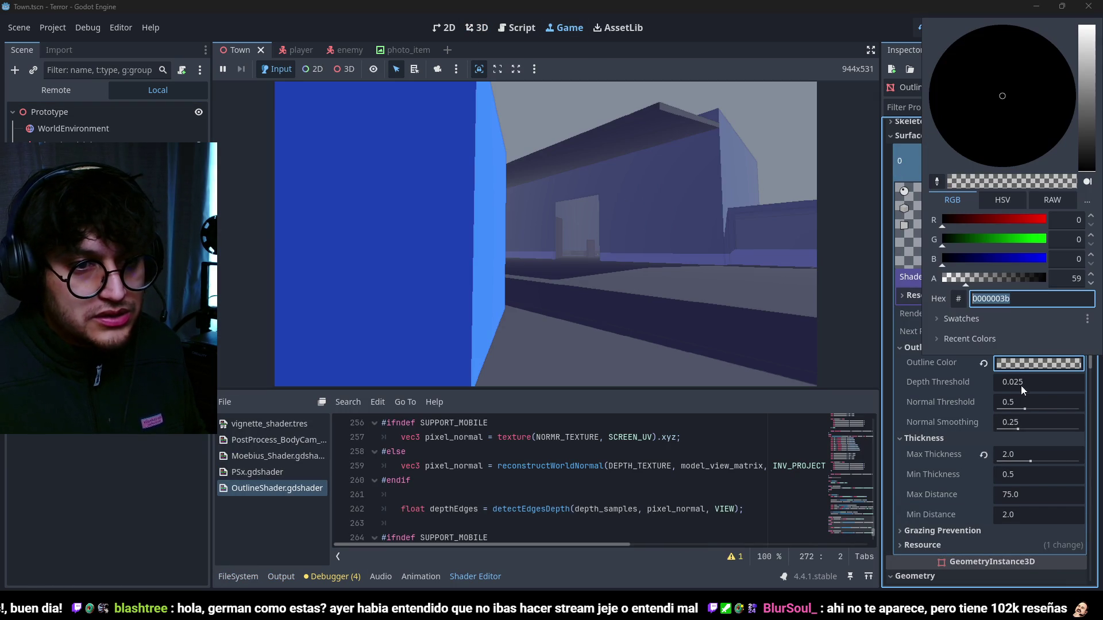
click(1029, 278)
click(936, 391)
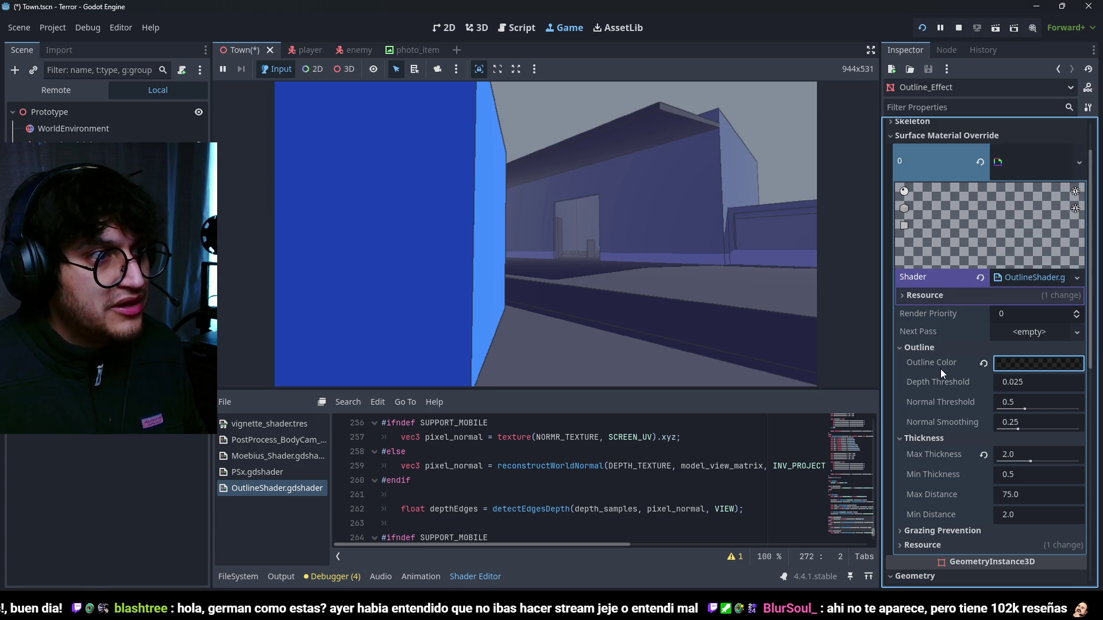
click(1010, 363)
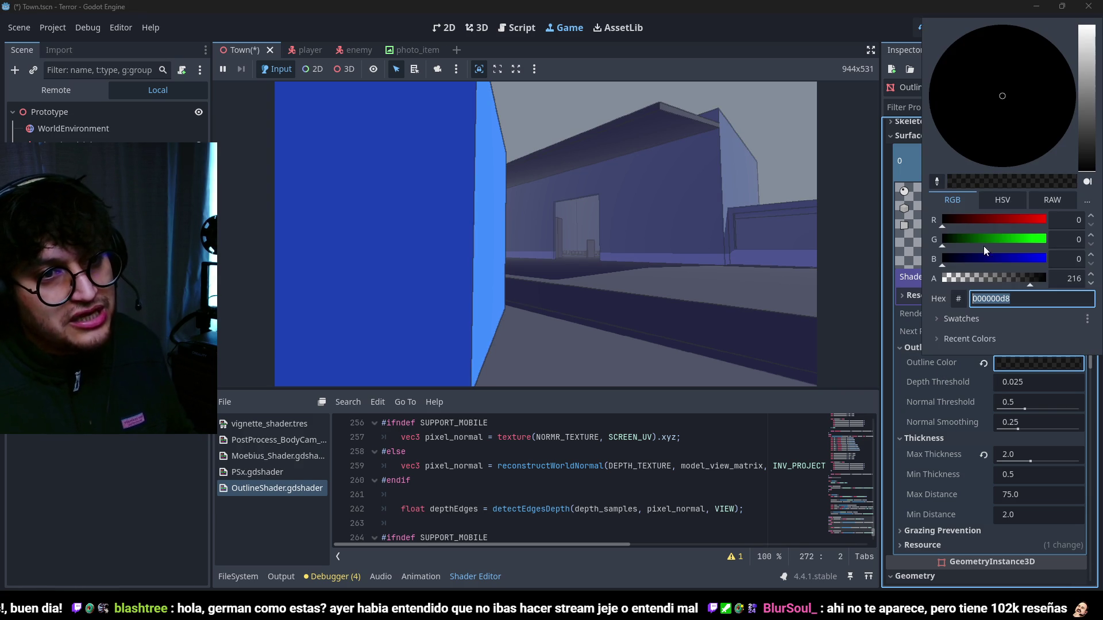
click(1034, 280)
click(950, 374)
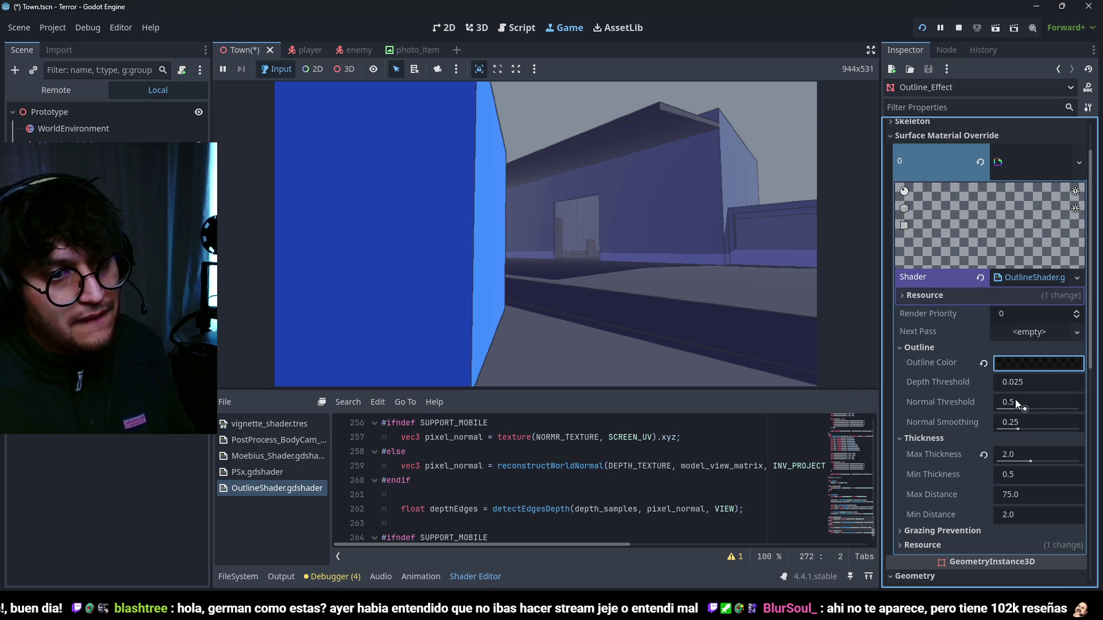
click(985, 455)
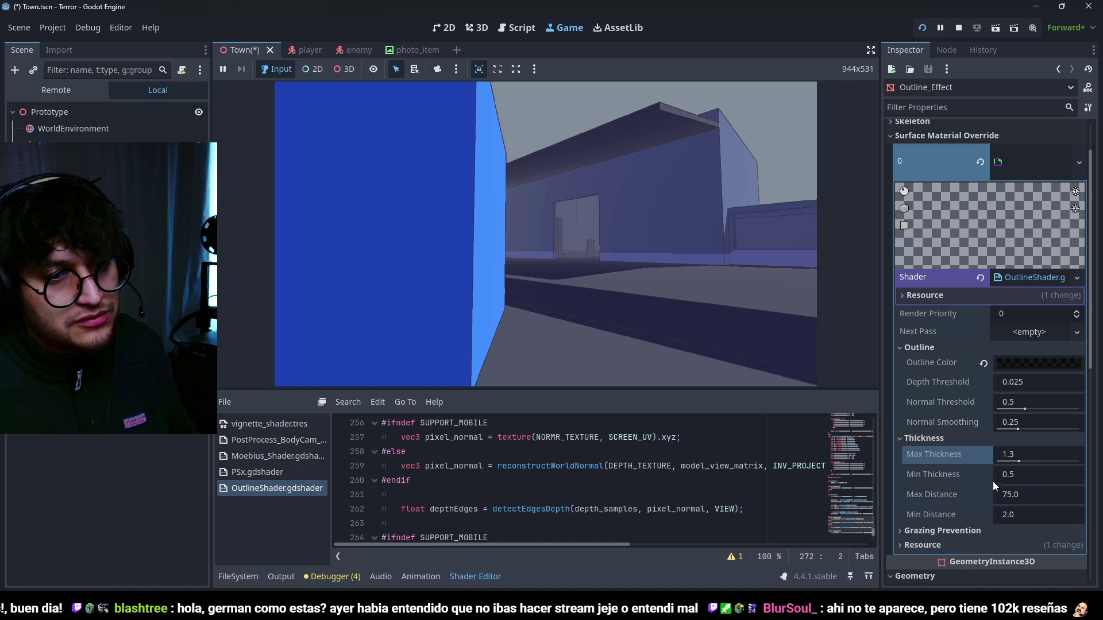
- Walk forward in the running game to check the new outlines
click(708, 254)
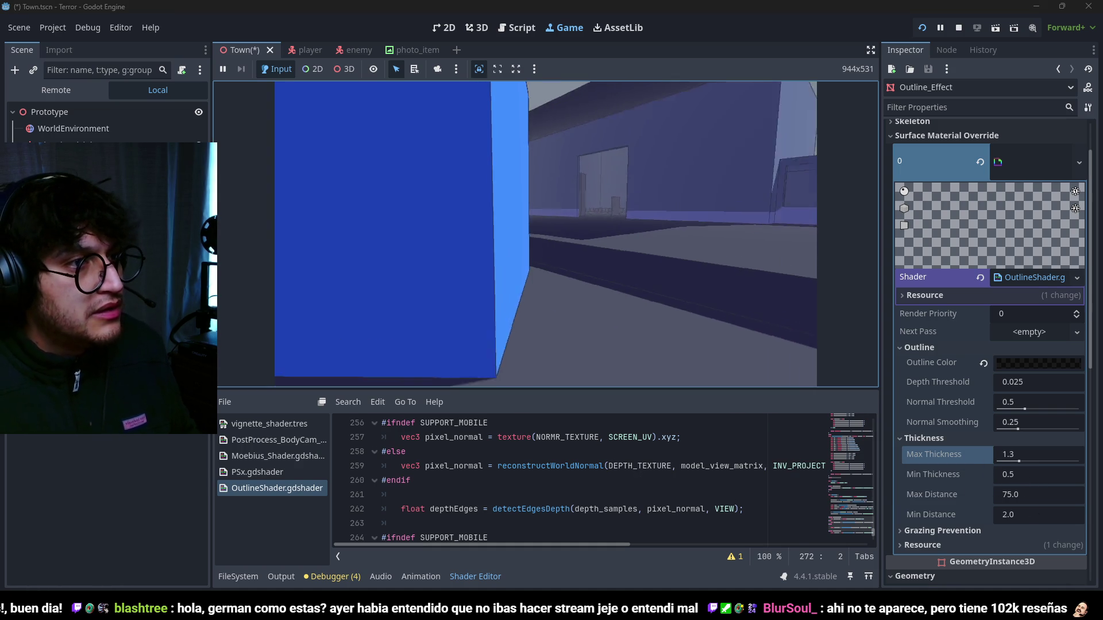
key(w)
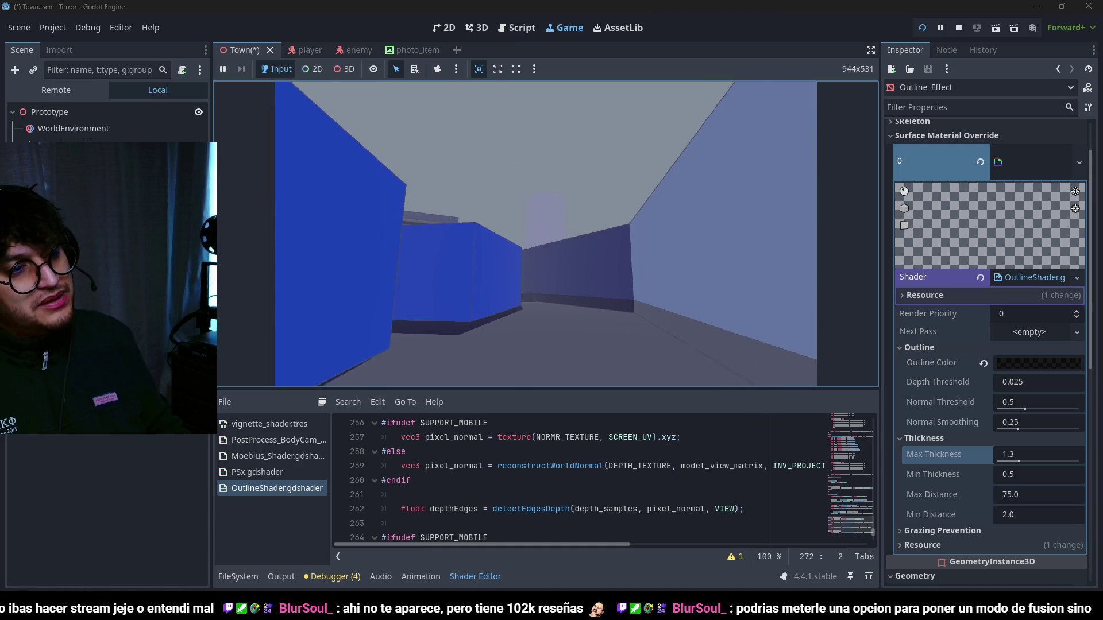
click(161, 125)
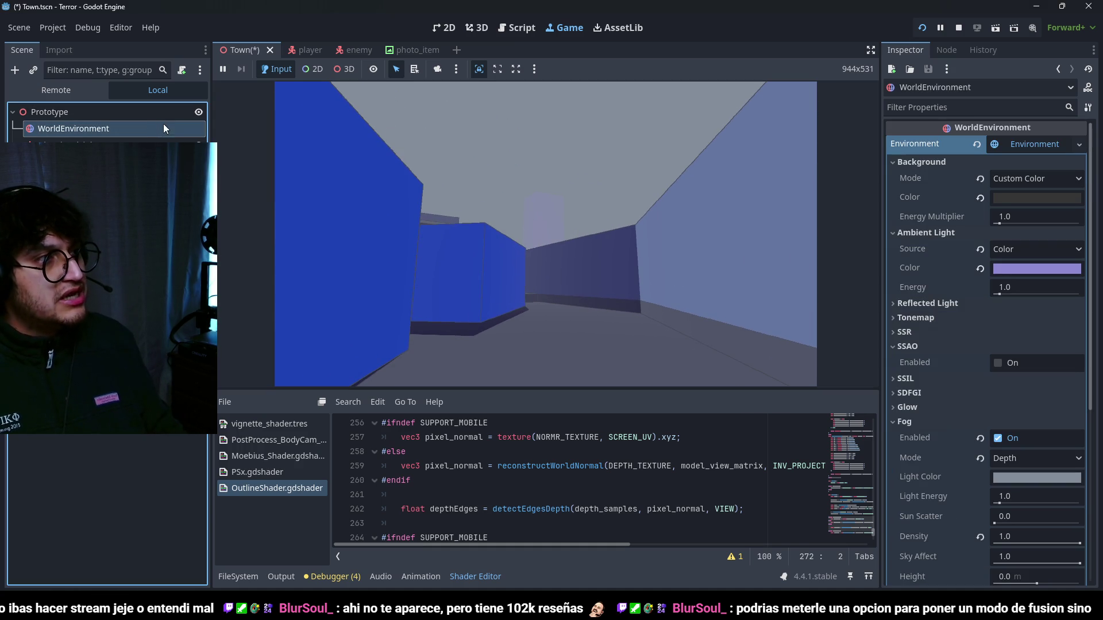
- Disable the WorldEnvironment fog and stop the running game with F8
click(998, 438)
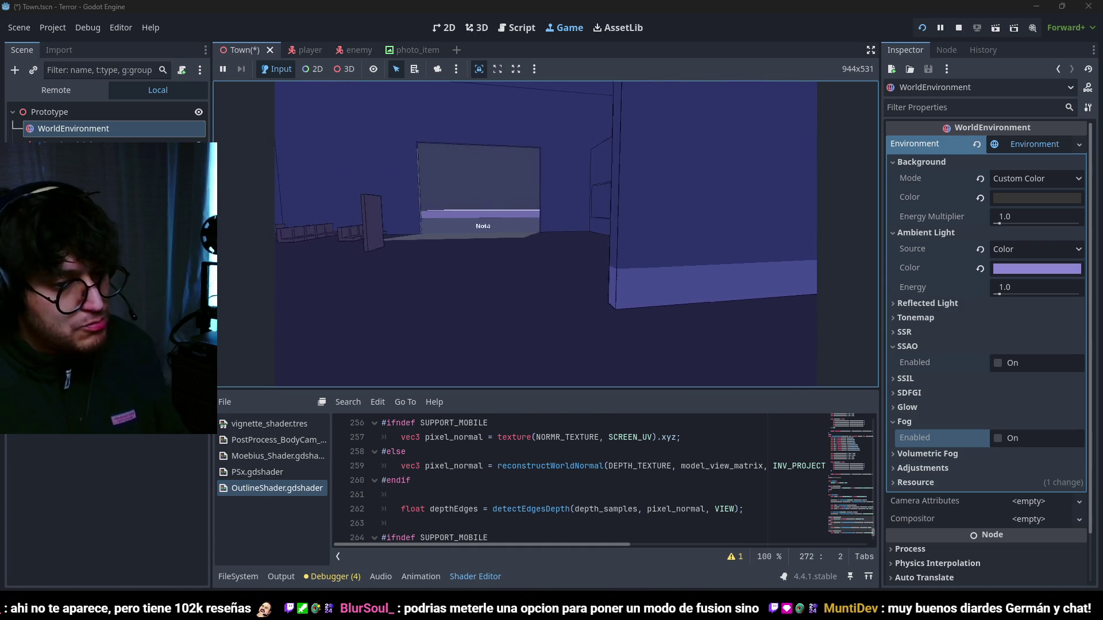
key(F8)
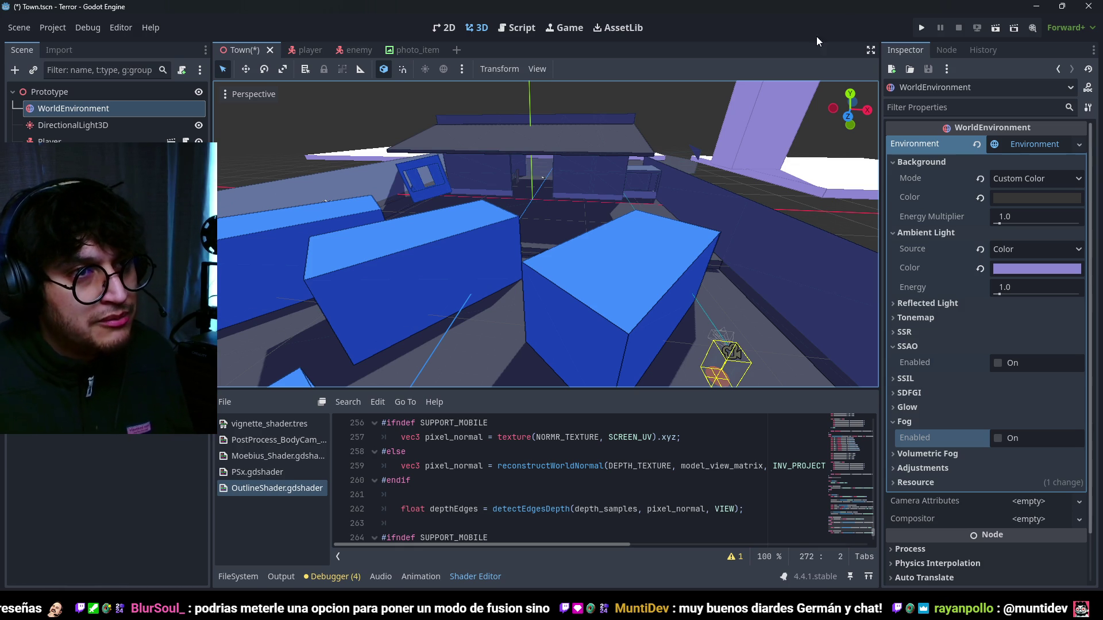
scroll(669, 255, down, 5)
mouse_move(506, 281)
mouse_down()
mouse_move(622, 216)
mouse_move(488, 228)
mouse_move(549, 203)
mouse_move(554, 174)
mouse_move(574, 199)
mouse_up()
scroll(488, 227, down, 4)
scroll(476, 220, up, 6)
scroll(576, 194, down, 2)
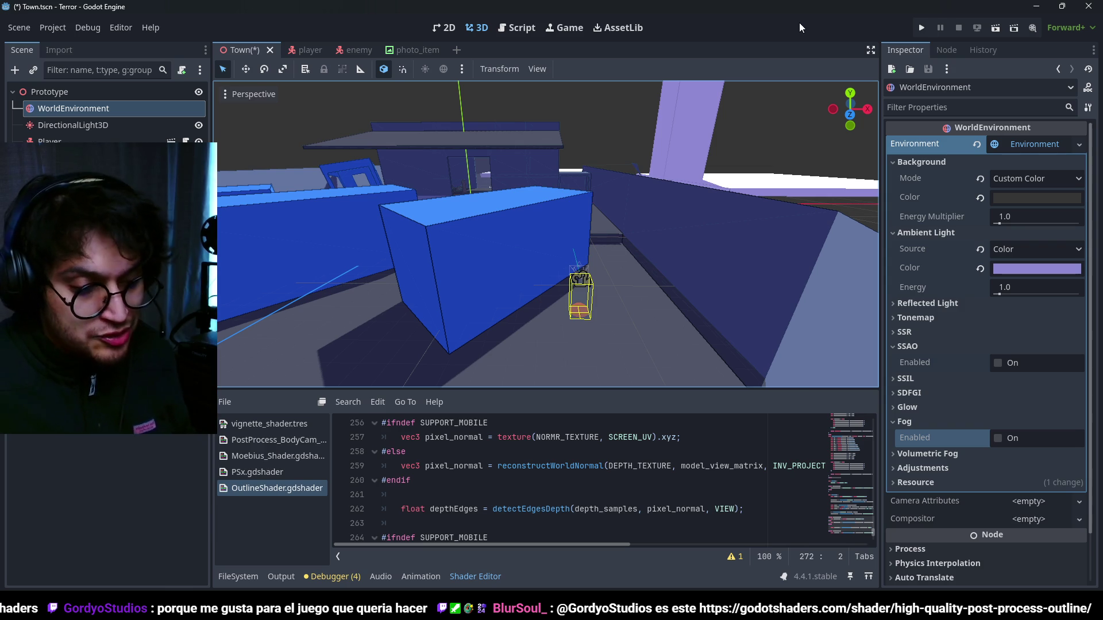
key(super)
text(steam)
key(Return)
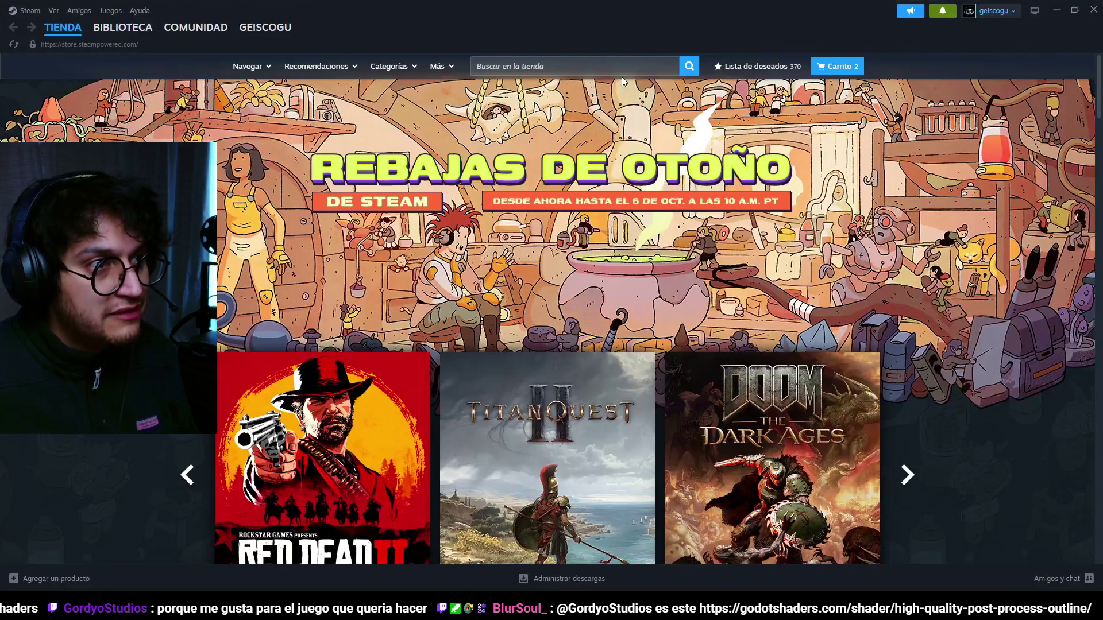
- Search the Steam store for 'bonk' and open the Megabonk page from top sellers
click(616, 66)
text(debu)
text(n)
key(ctrl+a)
text(bonk)
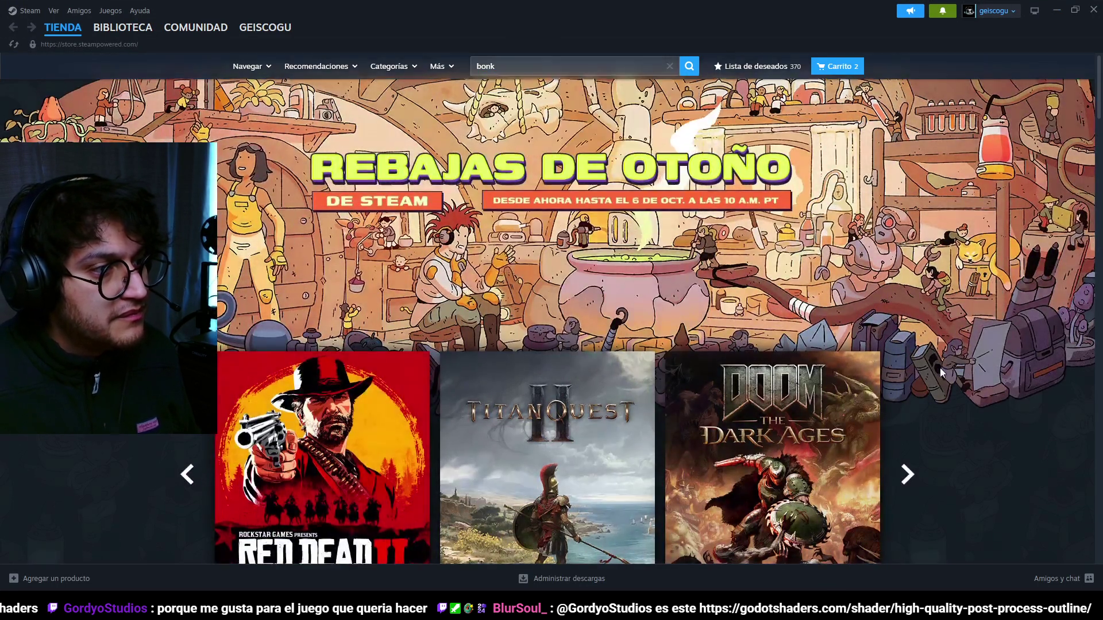
scroll(940, 368, down, 10)
scroll(856, 377, down, 20)
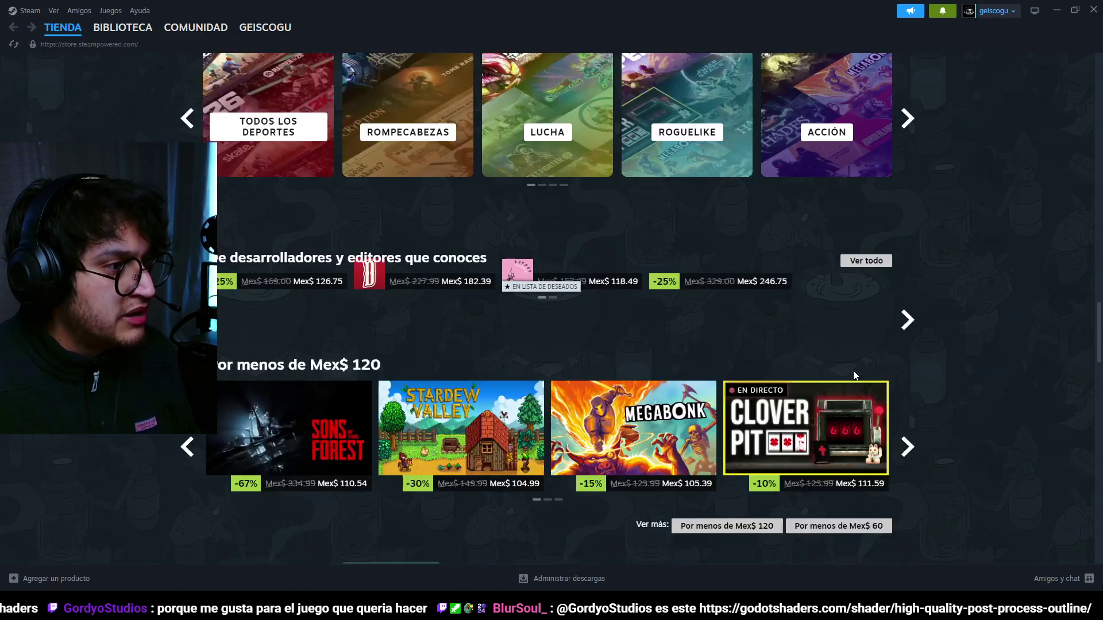
scroll(981, 381, down, 6)
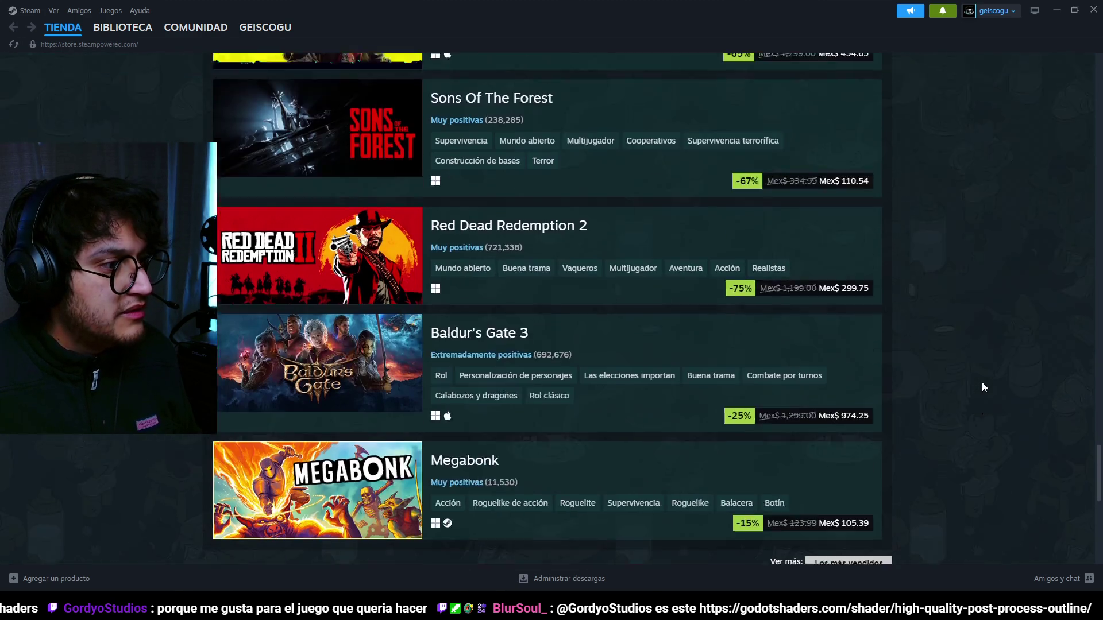
mouse_move(379, 330)
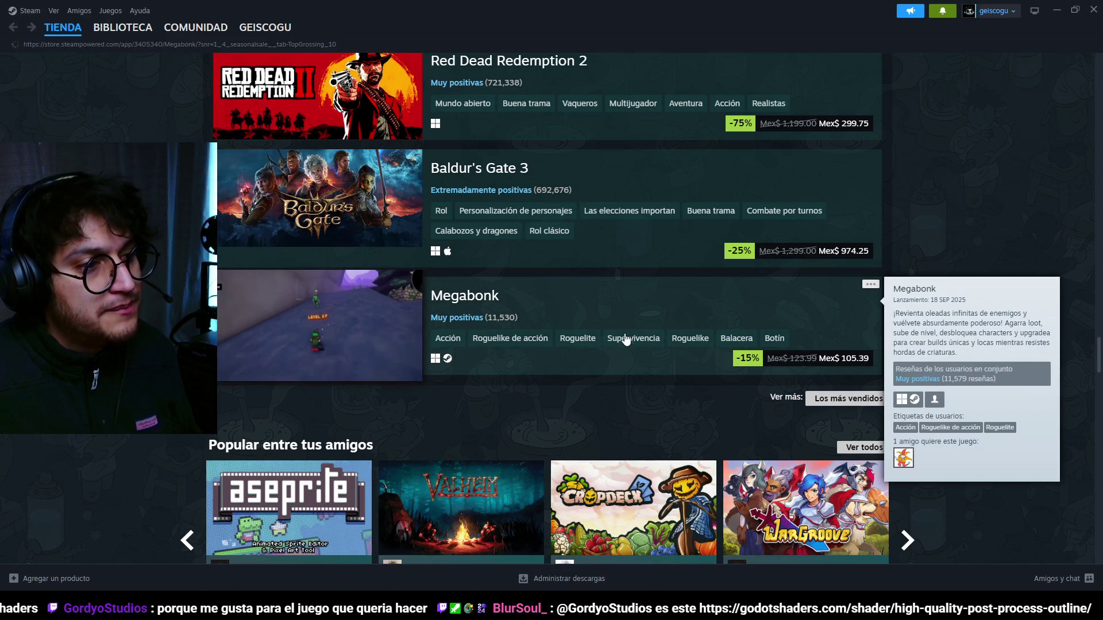
click(644, 319)
- Click through the Megabonk screenshot thumbnails, ending on the desert screenshot
click(401, 349)
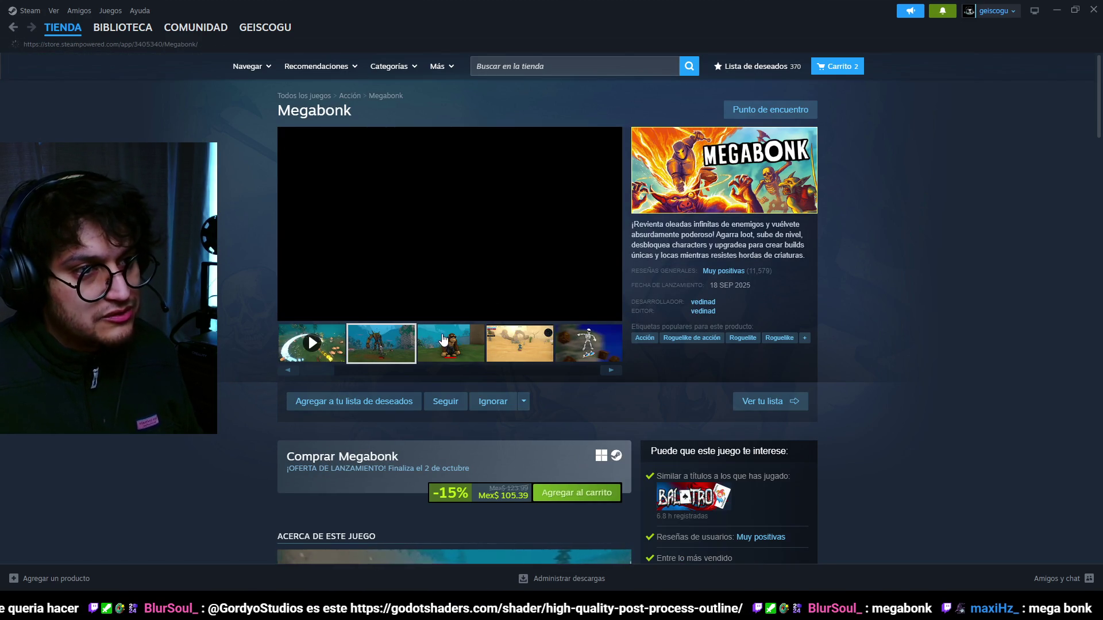
click(456, 341)
click(546, 356)
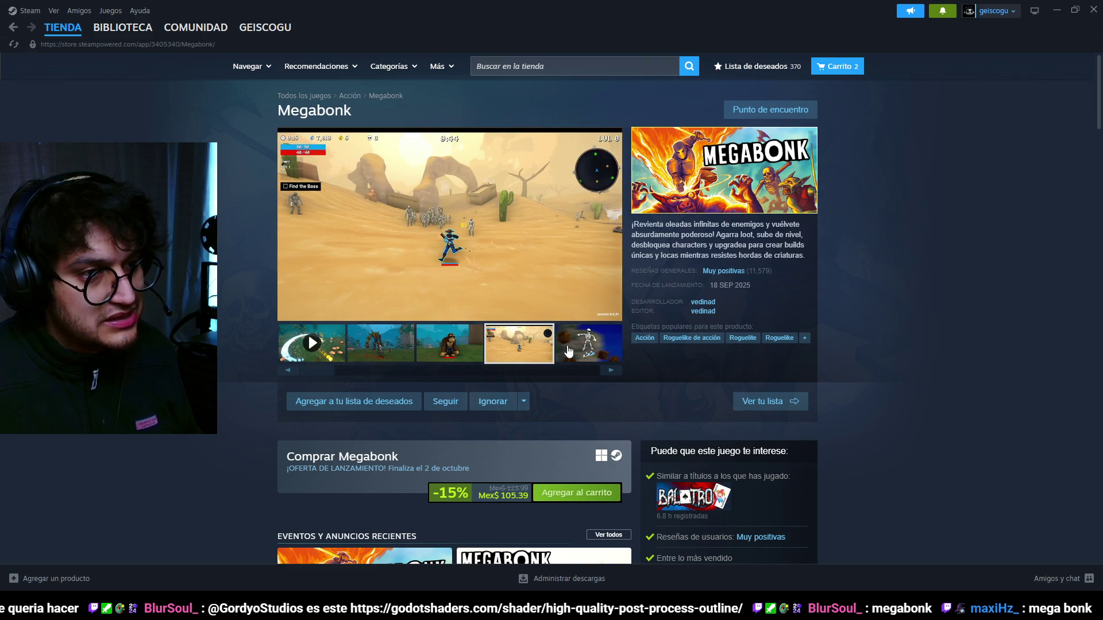
click(568, 351)
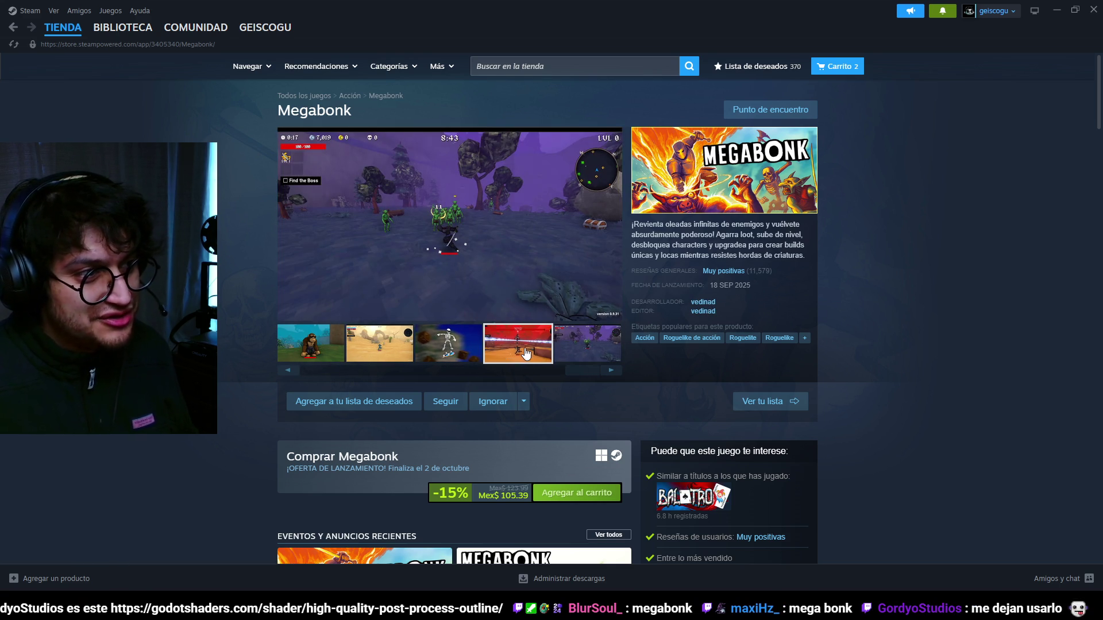
click(517, 344)
click(448, 343)
click(376, 354)
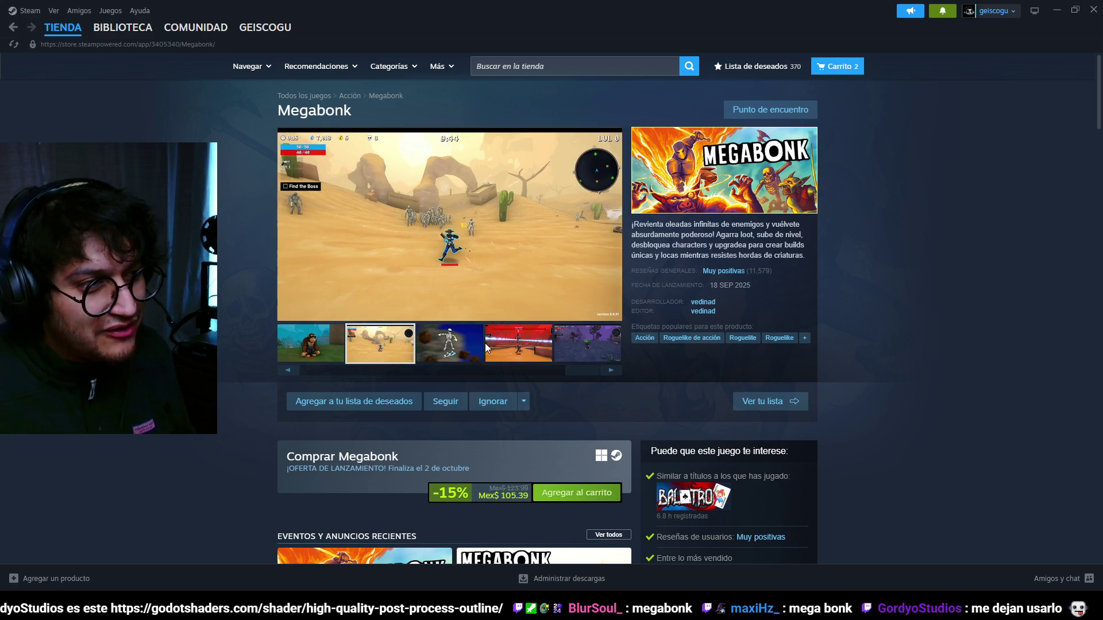
- Enlarge the desert screenshot, step through the viewer, then close it
click(453, 246)
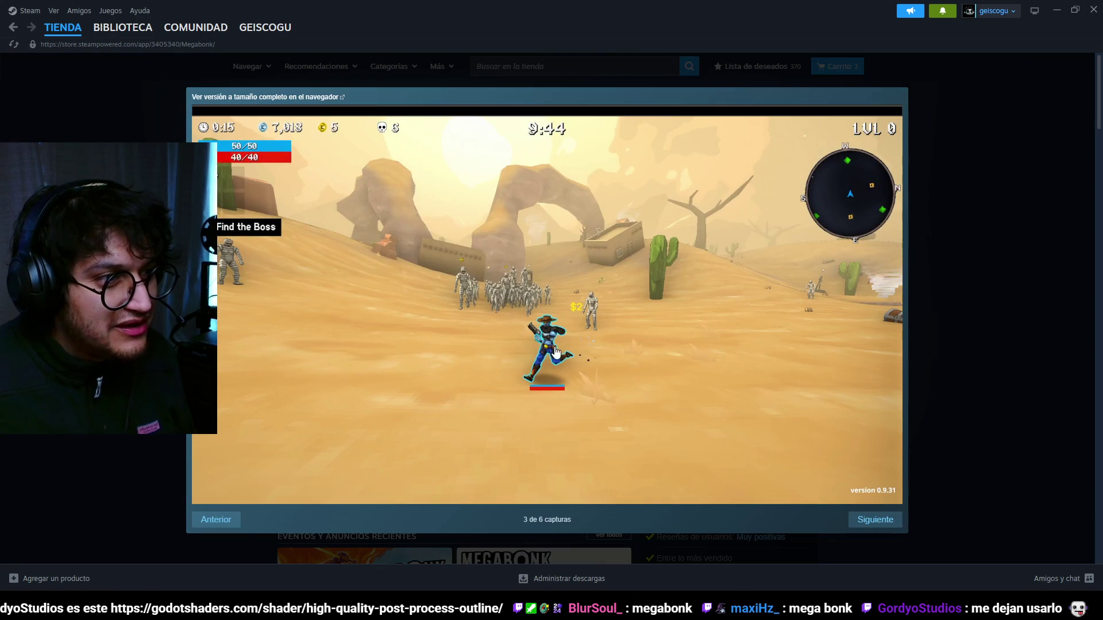
click(230, 519)
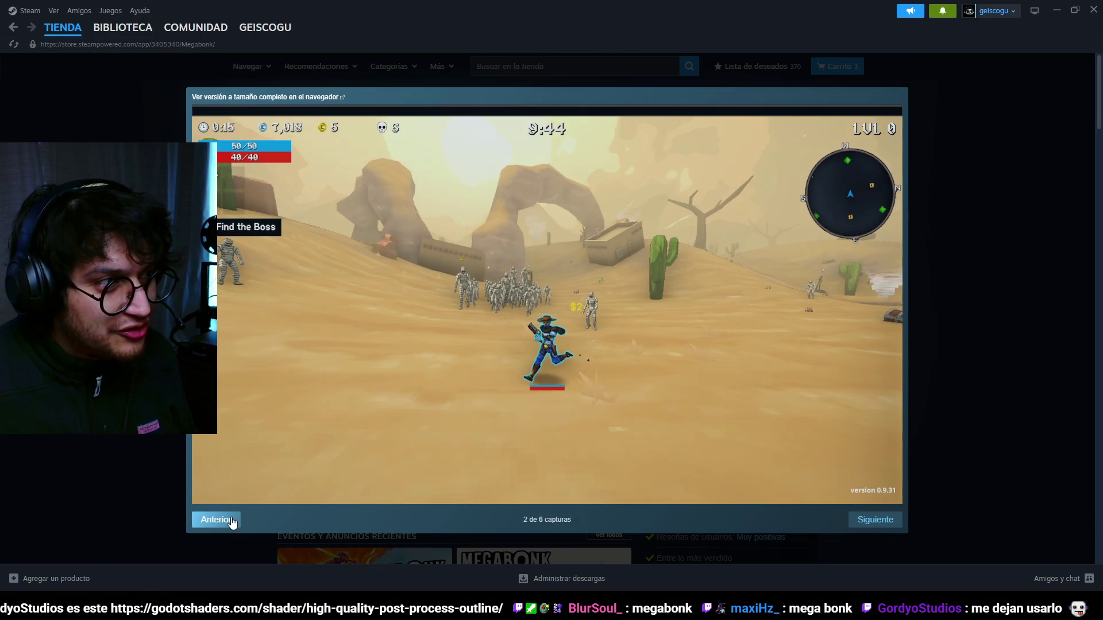
click(231, 522)
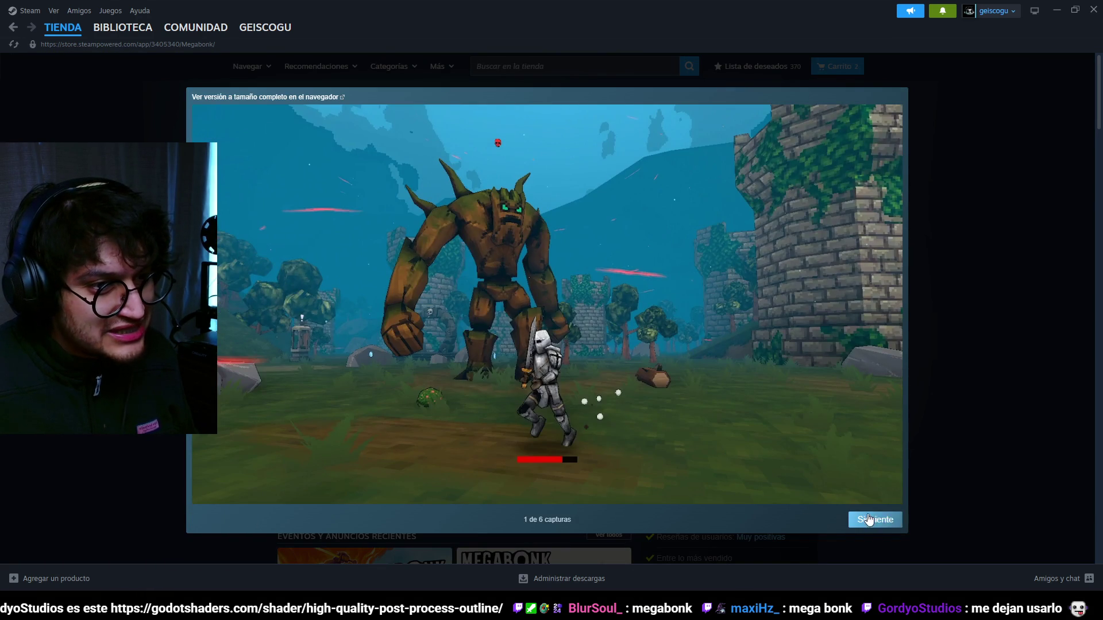
click(875, 519)
click(956, 328)
scroll(798, 334, down, 5)
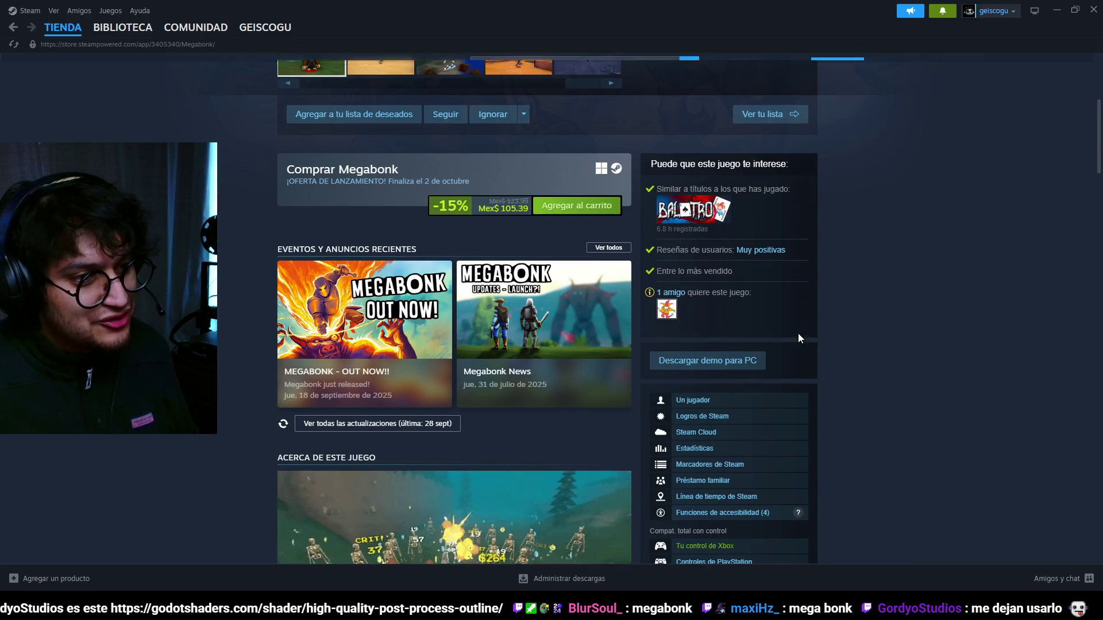
- Scroll down the Megabonk page and back up, then close the Steam window
scroll(911, 312, down, 5)
scroll(910, 315, down, 4)
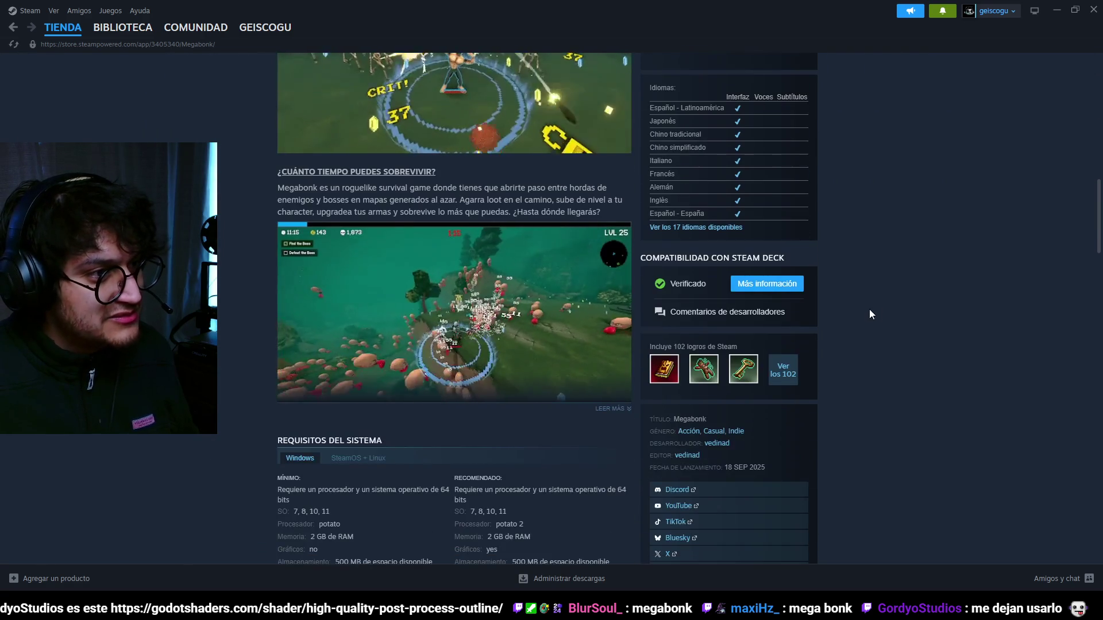
scroll(869, 311, down, 6)
scroll(877, 305, up, 4)
scroll(884, 316, up, 15)
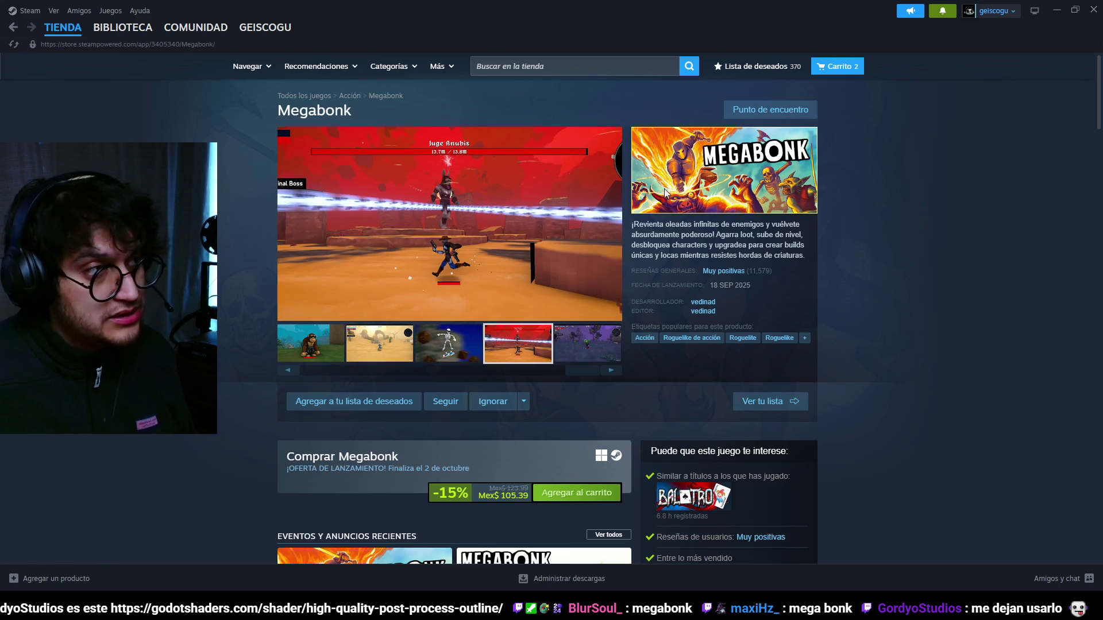
click(1097, 10)
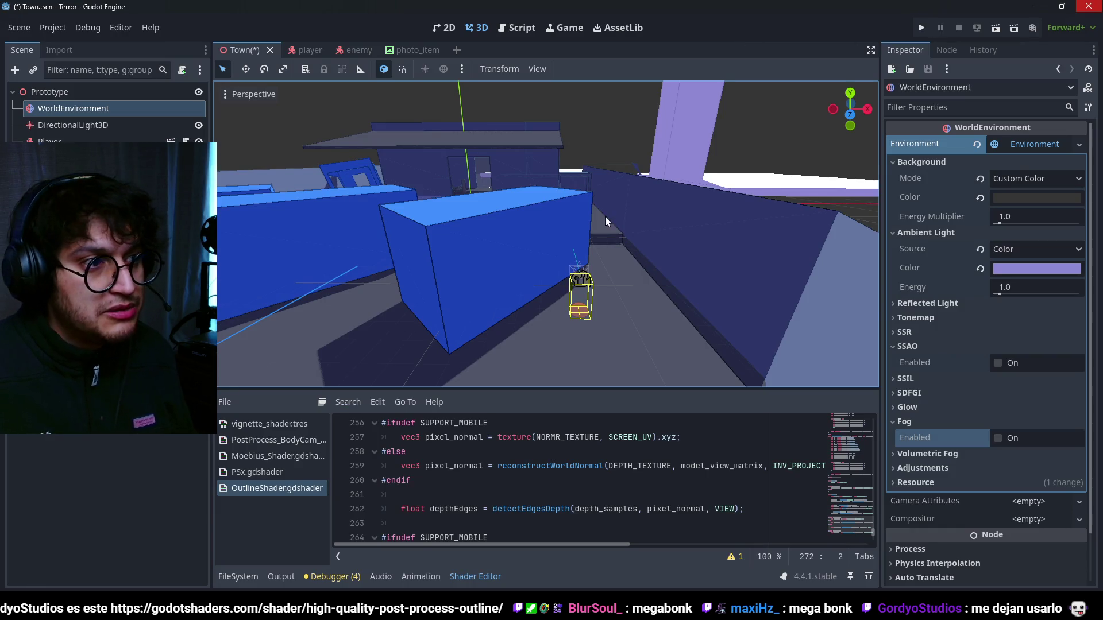
- Zoom in and out over the town, then bring up the Google sky-texture results
scroll(635, 329, down, 3)
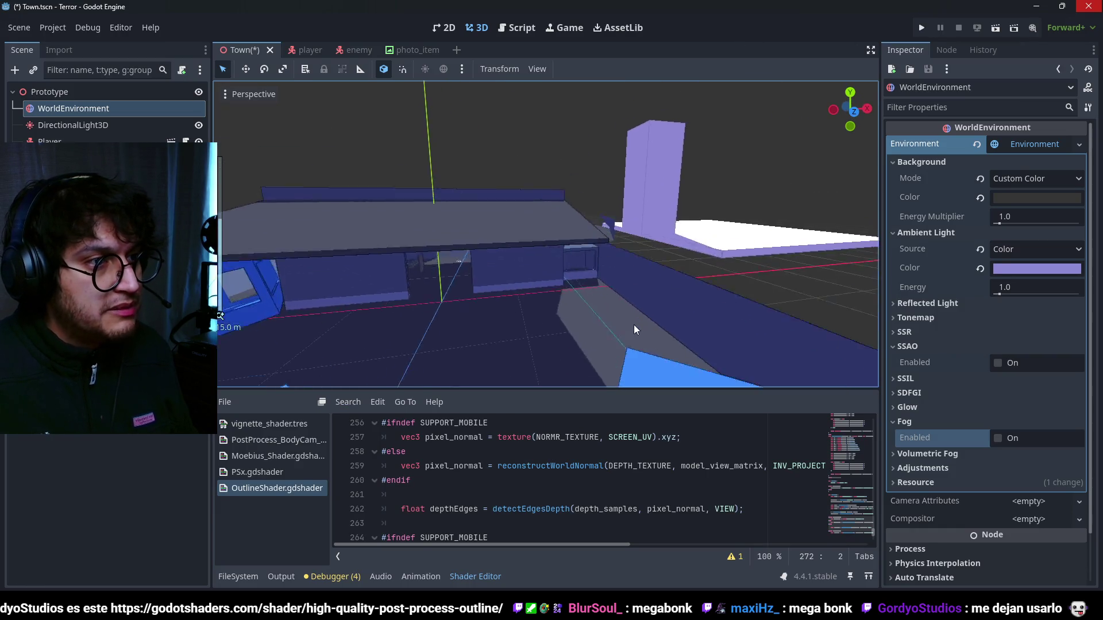
scroll(635, 329, up, 2)
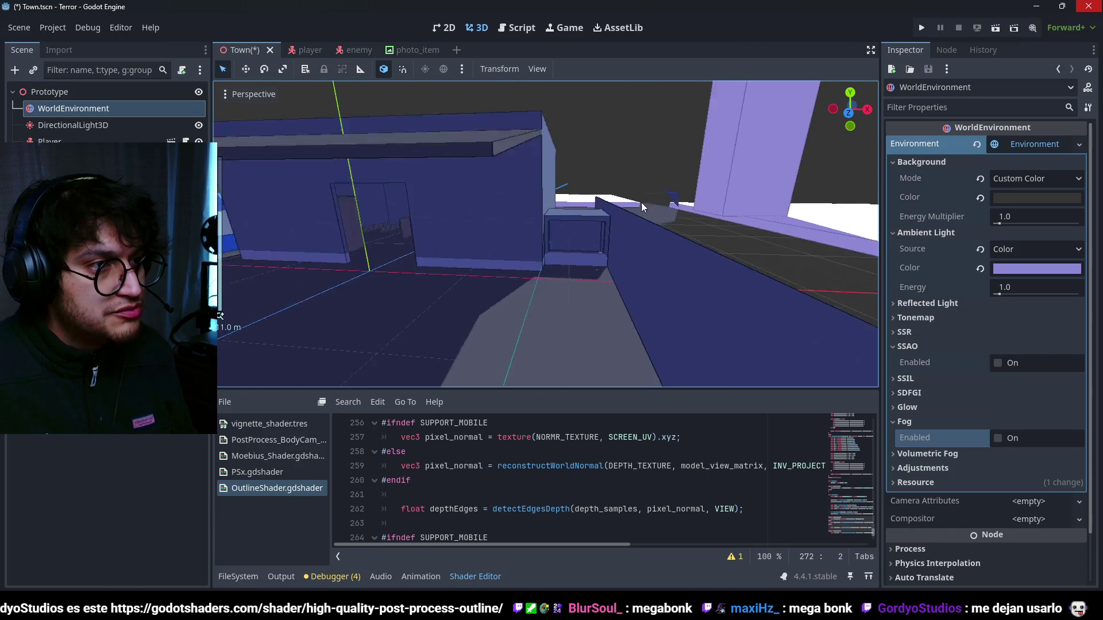
scroll(641, 202, down, 9)
scroll(572, 248, up, 4)
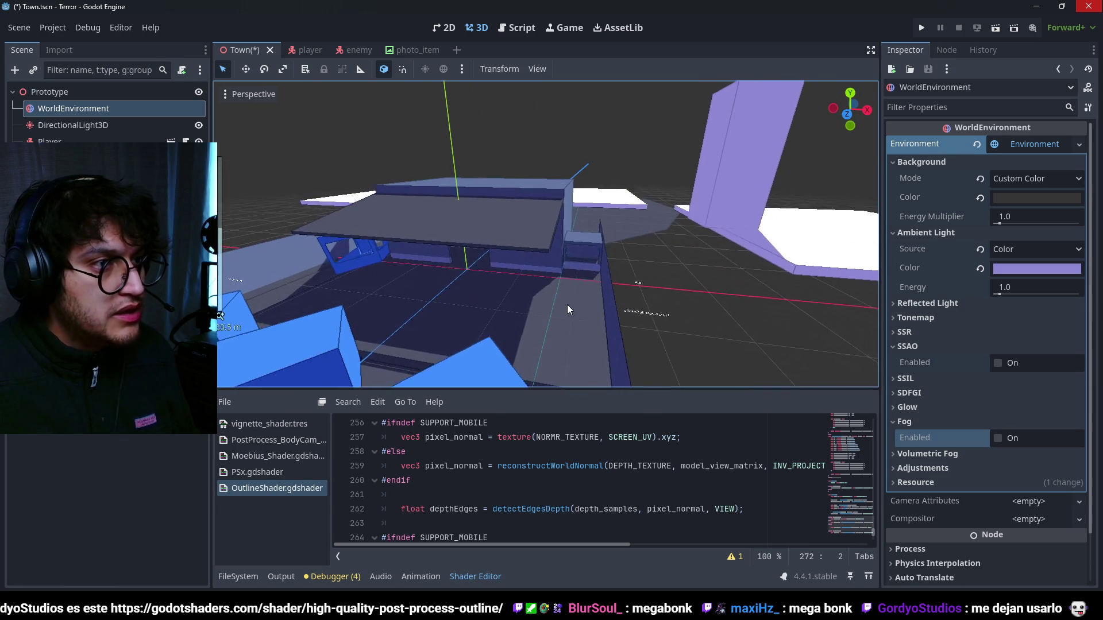
scroll(567, 305, down, 2)
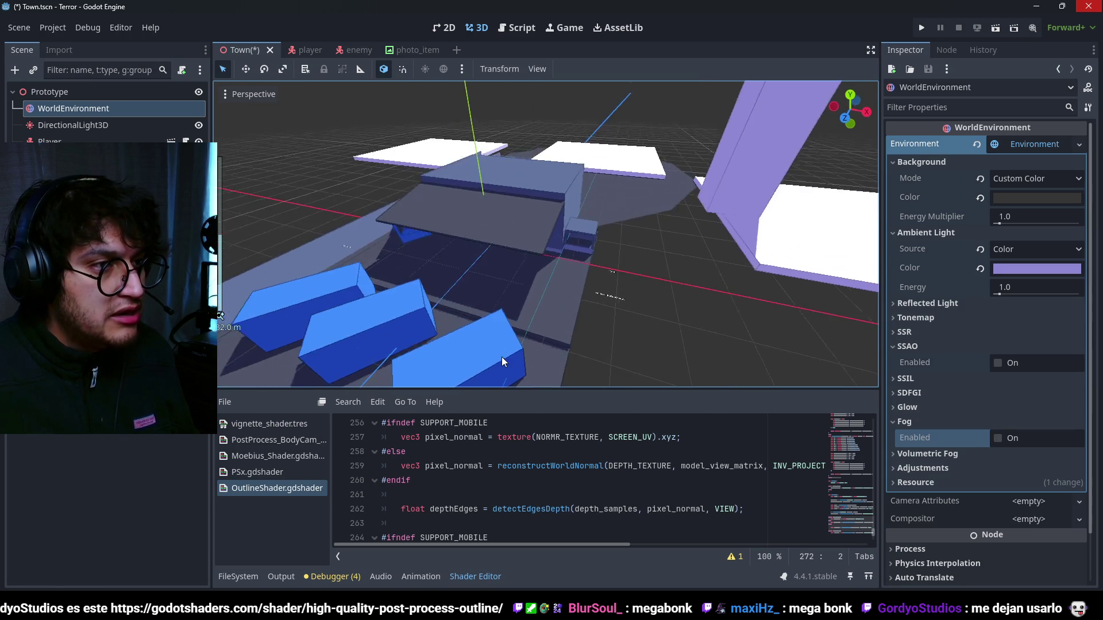
scroll(502, 357, up, 3)
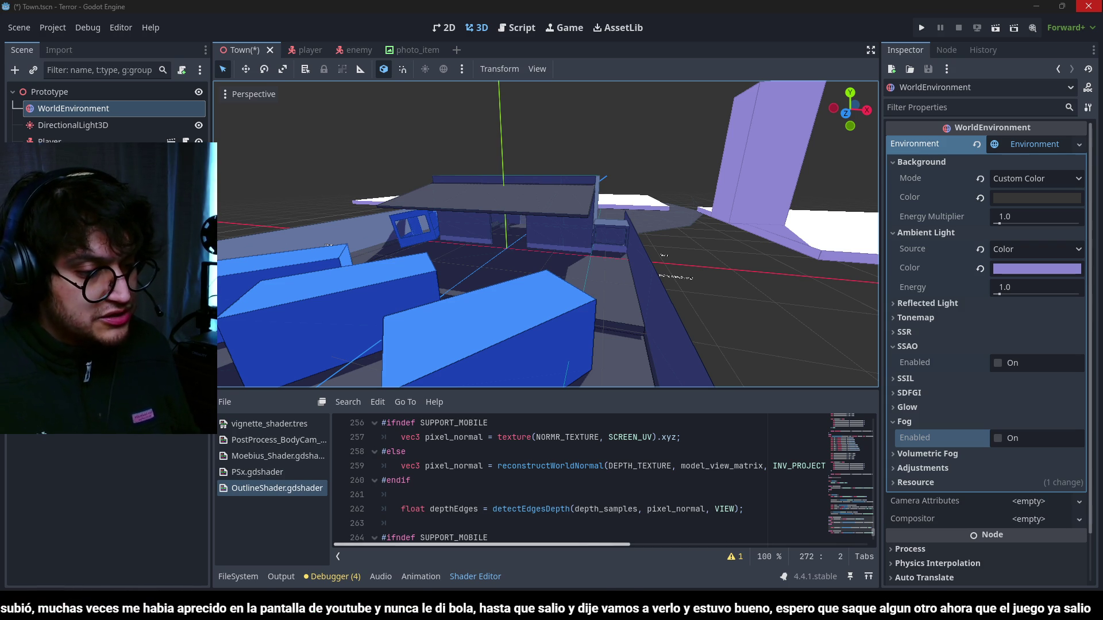
key(alt+Tab)
scroll(443, 315, down, 4)
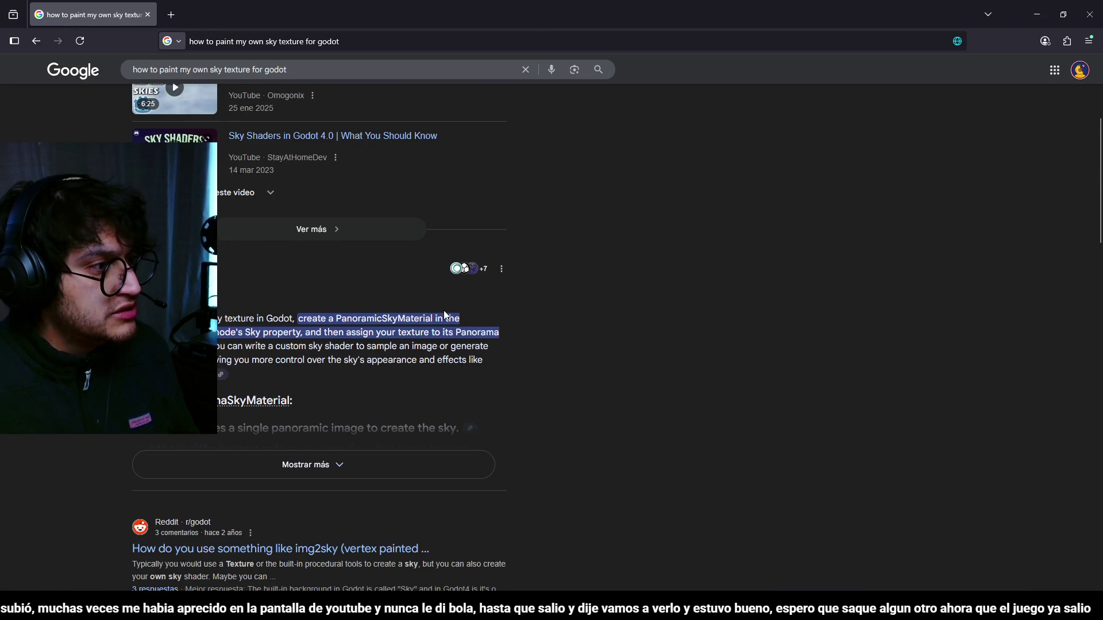
- Expand the AI overview with 'Mostrar más', read through its steps, and return to Godot
click(313, 402)
scroll(331, 294, down, 2)
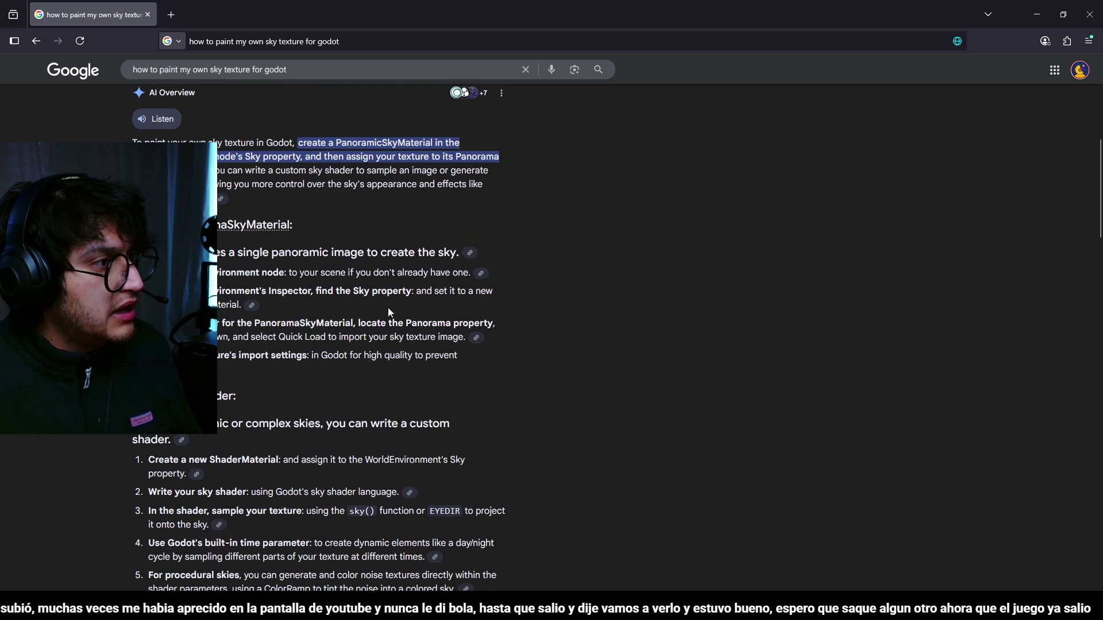
scroll(314, 316, down, 4)
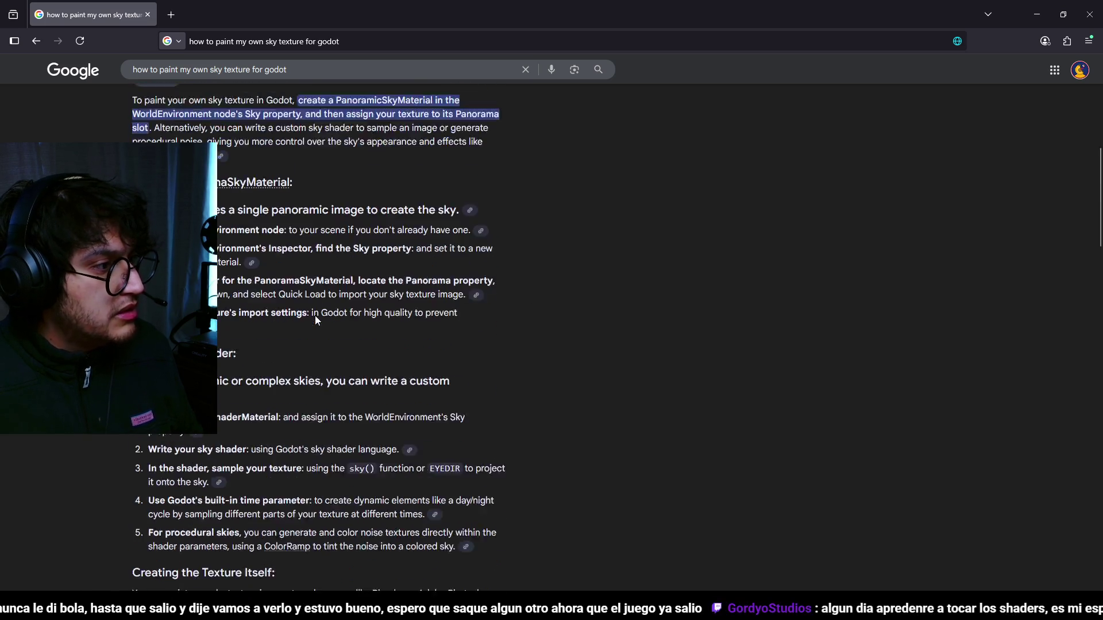
scroll(264, 304, down, 2)
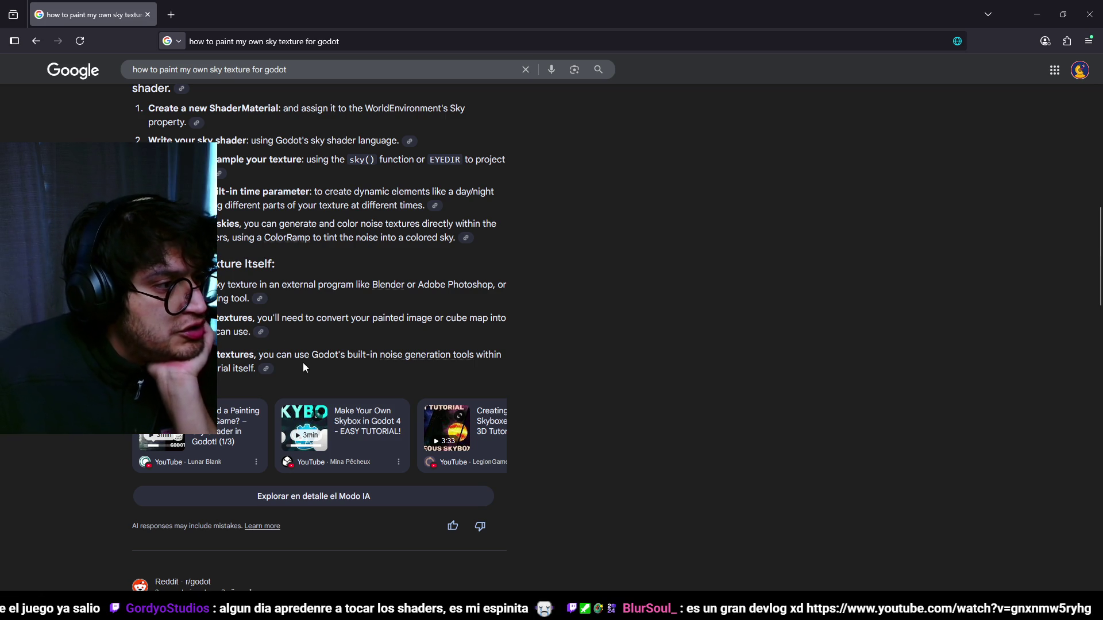
drag(312, 355, 337, 354)
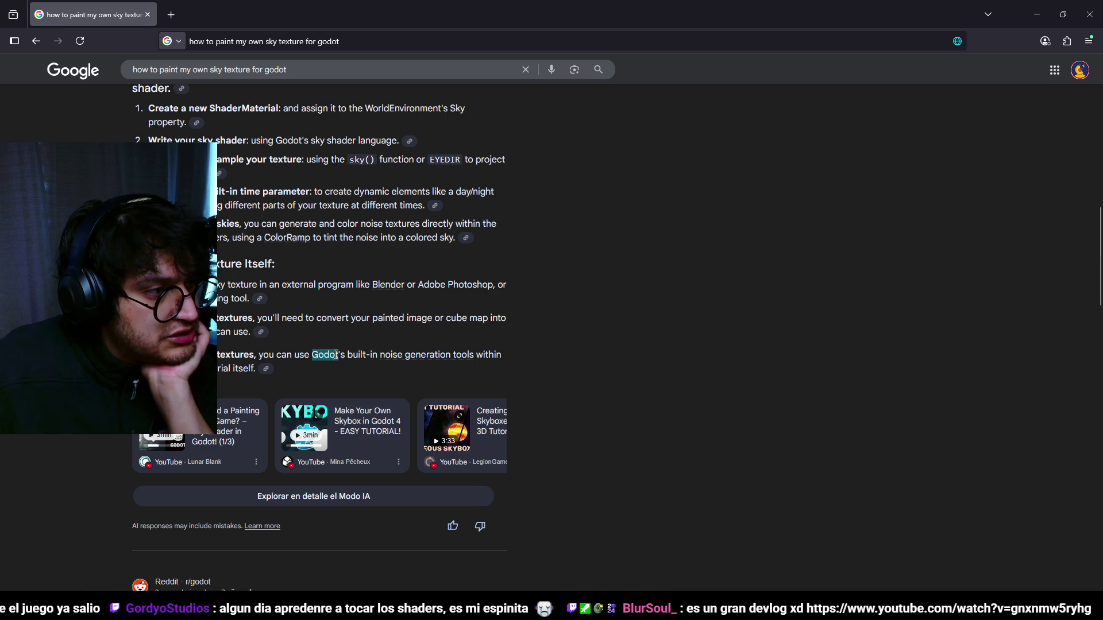
click(551, 355)
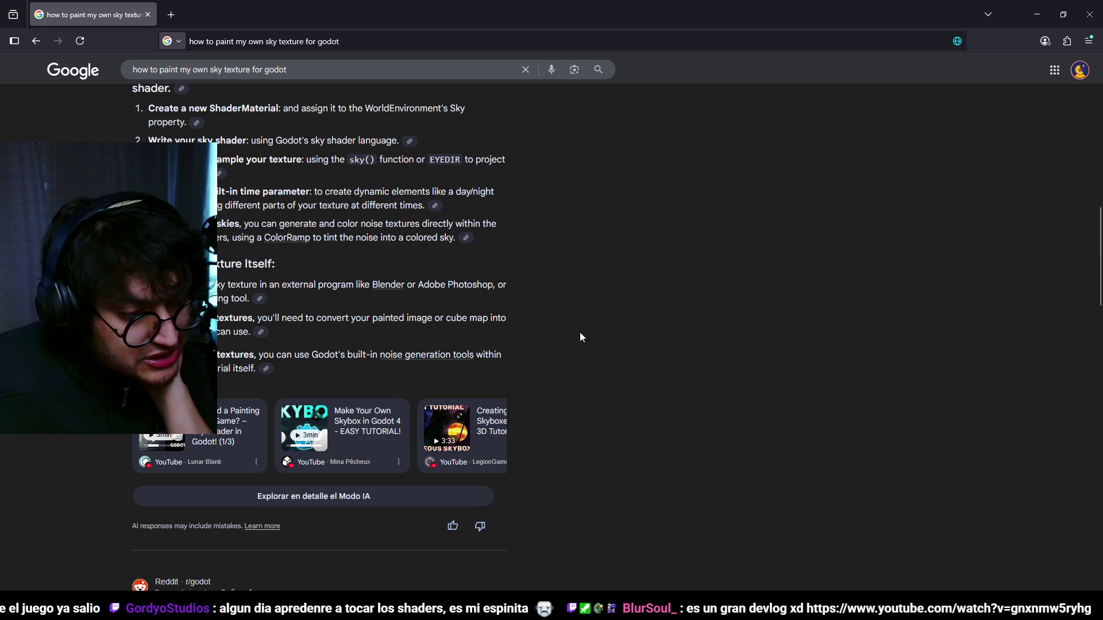
click(1037, 15)
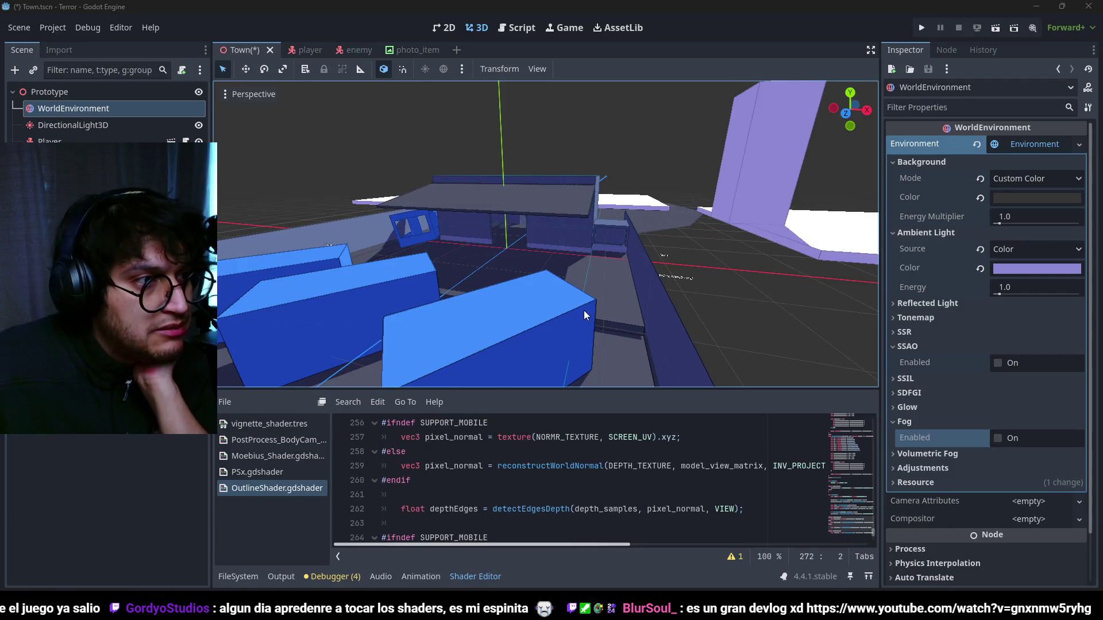
- Zoom and orbit the 3D view of the town, then switch to the Vampire Survivors 3D devlog
scroll(664, 191, down, 5)
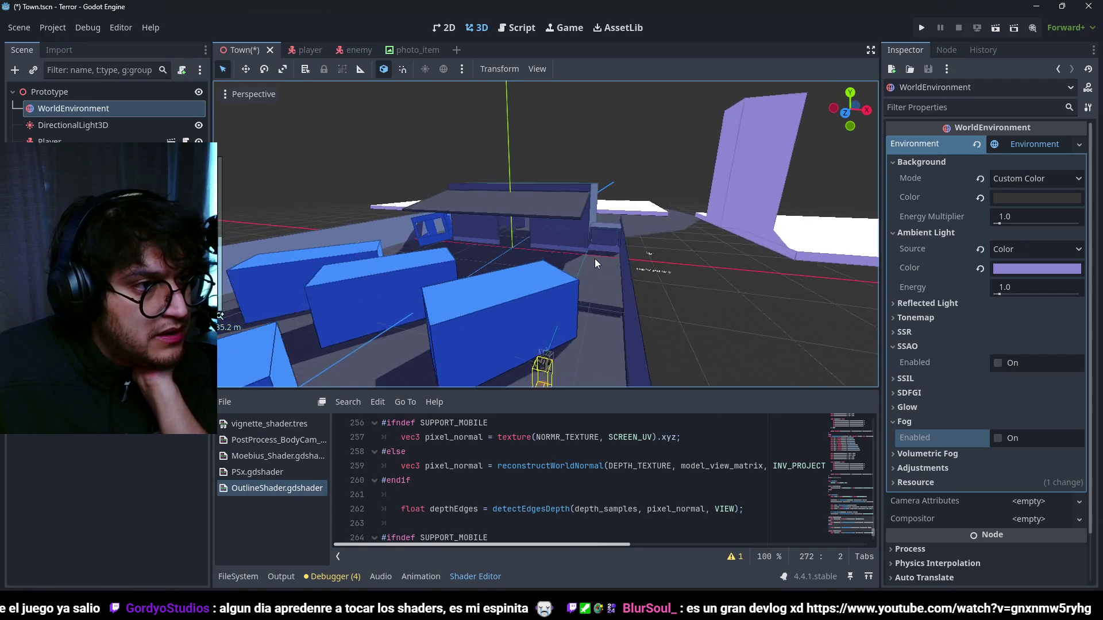
scroll(568, 267, up, 3)
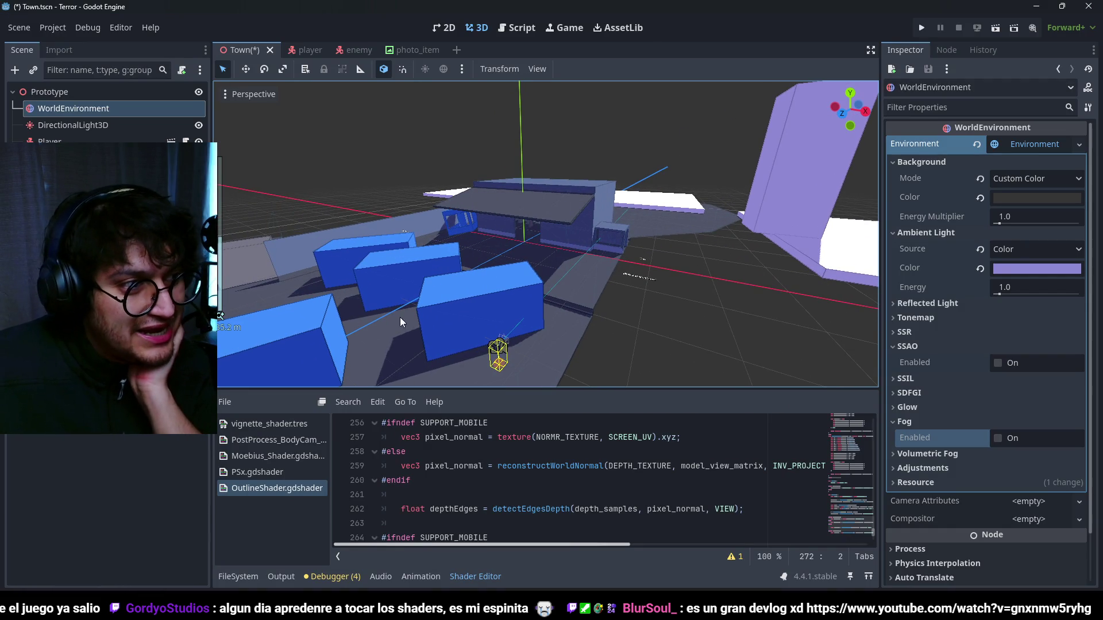
drag(594, 249, 581, 210)
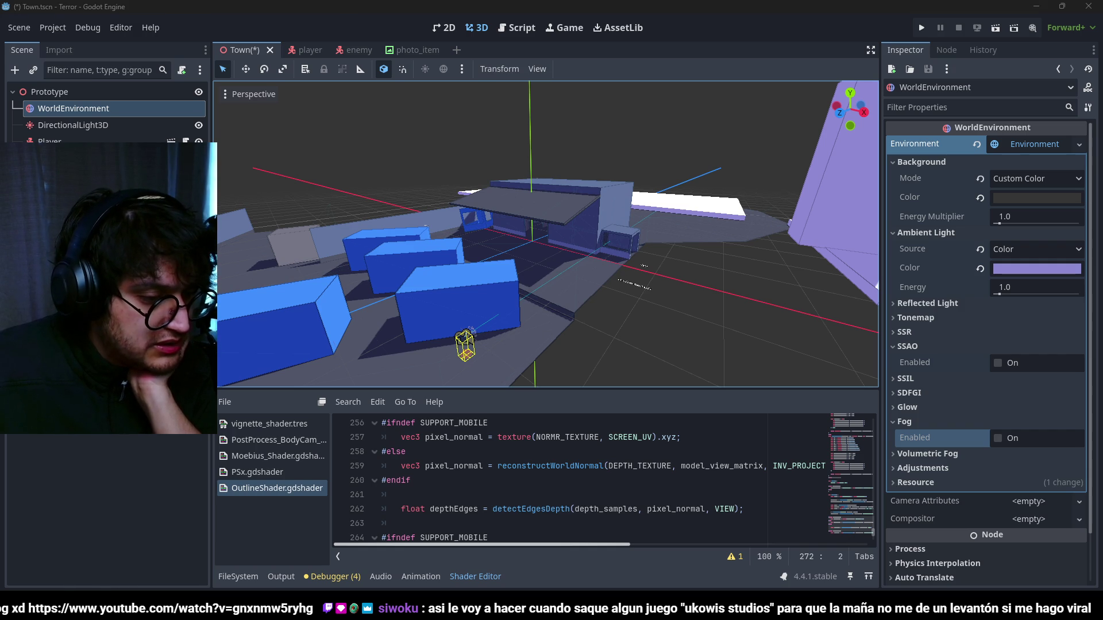
key(alt+Tab)
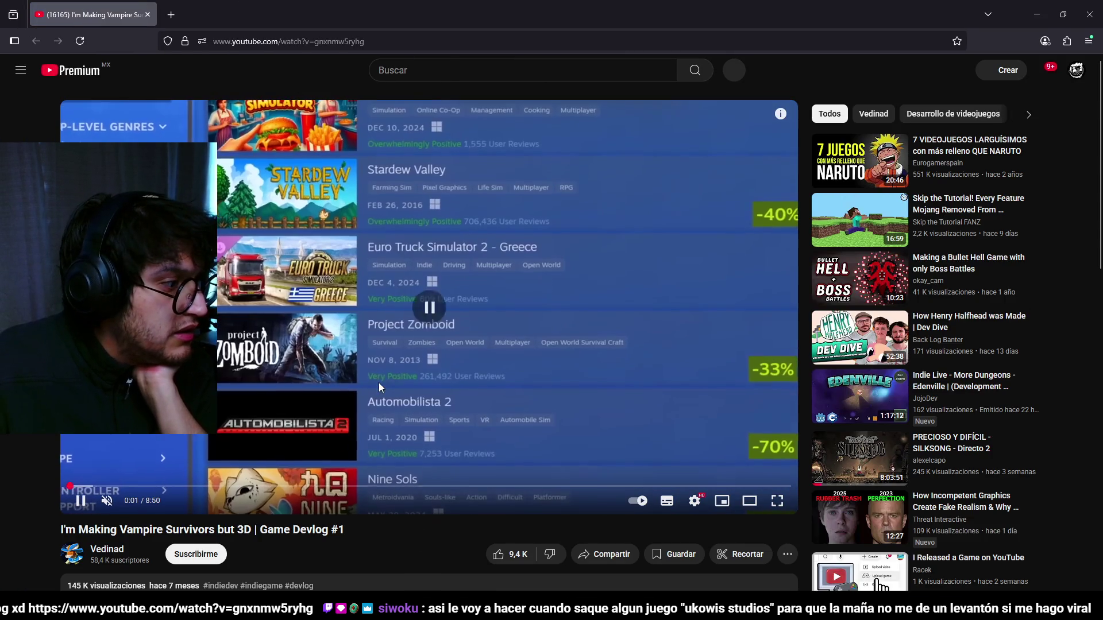
- Scroll to the devlog's comments and highlight phrases such as 'characteristics' while reading
scroll(227, 503, down, 7)
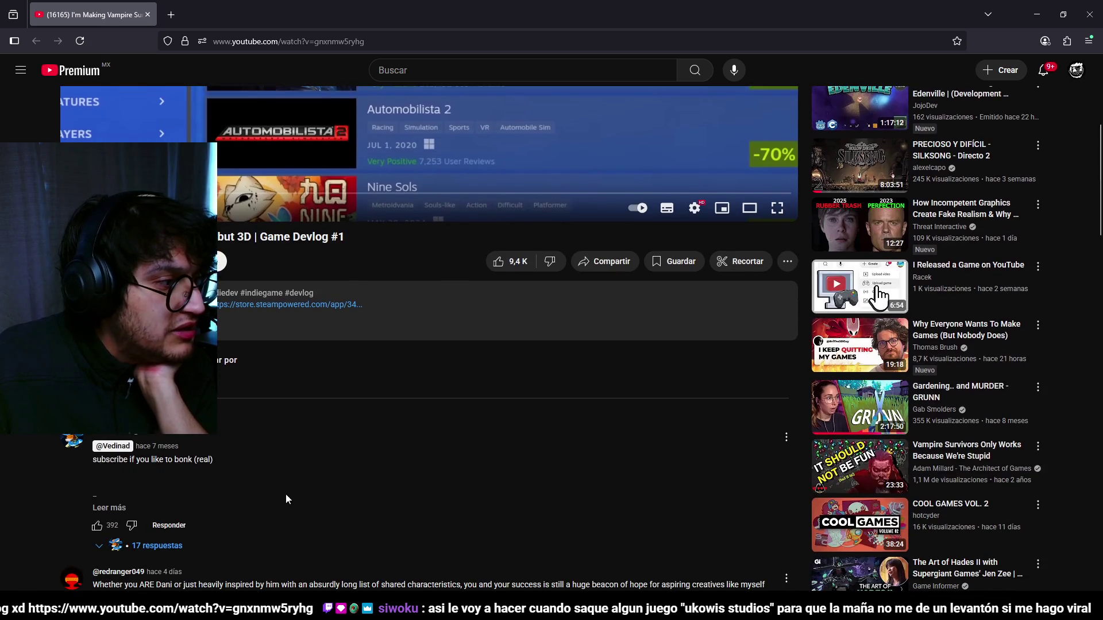
scroll(427, 520, down, 1)
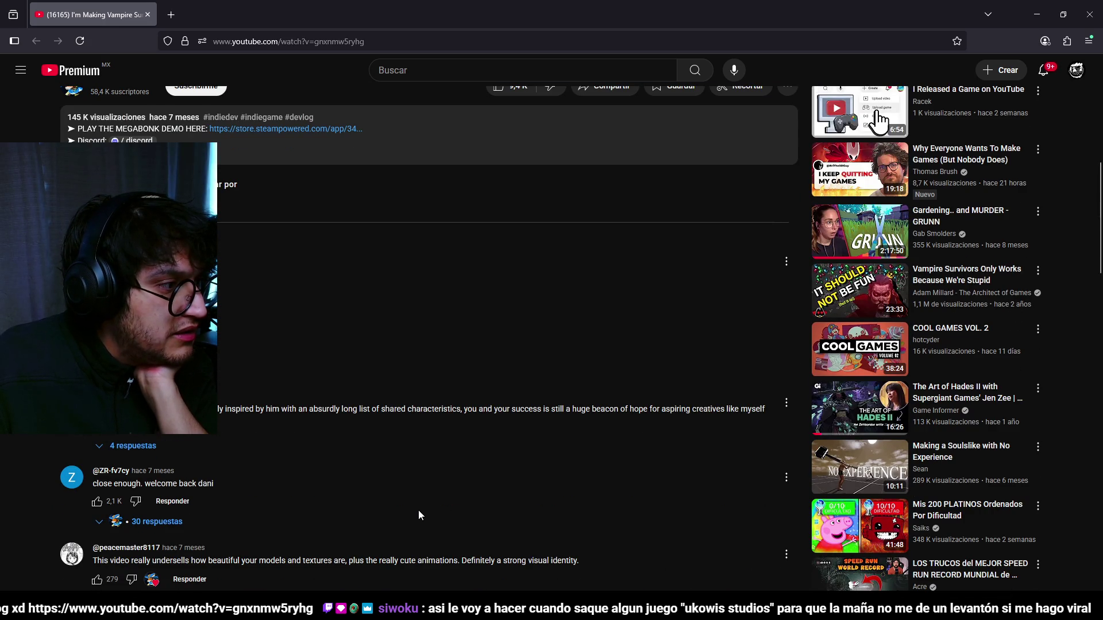
scroll(419, 515, up, 1)
scroll(418, 515, down, 2)
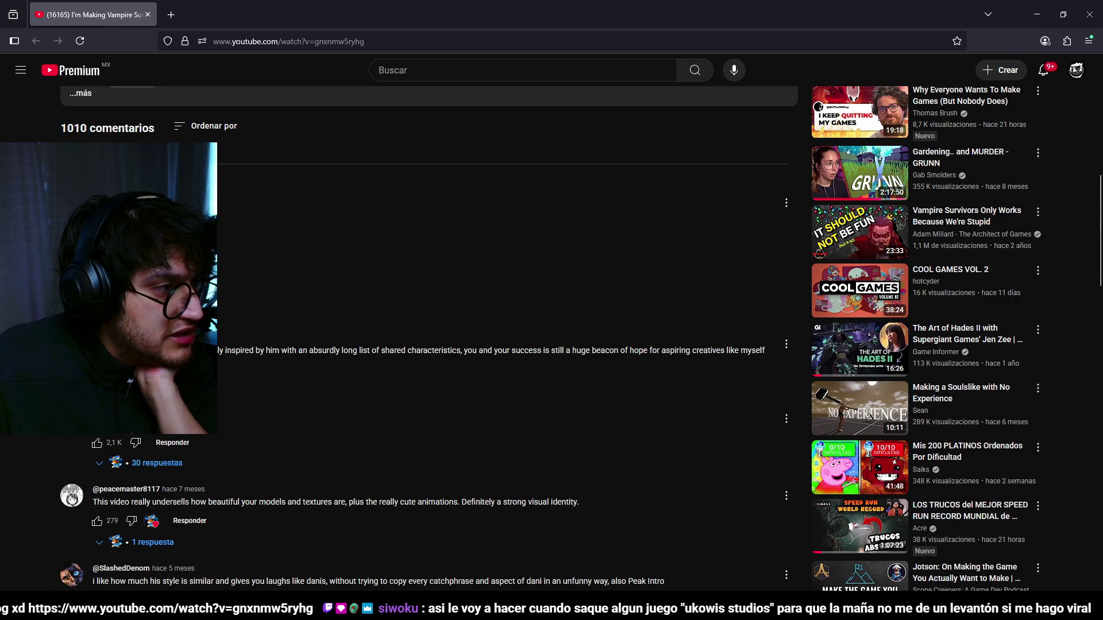
drag(240, 350, 458, 351)
click(268, 352)
click(481, 366)
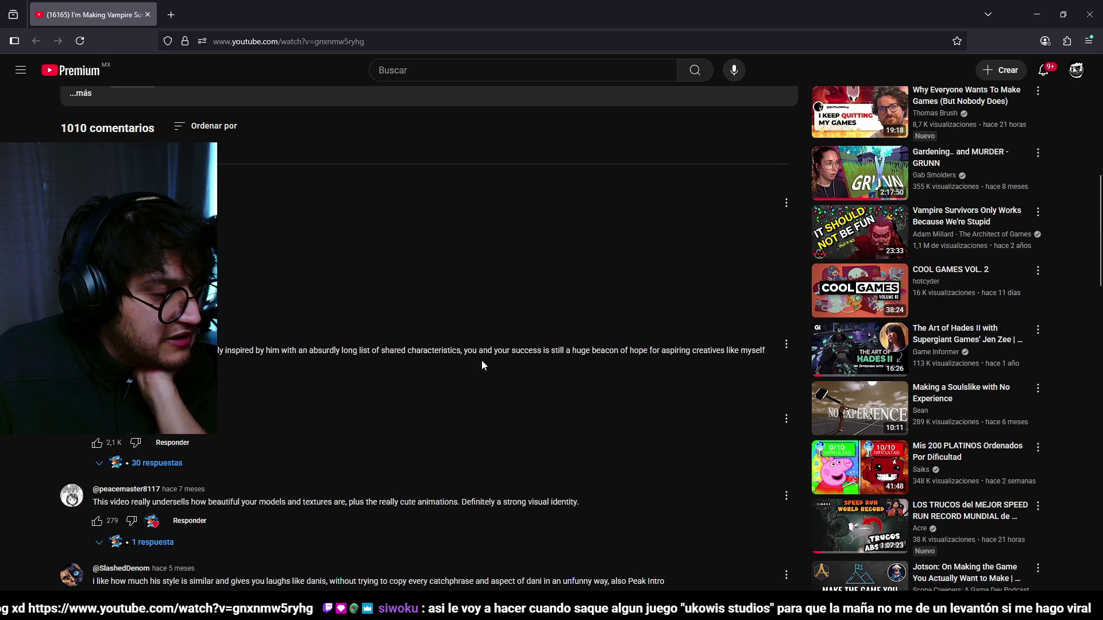
drag(361, 350, 466, 351)
click(434, 361)
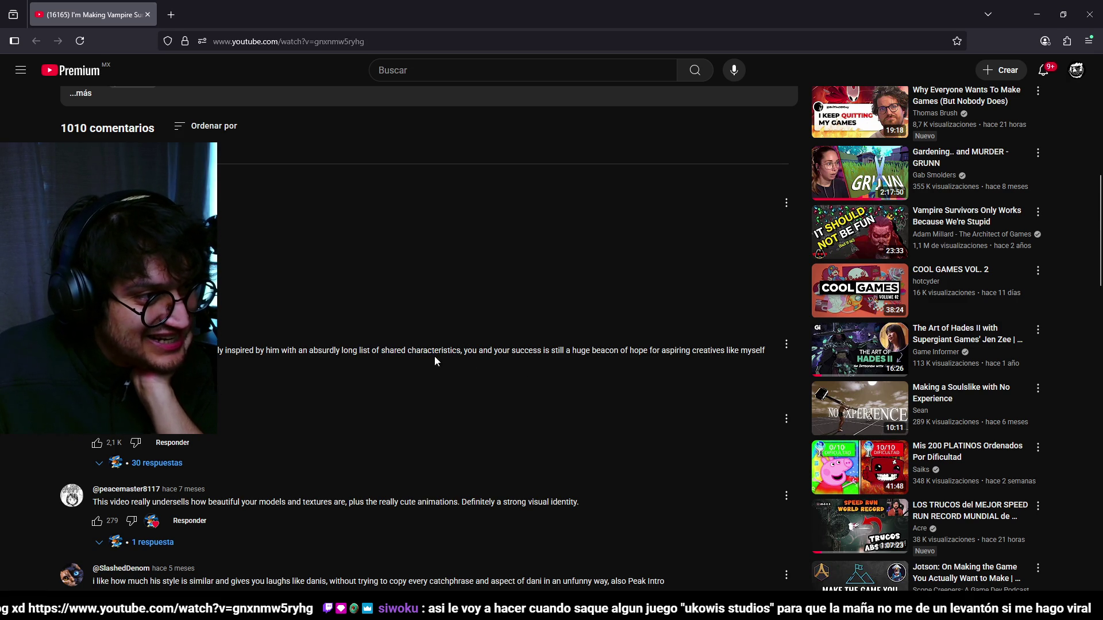
double_click(439, 351)
click(498, 361)
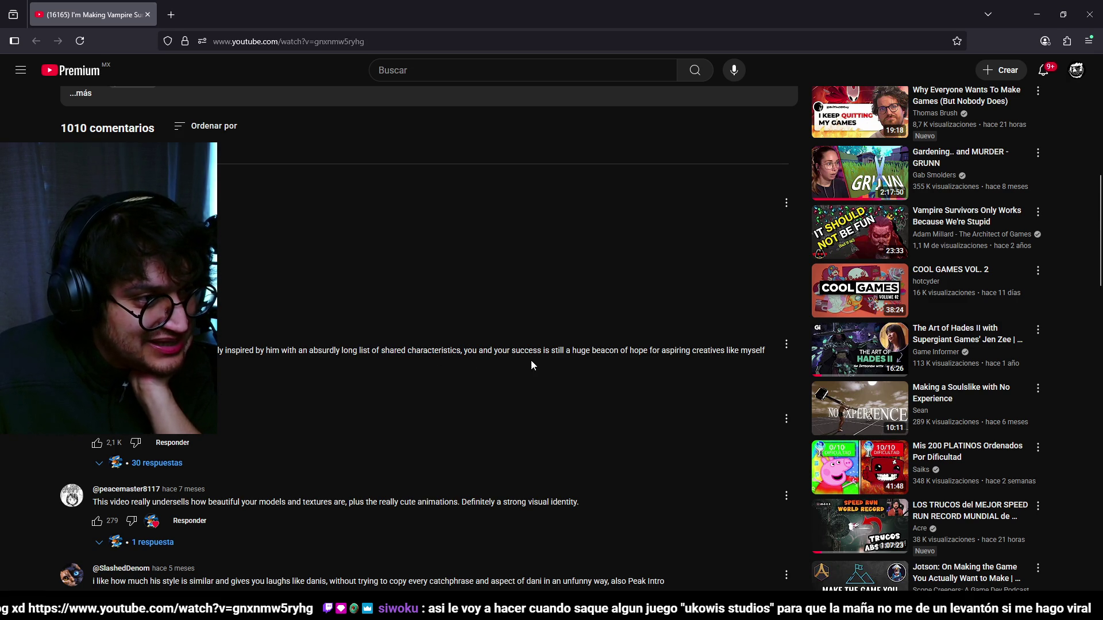
drag(472, 350, 565, 351)
click(641, 357)
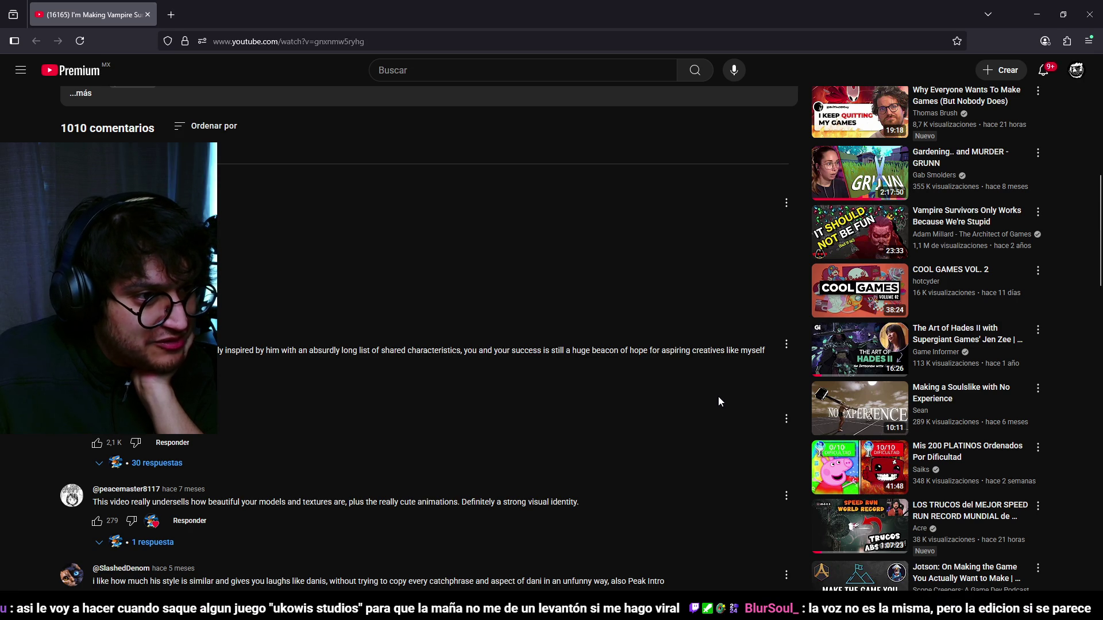
- Open the video creator's channel in a new tab with a middle-click on the channel name
scroll(718, 402, up, 10)
scroll(336, 291, down, 4)
scroll(337, 291, up, 4)
scroll(312, 356, down, 2)
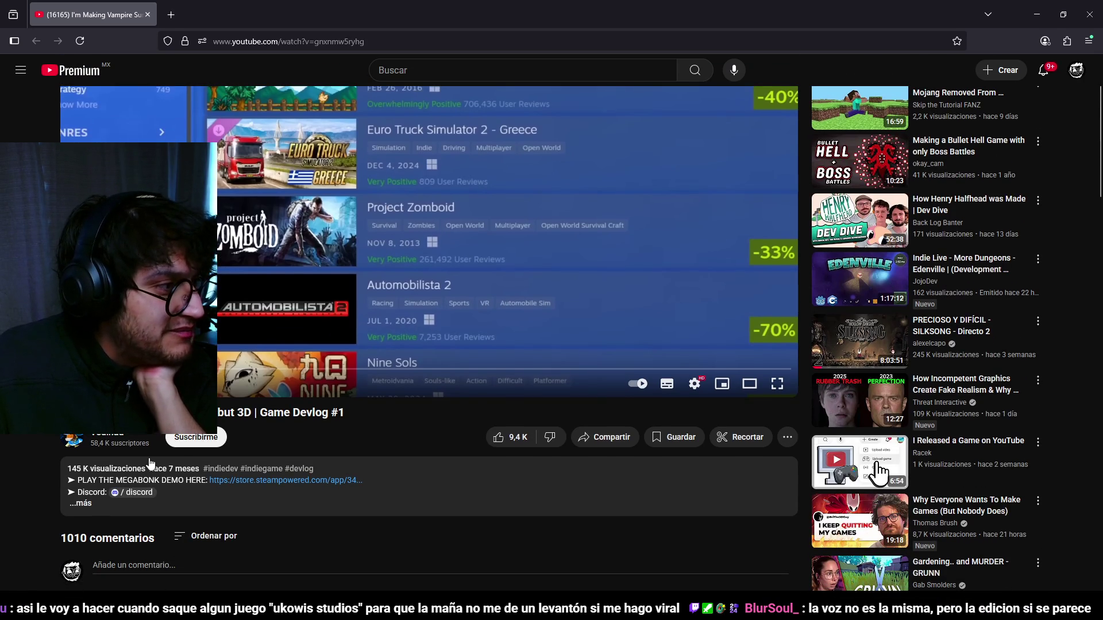
middle_click(109, 436)
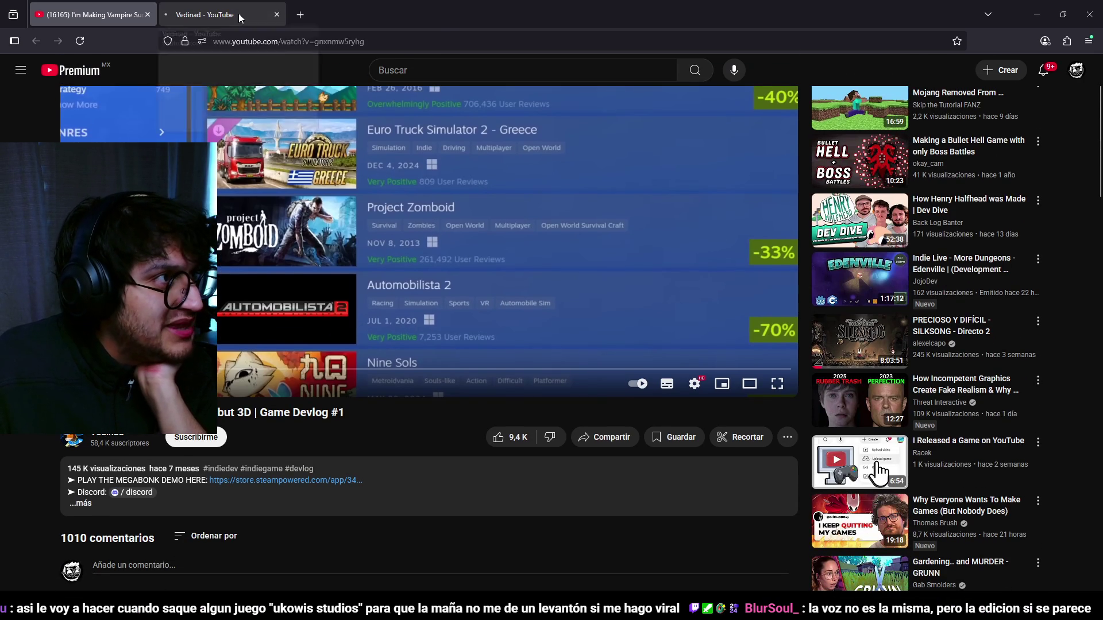
- Browse the channel's uploaded videos, then close that YouTube tab and minimize the browser
click(239, 14)
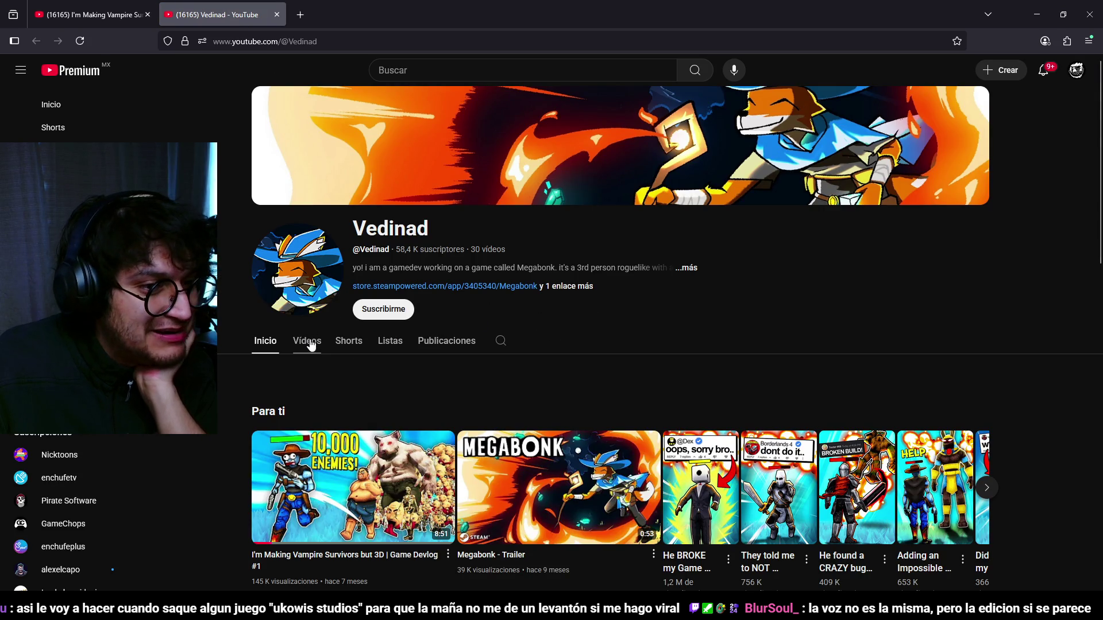
click(310, 343)
scroll(795, 215, down, 2)
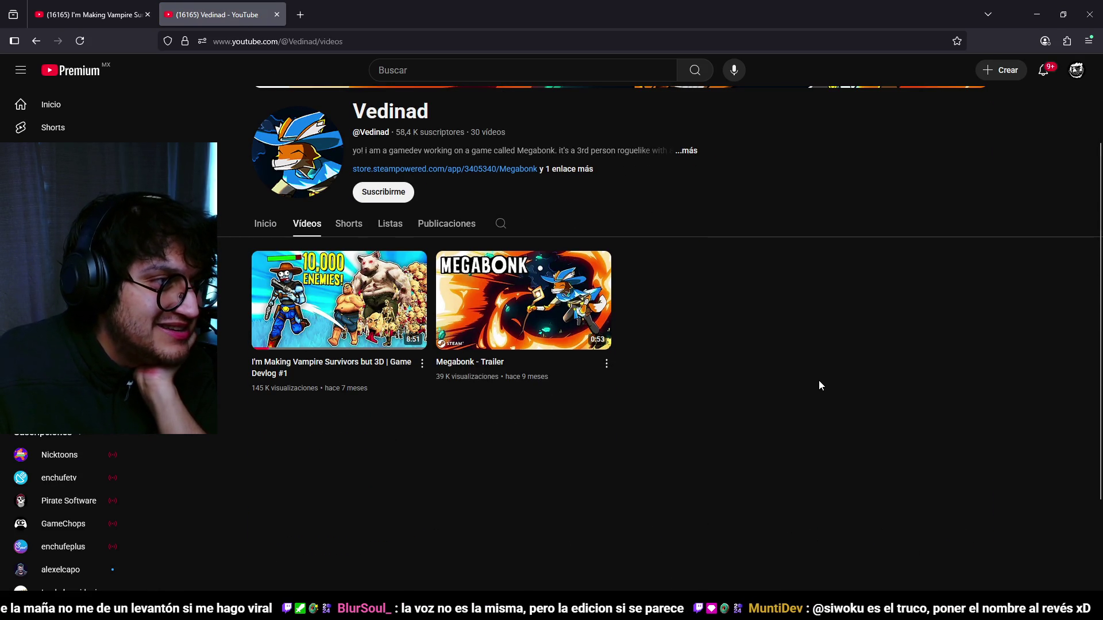
scroll(809, 384, up, 2)
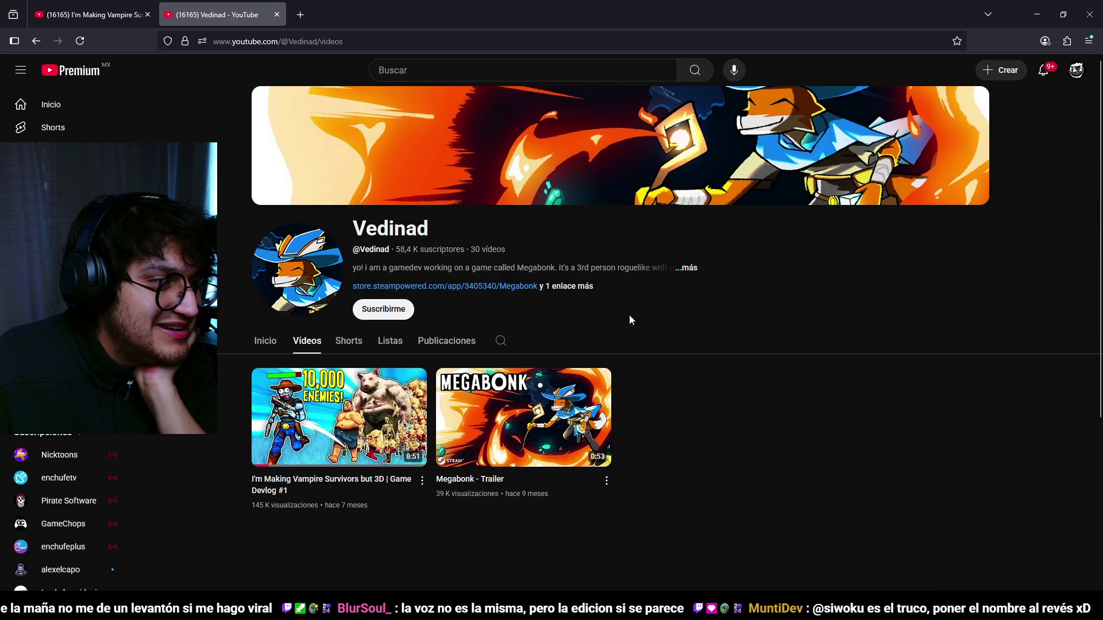
click(278, 15)
click(1036, 15)
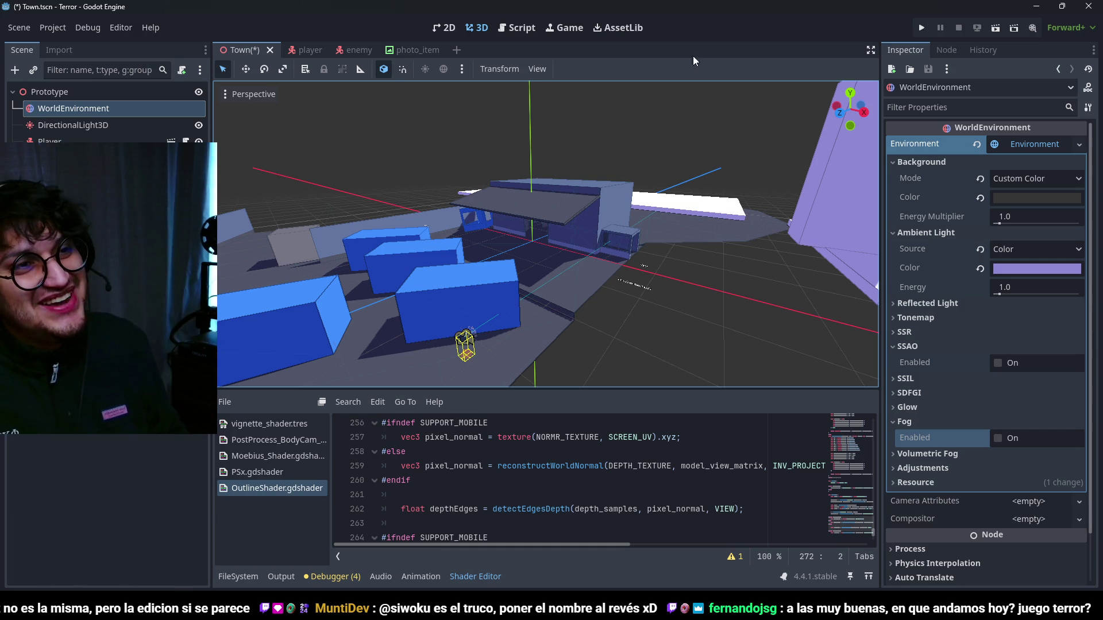
scroll(585, 235, up, 5)
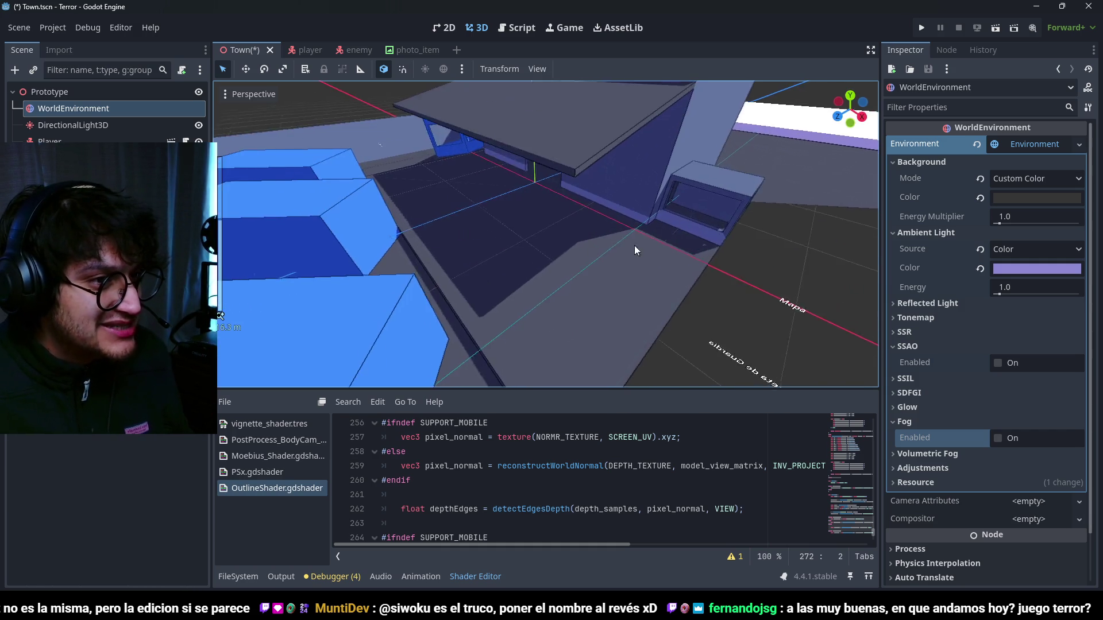
scroll(595, 198, down, 4)
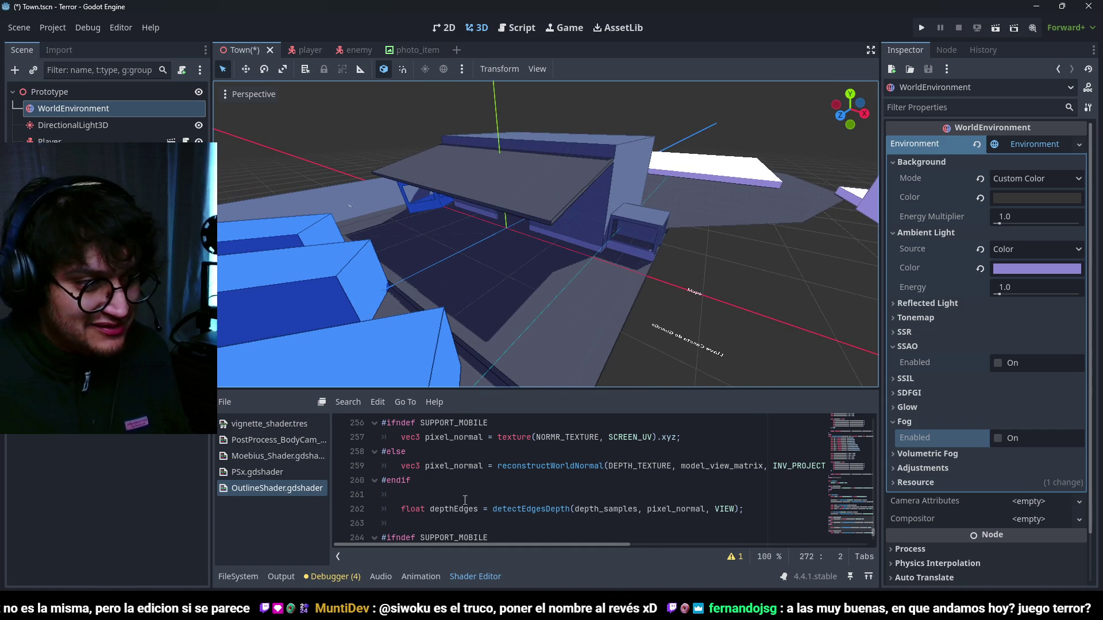
click(631, 144)
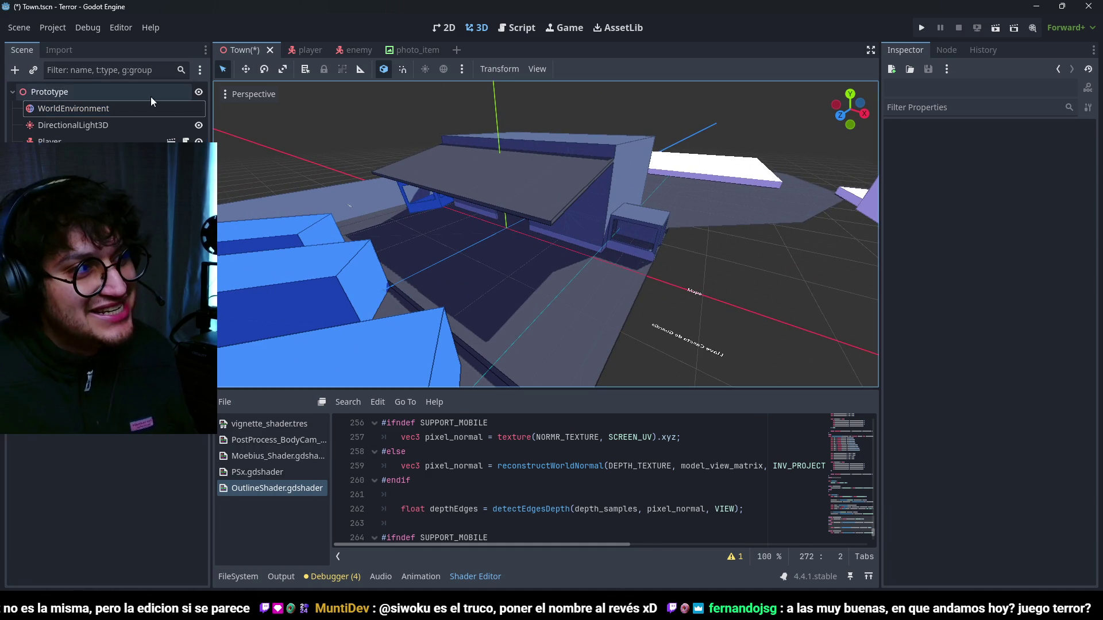
- Switch the environment background to Sky, reset the background colour, and create a new Sky
key(ctrl+z)
click(942, 162)
click(932, 175)
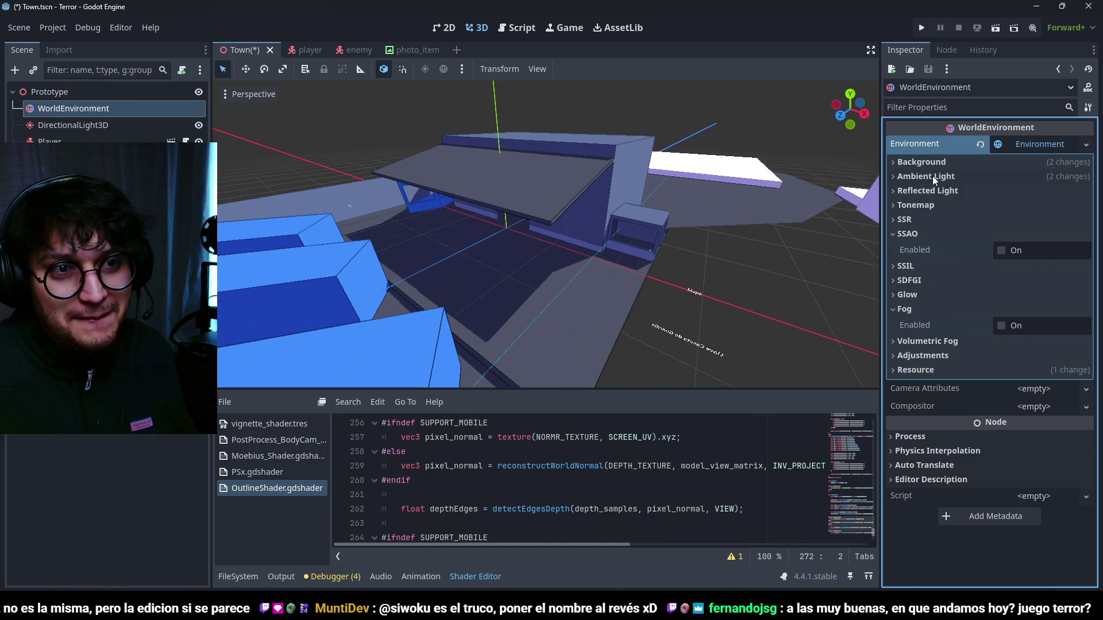
click(924, 162)
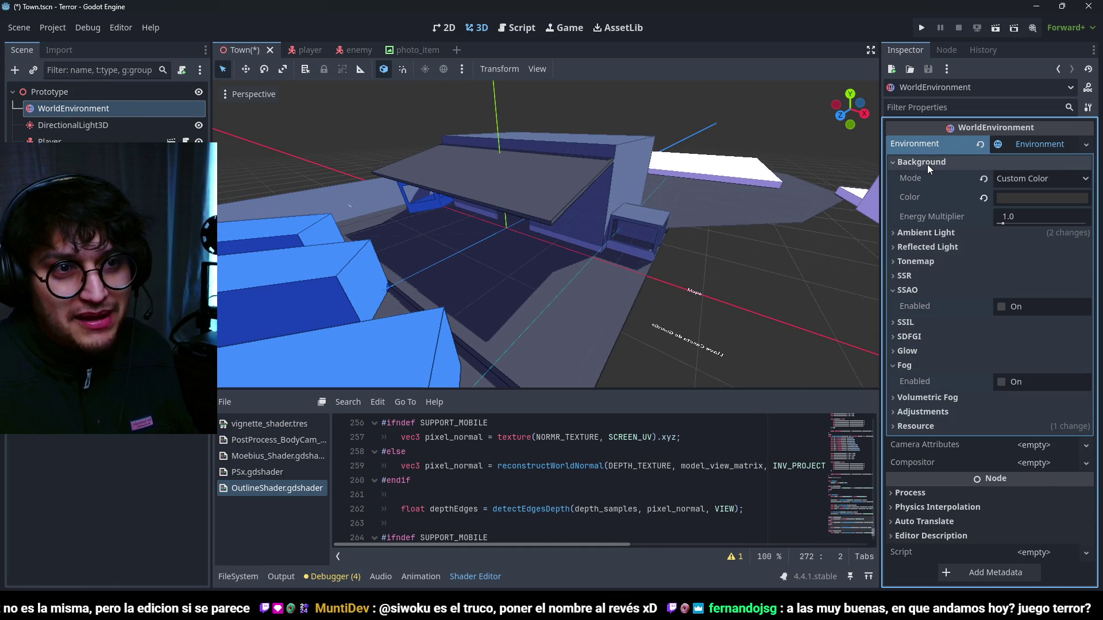
click(1037, 178)
click(1038, 229)
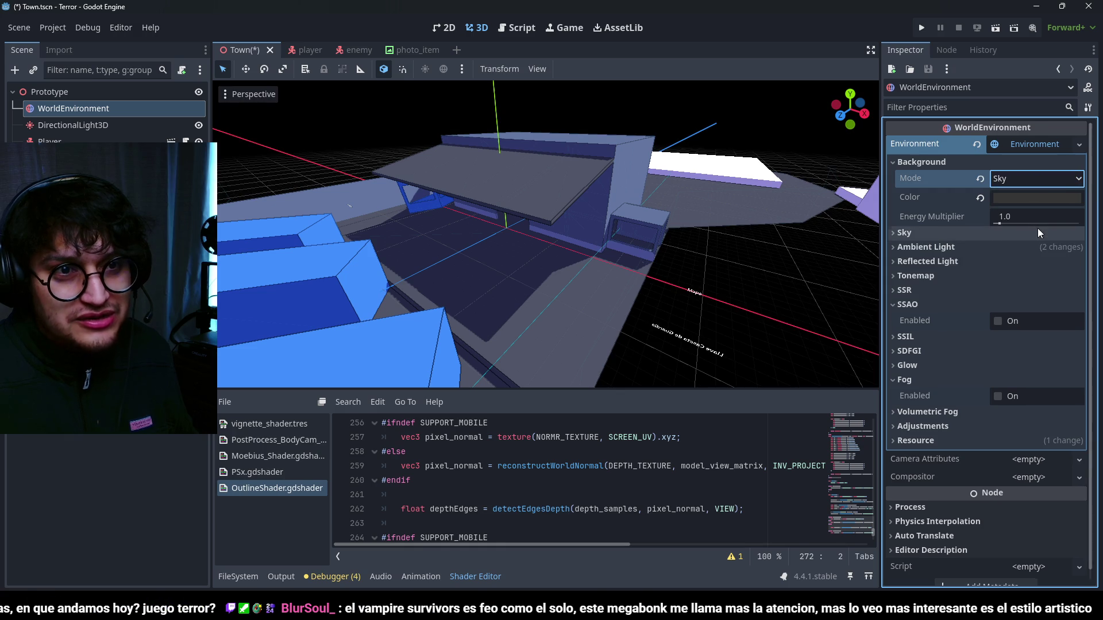
click(980, 199)
click(904, 233)
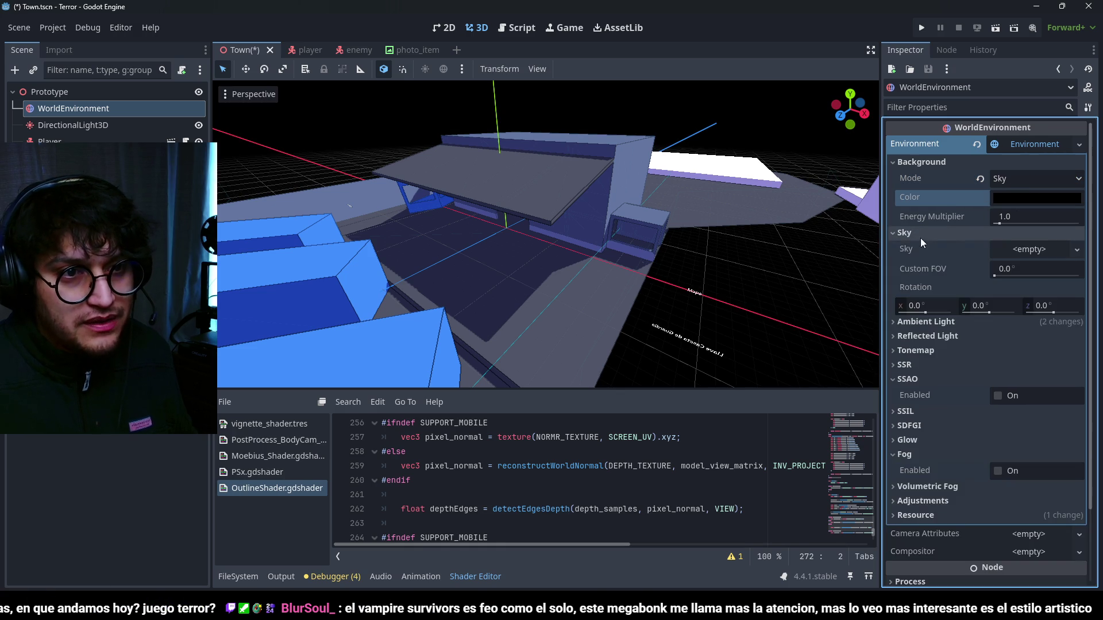
click(1043, 250)
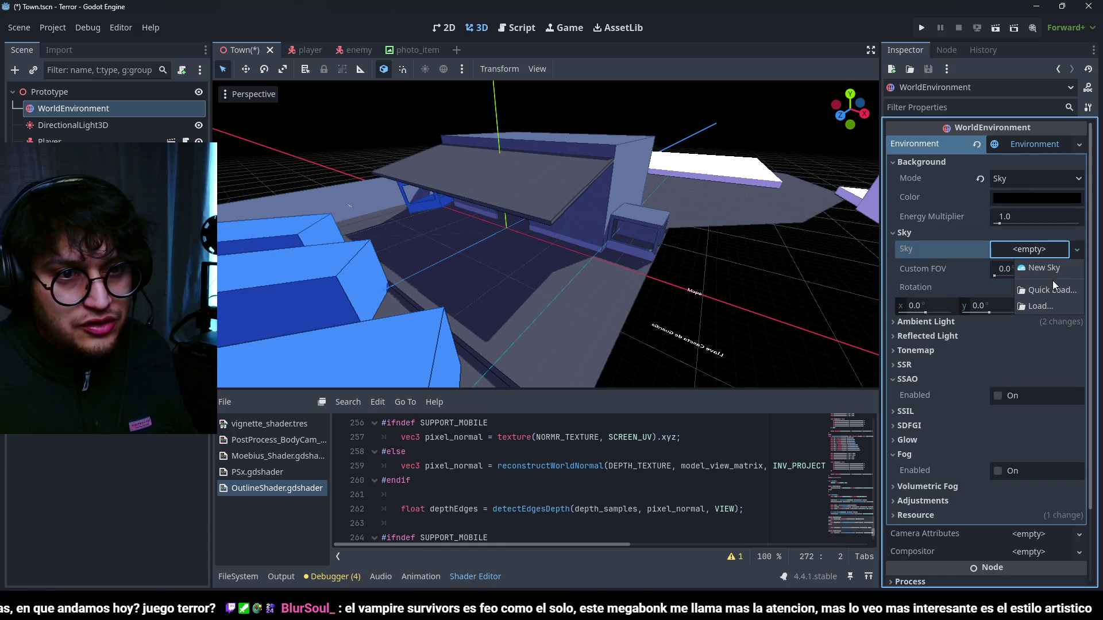
click(1047, 265)
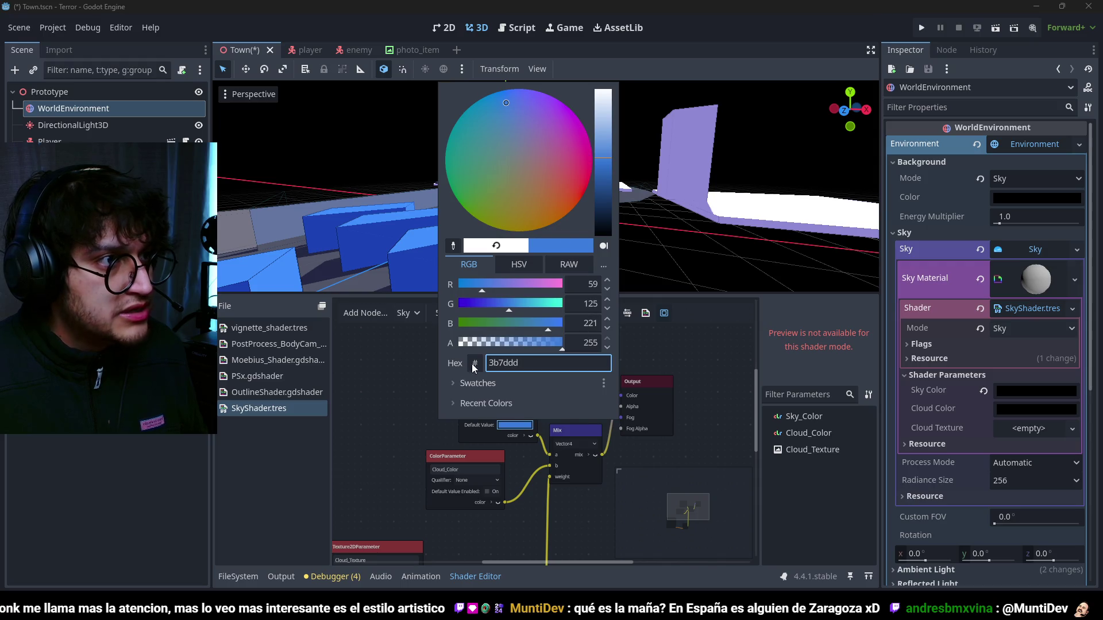
- Enable a light-grey default value for the Cloud_Color shader parameter
click(453, 470)
click(474, 480)
click(495, 499)
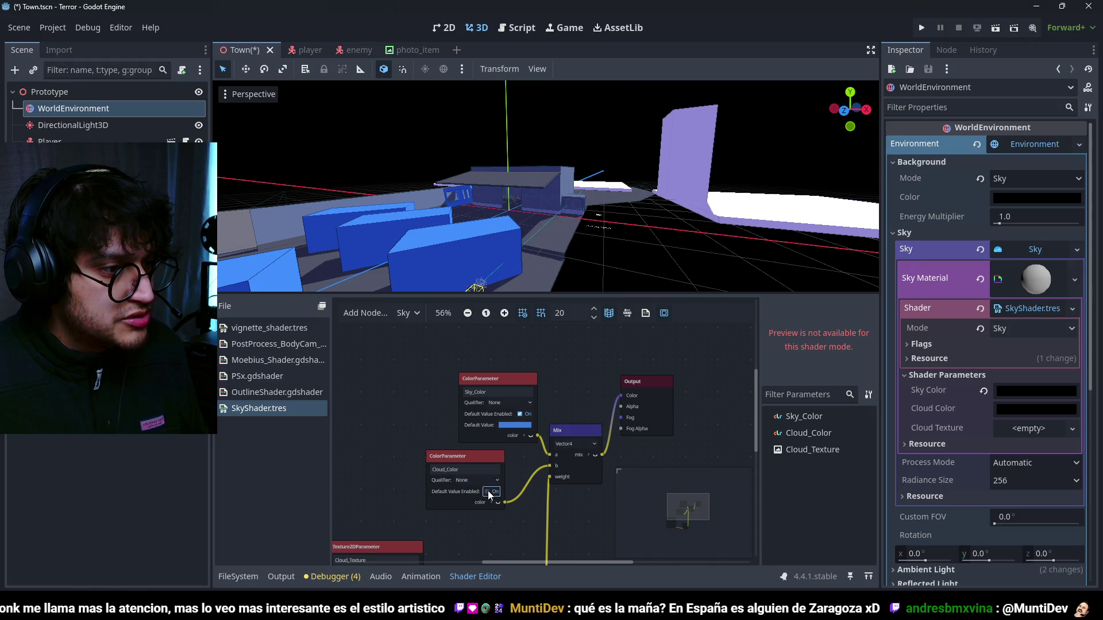
click(487, 492)
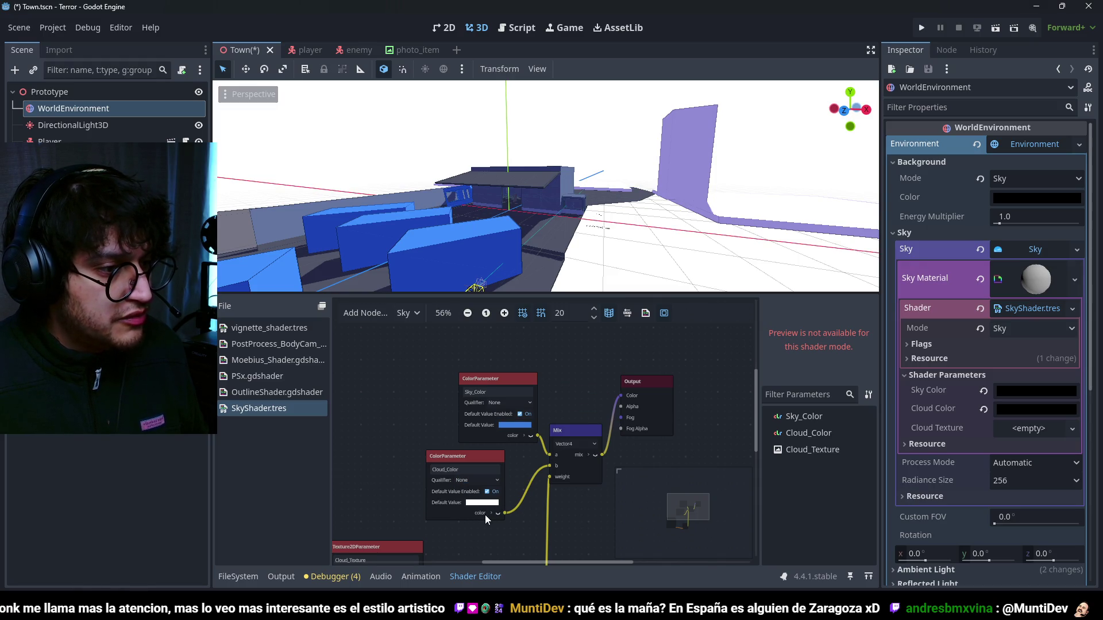
click(490, 505)
drag(578, 192, 571, 217)
click(546, 526)
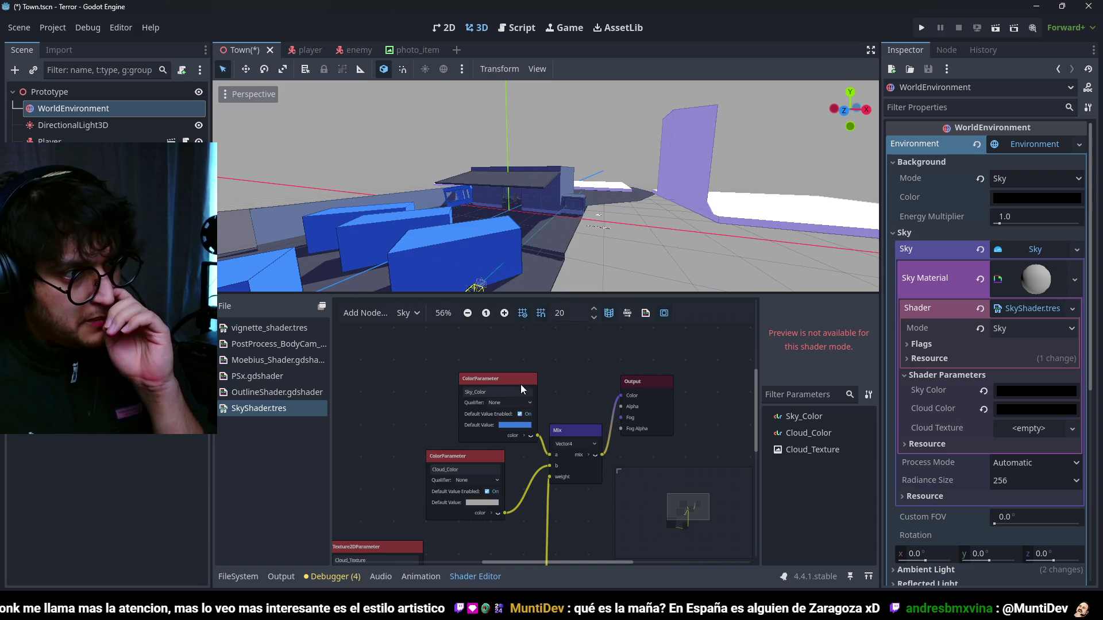
click(489, 506)
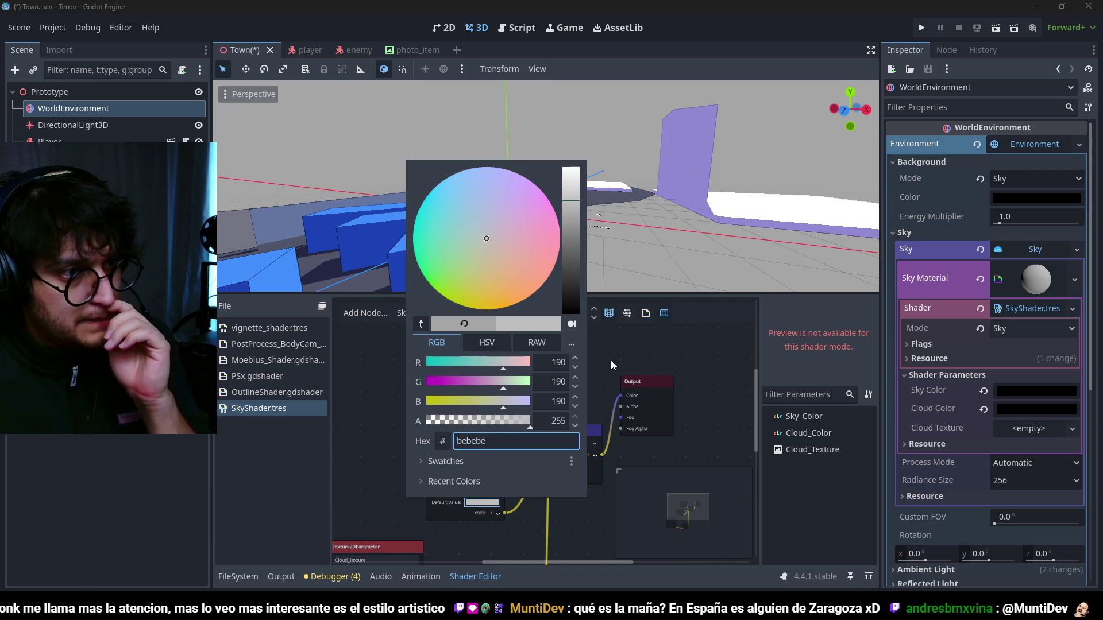
click(597, 408)
- Revert the sky's Cloud Color and Sky Color parameters to their light-grey and blue defaults
scroll(646, 191, down, 5)
scroll(646, 191, up, 2)
mouse_move(646, 191)
mouse_down()
mouse_move(525, 233)
mouse_move(642, 178)
mouse_move(684, 262)
mouse_up()
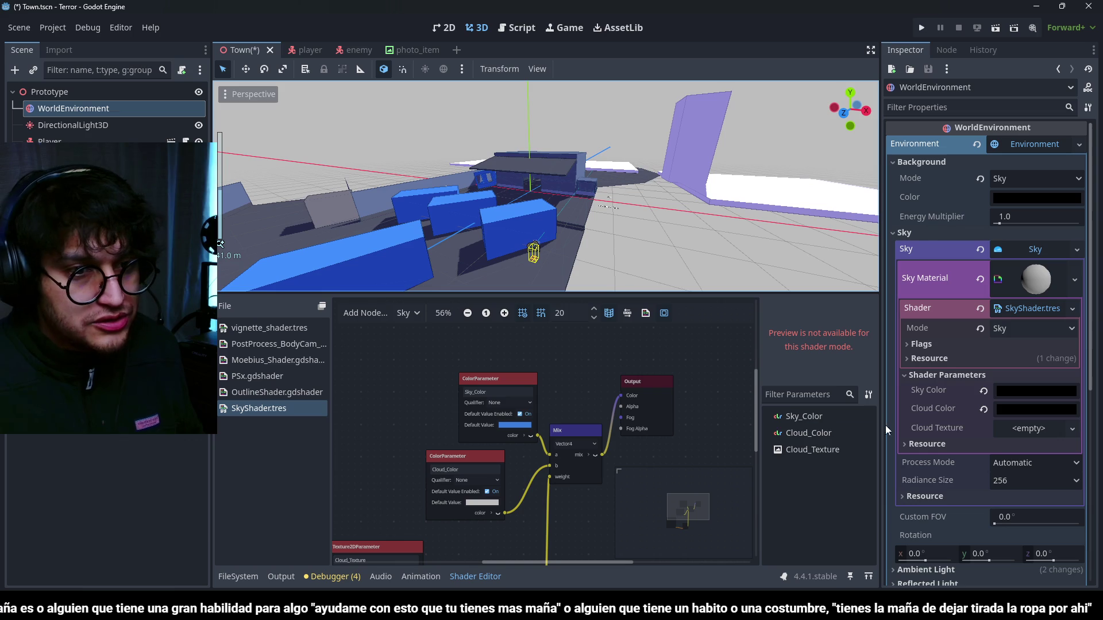
click(984, 409)
click(984, 392)
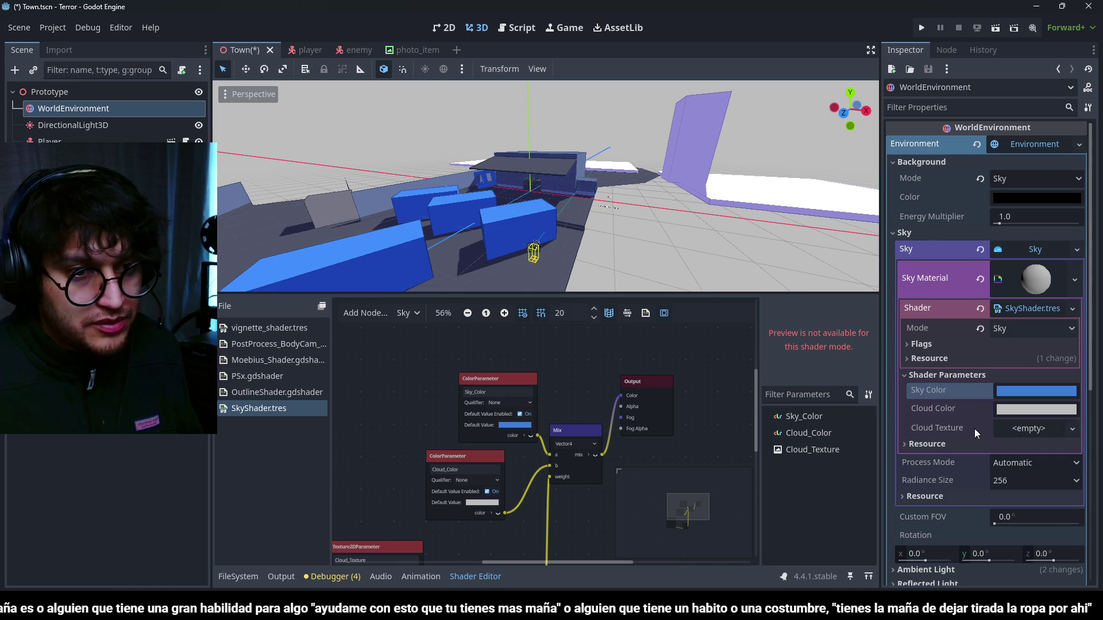
- Set Cloud Texture to a new NoiseTexture using a new FastNoiseLite noise
click(1072, 429)
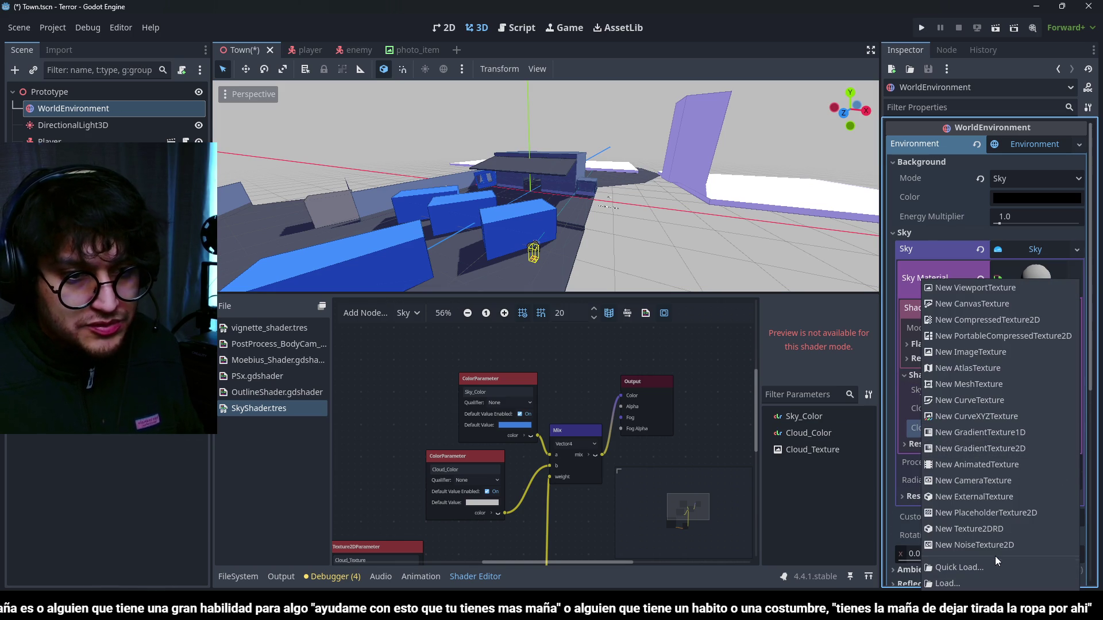
click(991, 546)
click(1027, 430)
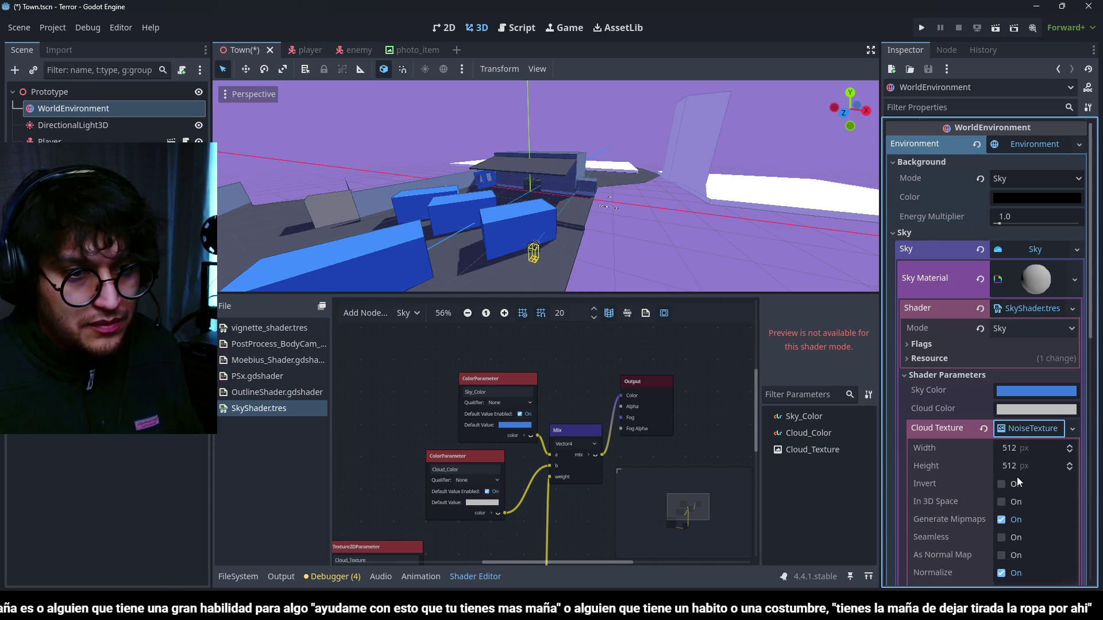
scroll(1017, 476, down, 3)
click(1030, 436)
click(1032, 453)
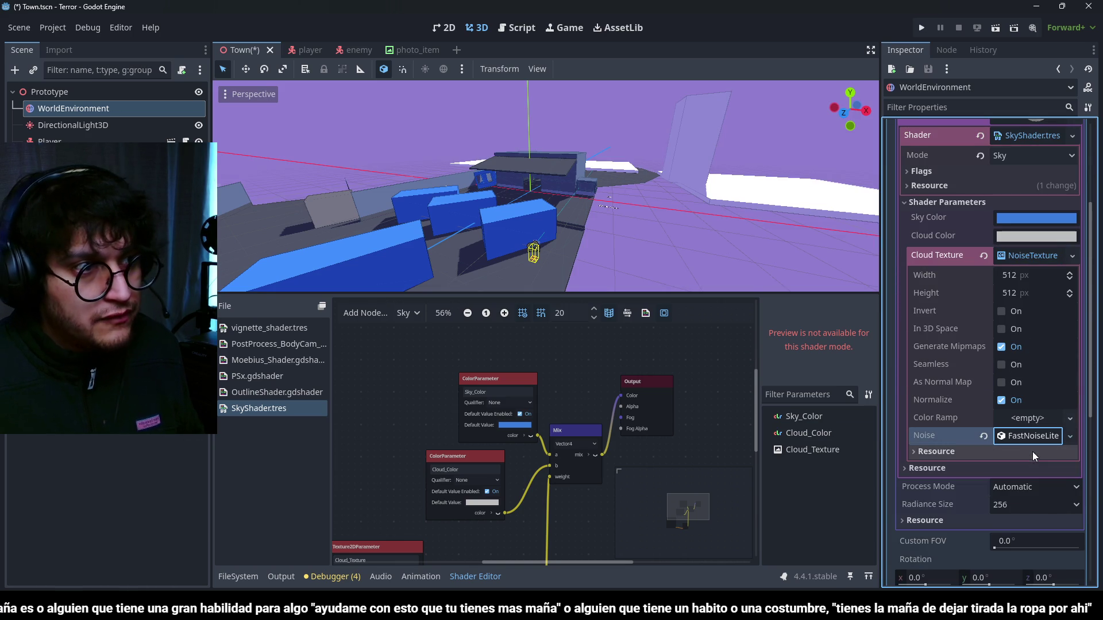
- Expand the FastNoiseLite settings and tick Seamless on the cloud noise texture
scroll(629, 177, down, 6)
scroll(627, 158, up, 2)
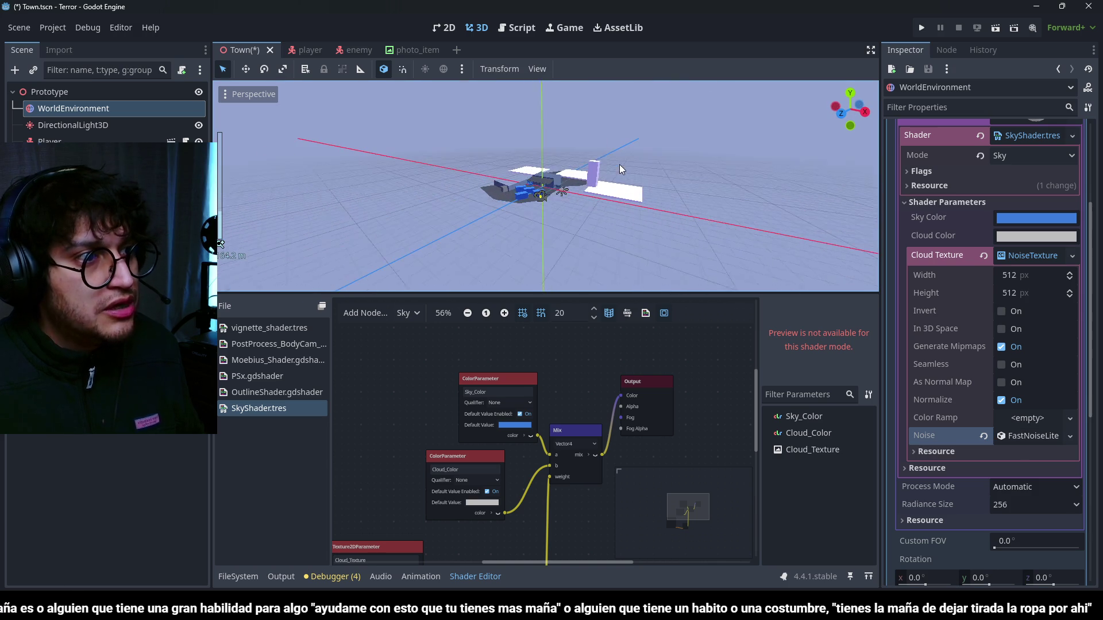
click(247, 95)
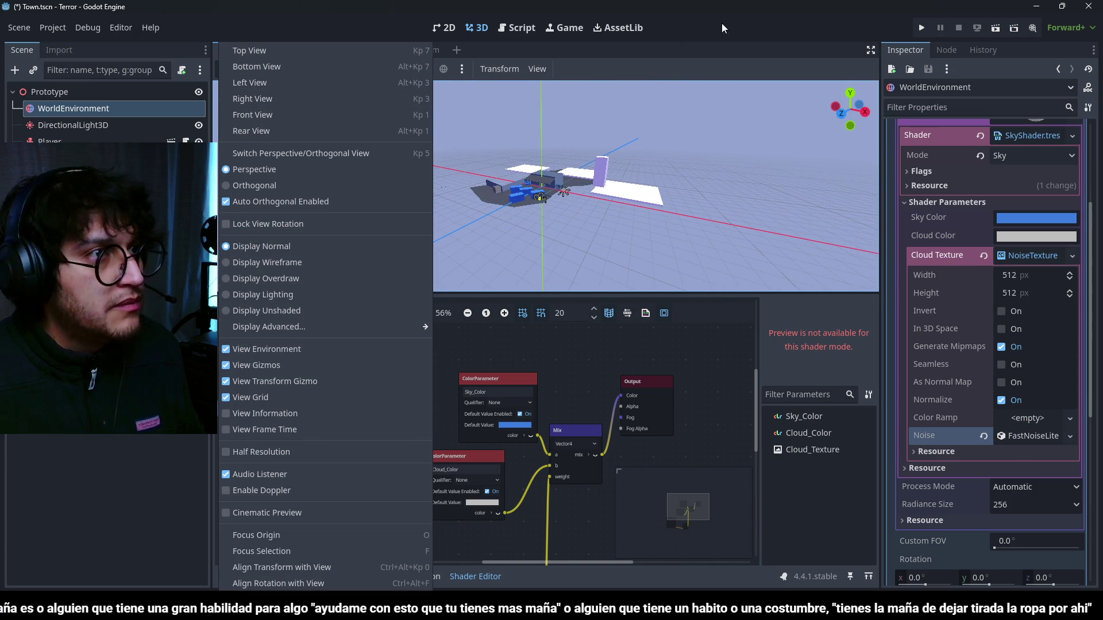
key(Escape)
click(1039, 430)
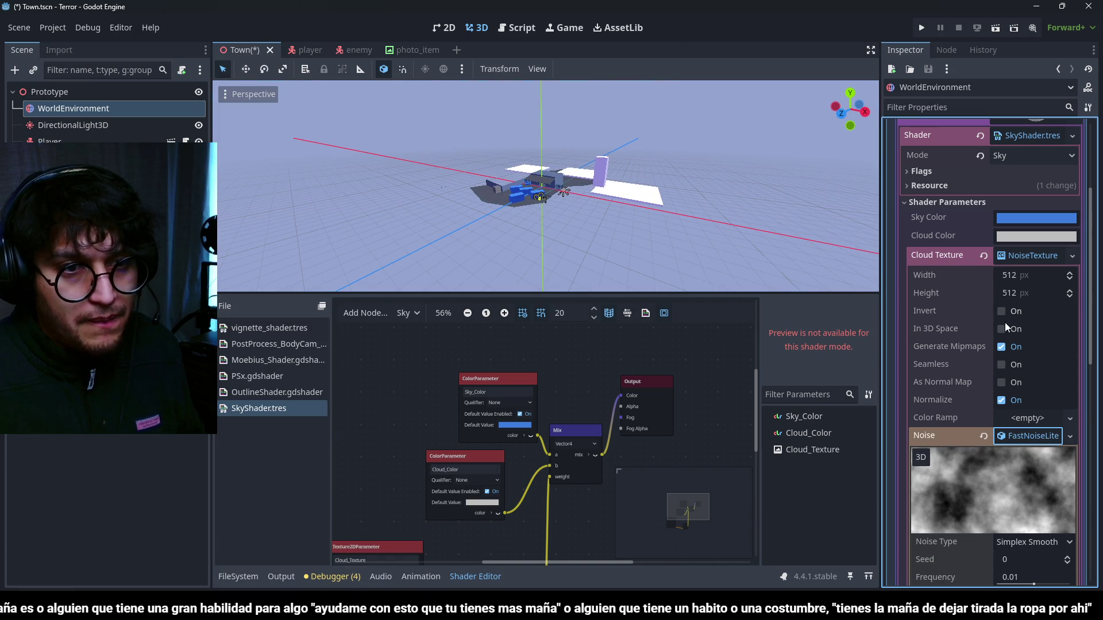
scroll(595, 147, down, 5)
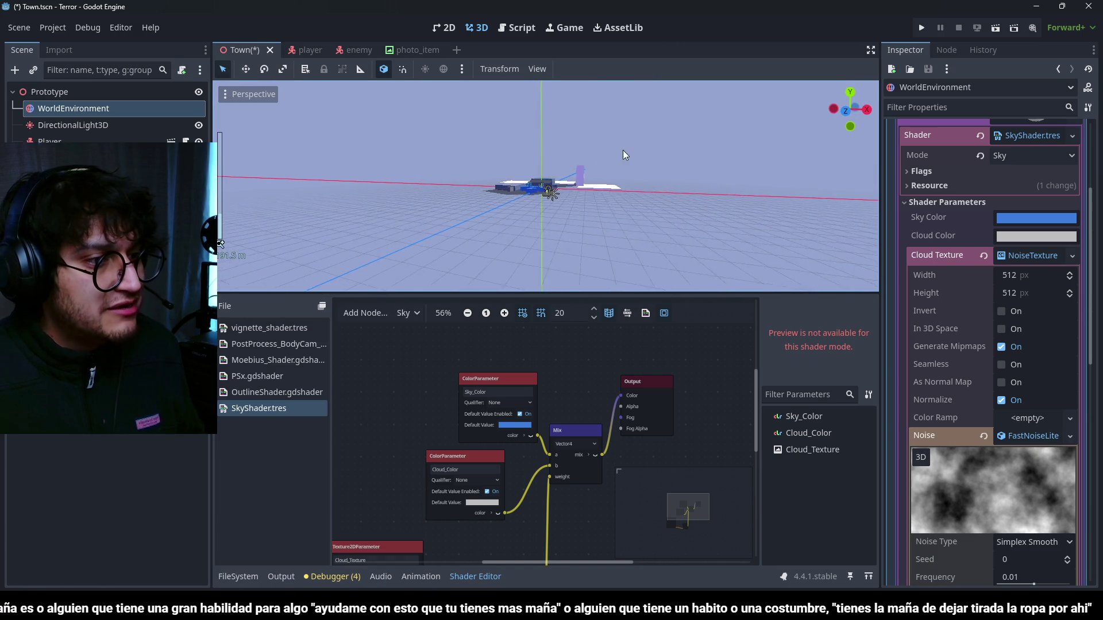
scroll(615, 417, down, 6)
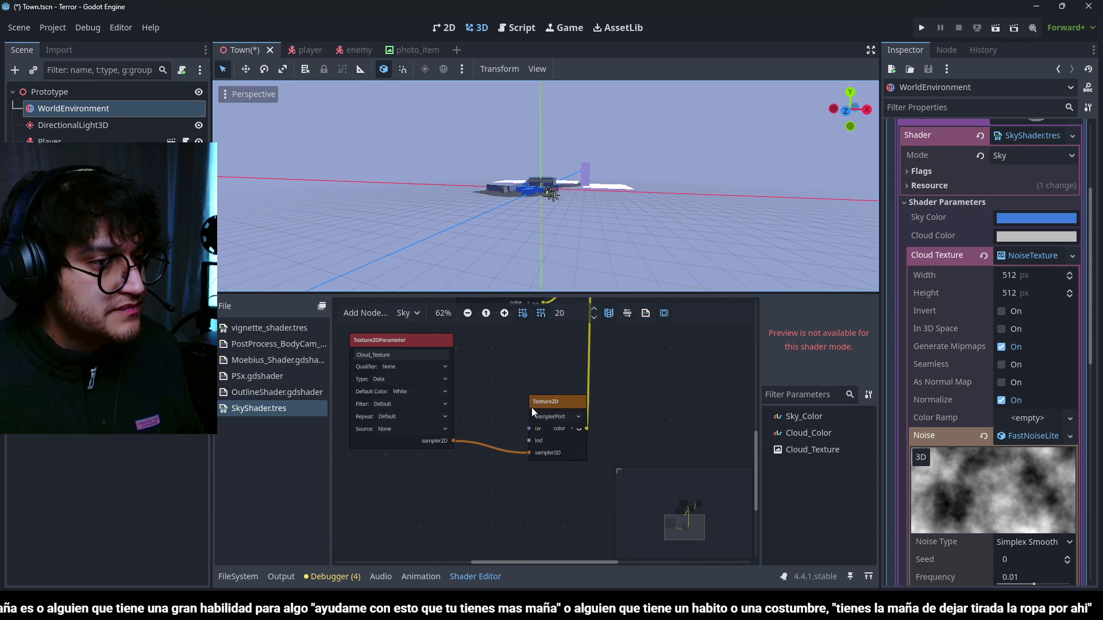
scroll(564, 408, right, 1)
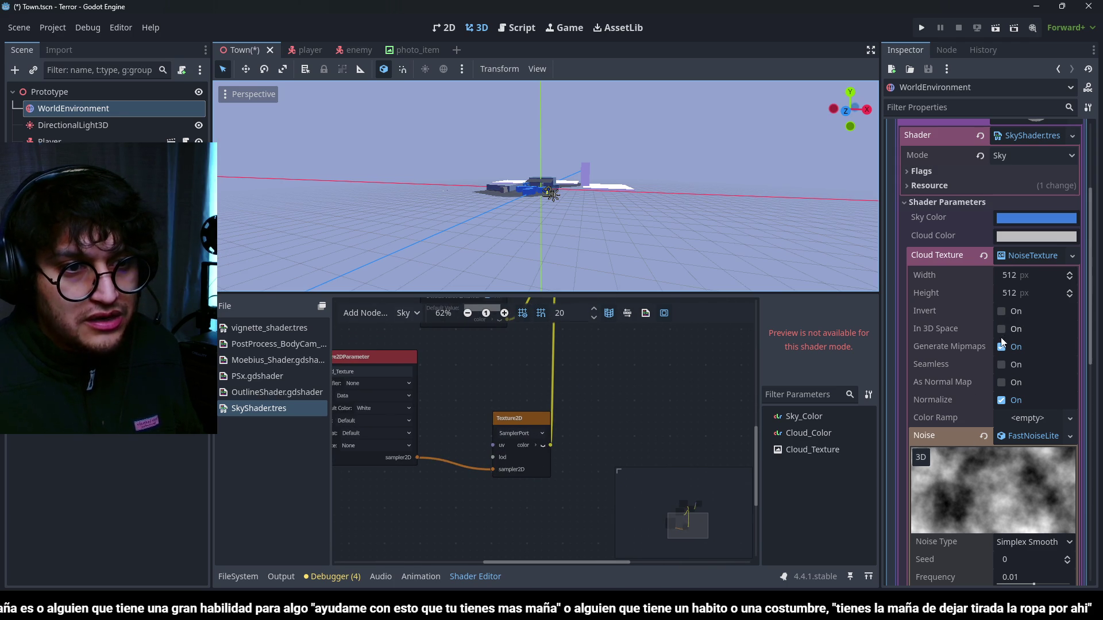
click(1002, 365)
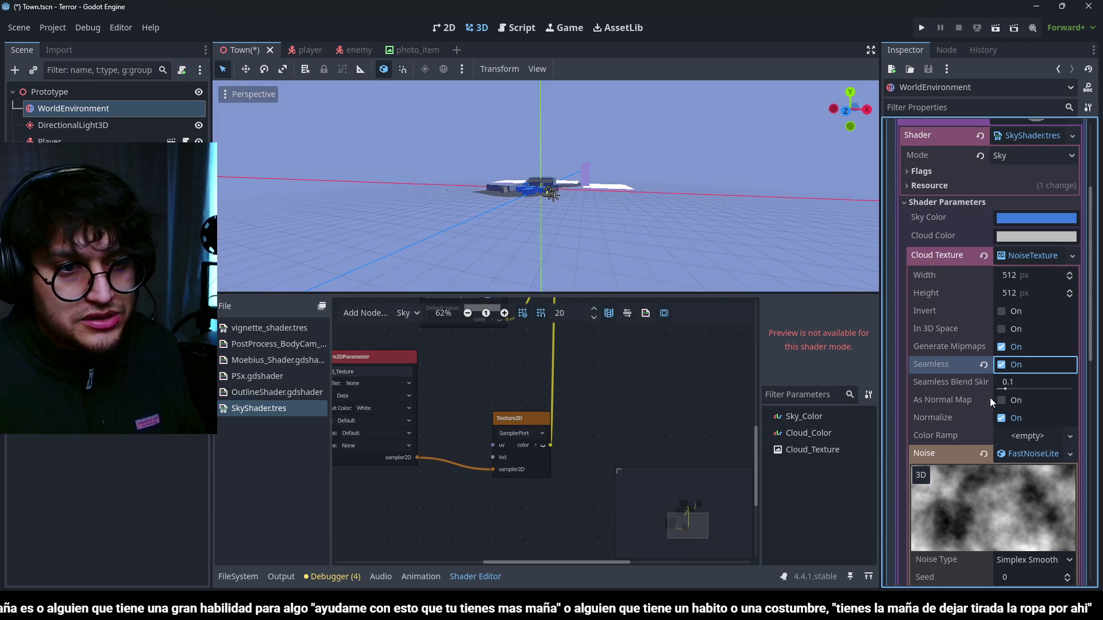
- Drag the FastNoiseLite frequency upward, checking the finer clouds in the viewport
scroll(457, 137, down, 3)
mouse_move(456, 137)
mouse_down()
mouse_move(401, 175)
mouse_move(721, 140)
mouse_move(664, 157)
mouse_up()
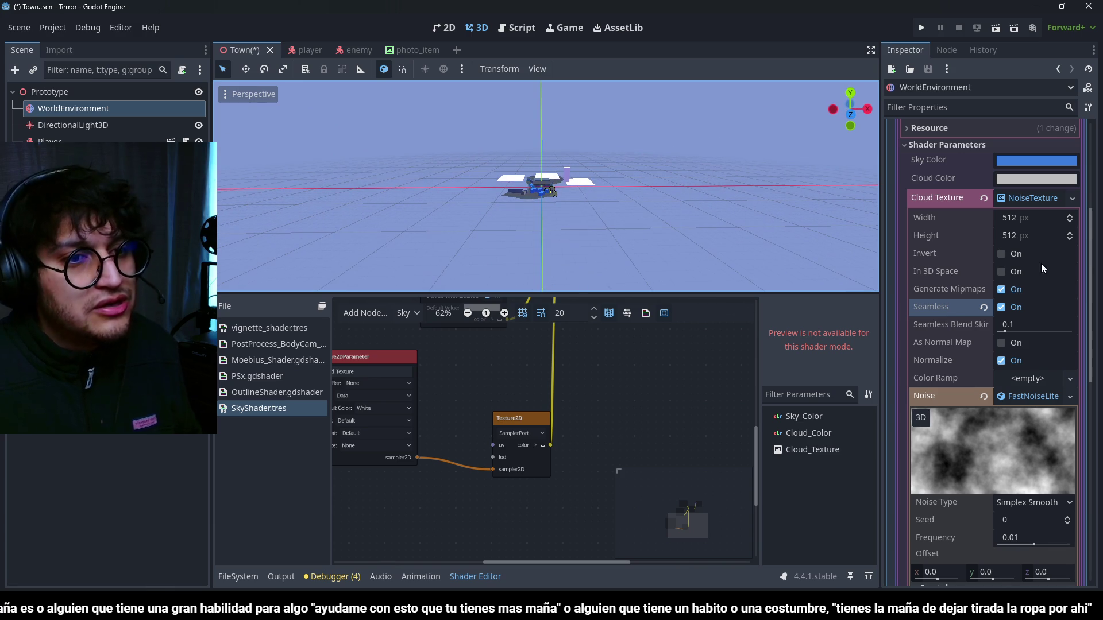
scroll(966, 400, down, 5)
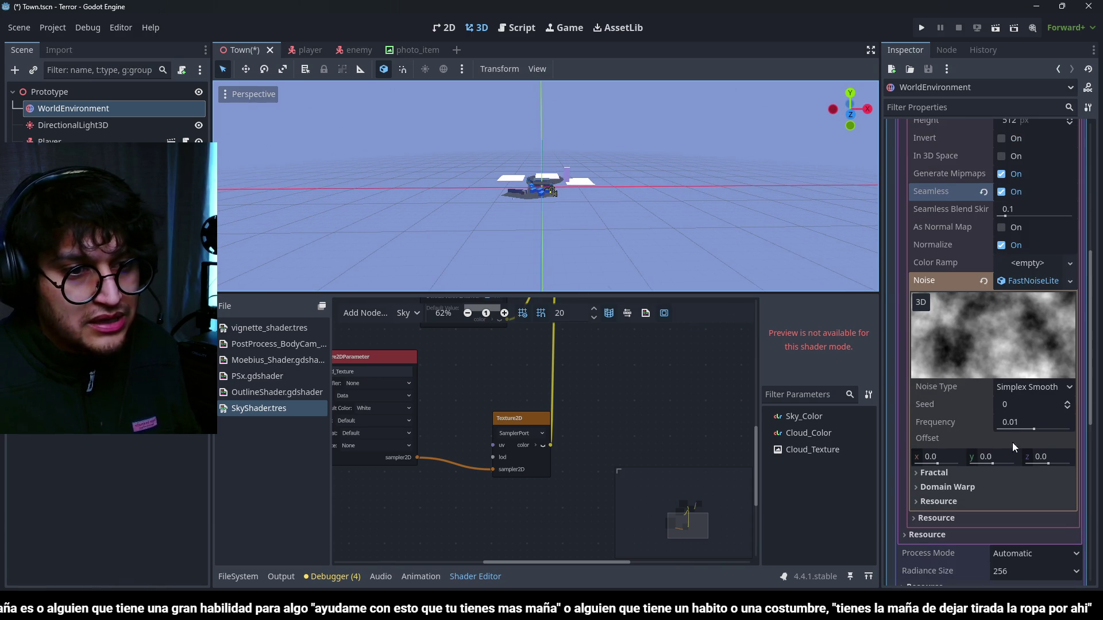
mouse_move(1035, 430)
mouse_down()
mouse_move(1057, 431)
mouse_move(1046, 432)
mouse_up()
scroll(469, 408, down, 2)
mouse_move(469, 409)
mouse_down()
mouse_move(630, 435)
mouse_move(542, 409)
mouse_up()
scroll(601, 401, right, 5)
scroll(584, 484, up, 3)
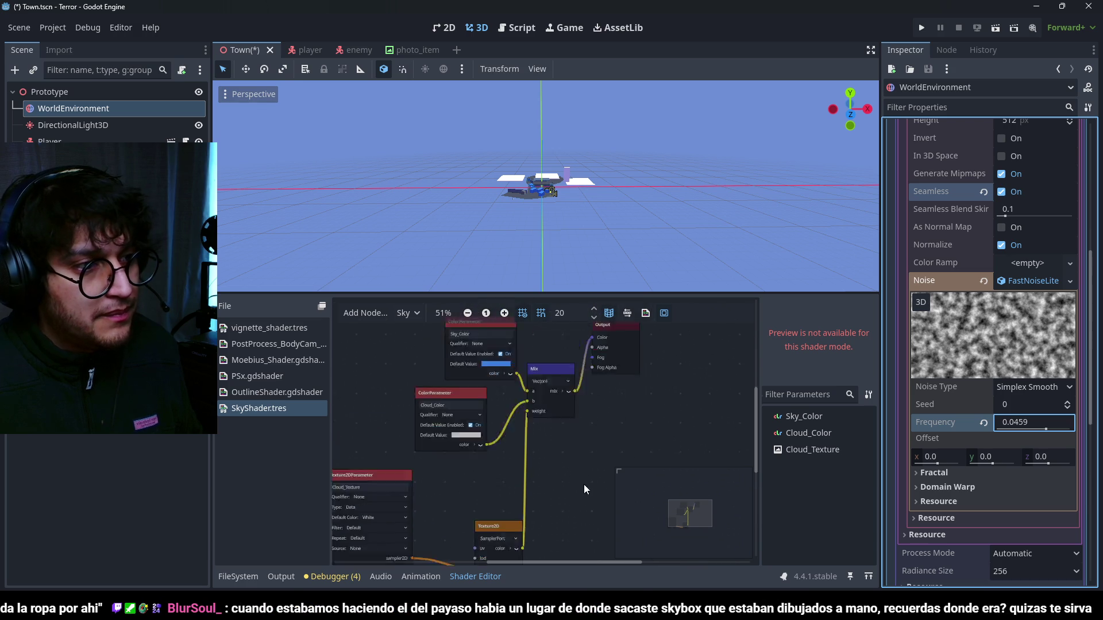
scroll(585, 410, up, 4)
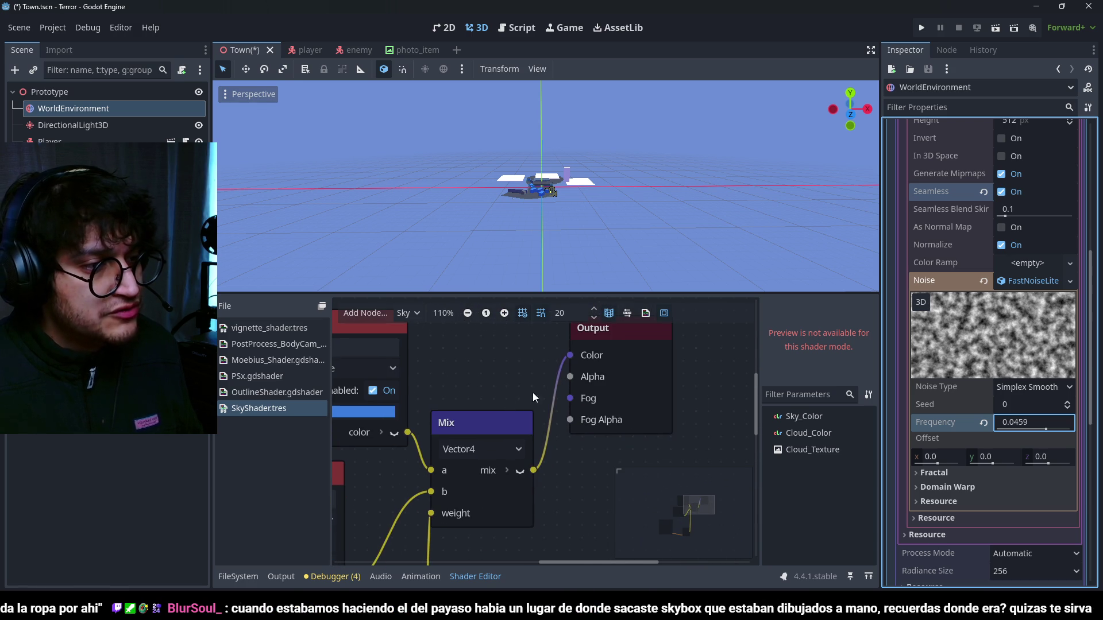
scroll(591, 384, down, 3)
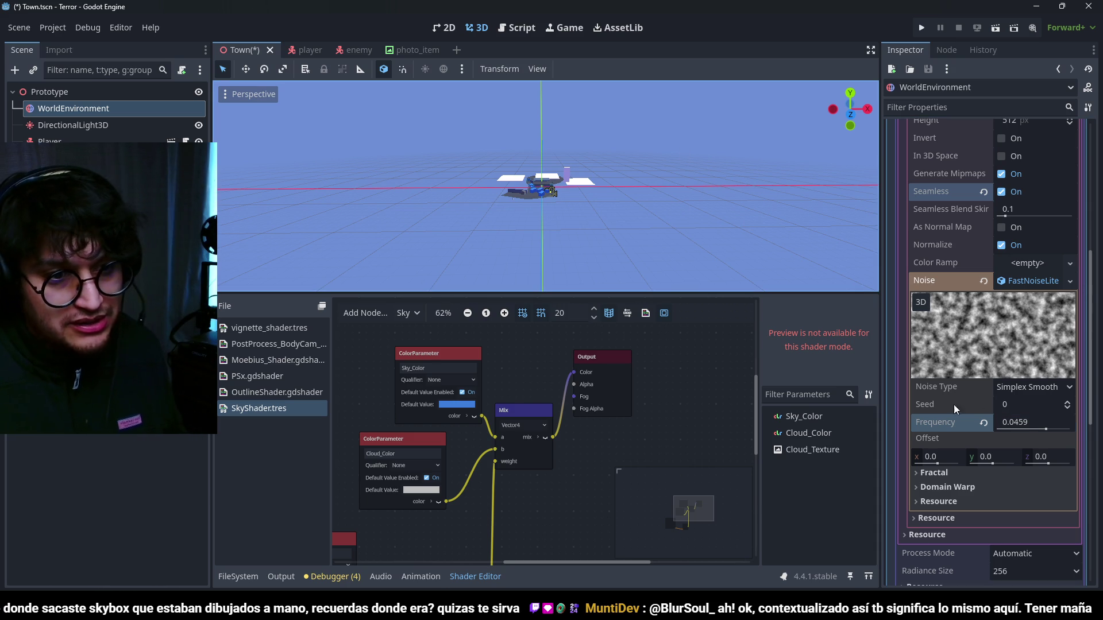
scroll(959, 373, up, 5)
scroll(984, 366, down, 2)
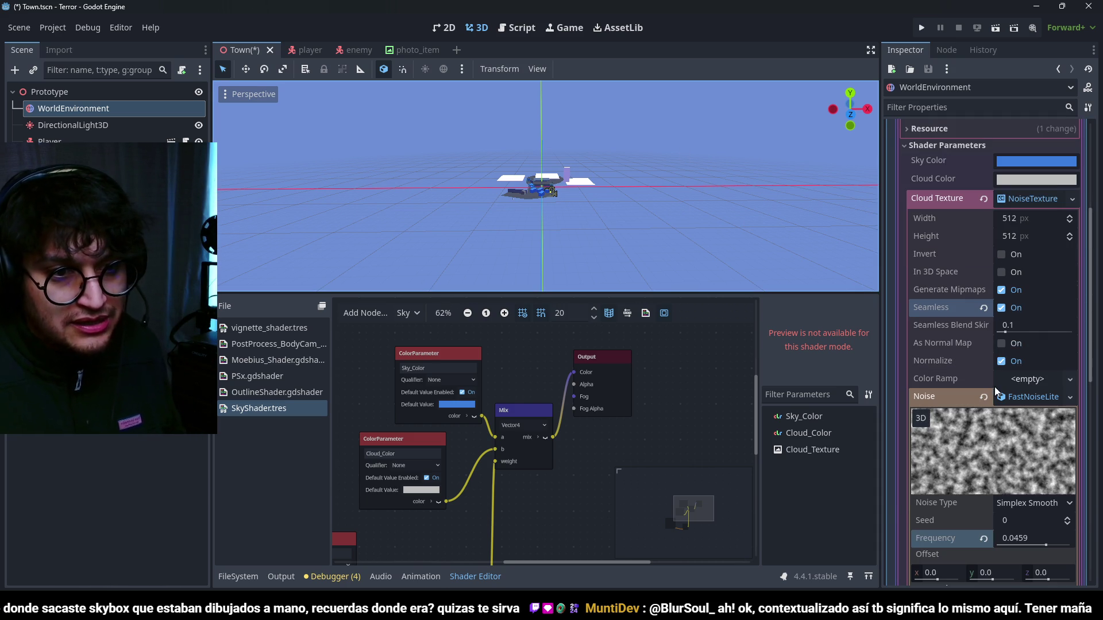
scroll(981, 444, down, 4)
mouse_move(1045, 431)
mouse_down()
mouse_move(1071, 429)
mouse_move(1021, 433)
mouse_move(1039, 430)
mouse_up()
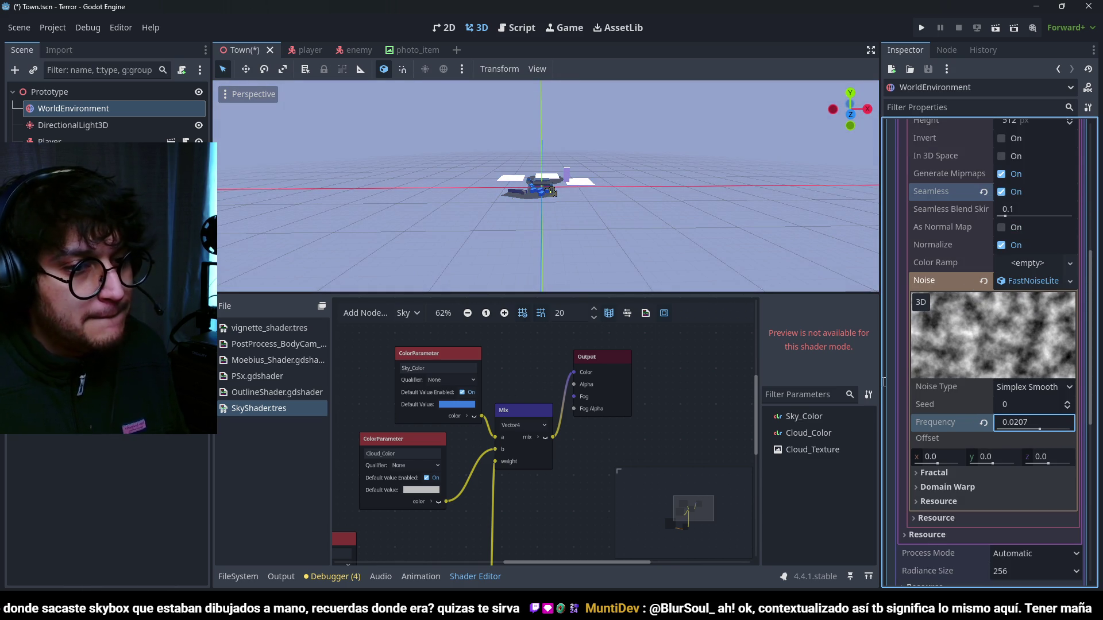
scroll(1046, 349, up, 4)
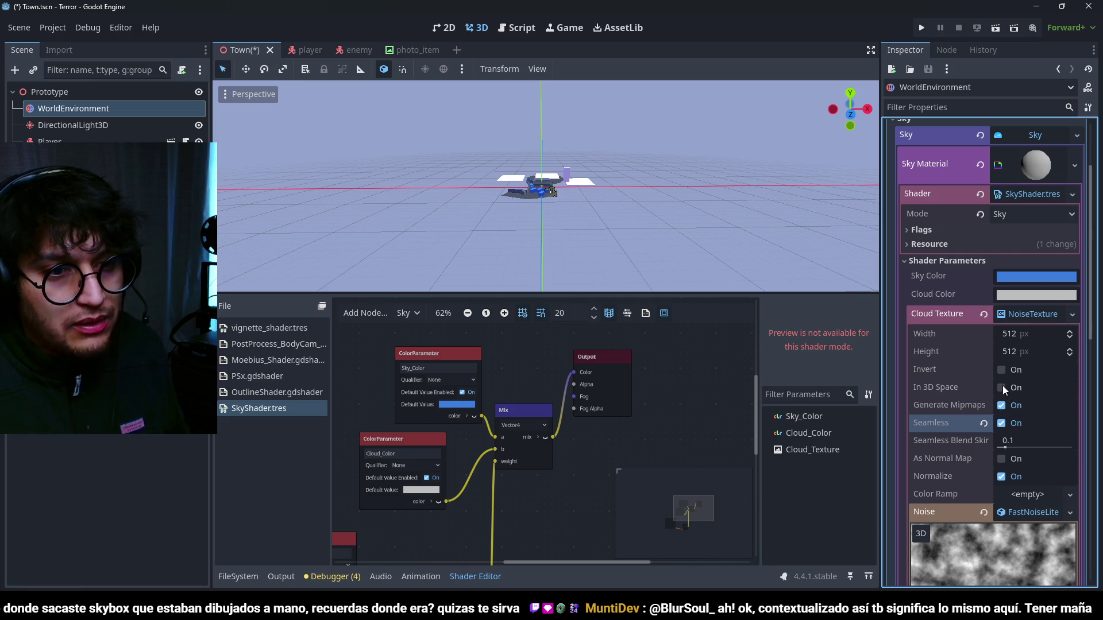
- Enable In 3D Space and raise the noise frequency to 0.0531
click(1002, 388)
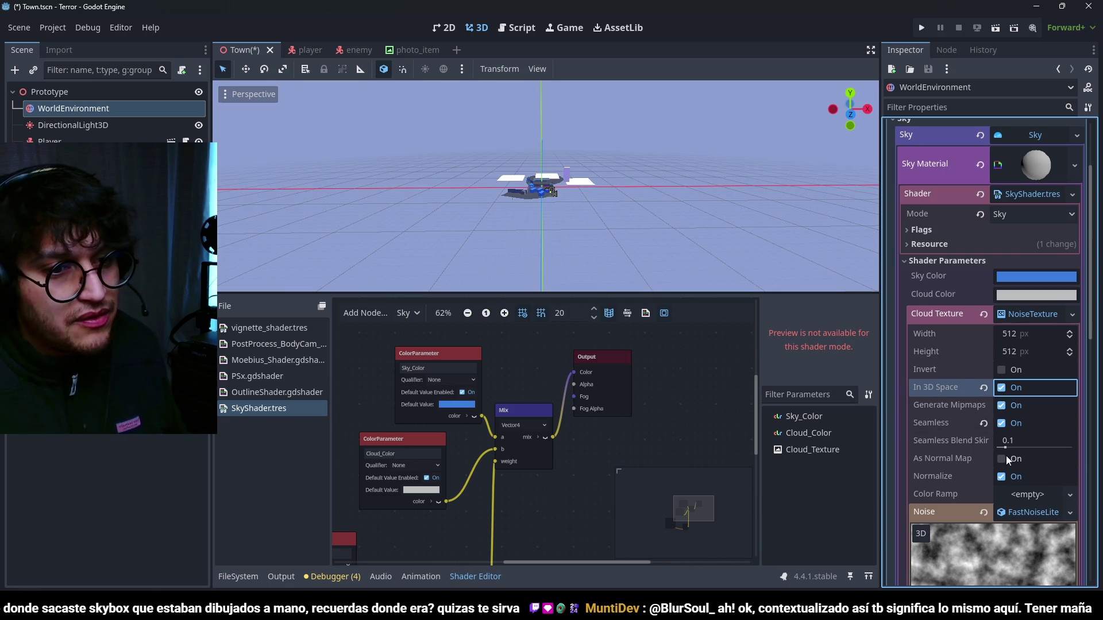
scroll(1011, 465, down, 4)
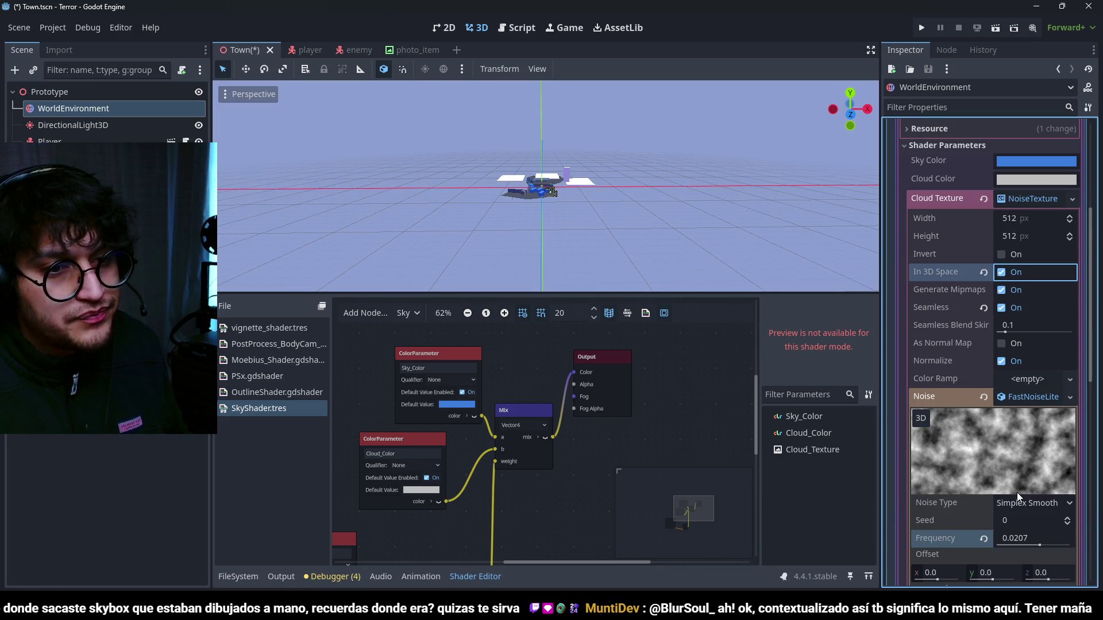
drag(1041, 545, 1049, 546)
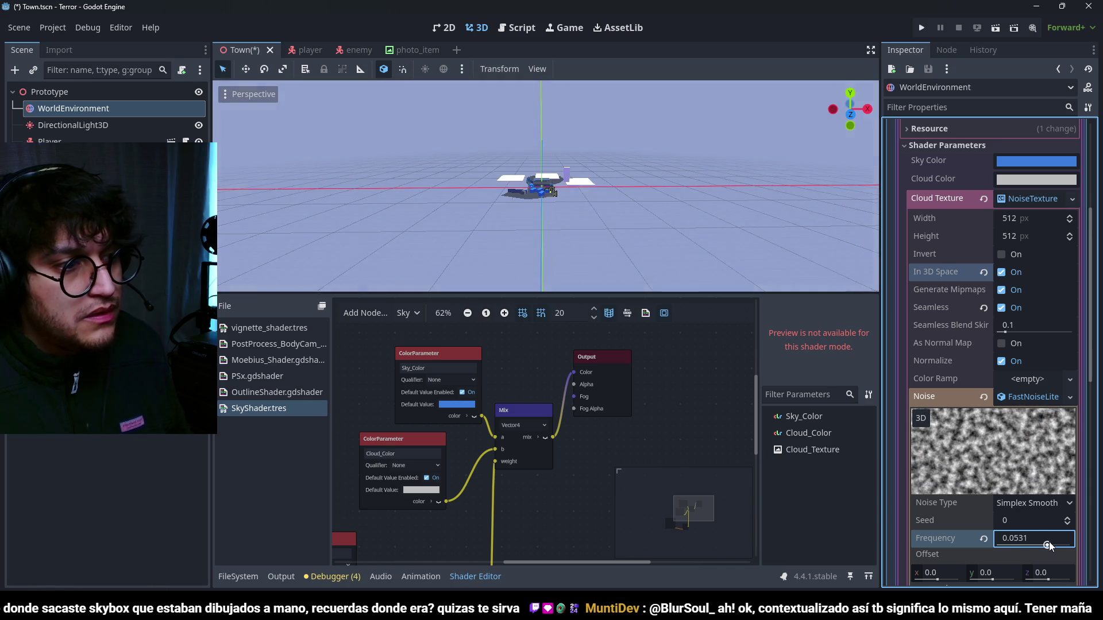
scroll(525, 522, down, 1)
- Pan the shader graph to centre the cloud Texture2D node
drag(524, 522, 657, 355)
scroll(513, 419, up, 2)
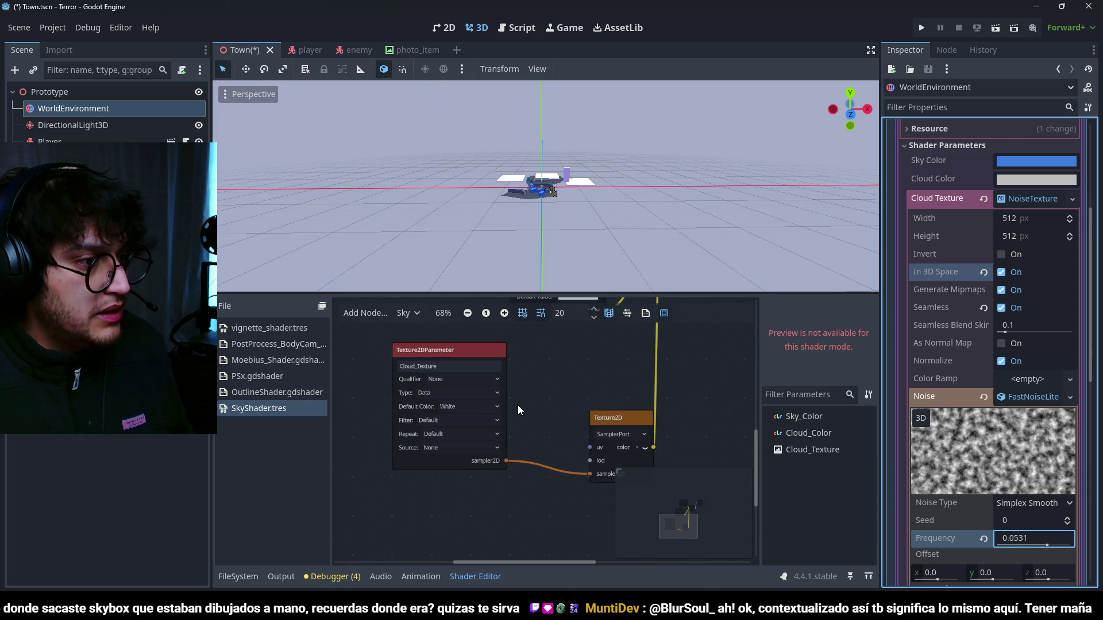
drag(569, 386, 477, 396)
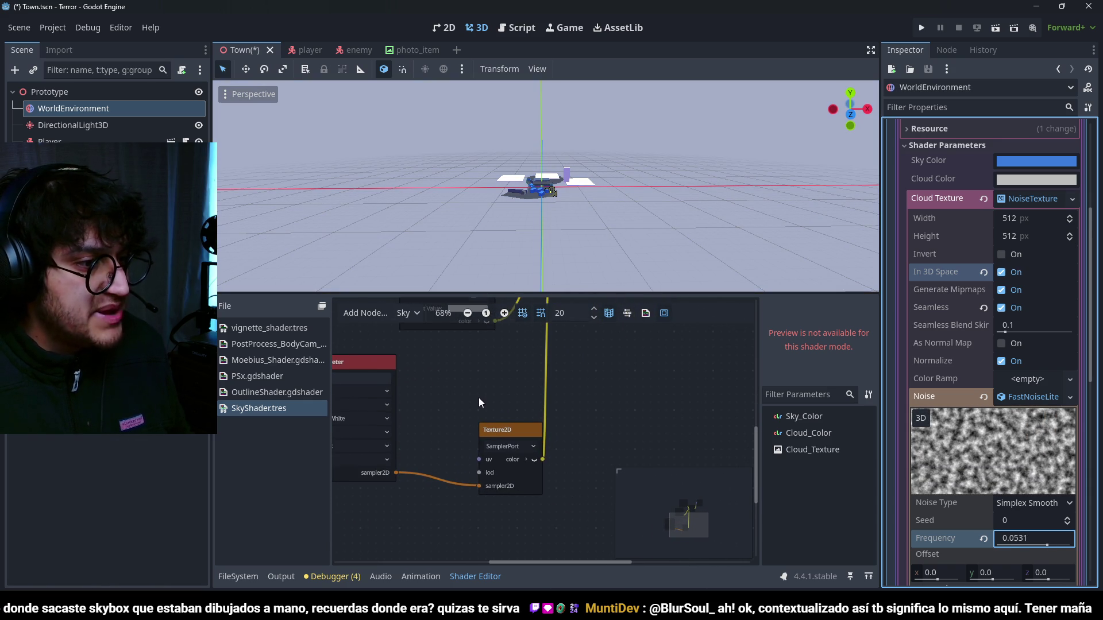
scroll(481, 402, up, 2)
scroll(459, 501, left, 2)
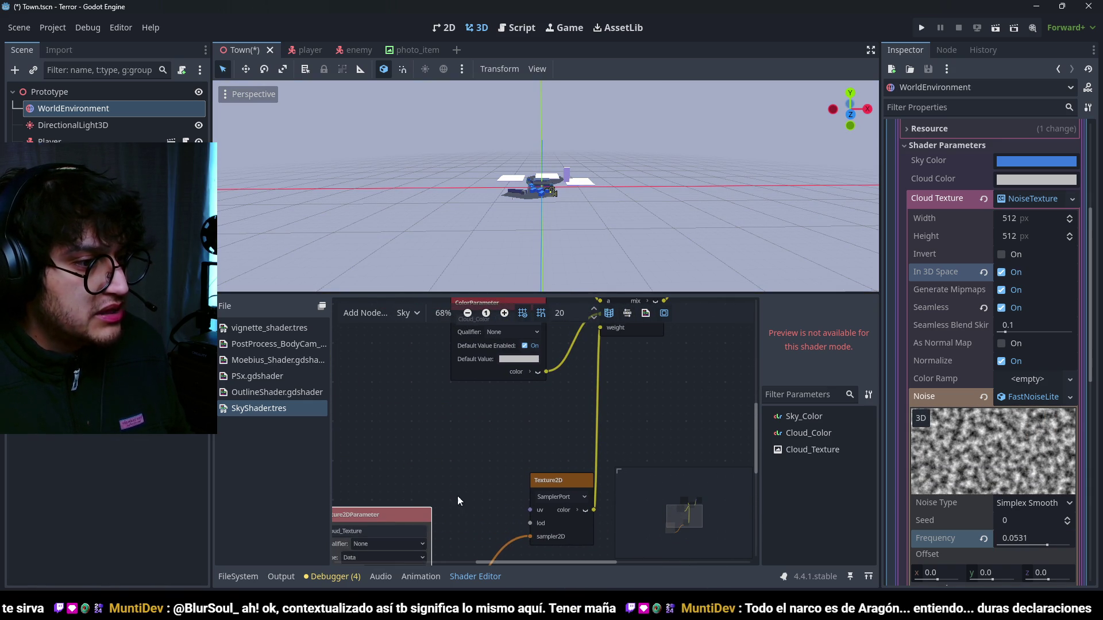
- Add a sky Input node found by searching 'position' and place it left of Texture2D
right_click(455, 452)
click(467, 456)
text(uv)
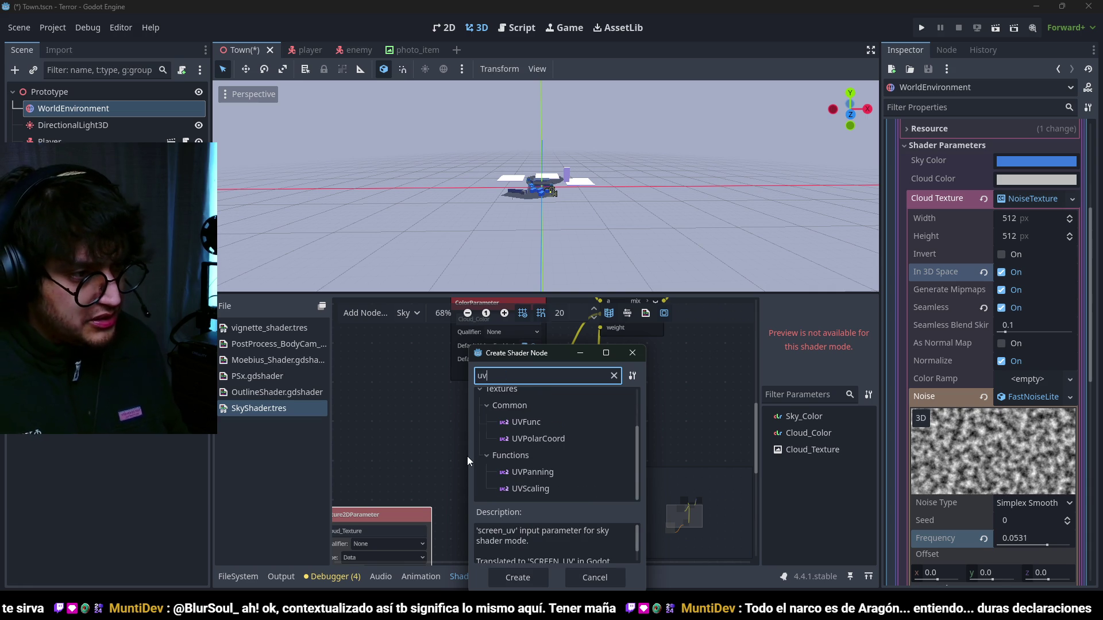
key(BackSpace)
key(BackSpace)
text(weo)
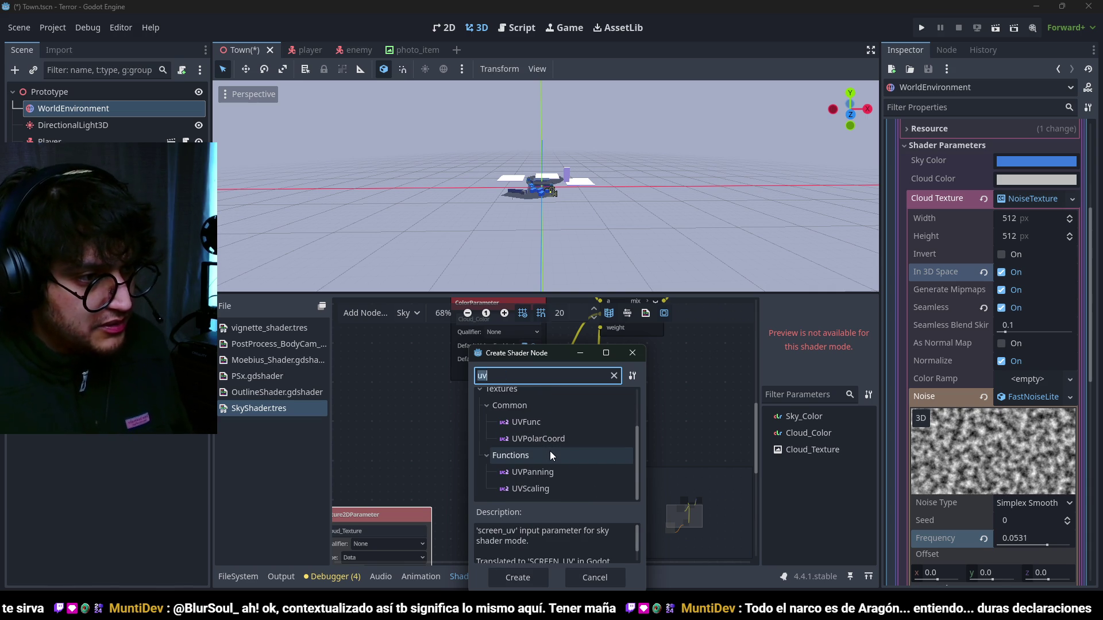
key(BackSpace)
key(BackSpace)
key(BackSpace)
text(posi)
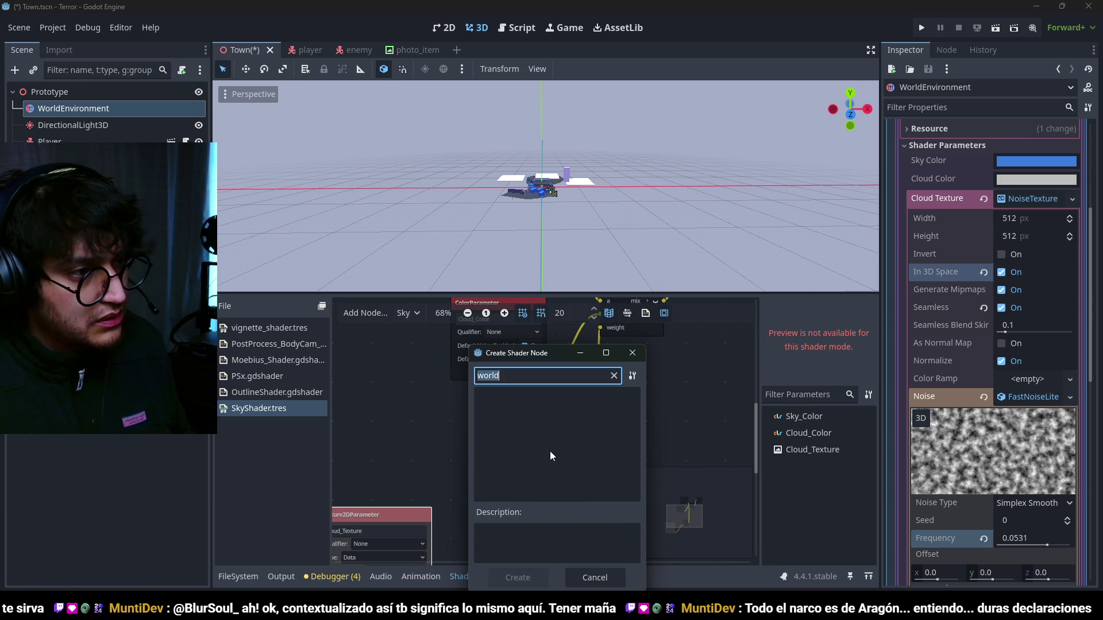
text(tion)
double_click(533, 428)
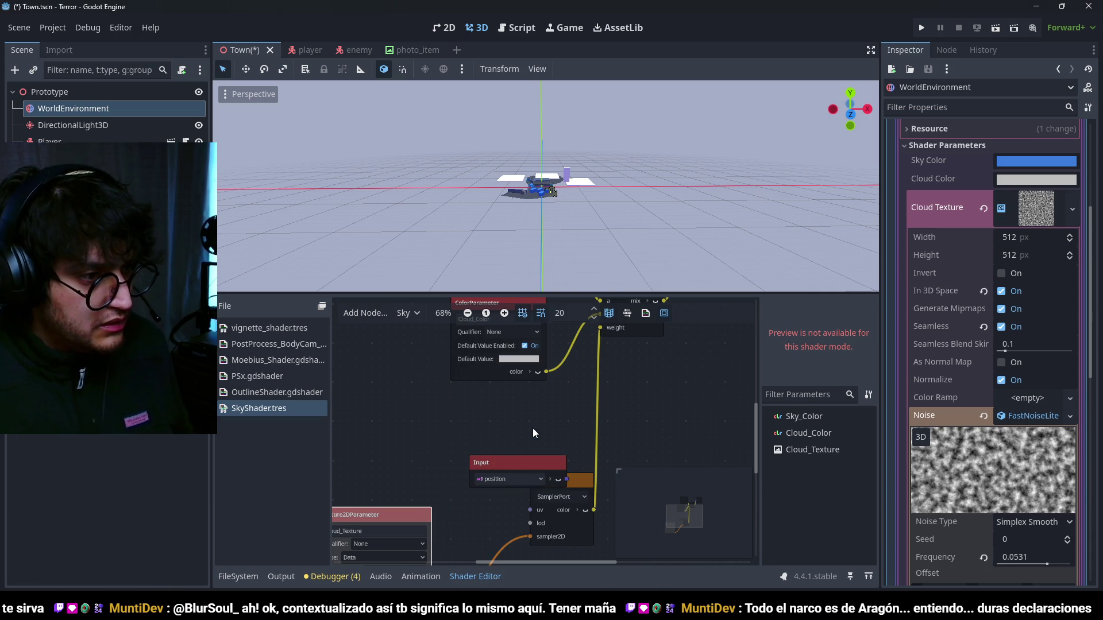
mouse_move(563, 474)
mouse_down()
mouse_move(412, 425)
mouse_move(530, 510)
mouse_up()
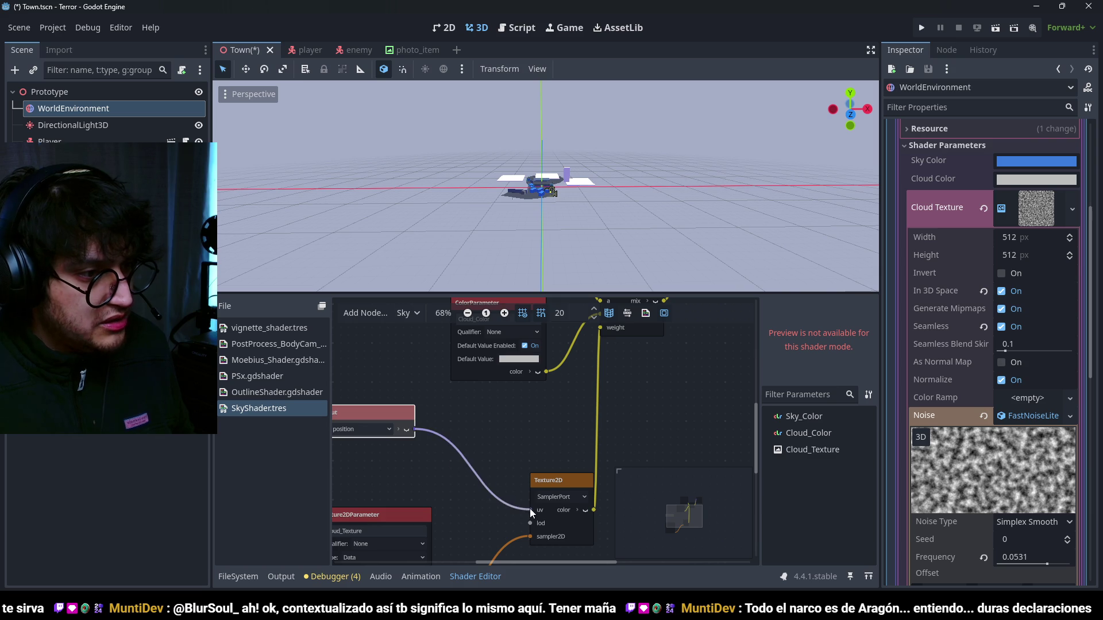
- Set the Input node to screen_uv after briefly trying at_cubemap_pass
scroll(508, 452, left, 3)
click(491, 421)
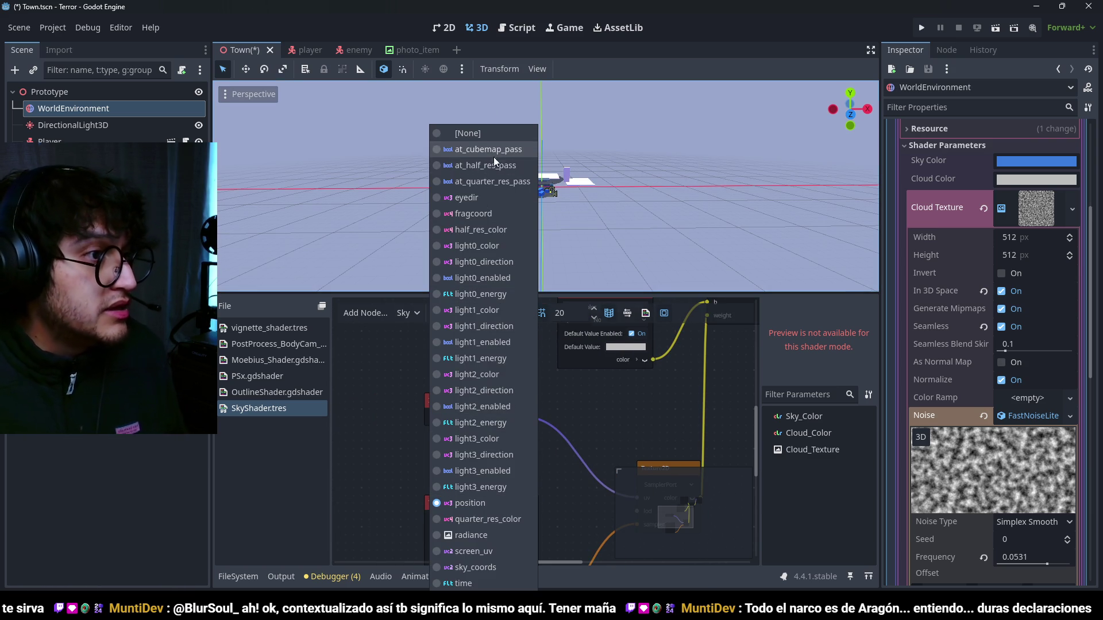
click(512, 152)
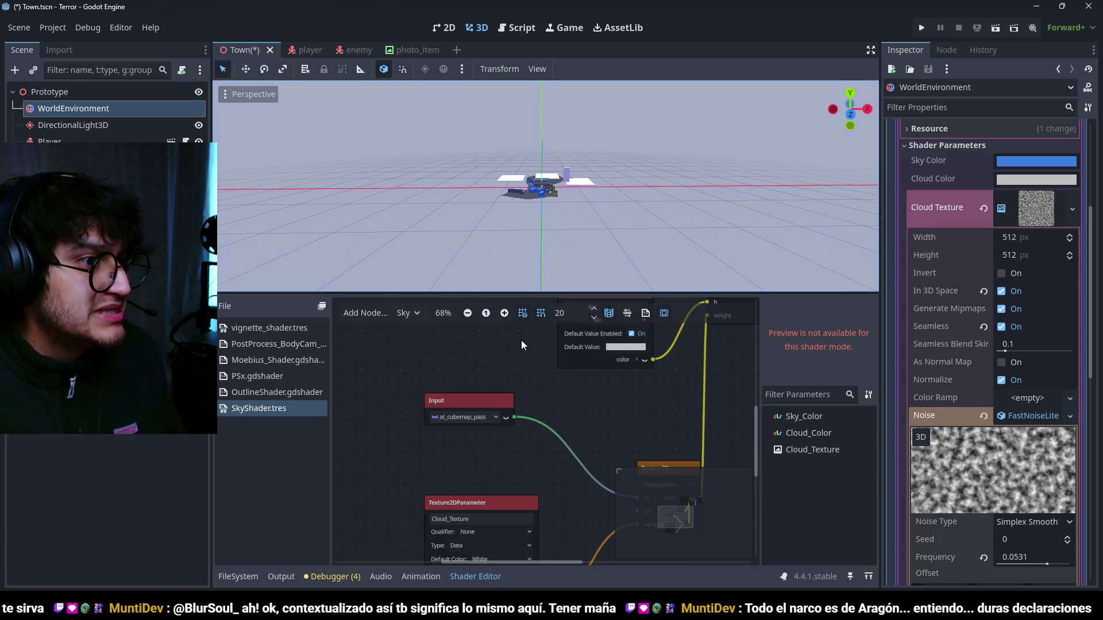
click(481, 416)
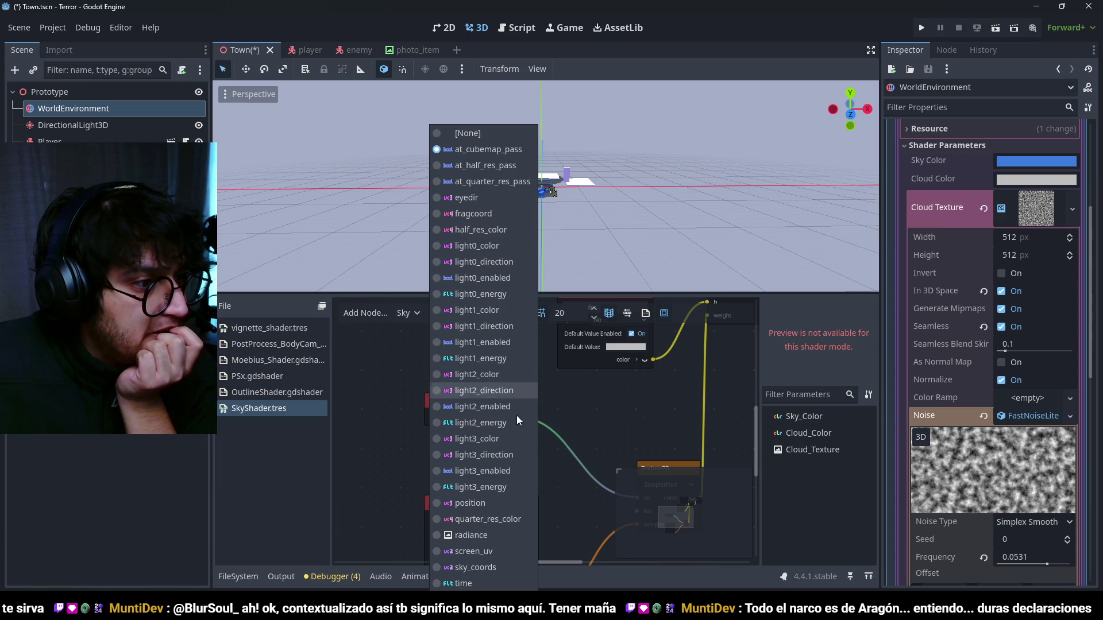
click(489, 548)
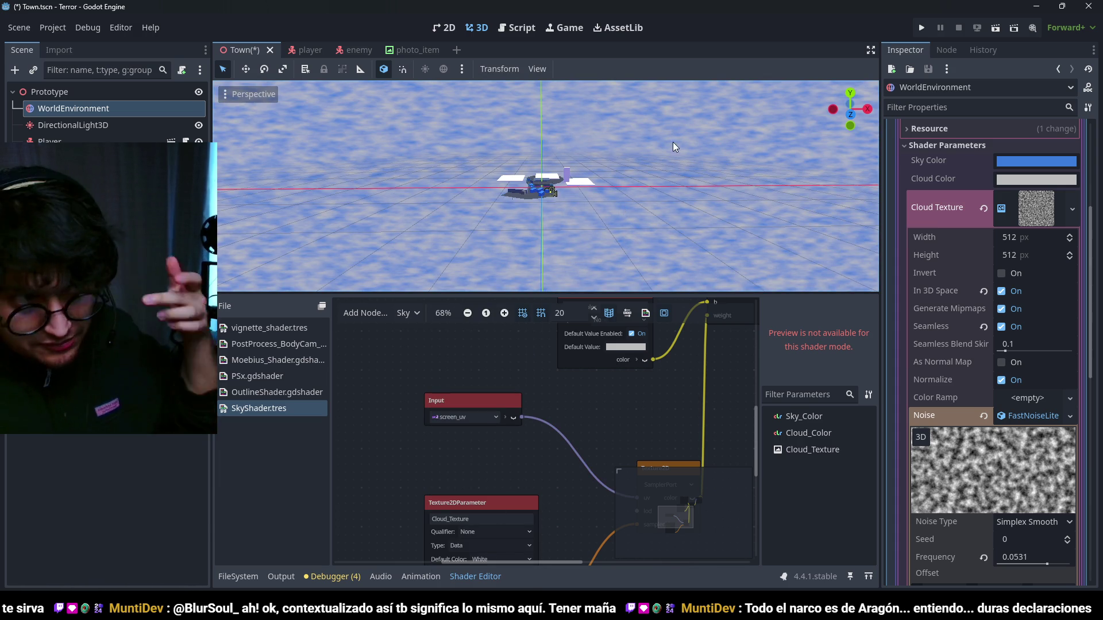
- Revert the FastNoiseLite frequency to its default 0.01 for larger clouds
mouse_move(676, 158)
mouse_down()
mouse_move(704, 170)
mouse_move(613, 181)
mouse_move(619, 160)
mouse_move(590, 167)
mouse_up()
scroll(591, 167, up, 2)
scroll(590, 167, up, 8)
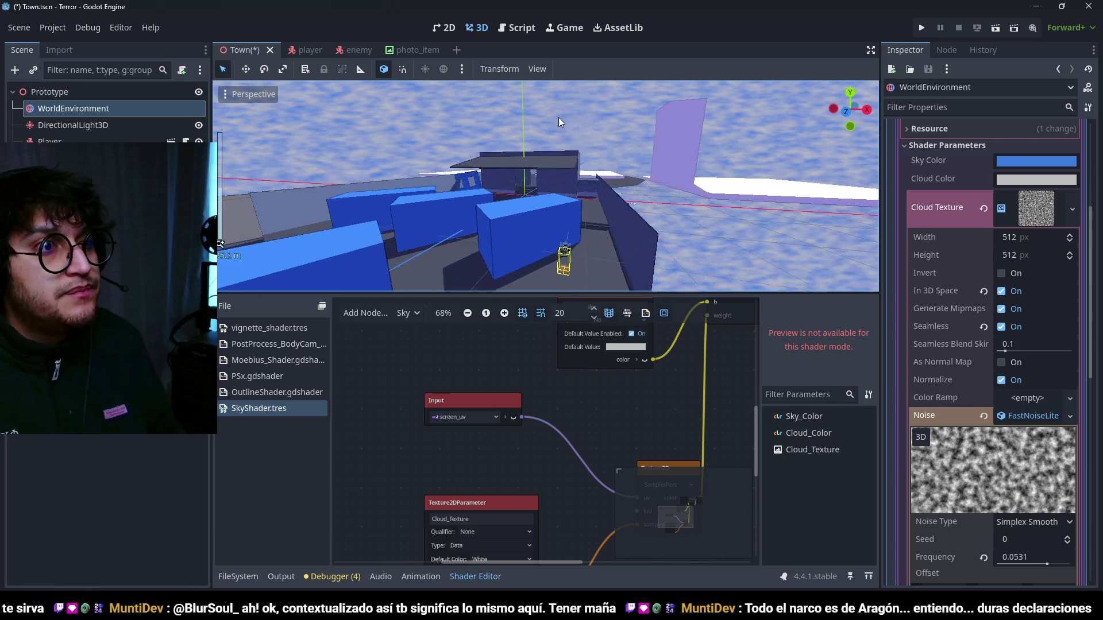
scroll(1022, 344, down, 5)
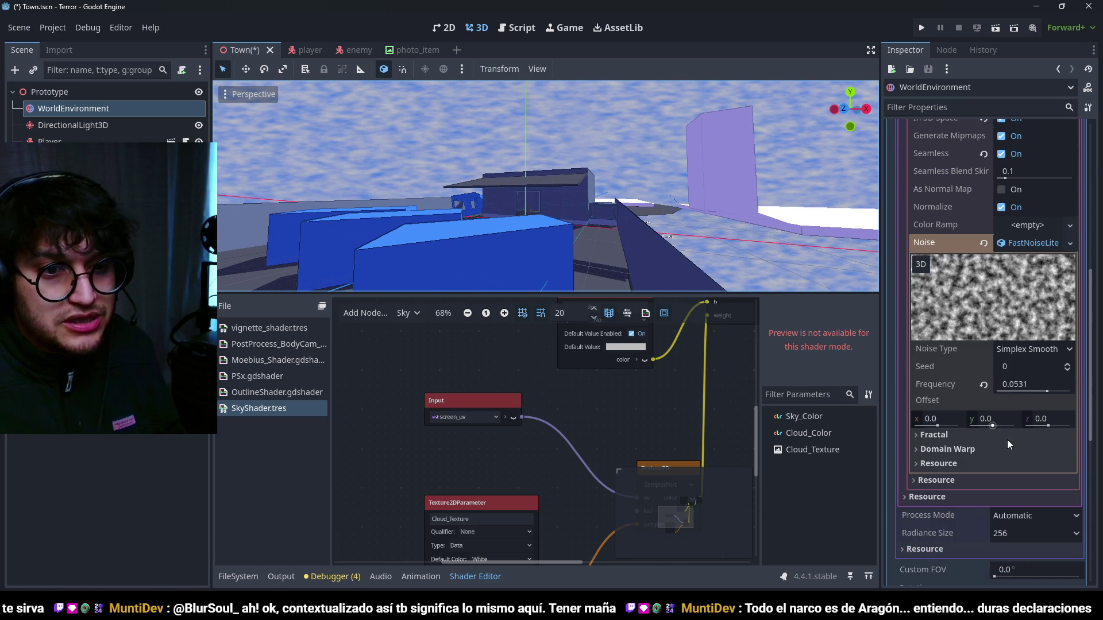
click(985, 383)
scroll(650, 188, down, 2)
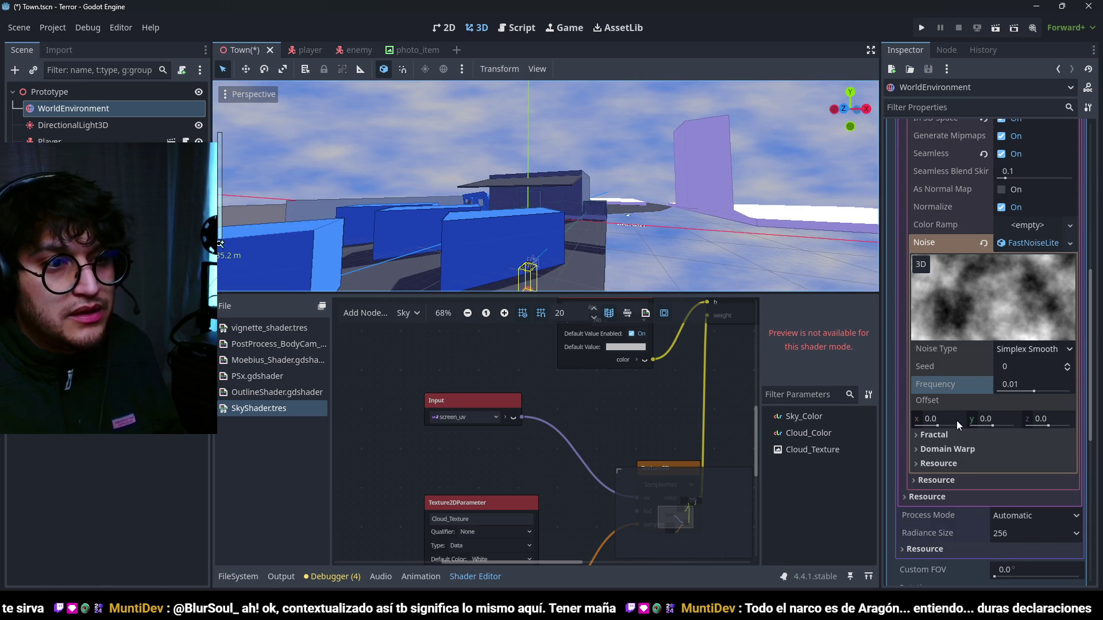
scroll(490, 348, down, 2)
- Pull a new node connection from the Texture2D colour output
scroll(529, 379, right, 4)
scroll(542, 443, up, 4)
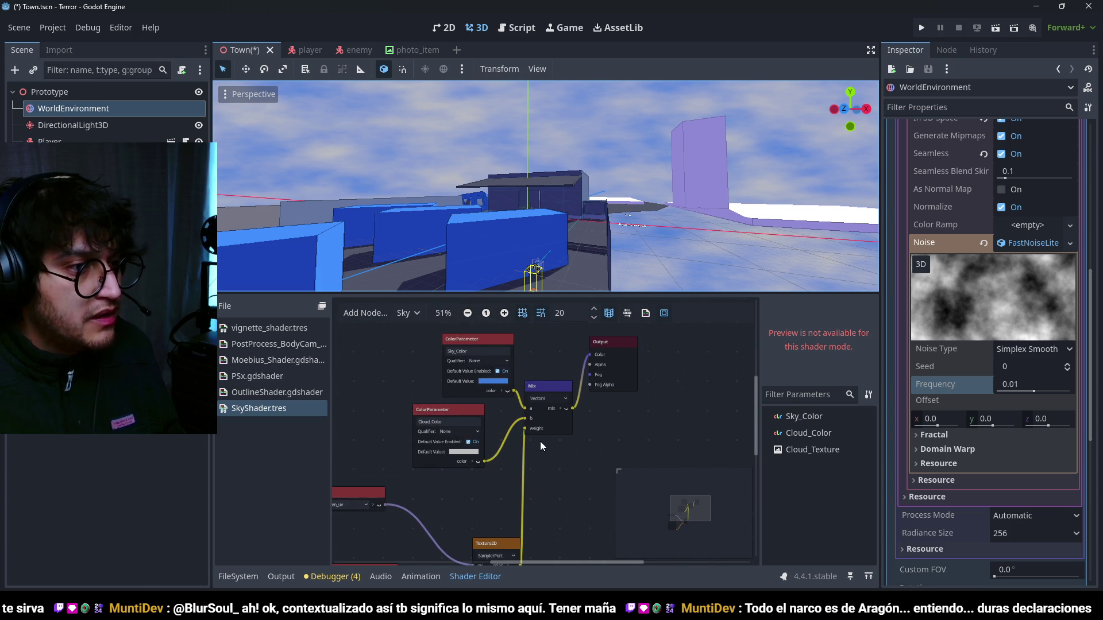
scroll(542, 426, down, 3)
scroll(520, 484, right, 1)
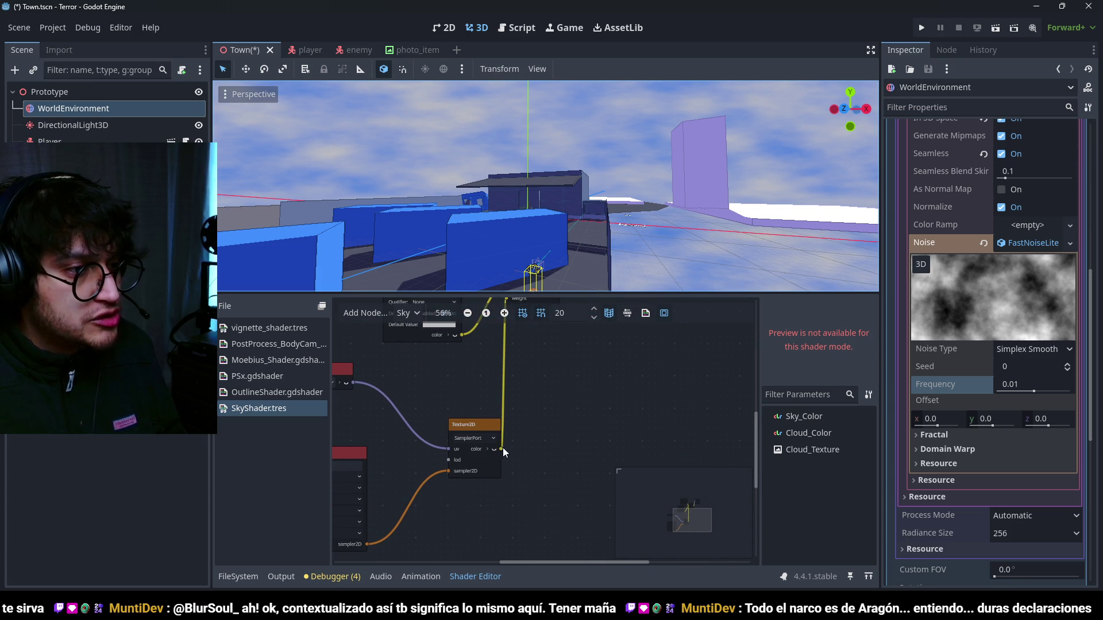
drag(503, 450, 554, 414)
- Create a scalar Step node wired to the texture and move it up and left
text(step)
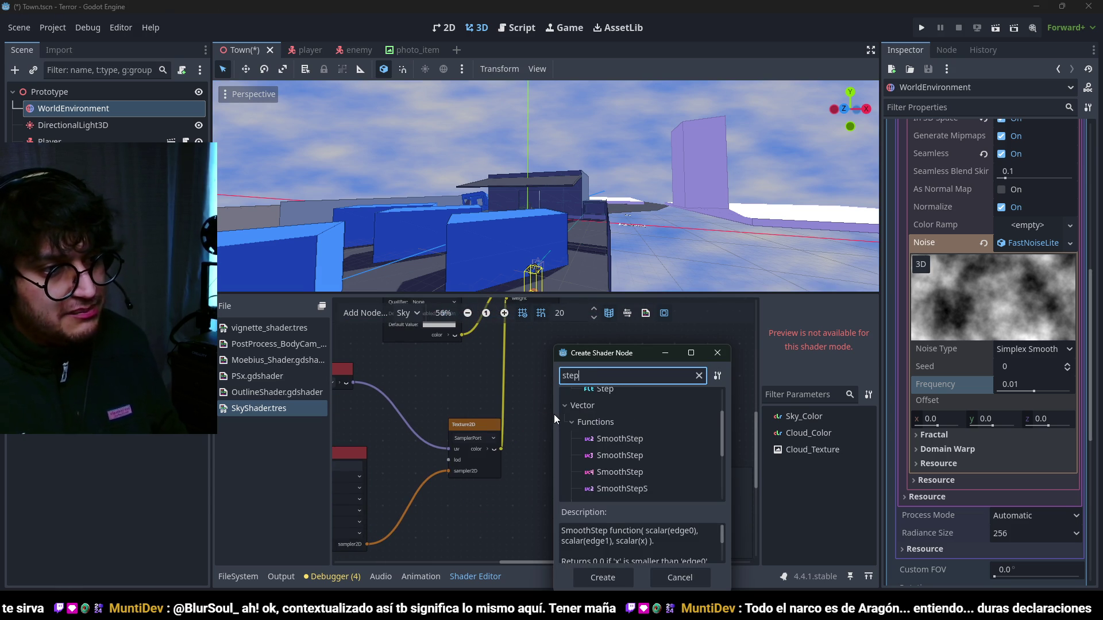
key(Up)
key(Up)
key(Up)
key(Return)
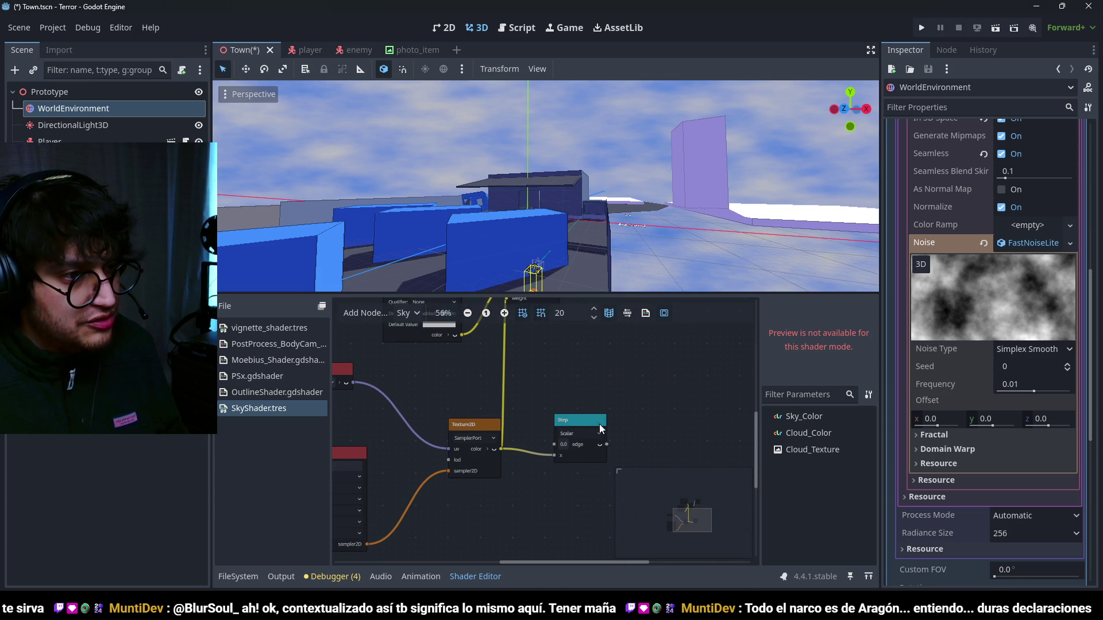
scroll(599, 428, down, 2)
click(586, 471)
click(586, 470)
drag(585, 464, 525, 379)
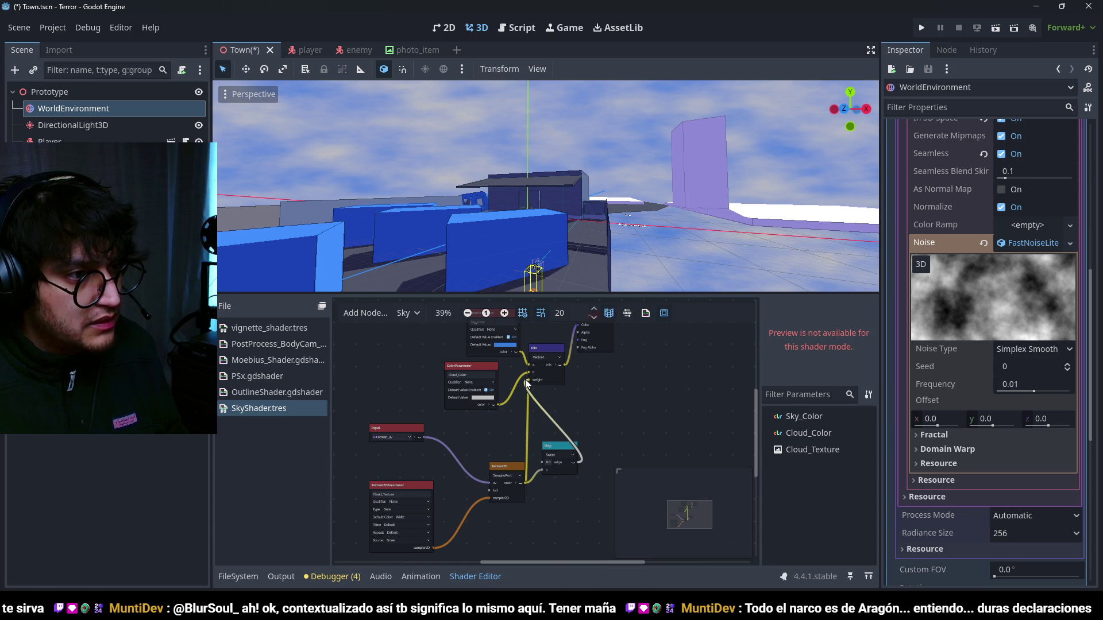
- Set the Step node's edge value to 0.5
scroll(575, 454, down, 2)
scroll(540, 168, down, 10)
mouse_move(556, 163)
mouse_down()
mouse_move(468, 257)
mouse_move(673, 281)
mouse_move(616, 146)
mouse_up()
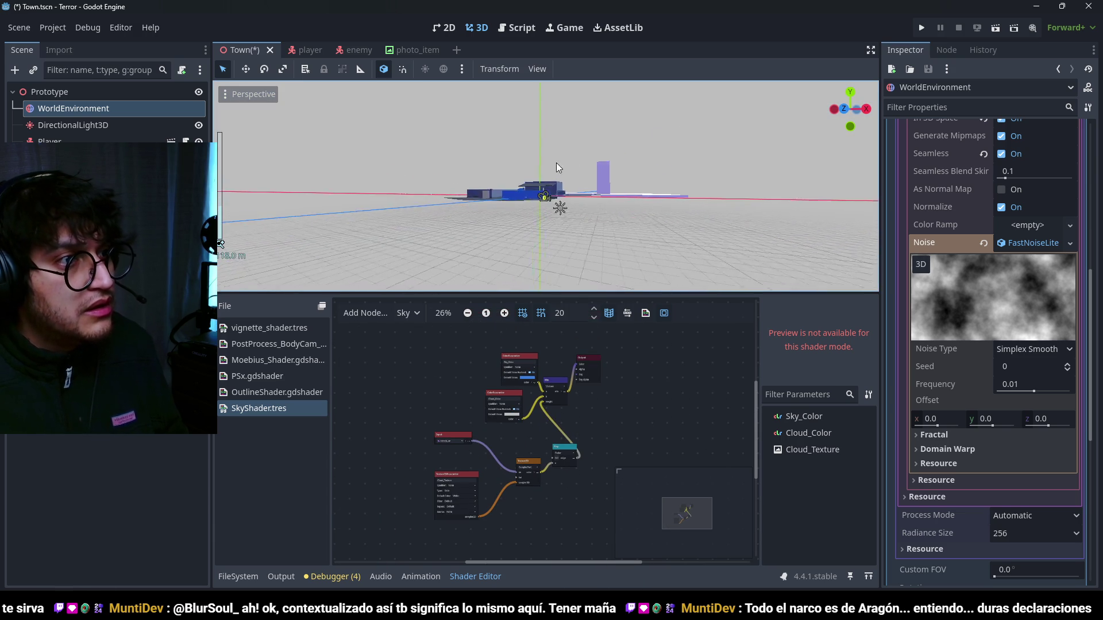
scroll(615, 147, up, 5)
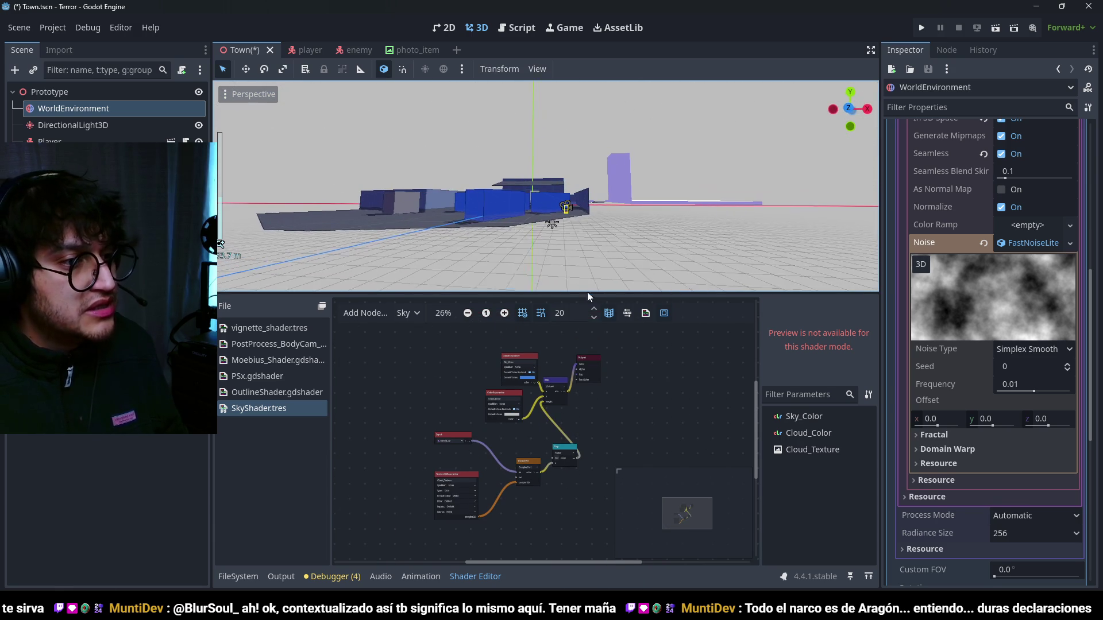
scroll(557, 453, up, 5)
click(554, 455)
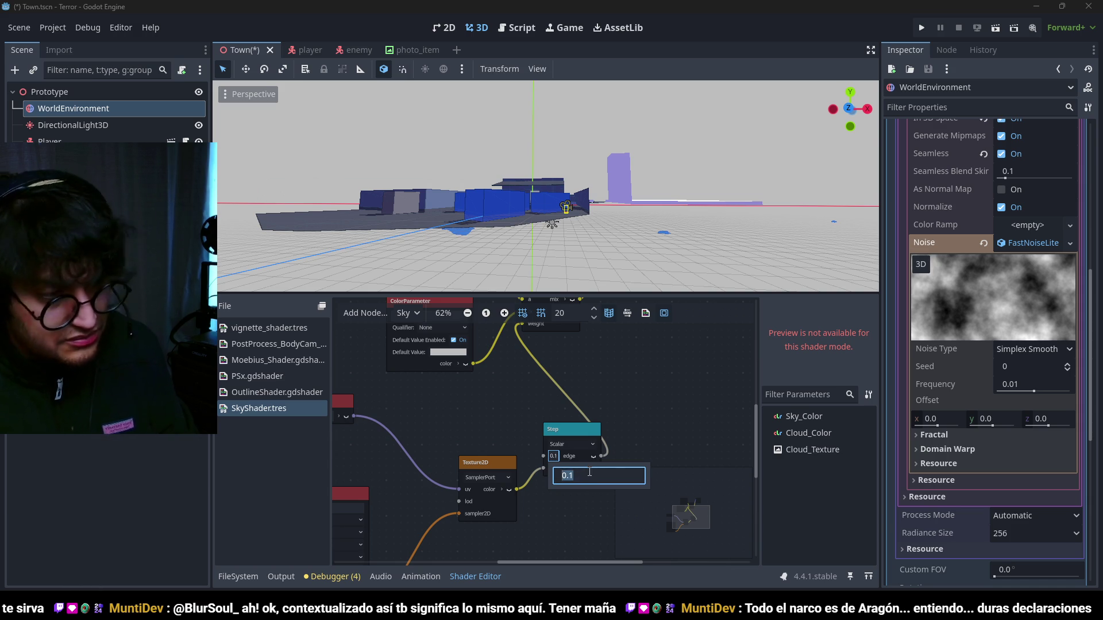
text(0.5)
- Save the scene and launch the game with F5
scroll(574, 159, up, 3)
mouse_move(553, 192)
mouse_down()
mouse_move(603, 141)
mouse_move(614, 186)
mouse_up()
key(F5)
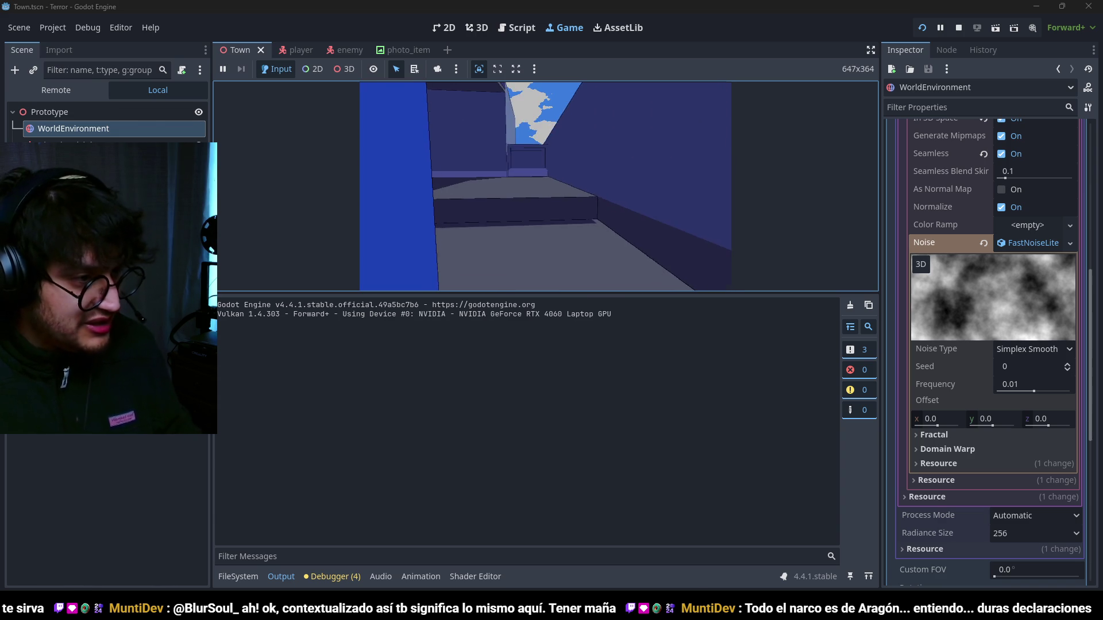
- Stop the running game and reopen the sky shader from the Inspector
key(F8)
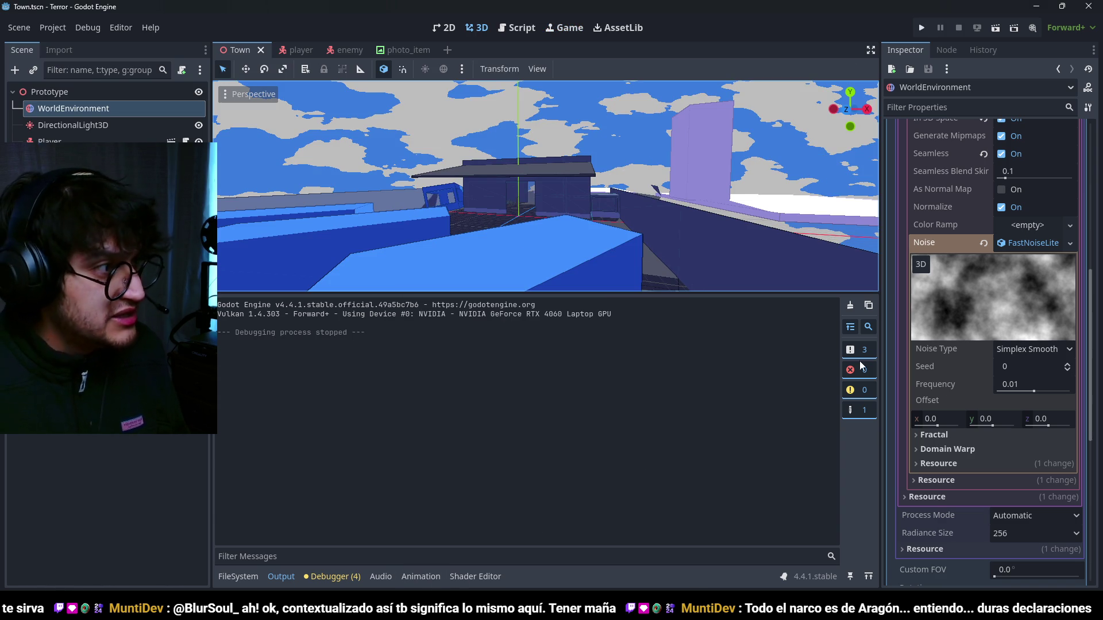
scroll(1051, 277, up, 5)
click(1029, 195)
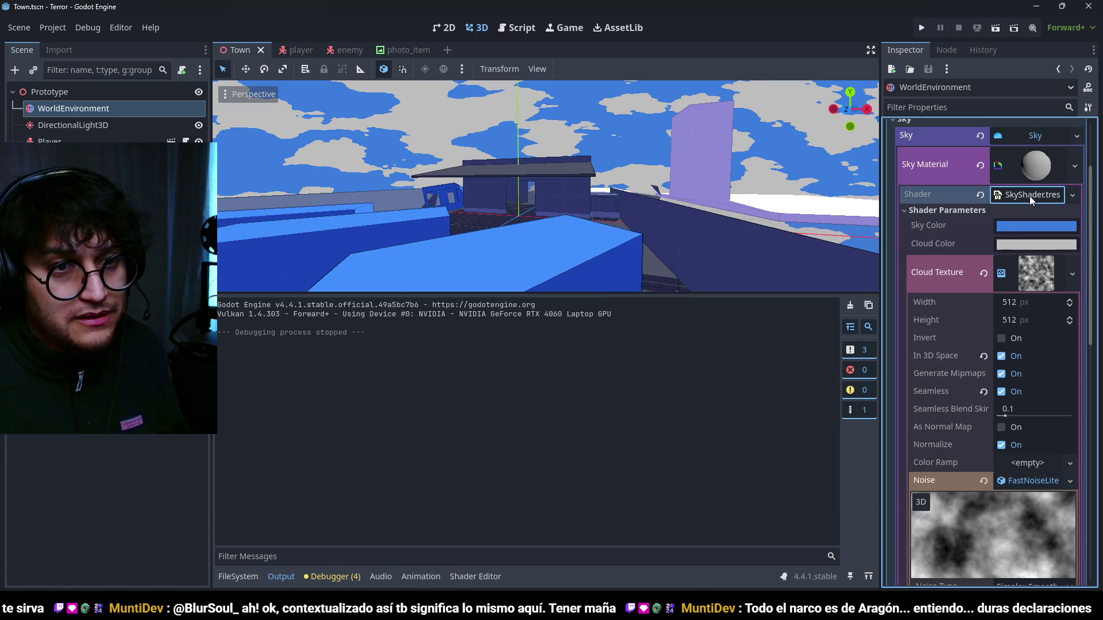
- Switch the Input node to sky_coords and check the sky in the 3D view
scroll(575, 356, left, 3)
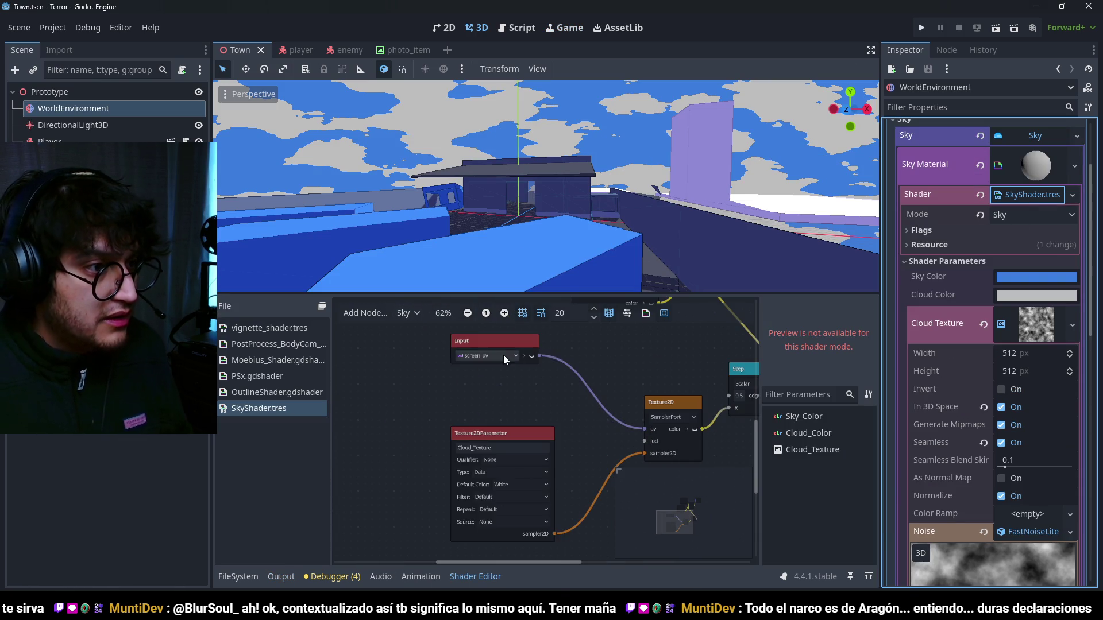
click(504, 356)
click(513, 578)
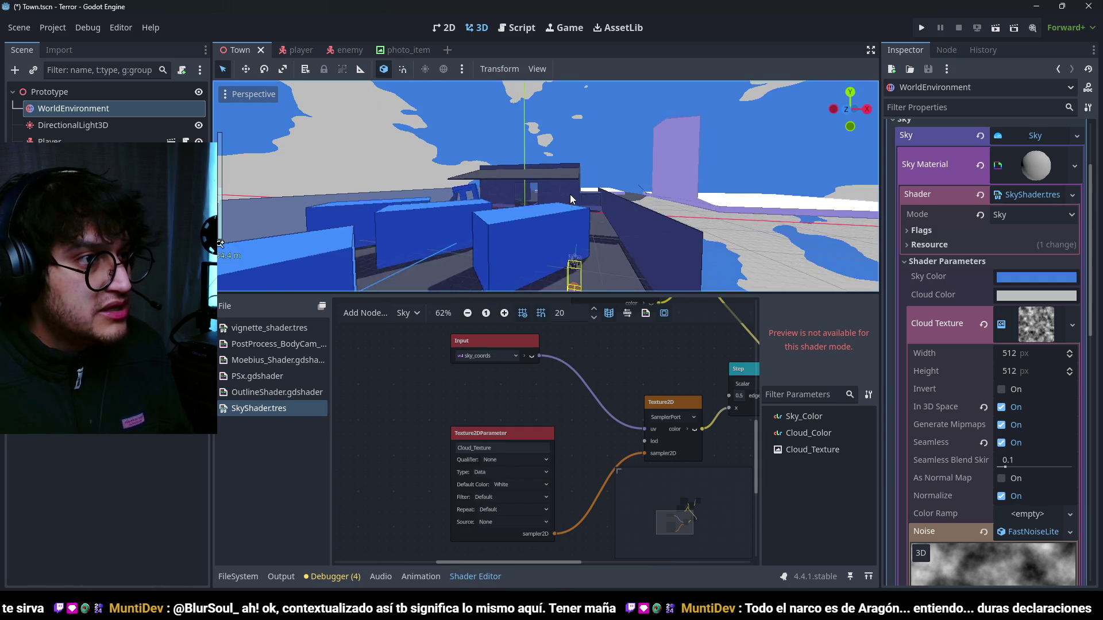
scroll(588, 223, down, 5)
mouse_move(570, 210)
mouse_down()
mouse_move(557, 202)
mouse_move(577, 202)
mouse_up()
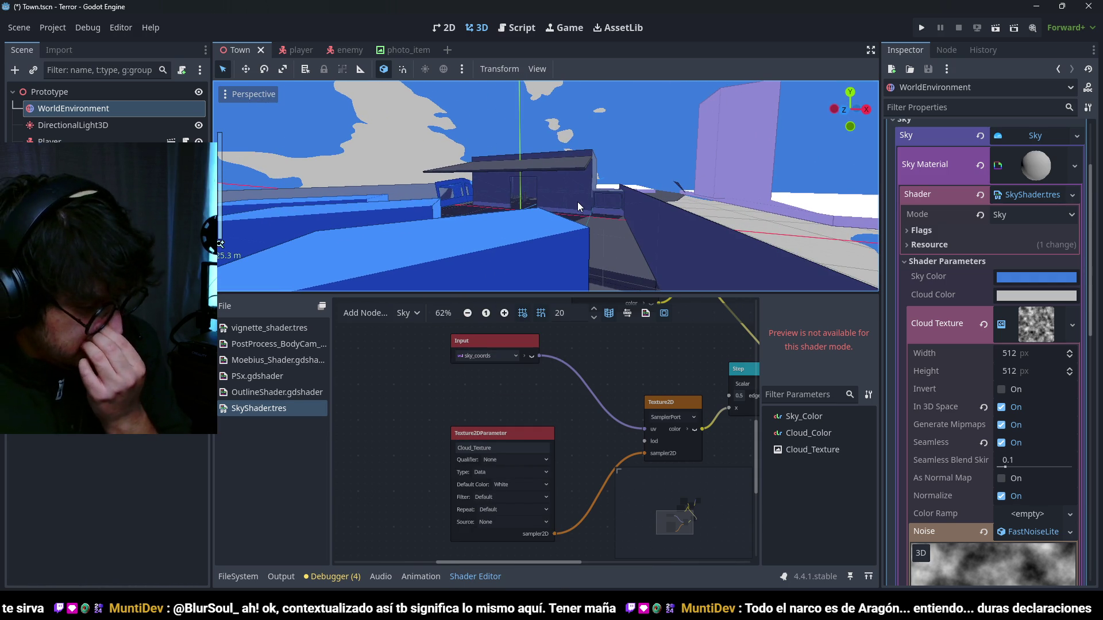
scroll(622, 402, down, 3)
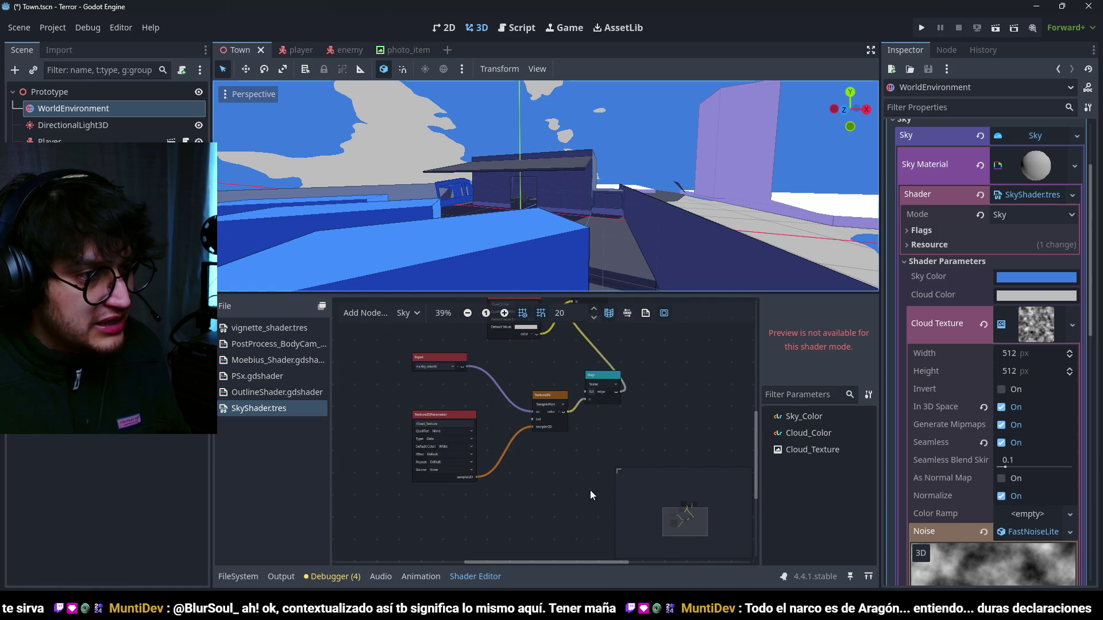
- Move the Step, Texture2D and Cloud_Color nodes left to tidy the graph, then save and run
drag(591, 491, 388, 374)
drag(603, 377, 544, 388)
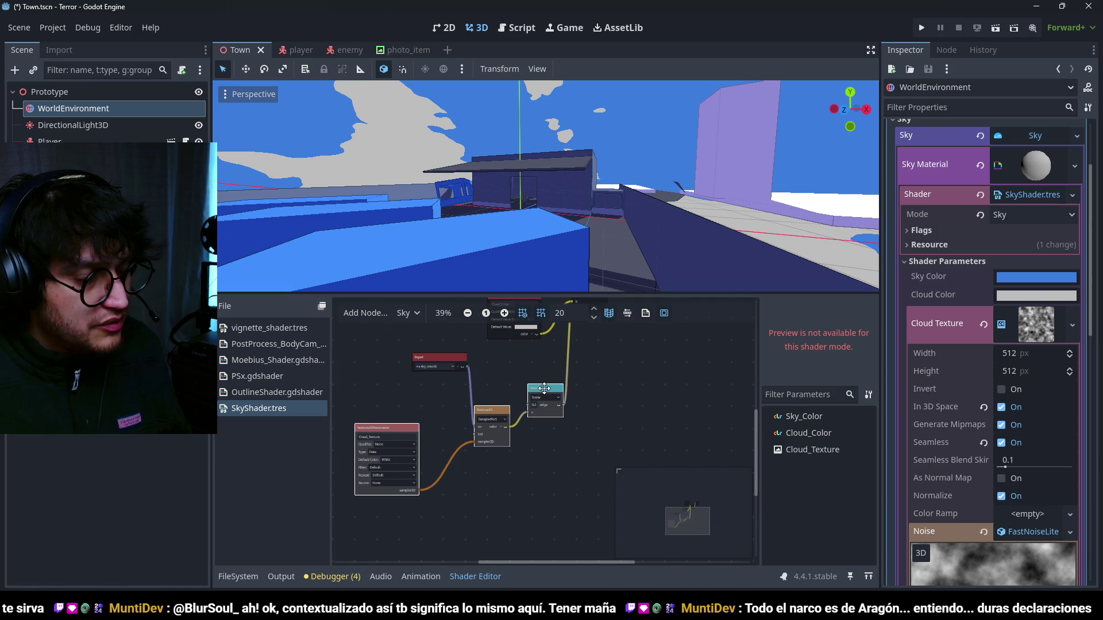
drag(612, 372, 609, 433)
drag(508, 363, 473, 357)
scroll(506, 396, up, 2)
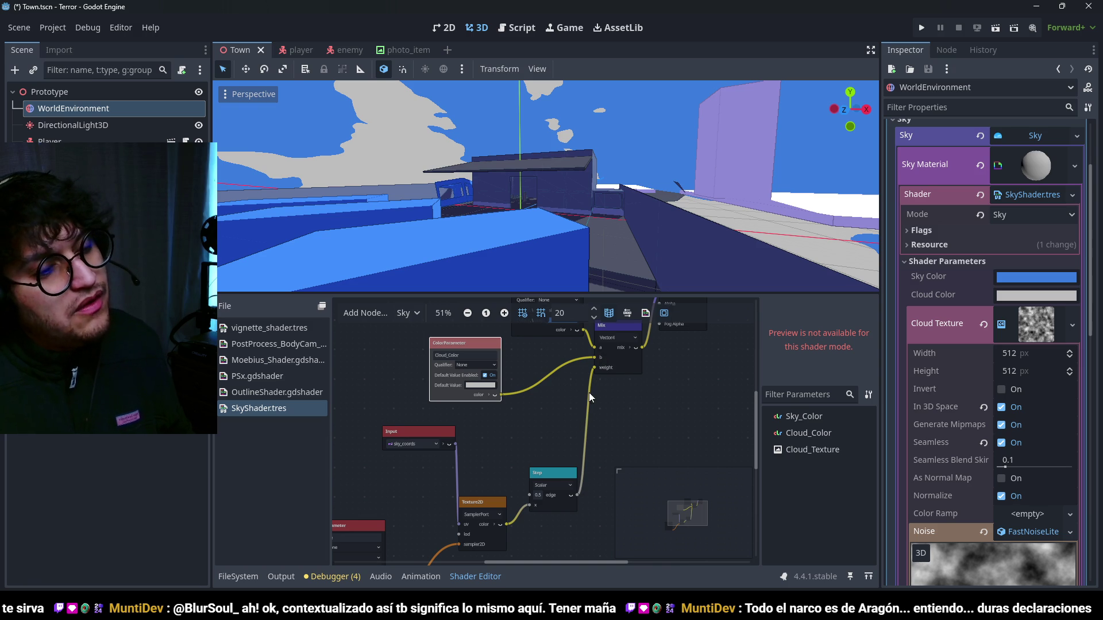
drag(536, 442, 556, 403)
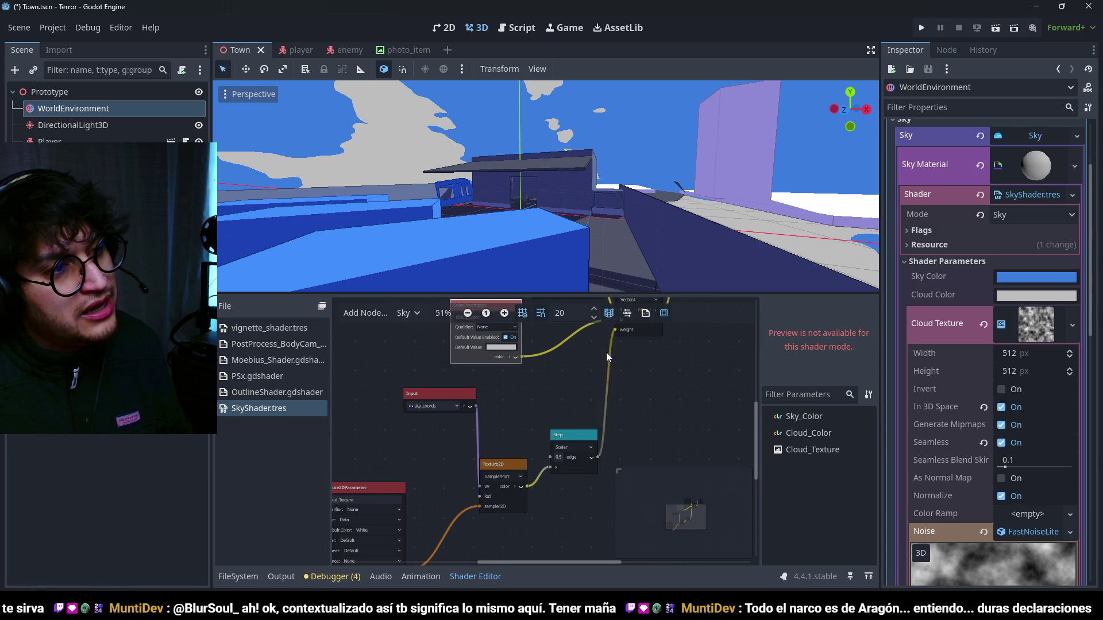
drag(624, 408, 613, 401)
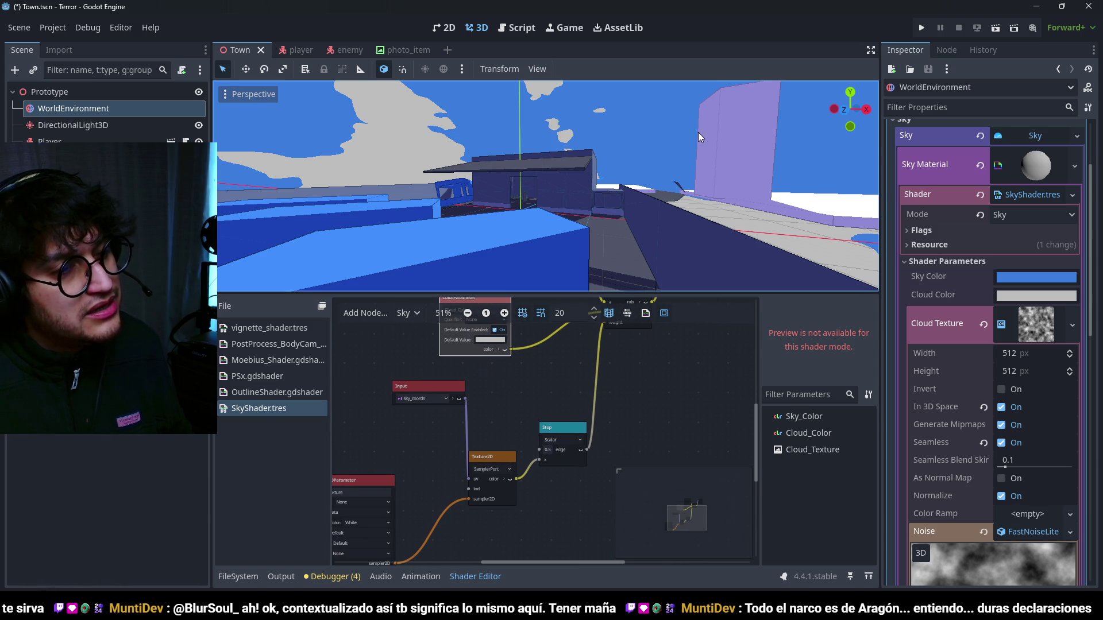
key(F5)
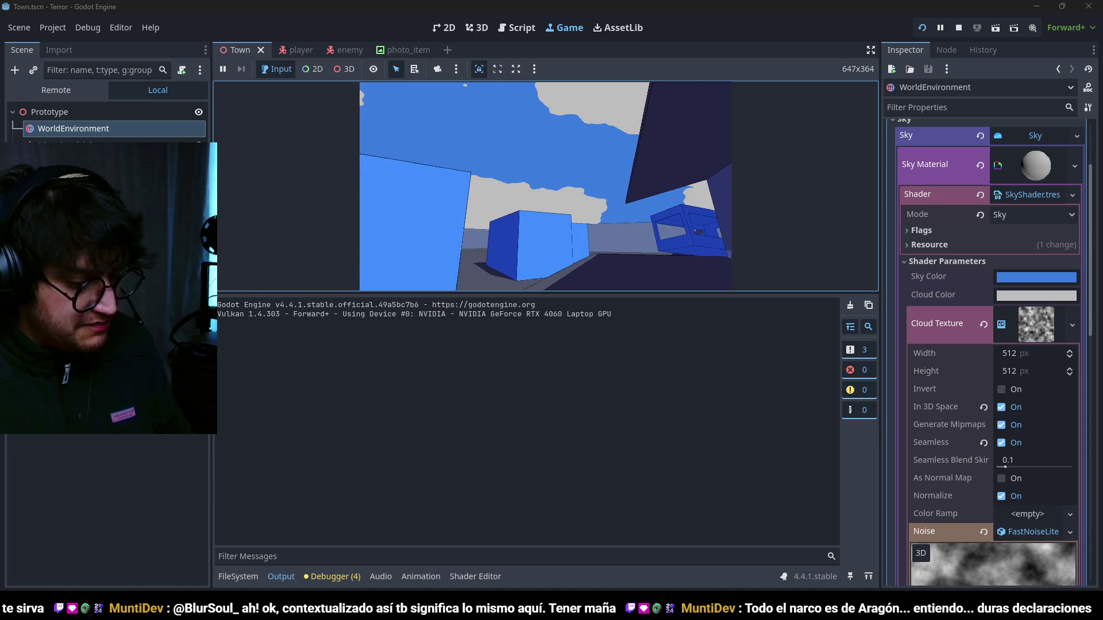
- Stop the game and reopen SkyShader.tres in the Shader Editor
key(F8)
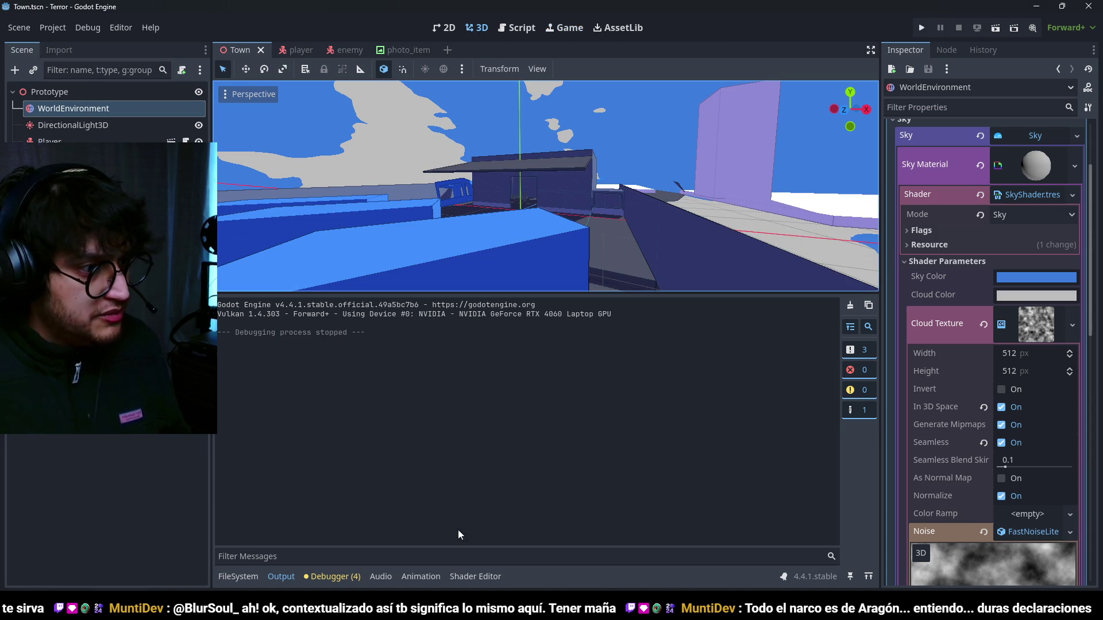
click(1041, 197)
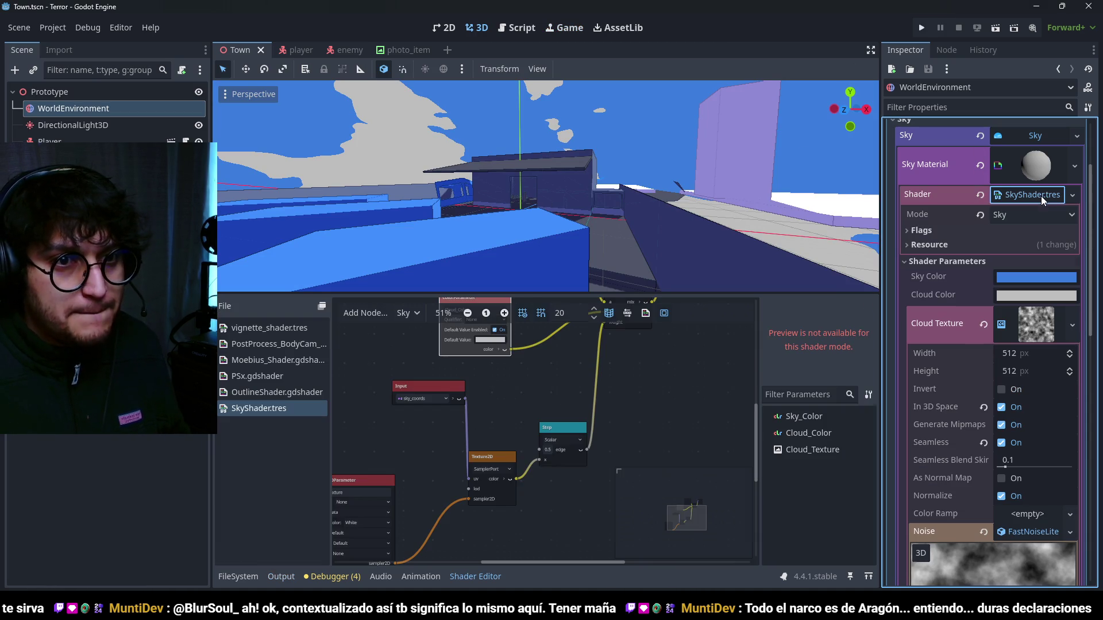
- Move sky_coords left and add a UVPanning (UVFunc) node to the sky graph
scroll(527, 494, down, 3)
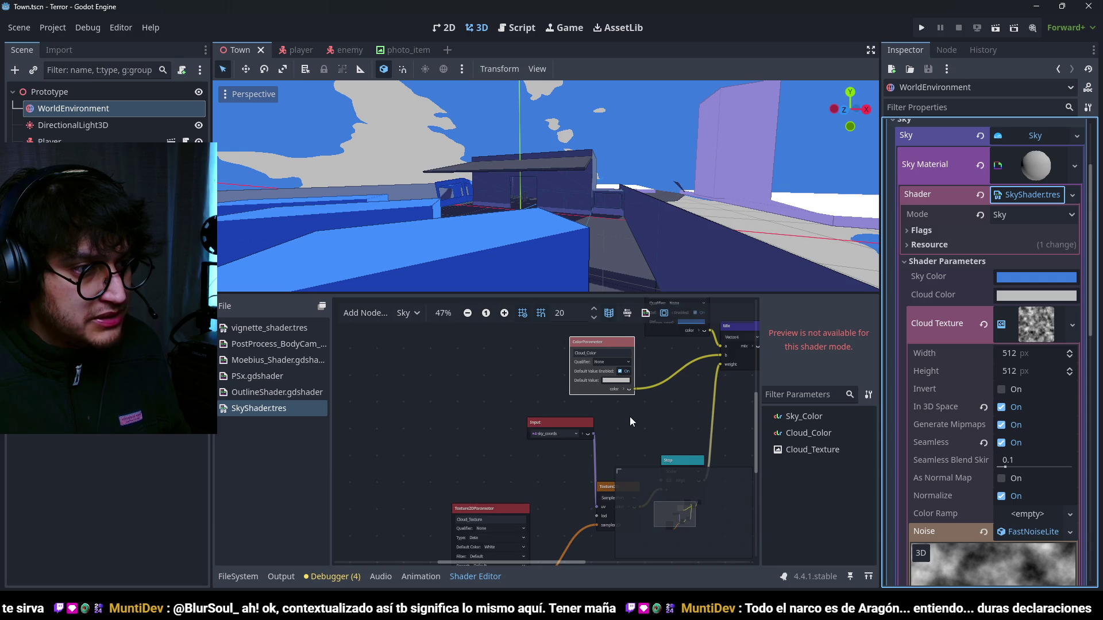
scroll(508, 446, up, 3)
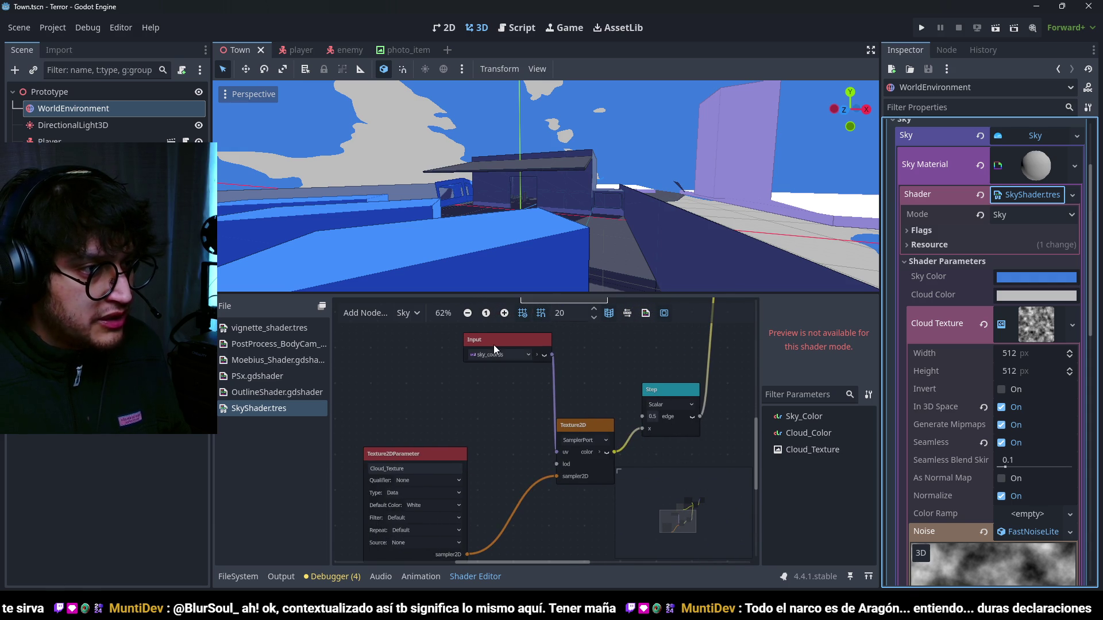
drag(494, 344, 372, 351)
right_click(416, 367)
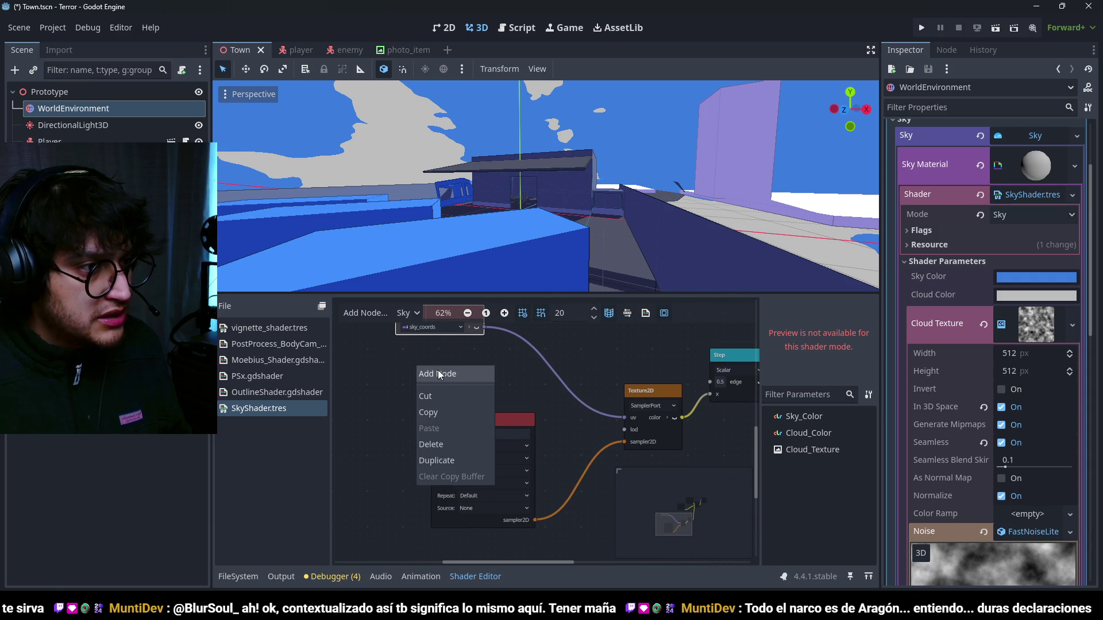
click(442, 374)
text(uv)
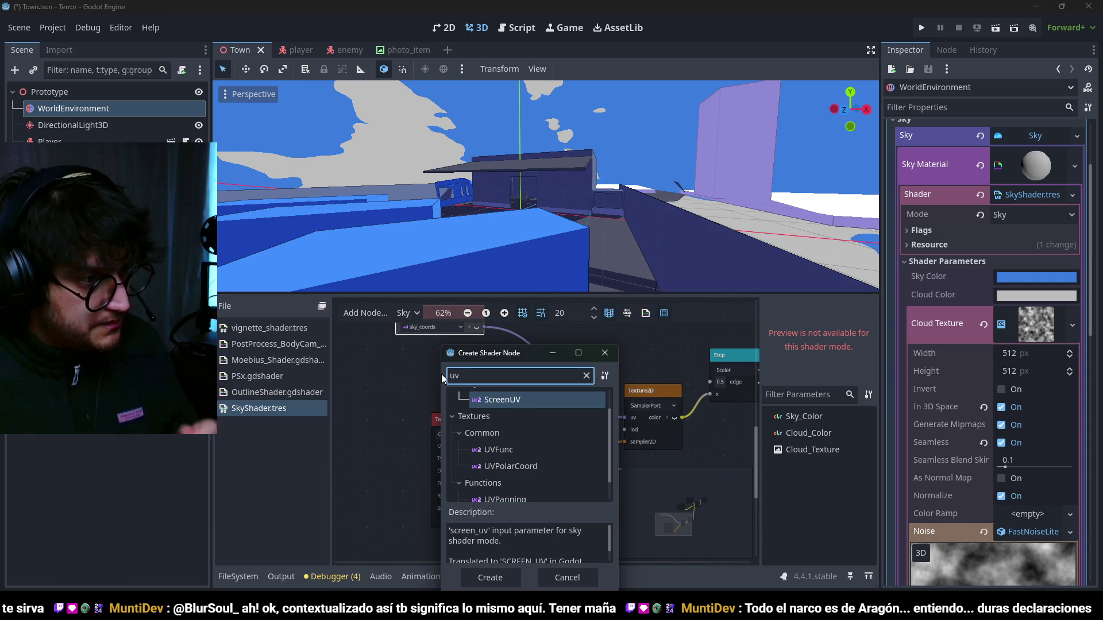
text(pan)
key(Return)
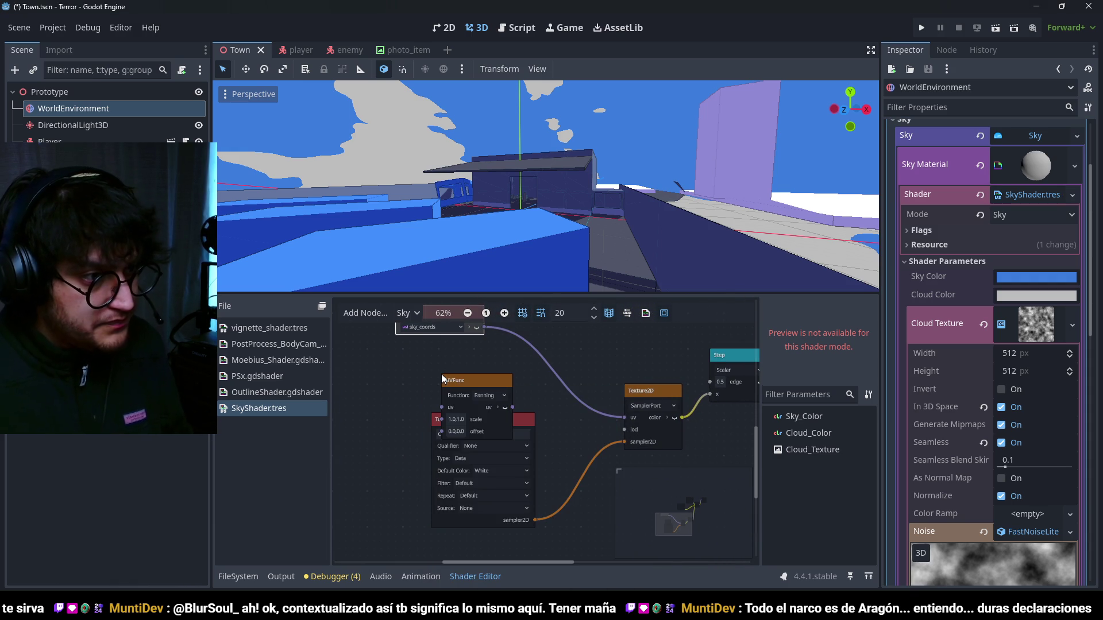
- Wire sky_coords into the UVFunc uv input and its output into Texture2D's uv
mouse_move(476, 380)
mouse_down()
mouse_move(381, 370)
mouse_move(624, 417)
mouse_up()
drag(471, 337, 646, 347)
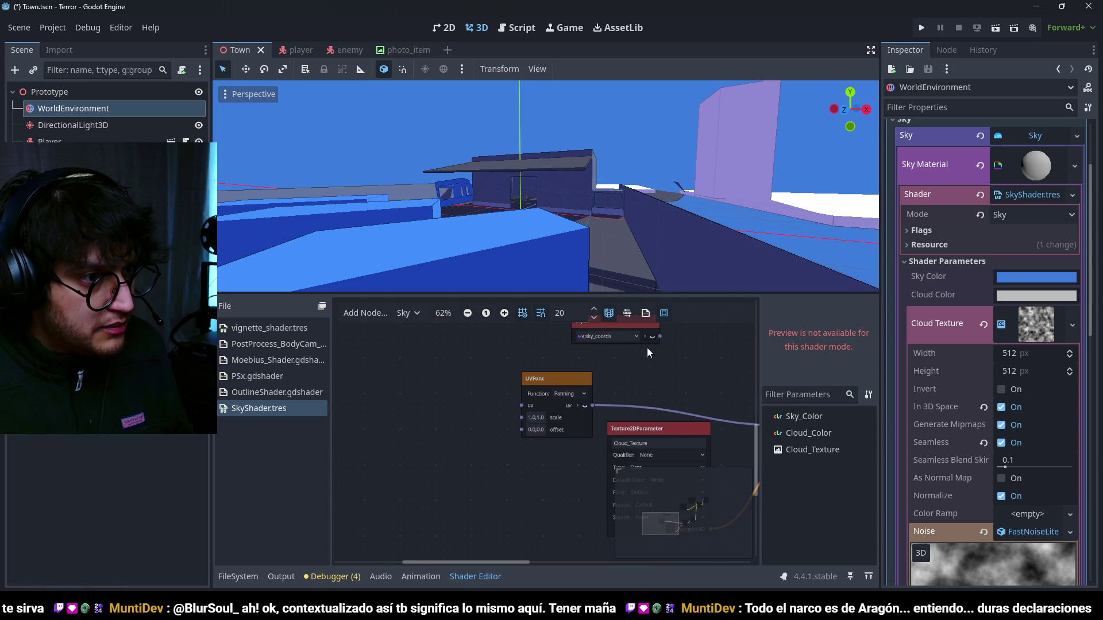
drag(507, 403, 521, 405)
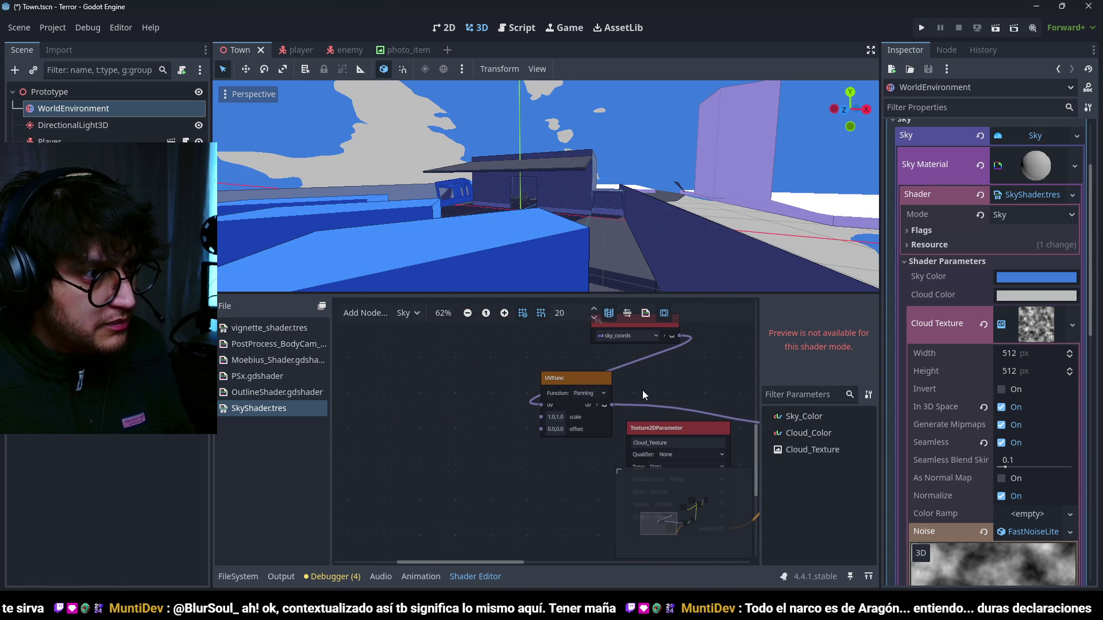
drag(586, 381, 741, 351)
scroll(568, 363, up, 2)
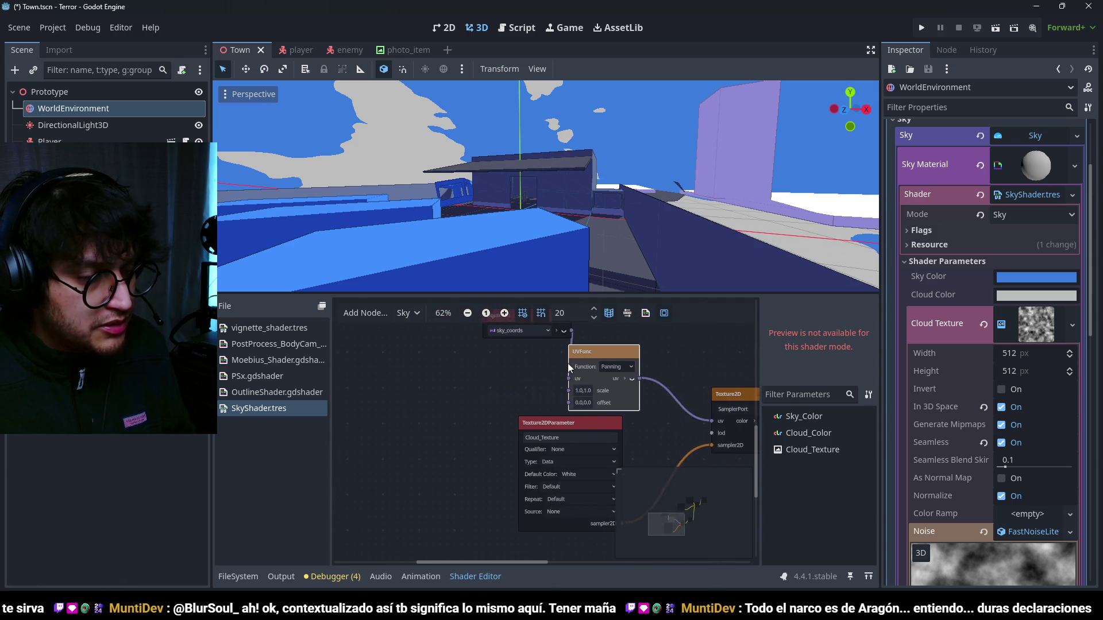
right_click(482, 377)
- Add a FloatParameter node and place it at the upper left of the graph
click(516, 381)
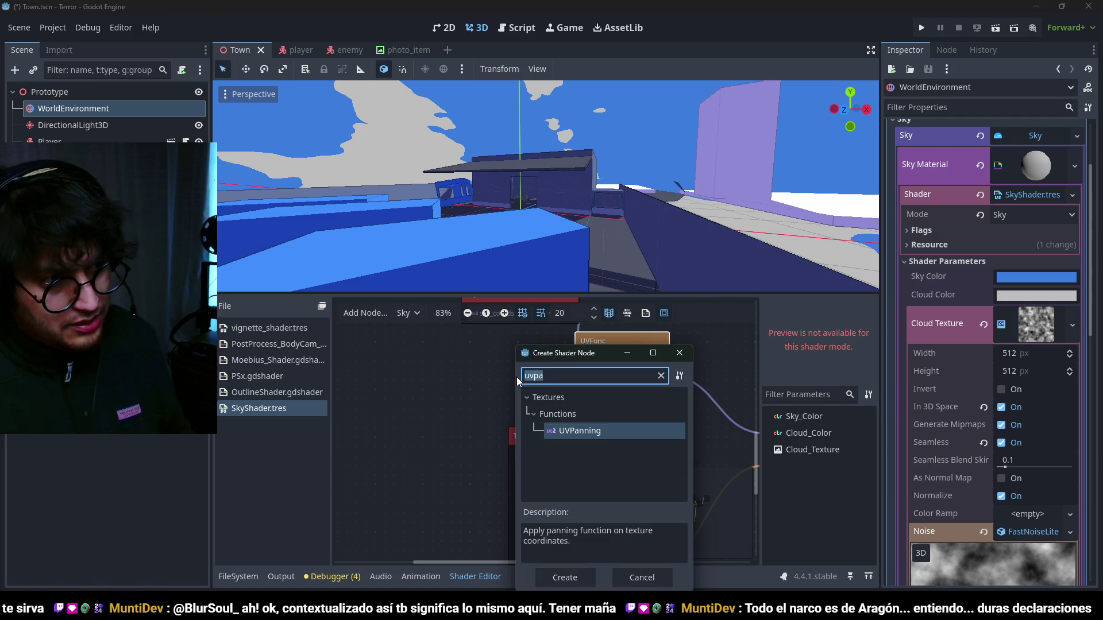
text(floatparam)
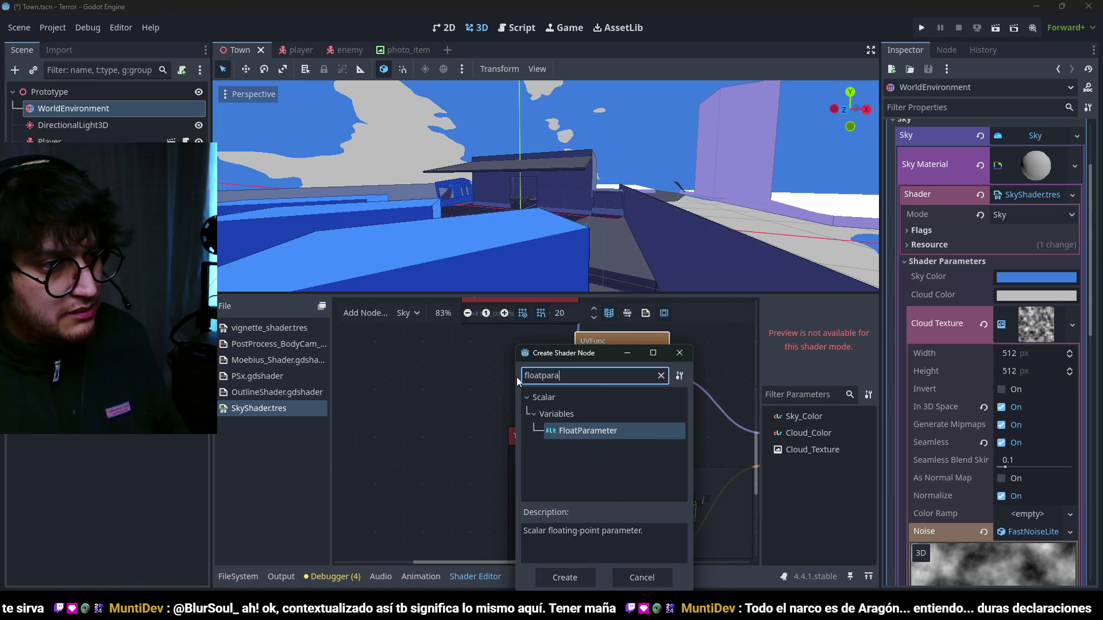
key(Return)
drag(553, 380, 391, 338)
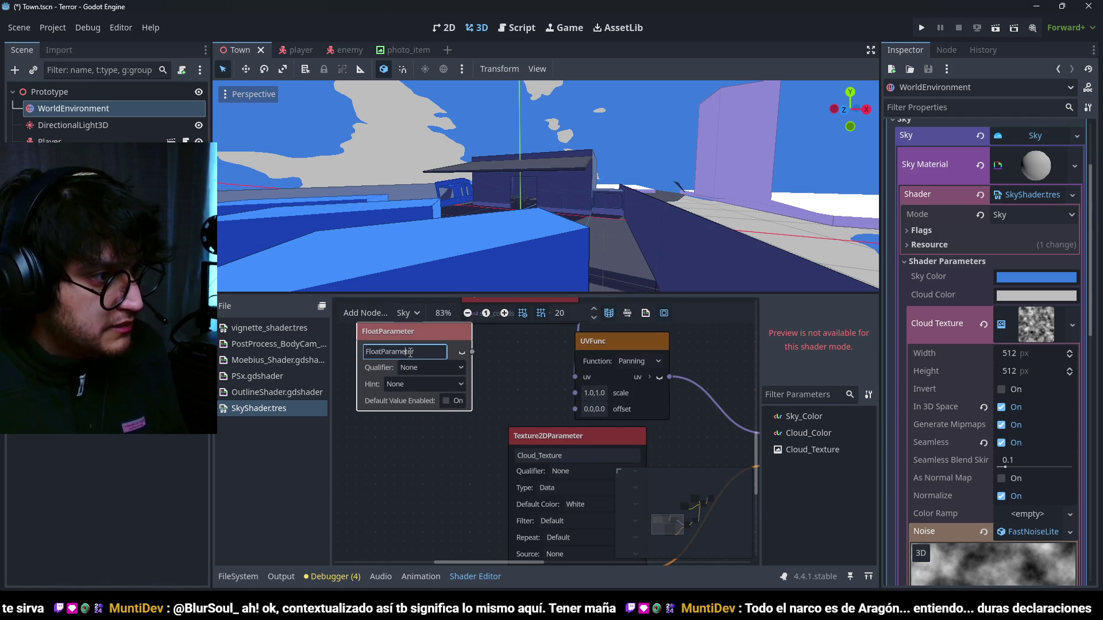
click(459, 333)
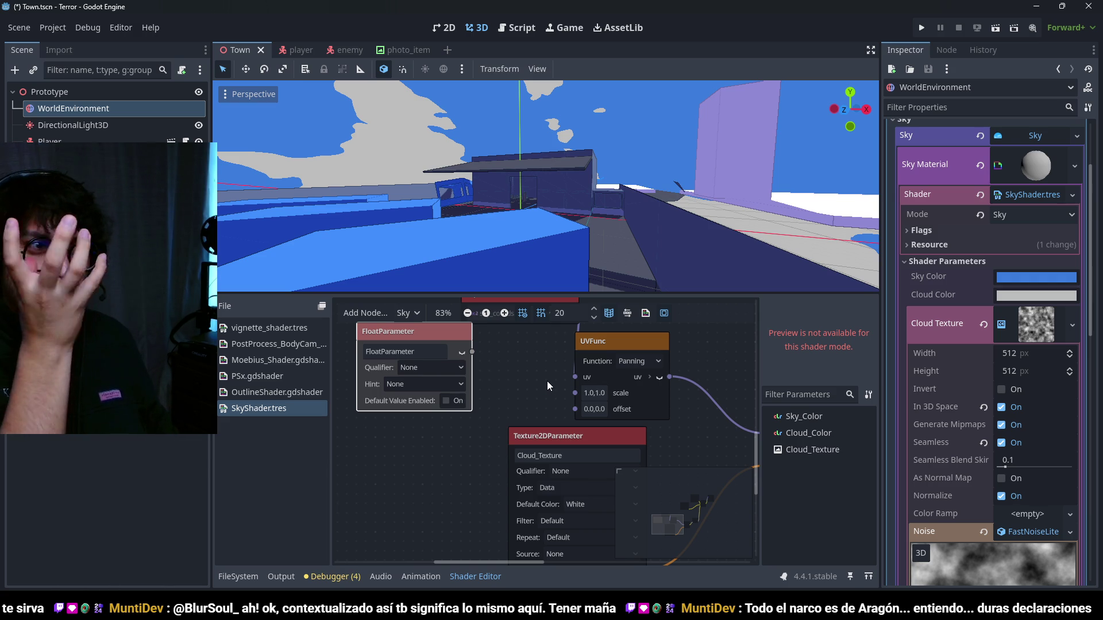
- Name the parameter RotatingSpeed and drag a wire from its output to create a node
drag(494, 384, 519, 404)
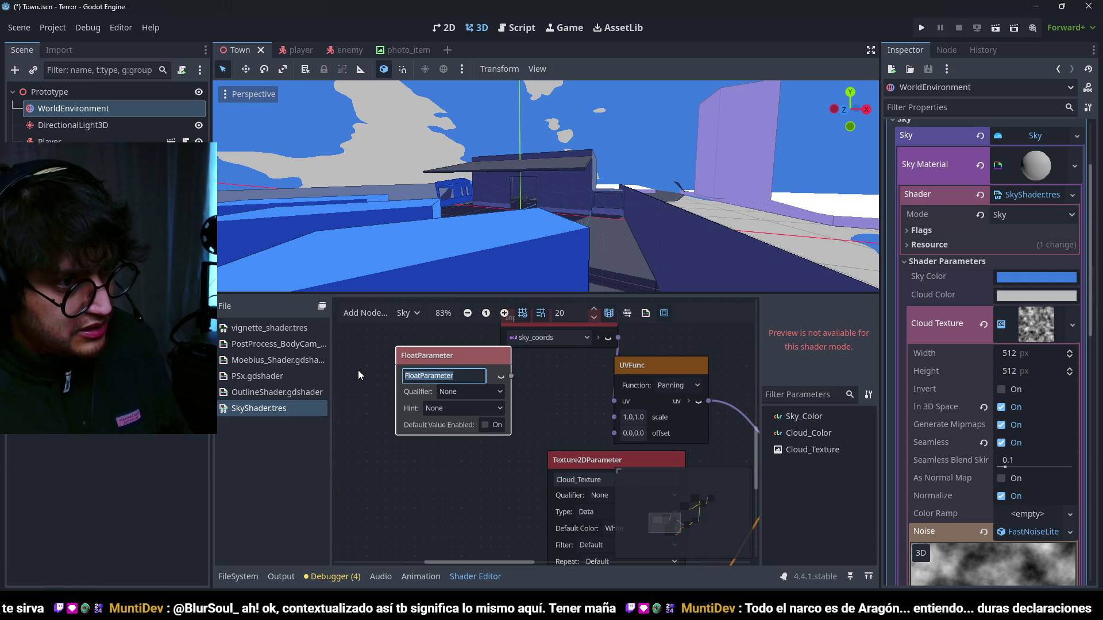
text(RotationZ)
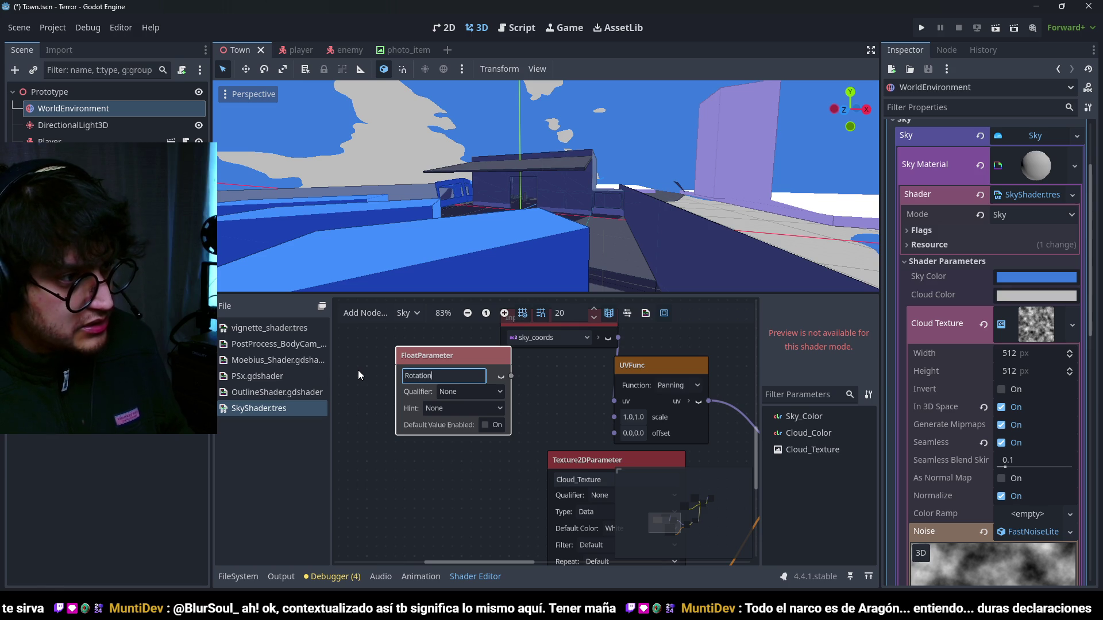
key(BackSpace)
text(ngSpeed)
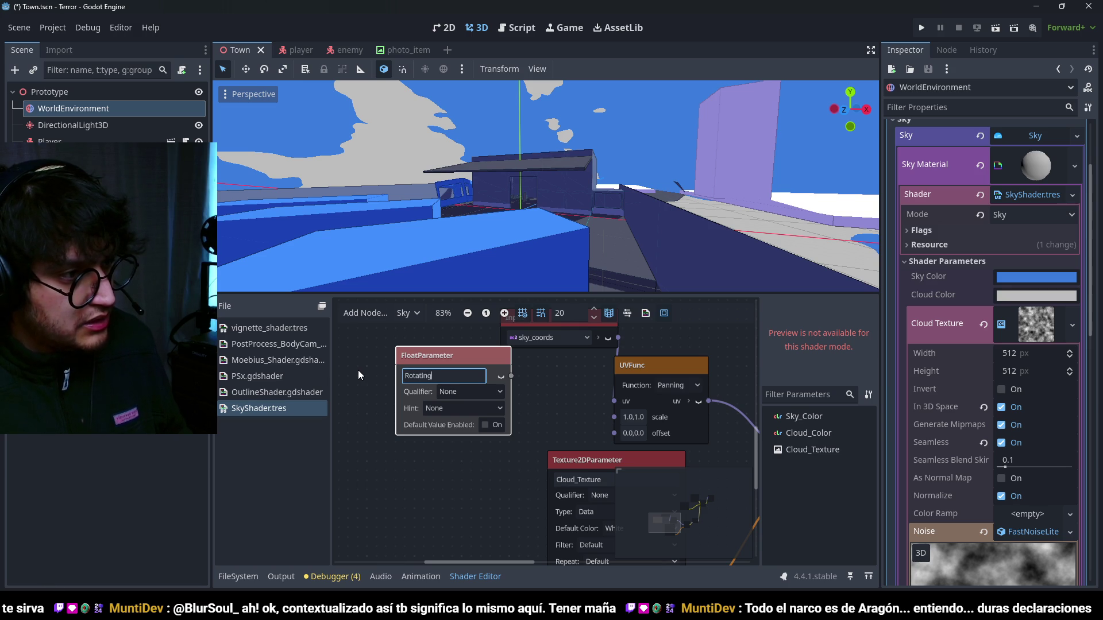
key(Return)
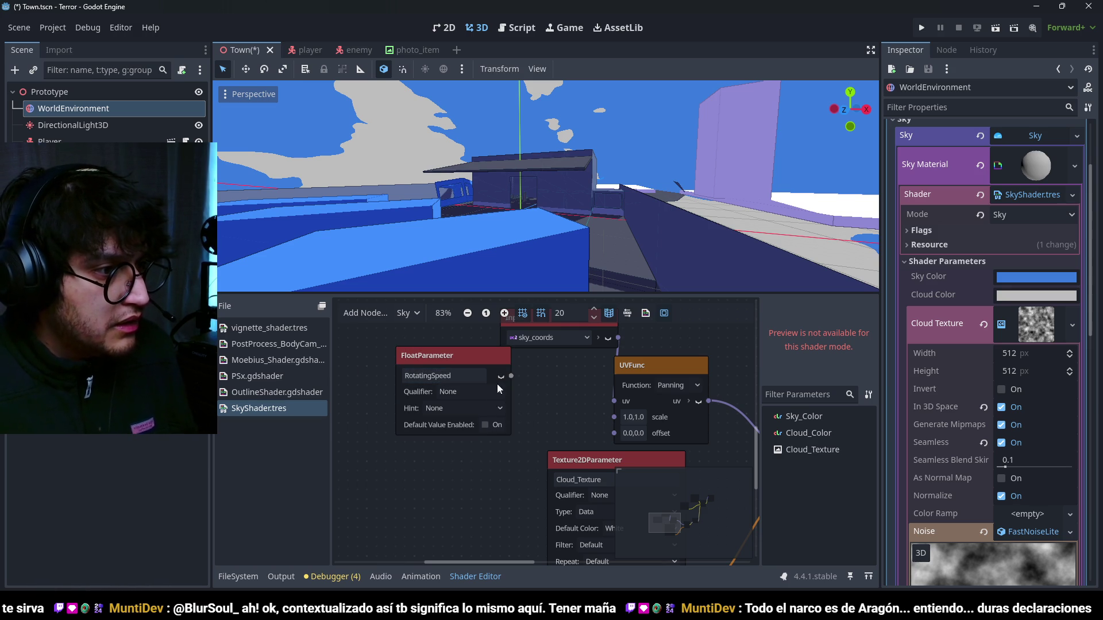
mouse_move(511, 377)
mouse_down()
mouse_move(609, 423)
mouse_move(601, 434)
mouse_up()
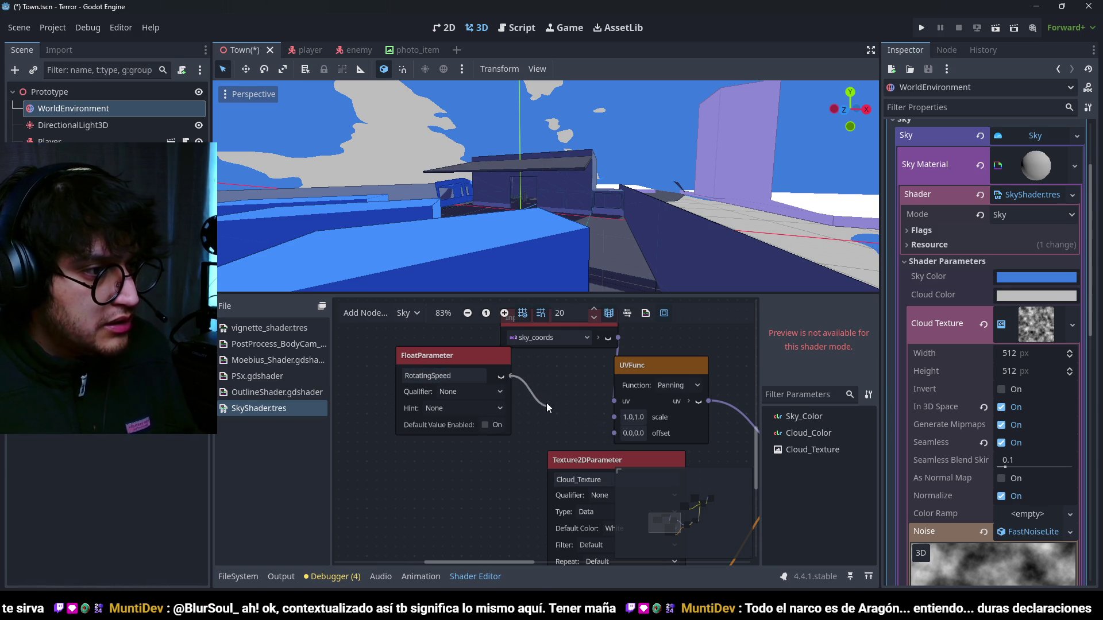
drag(546, 402, 546, 361)
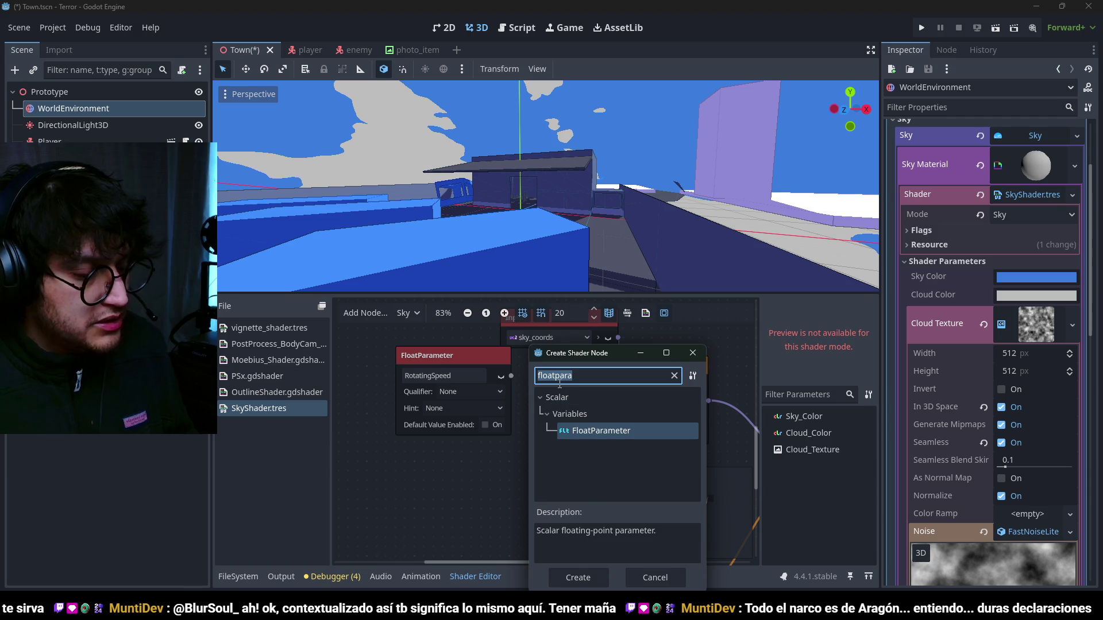
- Add a Vector2Compose node and feed RotatingSpeed into its x input
text(vector2)
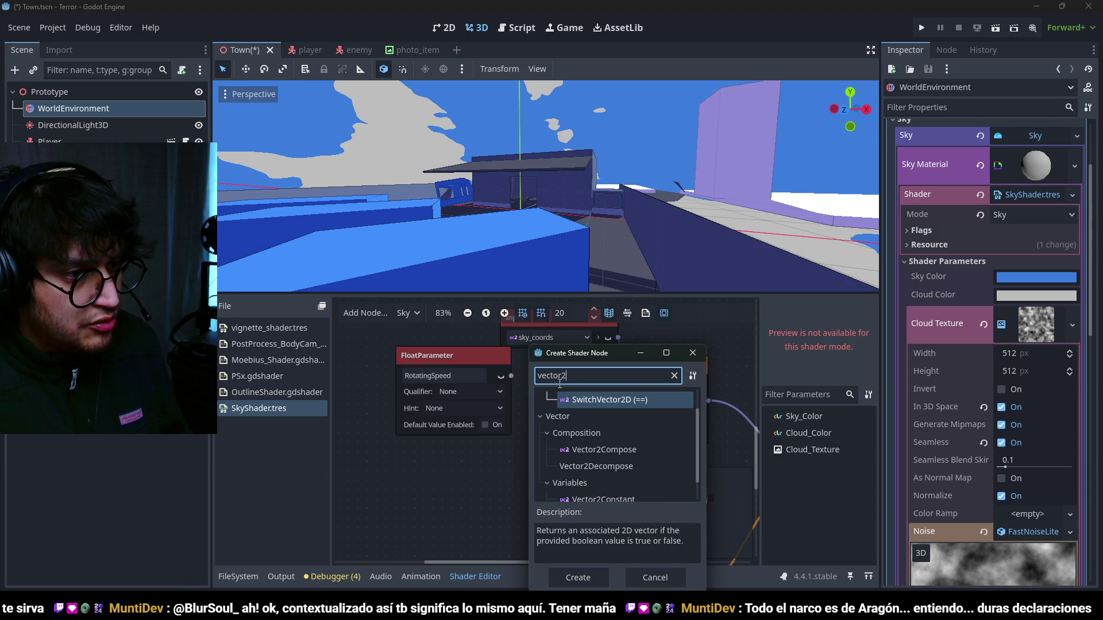
key(Down)
key(Down)
key(Down)
key(Return)
click(422, 366)
drag(422, 365, 308, 376)
drag(568, 400, 473, 375)
drag(434, 412, 553, 388)
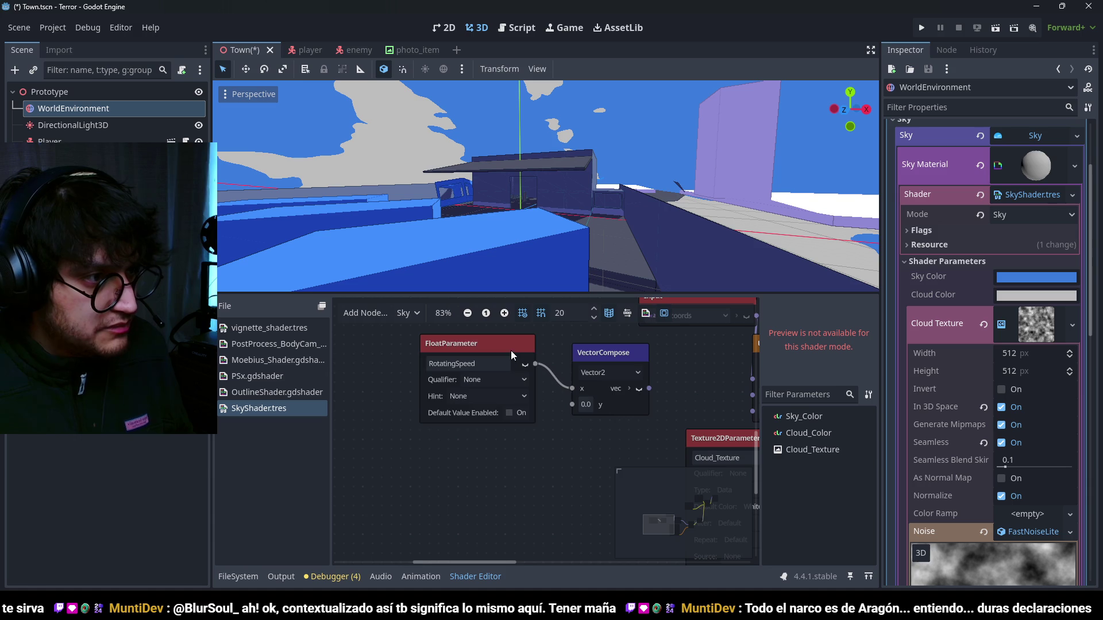
drag(511, 350, 426, 350)
- Add an Input node set to time below the parameter nodes
right_click(512, 406)
click(526, 414)
key(BackSpace)
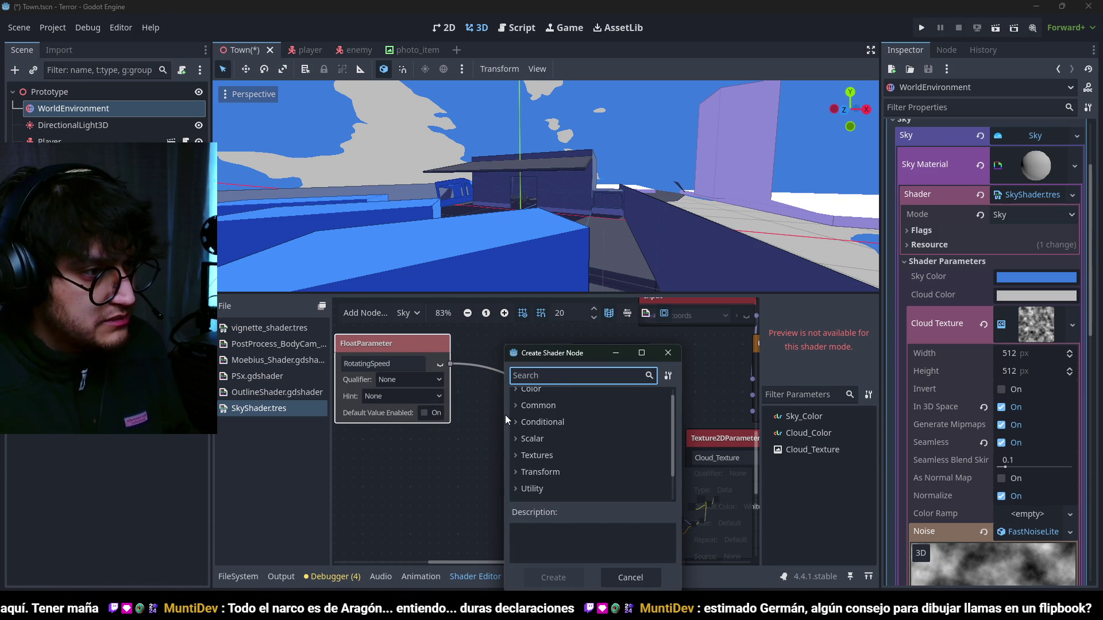
key(Escape)
click(489, 383)
key(space)
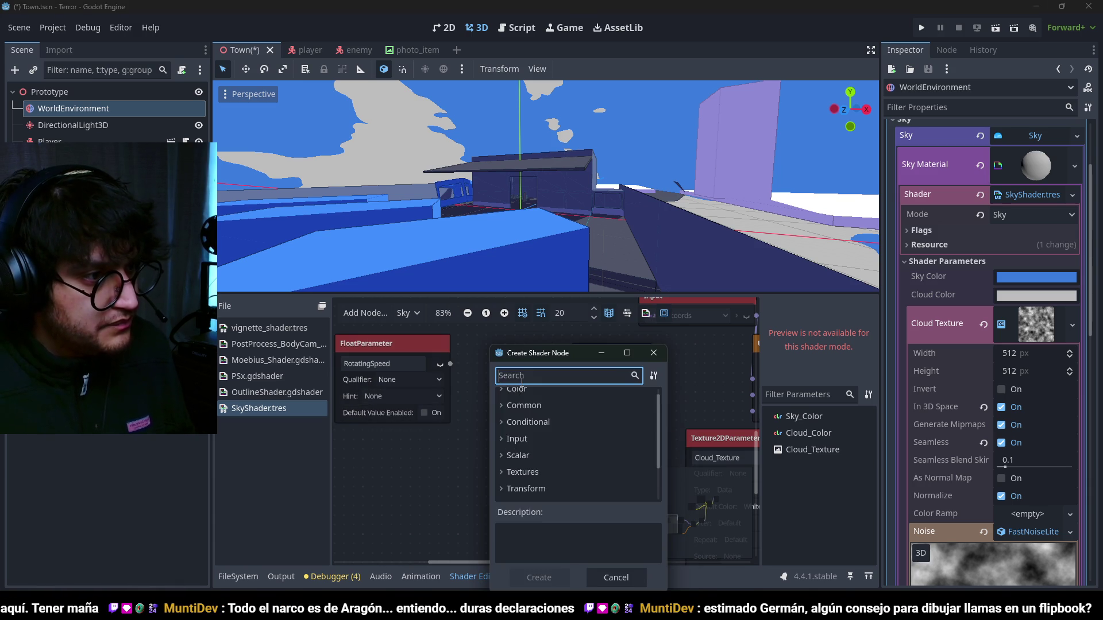
text(time)
key(Return)
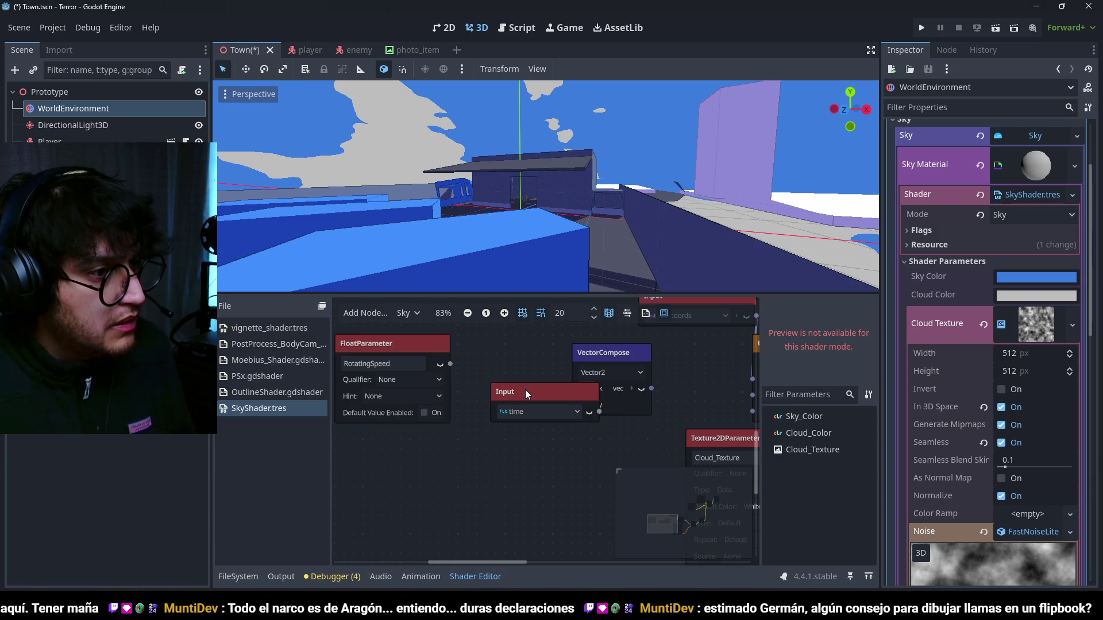
drag(526, 392, 348, 464)
- Multiply RotatingSpeed by time and connect the VectorCompose output to the UVFunc offset
key(space)
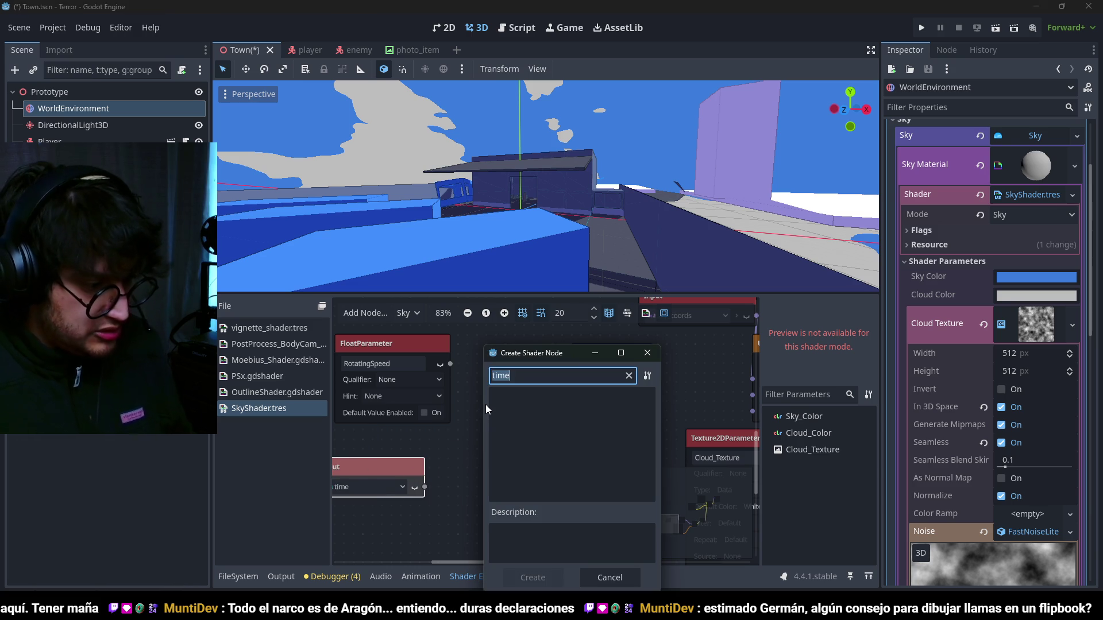
text(multi)
key(Down)
key(Return)
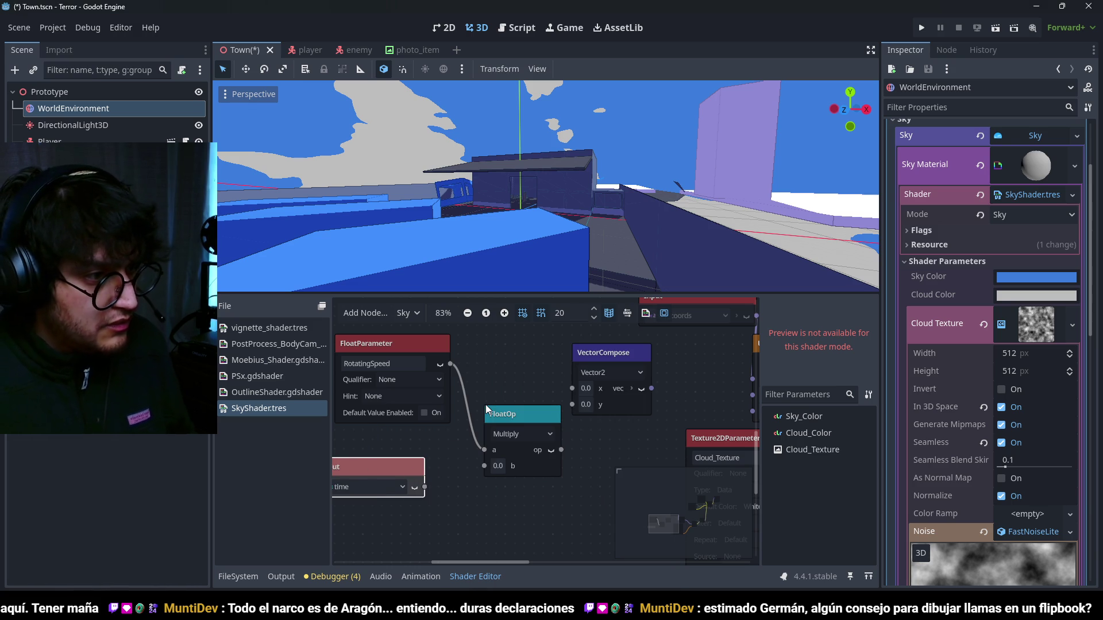
drag(484, 467, 484, 466)
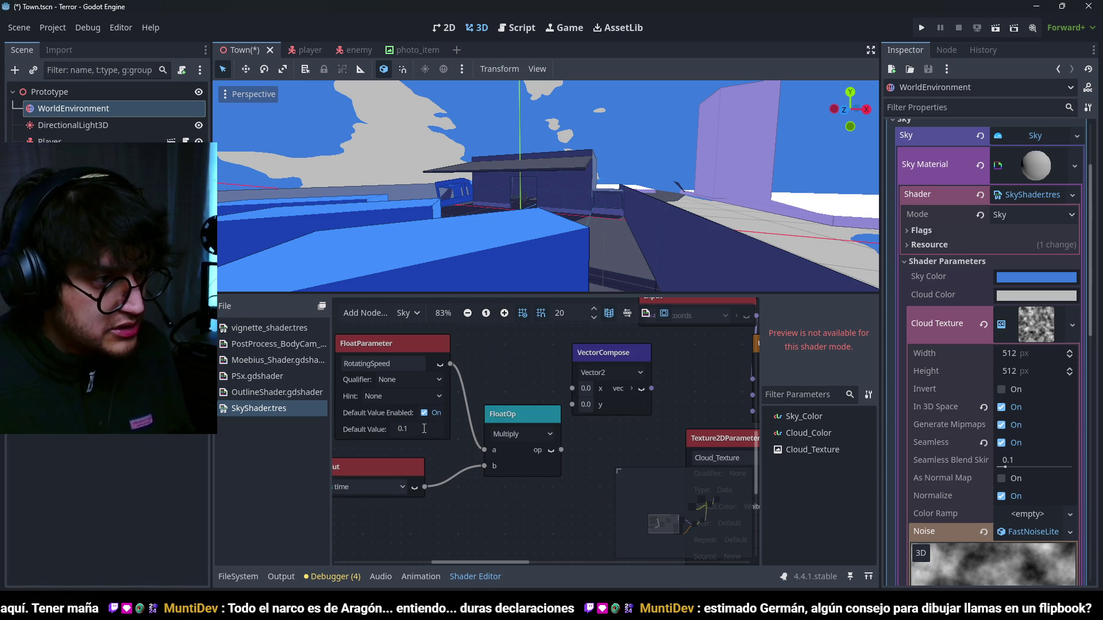
mouse_move(656, 405)
mouse_down()
mouse_move(463, 411)
mouse_move(536, 439)
mouse_move(559, 434)
mouse_up()
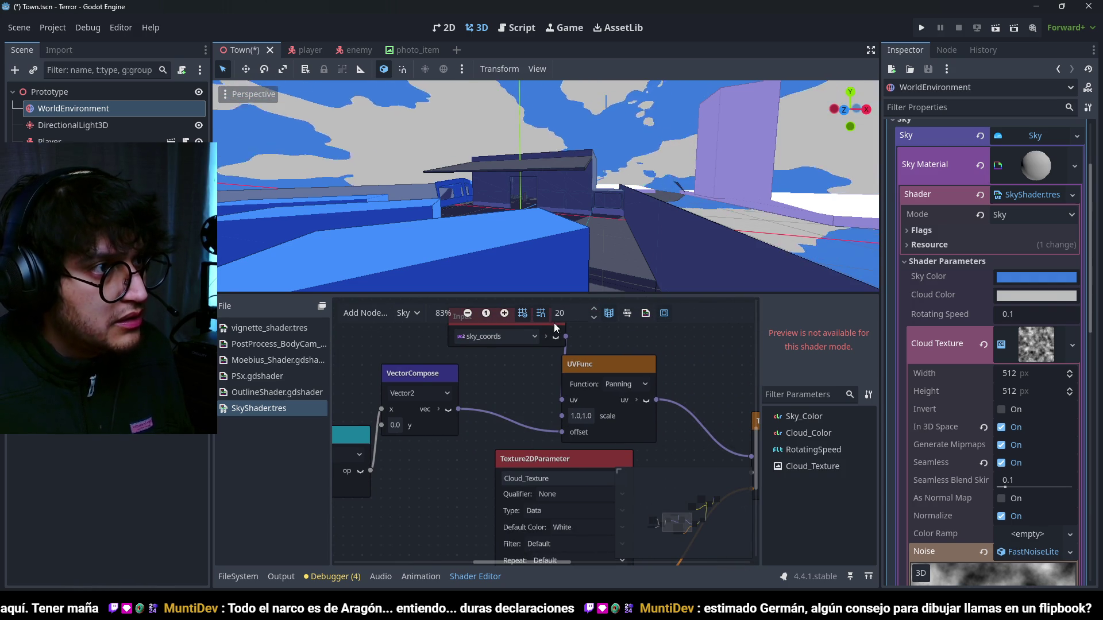
scroll(500, 443, down, 1)
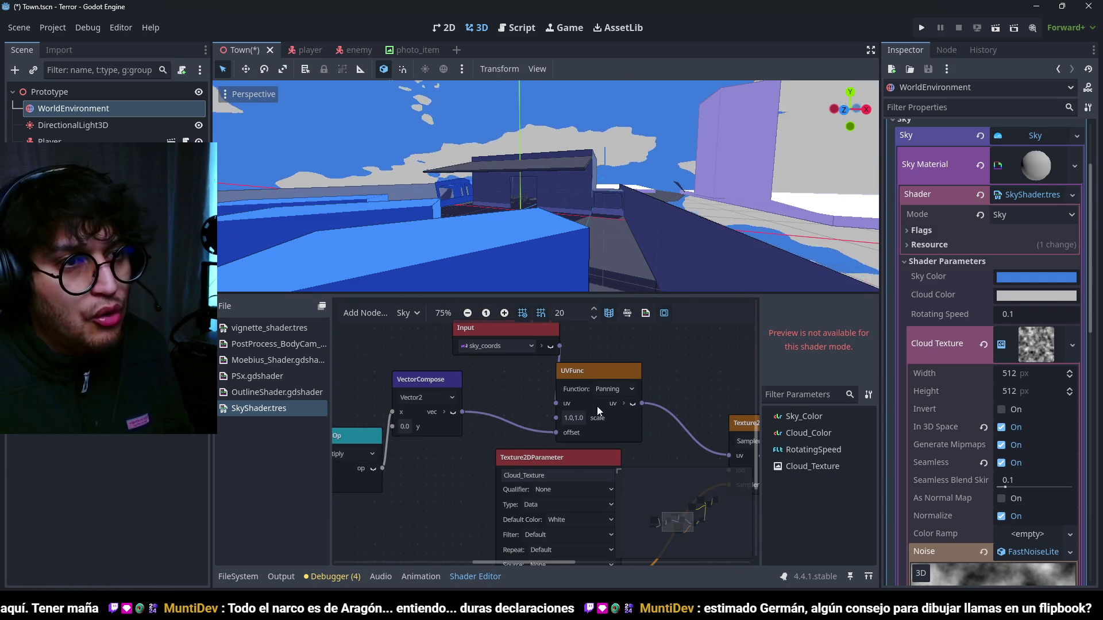
scroll(961, 438, down, 3)
scroll(961, 436, up, 4)
click(1019, 406)
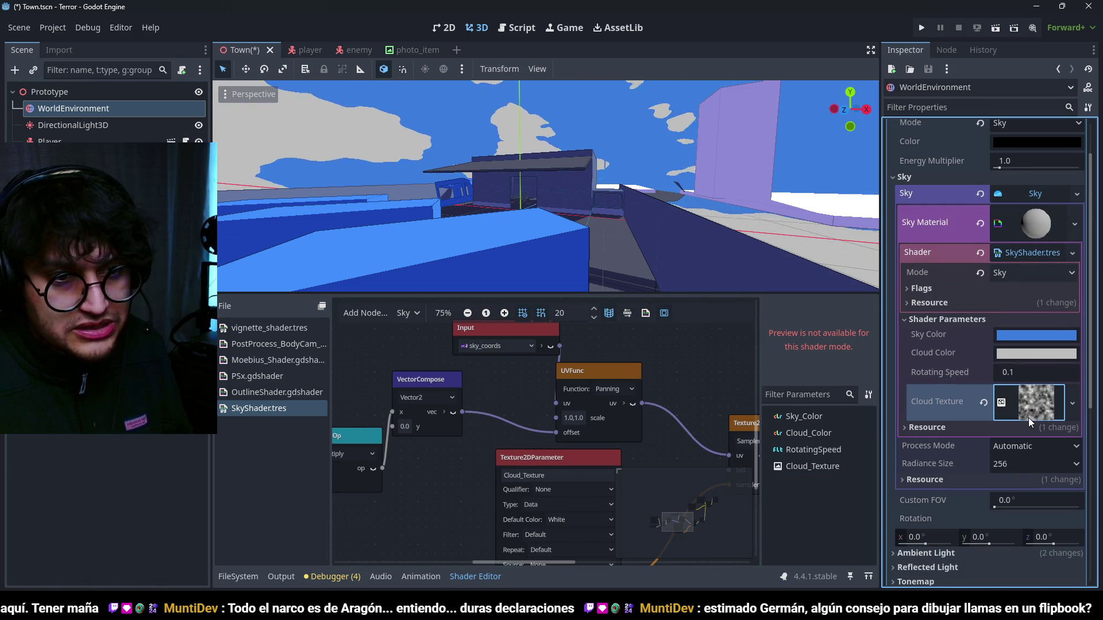
- Set the RotatingSpeed default value to 0.01, then lower it to 0.001
scroll(630, 484, left, 5)
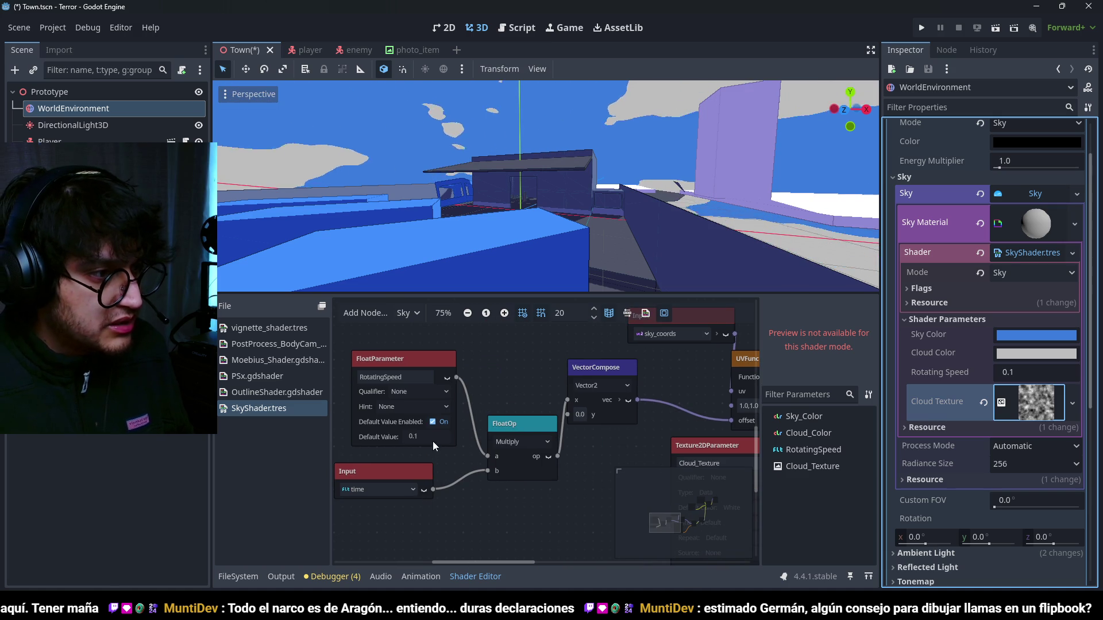
double_click(433, 440)
text(0.01)
key(Return)
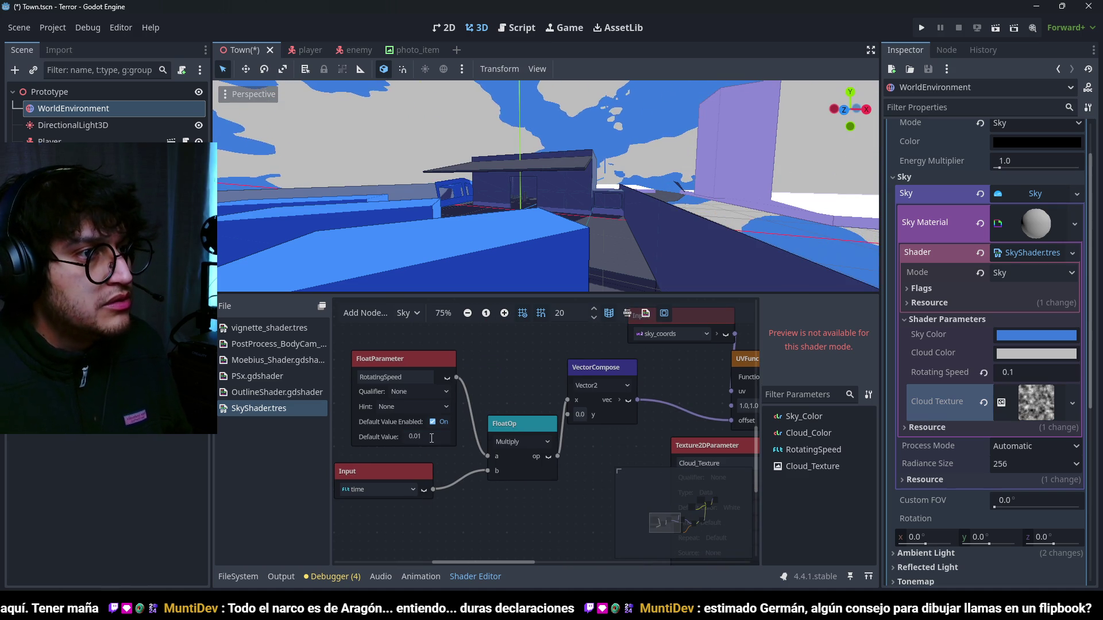
double_click(431, 438)
text(.001)
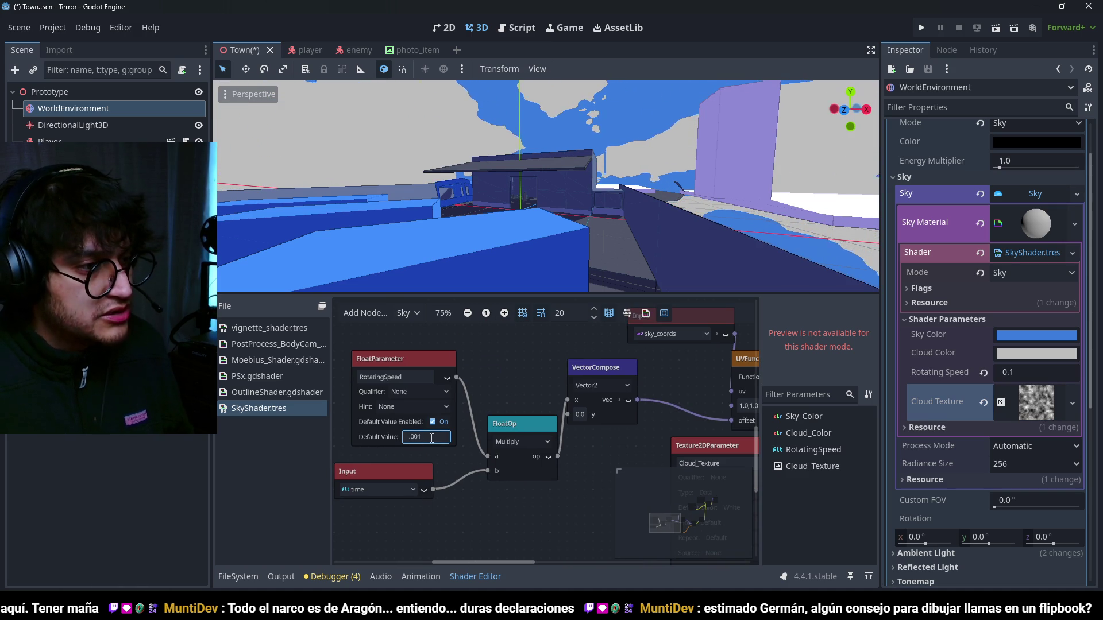
key(Return)
- Move the Cloud_Texture parameter node down and left out of the way
scroll(681, 142, up, 5)
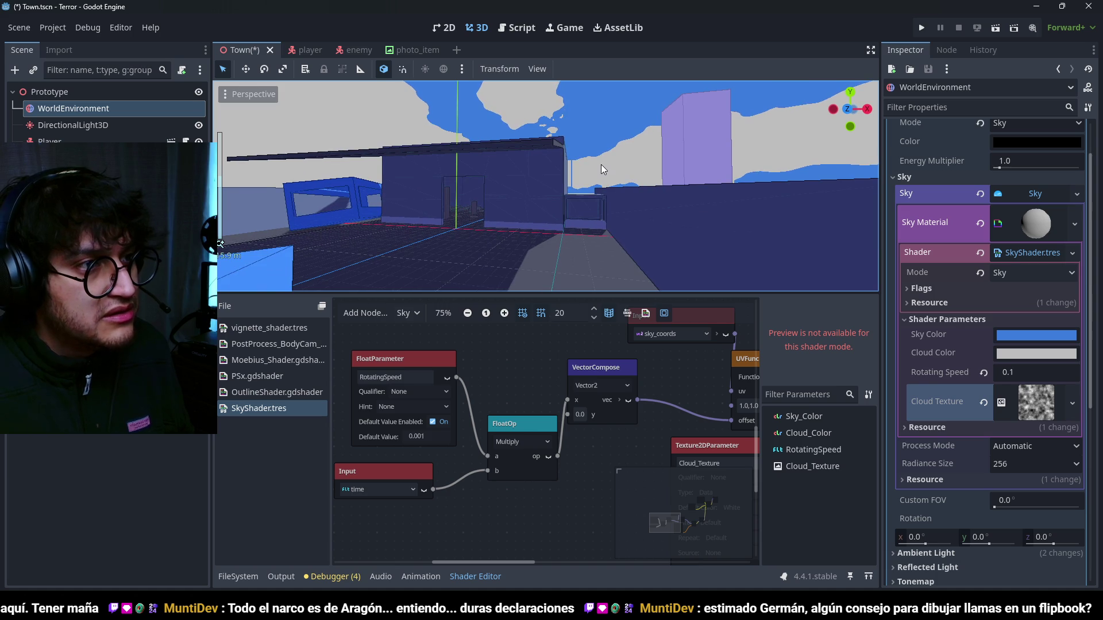
scroll(407, 397, down, 2)
scroll(532, 434, up, 2)
mouse_move(458, 365)
mouse_down()
mouse_move(434, 389)
mouse_move(486, 449)
mouse_up()
scroll(530, 414, up, 2)
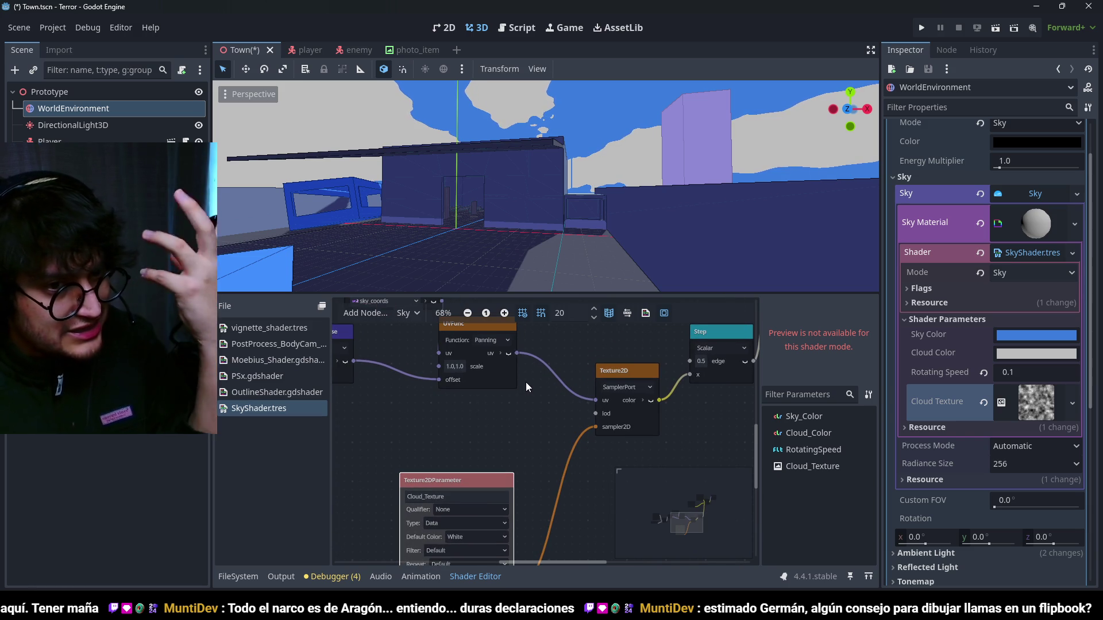
scroll(536, 410, down, 2)
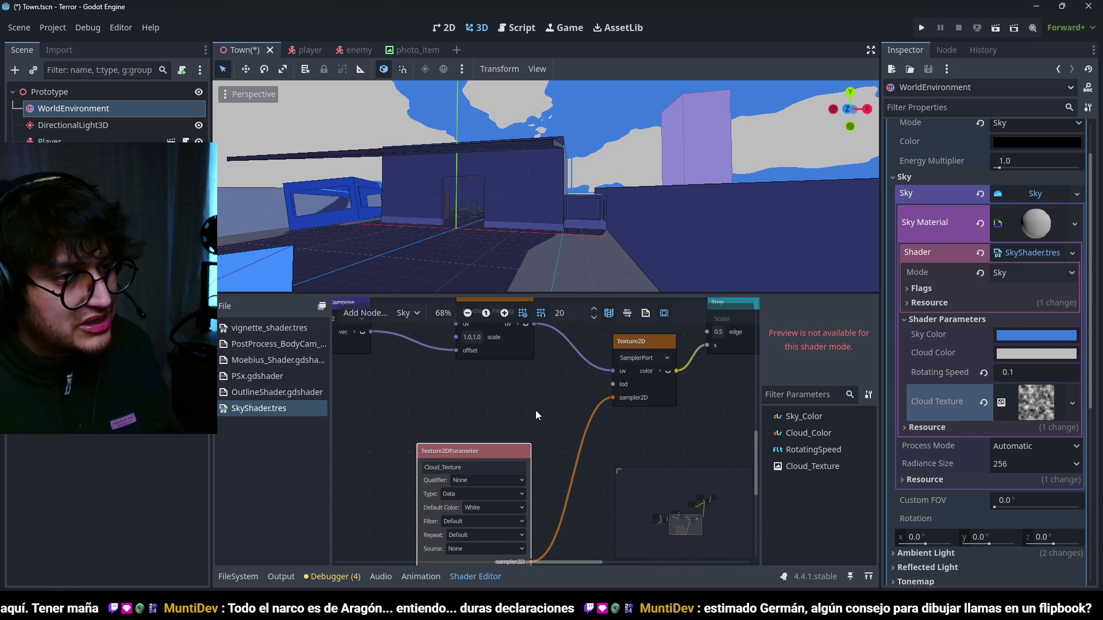
scroll(540, 426, left, 1)
scroll(598, 422, up, 1)
scroll(597, 423, left, 2)
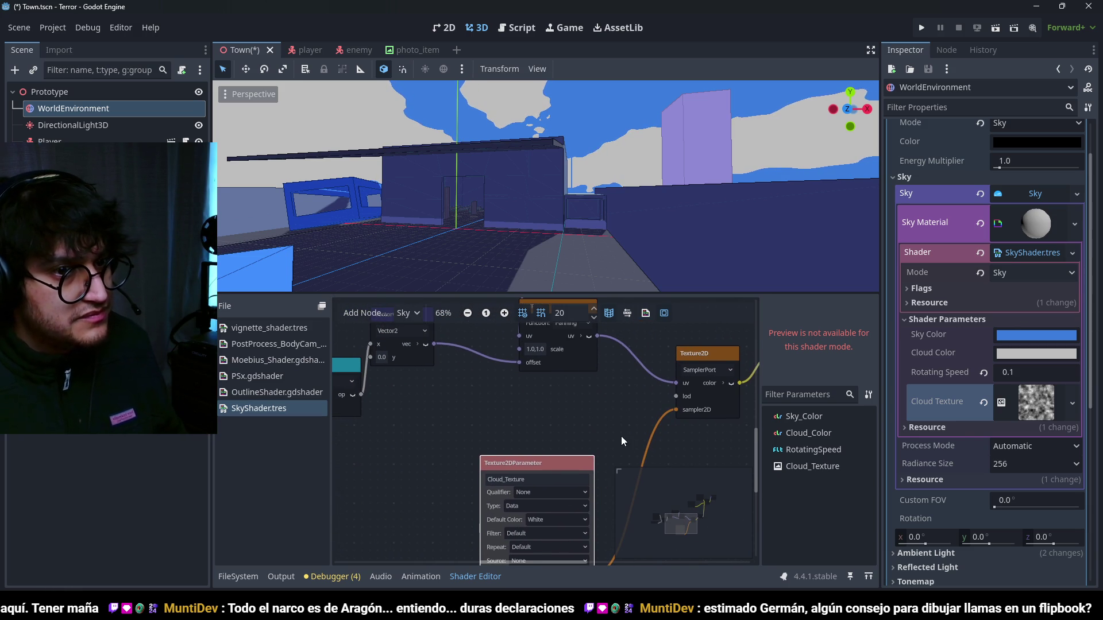
- Expand the cloud noise settings, try Noise Offset x at -26.32, and reset it to 0
click(1042, 406)
scroll(955, 377, down, 5)
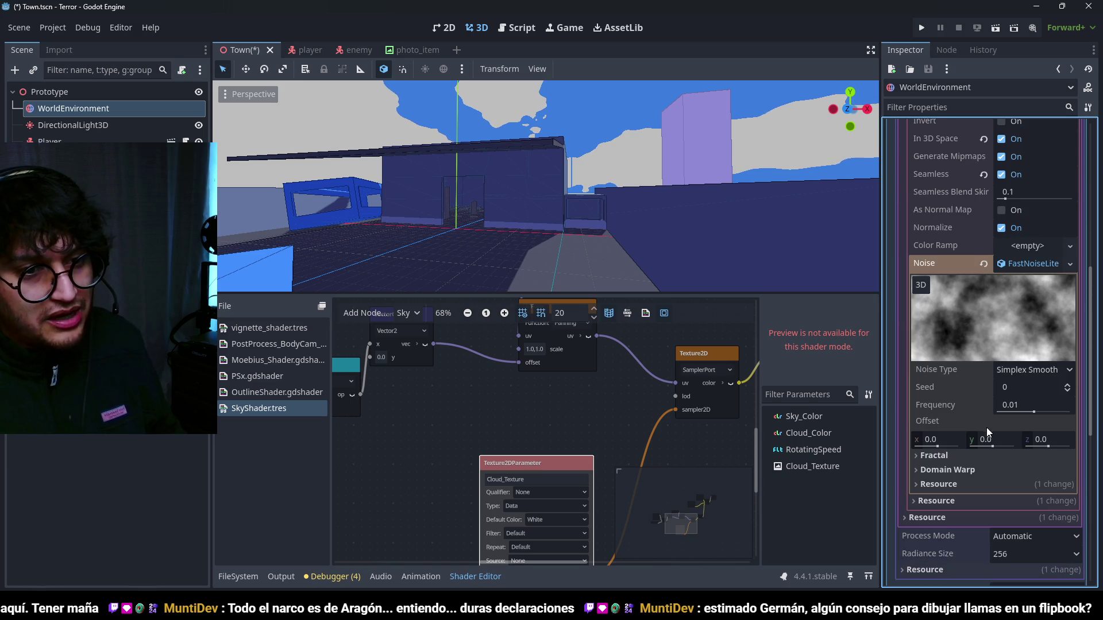
drag(938, 447, 937, 447)
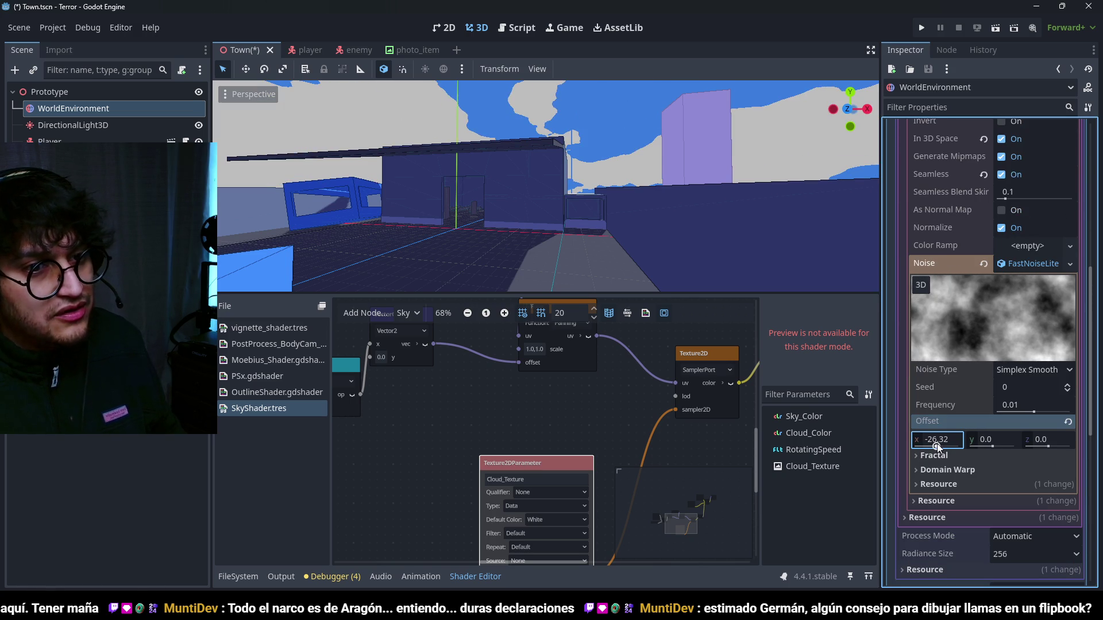
click(1066, 423)
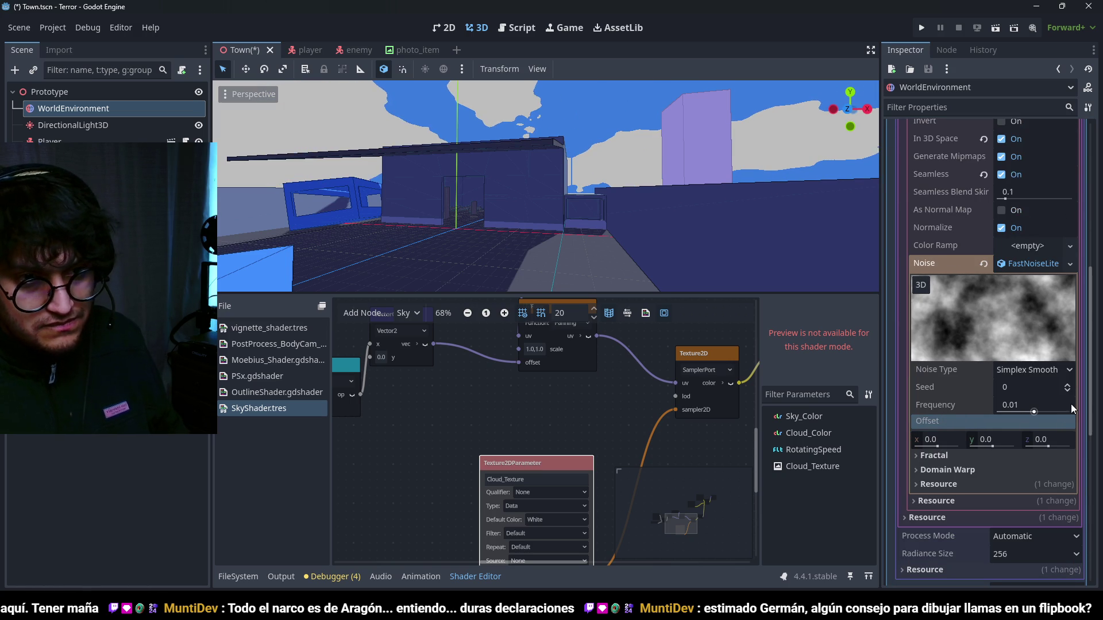
scroll(953, 396, down, 3)
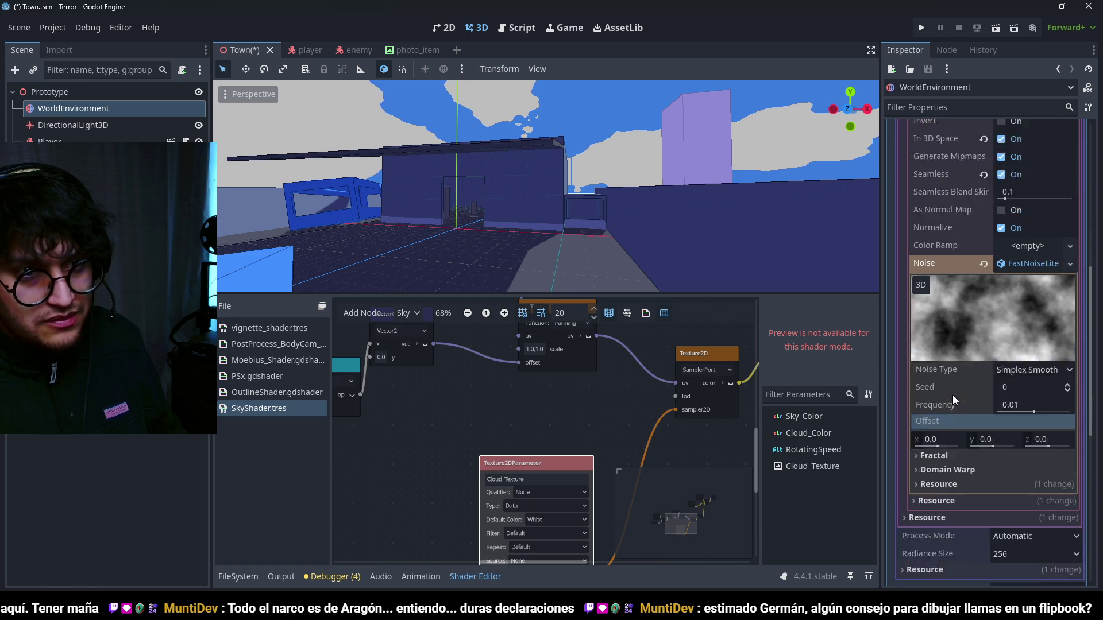
- Expand and collapse the Fractal and Domain Warp sections, then switch to Krita
click(954, 398)
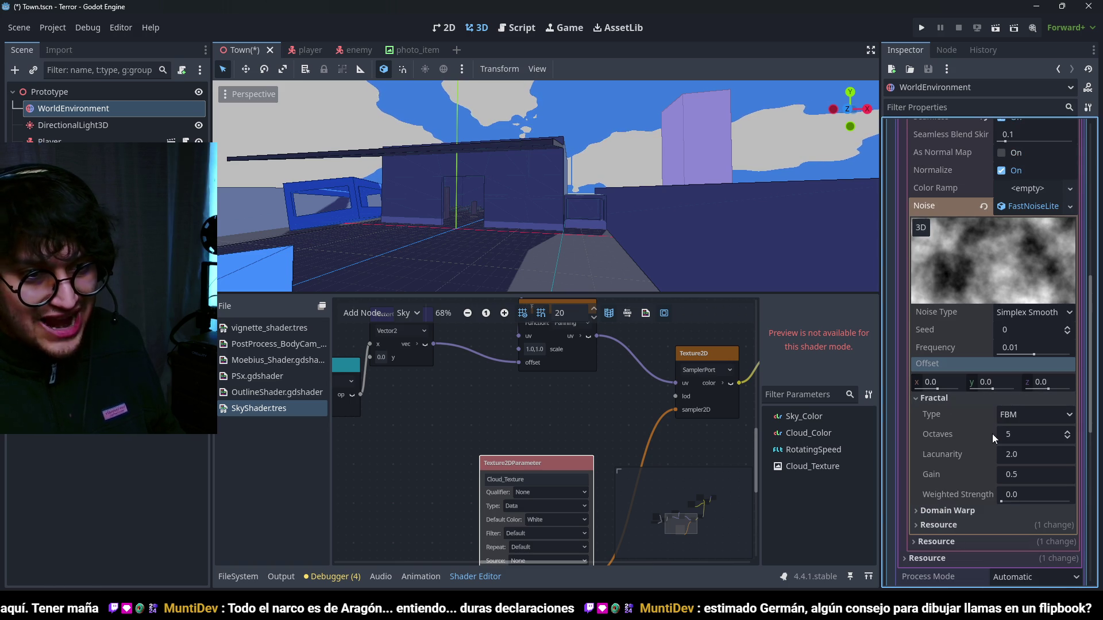
click(936, 398)
click(945, 414)
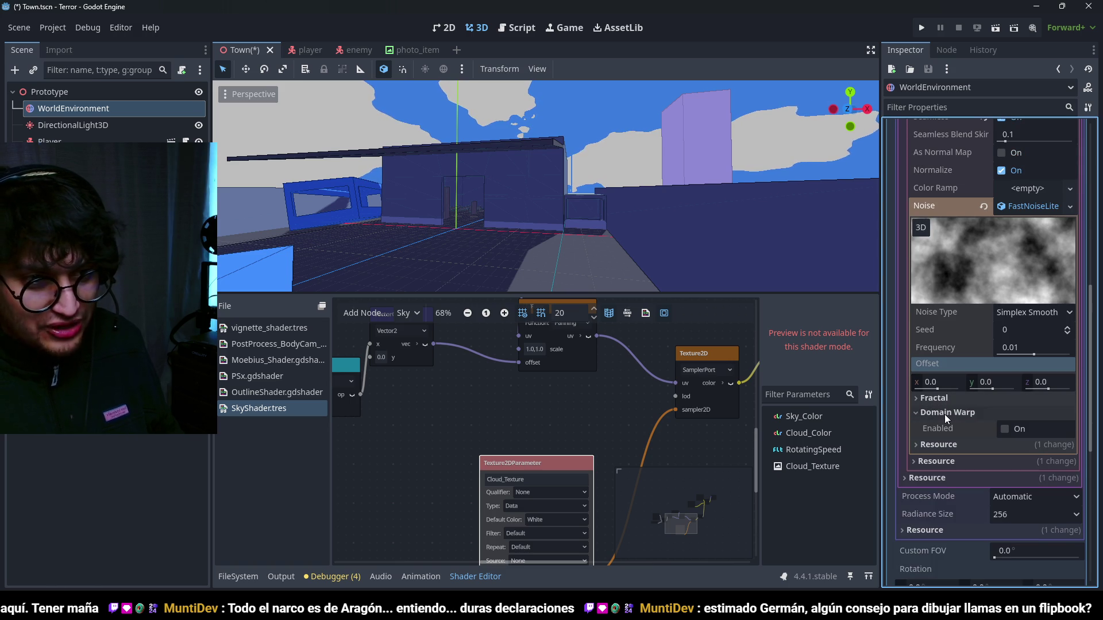
click(943, 413)
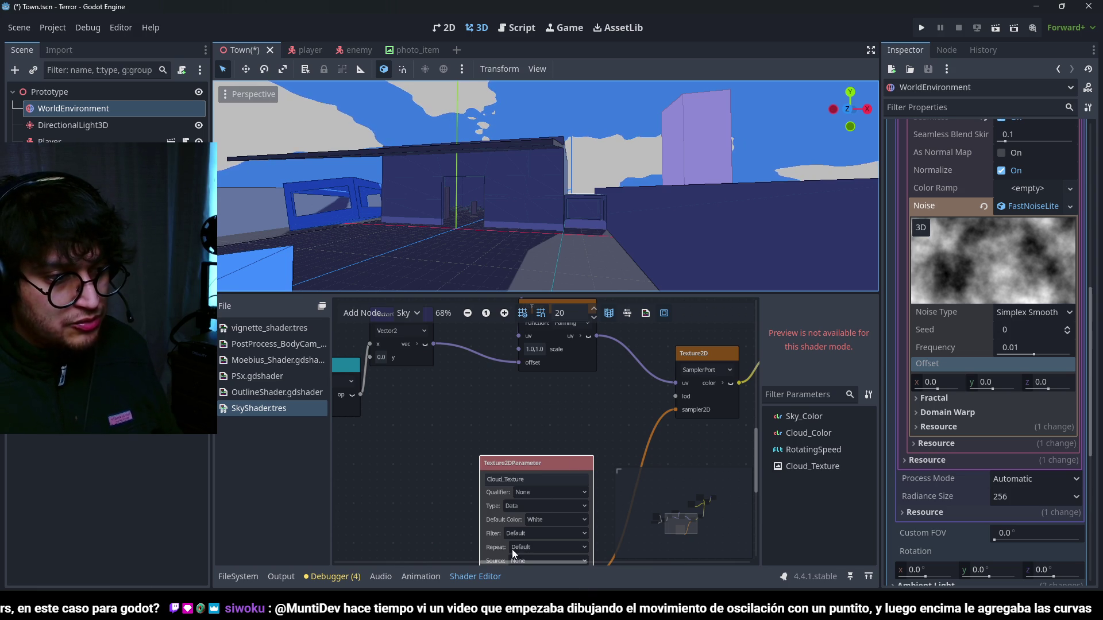
key(alt+Tab)
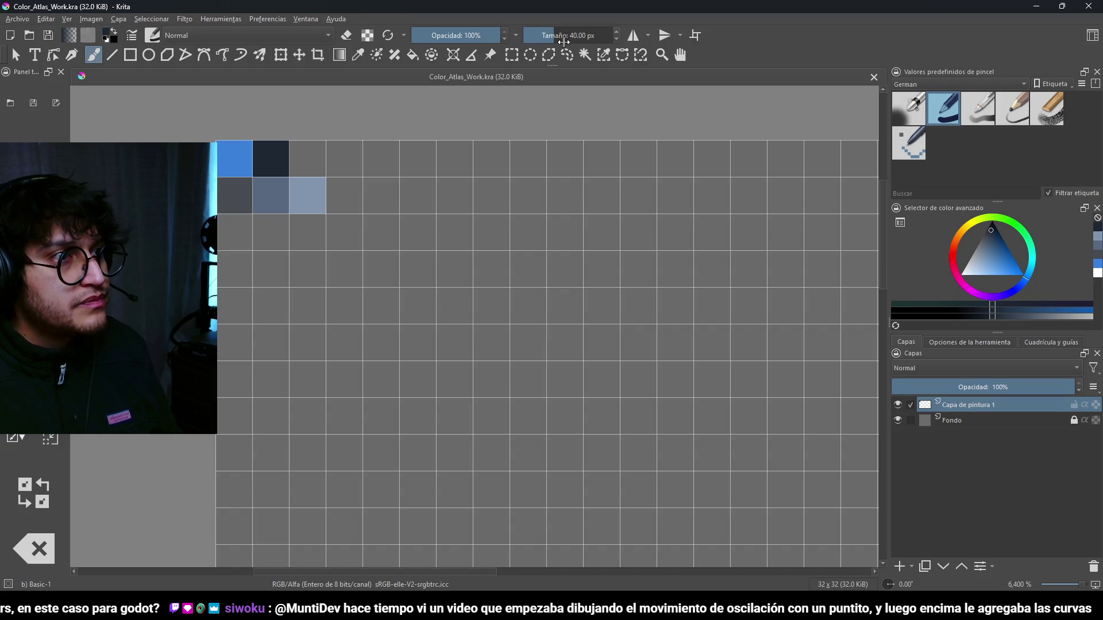
key(bracketleft)
drag(559, 479, 574, 330)
scroll(574, 330, down, 5)
key(ctrl+z)
mouse_move(618, 491)
mouse_down()
mouse_move(598, 488)
mouse_move(626, 363)
mouse_move(600, 313)
mouse_up()
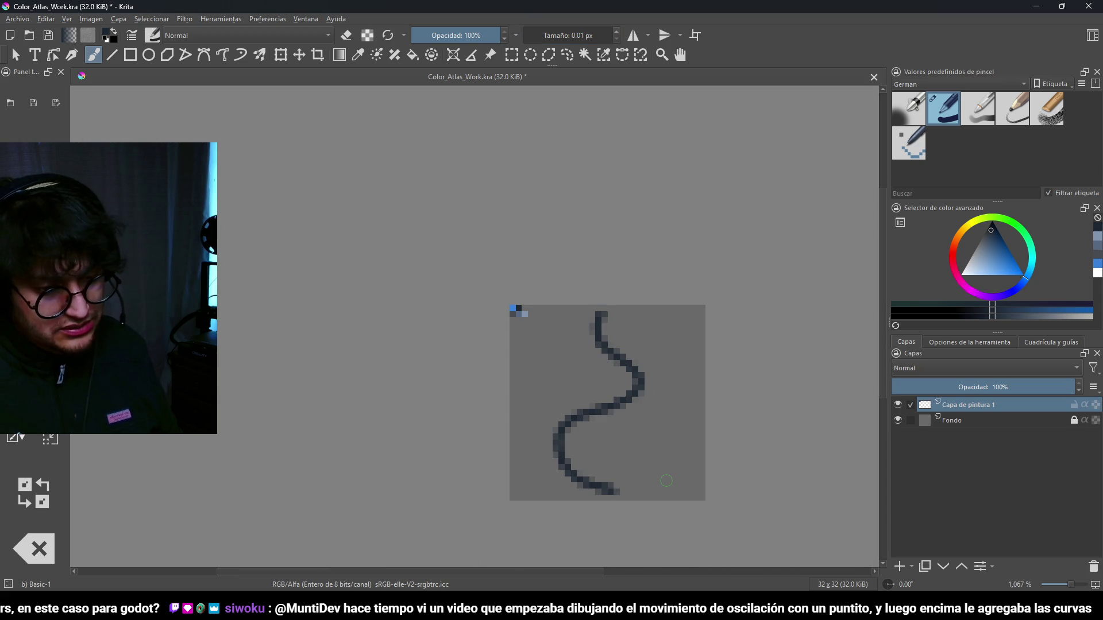
mouse_move(615, 490)
mouse_down()
mouse_move(632, 431)
mouse_move(588, 414)
mouse_move(549, 451)
mouse_move(586, 482)
mouse_move(664, 395)
mouse_move(648, 357)
mouse_move(581, 409)
mouse_move(626, 382)
mouse_move(570, 333)
mouse_move(634, 368)
mouse_move(638, 408)
mouse_move(572, 485)
mouse_move(619, 428)
mouse_move(621, 405)
mouse_up()
key(ctrl+z)
mouse_move(583, 345)
mouse_down()
mouse_move(631, 308)
mouse_move(578, 466)
mouse_move(603, 494)
mouse_move(649, 489)
mouse_move(569, 367)
mouse_move(627, 373)
mouse_move(616, 431)
mouse_move(620, 414)
mouse_up()
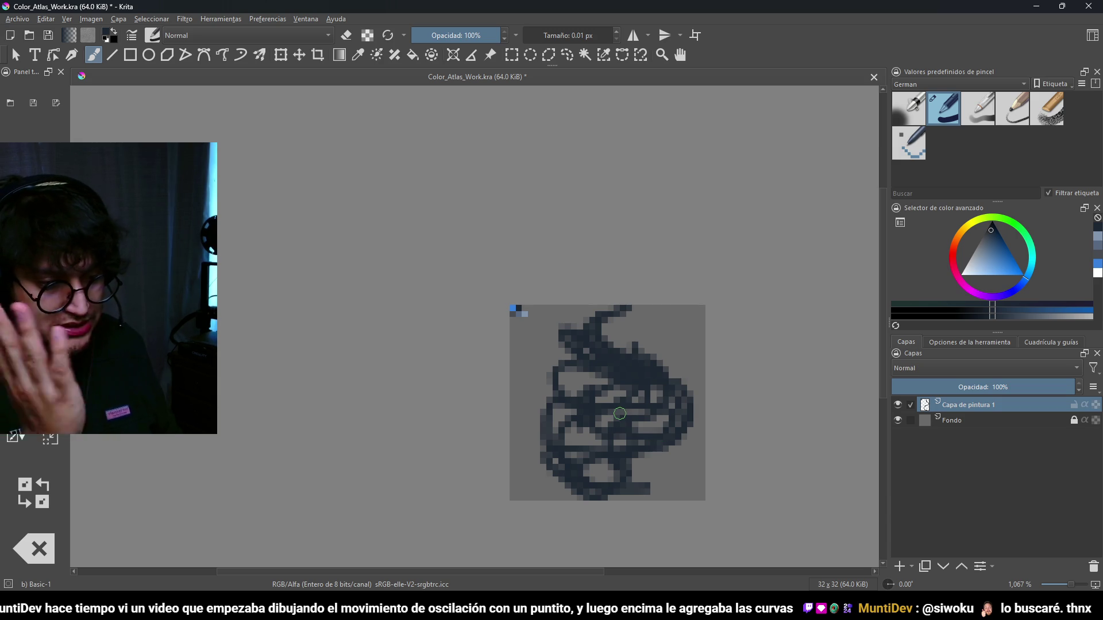
key(ctrl+z)
key(ctrl+z)
key(ctrl+z)
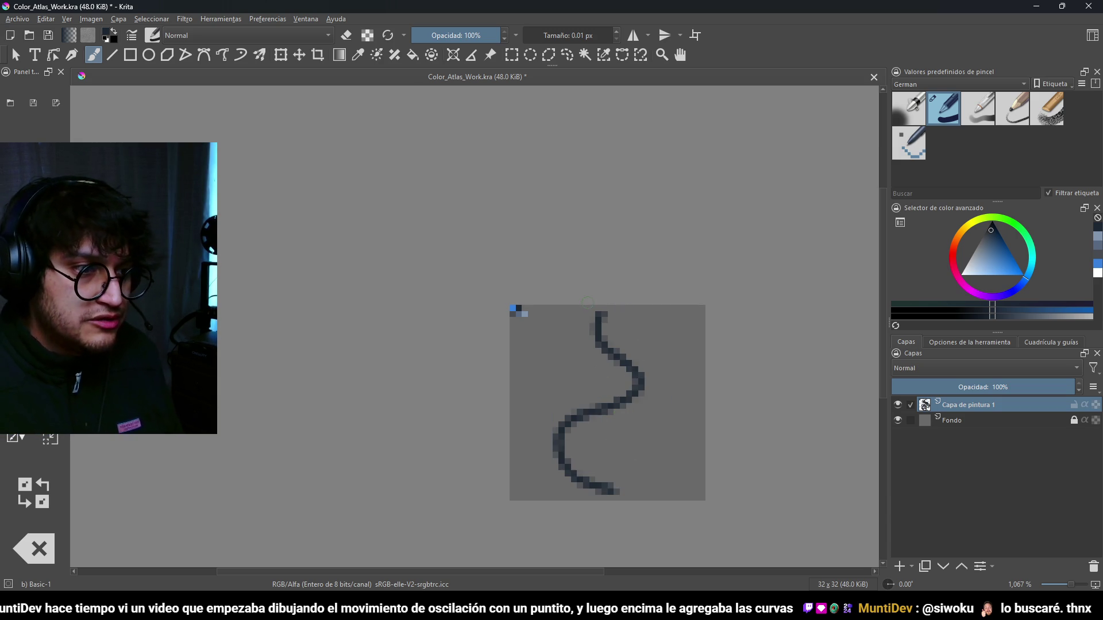
scroll(586, 299, up, 3)
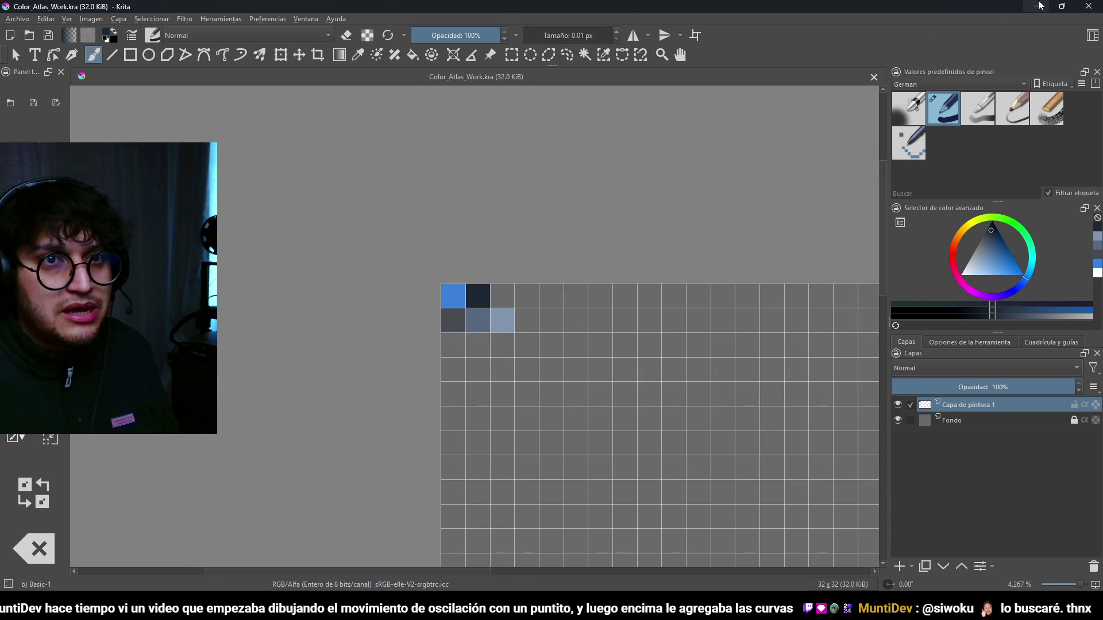
key(alt+Tab)
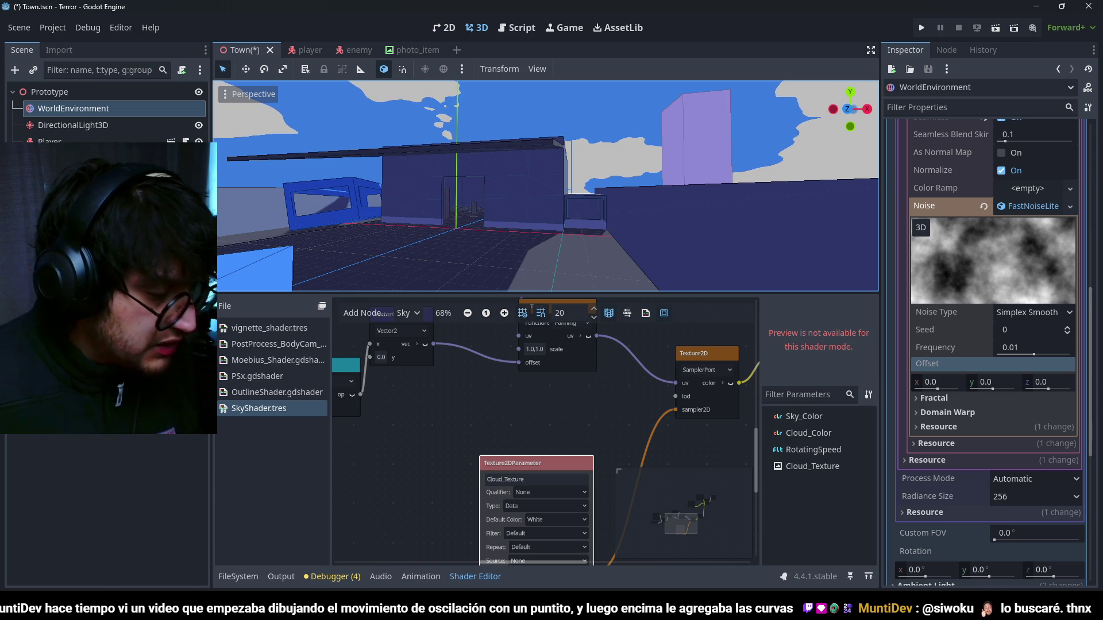
scroll(588, 171, up, 5)
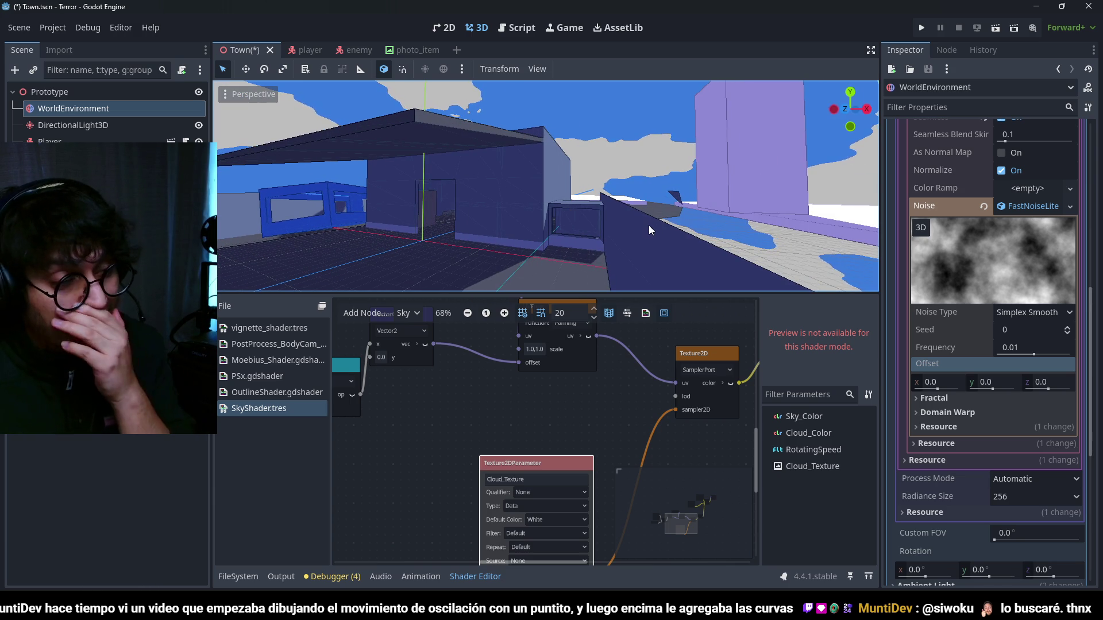
scroll(498, 419, down, 3)
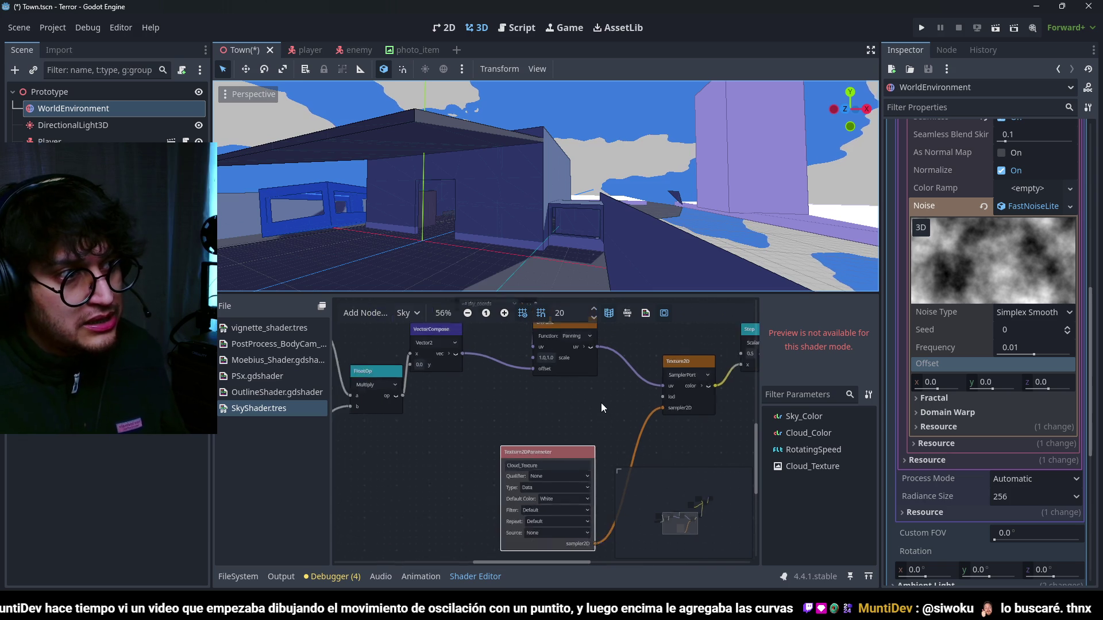
scroll(498, 428, up, 3)
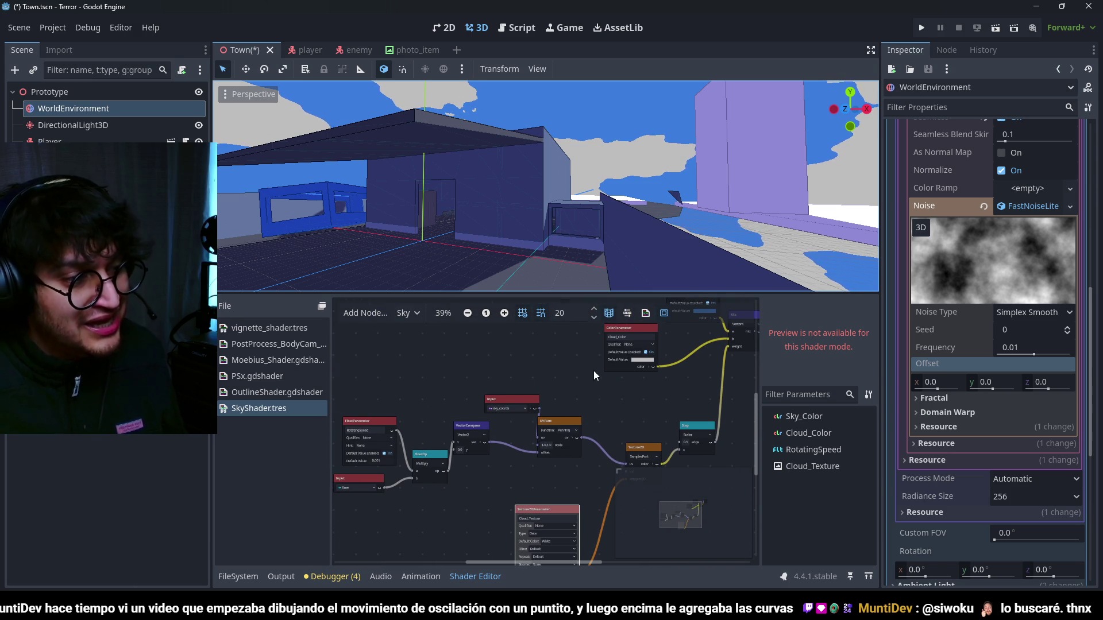
scroll(594, 371, up, 2)
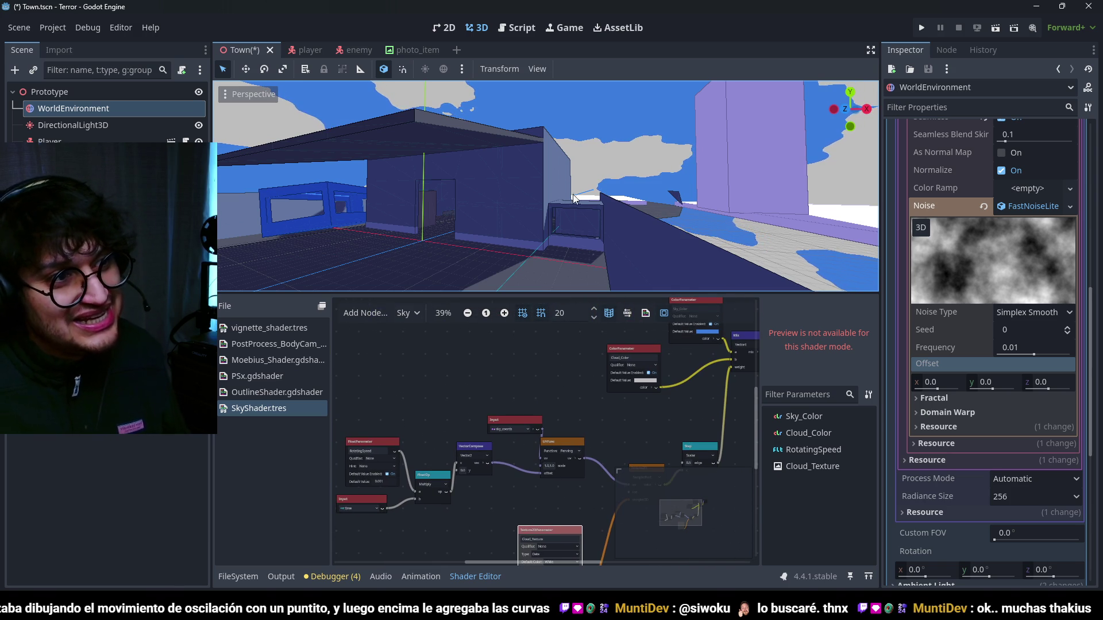
mouse_move(536, 163)
mouse_down()
mouse_move(546, 179)
mouse_move(612, 166)
mouse_up()
mouse_move(715, 193)
mouse_down()
mouse_move(660, 191)
mouse_move(739, 196)
mouse_move(764, 174)
mouse_move(654, 204)
mouse_move(668, 190)
mouse_move(645, 172)
mouse_up()
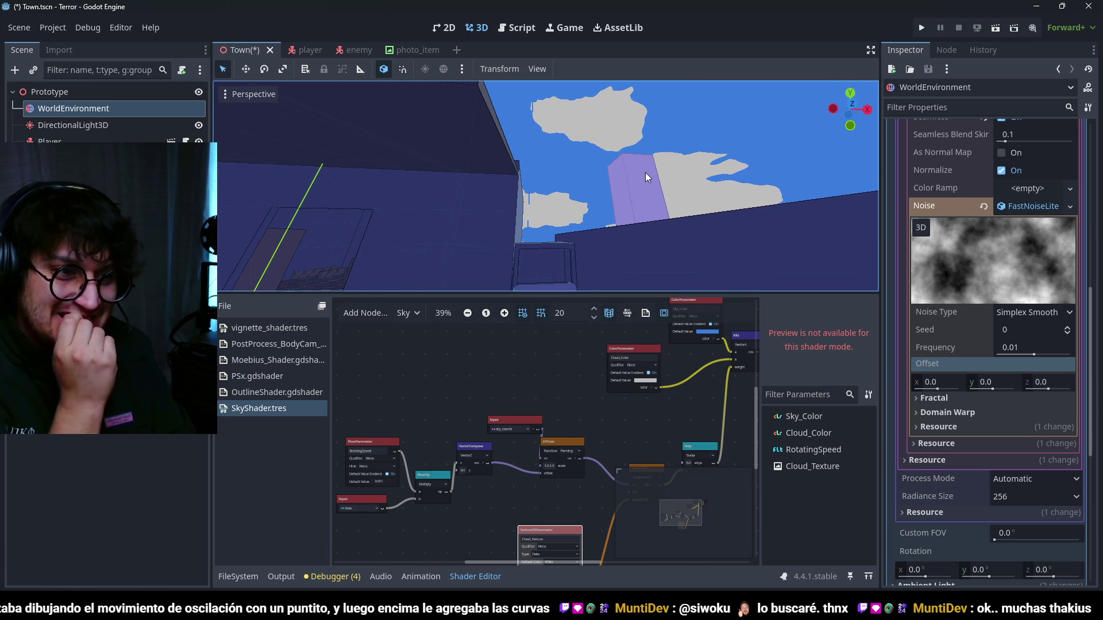
scroll(574, 402, up, 3)
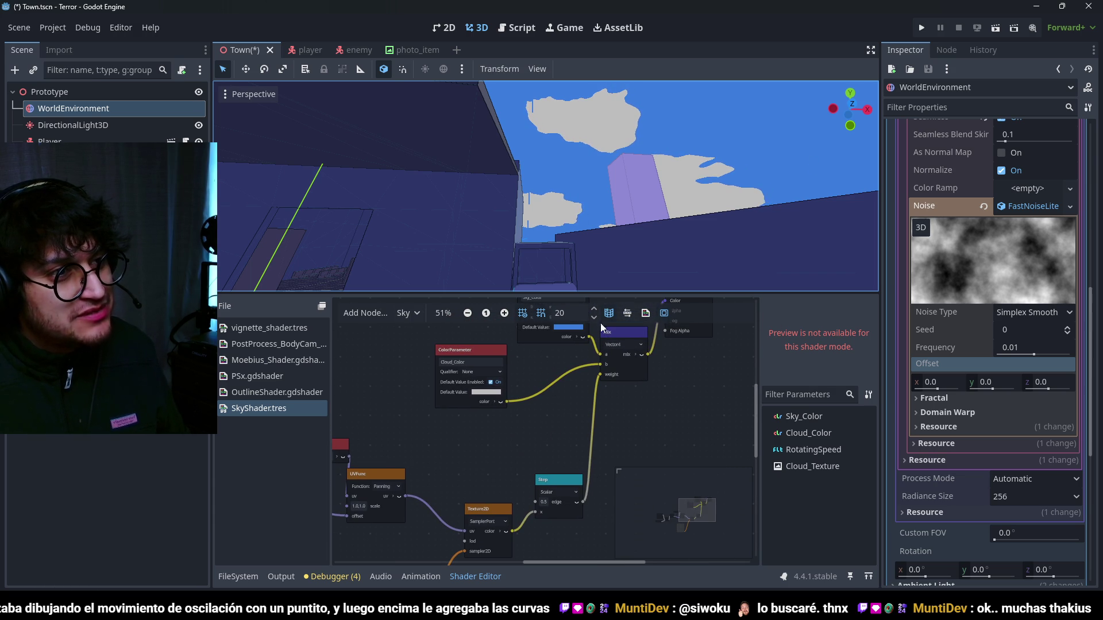
- Duplicate Cloud_Color as an Outline_Color parameter with a near-black default colour
click(471, 353)
key(ctrl+d)
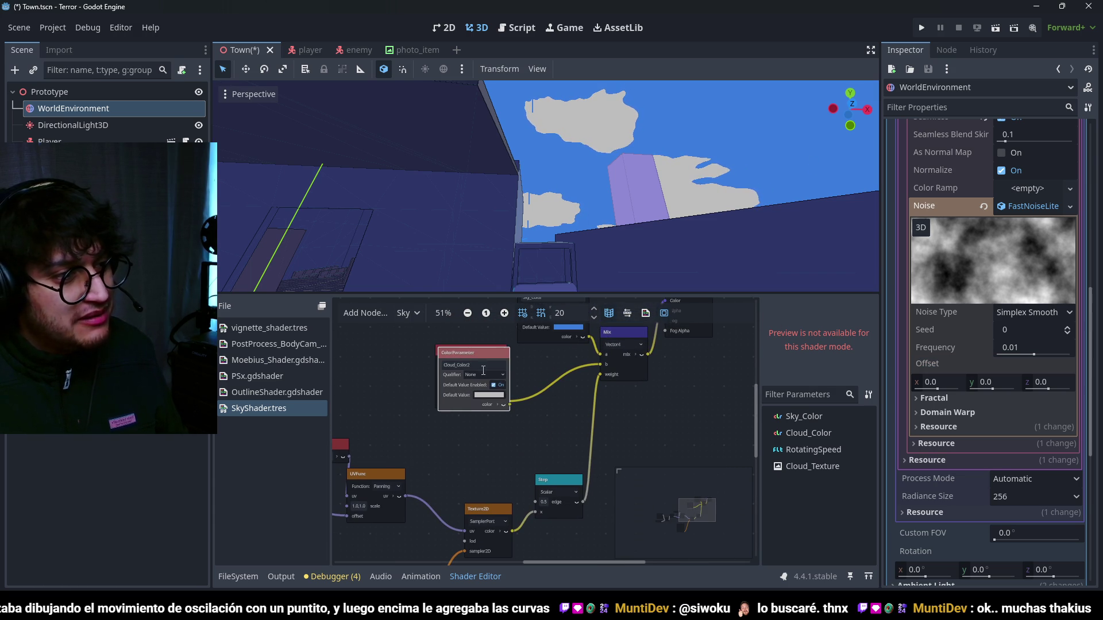
drag(479, 383, 477, 436)
double_click(478, 437)
text(Color)
key(Return)
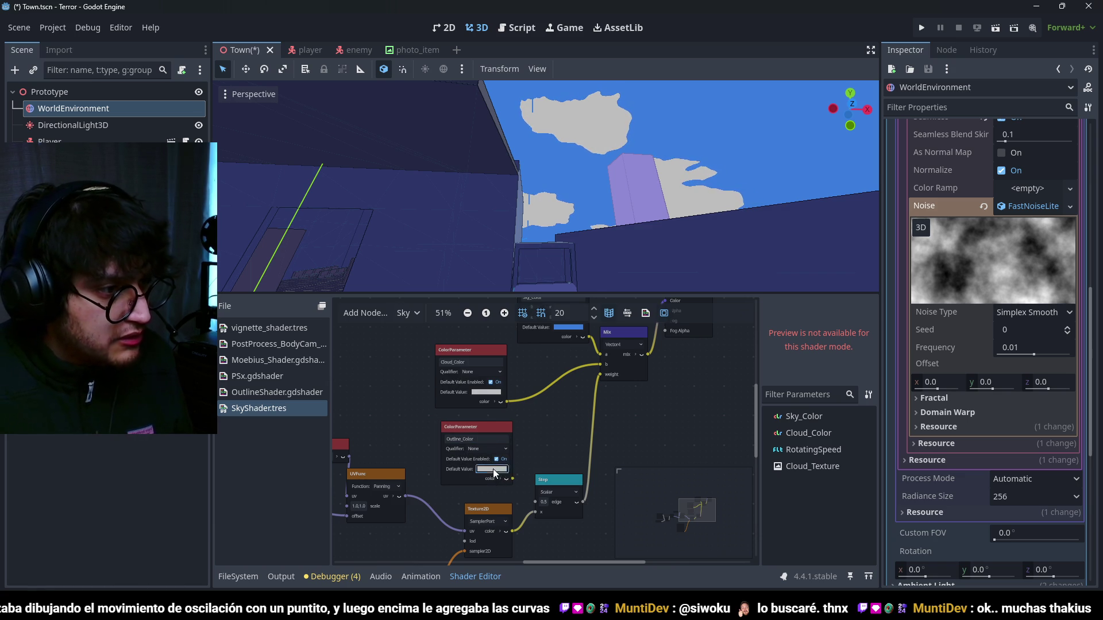
click(492, 469)
click(584, 279)
click(523, 478)
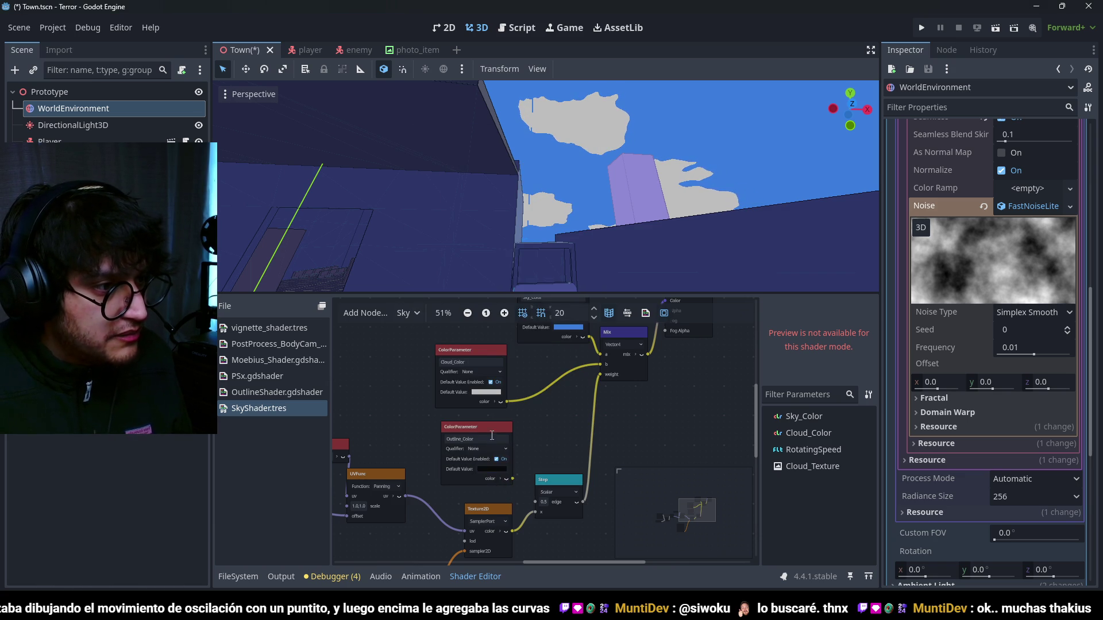
- Add a Vector4 Mix node in empty graph space and connect Cloud_Color to its a input
drag(492, 435, 486, 429)
drag(567, 439, 577, 390)
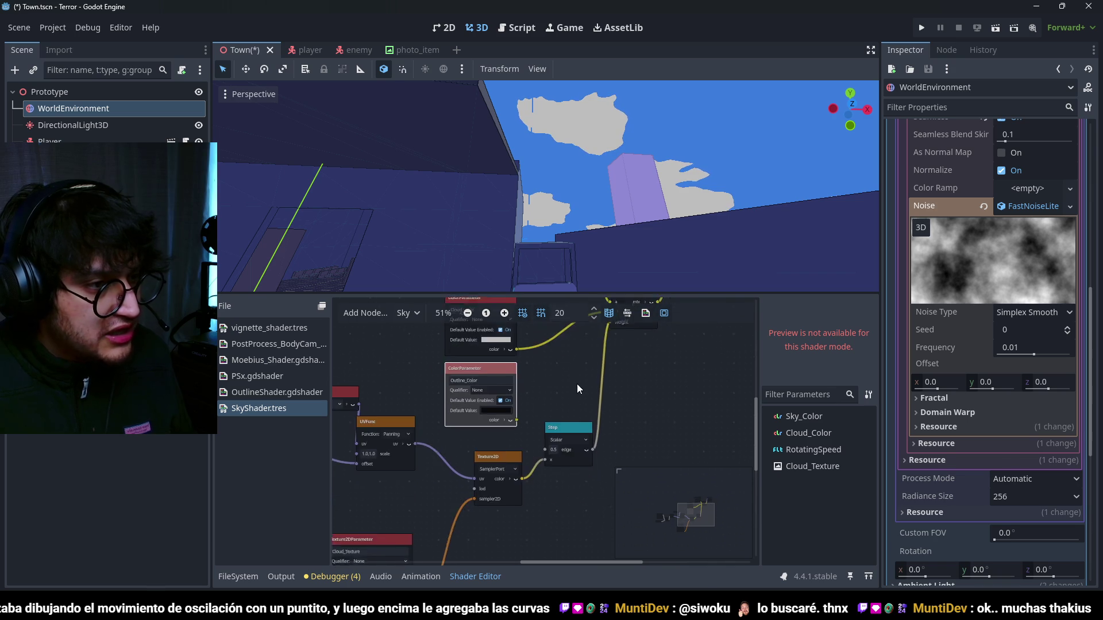
scroll(576, 389, down, 1)
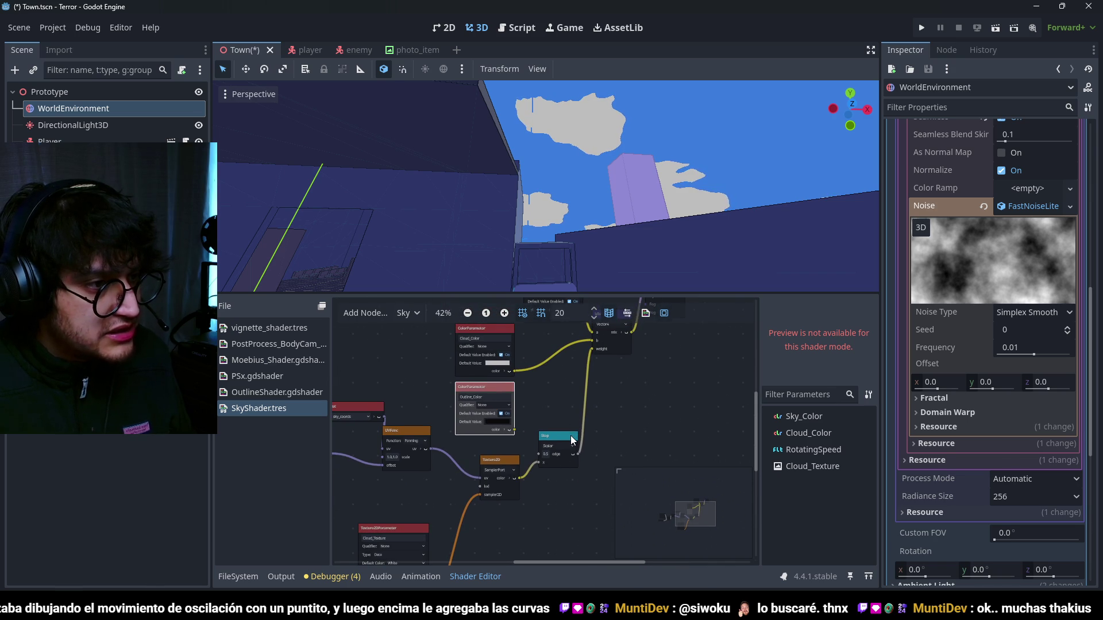
drag(592, 421, 568, 420)
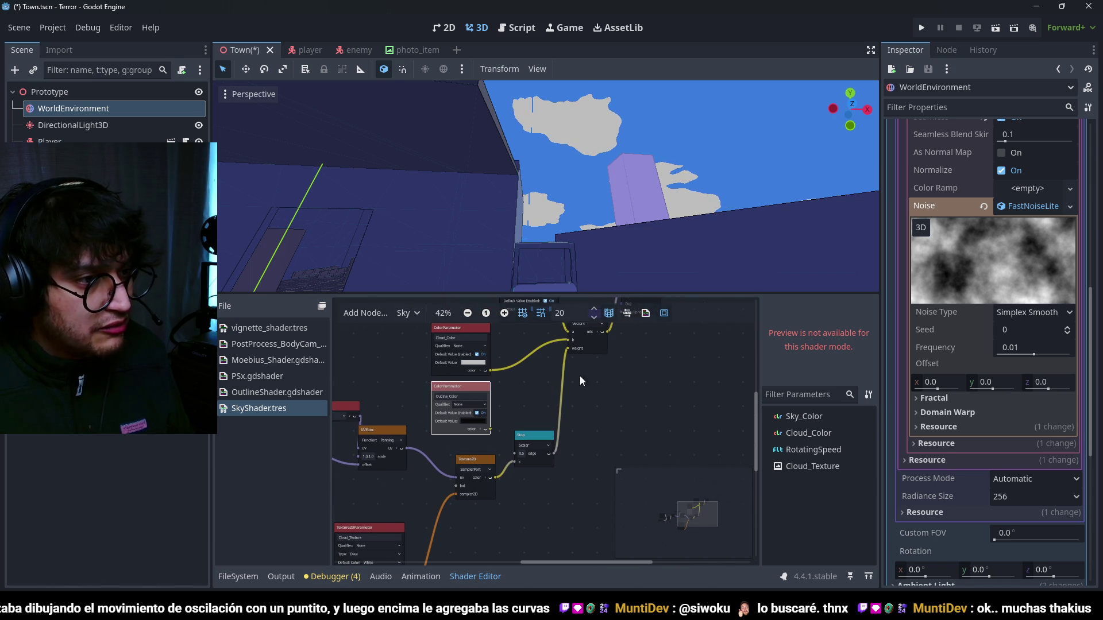
scroll(616, 390, up, 1)
drag(595, 419, 525, 426)
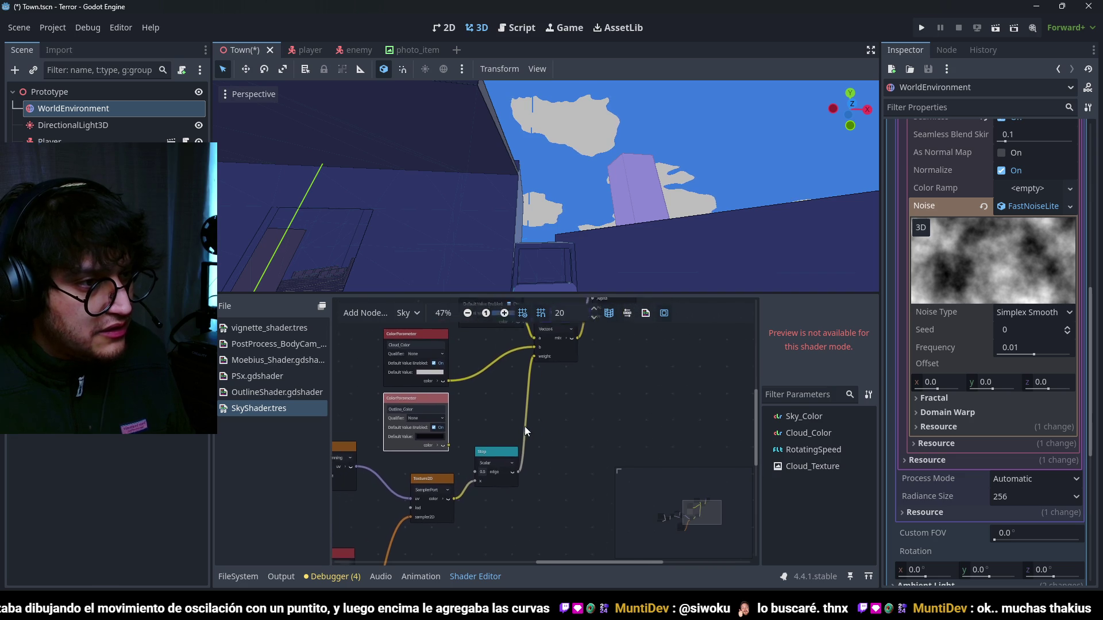
right_click(541, 399)
click(555, 405)
text(mix)
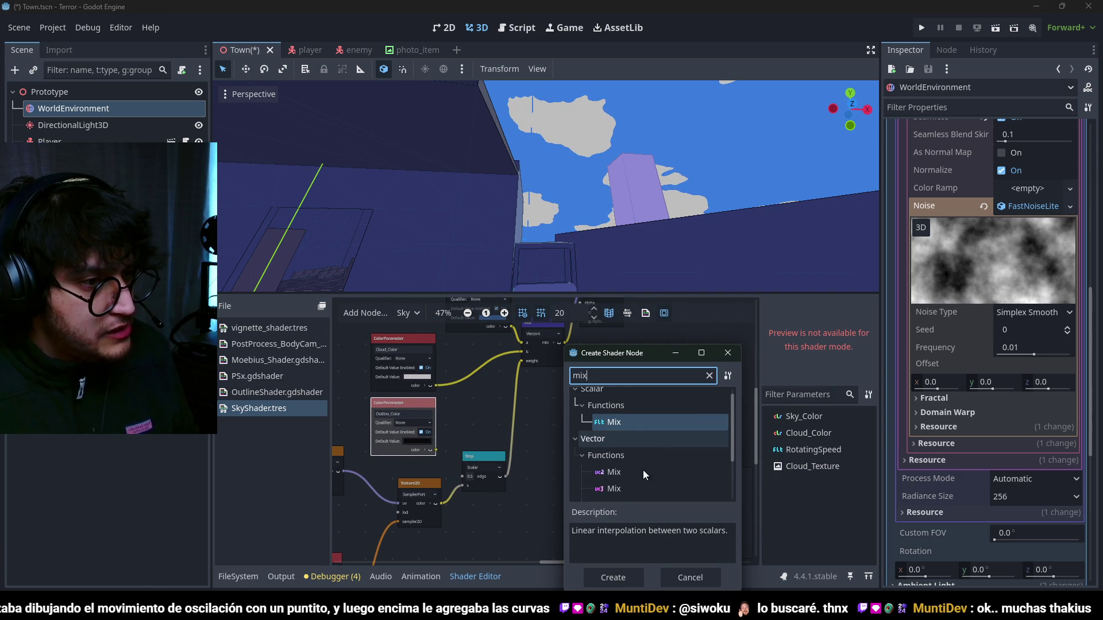
scroll(643, 470, down, 2)
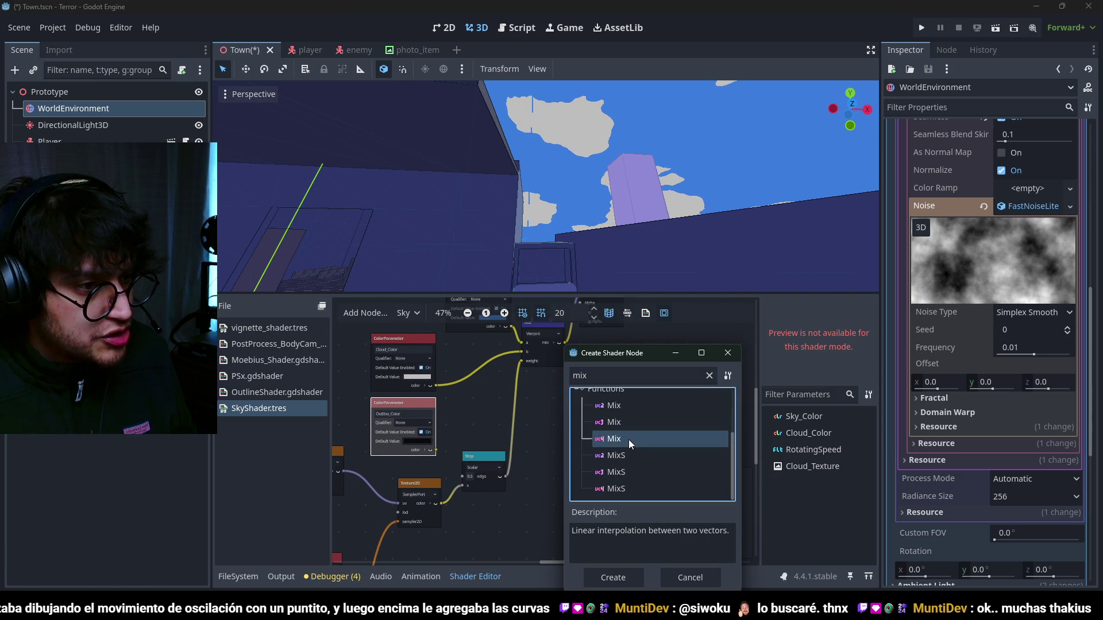
double_click(629, 439)
mouse_move(521, 352)
mouse_down()
mouse_move(520, 374)
mouse_move(553, 423)
mouse_up()
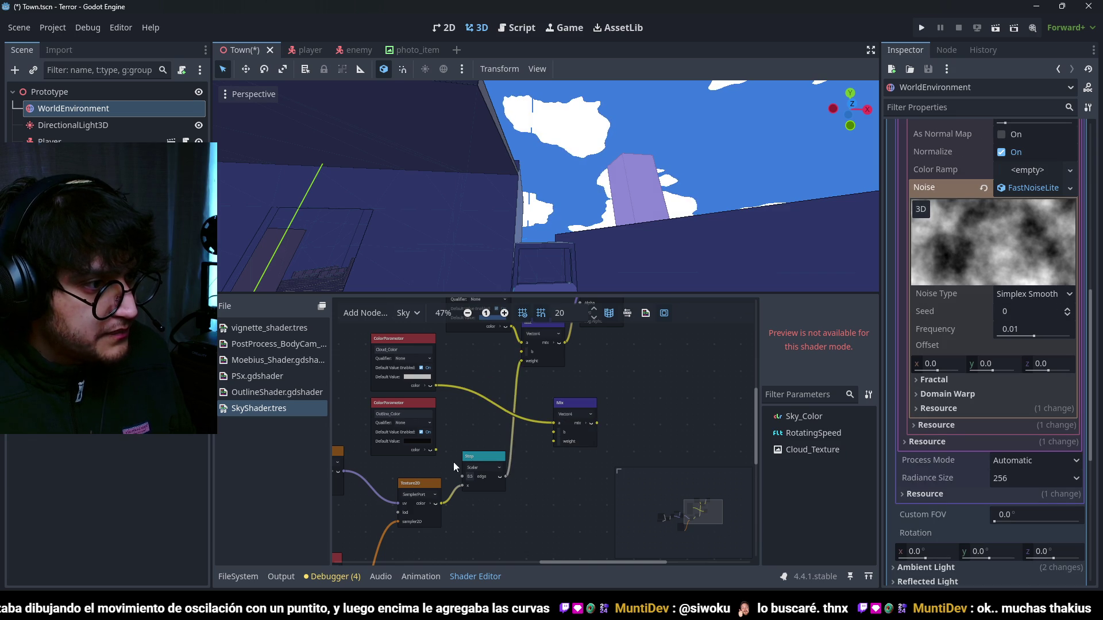
- Try wiring Outline_Color and Cloud_Color into the lower Mix node, then delete that Mix node
drag(436, 450, 553, 432)
mouse_move(520, 360)
mouse_down()
mouse_move(516, 415)
mouse_move(553, 441)
mouse_move(518, 362)
mouse_up()
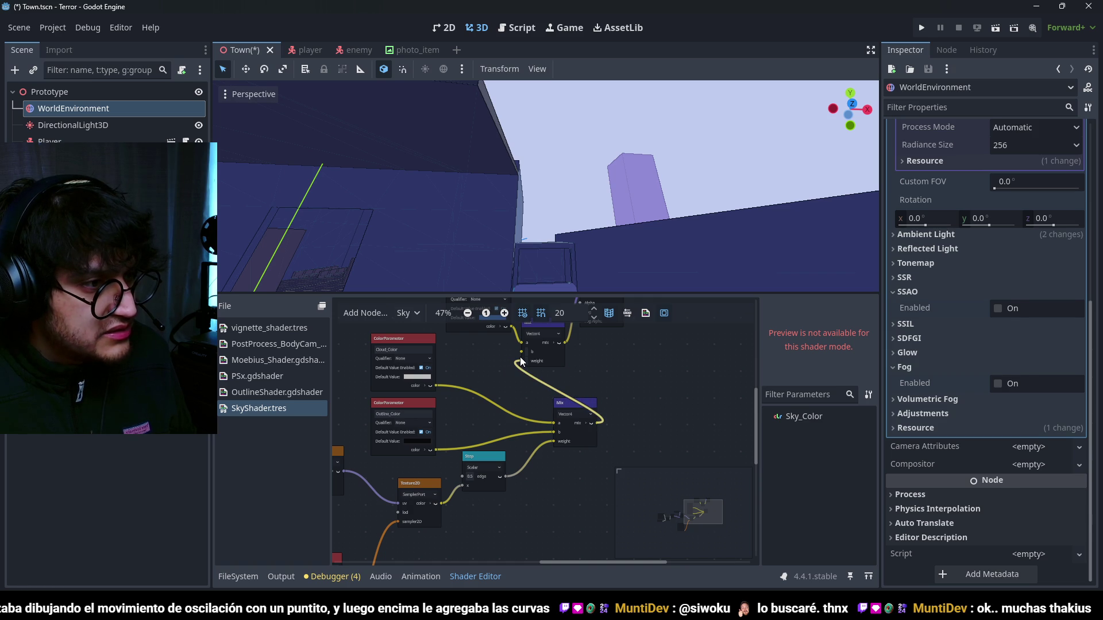
scroll(646, 168, up, 3)
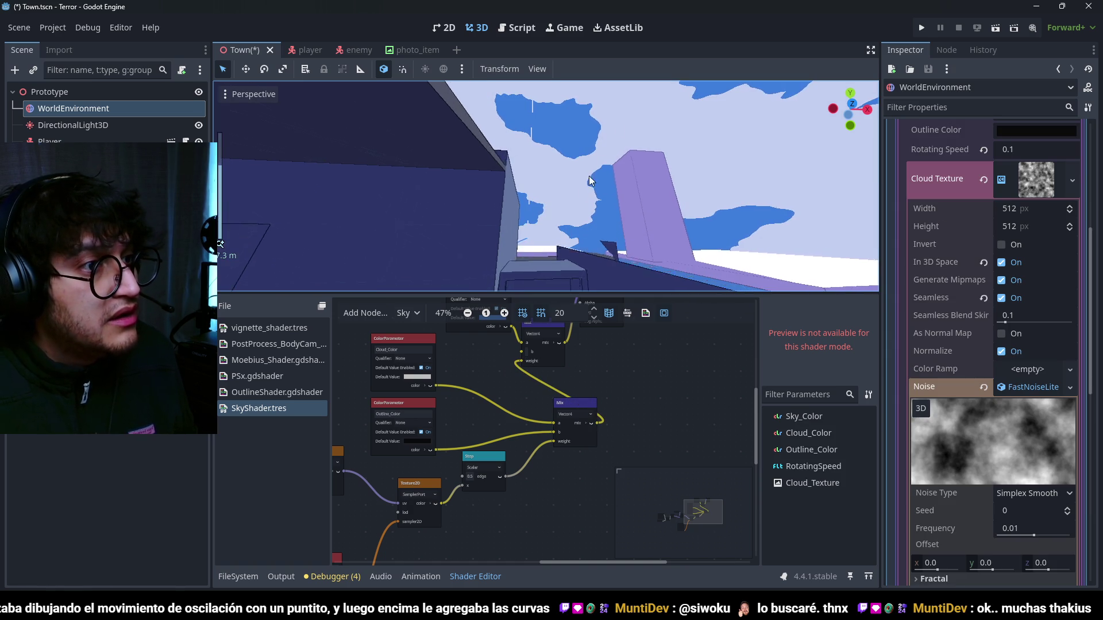
drag(436, 384, 522, 351)
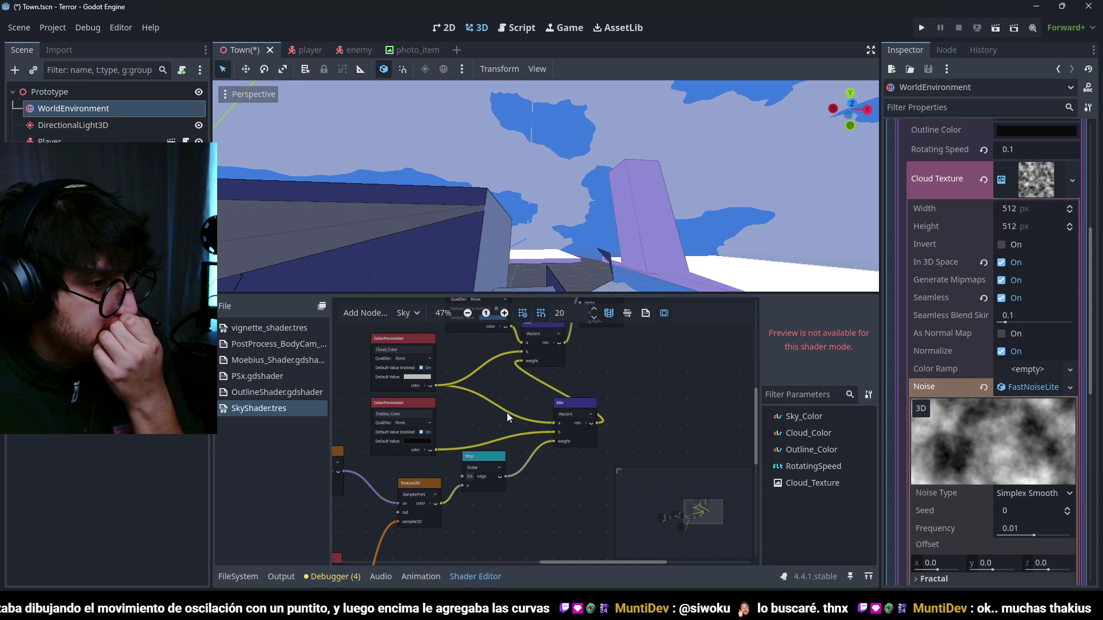
scroll(506, 413, left, 1)
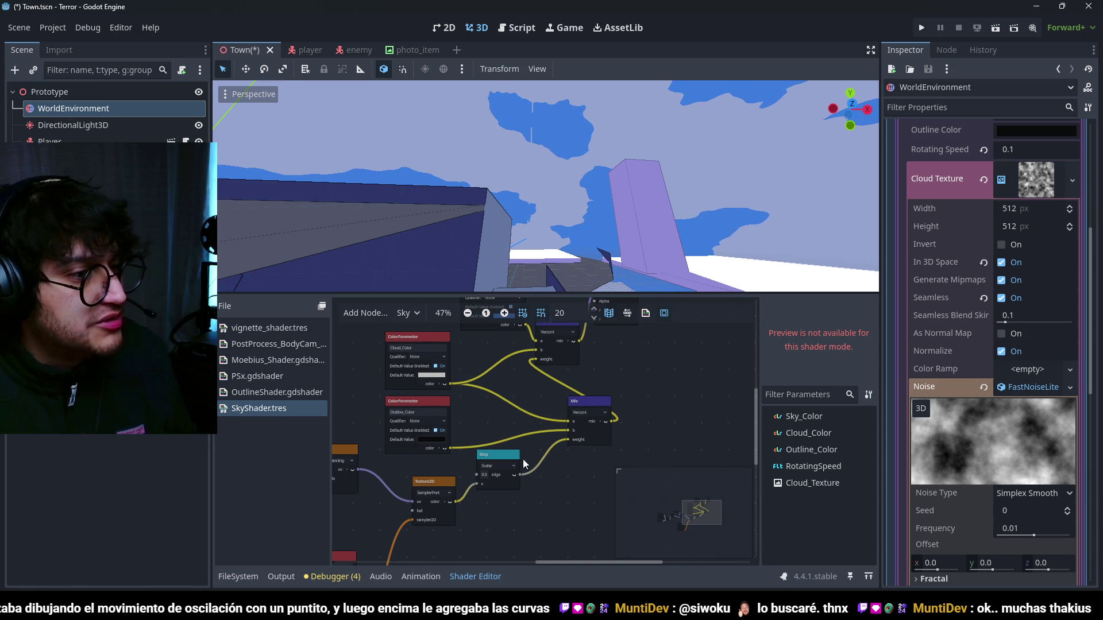
scroll(581, 440, down, 2)
click(574, 392)
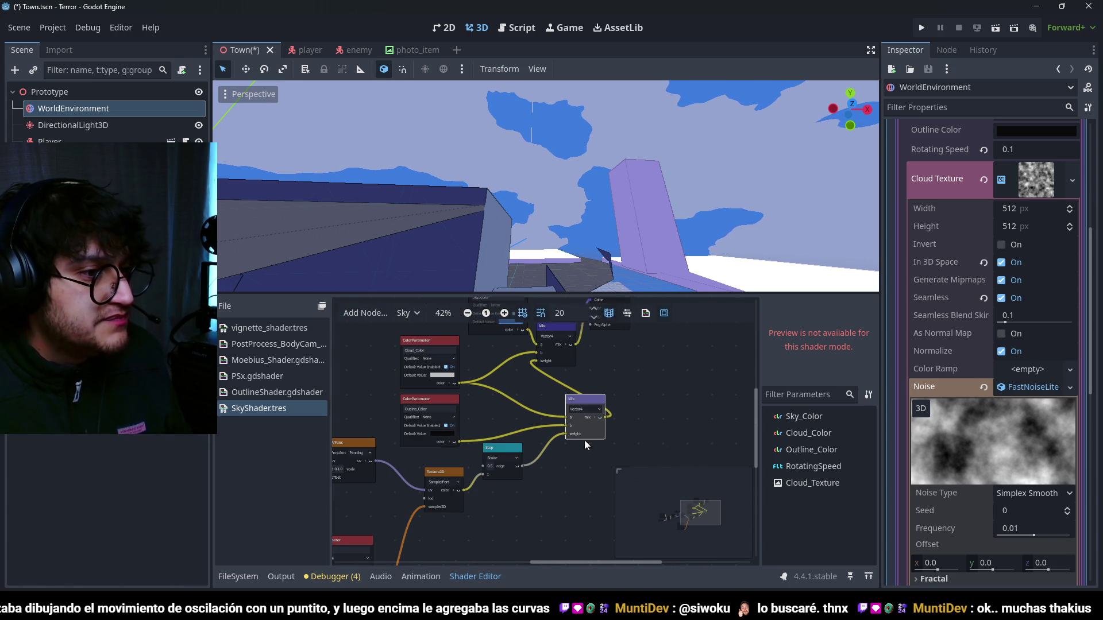
drag(579, 402, 568, 411)
drag(529, 381, 565, 412)
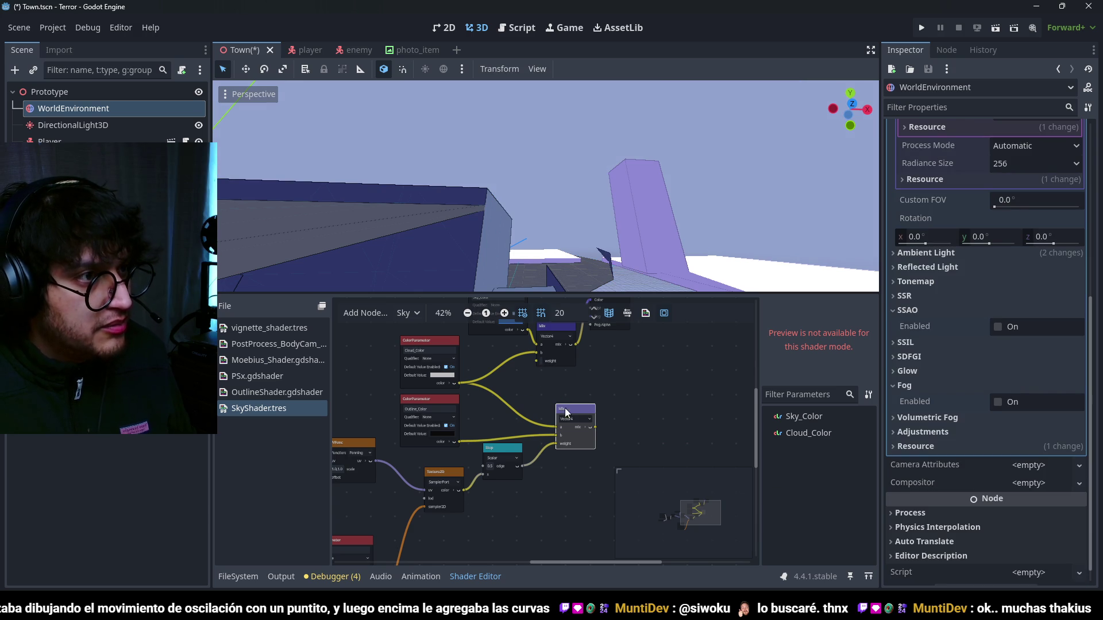
key(Delete)
- Try a Vector4 Subtract node with Cloud_Color as a and Outline_Color as b, then delete it
right_click(574, 411)
text(sub)
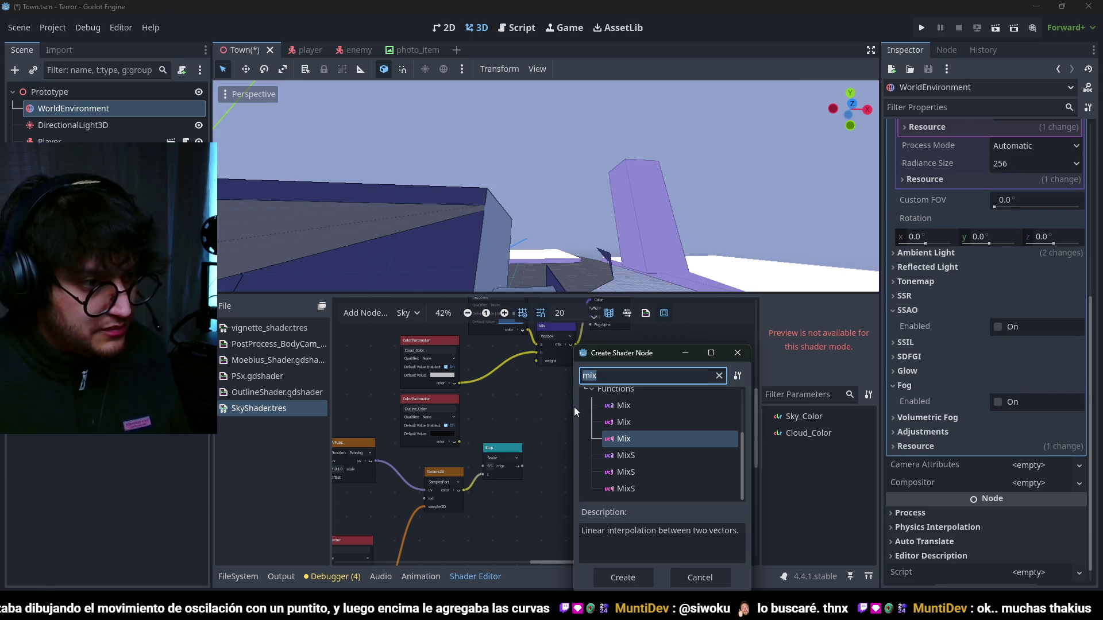
text(tr)
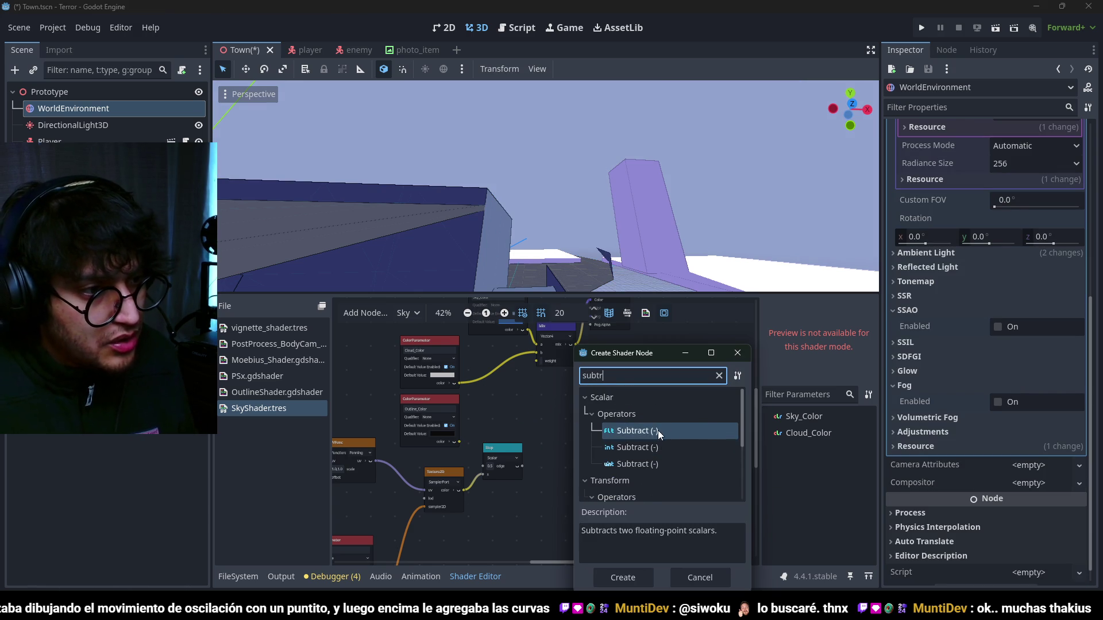
scroll(663, 482, down, 1)
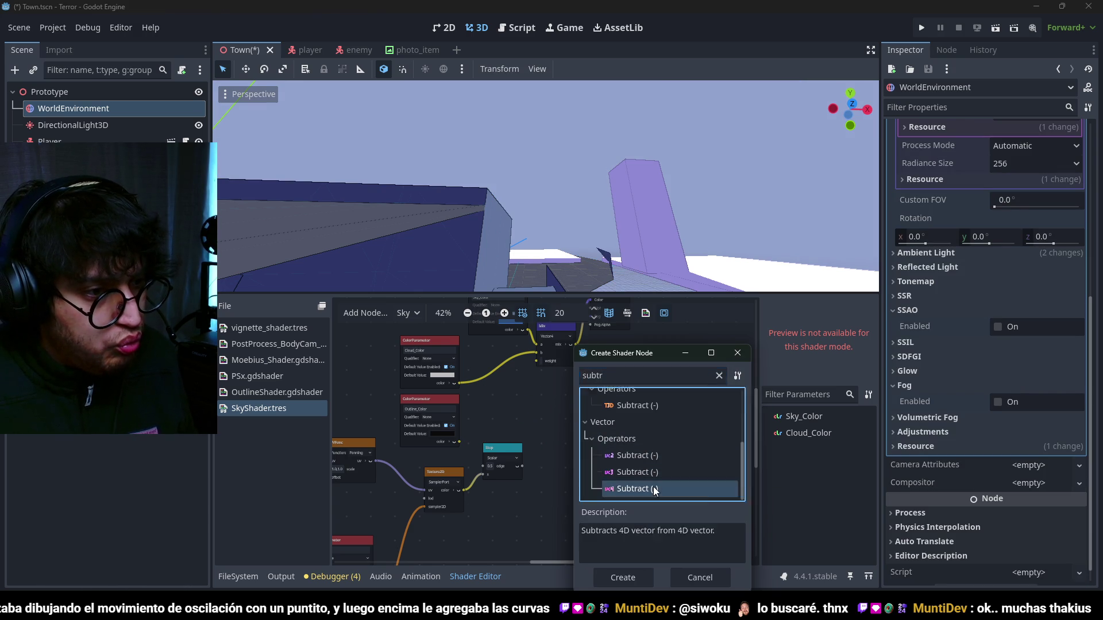
double_click(661, 483)
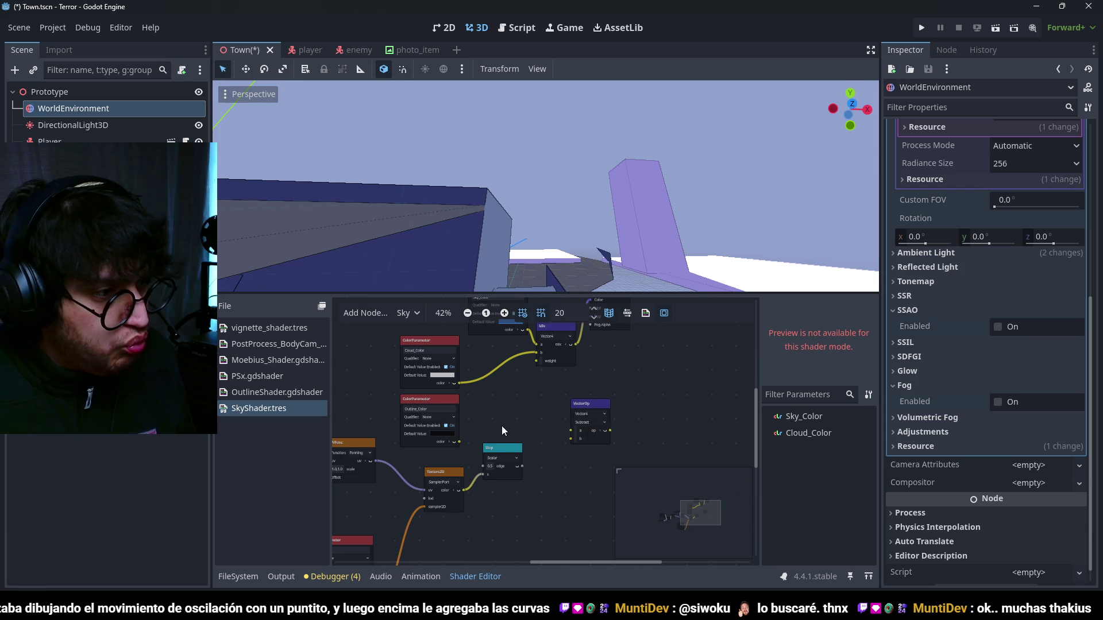
scroll(502, 426, up, 1)
drag(451, 445, 586, 445)
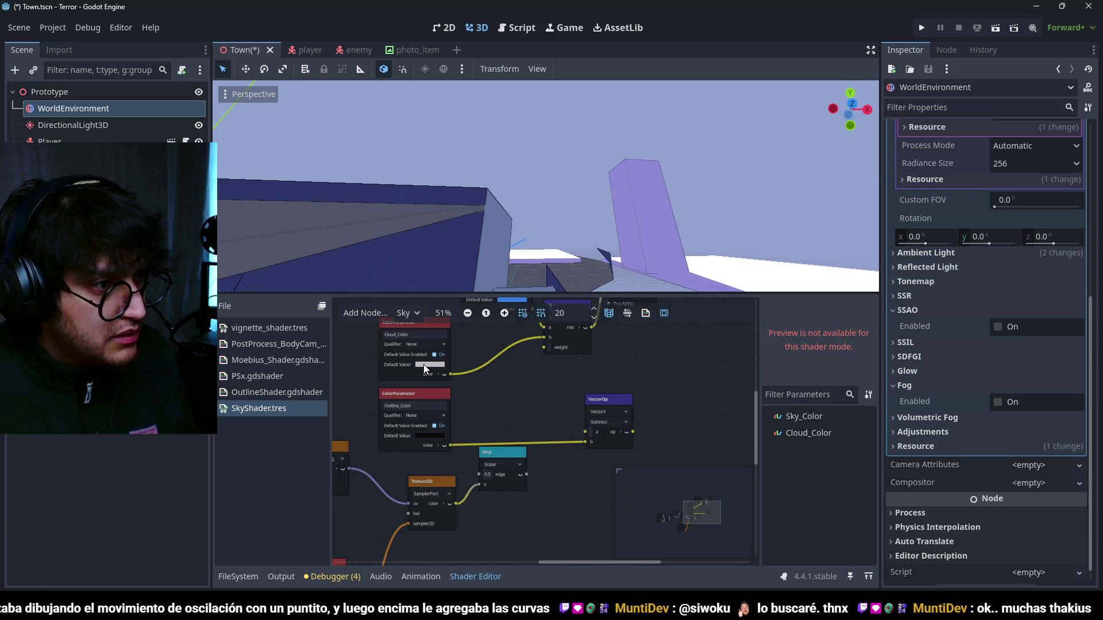
mouse_move(450, 375)
mouse_down()
mouse_move(540, 430)
mouse_move(586, 431)
mouse_up()
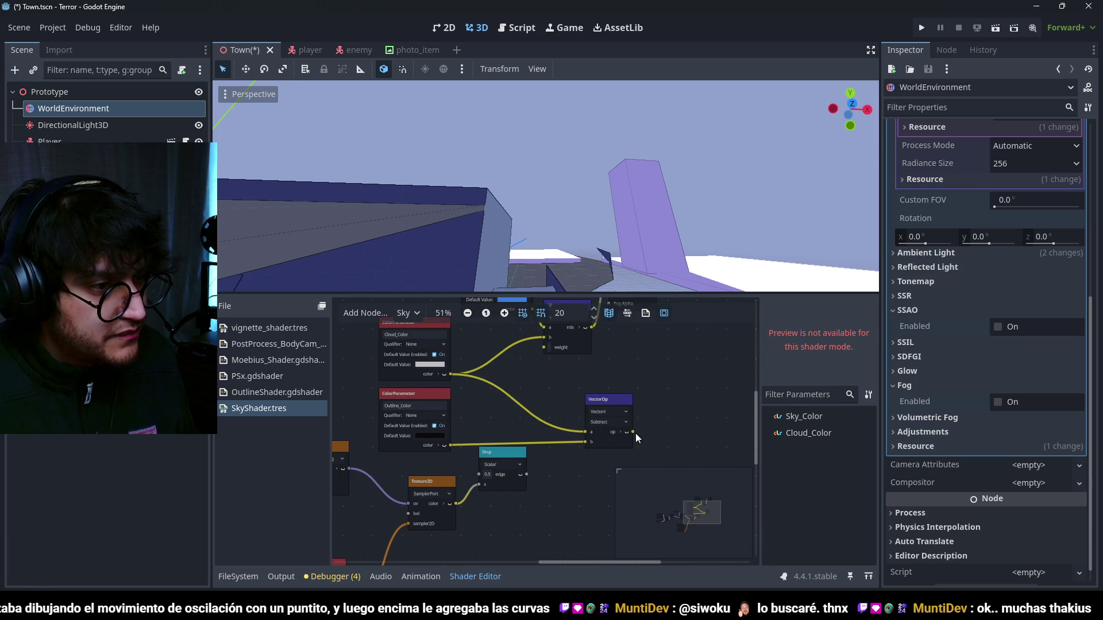
scroll(636, 433, down, 1)
scroll(602, 409, up, 3)
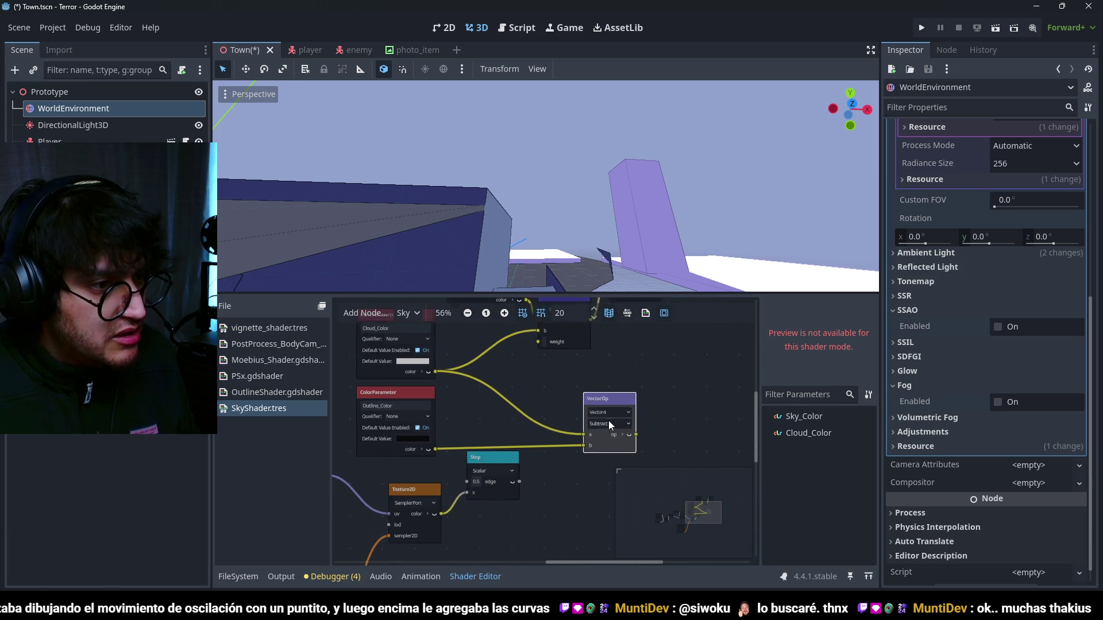
click(609, 421)
click(630, 400)
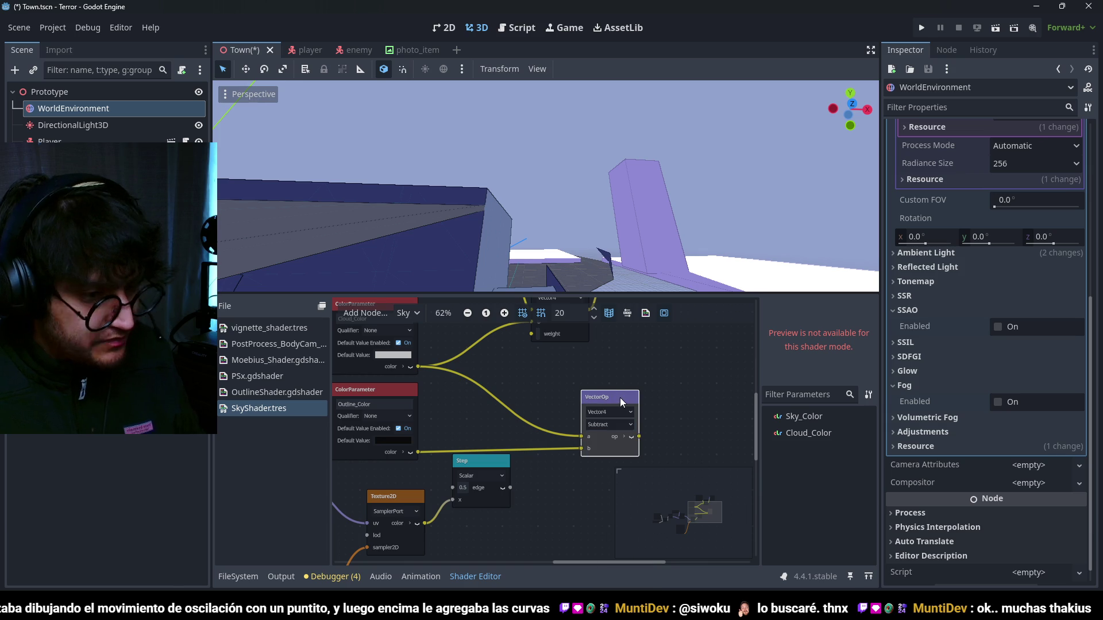
key(Delete)
- Add a Vector4 MultiplyAdd with Cloud_Color as a and Outline_Color as b, output to Mix weight
right_click(620, 397)
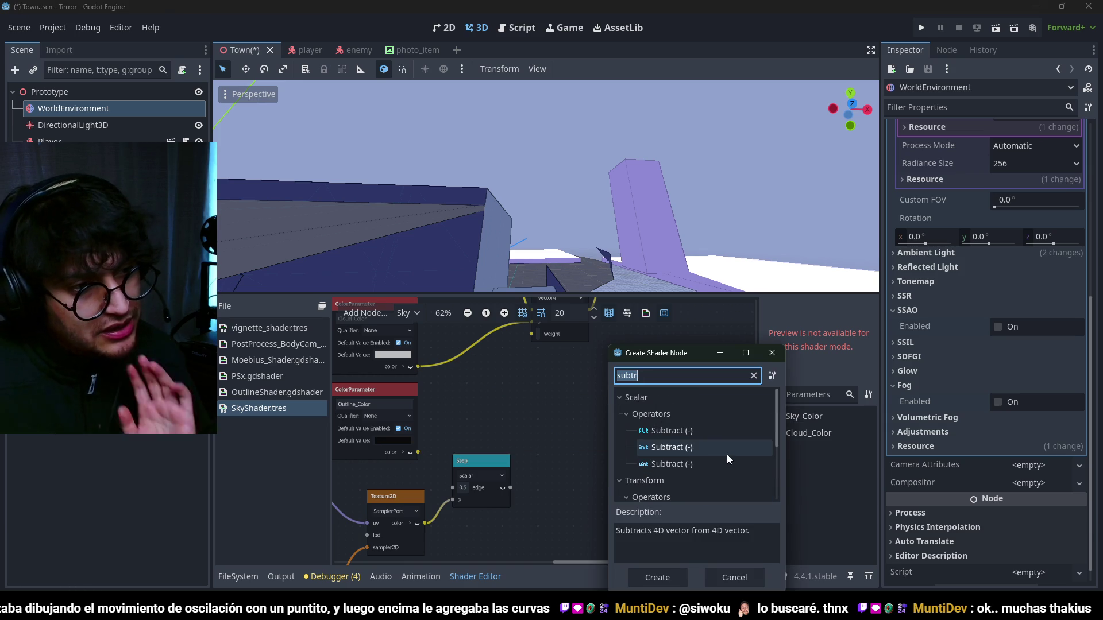
text(mu)
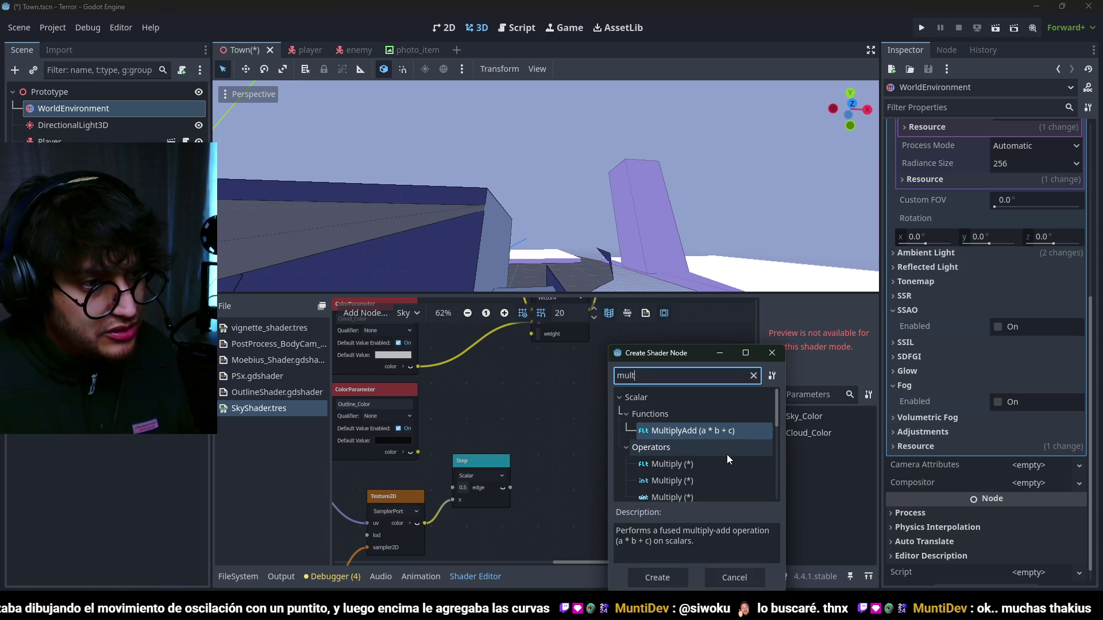
text(lt)
scroll(675, 445, down, 2)
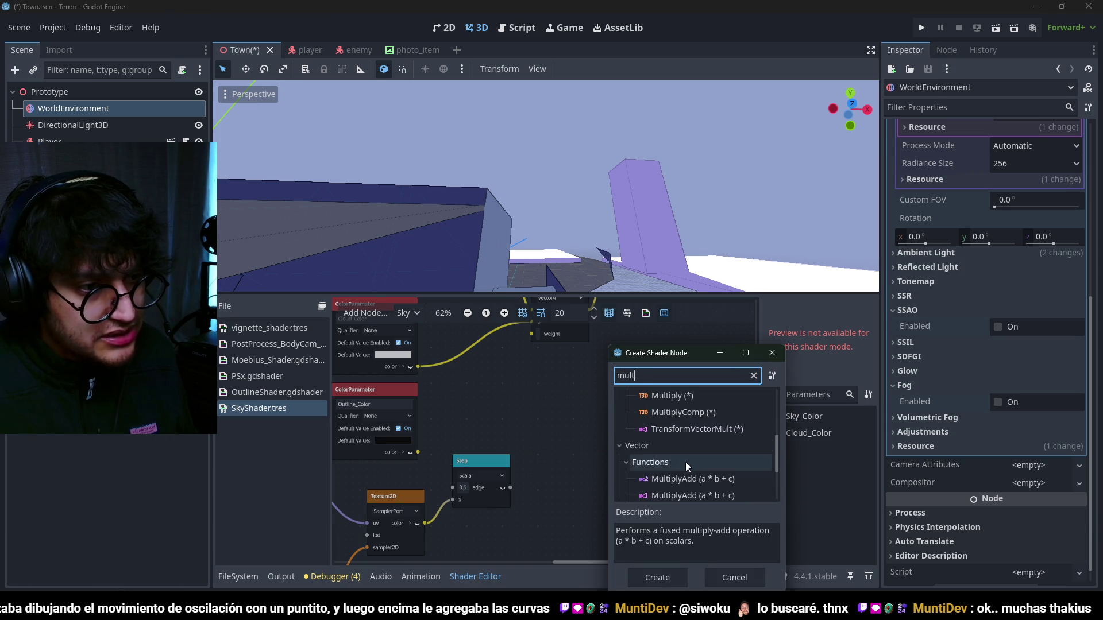
double_click(654, 471)
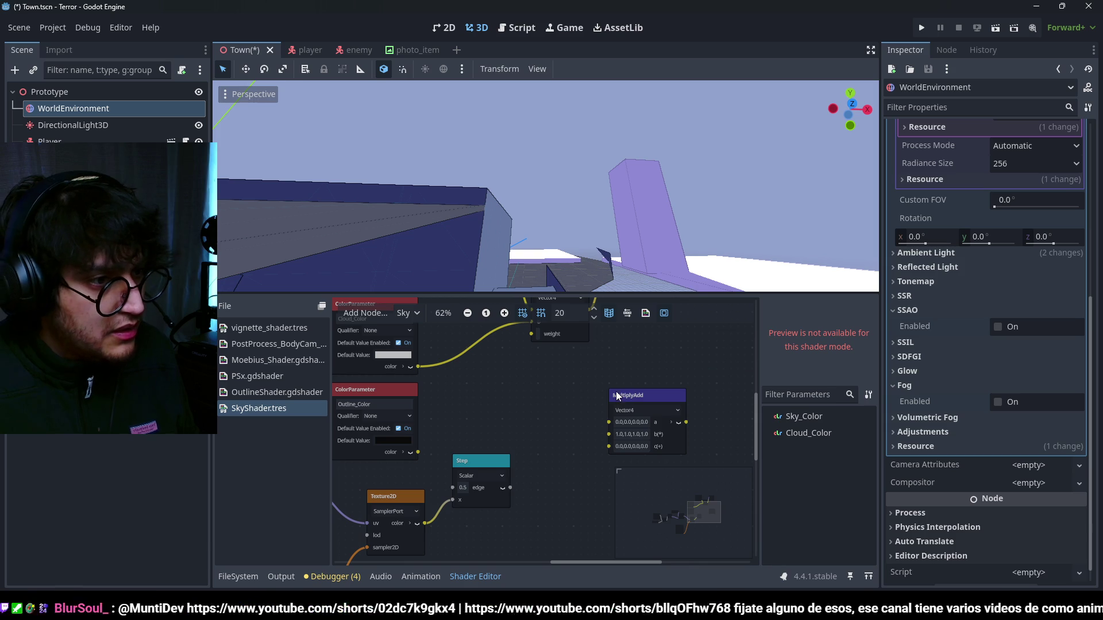
drag(632, 396, 547, 398)
drag(417, 367, 529, 426)
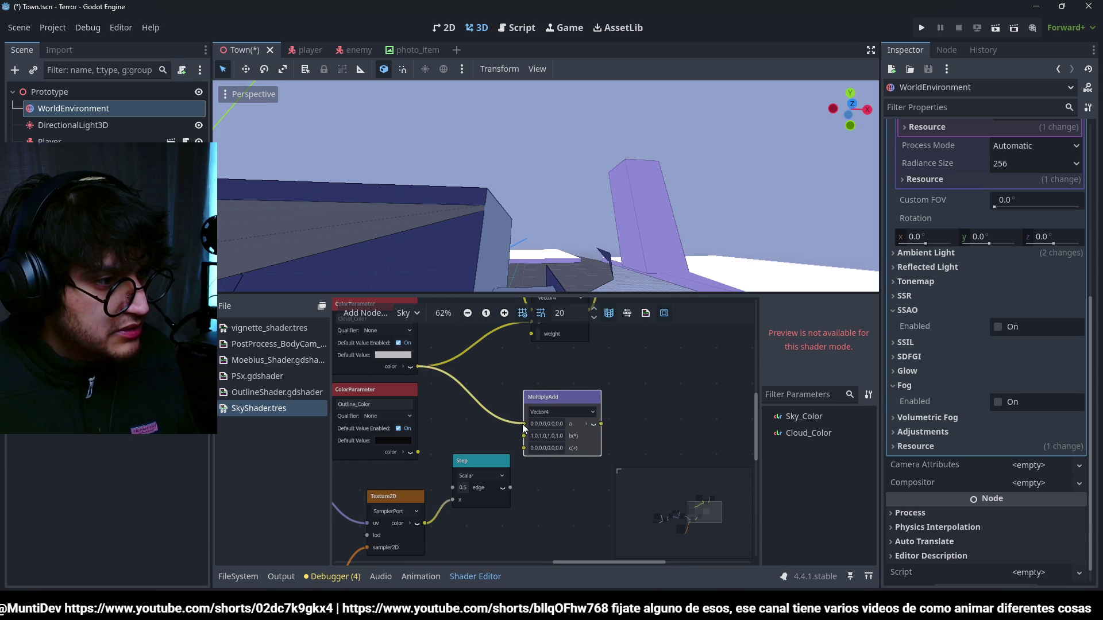
drag(418, 452, 522, 438)
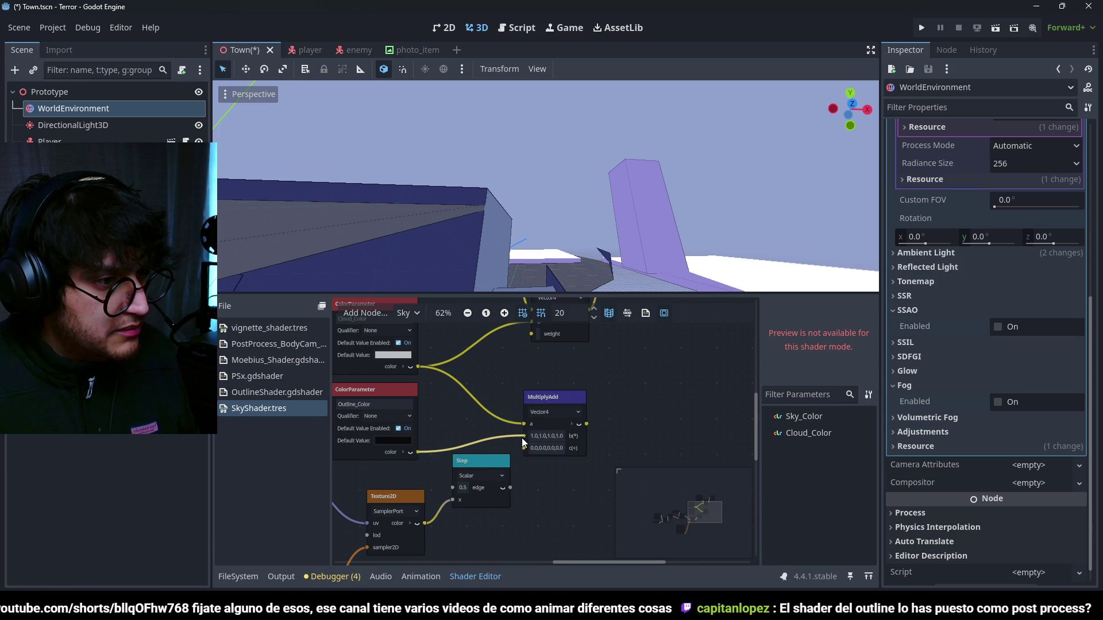
mouse_move(565, 377)
mouse_down()
mouse_move(531, 334)
mouse_move(547, 400)
mouse_up()
scroll(547, 400, down, 5)
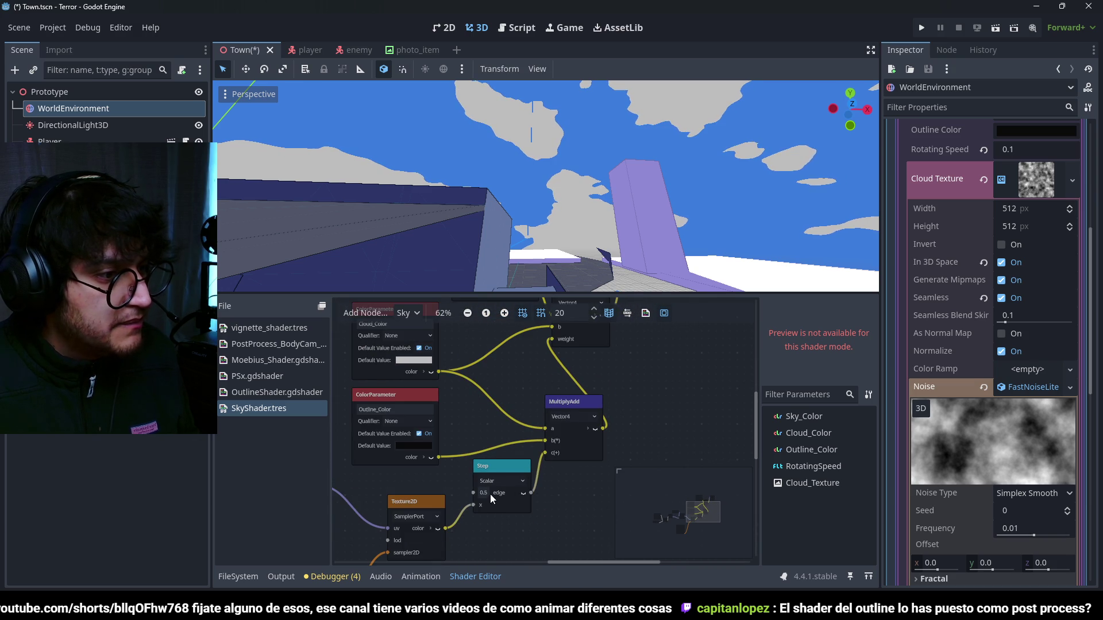
- Try Step edge values 0.1 and 0.6, then settle on 0.4
click(488, 494)
text(1.0)
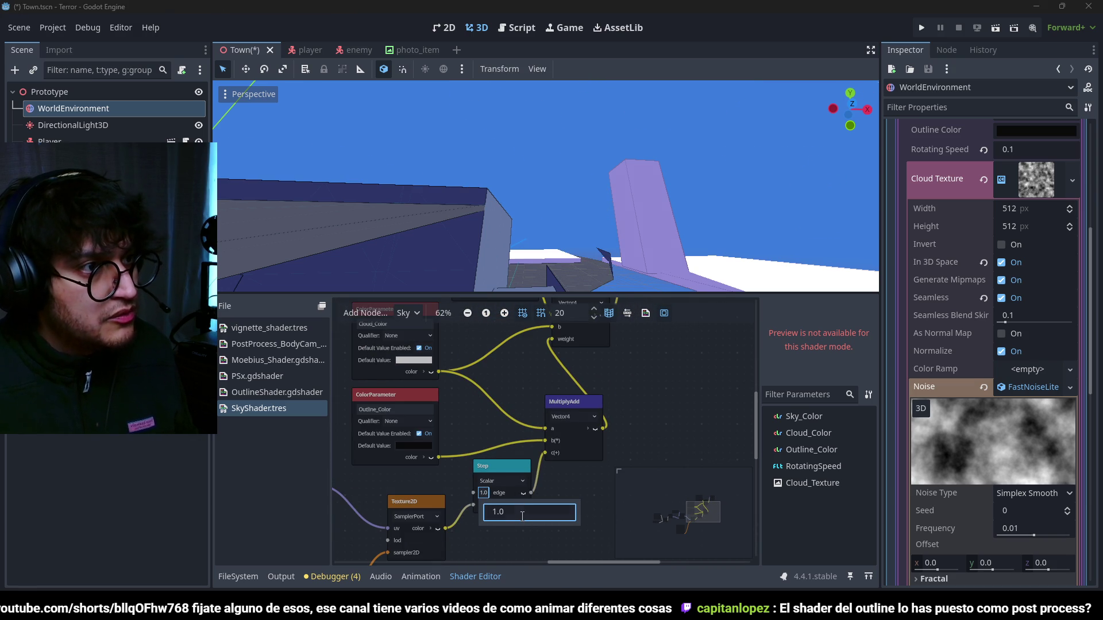
key(ctrl+a)
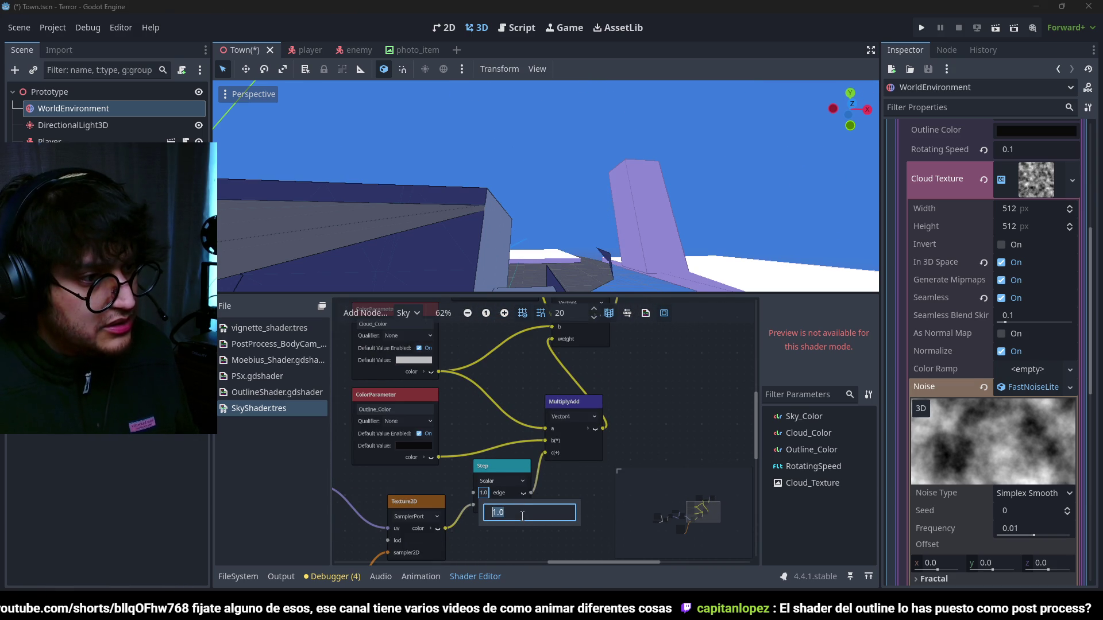
text(0.1)
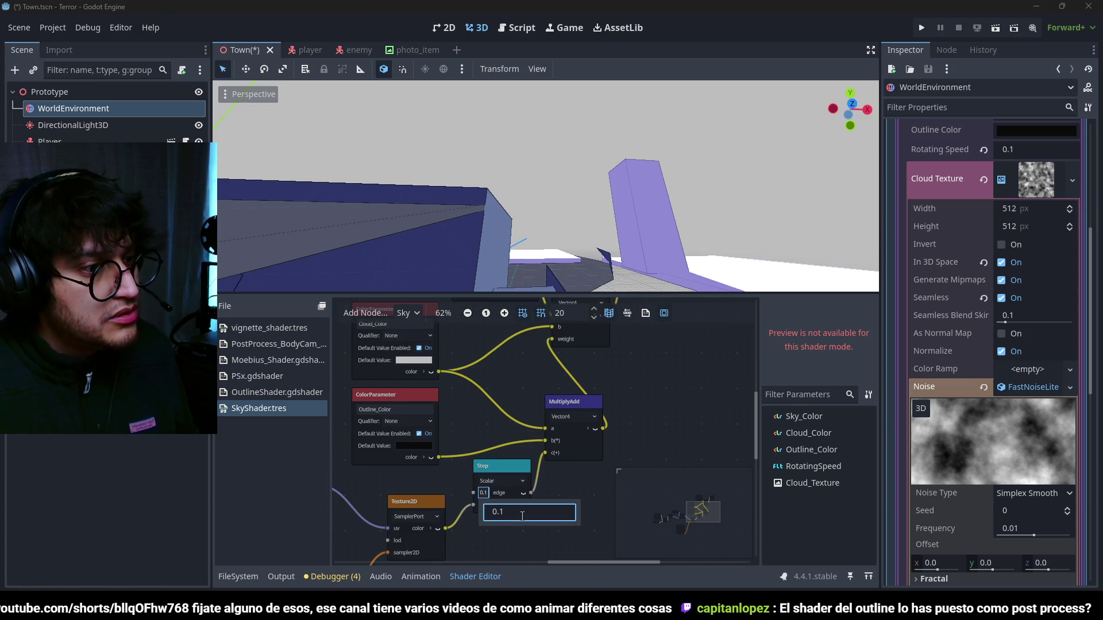
key(ctrl+a)
key(ctrl+a)
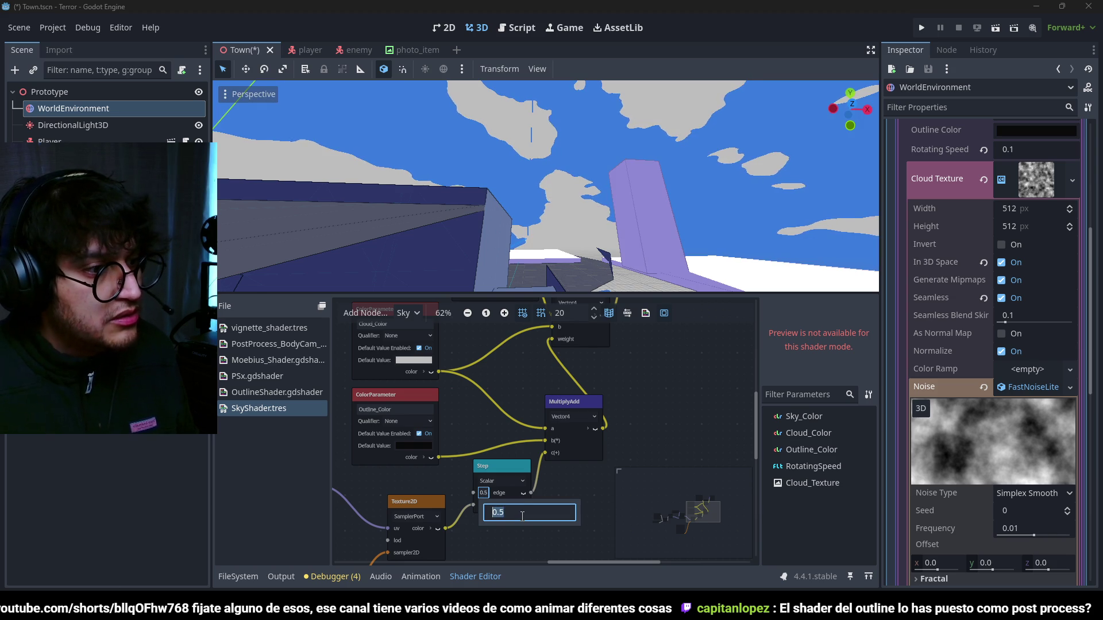
text(0.6)
key(ctrl+a)
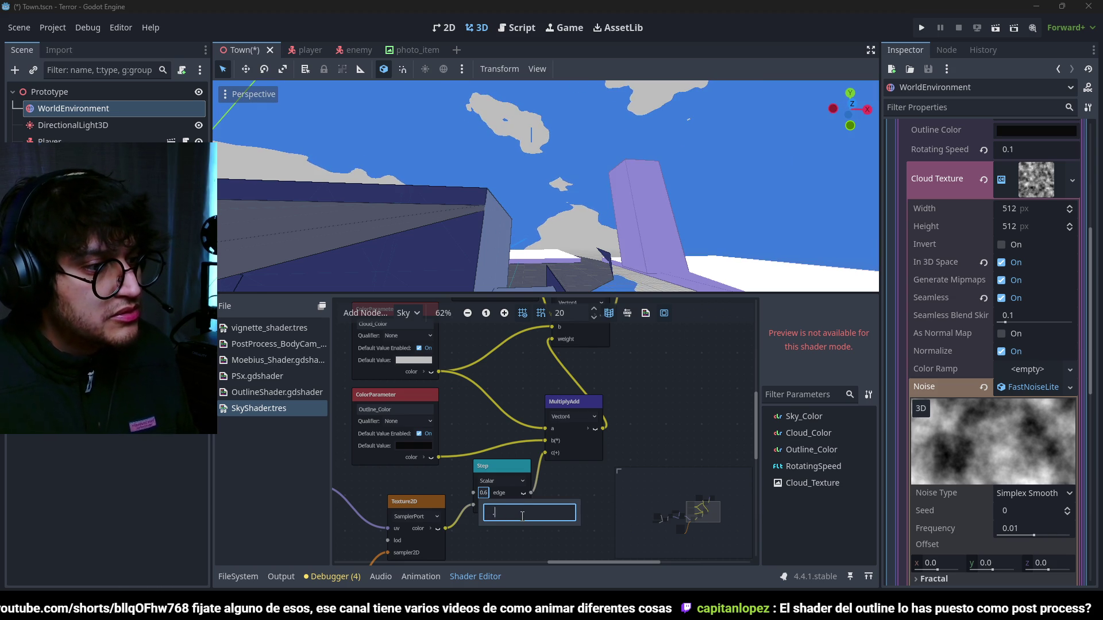
text(0.4)
key(Return)
- Check the clouds in the 3D view, then delete the MultiplyAdd node
scroll(477, 199, down, 2)
mouse_move(523, 174)
mouse_down()
mouse_move(742, 167)
mouse_move(594, 186)
mouse_up()
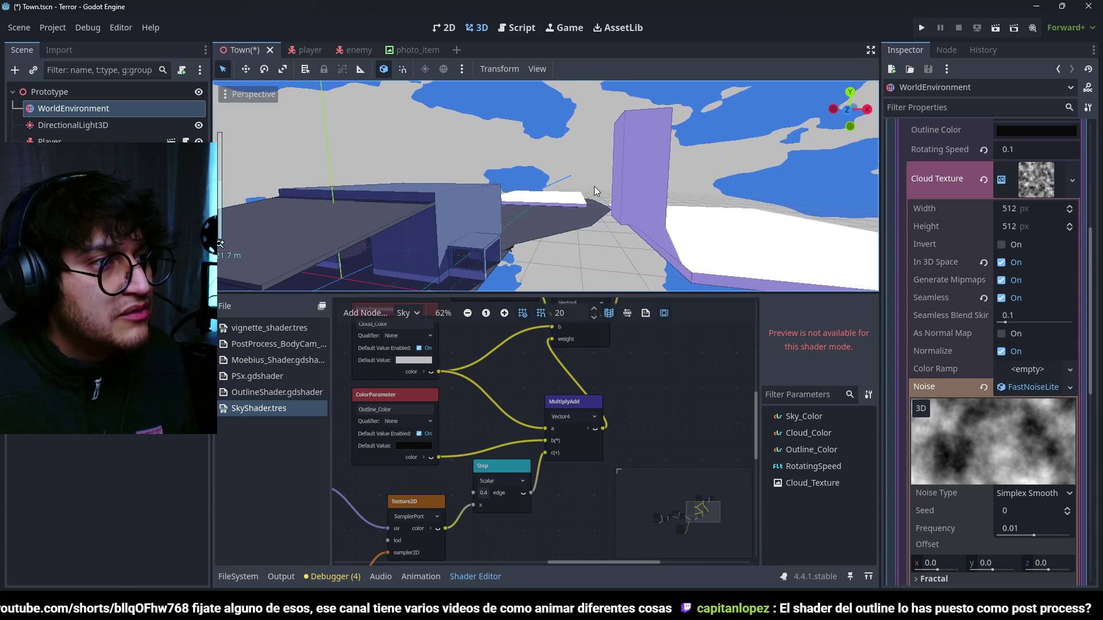
scroll(495, 394, down, 1)
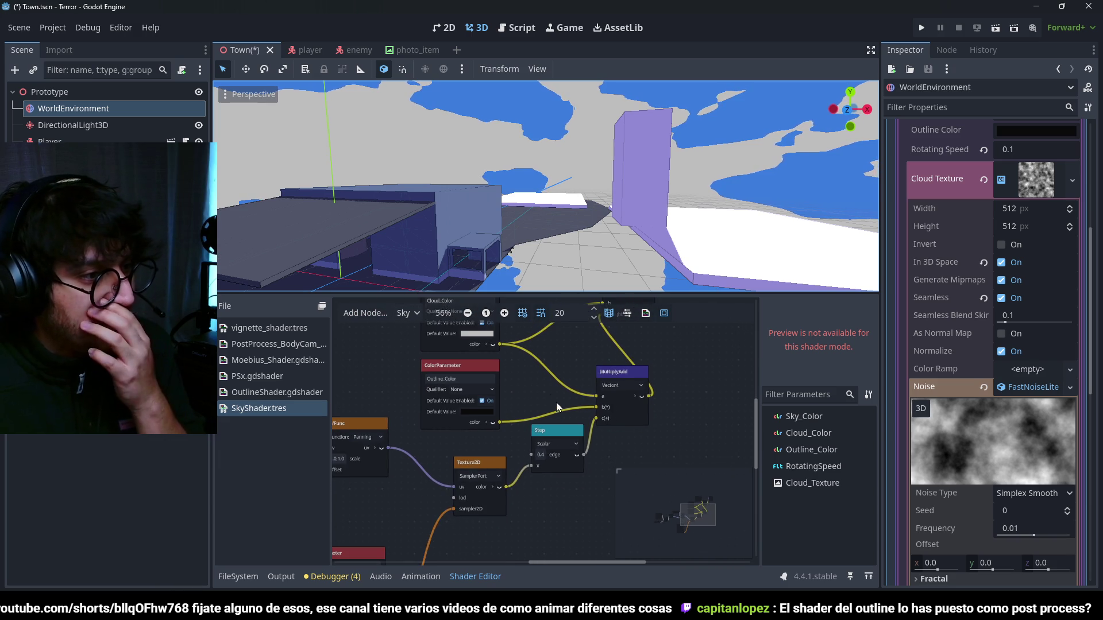
scroll(556, 402, up, 2)
scroll(543, 392, down, 3)
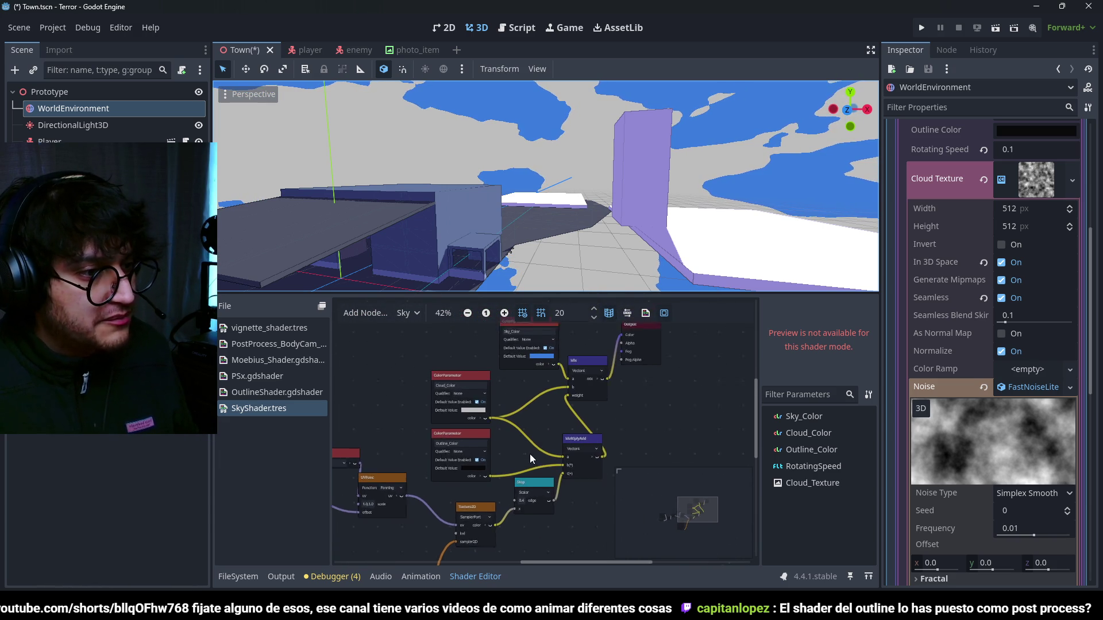
scroll(530, 454, up, 1)
click(581, 450)
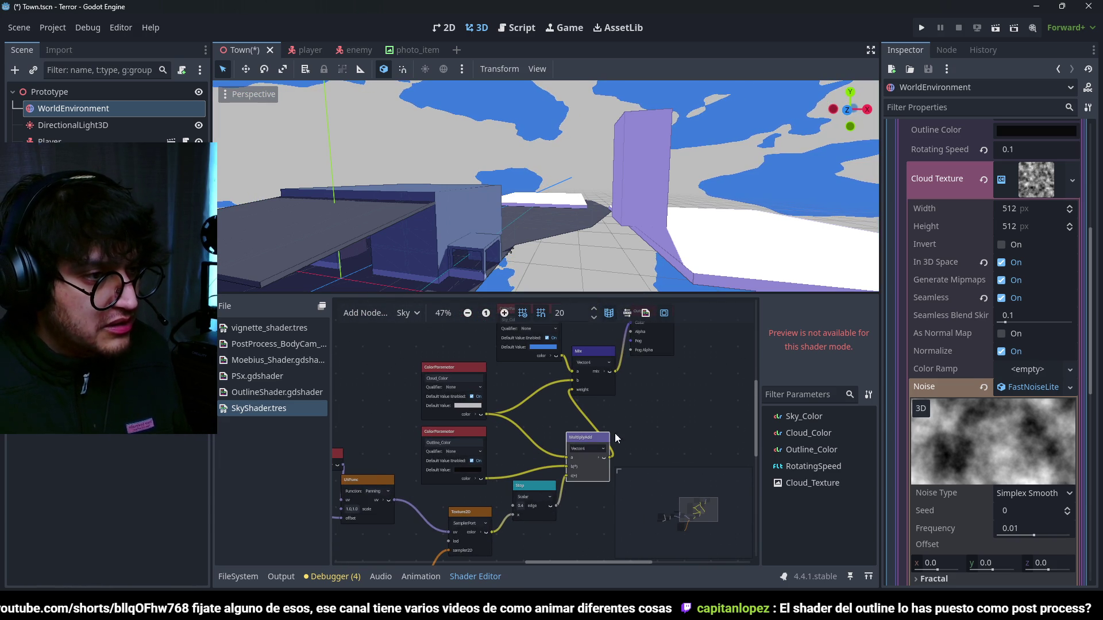
key(Delete)
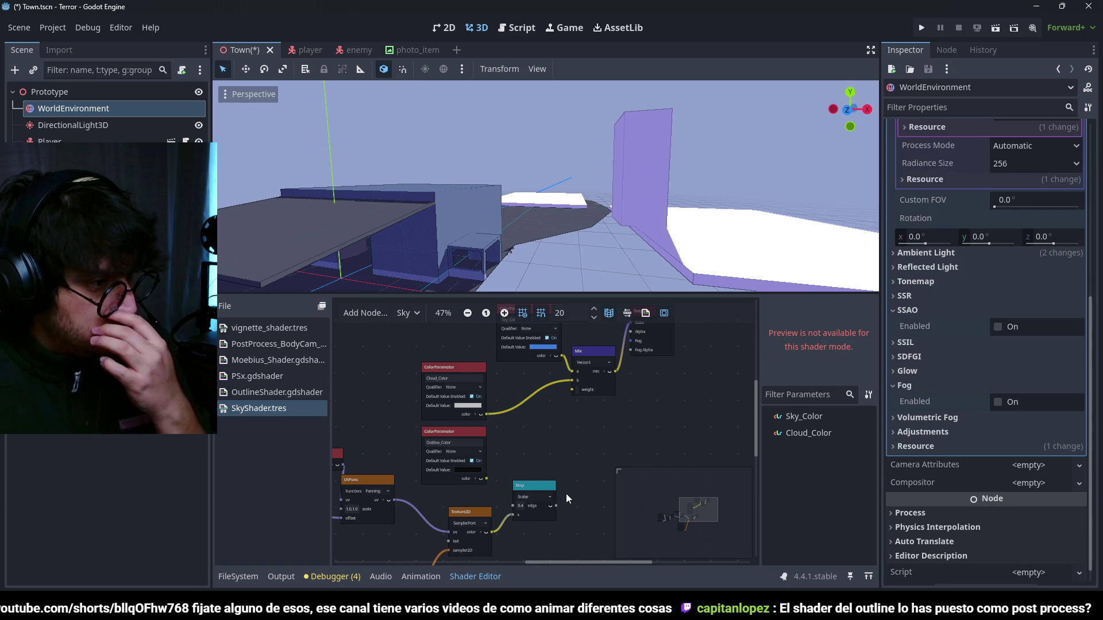
- Connect the Step output to the Mix weight and save the scene
drag(555, 508, 572, 390)
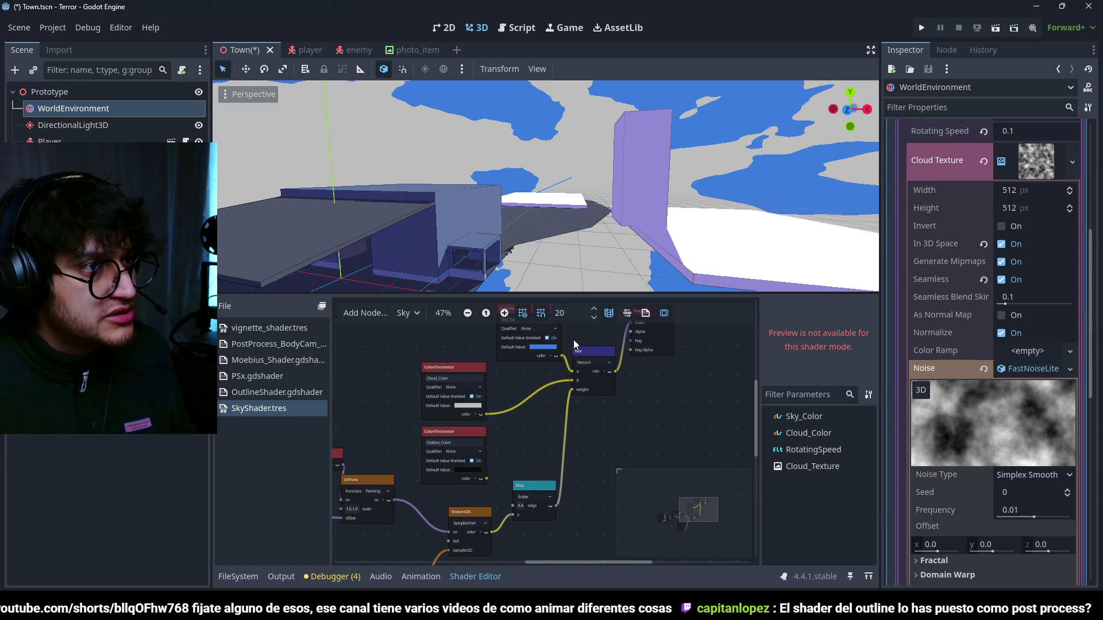
key(ctrl+s)
scroll(576, 443, down, 3)
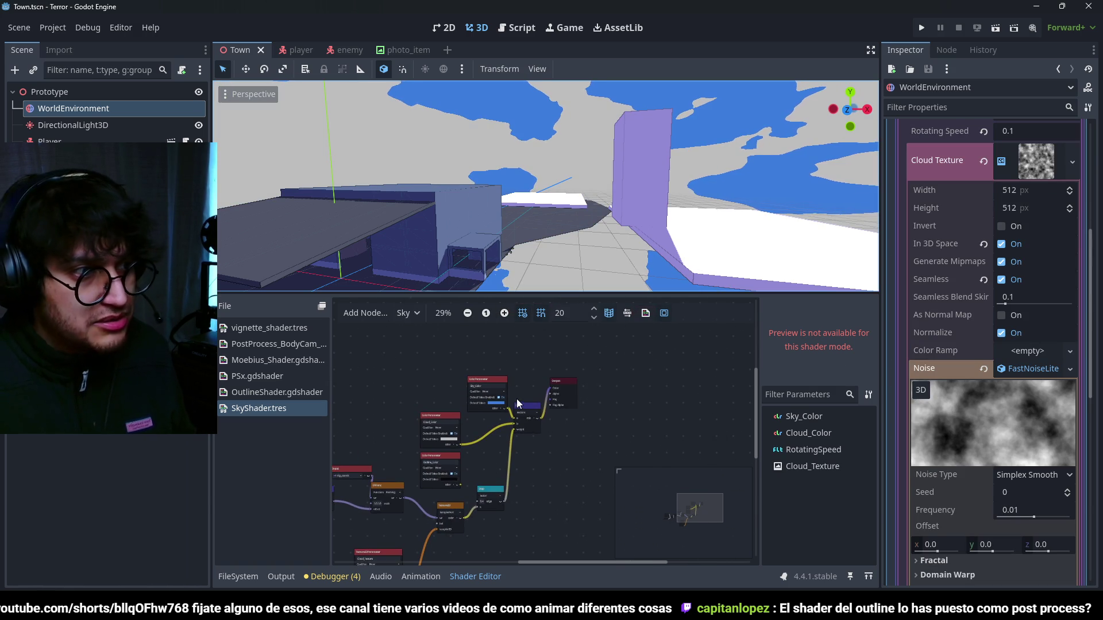
scroll(516, 398, up, 2)
click(494, 404)
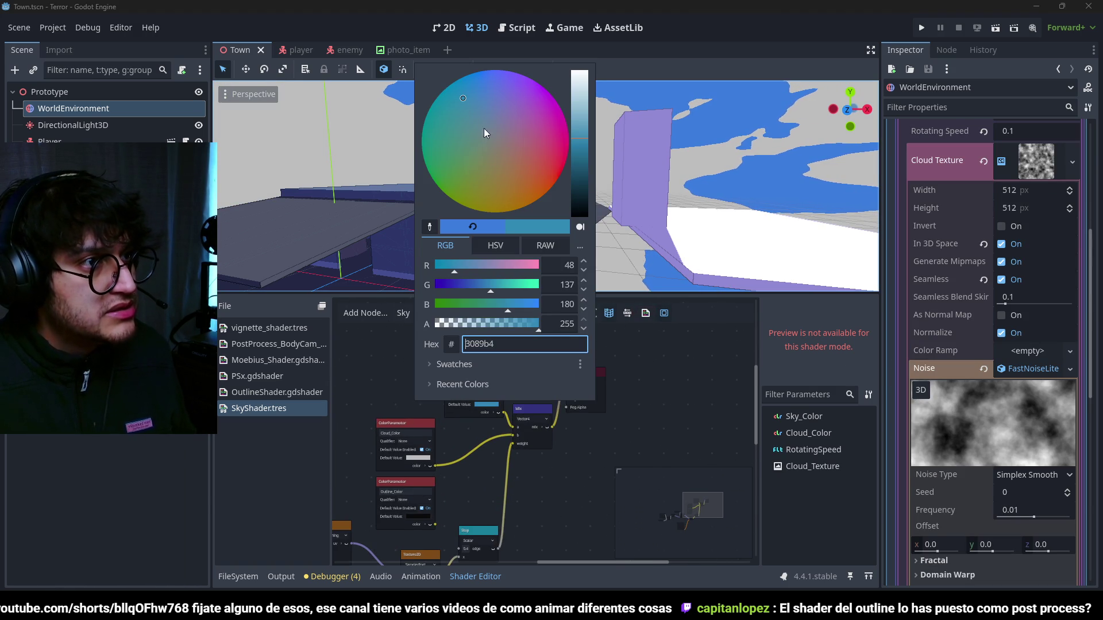
click(632, 374)
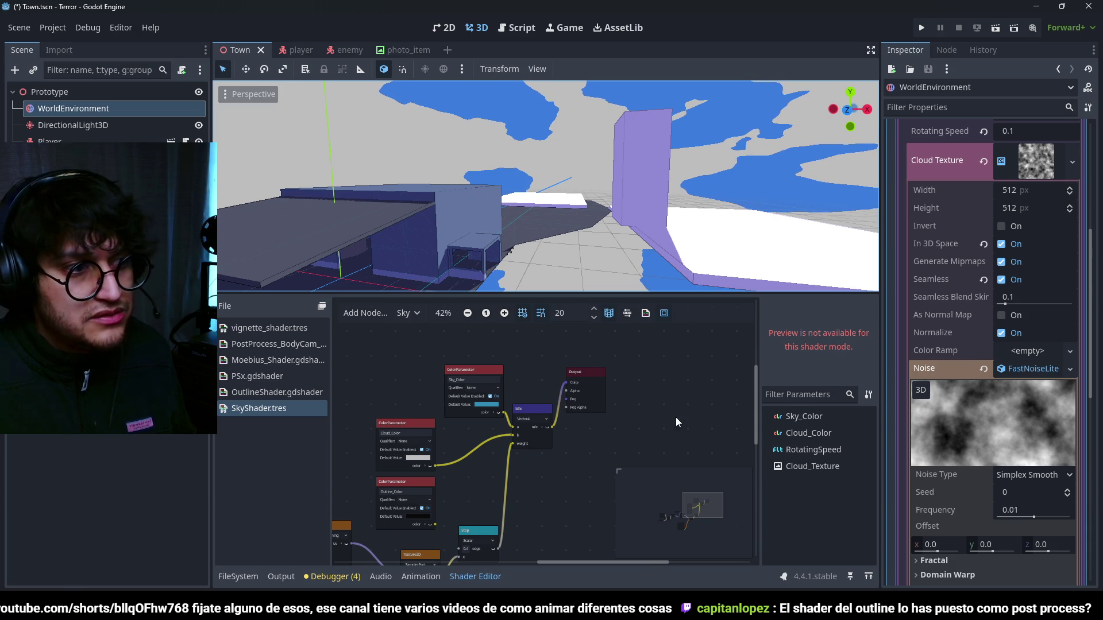
- Reset the Sky Color parameter, then pick a lighter cyan
scroll(1018, 282, up, 3)
click(982, 268)
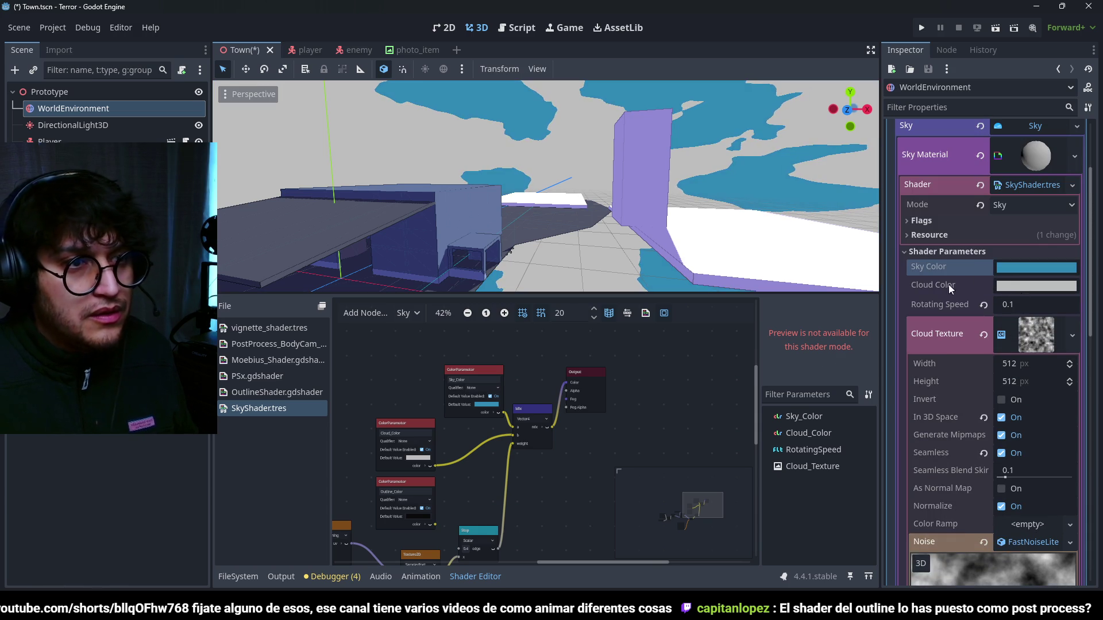
click(1026, 267)
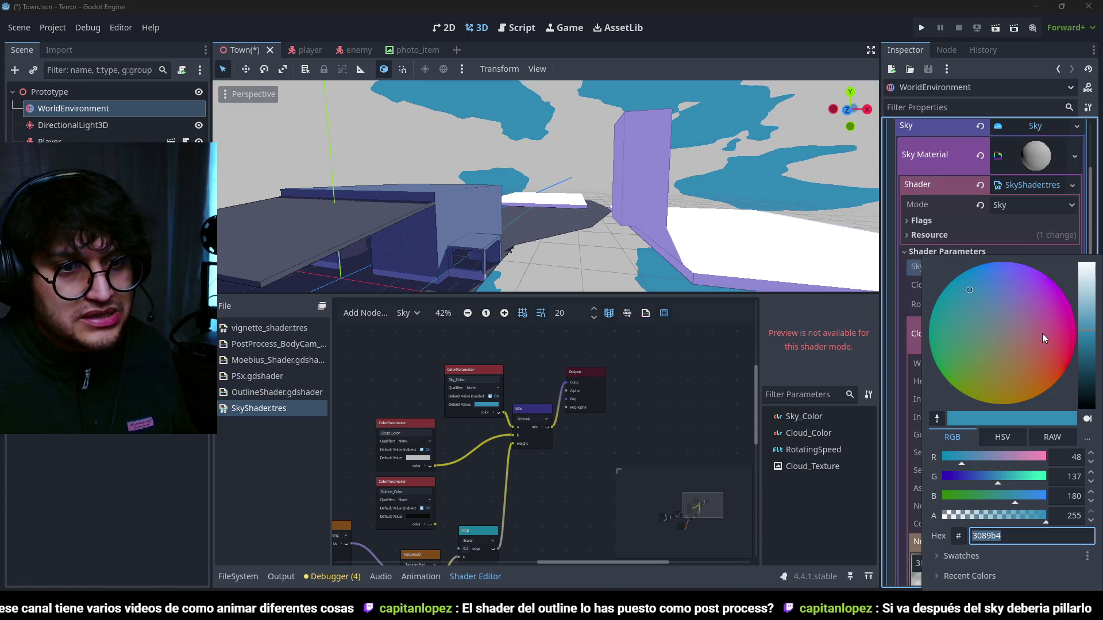
click(952, 298)
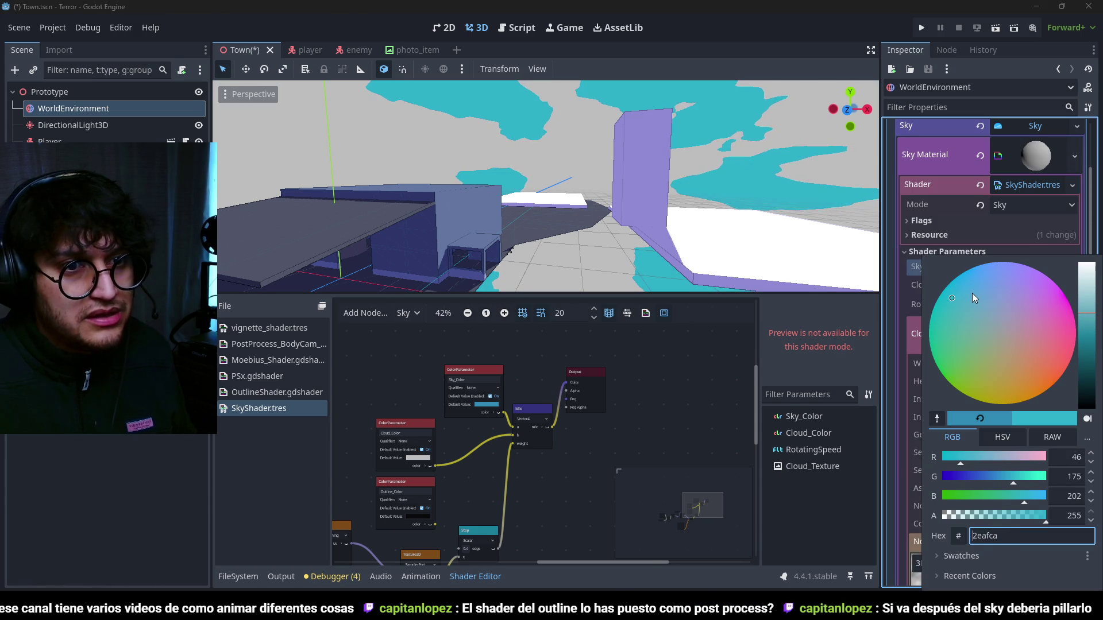
click(618, 426)
- Make the Cloud Color a pale #d3e4e5 grey and save the scene
click(1046, 288)
click(987, 327)
click(1087, 286)
drag(1090, 280, 1090, 286)
click(654, 392)
key(ctrl+s)
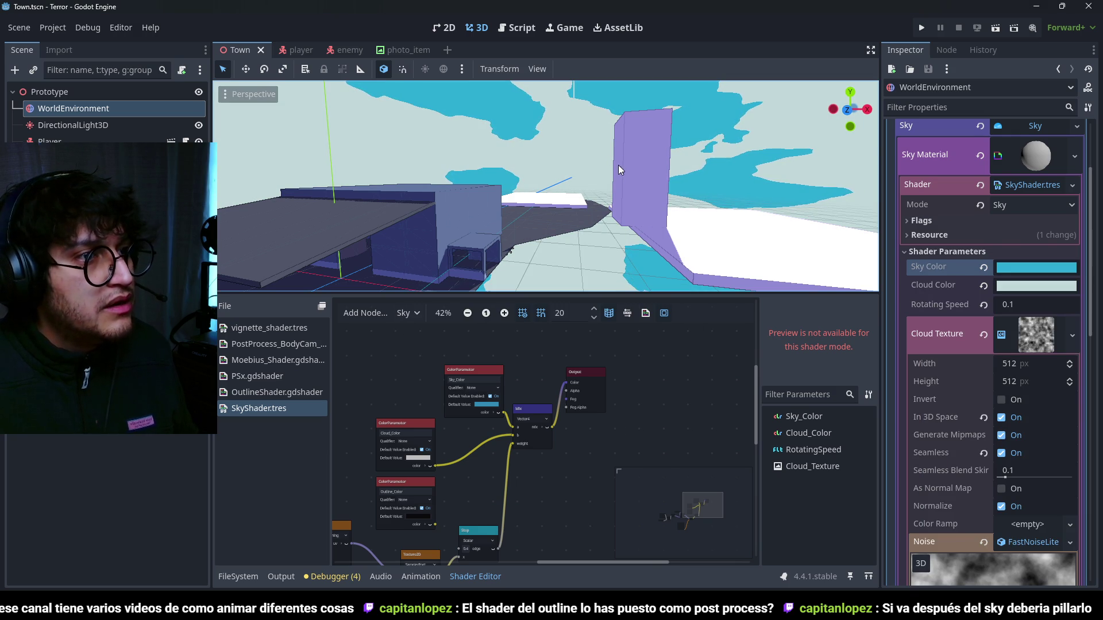
click(1029, 159)
scroll(1015, 208, up, 3)
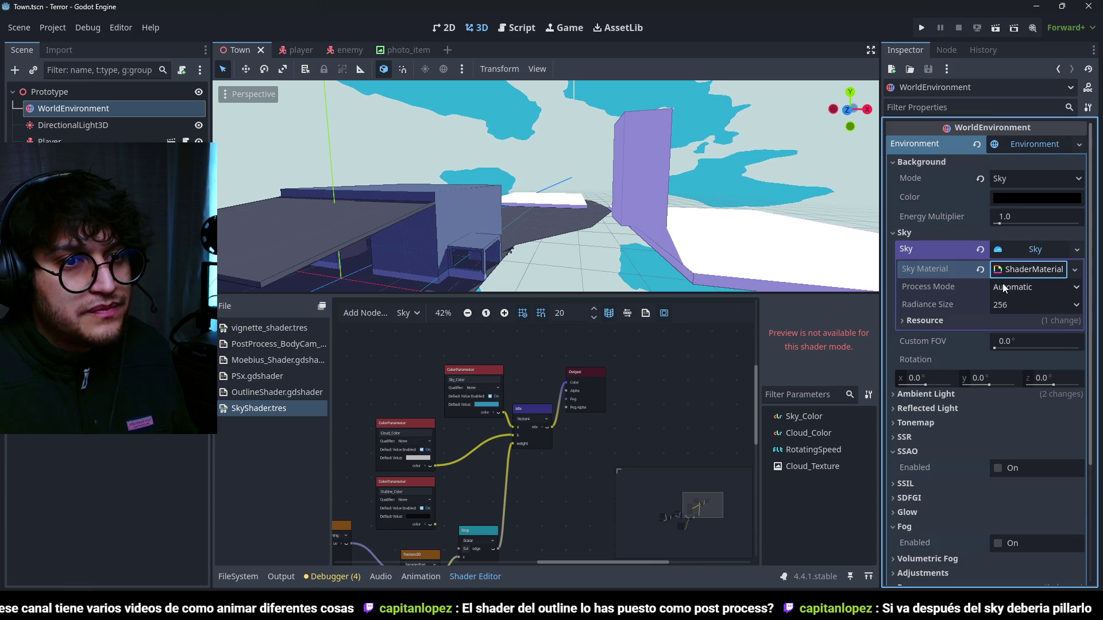
- Set the WorldEnvironment's Ambient Light Source to Sky and save the Town scene
click(928, 394)
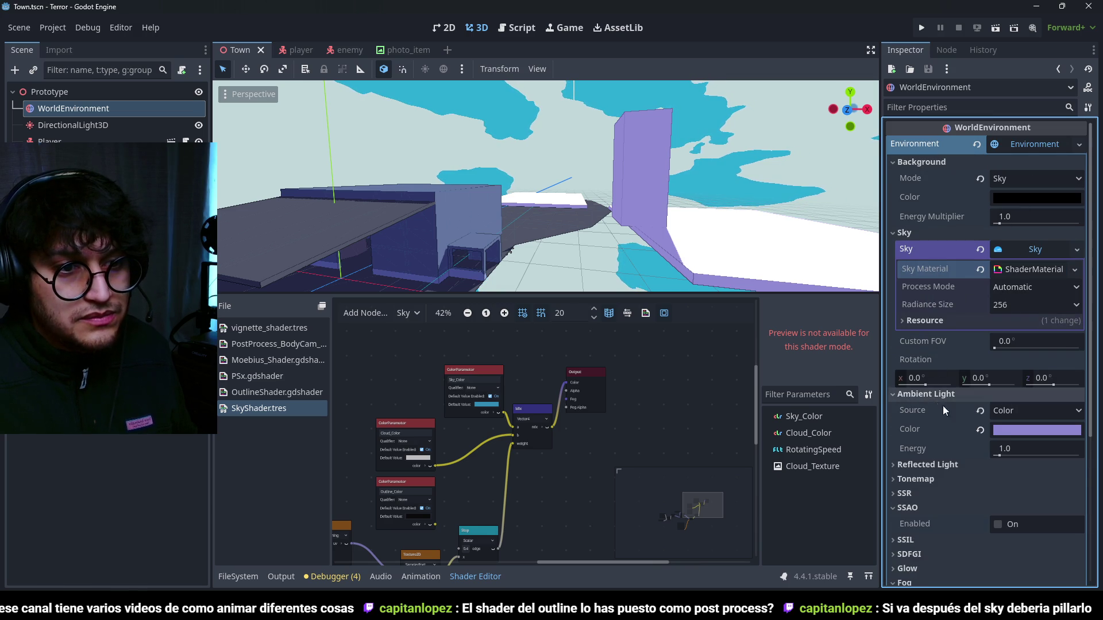
click(1012, 409)
click(1013, 476)
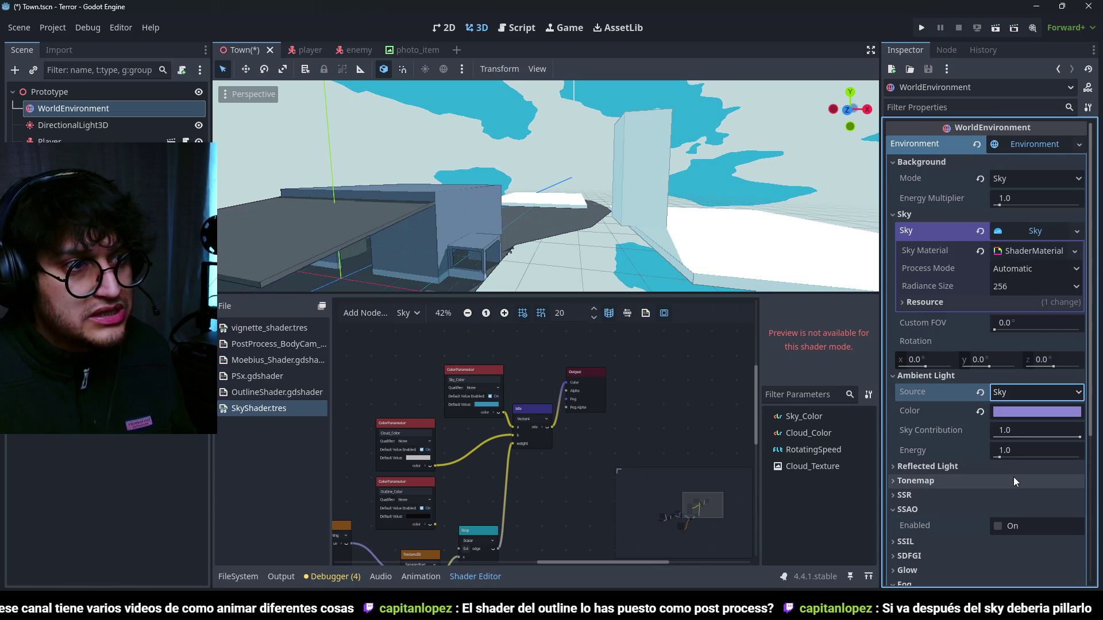
mouse_move(615, 168)
mouse_down()
mouse_move(619, 145)
mouse_move(696, 172)
mouse_move(552, 163)
mouse_move(611, 166)
mouse_move(532, 211)
mouse_move(594, 174)
mouse_move(654, 180)
mouse_move(649, 165)
mouse_move(581, 157)
mouse_move(594, 168)
mouse_move(542, 198)
mouse_move(640, 185)
mouse_move(570, 224)
mouse_move(596, 219)
mouse_up()
key(ctrl+s)
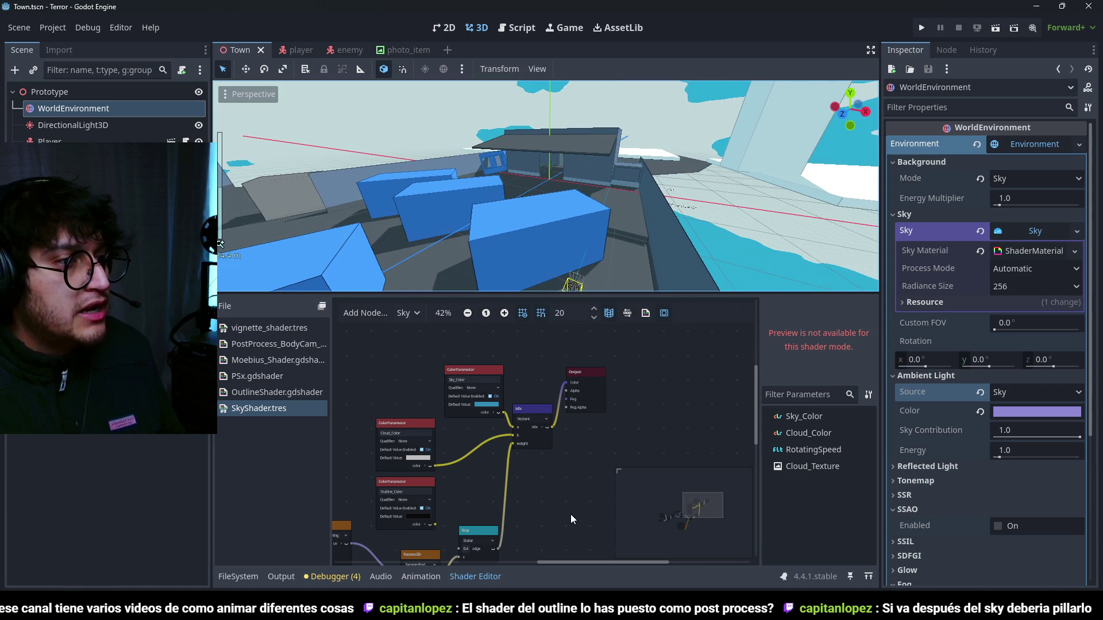
drag(505, 480, 644, 394)
- Rearrange the shader graph, moving the Input node up and to the left
scroll(644, 394, up, 2)
mouse_move(574, 459)
mouse_down()
mouse_move(563, 420)
mouse_move(650, 408)
mouse_up()
scroll(650, 408, down, 1)
right_click(460, 379)
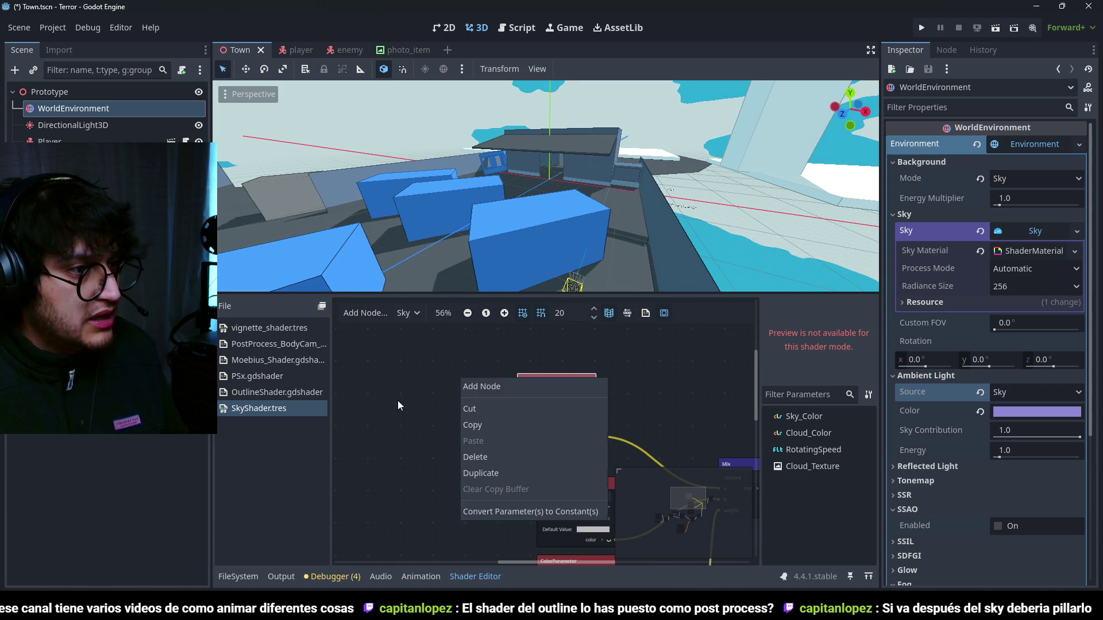
click(444, 378)
scroll(584, 391, down, 1)
scroll(585, 390, up, 1)
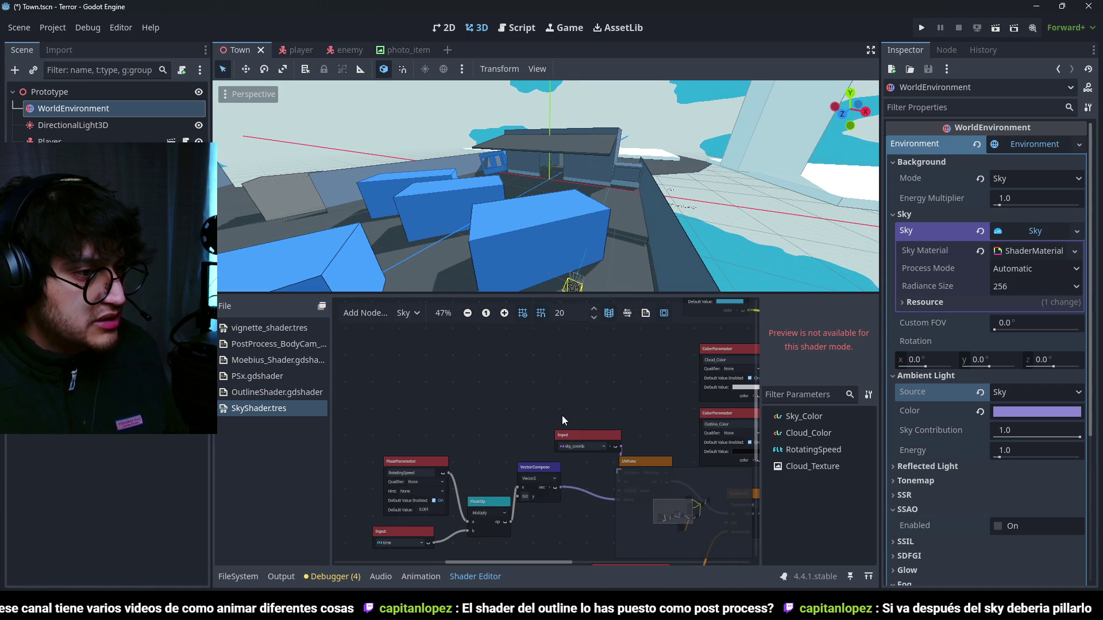
drag(582, 439, 501, 370)
scroll(568, 351, up, 1)
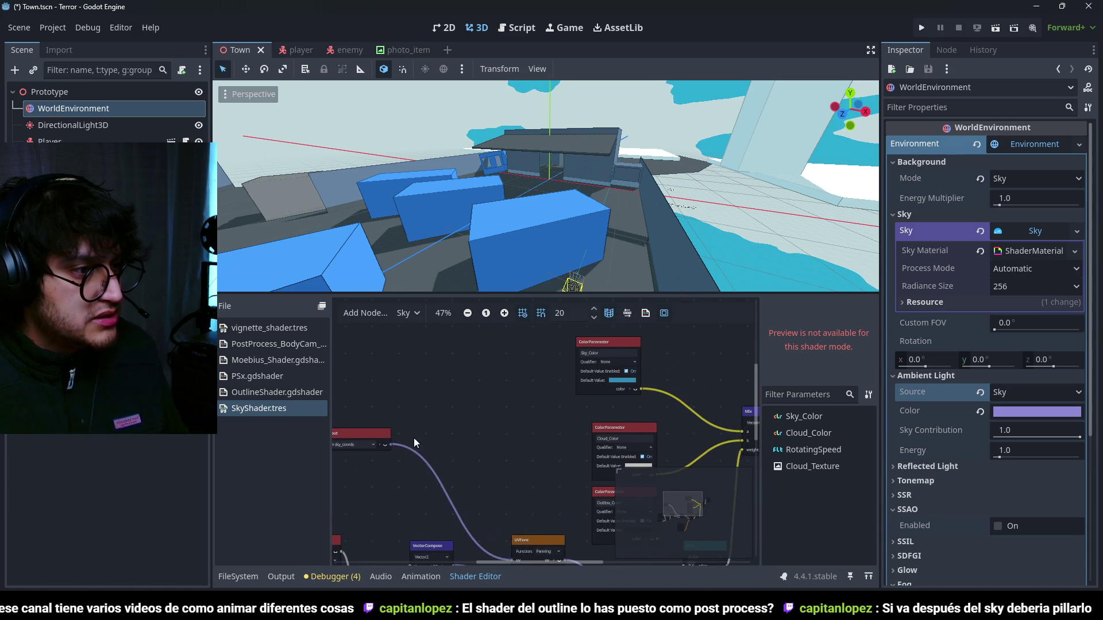
scroll(510, 401, down, 1)
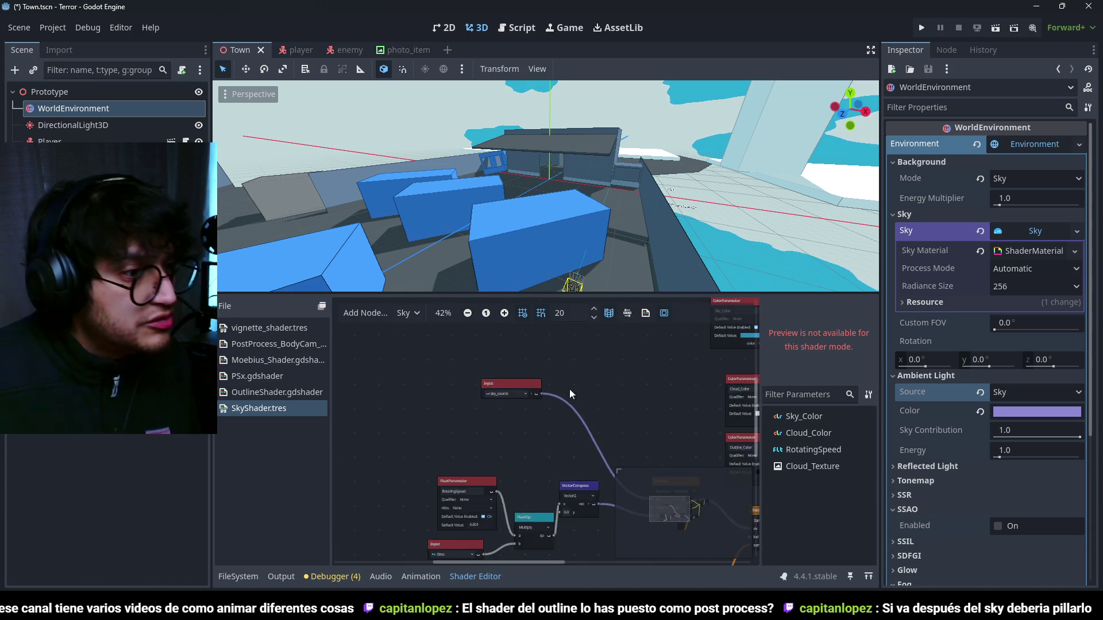
- Create a Vector2Decompose node fed by the Input sky_coords port
drag(459, 458, 524, 385)
text(vec)
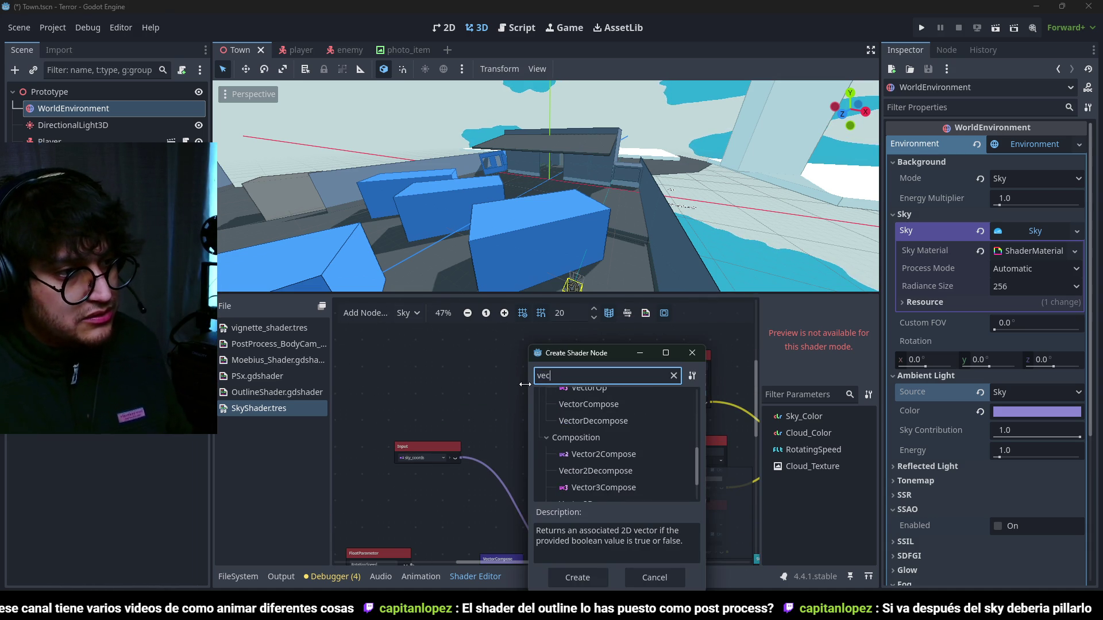
text(tor2)
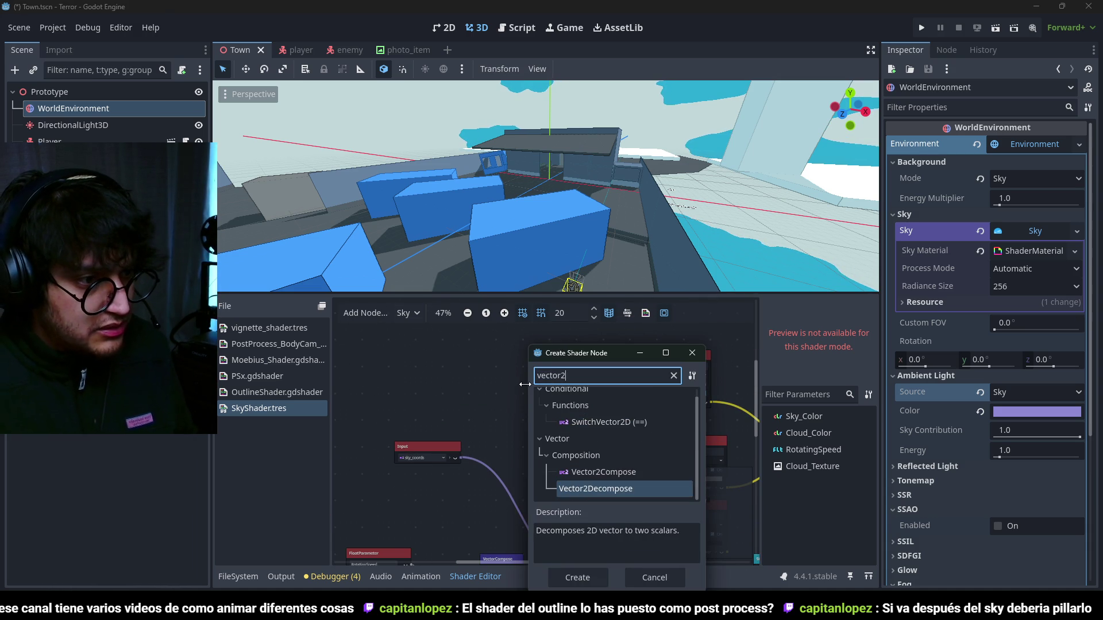
key(Return)
drag(564, 394, 522, 389)
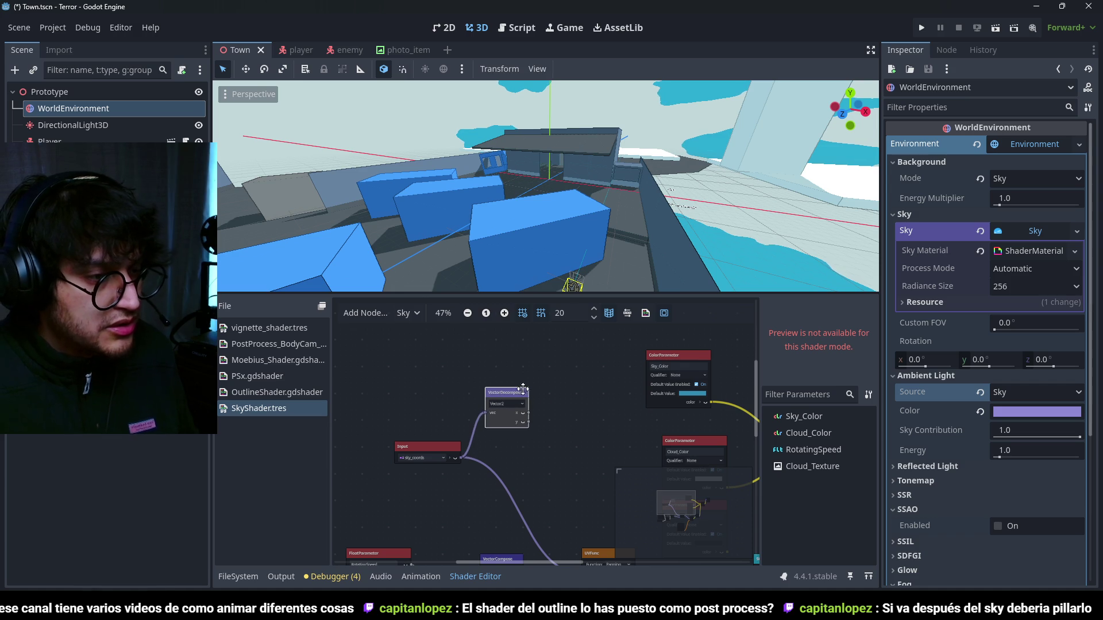
drag(669, 360, 574, 363)
- Add a new ColorParameter node and place it below Sky_Color
right_click(603, 370)
key(Escape)
key(space)
text(colorparam)
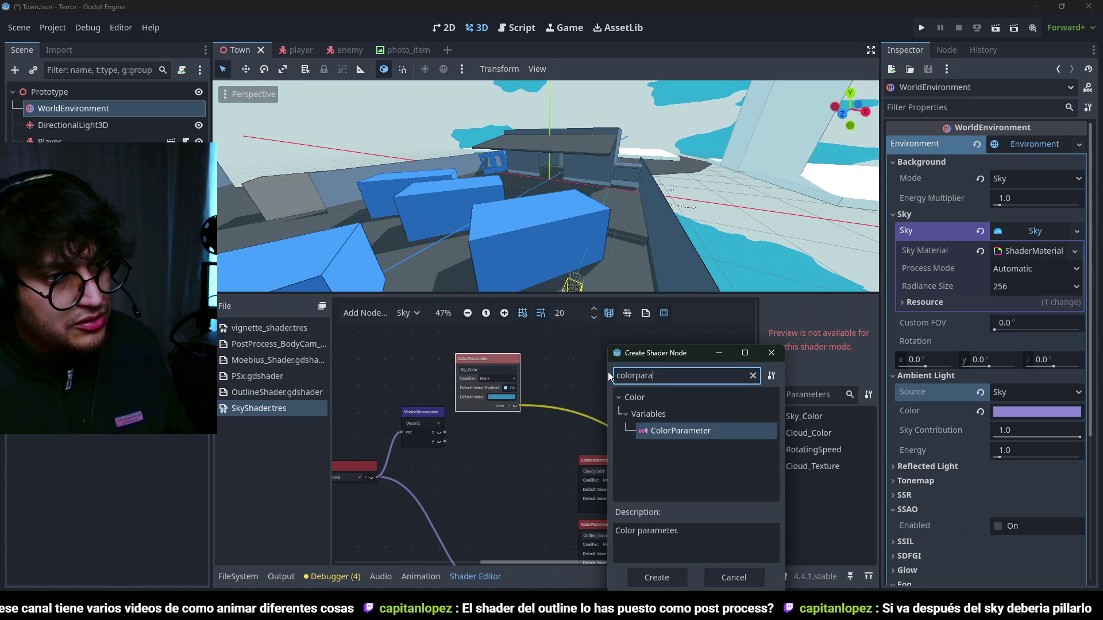
key(Return)
drag(620, 379, 478, 431)
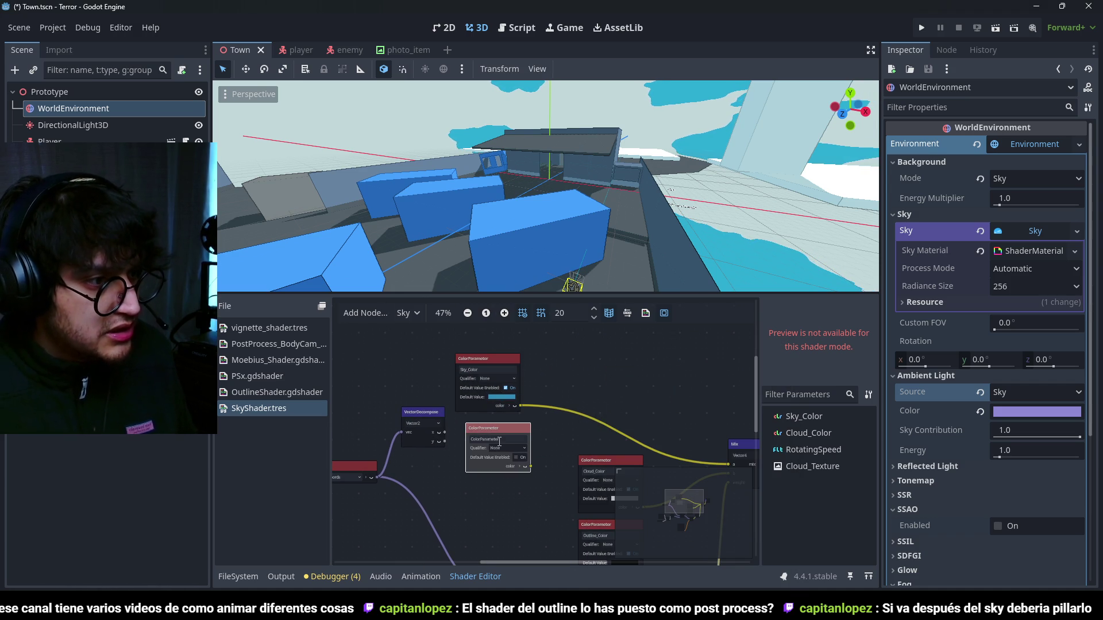
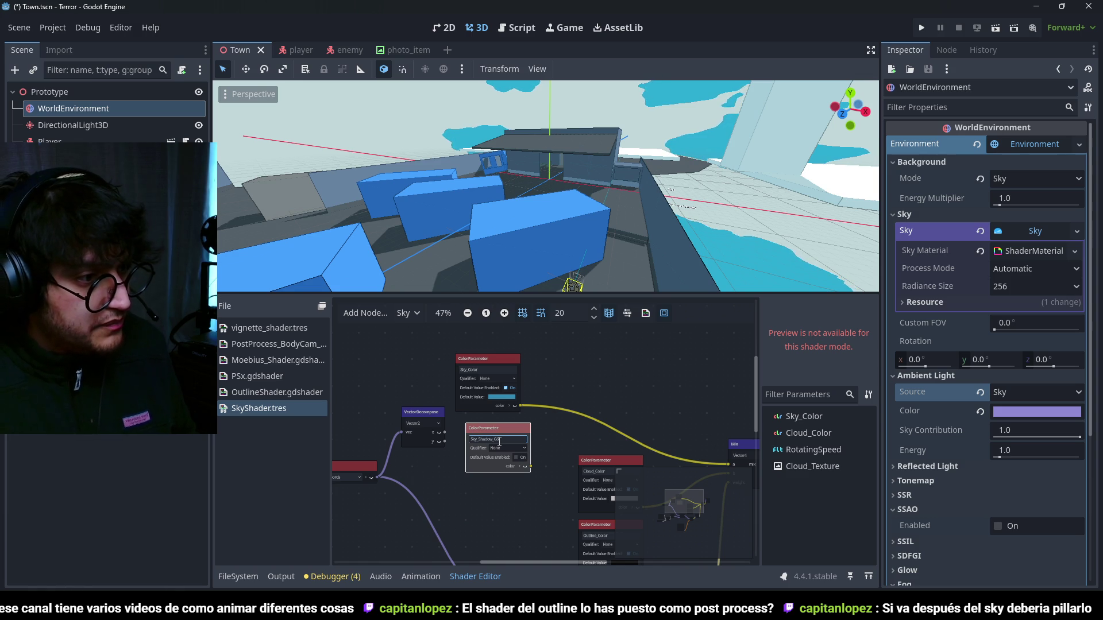
- Name the Sky_Shadow_Color parameter and give it a dark teal default colour, 073c4c
key(Return)
click(516, 458)
click(521, 468)
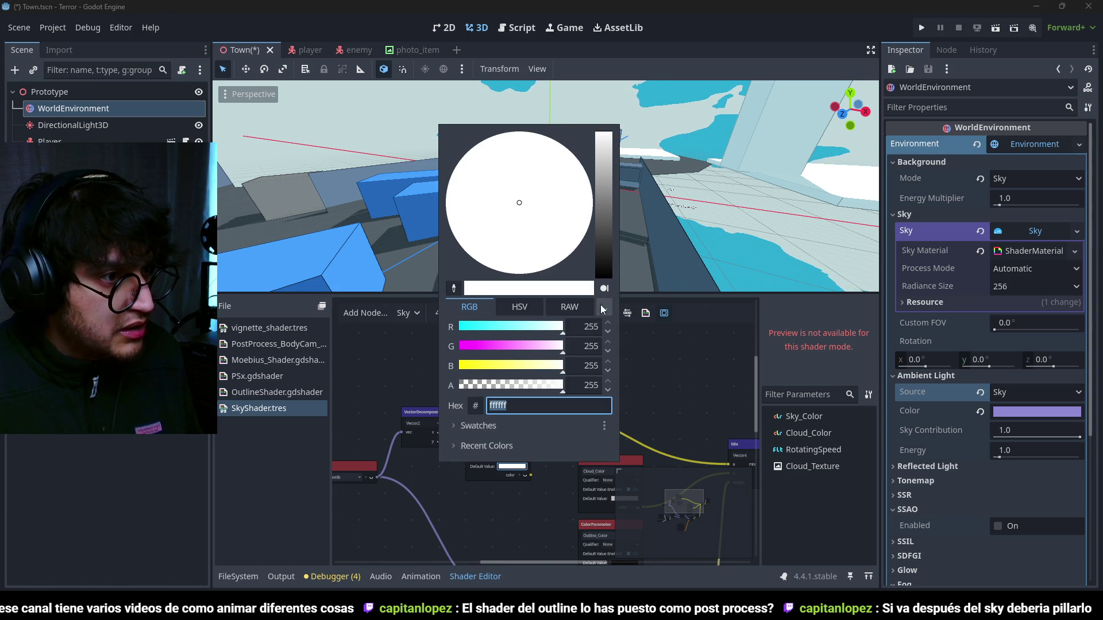
click(455, 289)
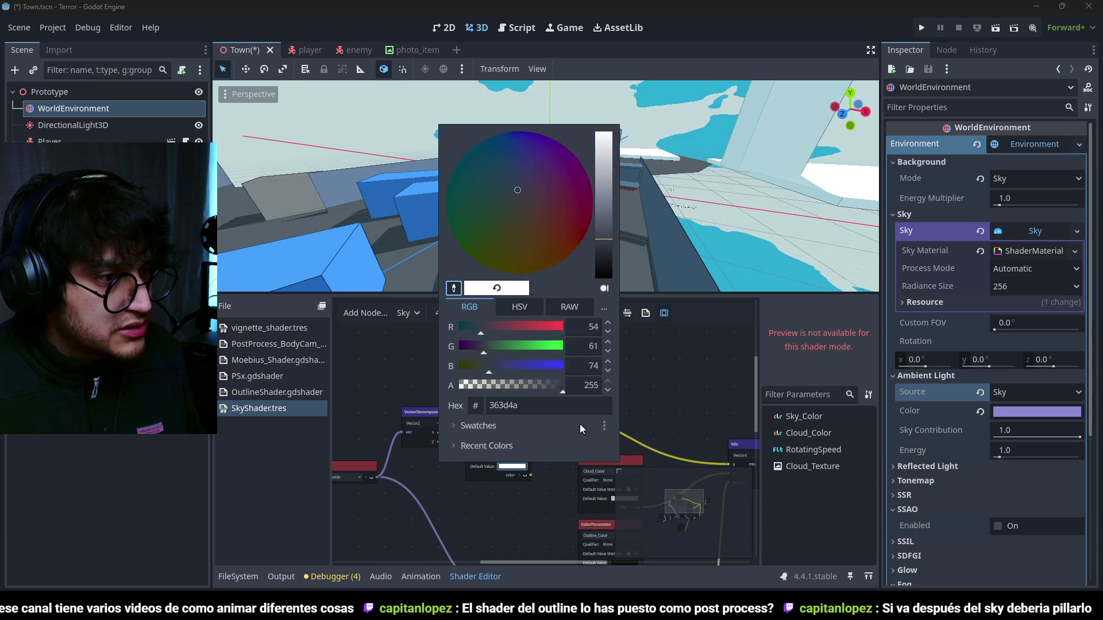
click(749, 266)
click(602, 245)
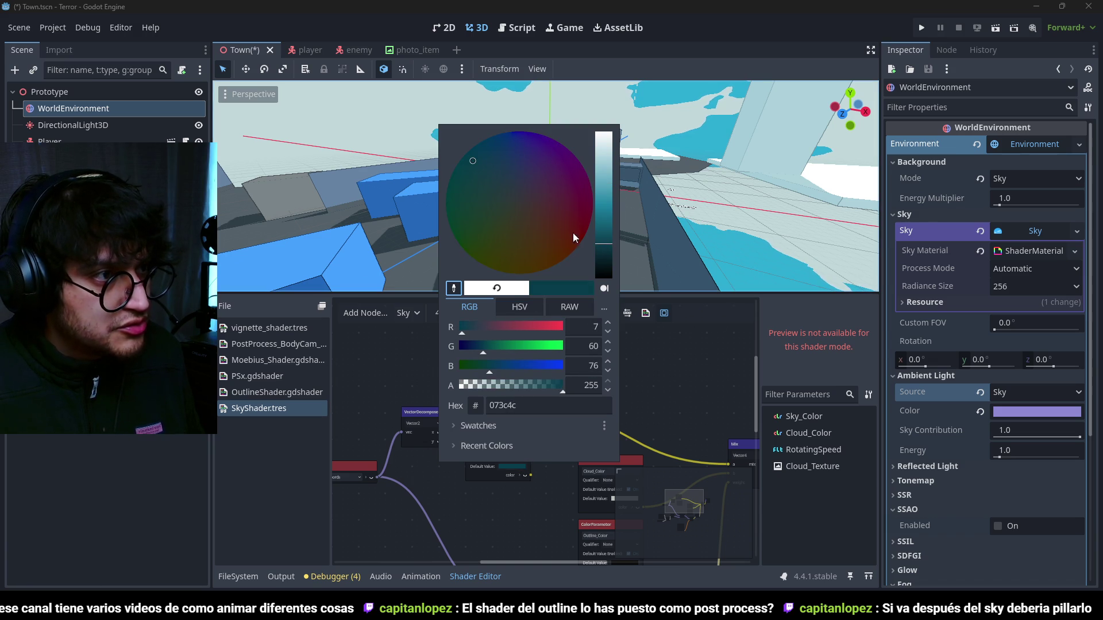
click(494, 501)
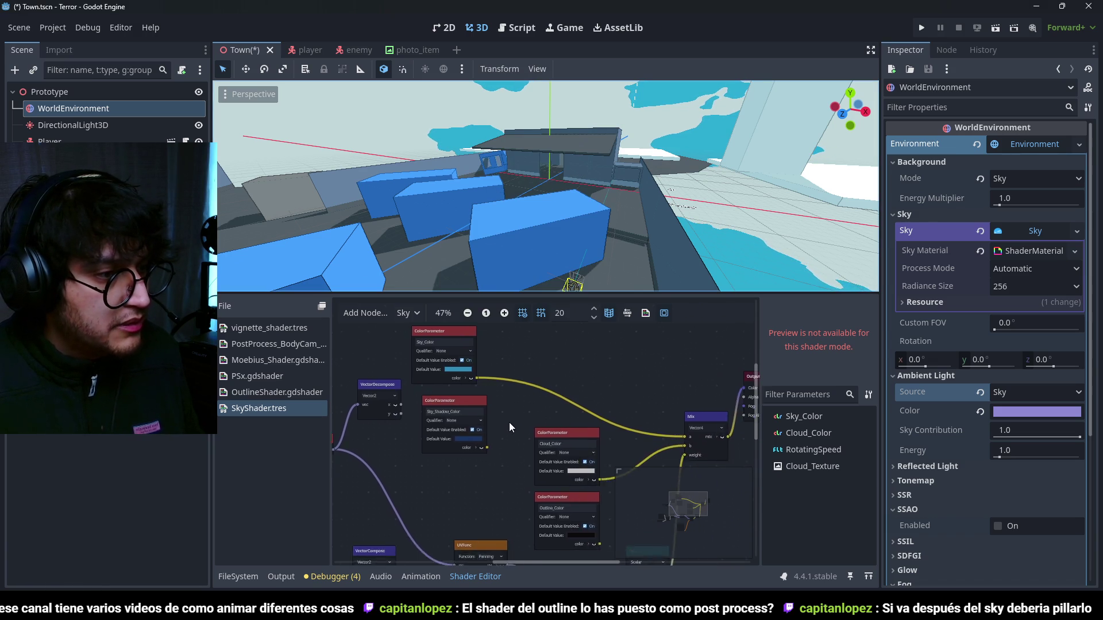
right_click(549, 353)
- Add a vec4 Mix node with Sky_Color in a and Sky_Shadow_Color in b
text(colorpara)
text(mix)
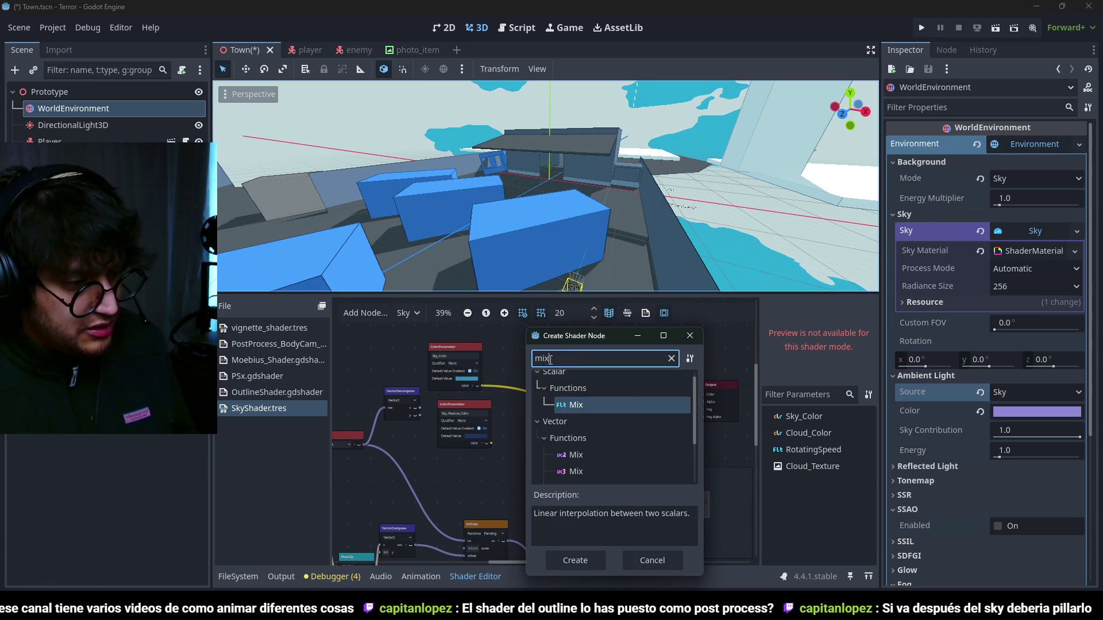
key(Down)
key(Down)
key(Down)
key(Return)
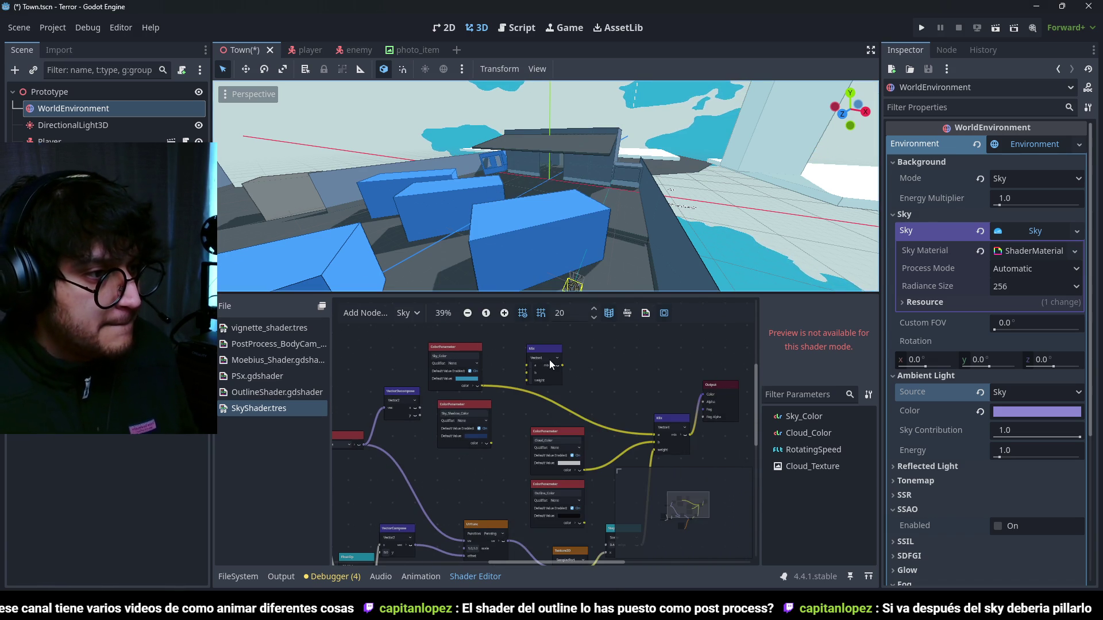
scroll(505, 367, up, 2)
drag(468, 394, 528, 365)
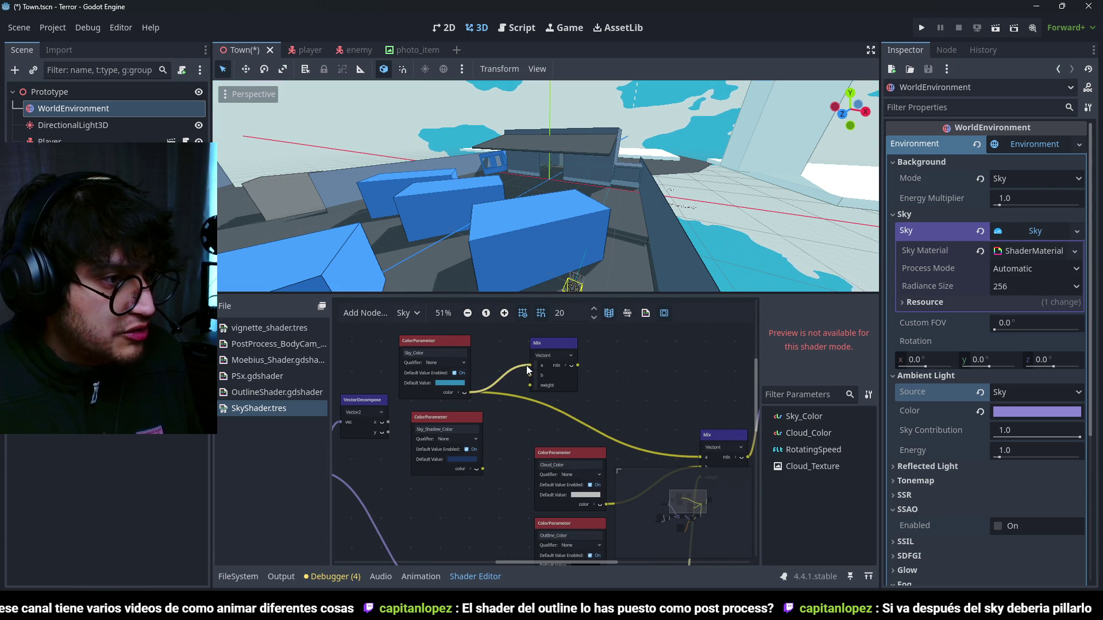
drag(495, 405, 529, 375)
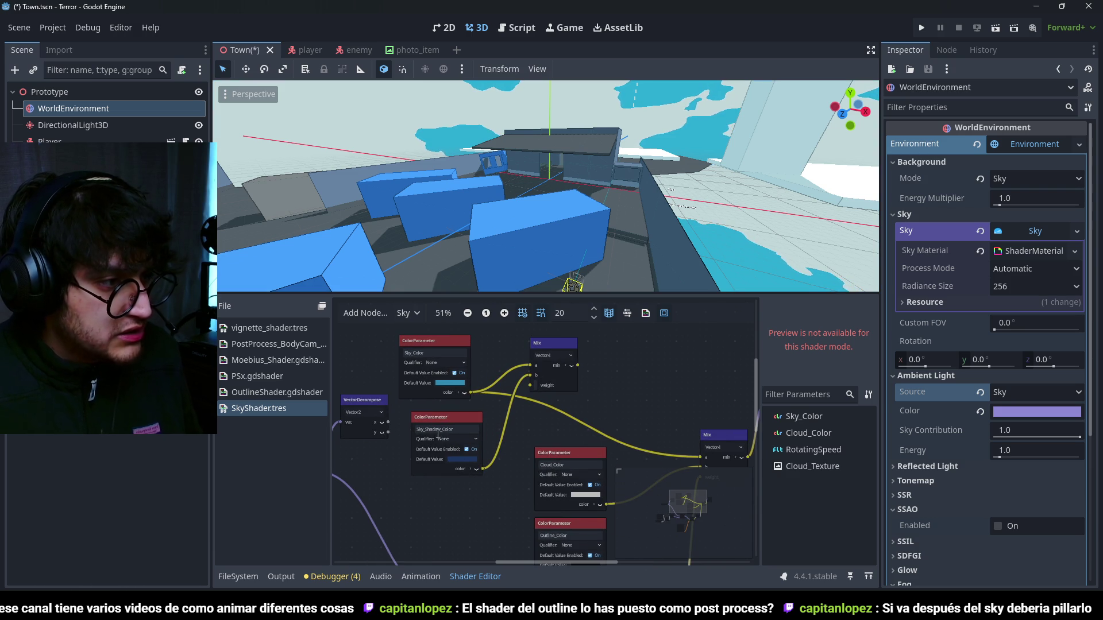
- Feed VectorDecompose y into the Mix weight and route its output into the cloud Mix
drag(388, 432, 530, 385)
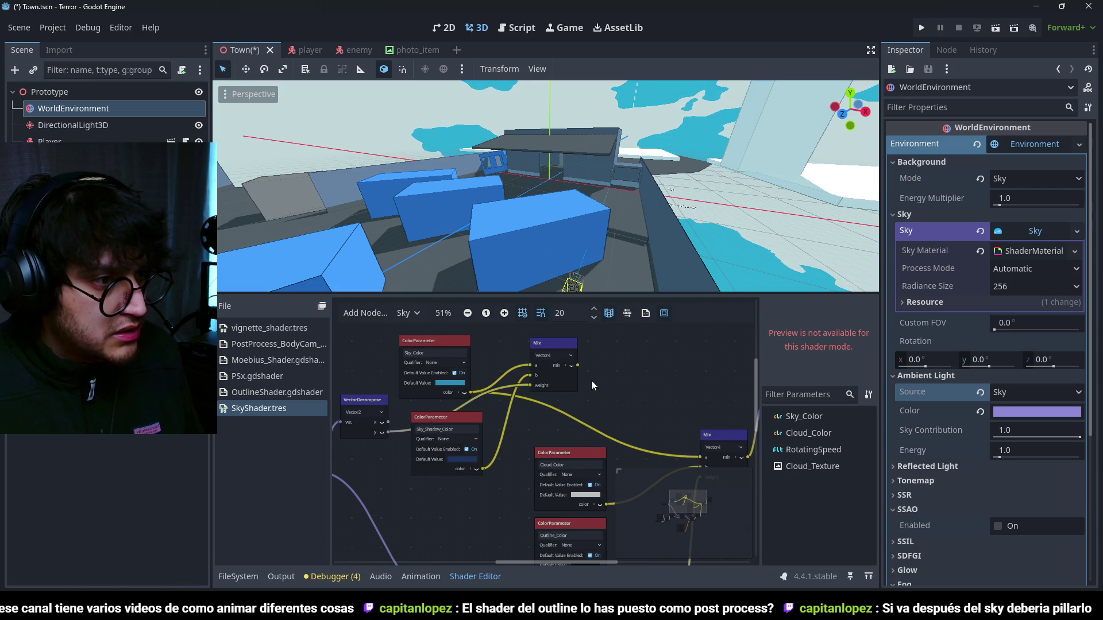
scroll(591, 380, down, 1)
drag(455, 358, 559, 434)
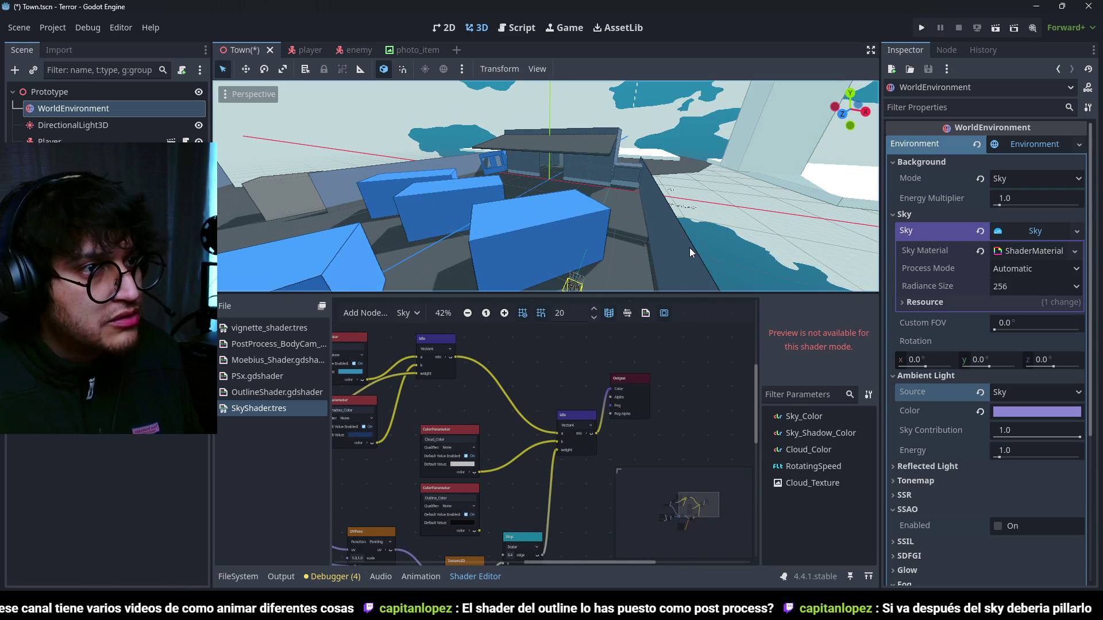
scroll(694, 207, down, 5)
- Reframe the graph and move the VectorDecompose node further left
mouse_move(711, 118)
mouse_down()
mouse_move(683, 172)
mouse_move(674, 239)
mouse_move(670, 140)
mouse_move(670, 286)
mouse_move(551, 224)
mouse_up()
scroll(545, 219, up, 3)
scroll(421, 419, up, 1)
mouse_move(421, 419)
mouse_down()
mouse_move(569, 402)
mouse_move(631, 425)
mouse_move(689, 415)
mouse_up()
drag(621, 402, 555, 396)
right_click(632, 384)
- Add a Power FloatOp between VectorDecompose and the Mix weight
click(632, 384)
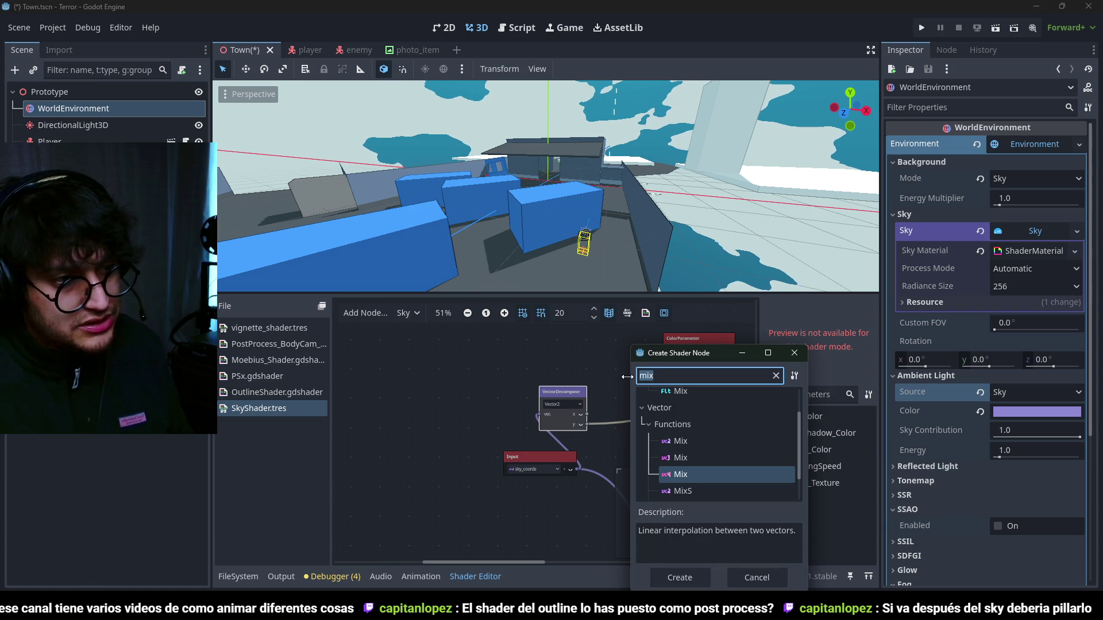
text(pow)
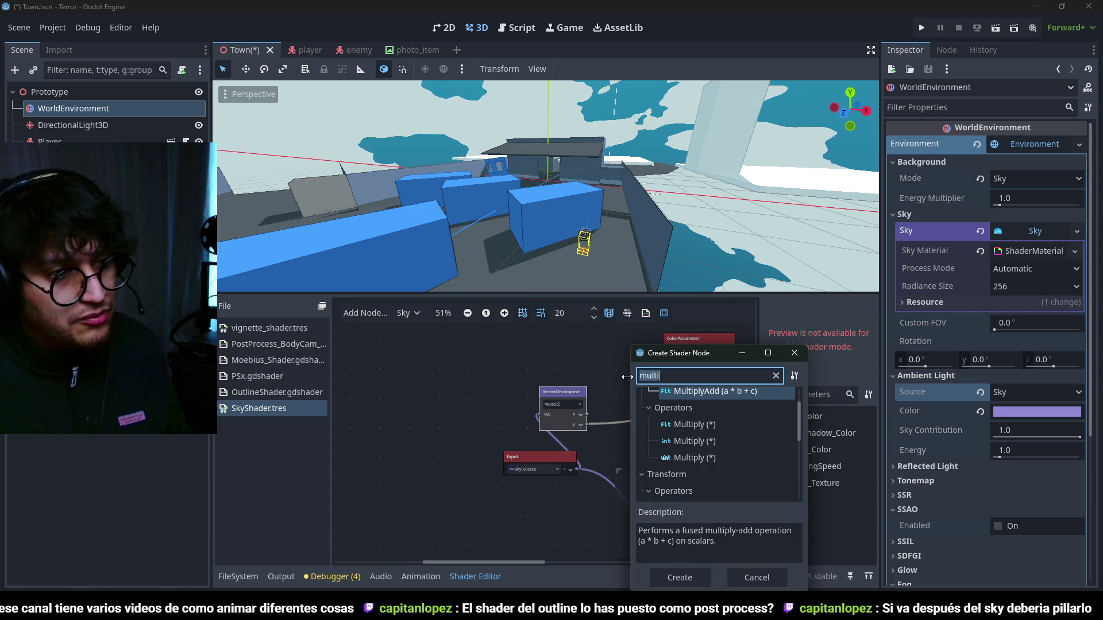
key(Return)
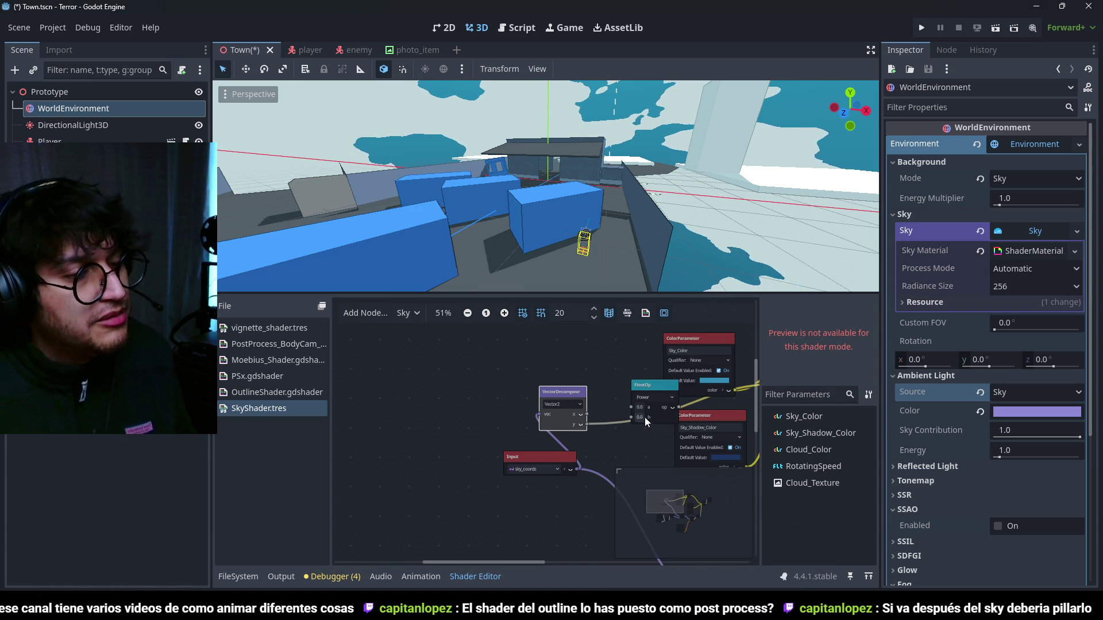
drag(665, 390, 632, 368)
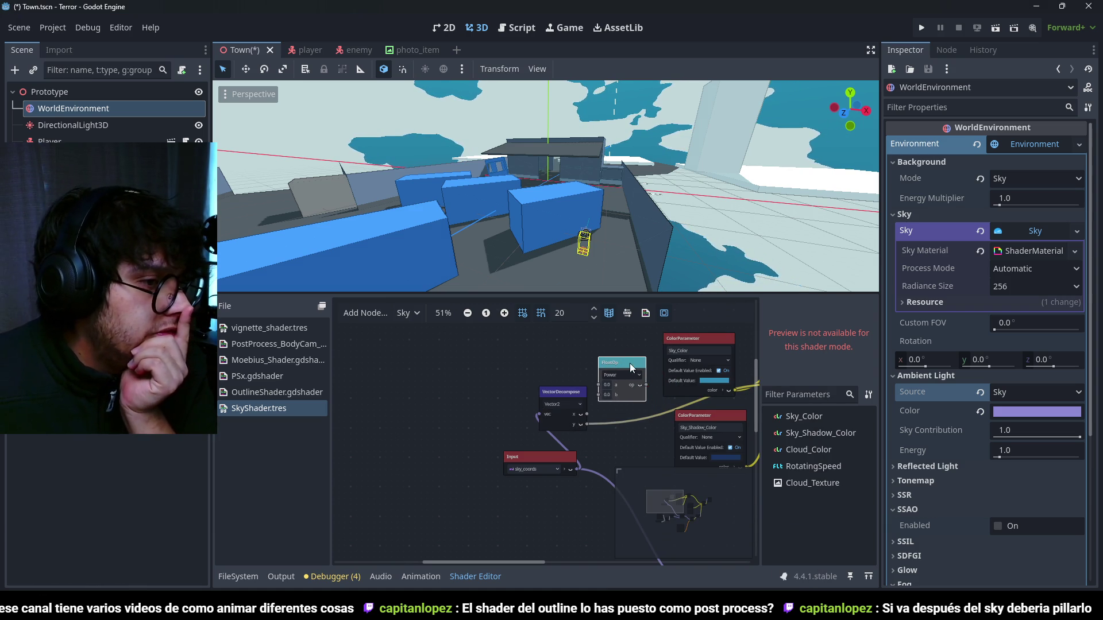
drag(587, 421, 598, 384)
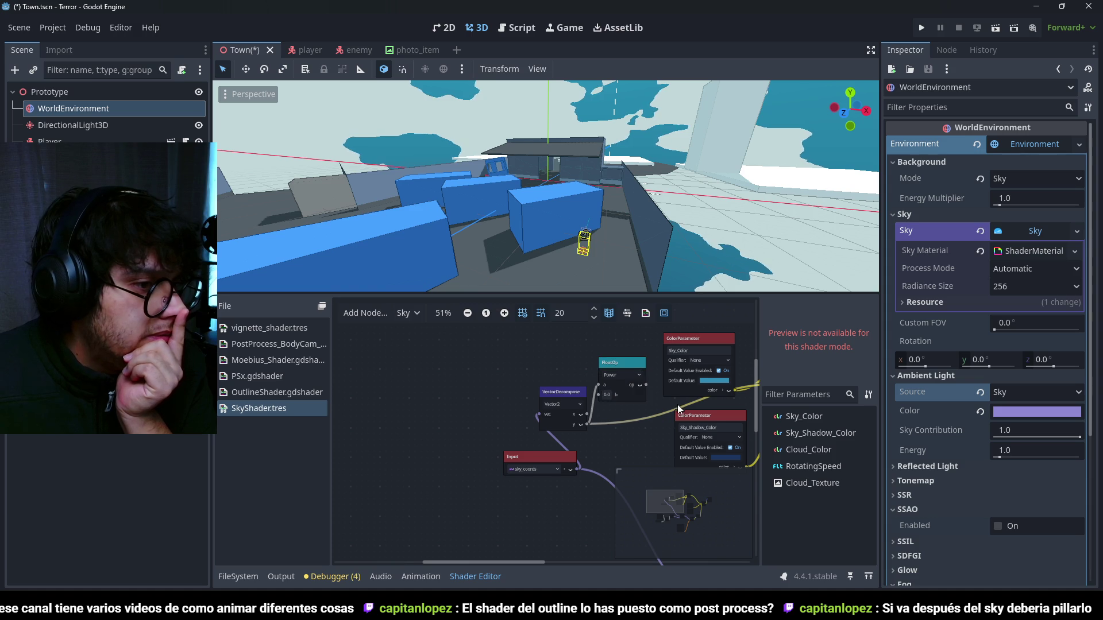
scroll(678, 408, right, 4)
mouse_move(510, 390)
mouse_down()
mouse_move(660, 398)
mouse_move(662, 389)
mouse_up()
drag(583, 346, 588, 300)
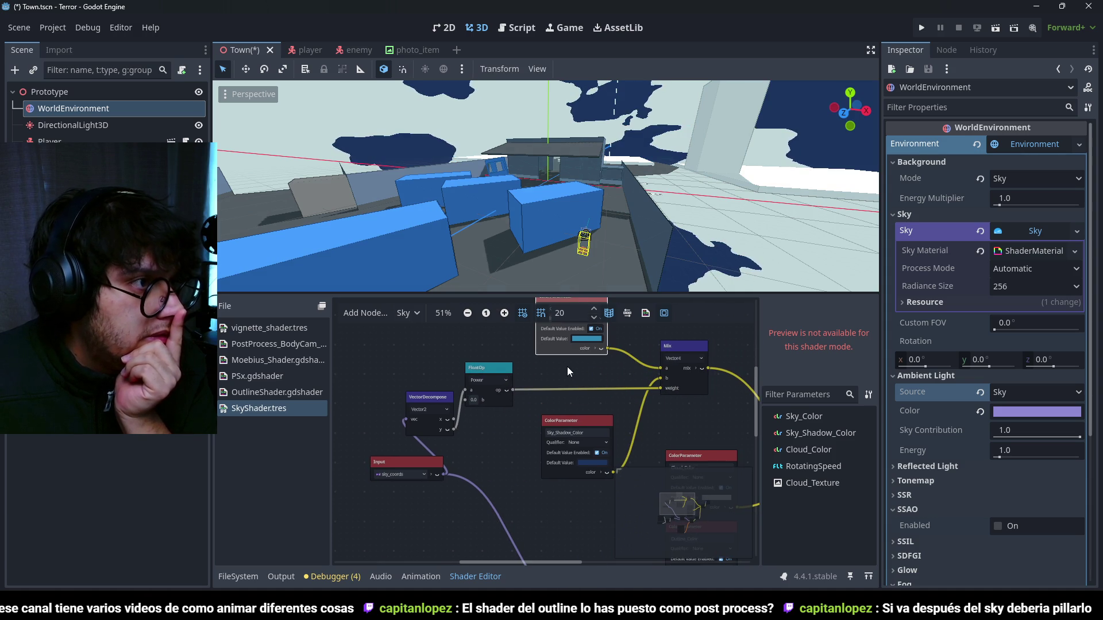
scroll(505, 345, up, 2)
scroll(651, 112, down, 8)
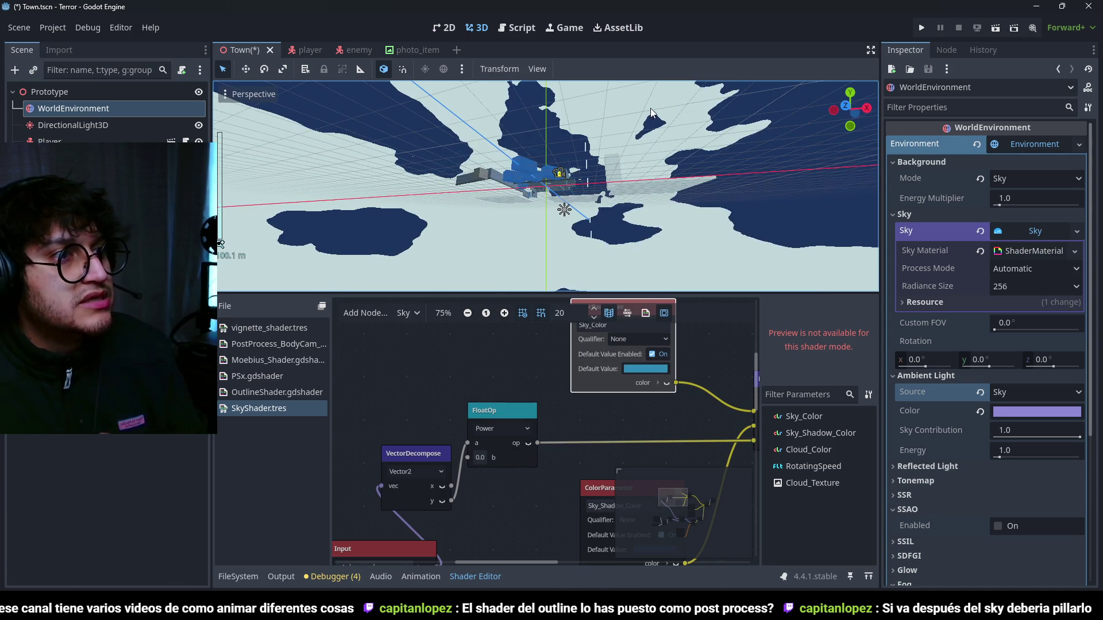
- Set the Power node's exponent to 0.9
click(479, 457)
text(0.1)
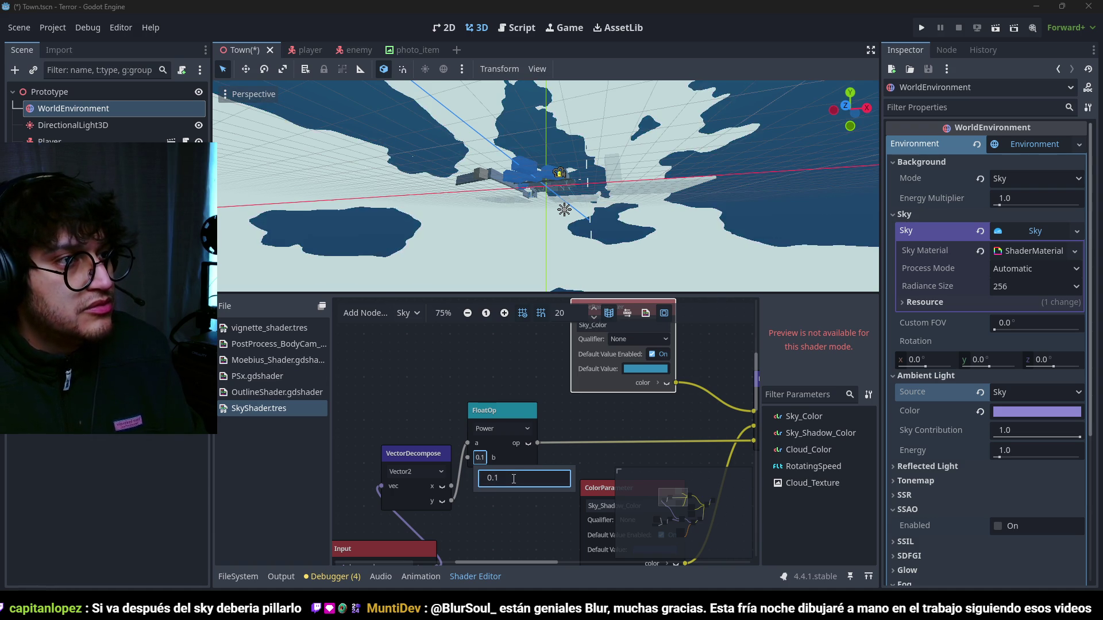
key(ctrl+a)
key(Return)
text(0.9)
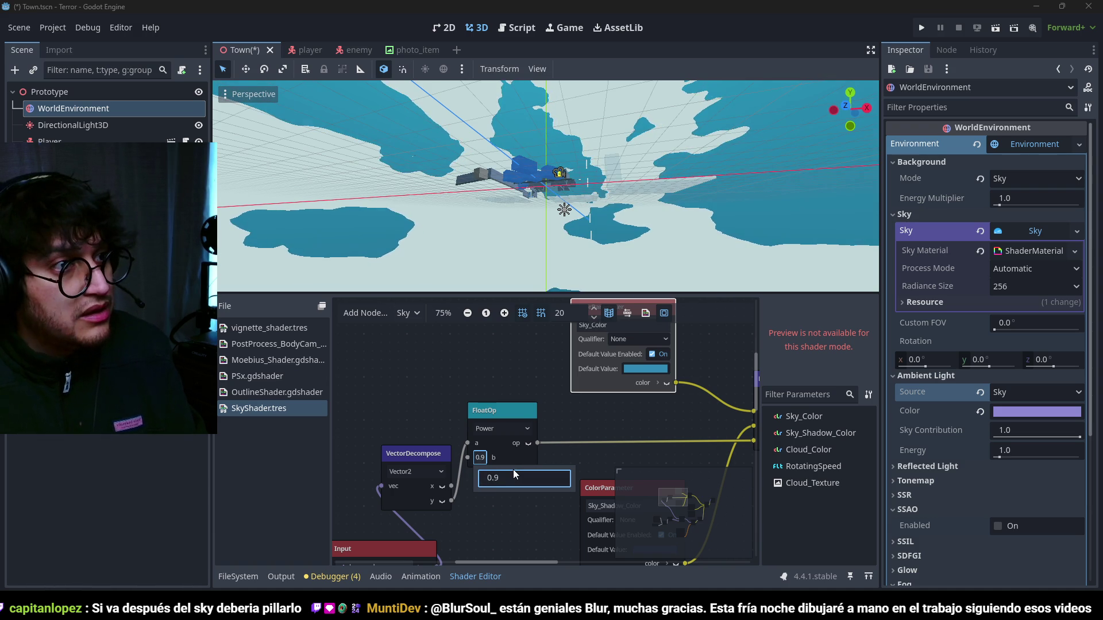
click(549, 394)
scroll(581, 398, down, 3)
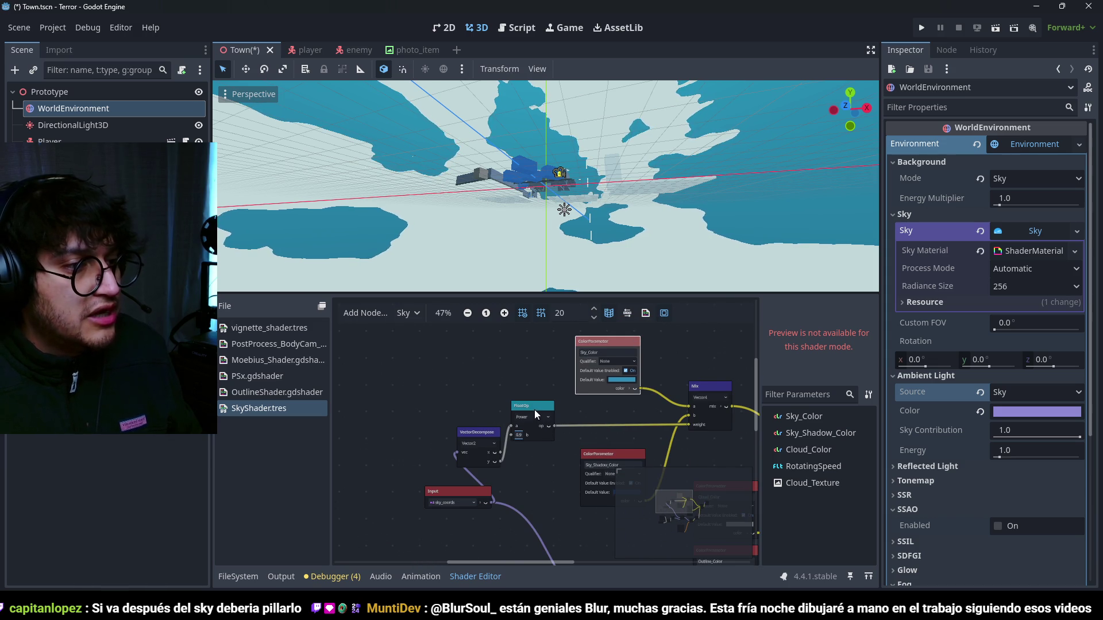
scroll(534, 409, up, 1)
- Move the VectorDecompose node down to make room for a new node
drag(477, 432, 468, 450)
right_click(454, 399)
click(490, 412)
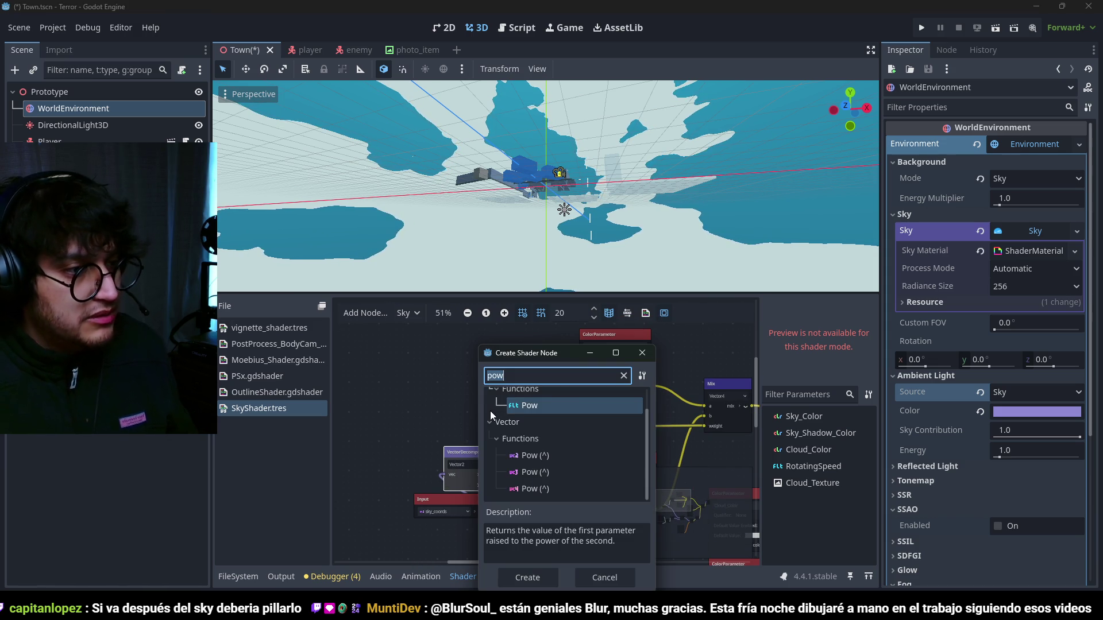
- Add a float parameter named Degrade beside the Power node
text(float)
key(Return)
drag(536, 437, 477, 393)
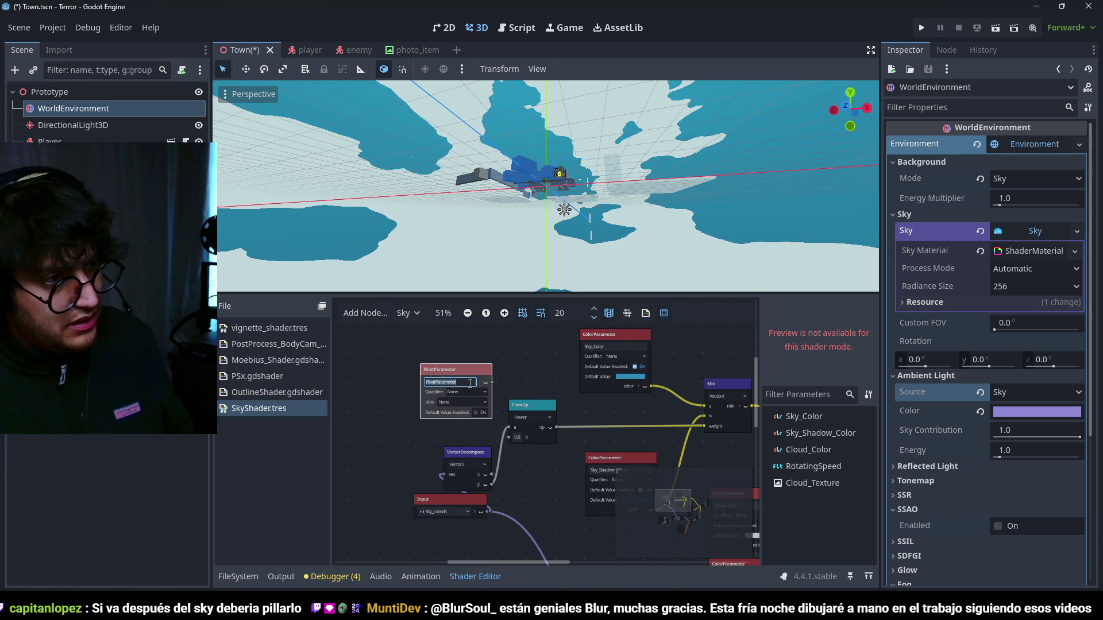
text(Degrade)
key(Return)
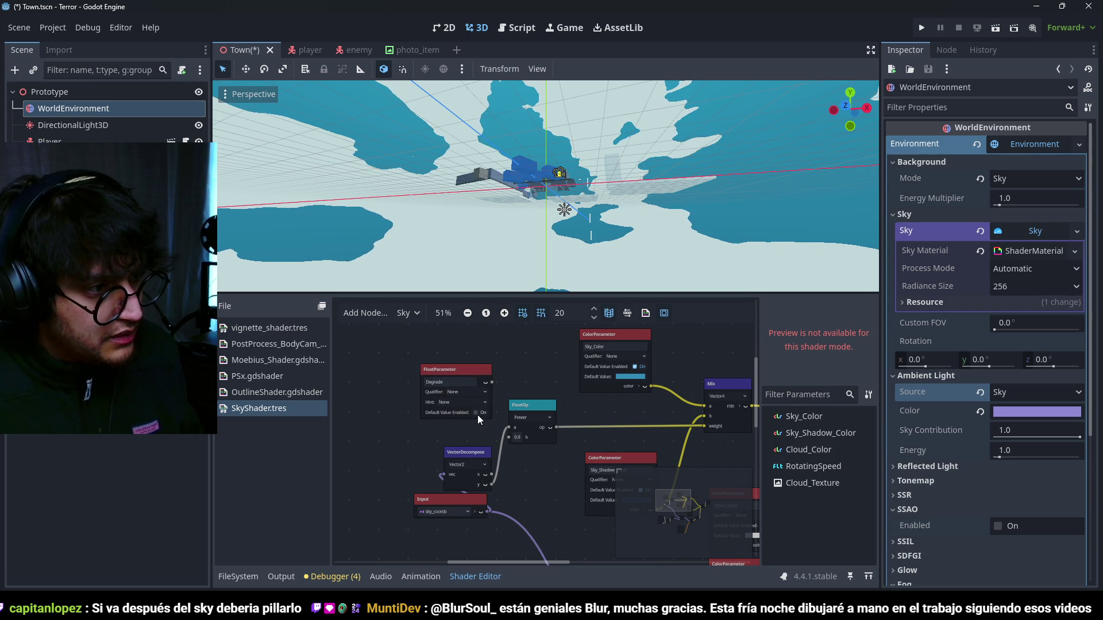
- Give Degrade a 0–1 range and default 0.5, wire it to the Power exponent, and save
click(455, 402)
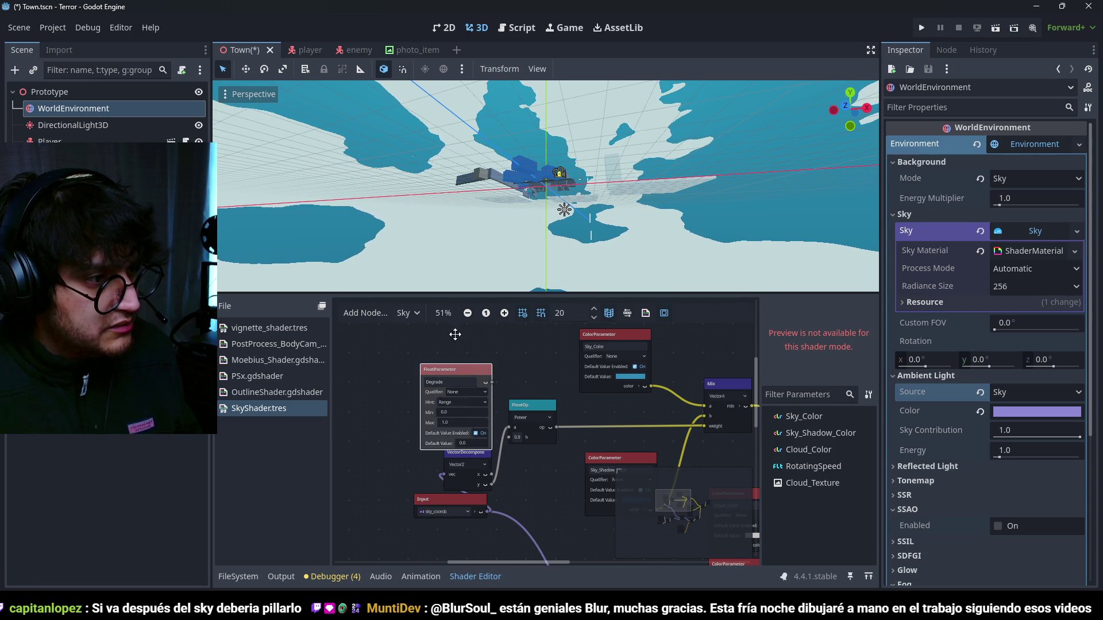
drag(468, 440, 470, 393)
text(.5)
key(Return)
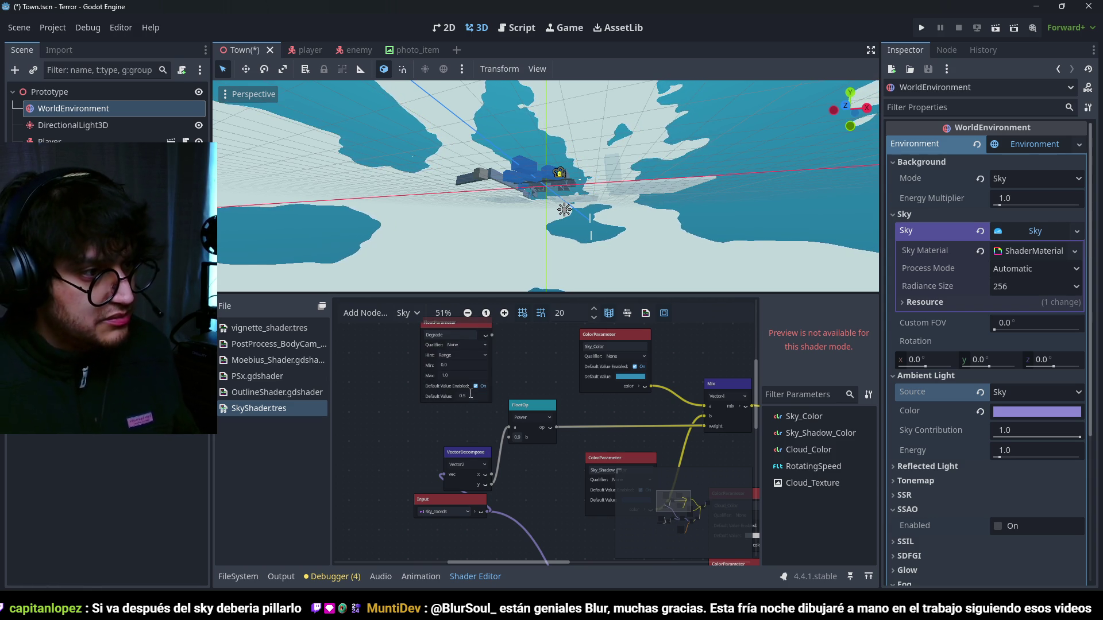
drag(508, 439, 509, 437)
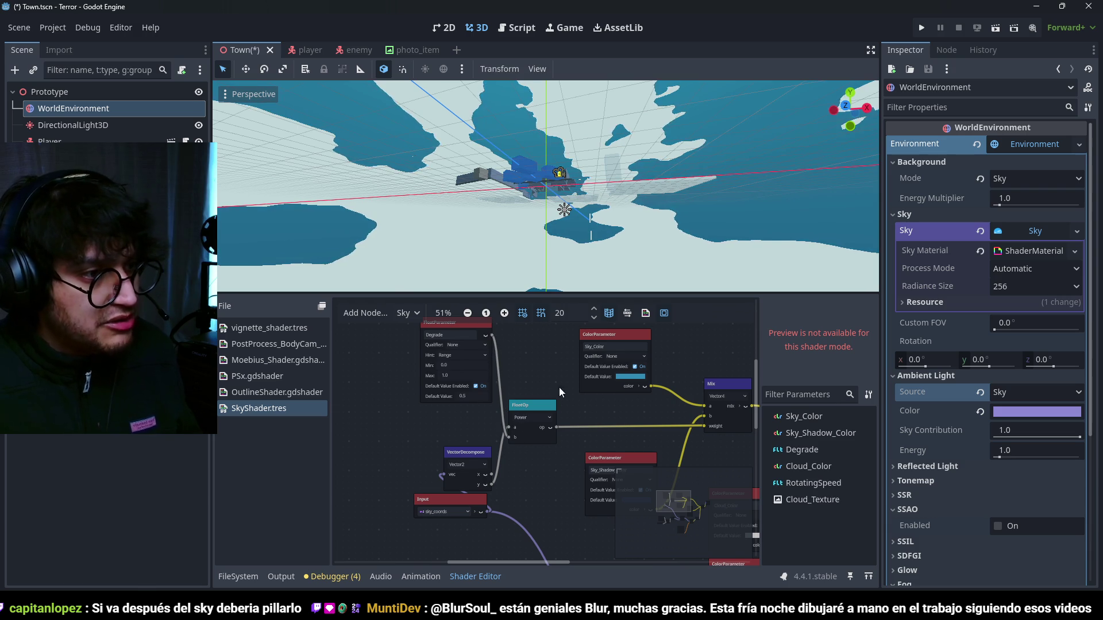
key(ctrl+s)
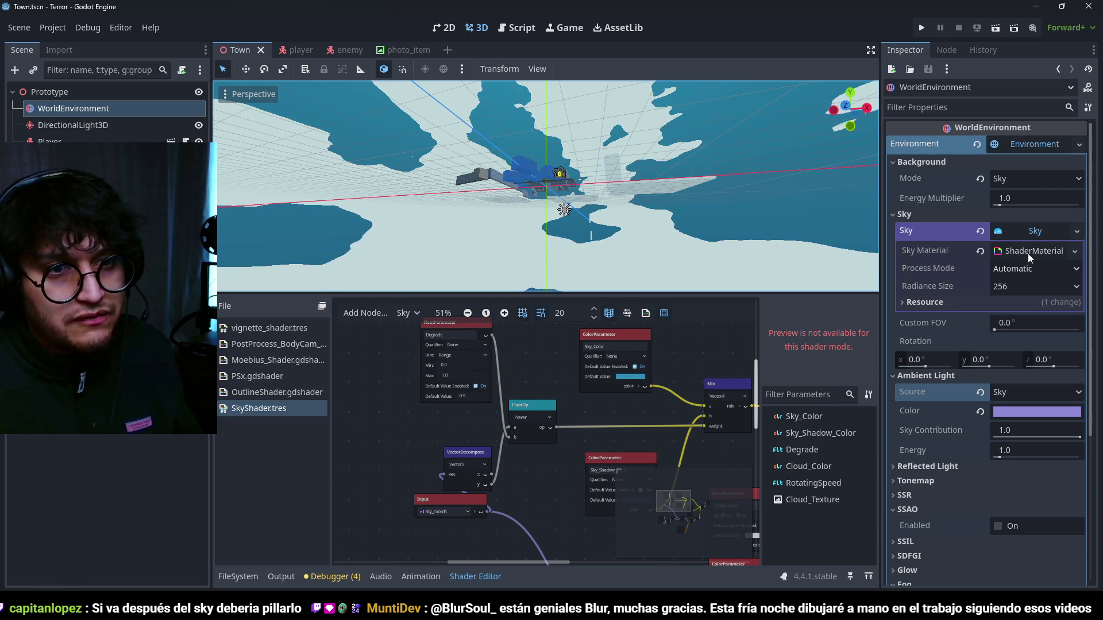
click(1029, 238)
- Show the sky material's shader parameters and lower Degrade to about 0.095
click(1030, 236)
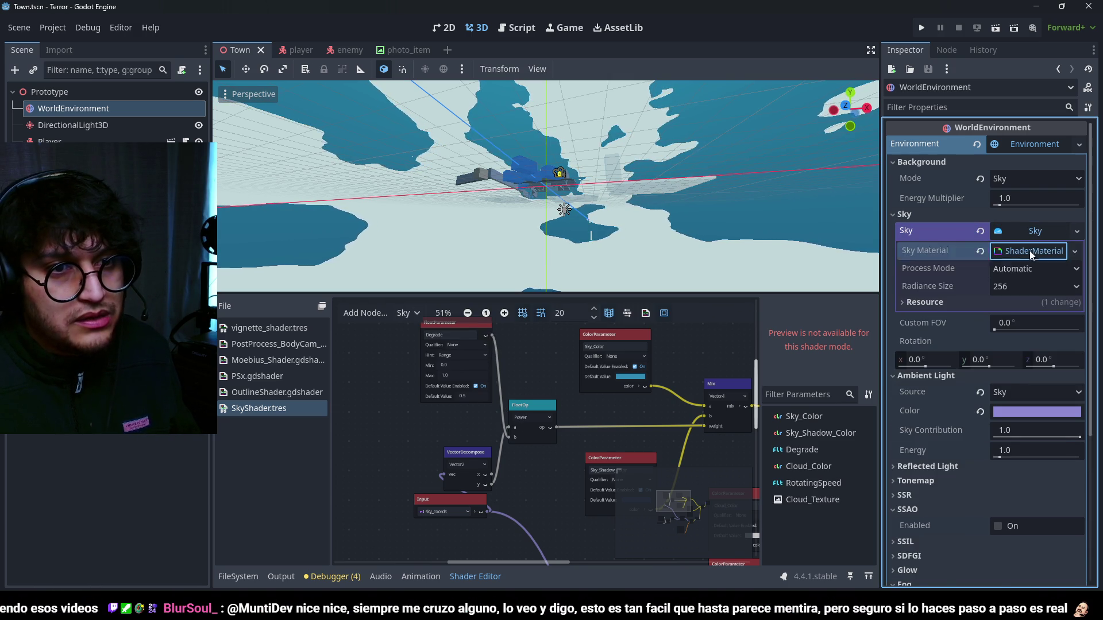
click(1030, 250)
scroll(985, 367, down, 1)
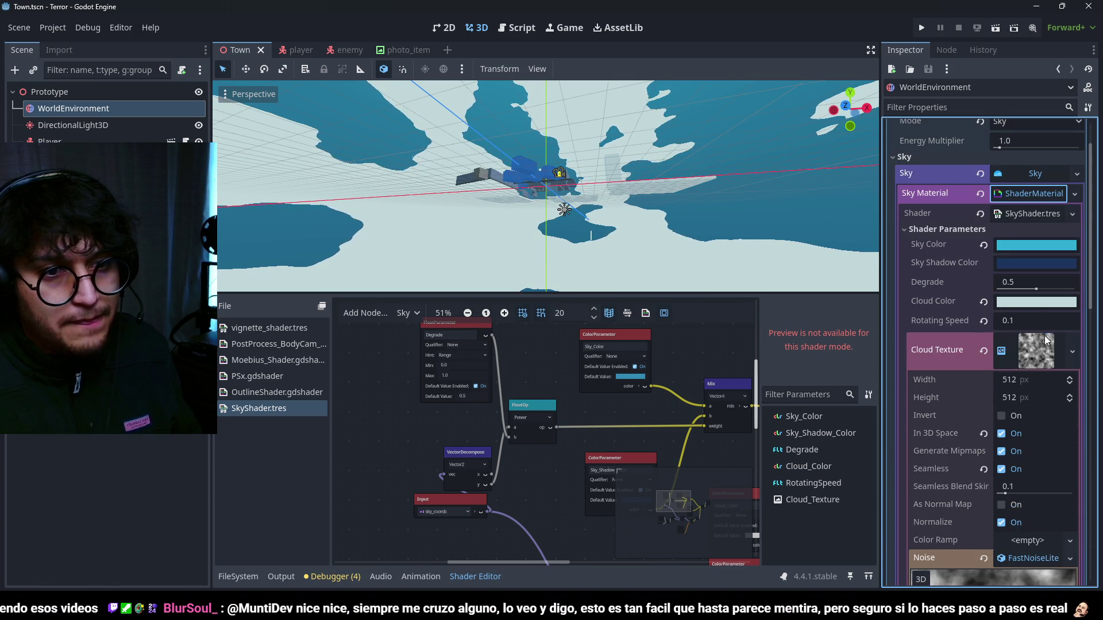
click(1013, 334)
mouse_move(1036, 290)
mouse_down()
mouse_move(1007, 290)
mouse_move(1075, 290)
mouse_up()
scroll(566, 158, down, 3)
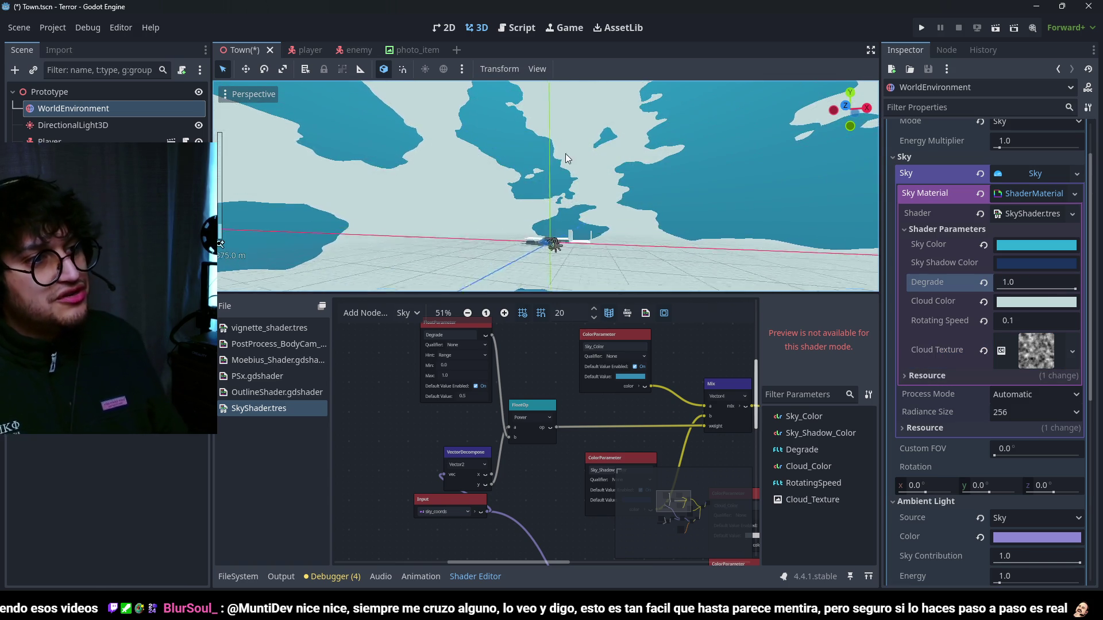
mouse_move(1074, 290)
mouse_down()
mouse_move(1006, 290)
mouse_move(1077, 290)
mouse_up()
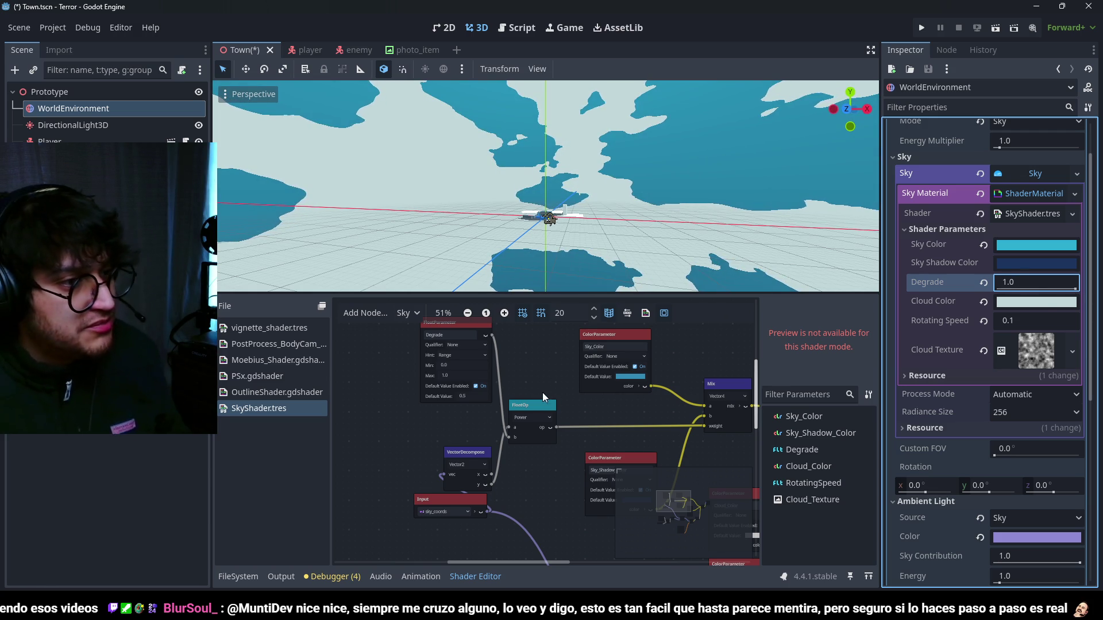
- Switch the float operation to Multiply, then to Step, and fine-tune Degrade to 0.504
click(531, 418)
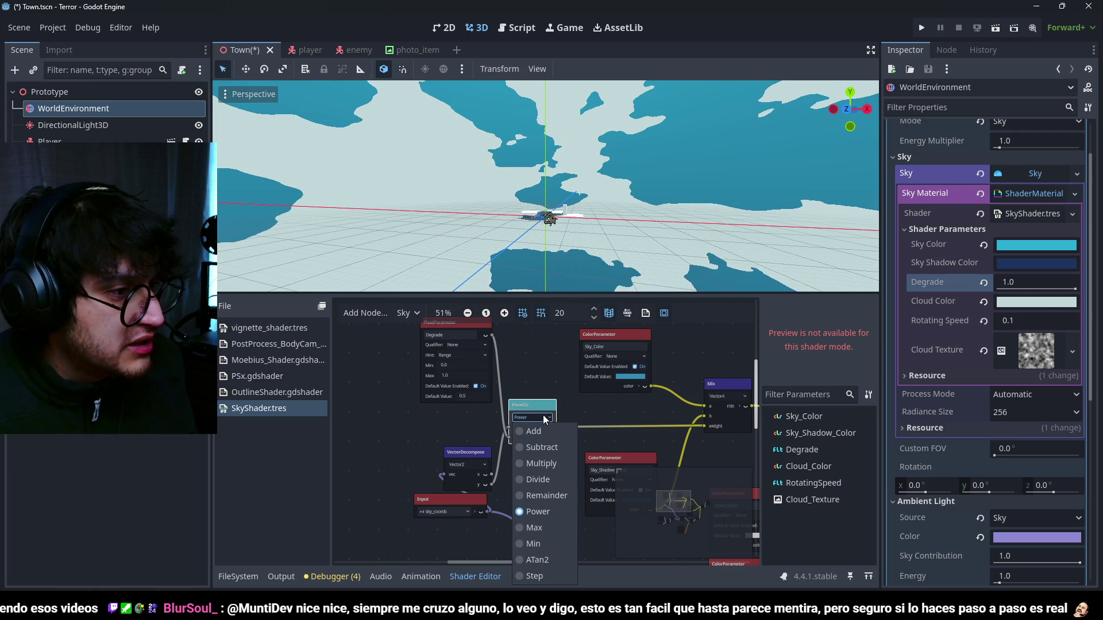
click(549, 464)
mouse_move(1075, 290)
mouse_down()
mouse_move(1011, 290)
mouse_move(1069, 290)
mouse_move(1011, 303)
mouse_move(971, 296)
mouse_move(1063, 290)
mouse_move(1005, 301)
mouse_move(1036, 291)
mouse_up()
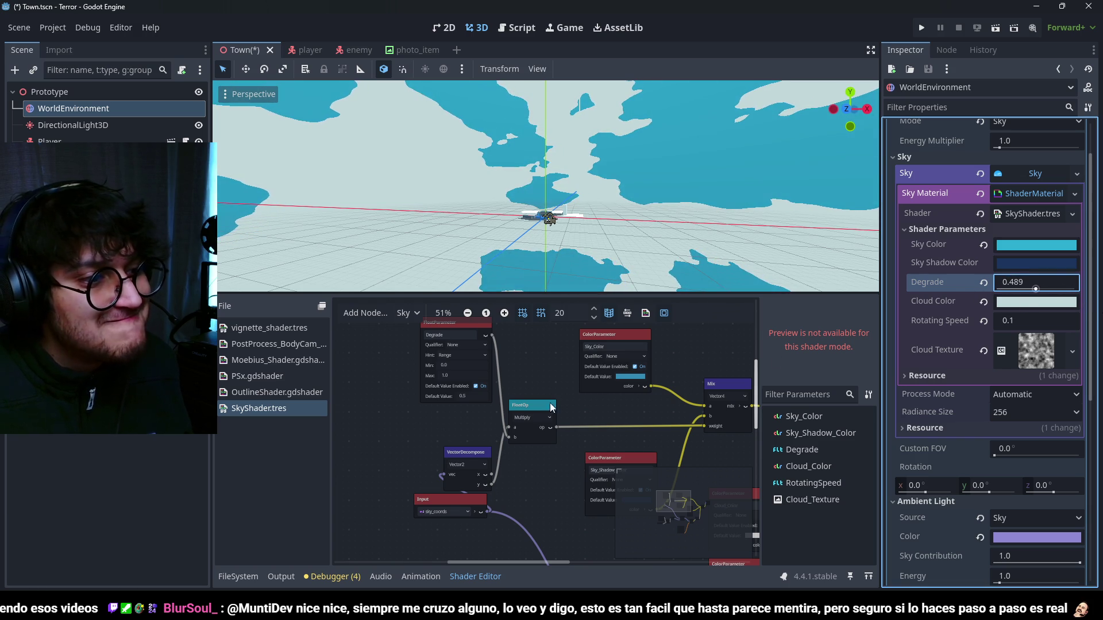
scroll(525, 428, up, 1)
click(537, 424)
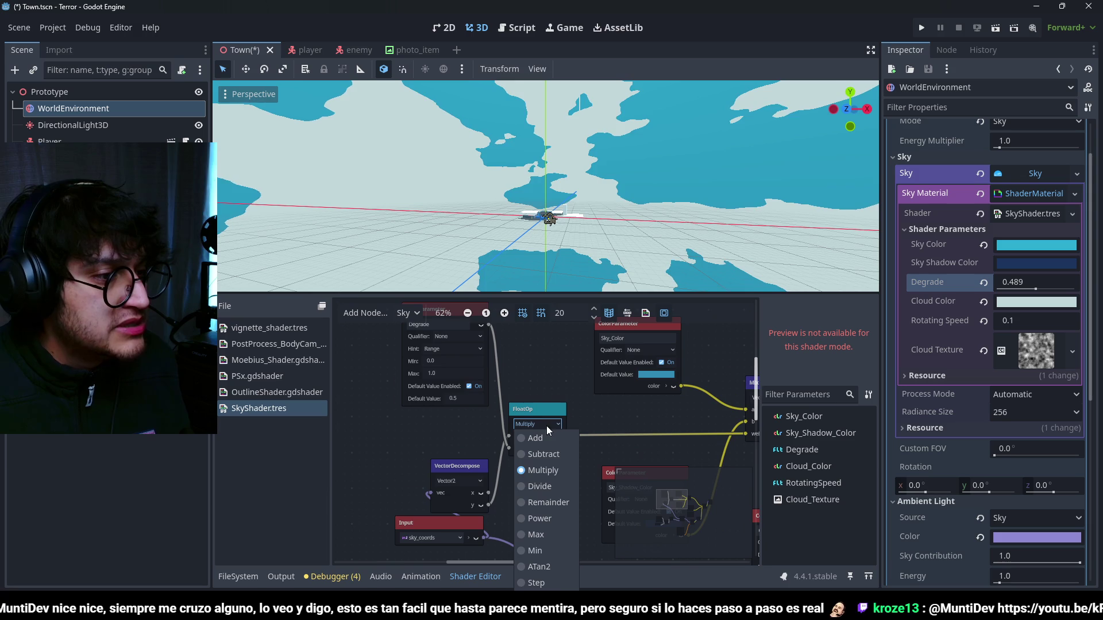
click(546, 584)
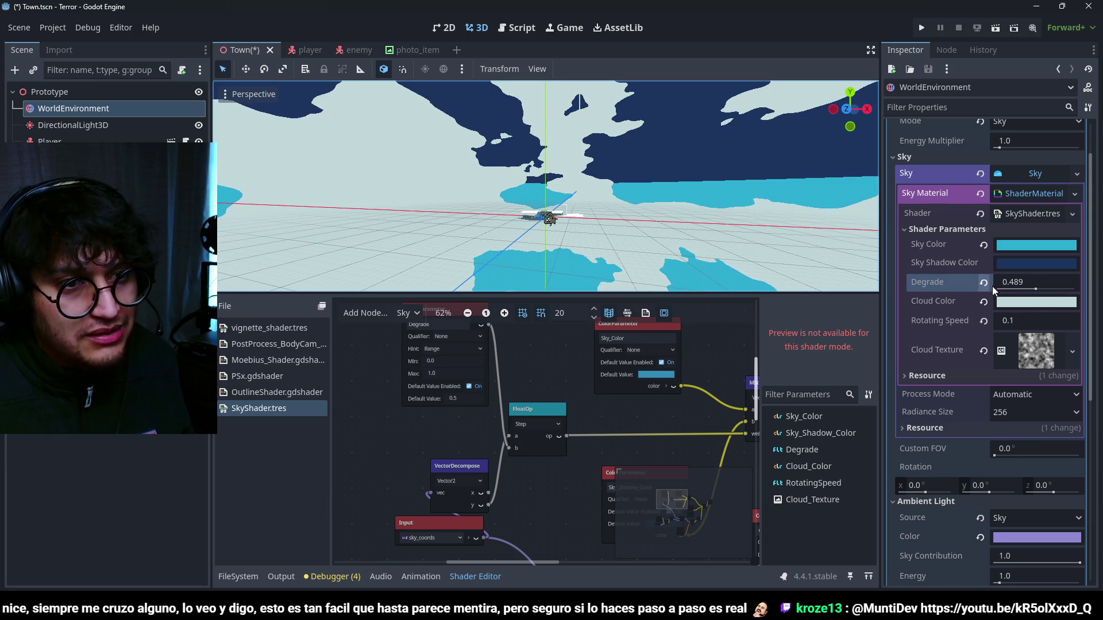
drag(1035, 289, 1035, 298)
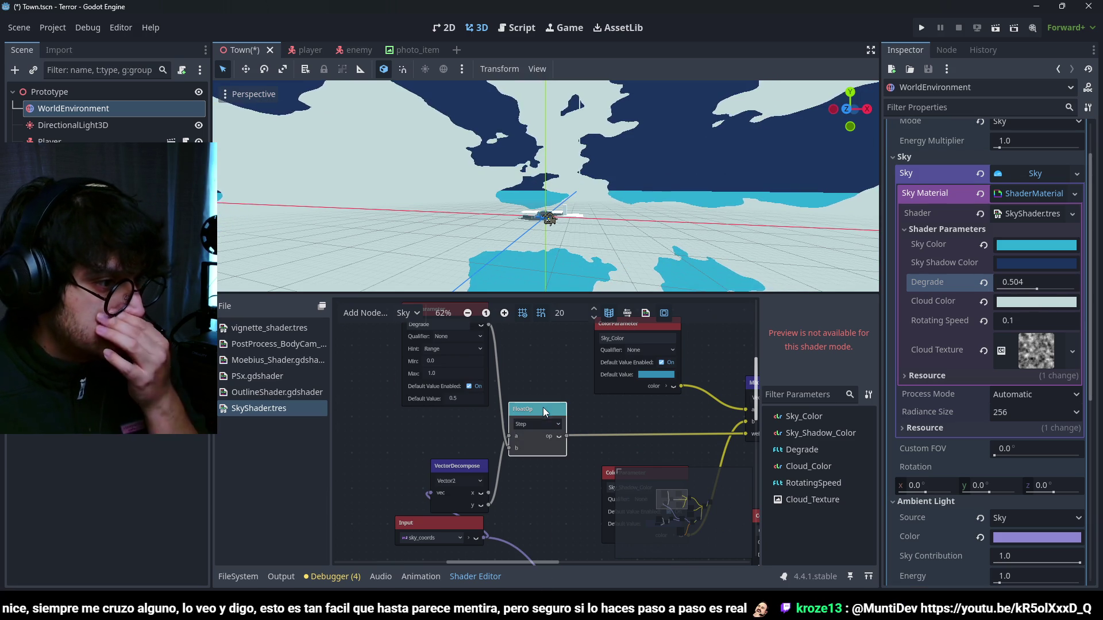
scroll(543, 408, down, 3)
- Add a SmoothStep node fed by Degrade and VectorDecompose, driving the Mix weight
right_click(532, 447)
text(smoot)
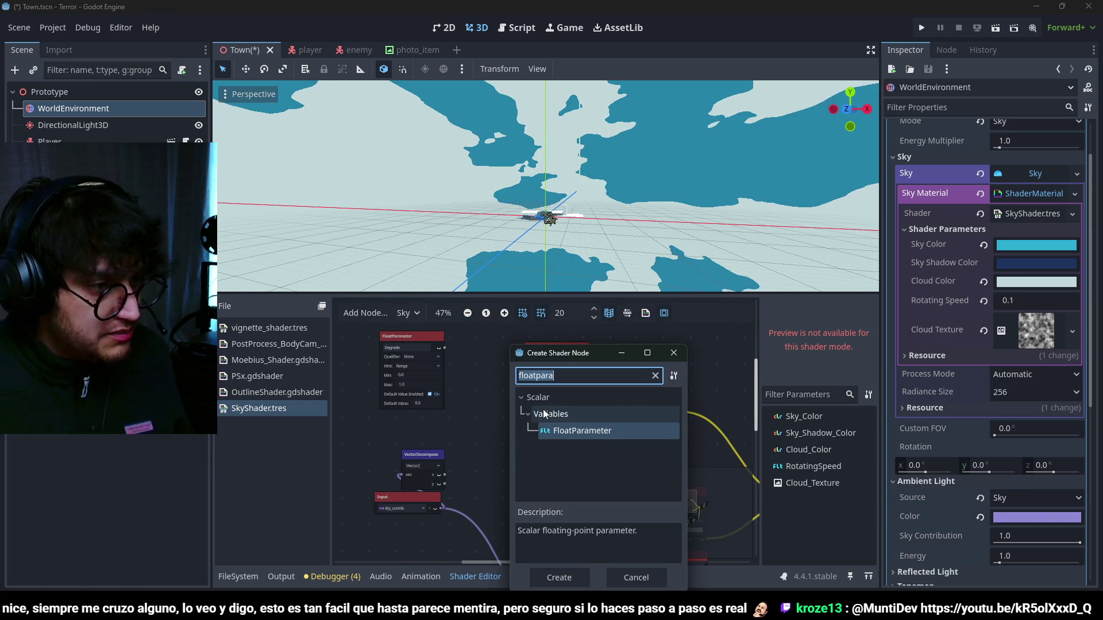
double_click(545, 409)
drag(526, 414, 505, 411)
scroll(470, 385, up, 3)
drag(437, 334, 464, 438)
drag(436, 502, 464, 450)
scroll(470, 436, right, 3)
drag(537, 422, 618, 436)
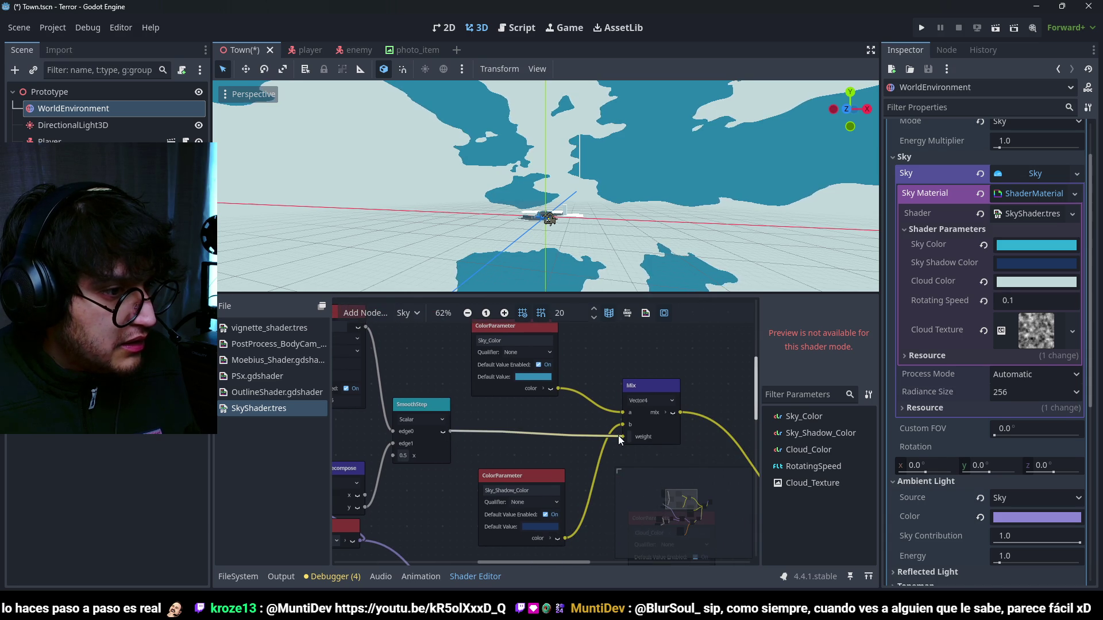
scroll(458, 432, left, 3)
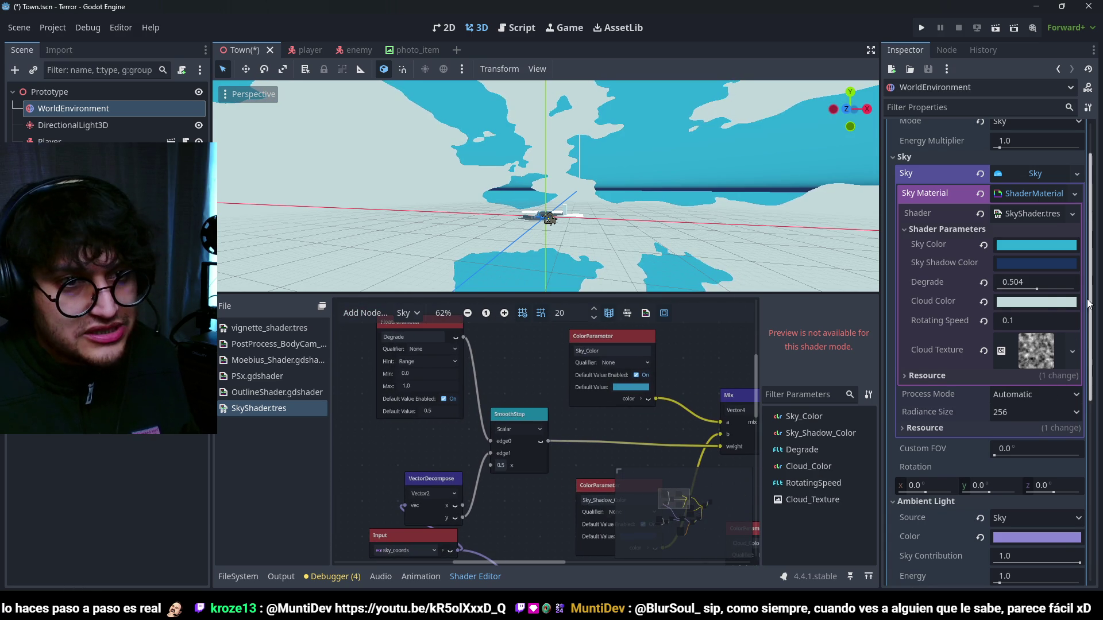
- Disconnect SmoothStep's edge1 input and set edge1 to 0.5
mouse_move(1036, 288)
mouse_down()
mouse_move(1022, 289)
mouse_move(1054, 289)
mouse_move(1045, 304)
mouse_up()
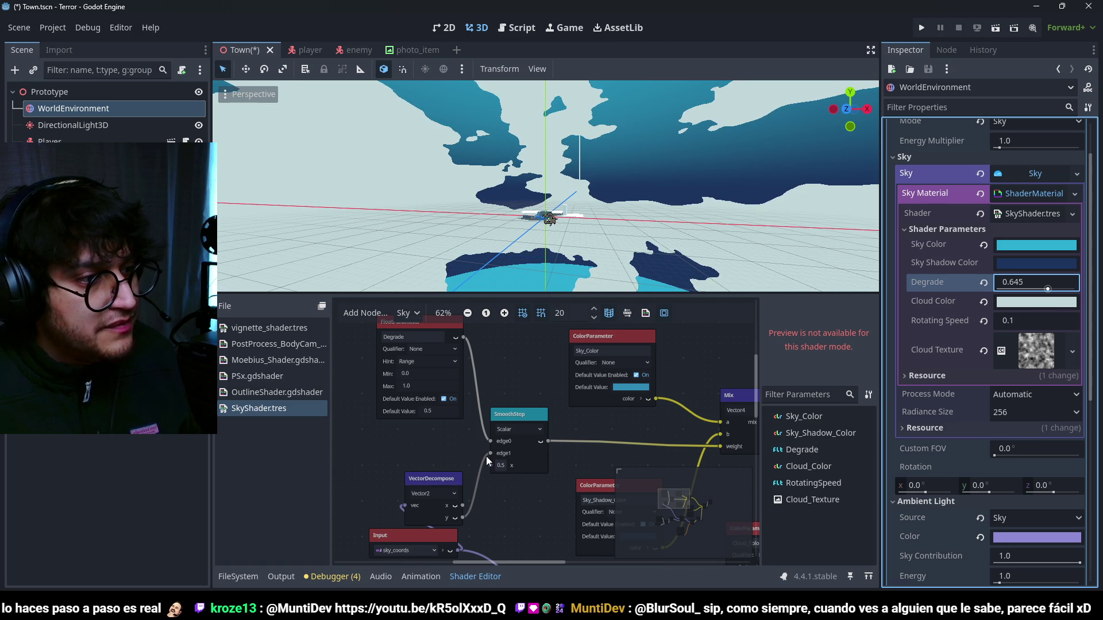
drag(486, 456, 494, 467)
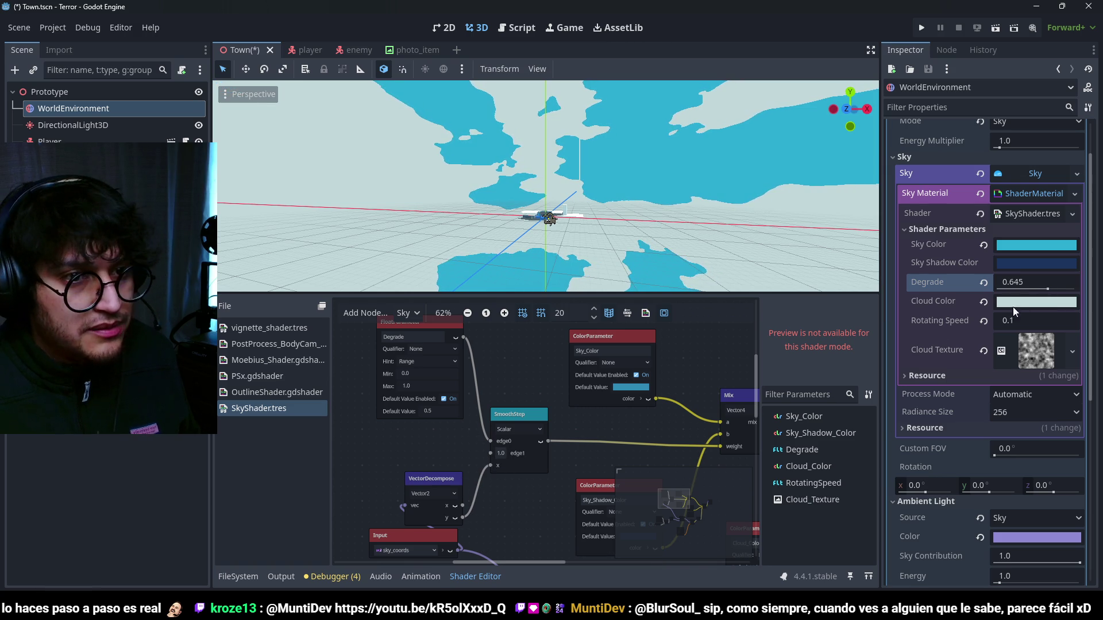
scroll(504, 405, down, 1)
click(551, 476)
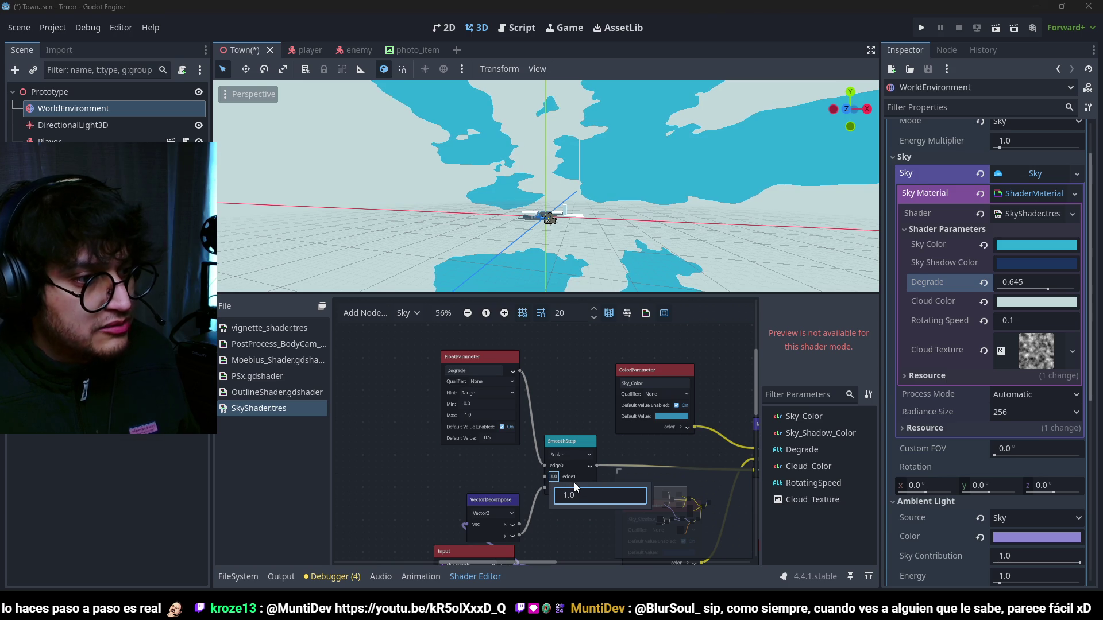
text(5)
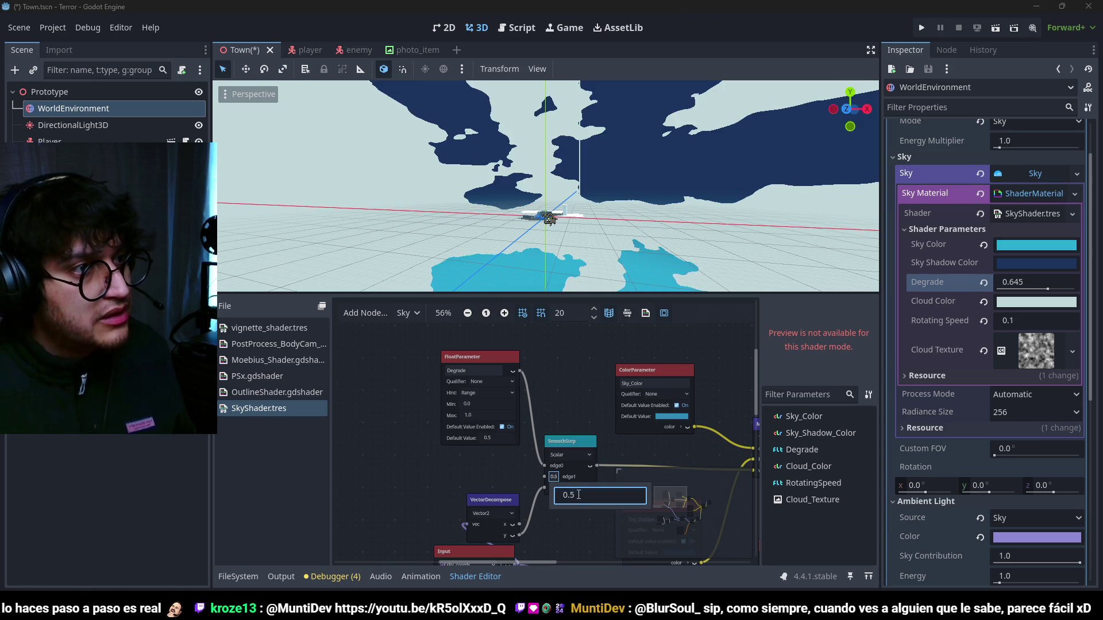
key(Return)
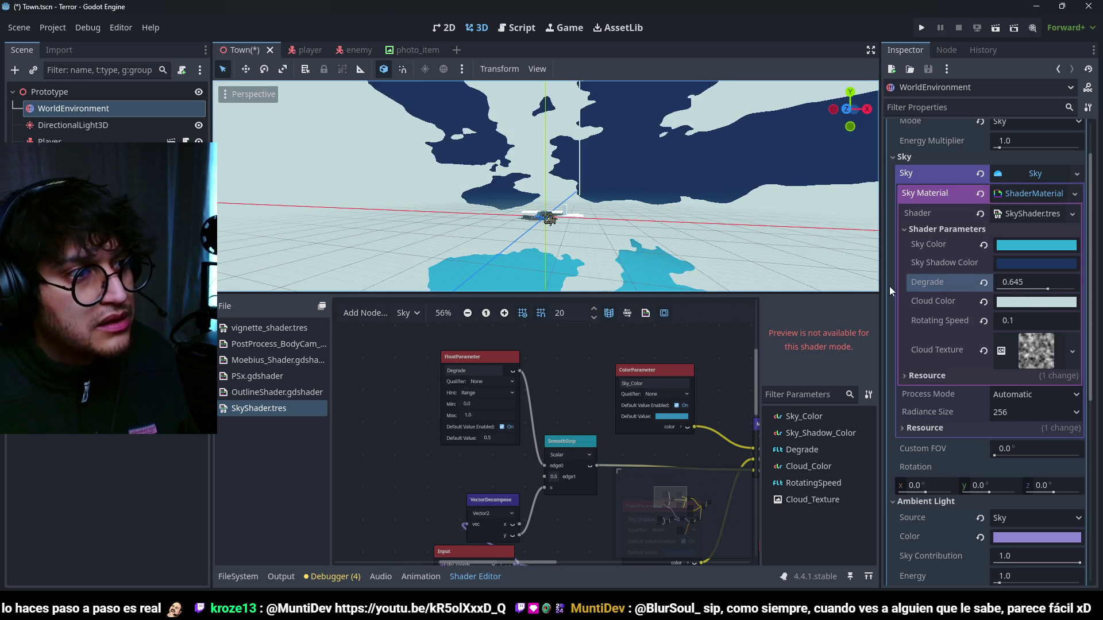
- Test Degrade on edge1 with edge0 at 0.5, then reconnect Degrade to edge0
drag(1049, 290, 1028, 291)
mouse_move(544, 466)
mouse_down()
mouse_move(533, 477)
mouse_move(543, 477)
mouse_up()
click(553, 466)
text(0.5)
key(Return)
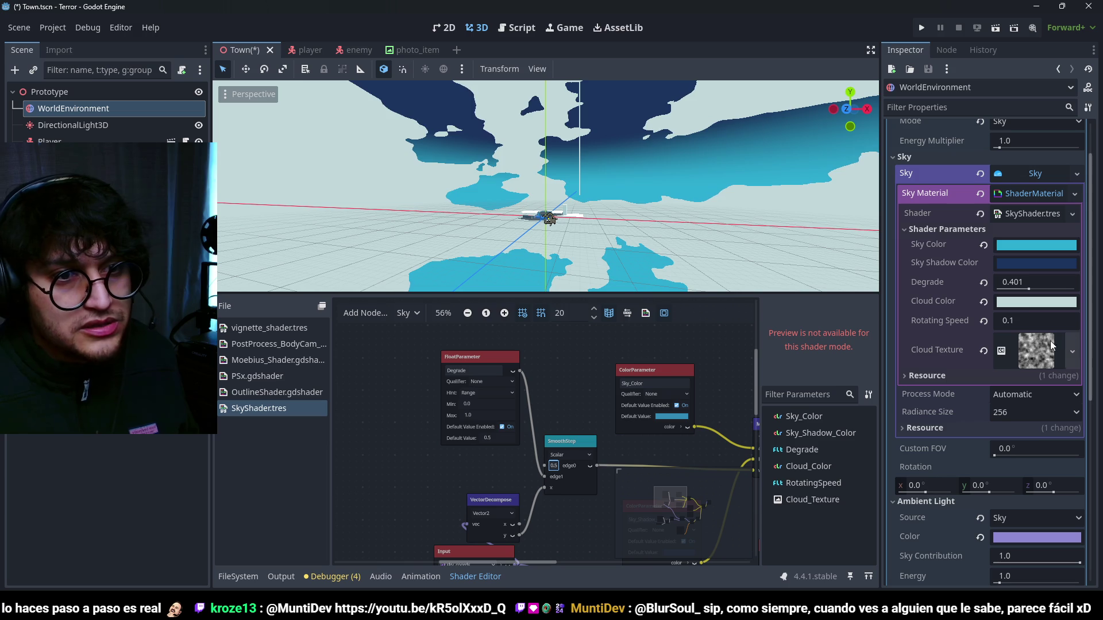
mouse_move(1029, 289)
mouse_down()
mouse_move(1058, 290)
mouse_move(1033, 297)
mouse_move(1056, 305)
mouse_move(1045, 303)
mouse_up()
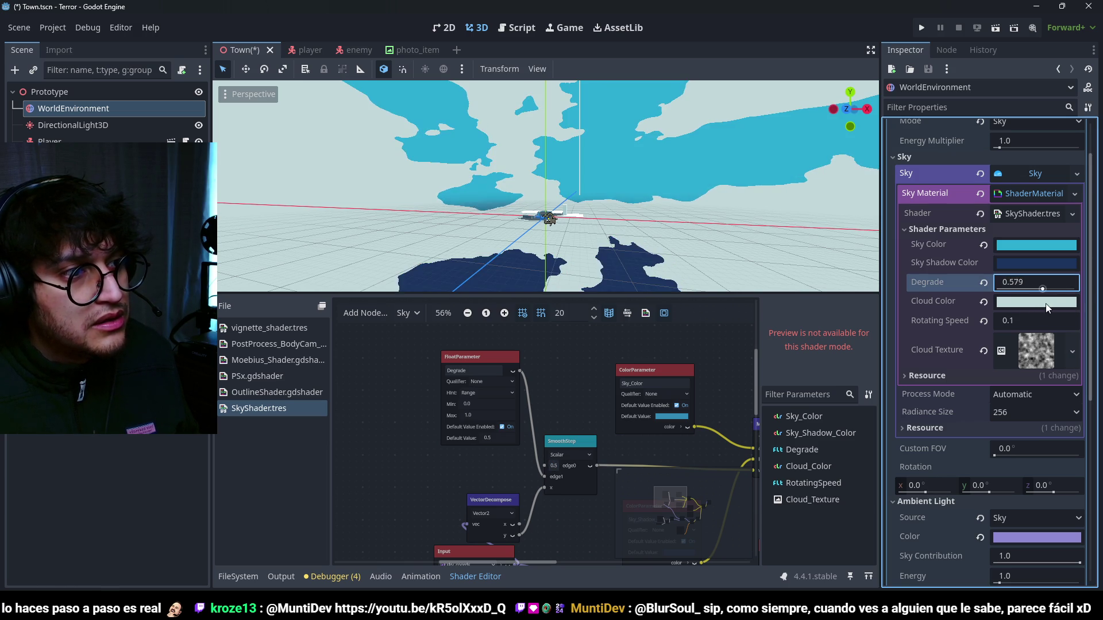
mouse_move(544, 476)
mouse_down()
mouse_move(543, 460)
mouse_move(545, 477)
mouse_up()
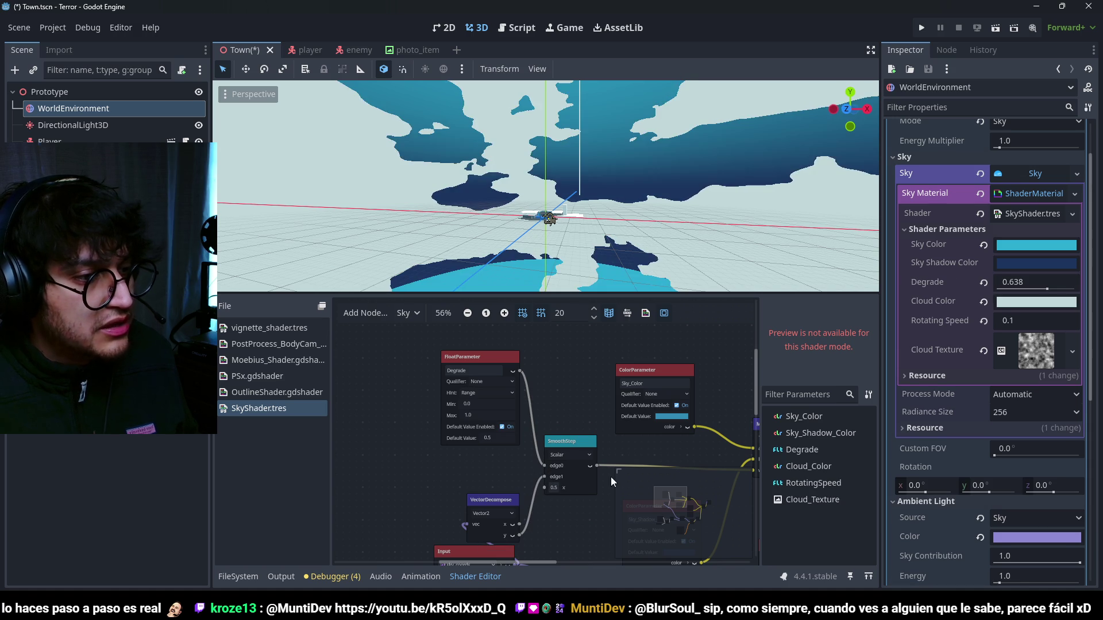
- Connect VectorDecompose y to edge1, set SmoothStep's x to 1.0, and adjust Degrade
drag(1047, 289, 1048, 293)
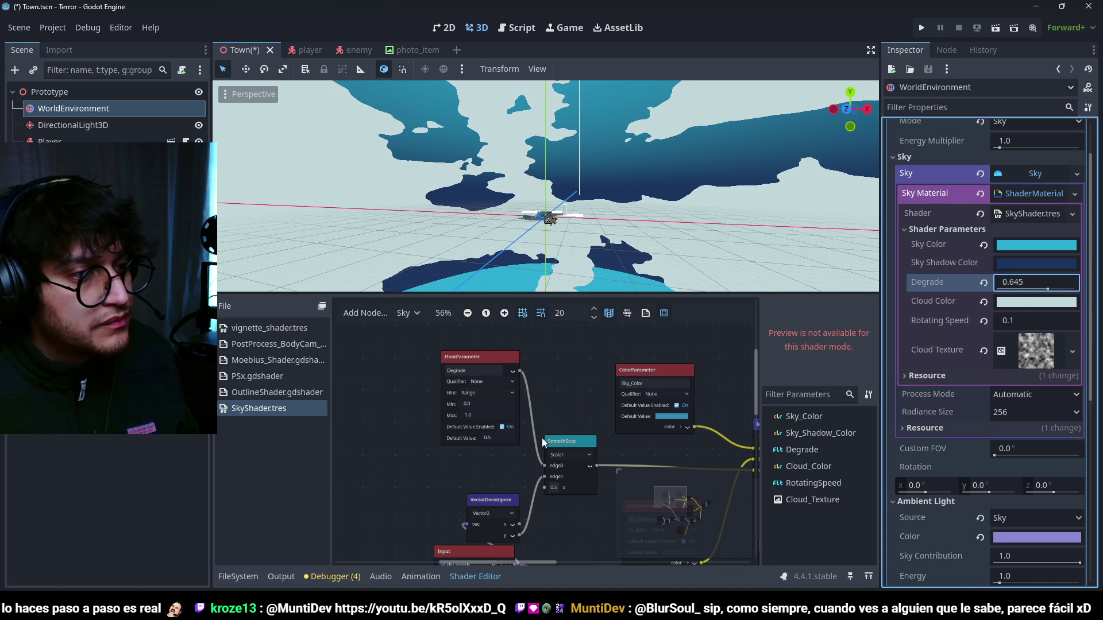
click(550, 486)
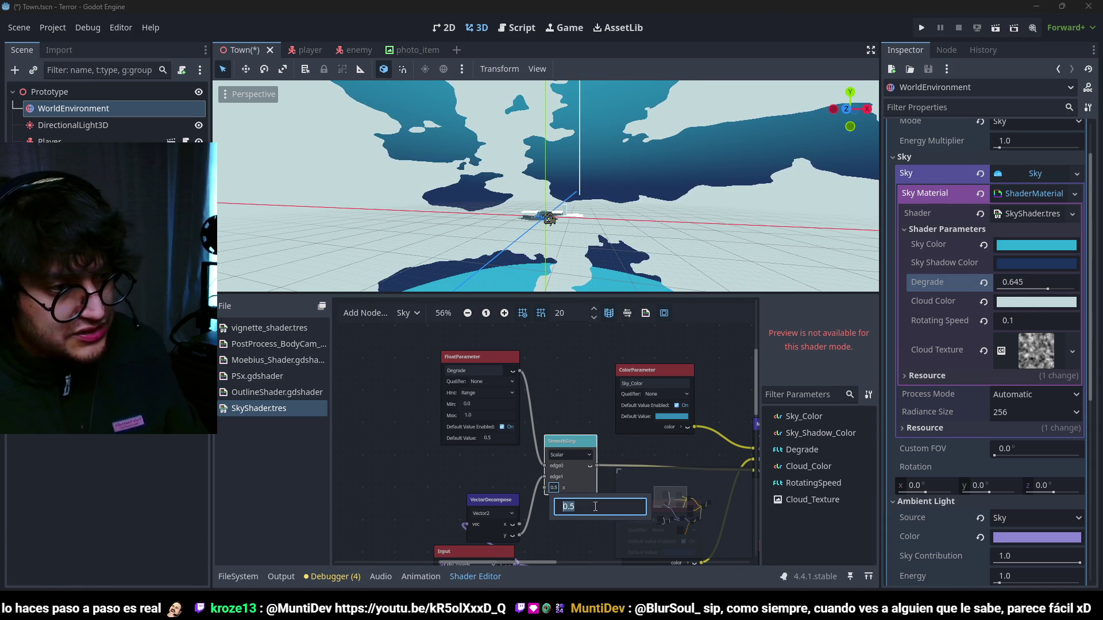
text(0.1)
key(BackSpace)
key(BackSpace)
key(BackSpace)
text(1.0)
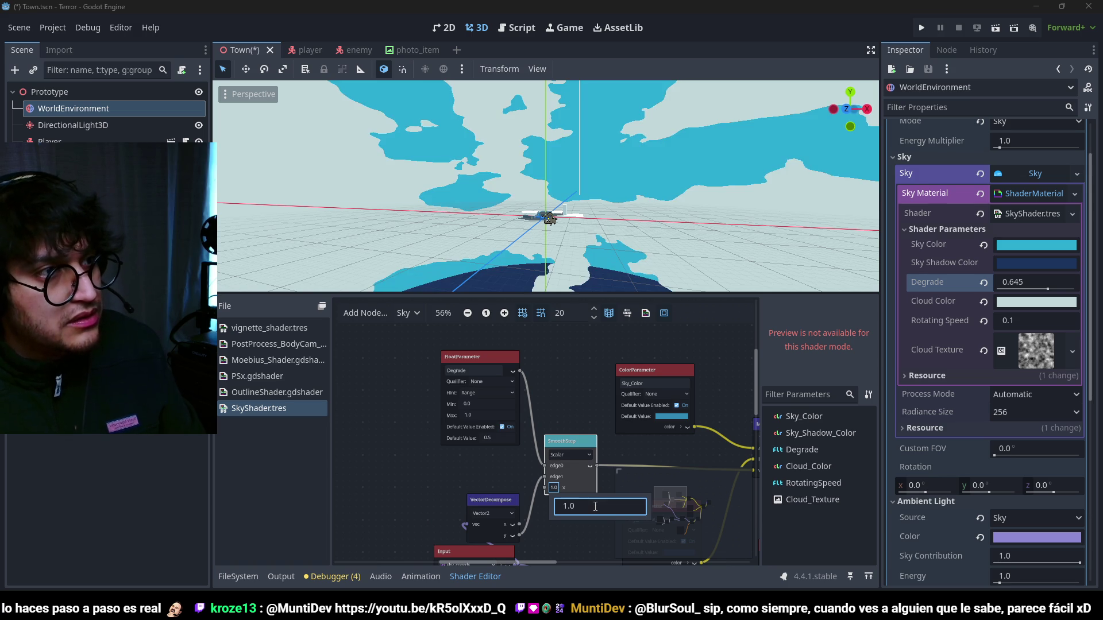
key(Return)
drag(1045, 291, 1022, 304)
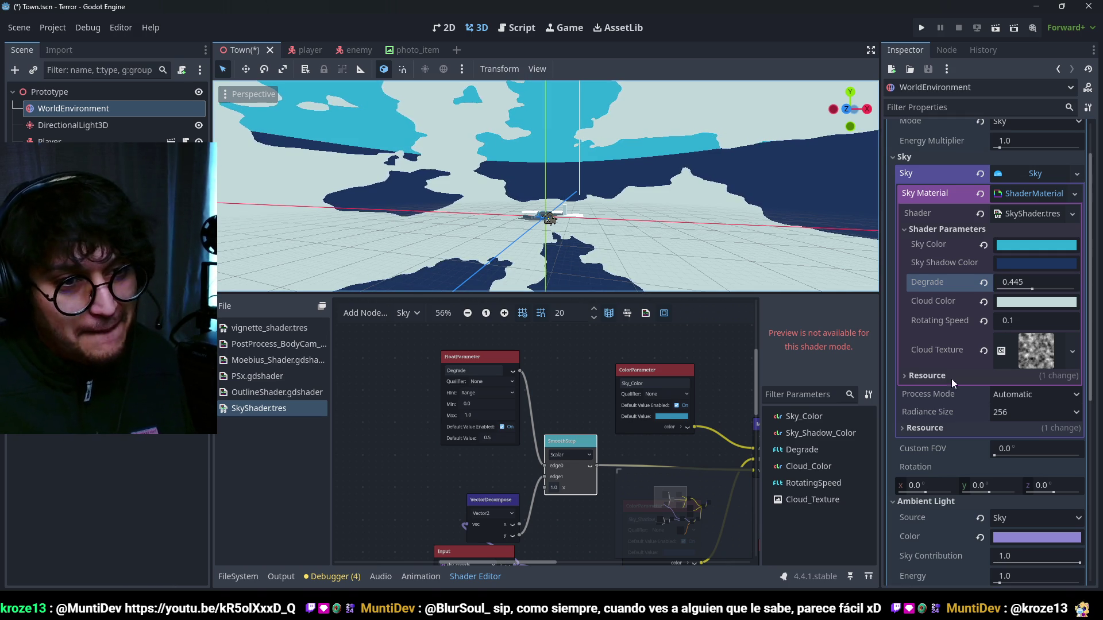
- Scroll the node graph up to look over the SmoothStep setup
scroll(570, 405, up, 3)
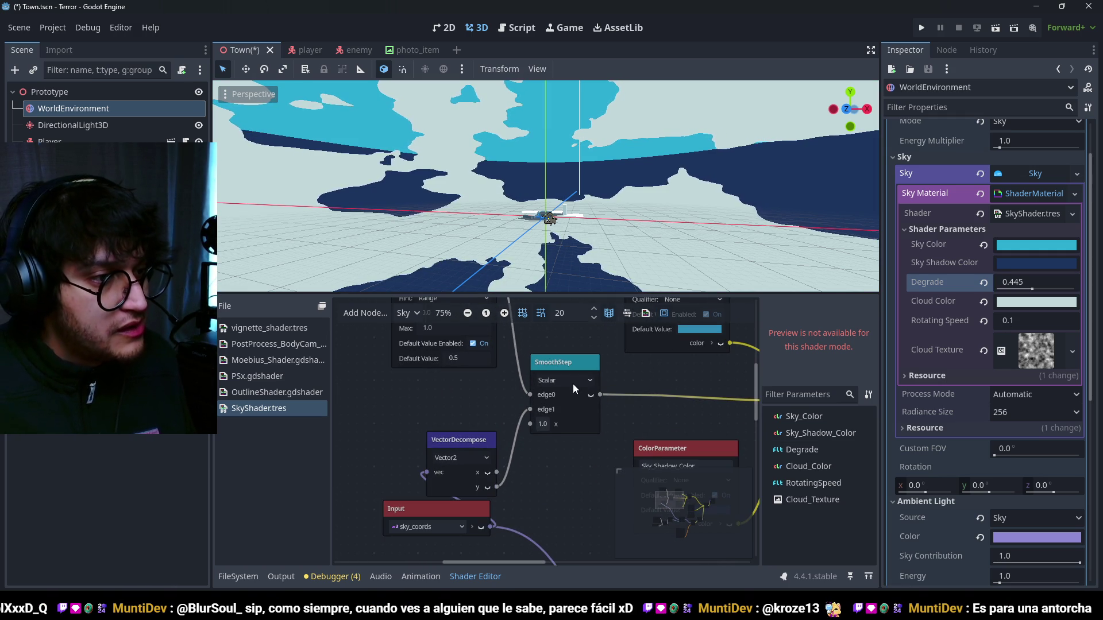
- Check SmoothStep's data type, keep it Scalar, then delete the SmoothStep node
click(581, 385)
click(604, 391)
scroll(592, 393, down, 3)
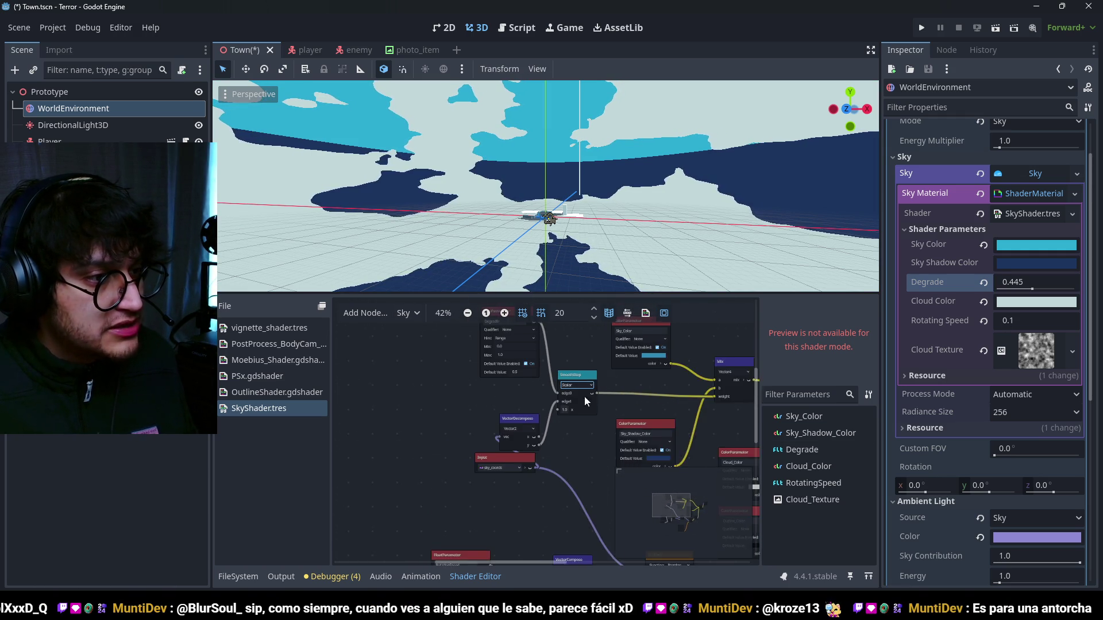
scroll(476, 408, up, 1)
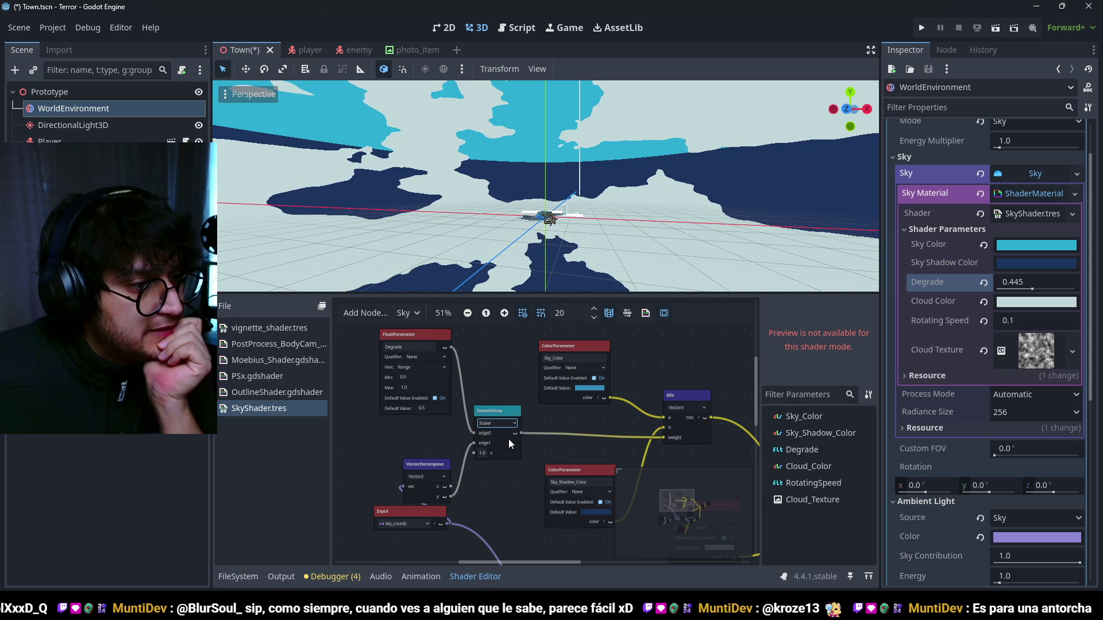
click(497, 424)
key(Escape)
key(Delete)
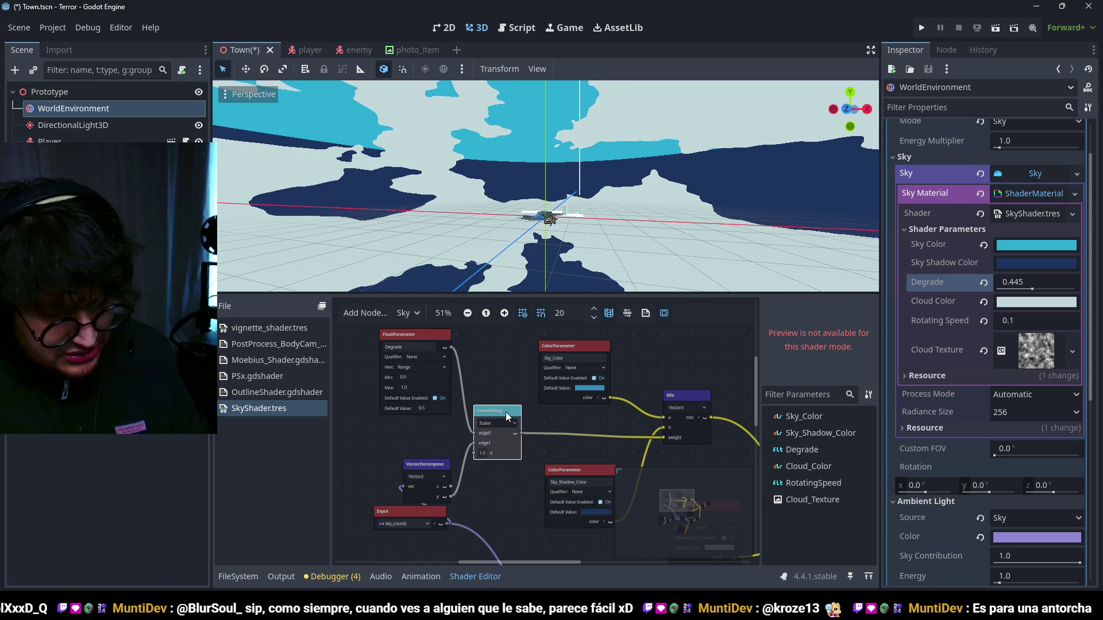
- Add a FloatOp Multiply with VectorDecompose y in b, driving the Mix weight; raise Degrade to 1.0
right_click(506, 412)
text(multi)
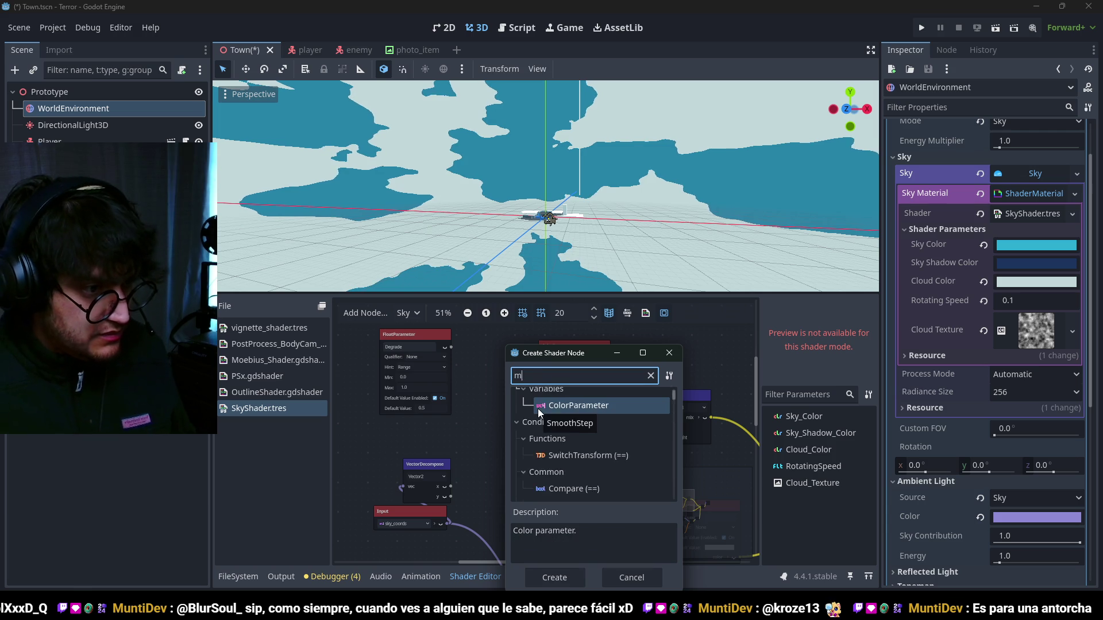
double_click(568, 439)
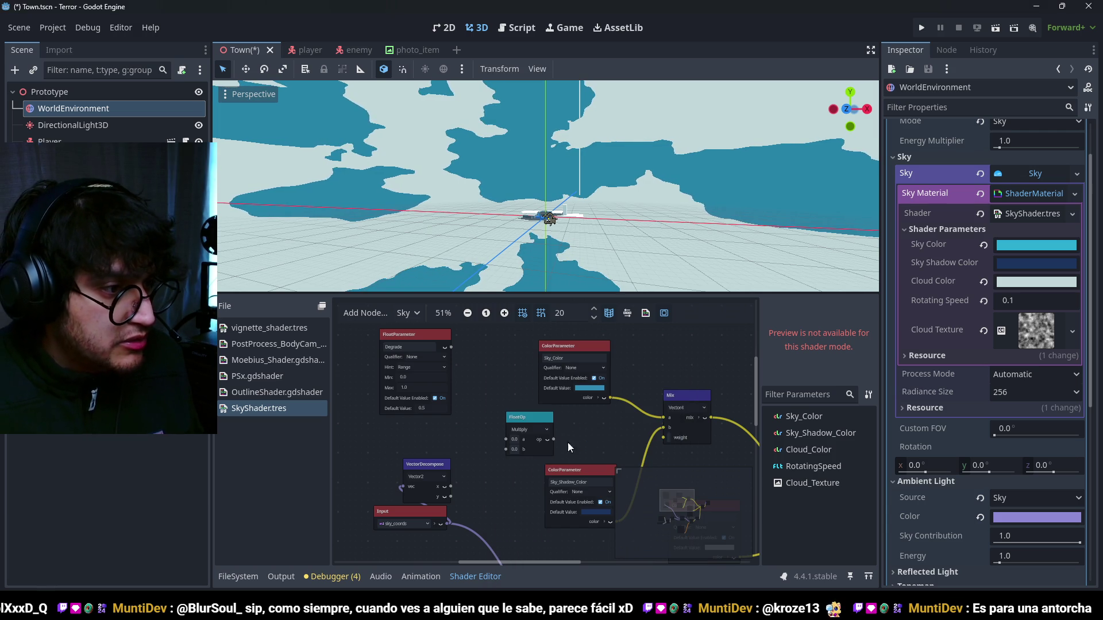
drag(451, 495, 505, 439)
drag(667, 434, 663, 439)
drag(1032, 291, 1075, 284)
- Pan around the graph and bring up the node creation search again
scroll(629, 213, down, 3)
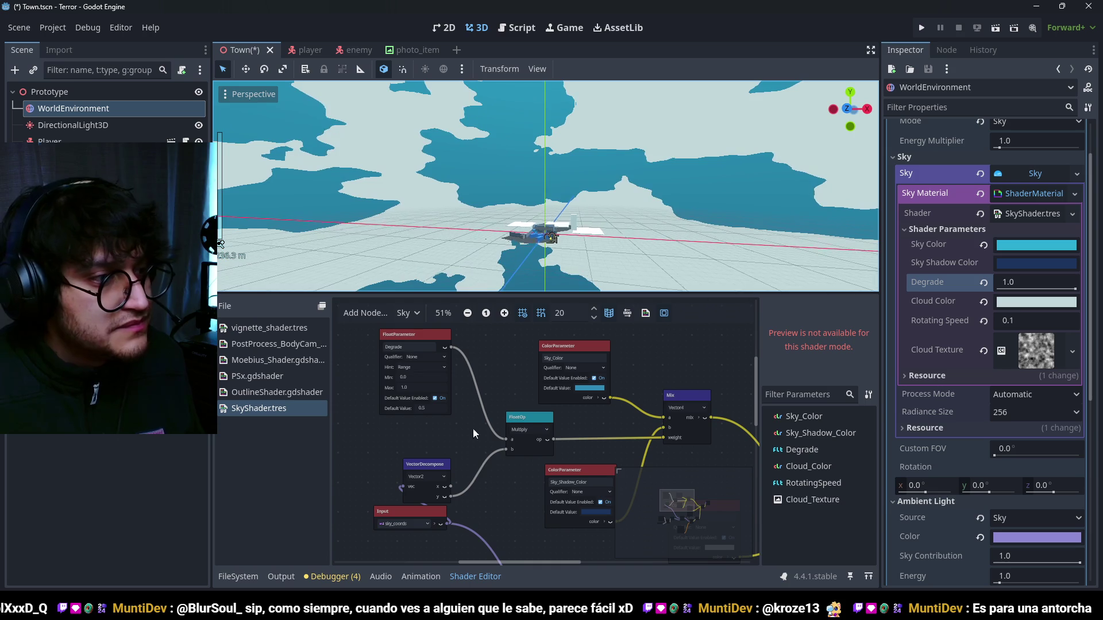
scroll(468, 443, right, 3)
scroll(529, 442, down, 1)
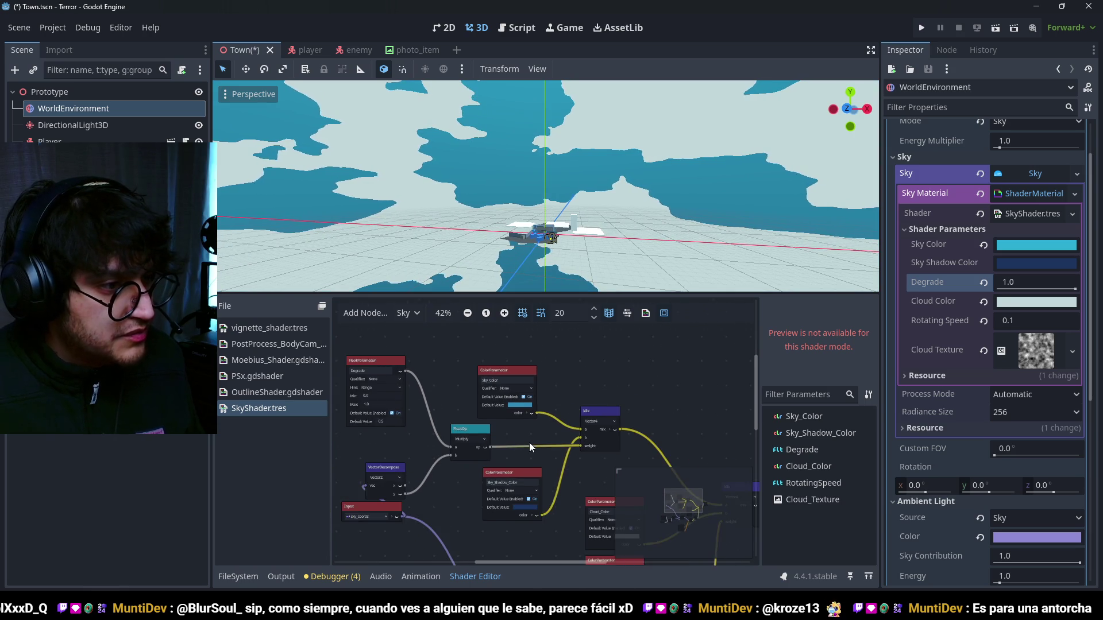
scroll(494, 417, right, 2)
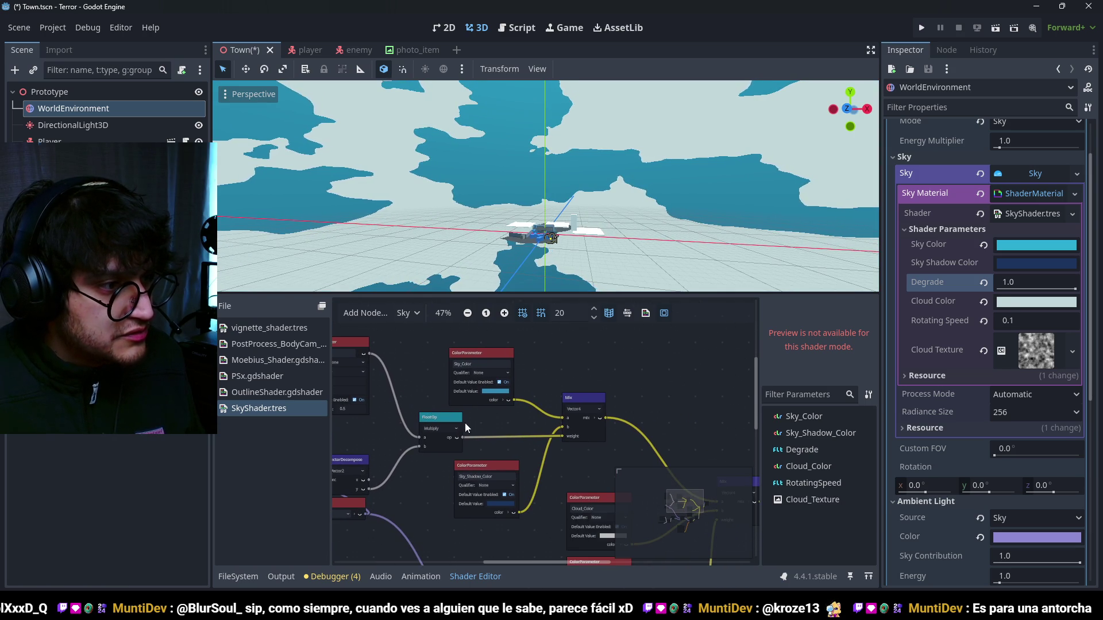
scroll(479, 425, up, 2)
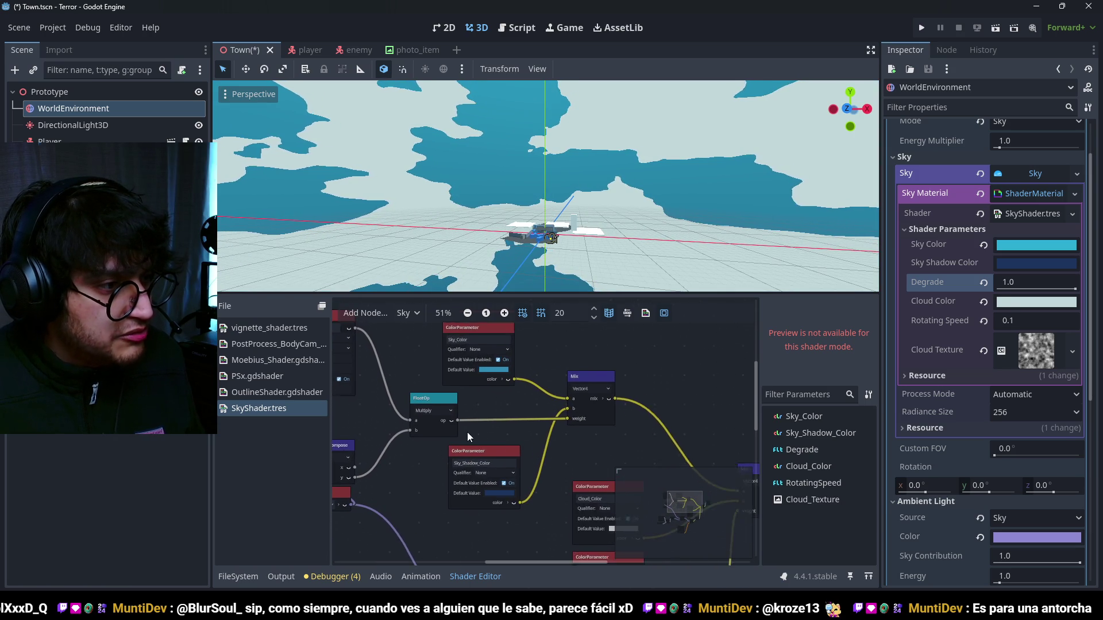
right_click(494, 433)
- Add a SmoothStep node, fed by the multiply result and driving the Mix weight
text(smooth)
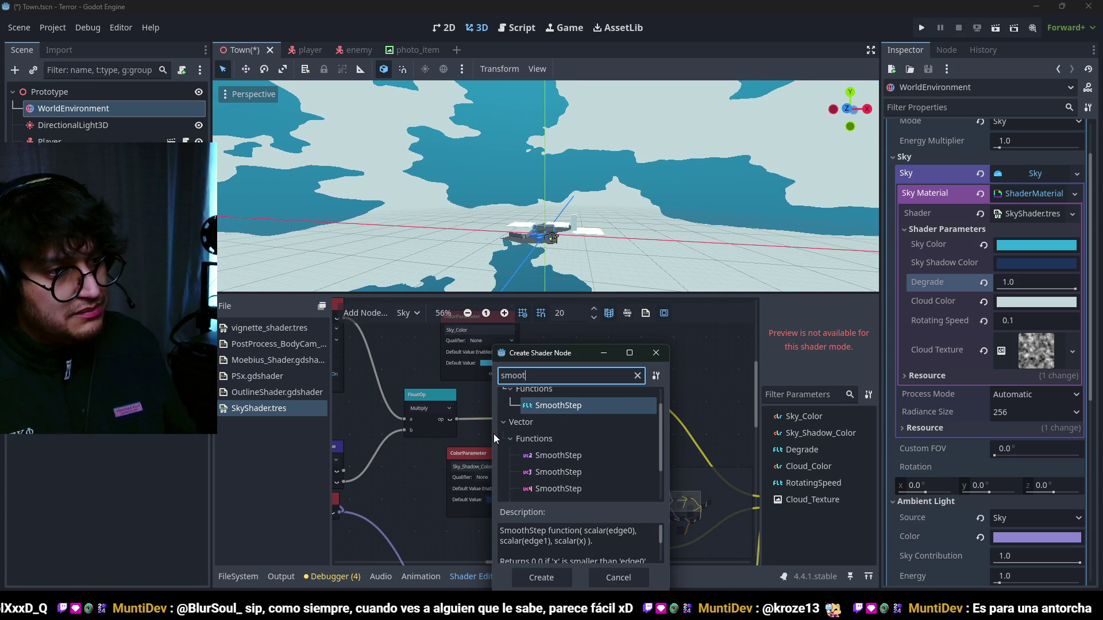
key(Return)
drag(481, 456, 532, 494)
mouse_move(537, 430)
mouse_down()
mouse_move(459, 451)
mouse_move(505, 426)
mouse_up()
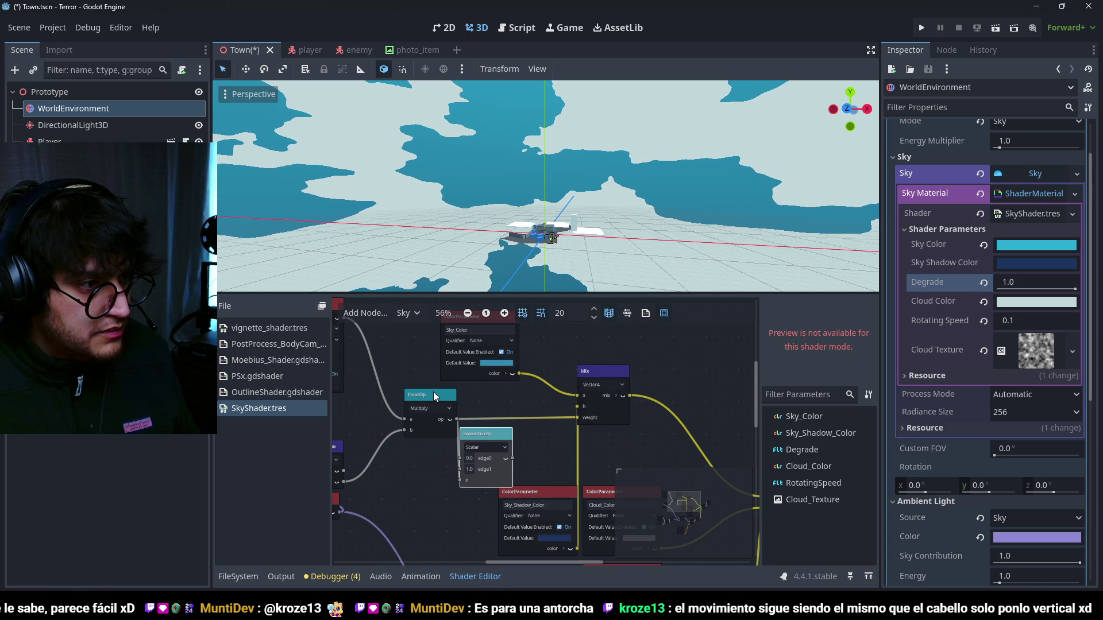
drag(431, 395, 395, 395)
mouse_move(577, 418)
mouse_down()
mouse_move(483, 430)
mouse_move(489, 398)
mouse_up()
- Widen the Degrade parameter's range to -10 through 10
scroll(436, 424, up, 1)
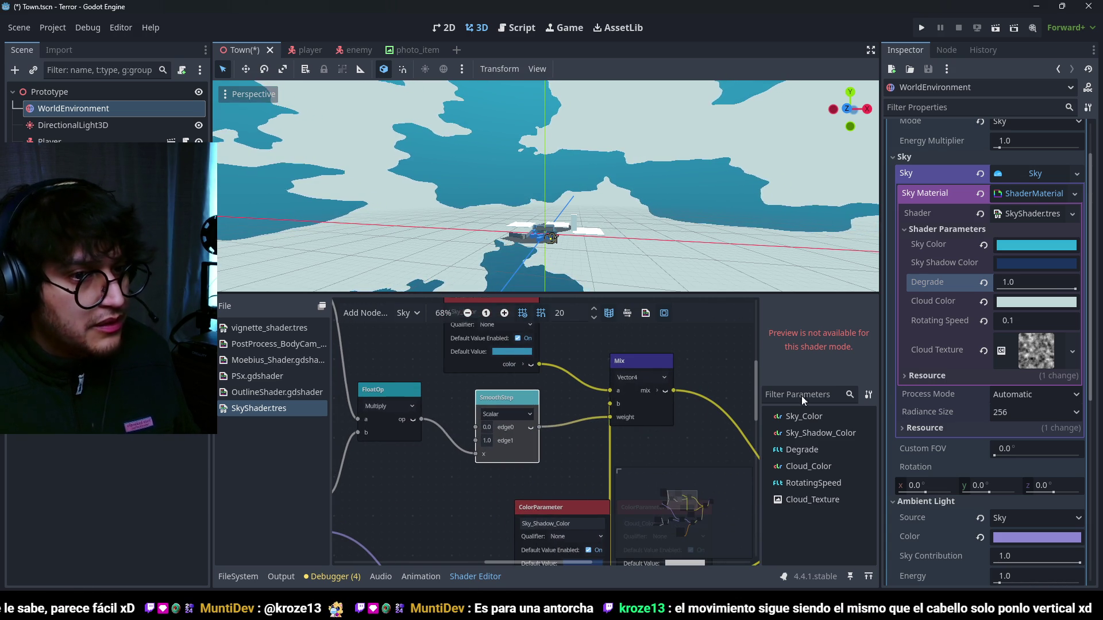
drag(1018, 292, 1070, 290)
scroll(591, 532, up, 1)
click(448, 422)
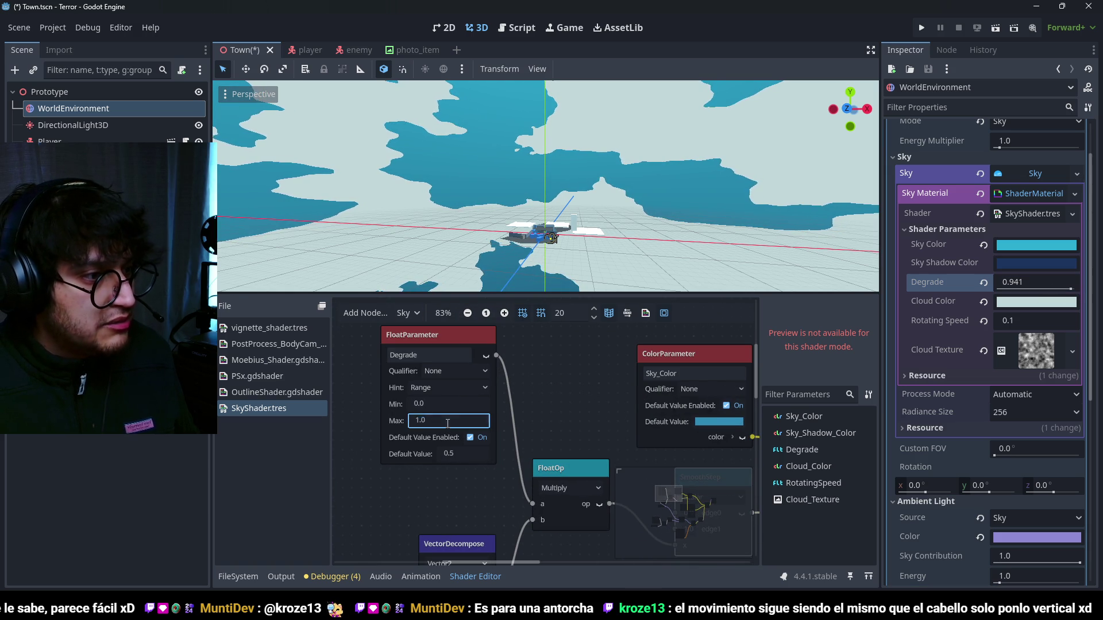
text(10)
key(Return)
click(448, 405)
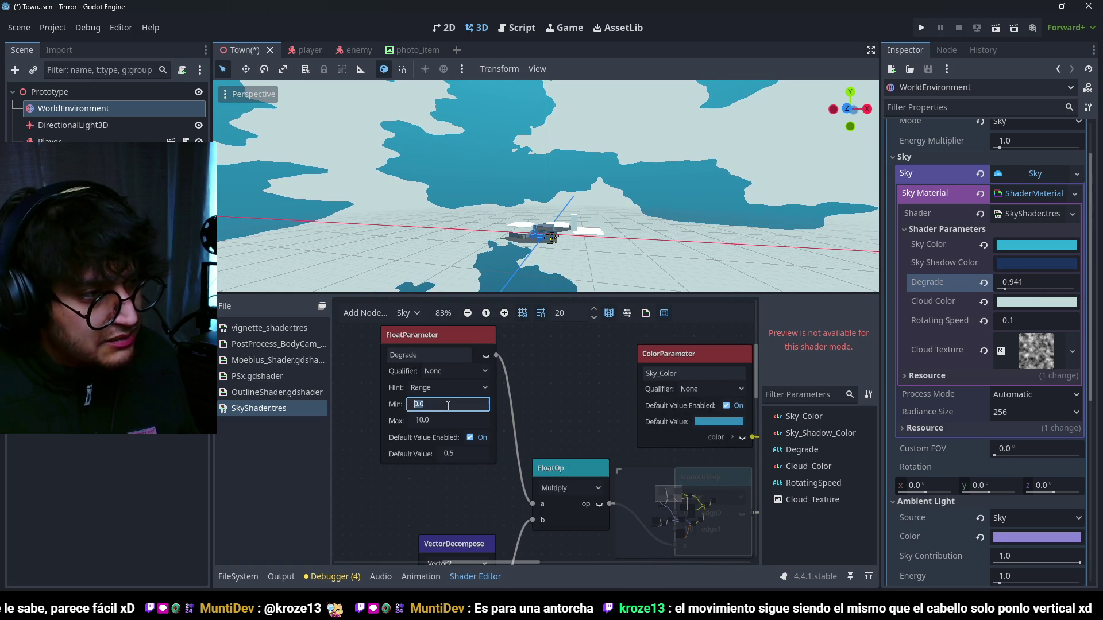
text(-10)
key(Return)
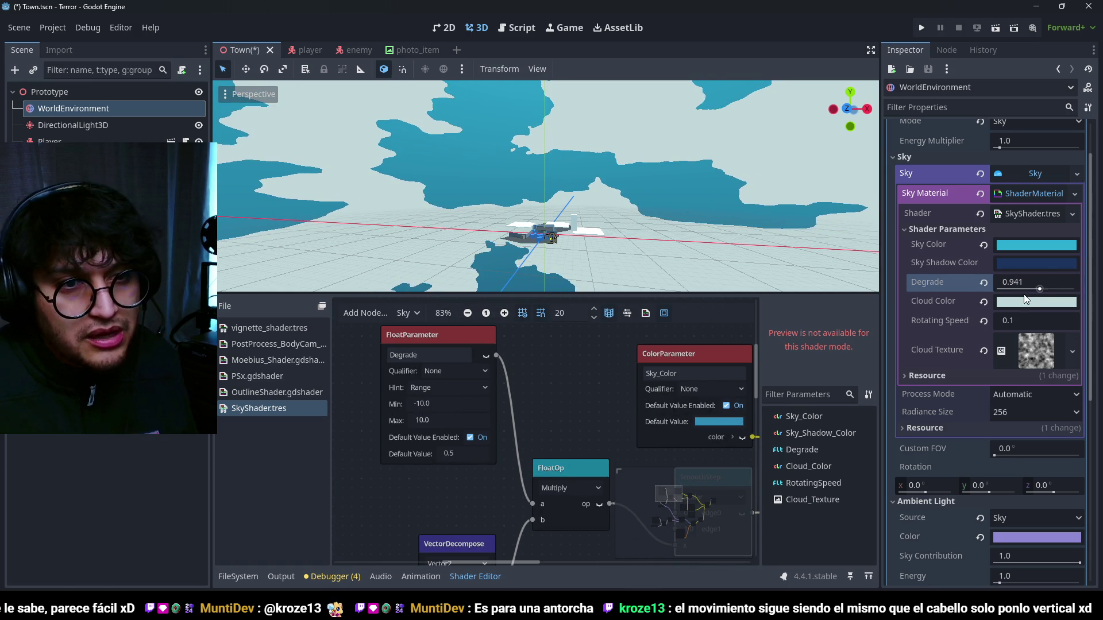
mouse_move(1045, 293)
mouse_down()
mouse_move(1033, 291)
mouse_move(1045, 302)
mouse_up()
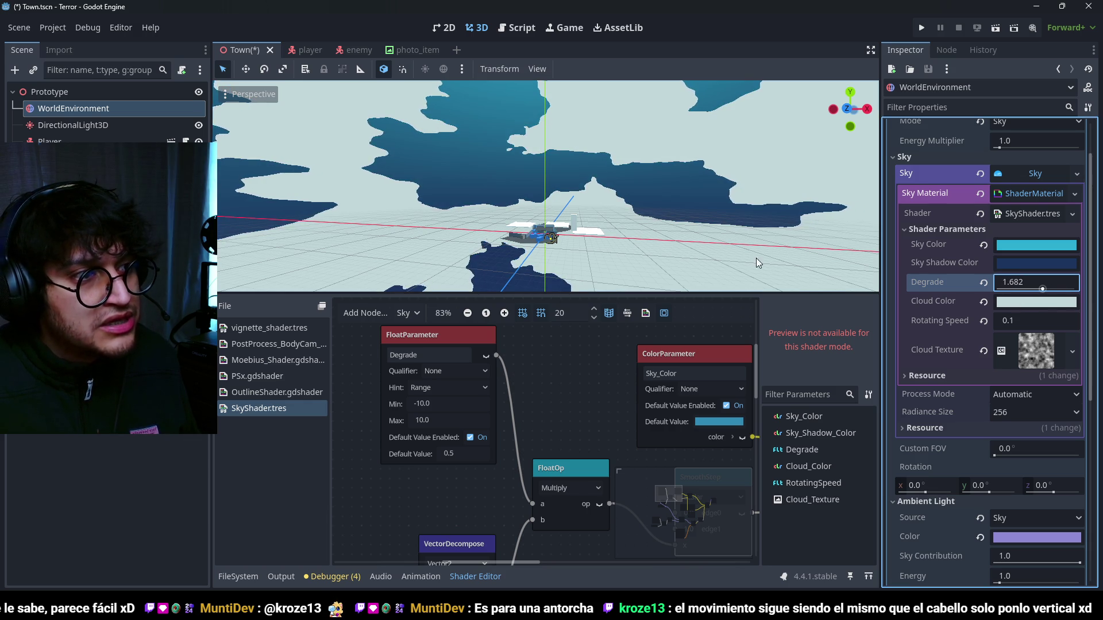
- Set SmoothStep's edge1 value to 1.0 while checking the sky in the scene view
scroll(589, 439, up, 1)
scroll(504, 404, right, 3)
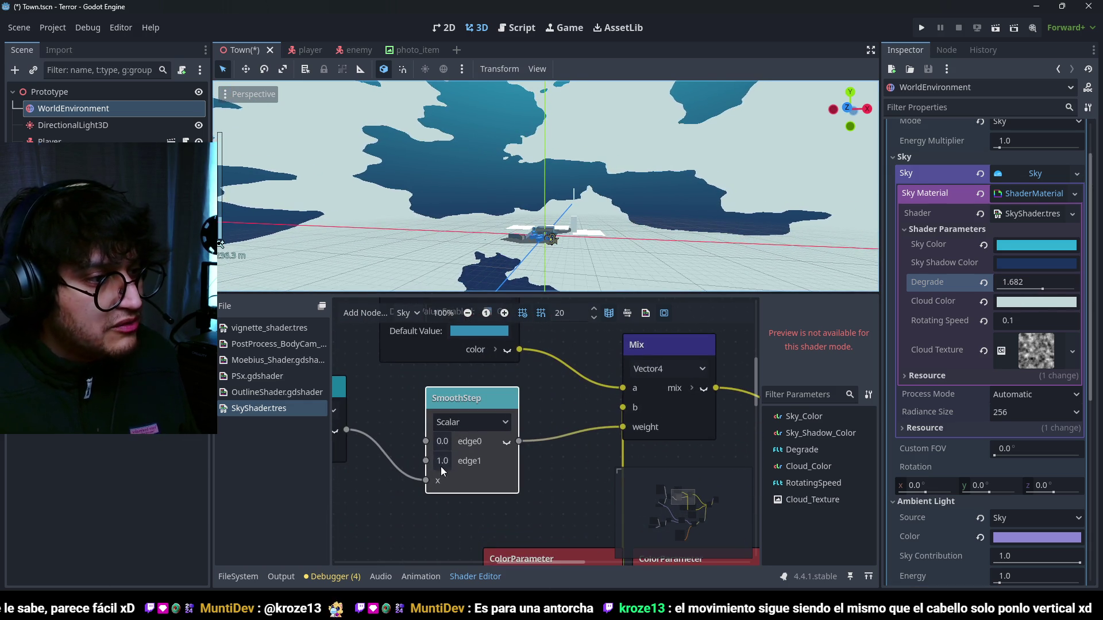
scroll(399, 429, left, 2)
click(490, 462)
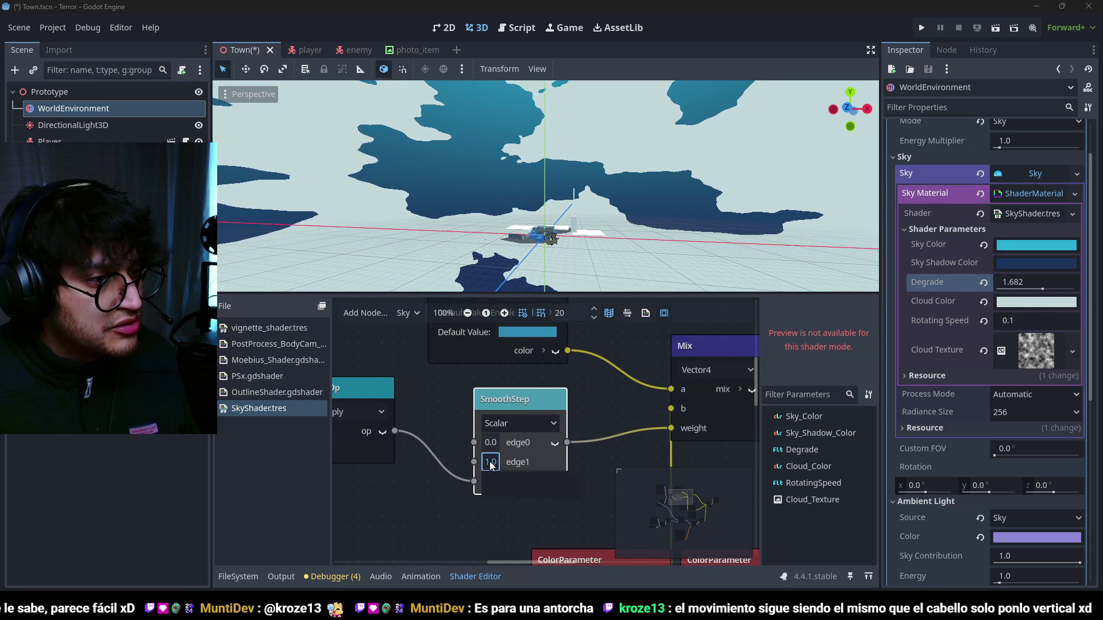
click(548, 481)
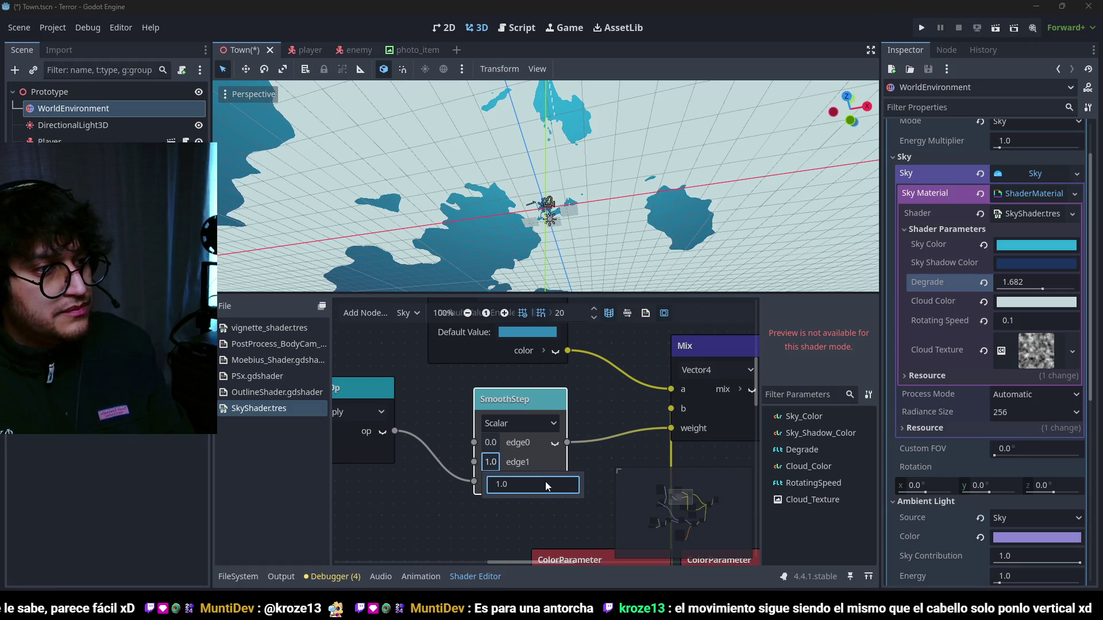
key(BackSpace)
key(BackSpace)
key(BackSpace)
text(.1)
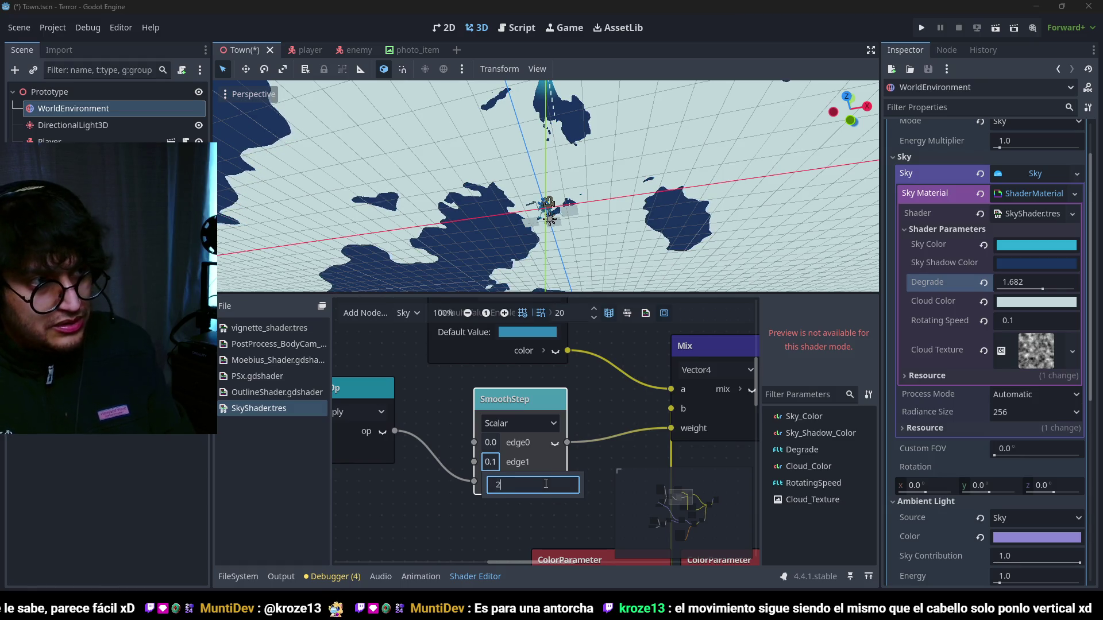
key(Return)
mouse_move(568, 227)
mouse_down()
mouse_move(576, 296)
mouse_move(571, 108)
mouse_move(574, 305)
mouse_up()
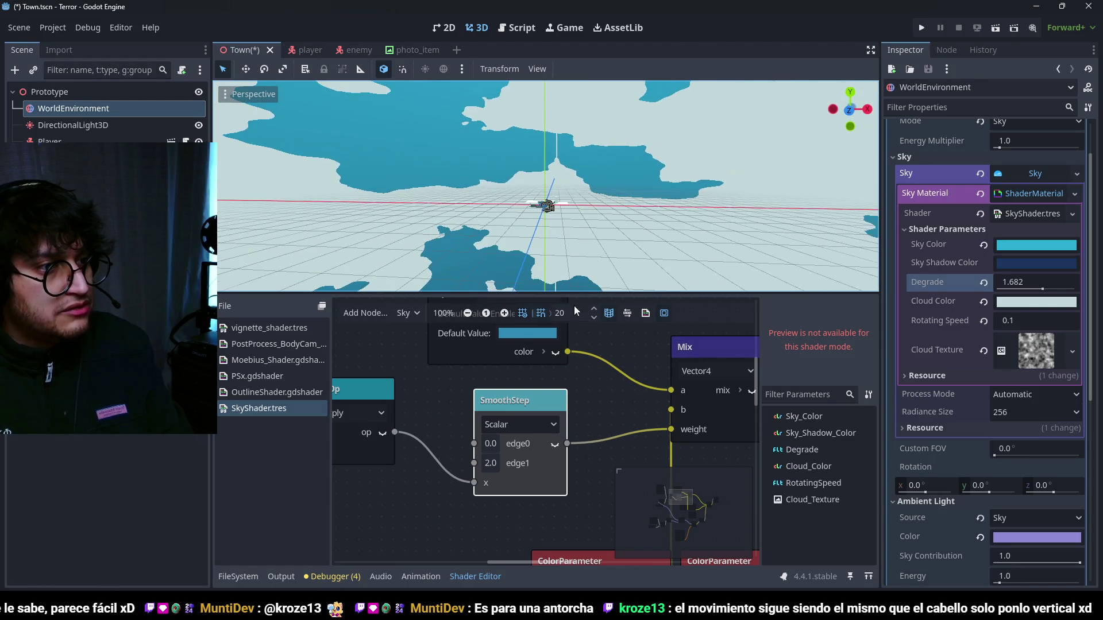
click(491, 463)
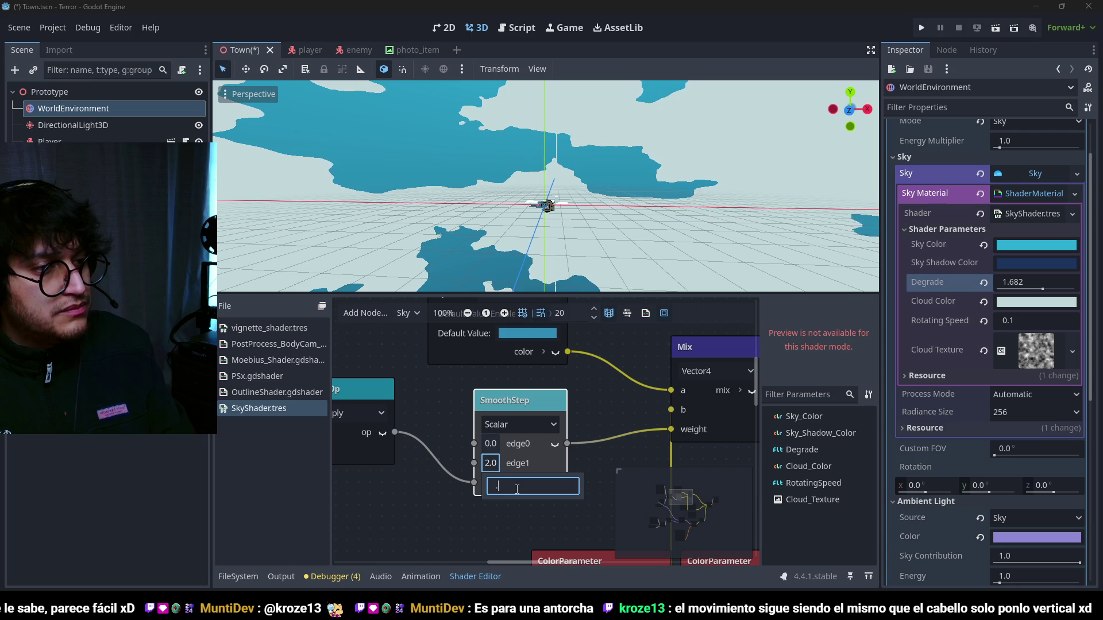
text(5)
drag(534, 149, 532, 115)
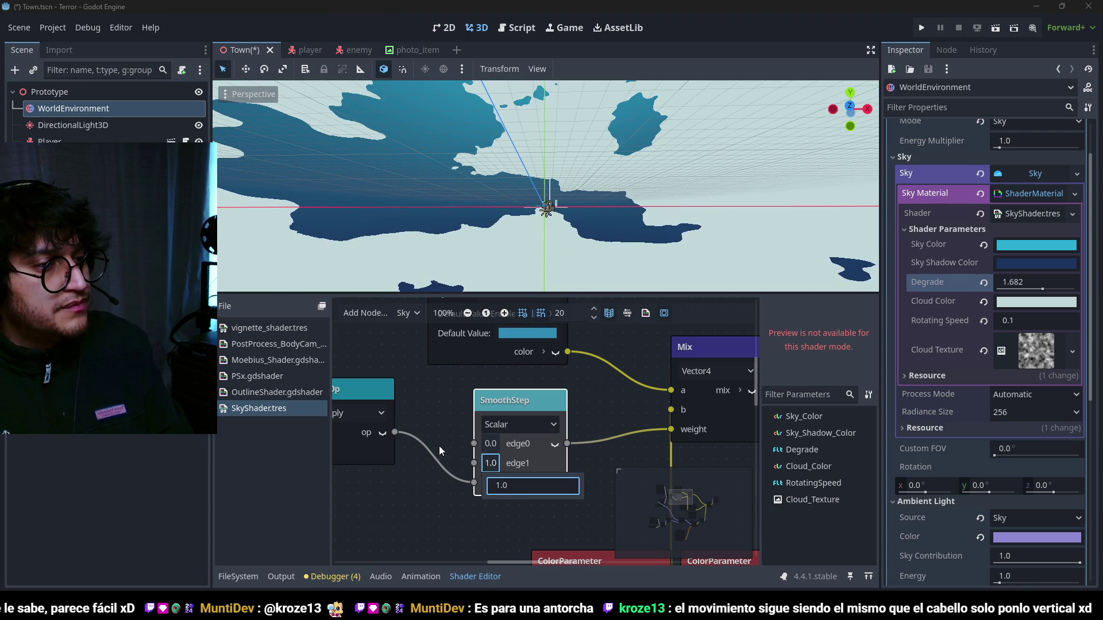
- Set SmoothStep's edge0 to 0.5 and raise Degrade to about 2.4
click(491, 444)
text(.1)
key(Return)
text(0.5)
key(Return)
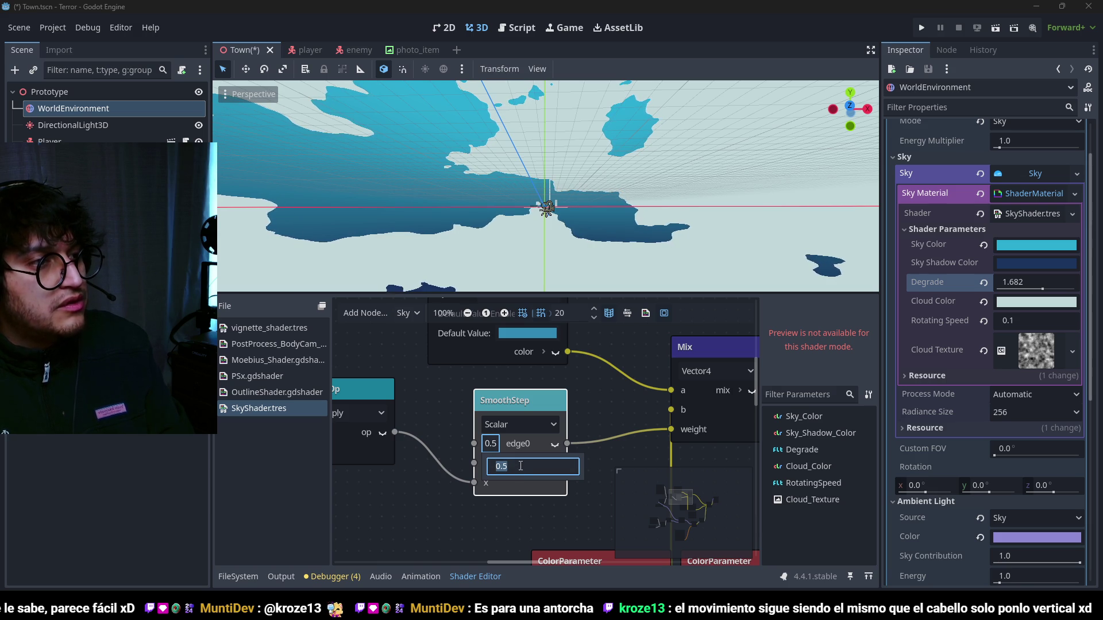
text(1.0)
key(Return)
scroll(539, 208, up, 3)
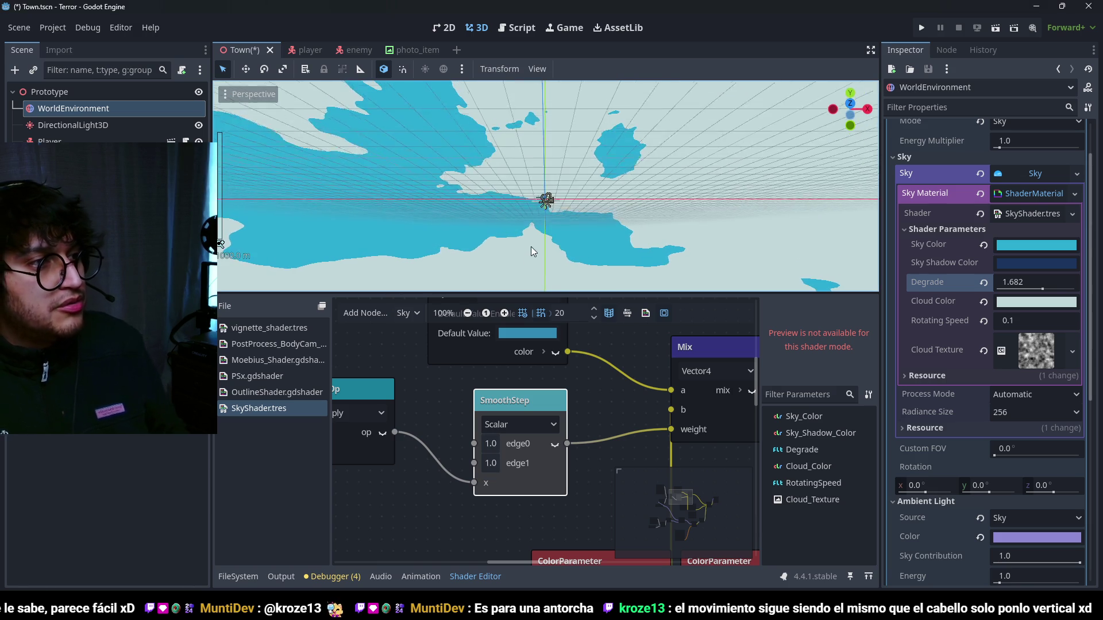
scroll(539, 207, down, 3)
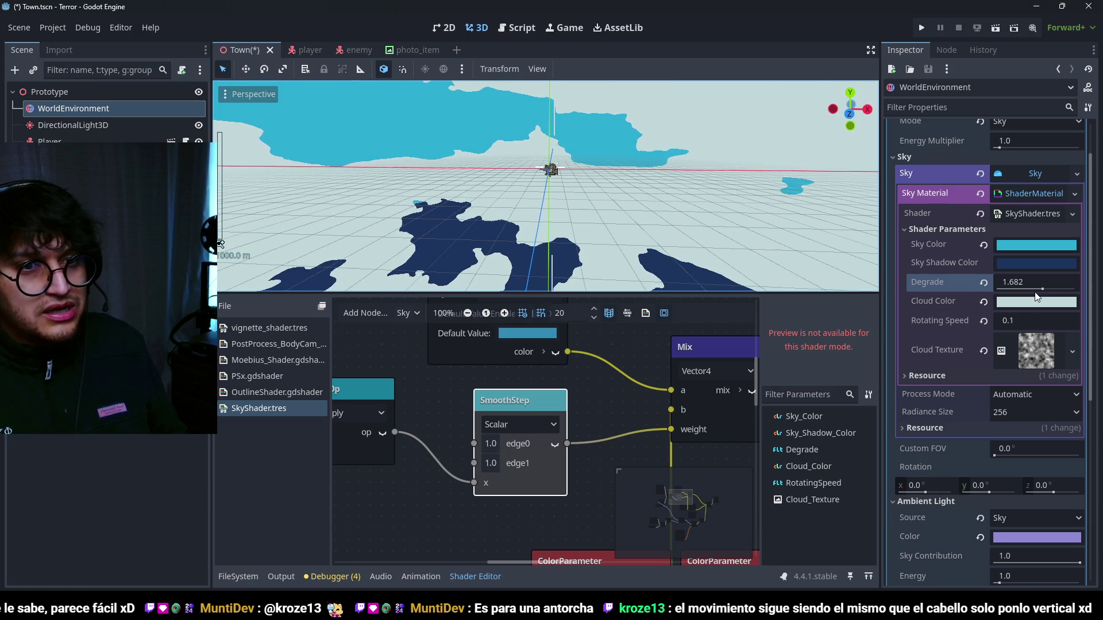
drag(1037, 293, 1052, 293)
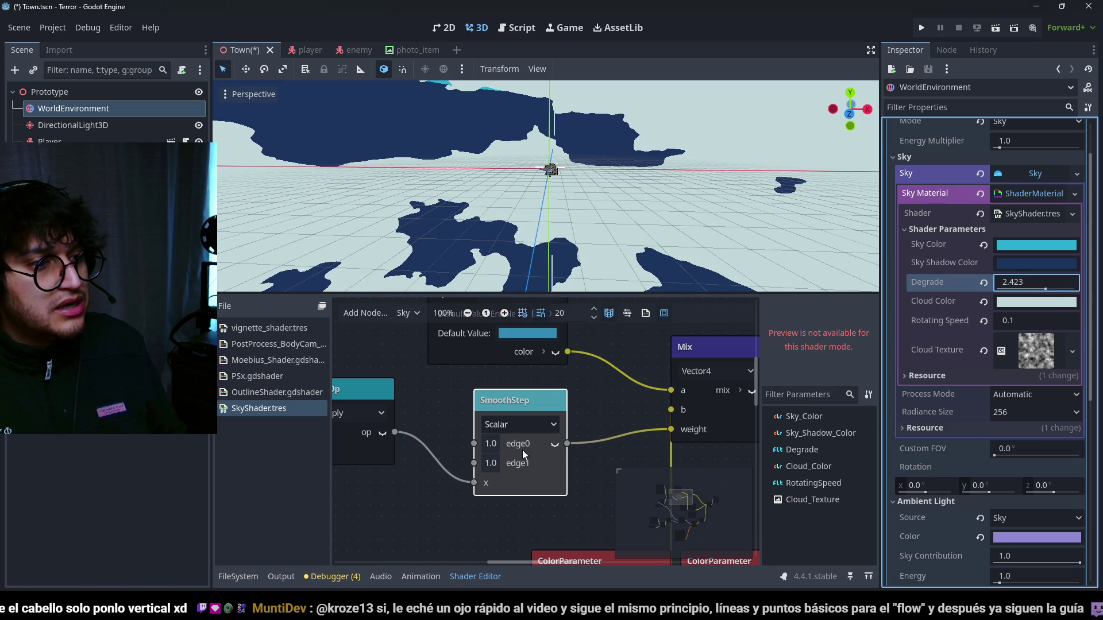
click(491, 443)
text(0.5)
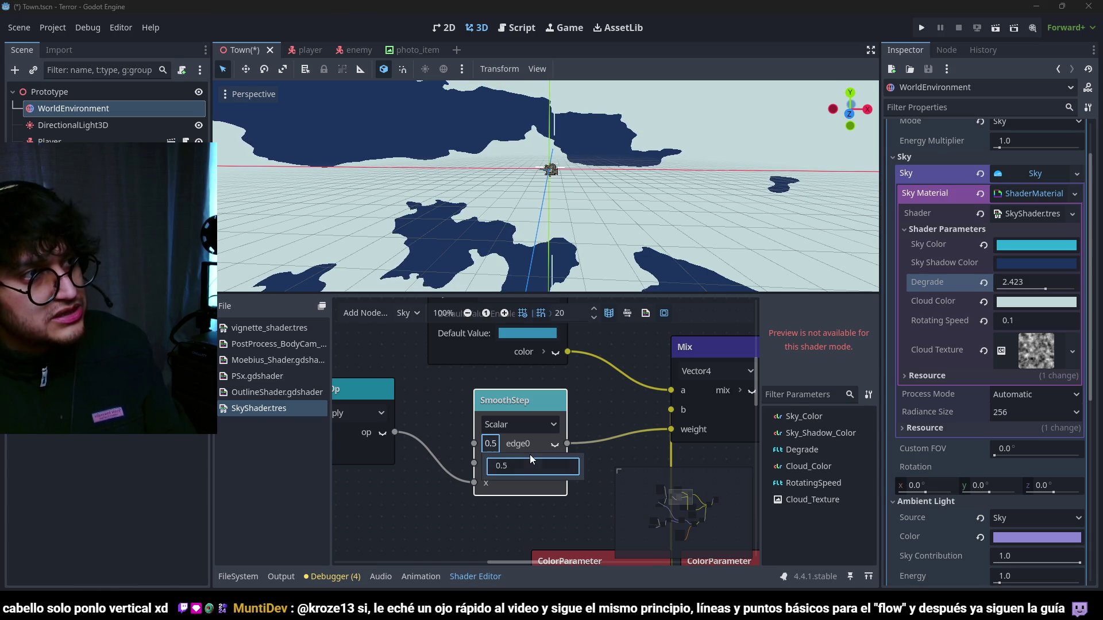
key(Return)
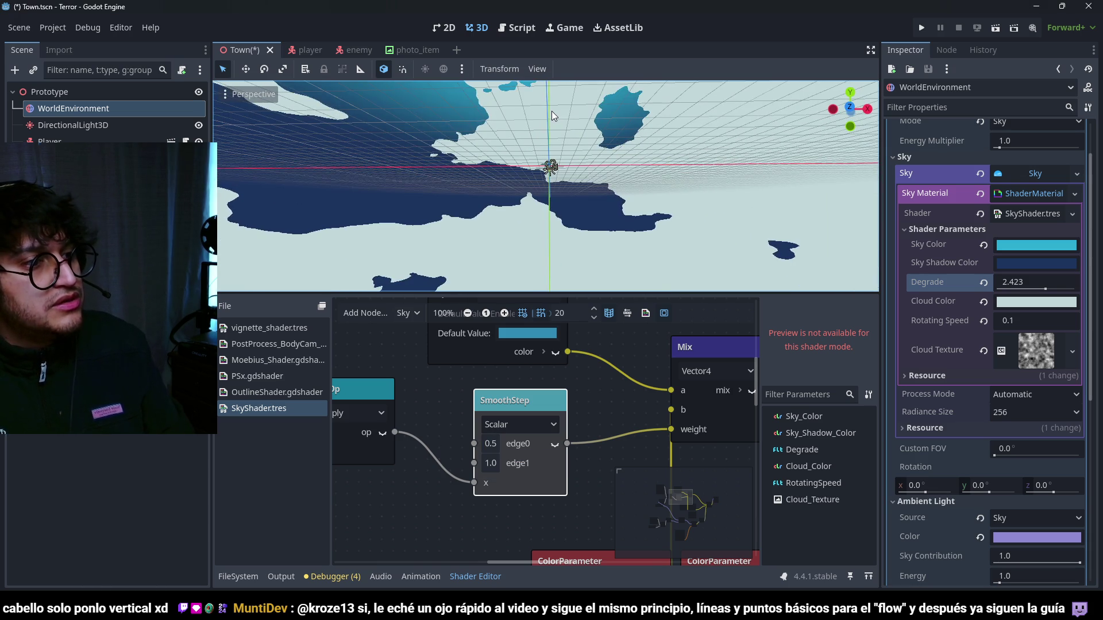
scroll(427, 425, down, 2)
drag(427, 425, 521, 425)
- Add a FloatParameter node named Degrade_Contrast beside the SmoothStep
right_click(521, 469)
click(525, 474)
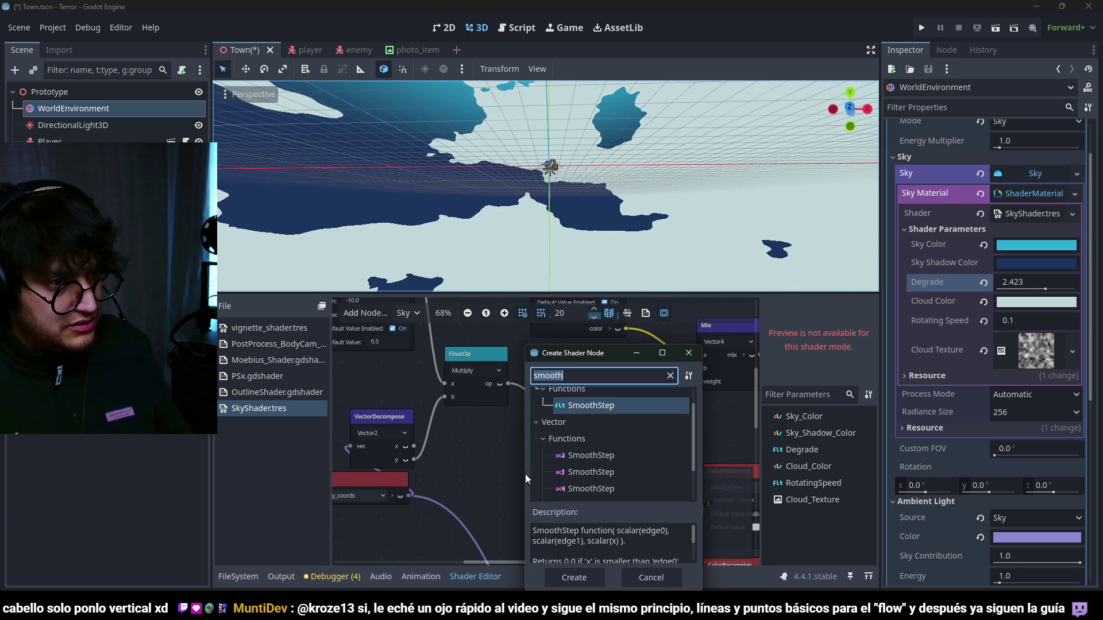
text(floatparam)
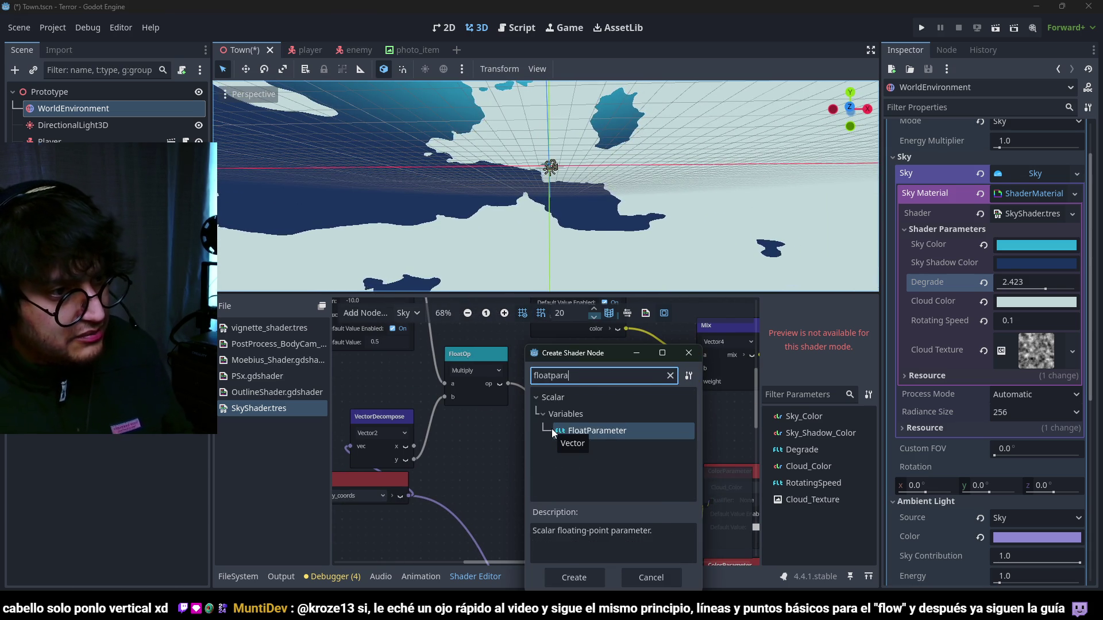
key(Return)
drag(564, 484, 501, 425)
text(DegradeContrast)
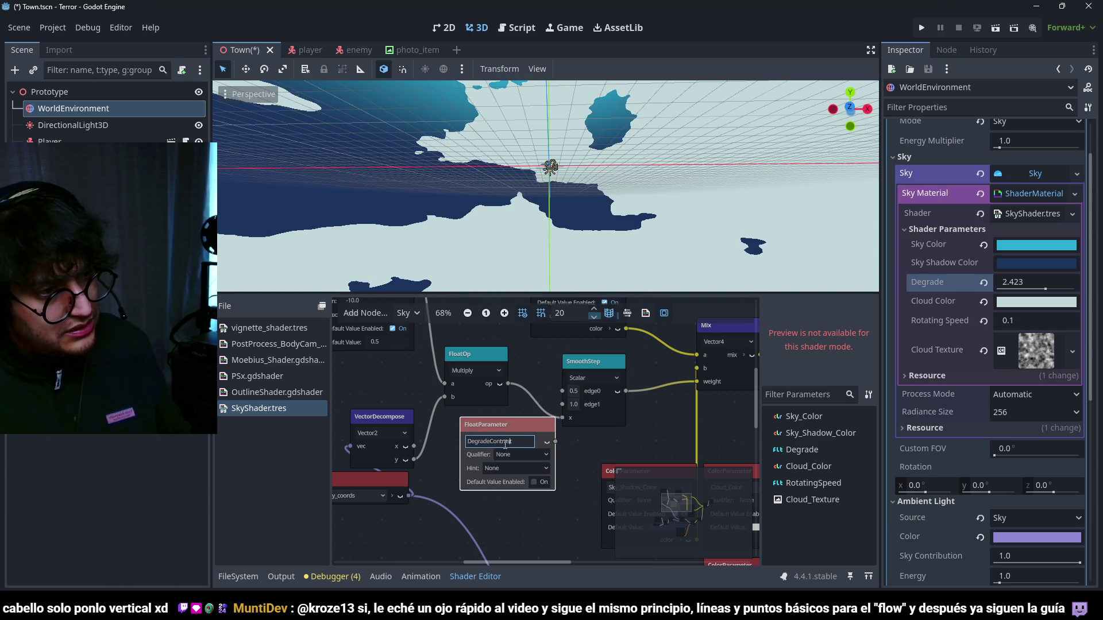
text(_)
key(Return)
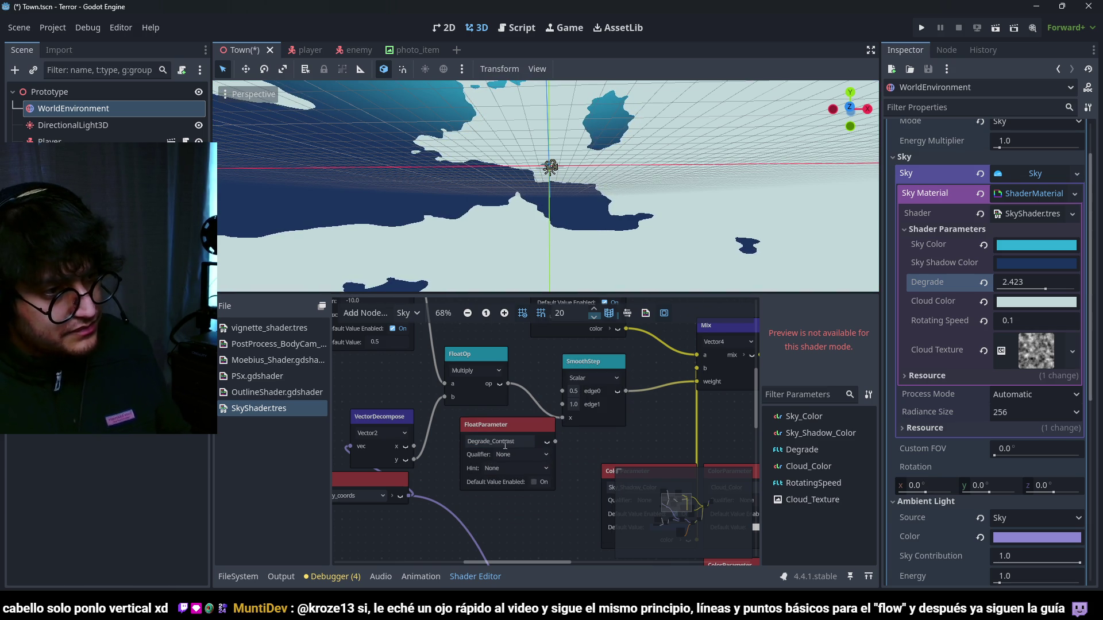
- Enable Degrade_Contrast's default value, give it a Range hint, and connect it to edge0
click(516, 435)
click(535, 484)
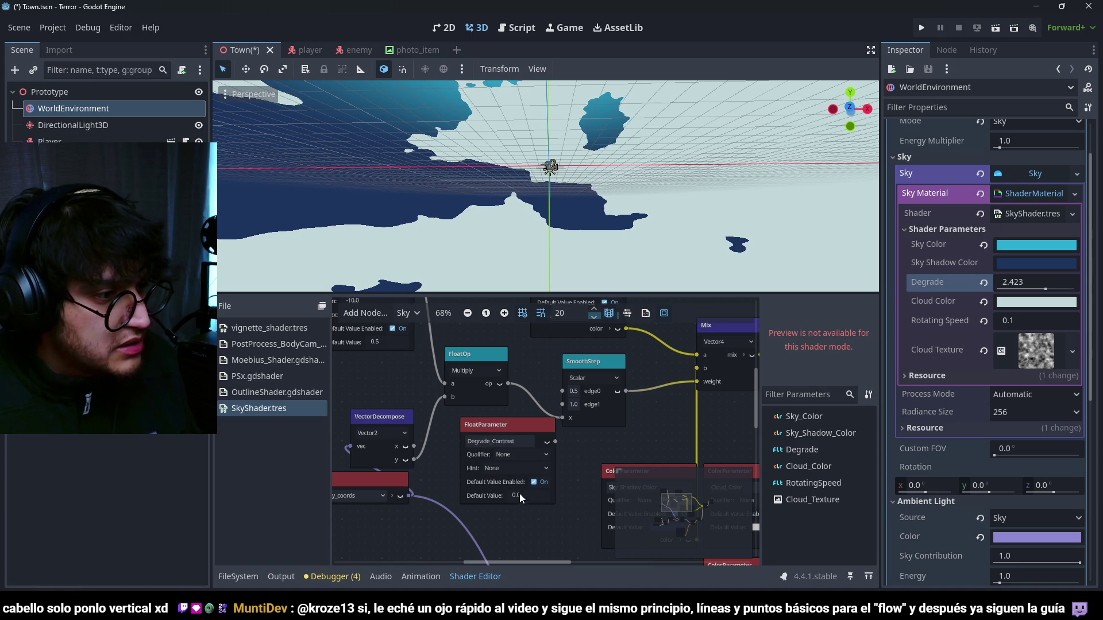
click(515, 468)
click(516, 498)
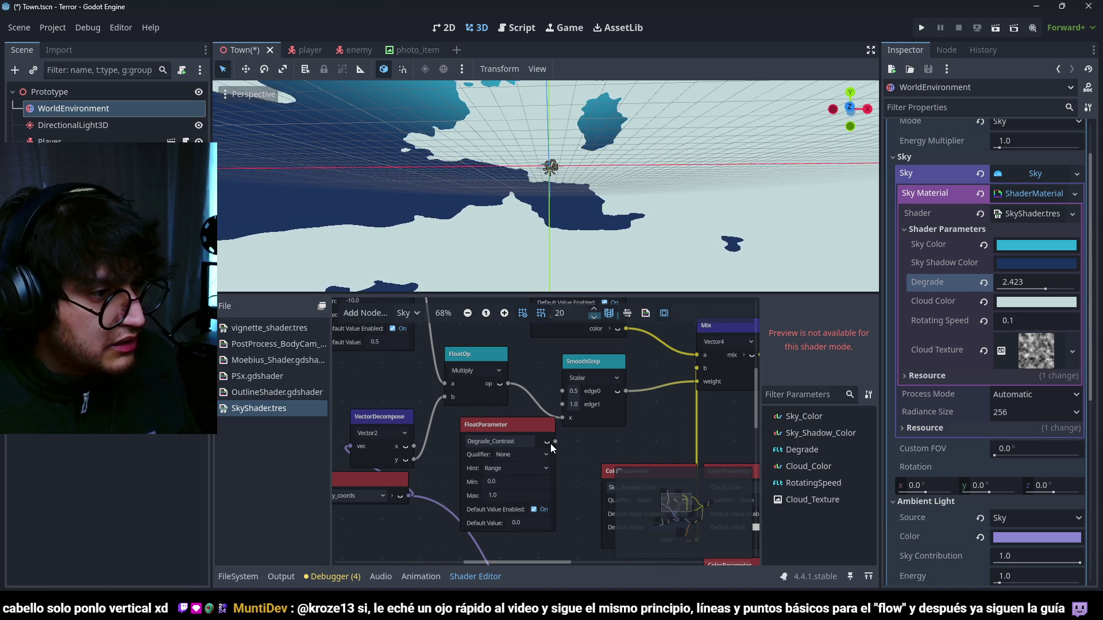
drag(559, 392, 561, 391)
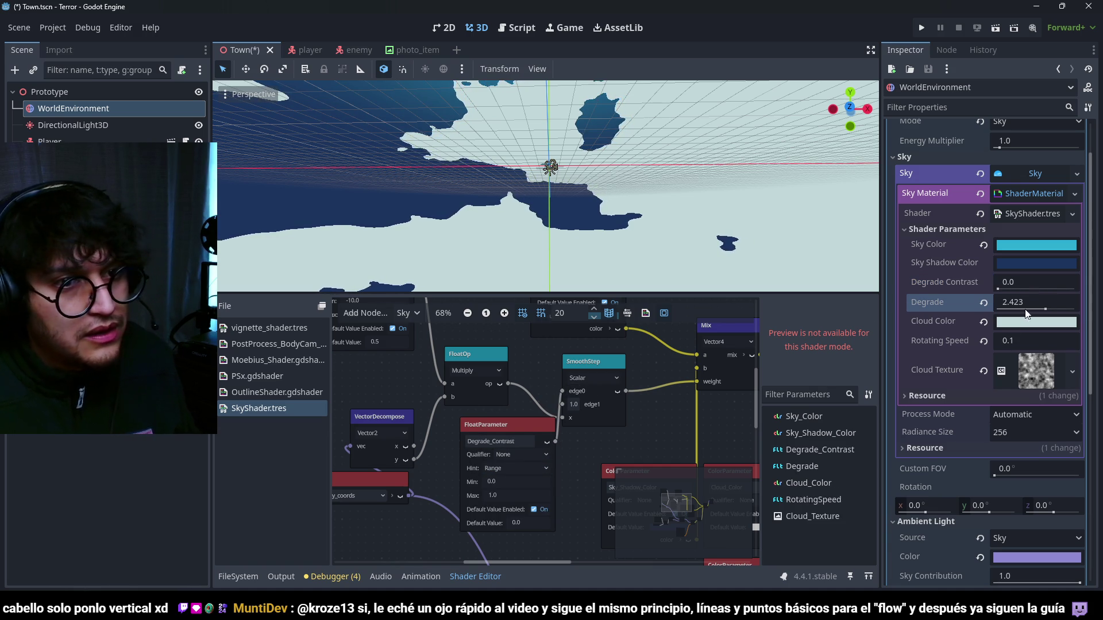
scroll(556, 246, up, 5)
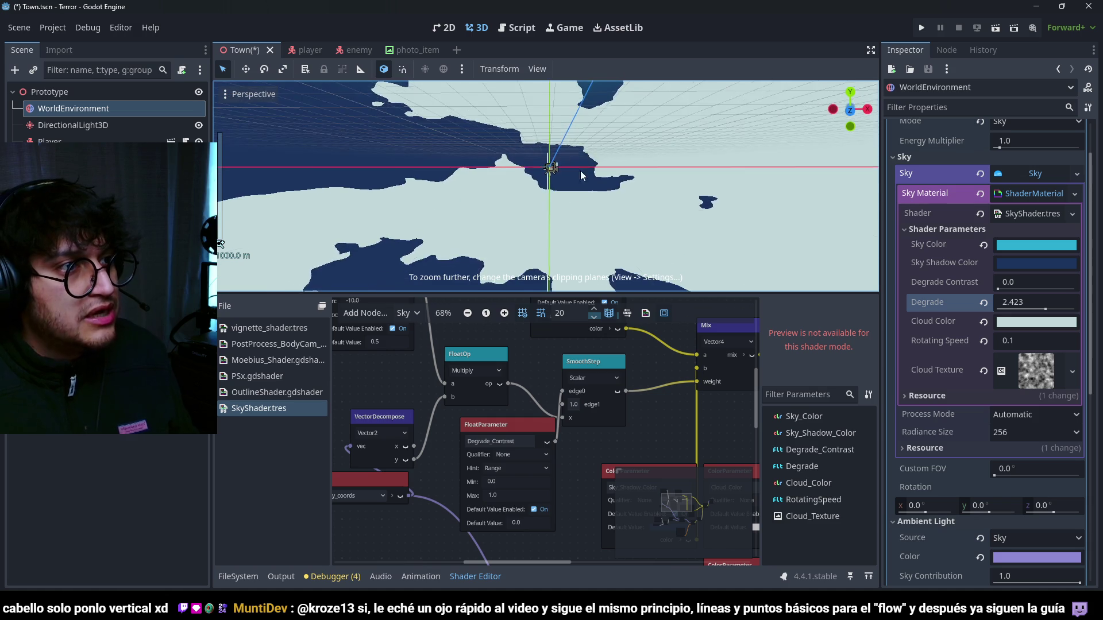
scroll(556, 246, up, 10)
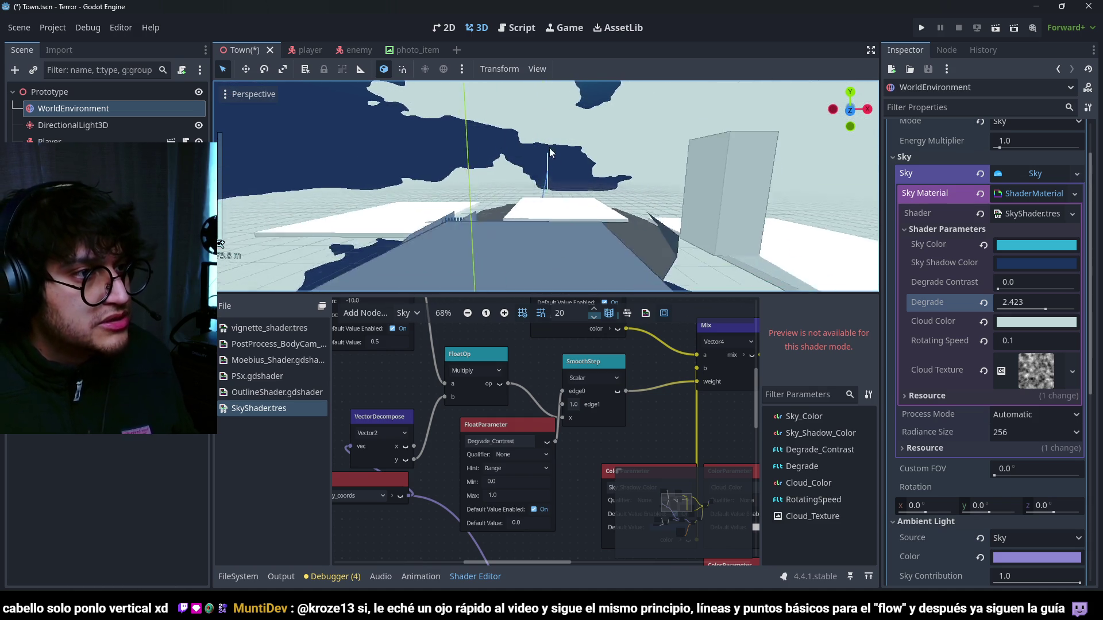
- Set Degrade to 1.683 and Degrade Contrast to 0.466 in the sky shader parameters
scroll(559, 170, down, 6)
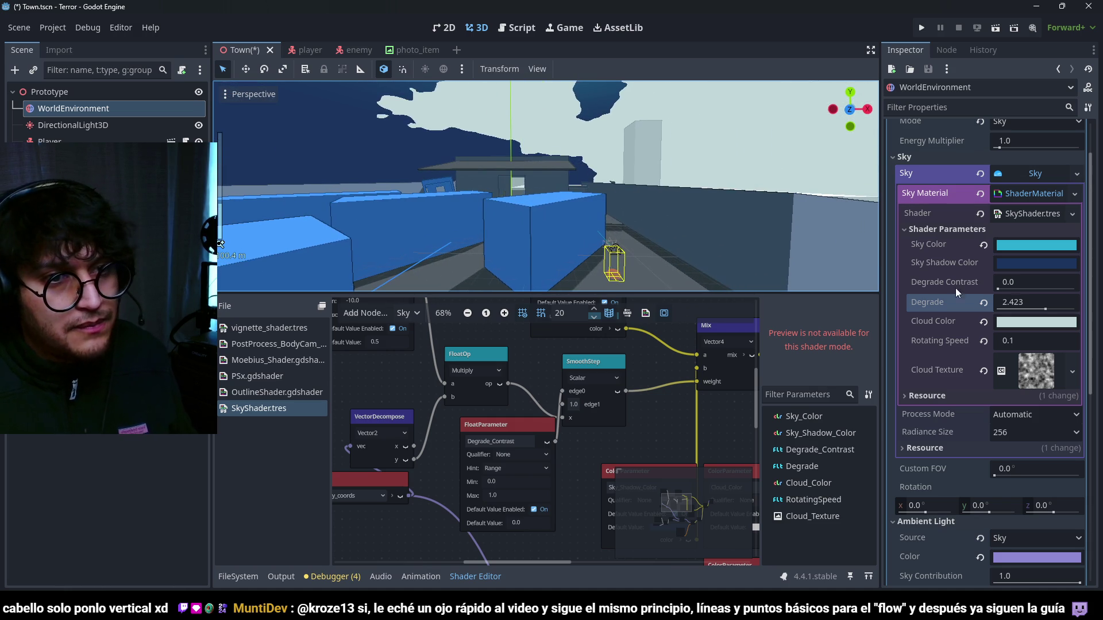
mouse_move(1041, 311)
mouse_down()
mouse_move(1019, 293)
mouse_move(1039, 293)
mouse_move(1052, 309)
mouse_move(1055, 292)
mouse_move(1045, 311)
mouse_move(1053, 291)
mouse_move(1033, 291)
mouse_move(1044, 312)
mouse_up()
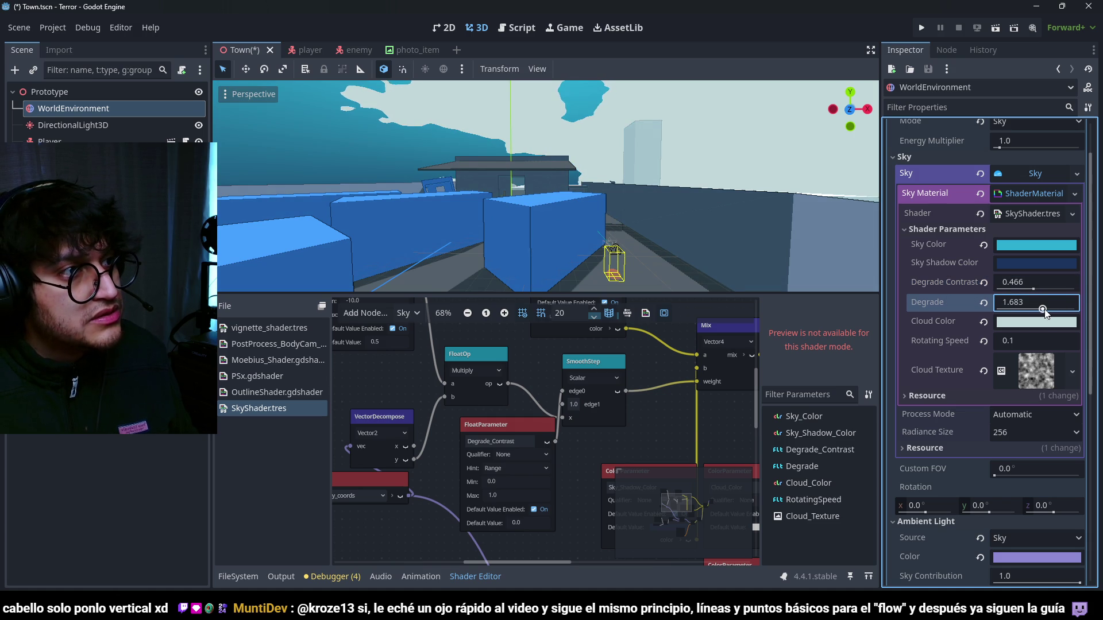
- Brighten the Sky Shadow Color to a medium blue
click(1038, 266)
drag(1086, 367, 1085, 332)
drag(965, 270, 997, 276)
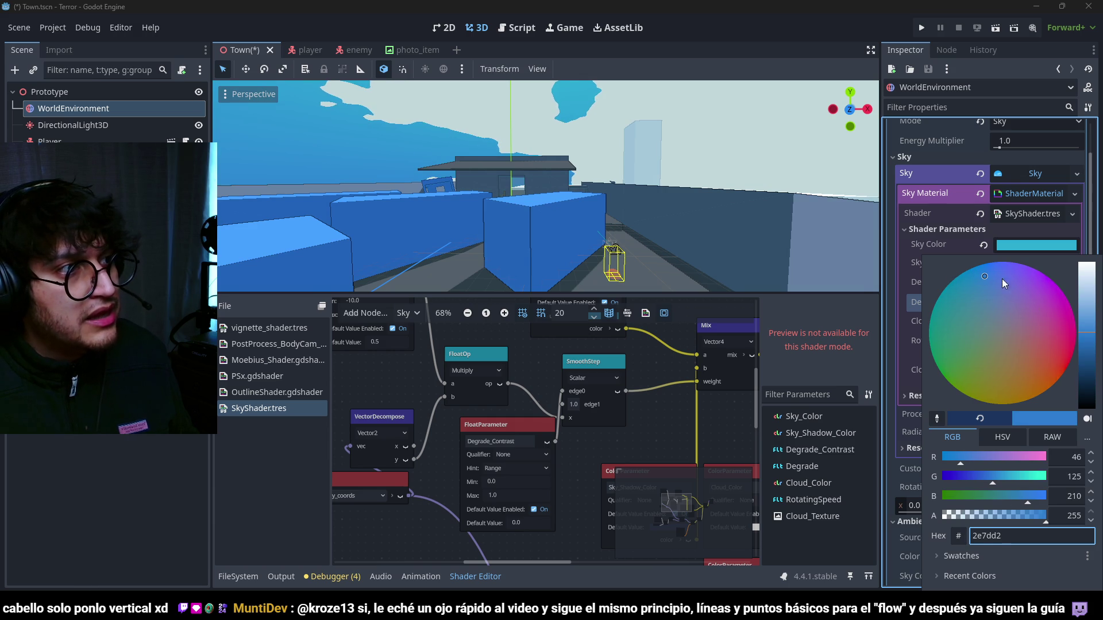
click(536, 185)
scroll(537, 195, down, 5)
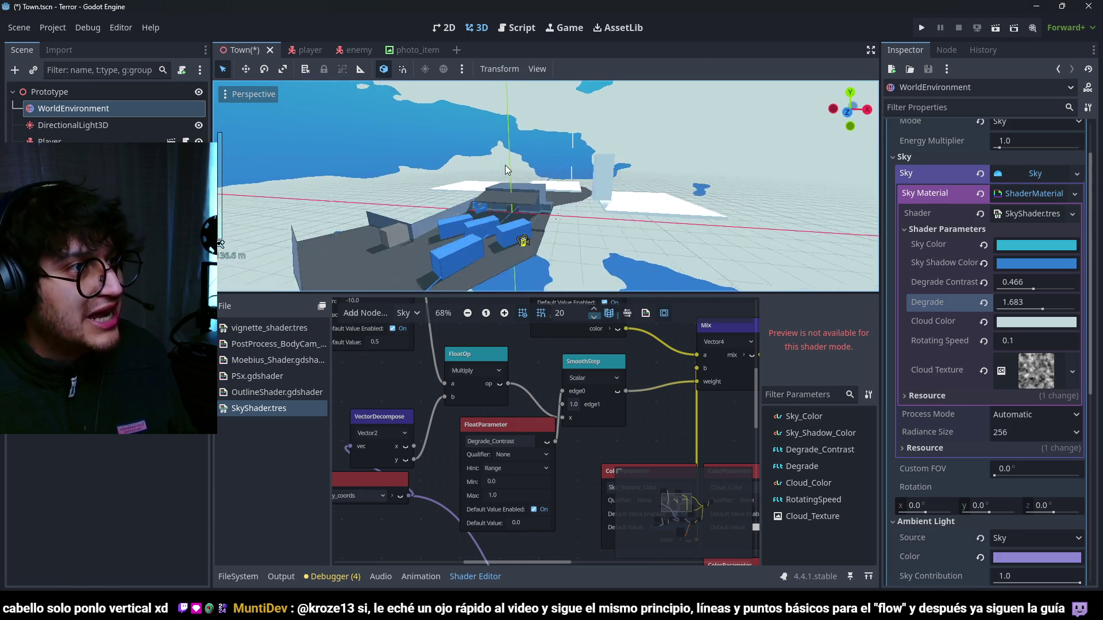
scroll(505, 165, up, 3)
click(1057, 265)
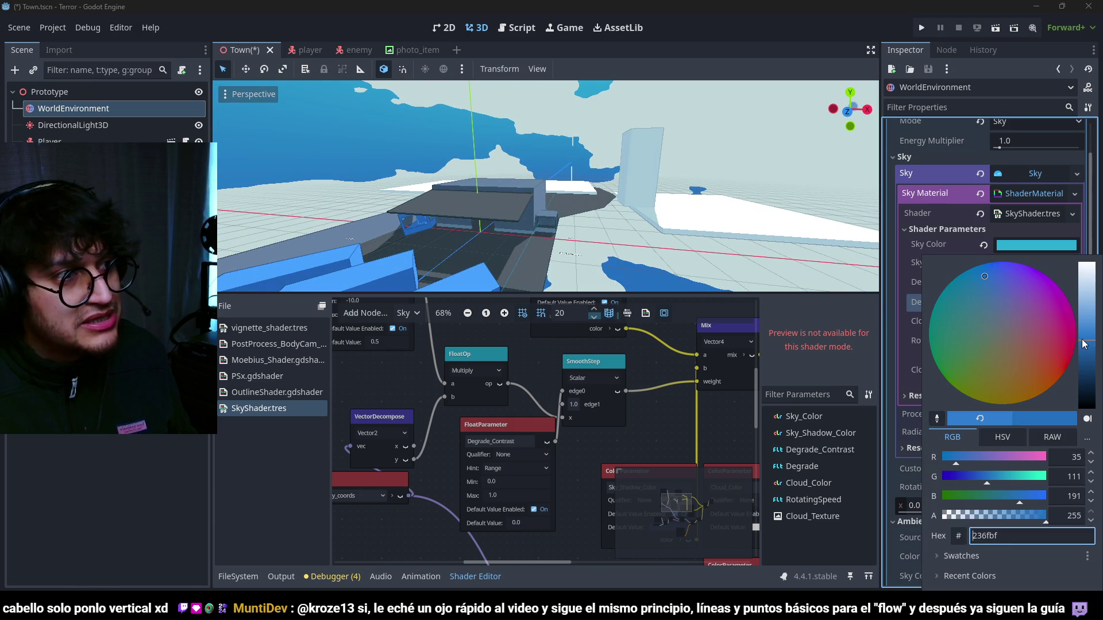
drag(983, 269, 990, 269)
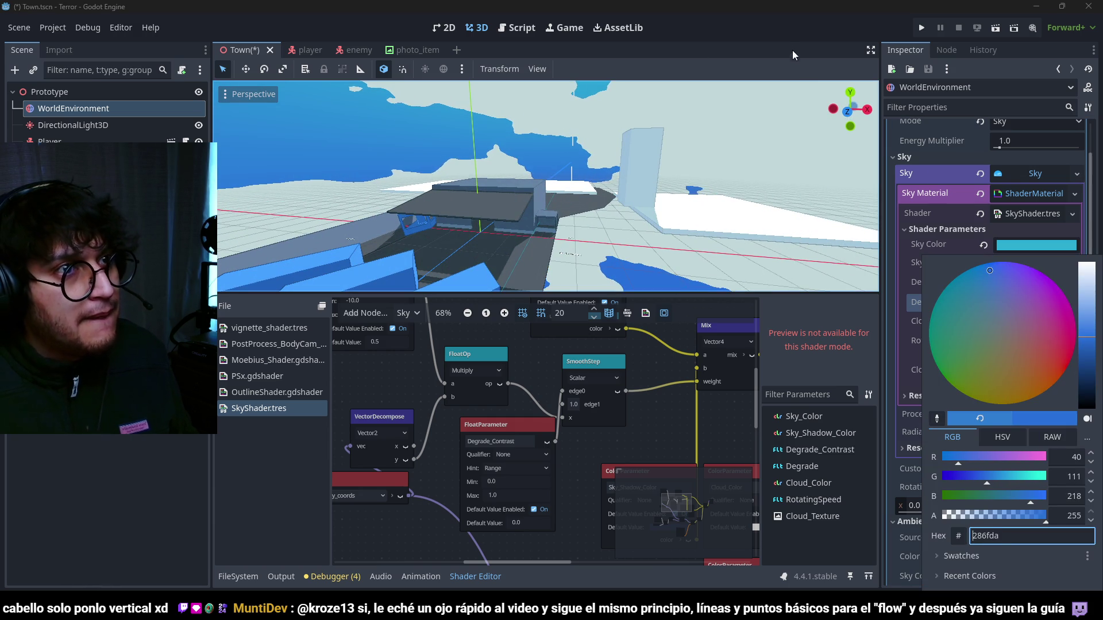
click(802, 195)
- Make the Sky Color a vivid cyan (00c6ee) and save the scene
click(1031, 244)
drag(954, 292, 953, 287)
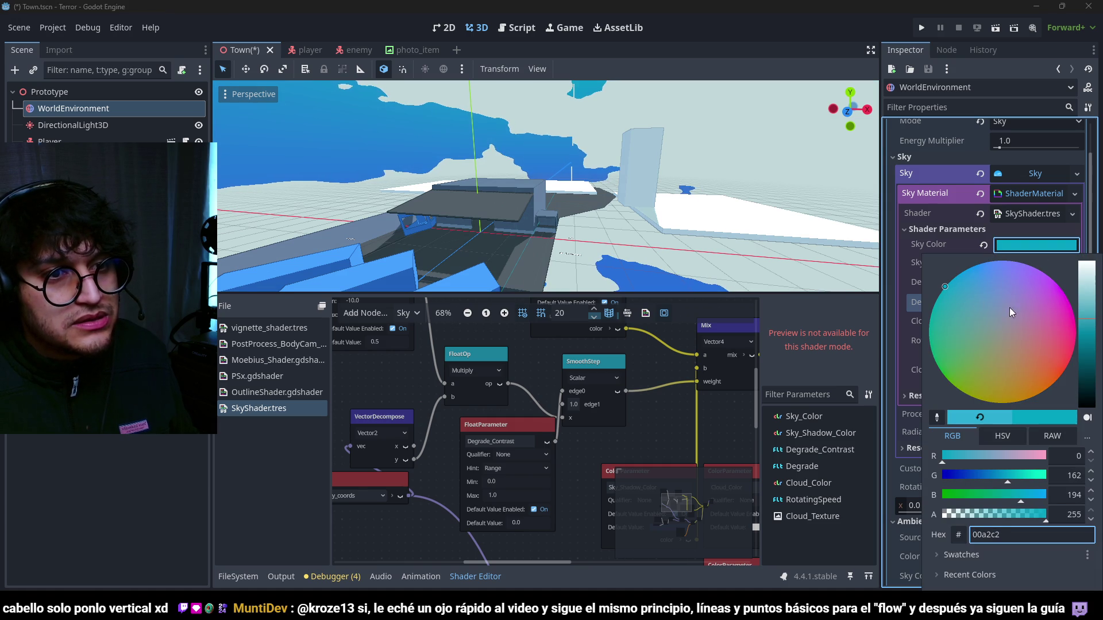
drag(1087, 315, 1089, 303)
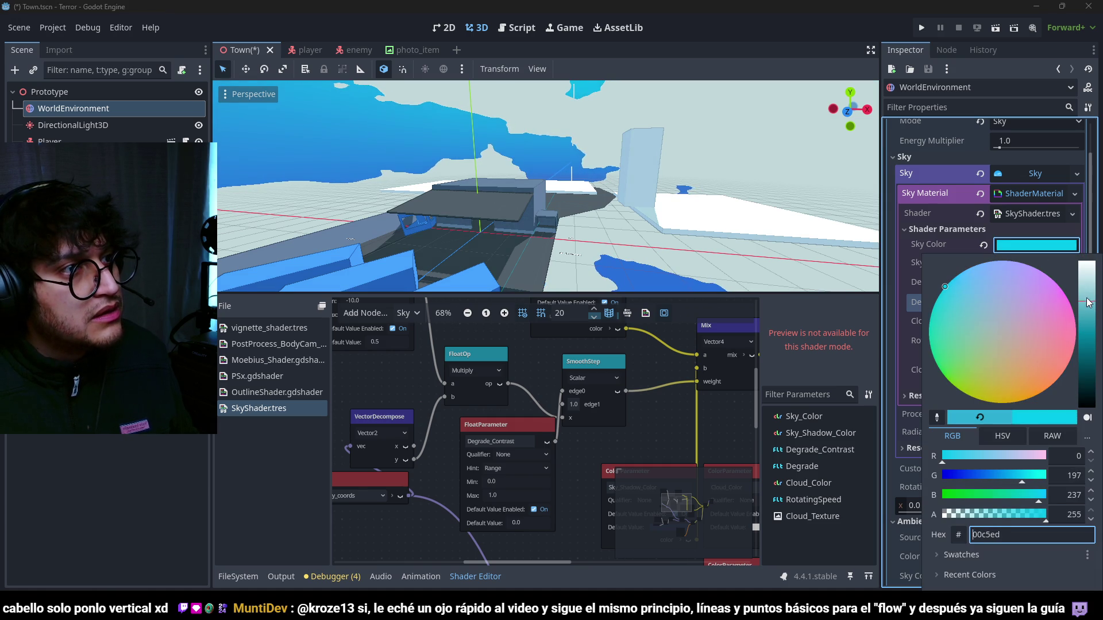
click(677, 389)
scroll(595, 184, up, 5)
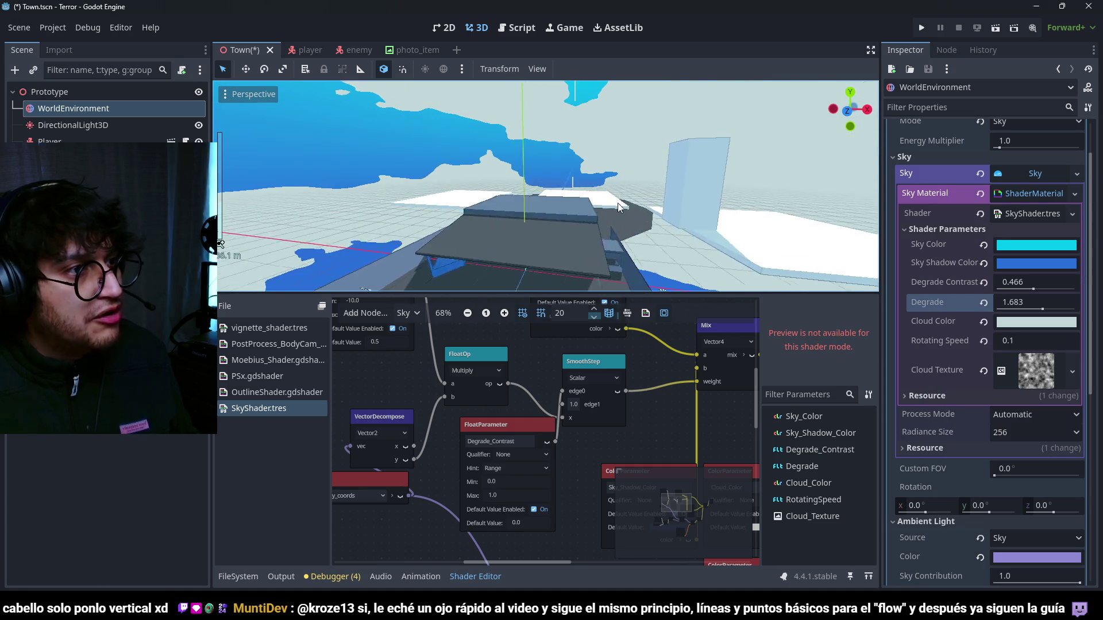
key(ctrl+s)
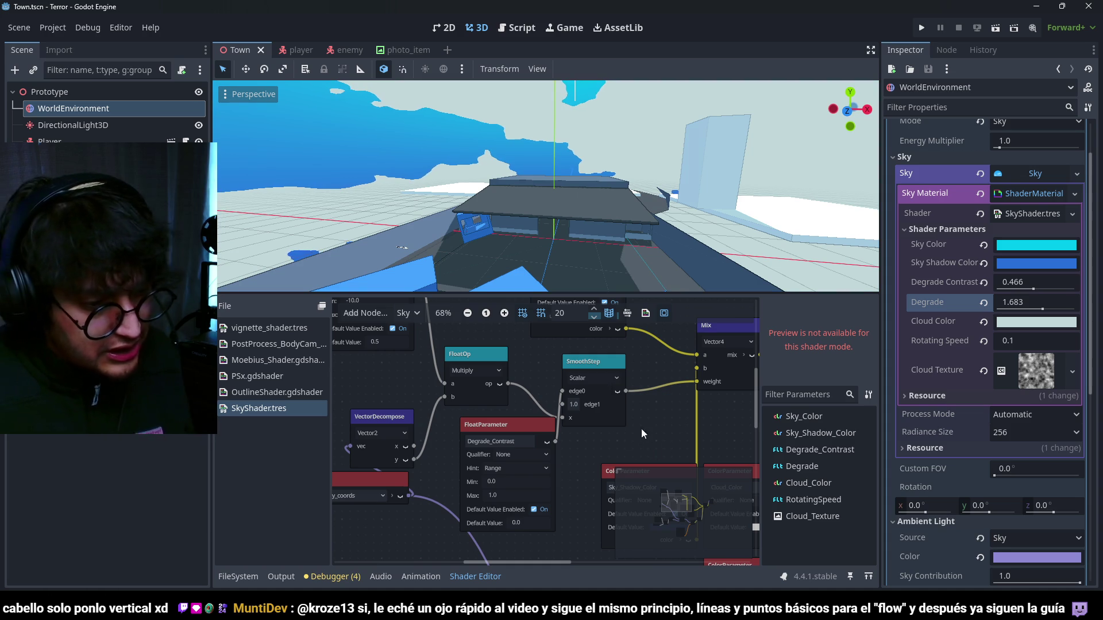
- Open SkyShader.tres from res://Shaders in an external program
click(242, 578)
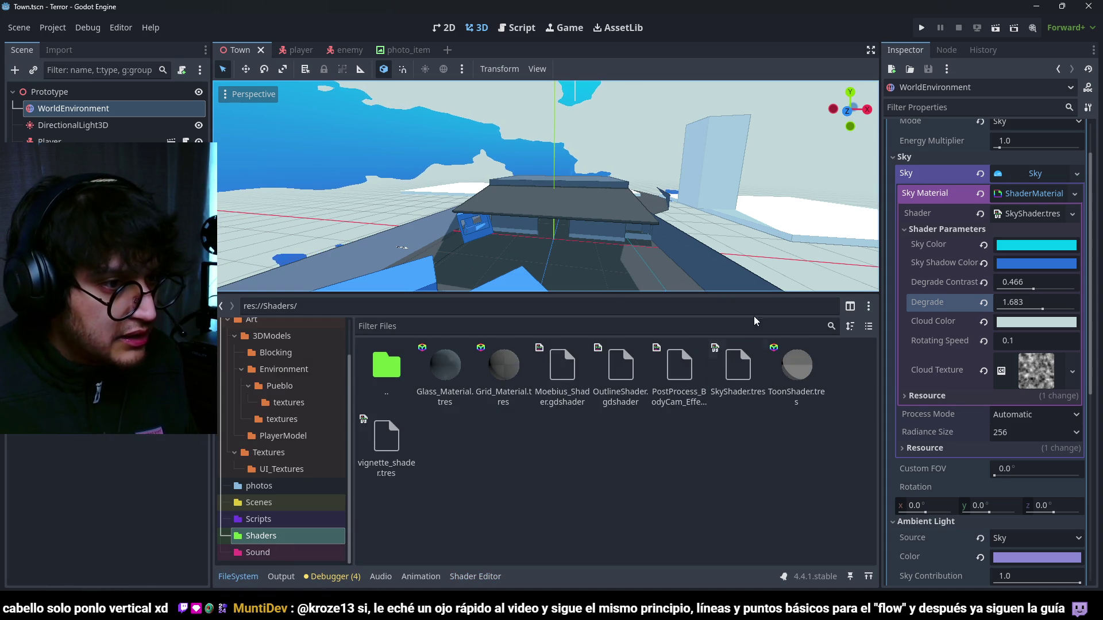
right_click(739, 374)
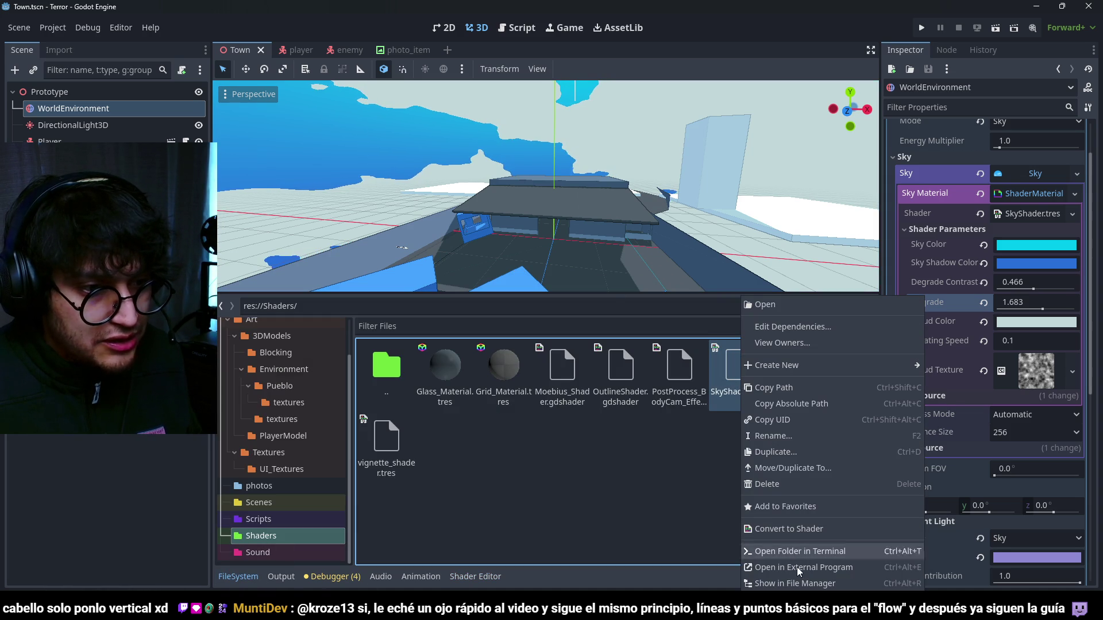
click(793, 581)
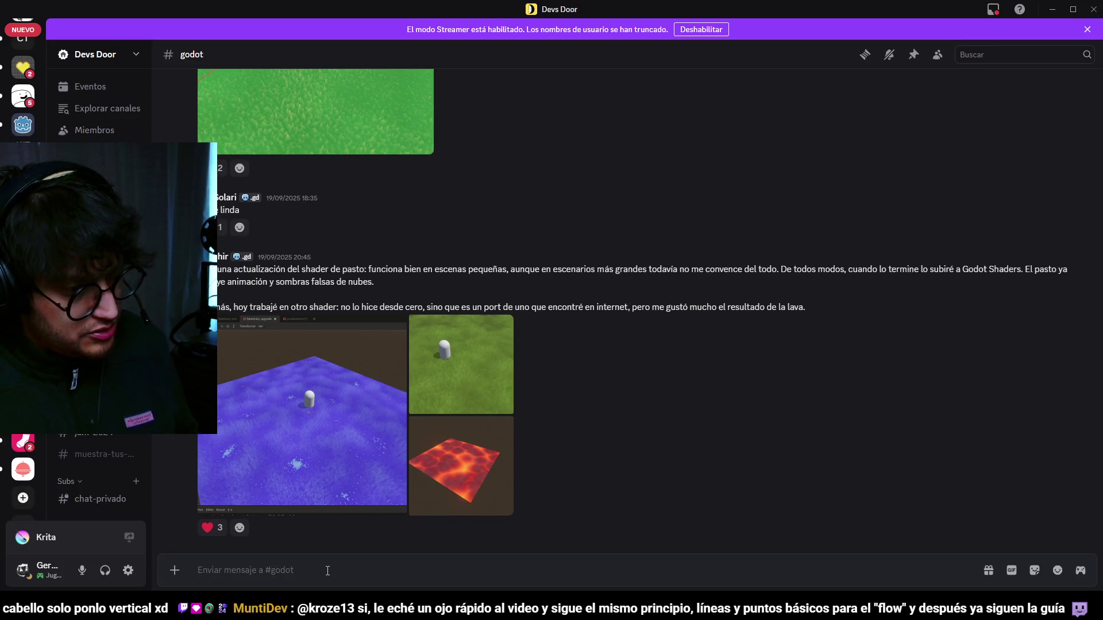
- Post SkyShader.tres in #godot captioned 'Procedural Visual Shader - Sky Box para Godot', then close Discord
text(Procedural Visual Shader - Sky Box para Godot)
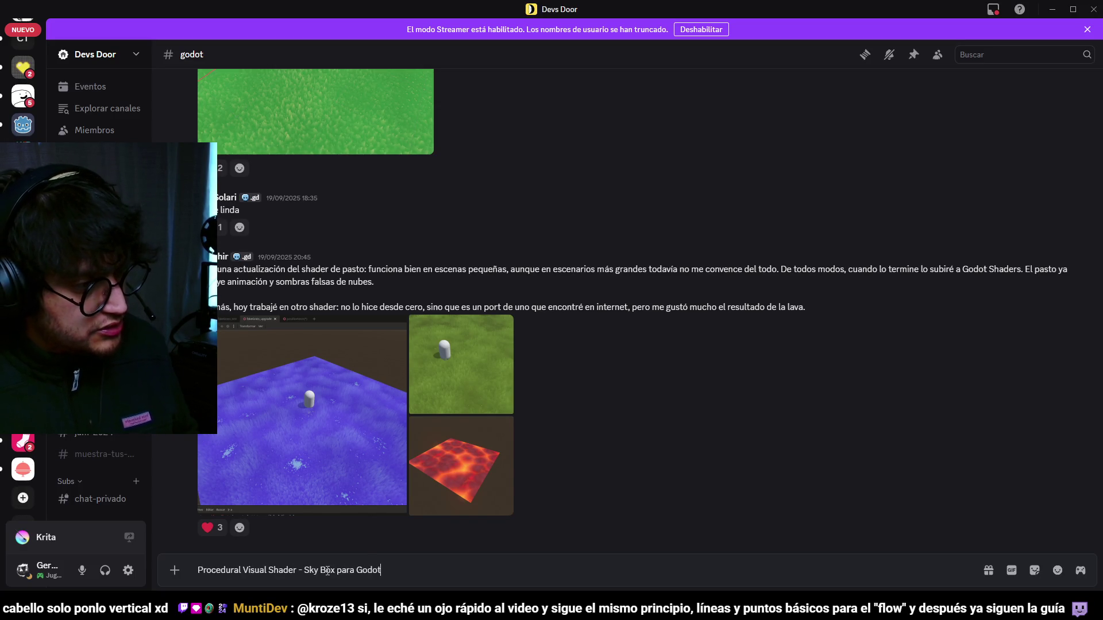
key(shift+Return)
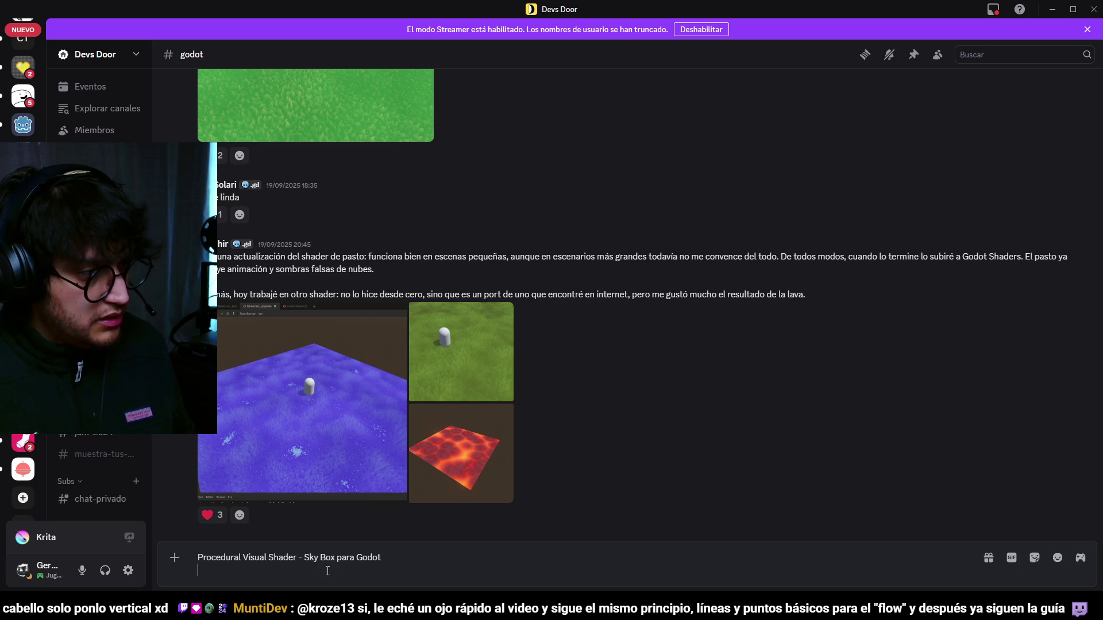
key(Return)
key(ctrl+v)
key(Return)
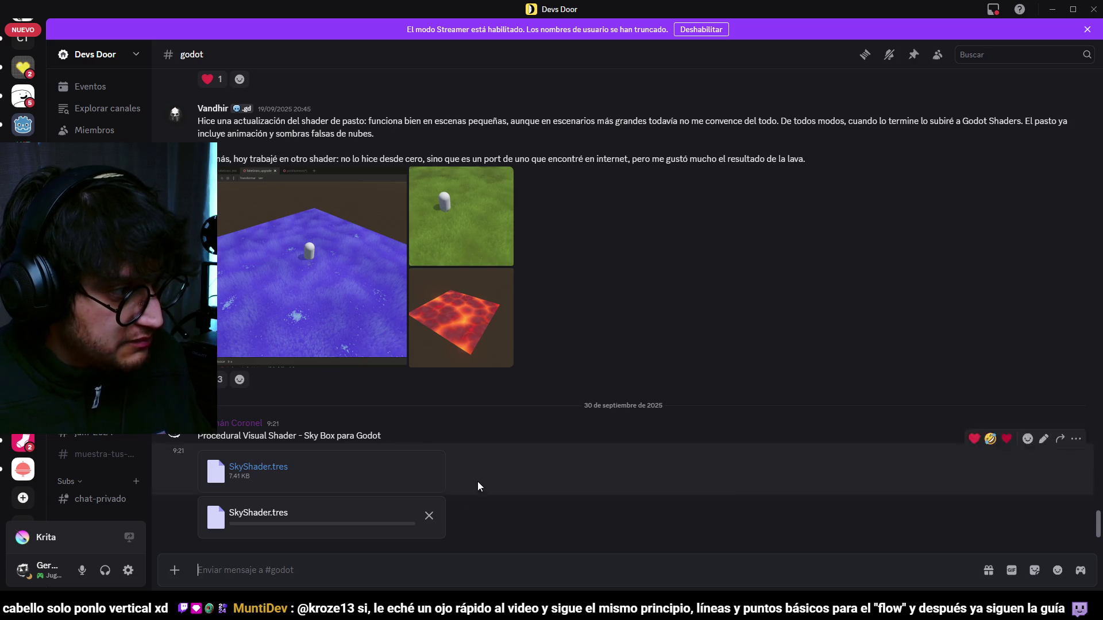
click(428, 520)
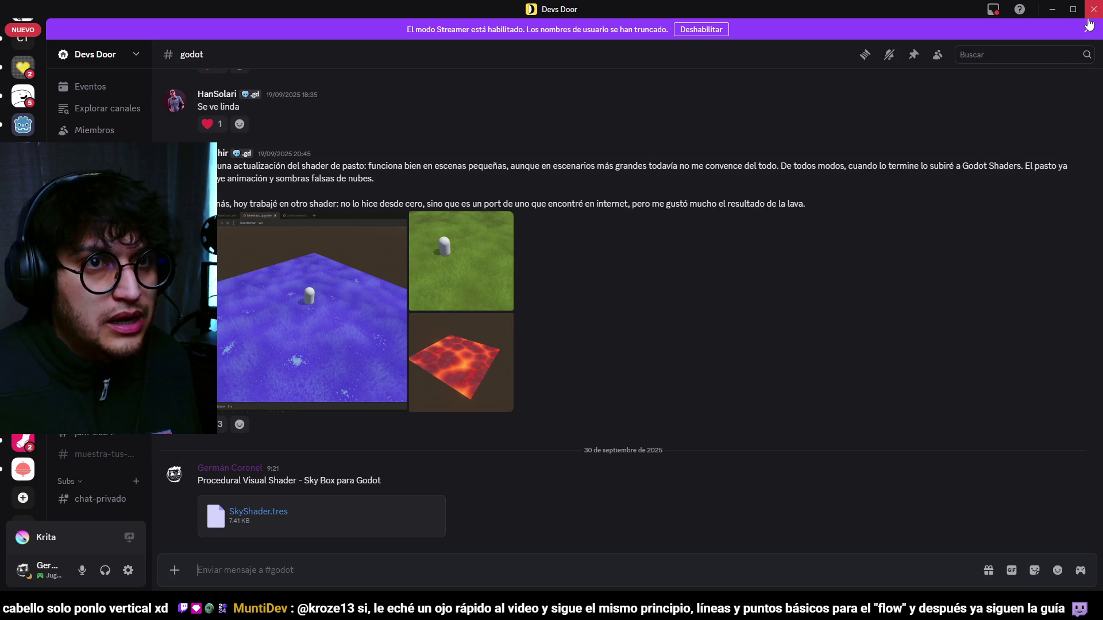
click(1089, 19)
click(751, 82)
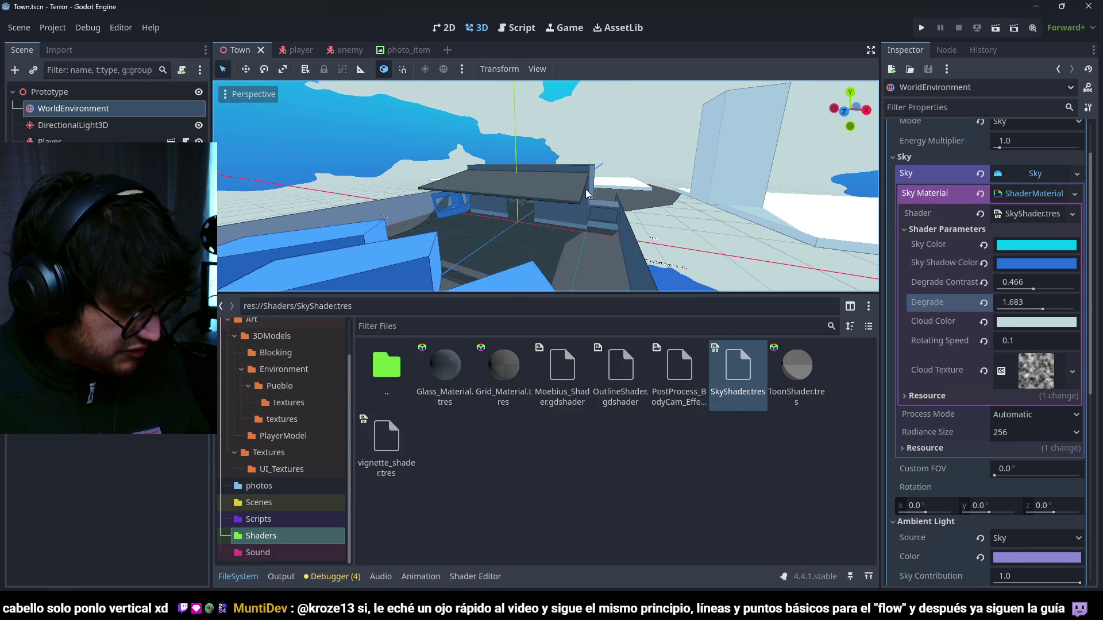
- Run the game, lower the sky Rotating Speed to 0.001, then stop and return to Blender
key(F5)
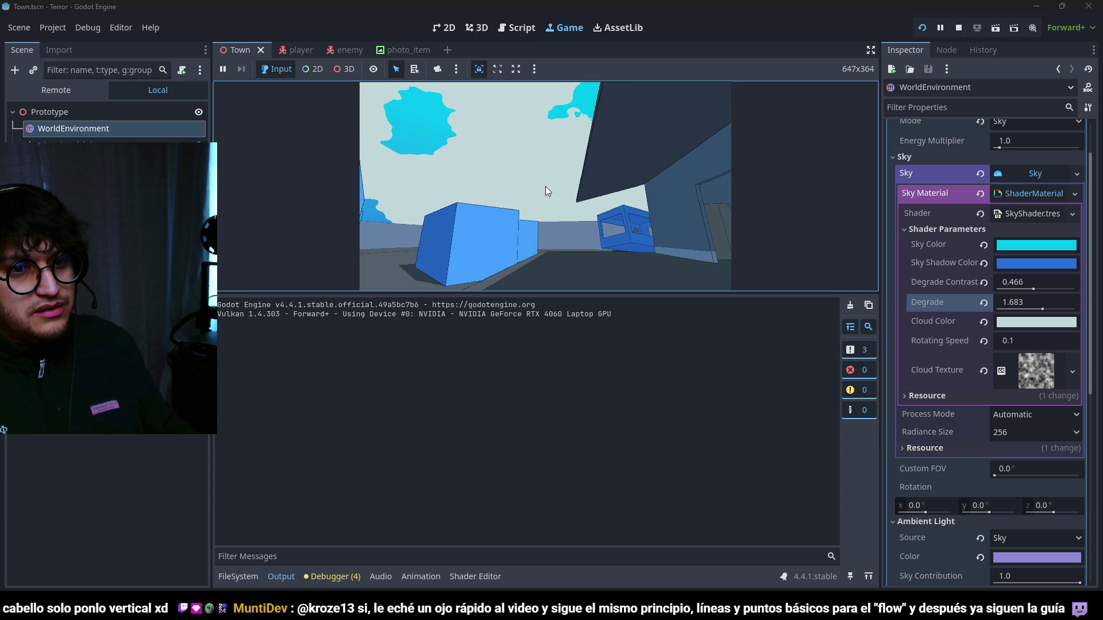
click(970, 345)
text(0.001)
key(Return)
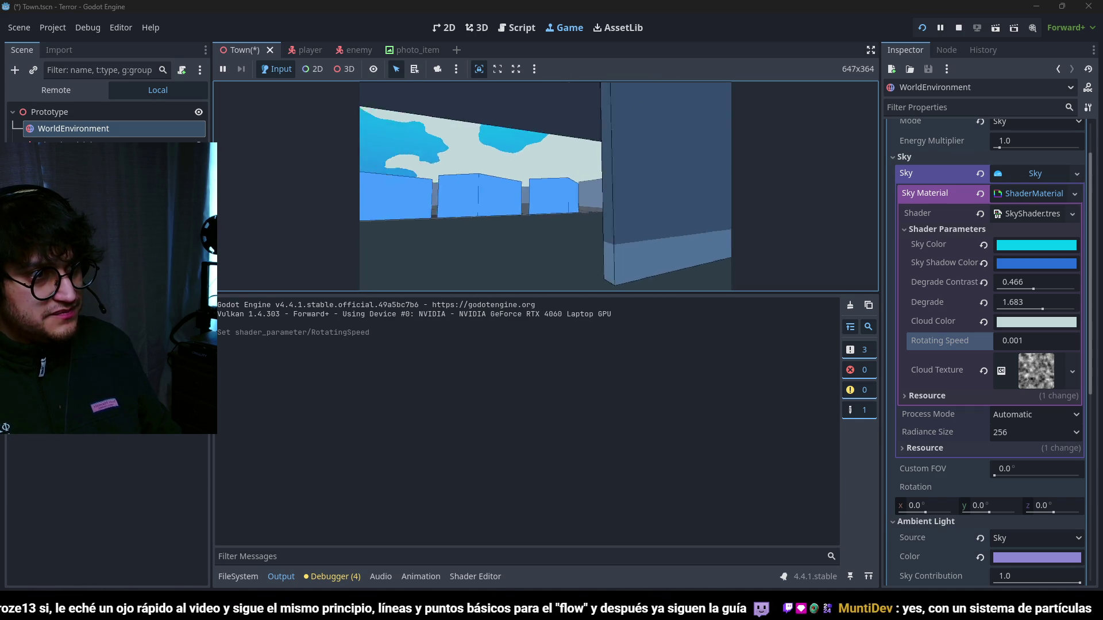
key(F8)
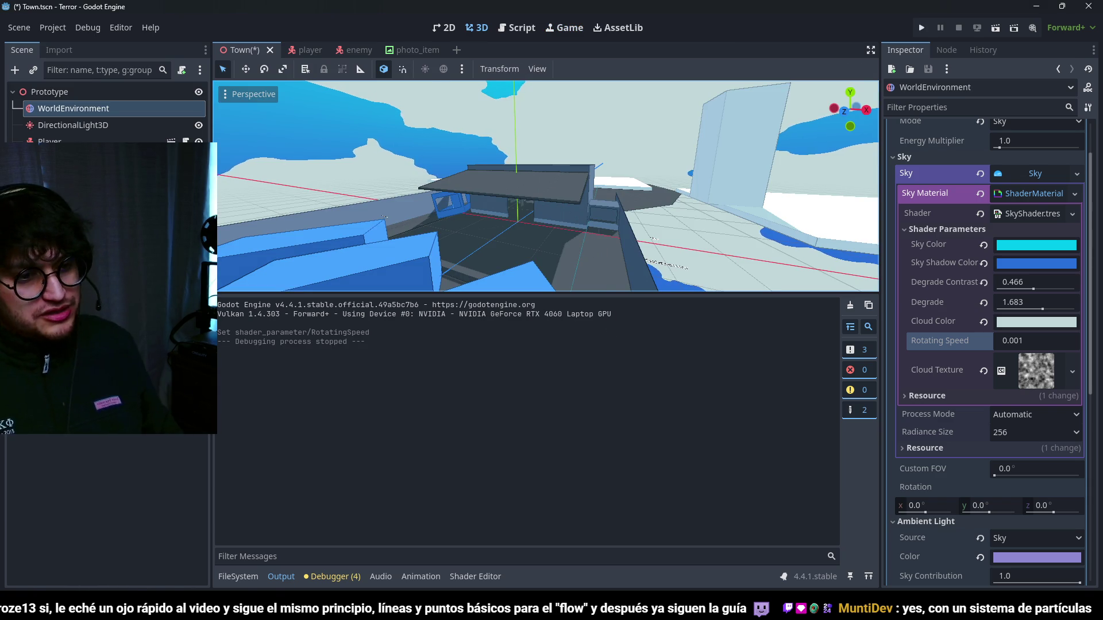
key(alt+Tab)
click(164, 22)
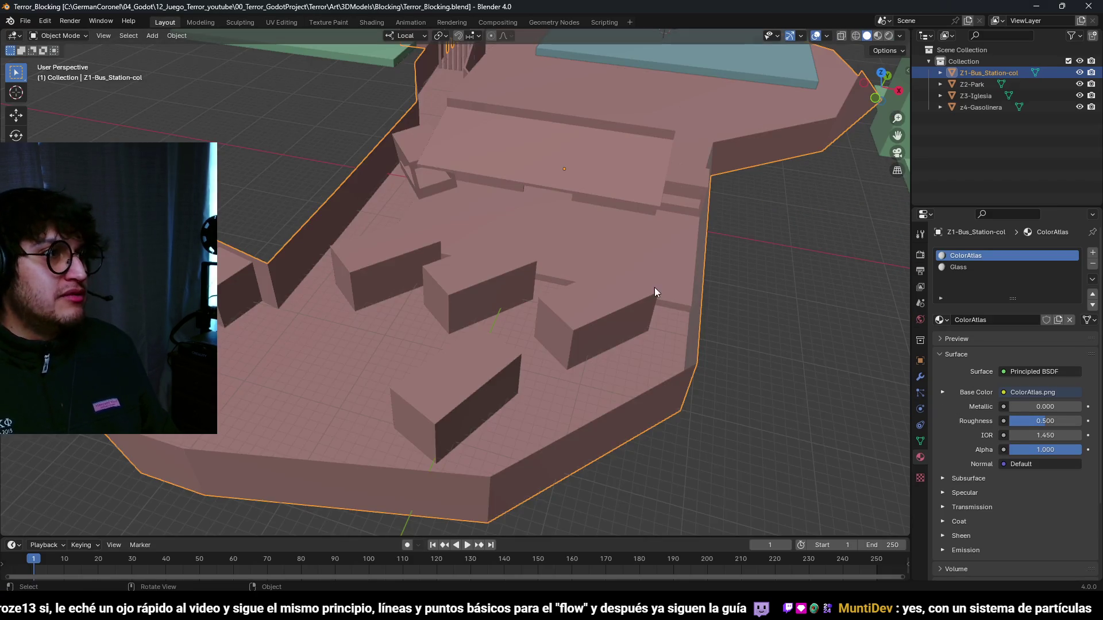
- Set viewport shading to texture colours with flat lighting
click(901, 36)
click(941, 224)
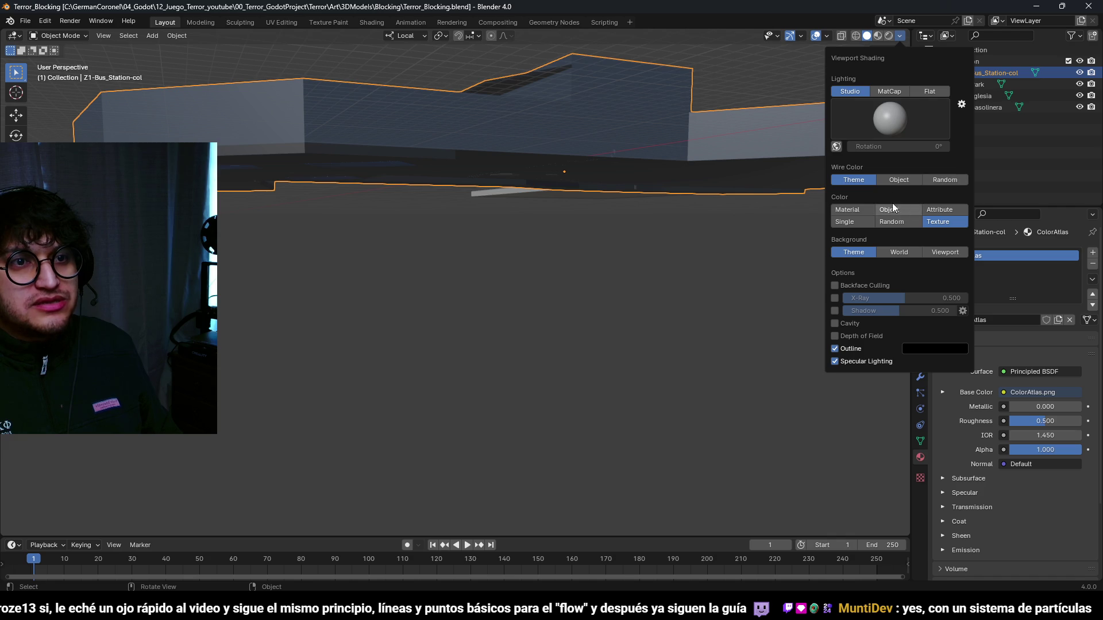
click(926, 90)
mouse_move(873, 256)
mouse_down()
mouse_move(582, 198)
mouse_move(640, 218)
mouse_move(613, 247)
mouse_move(613, 331)
mouse_move(620, 261)
mouse_move(542, 320)
mouse_move(603, 292)
mouse_up()
- Dissolve the extra edge loops on the bus station's canopy roof
key(Tab)
click(607, 291)
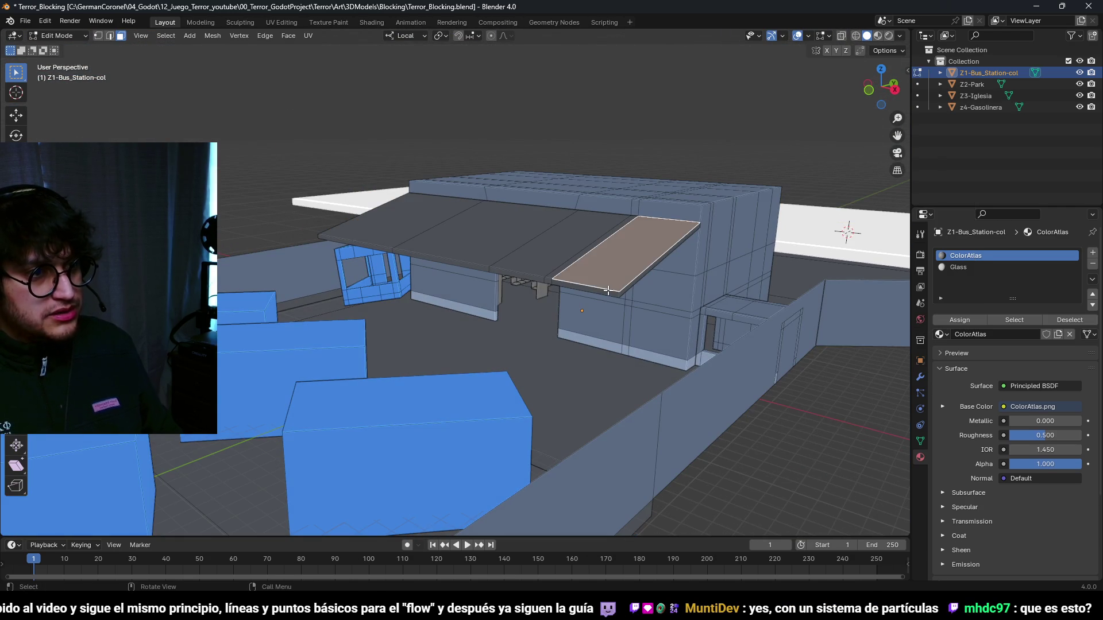
ctrl+click(337, 242)
key(2)
drag(337, 242, 669, 313)
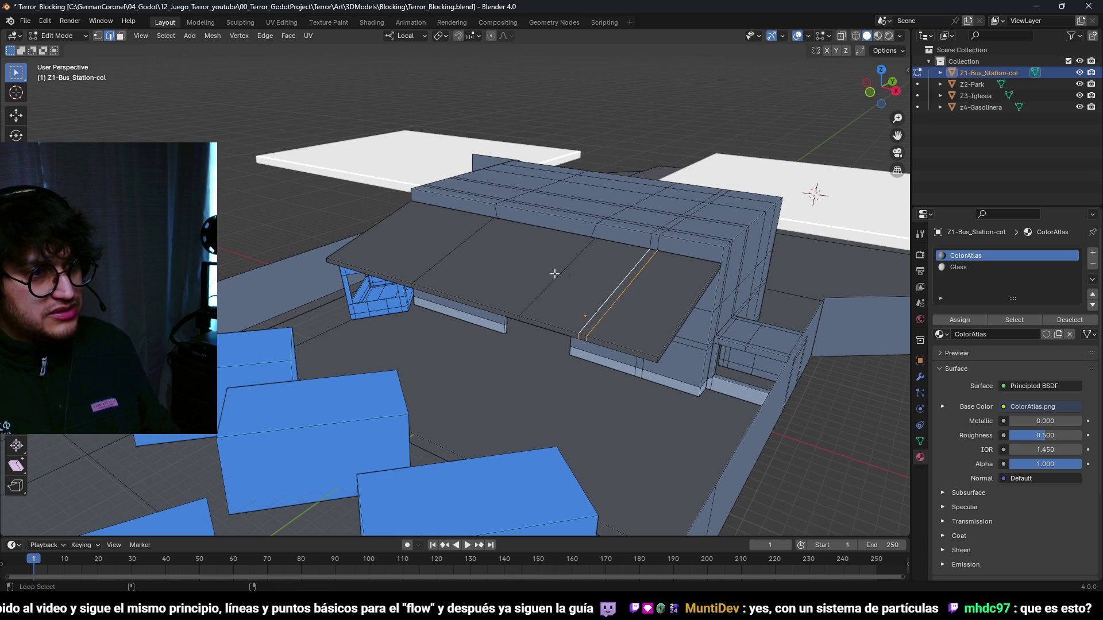
alt+shift+click(452, 253)
key(x)
click(425, 331)
mouse_move(425, 332)
mouse_down()
mouse_move(608, 308)
mouse_move(475, 354)
mouse_up()
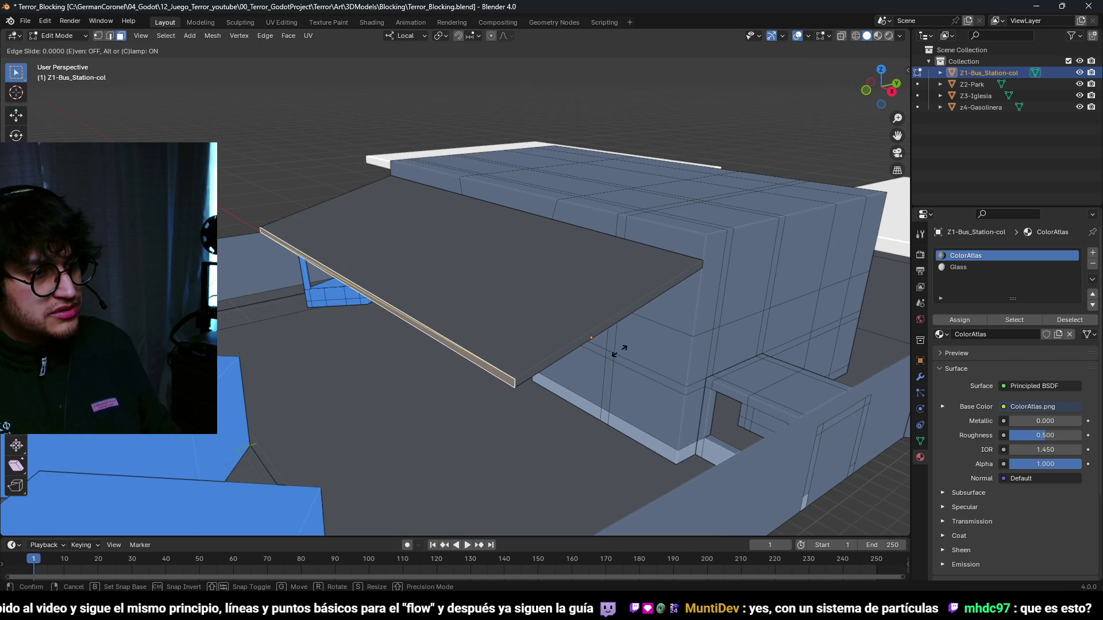
click(646, 333)
mouse_move(645, 332)
mouse_down()
mouse_move(697, 209)
mouse_move(557, 297)
mouse_move(515, 308)
mouse_move(623, 342)
mouse_move(524, 278)
mouse_move(588, 330)
mouse_move(522, 332)
mouse_up()
- Raise the wall's bottom edge loop 0.3 m along local Z to form a baseboard strip
key(a)
alt+click(625, 365)
mouse_move(625, 365)
mouse_down()
mouse_move(661, 394)
mouse_move(616, 379)
mouse_up()
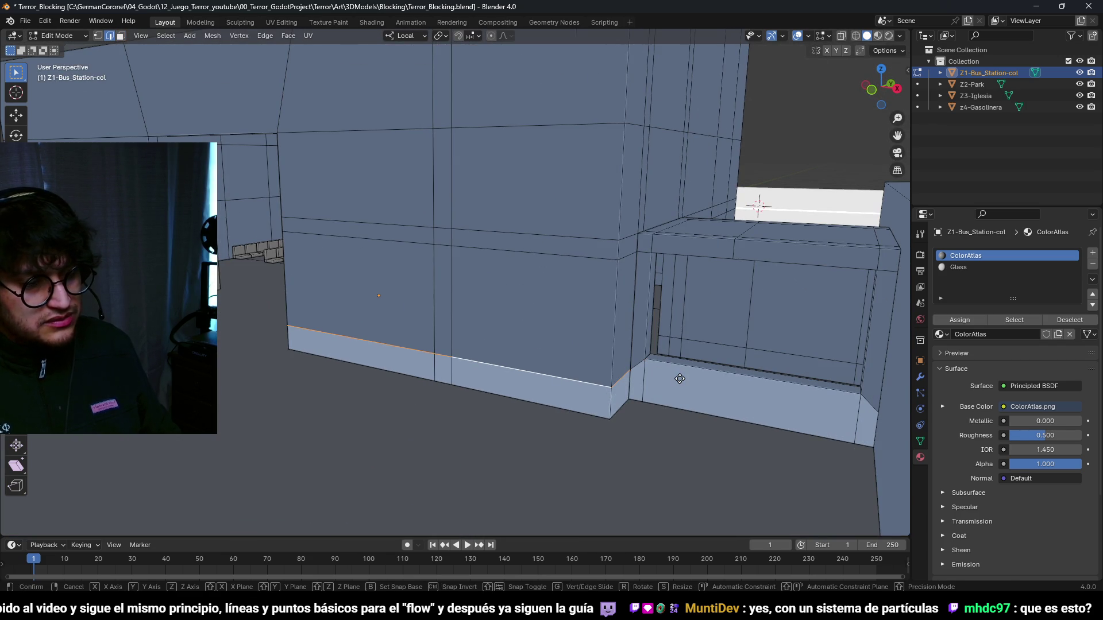
key(z)
right_click(684, 334)
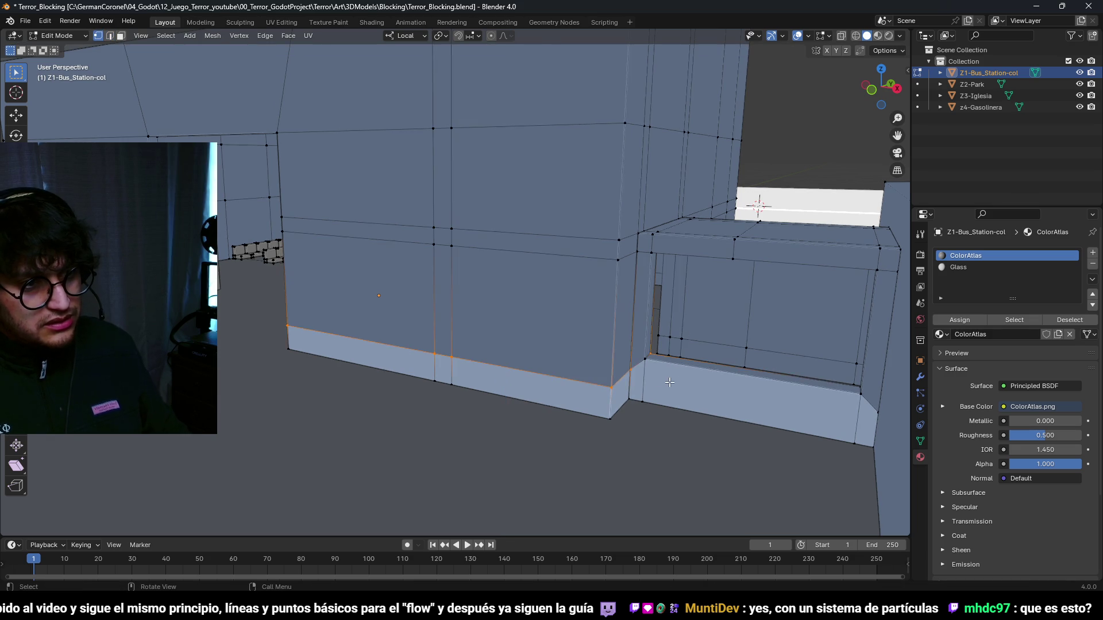
key(shift+z)
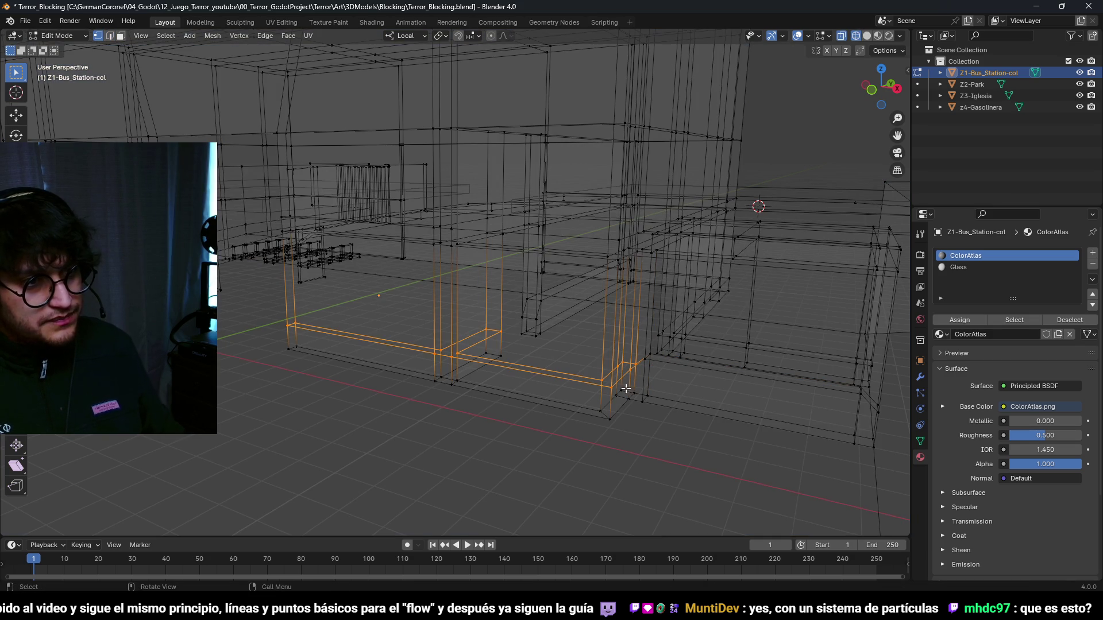
key(shift+z)
key(g)
key(z)
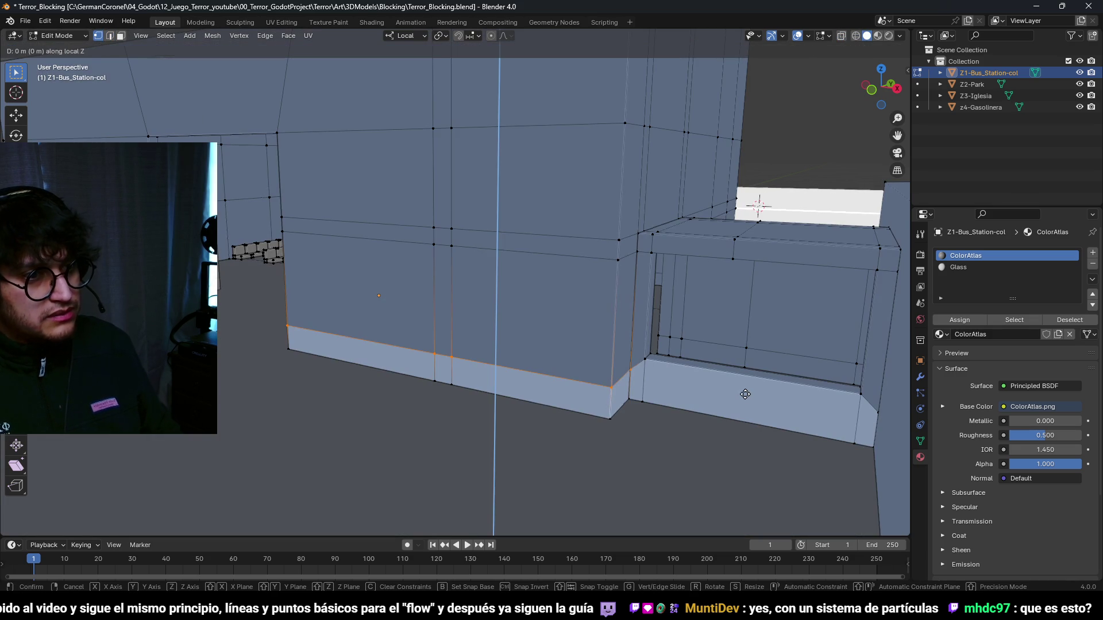
click(740, 310)
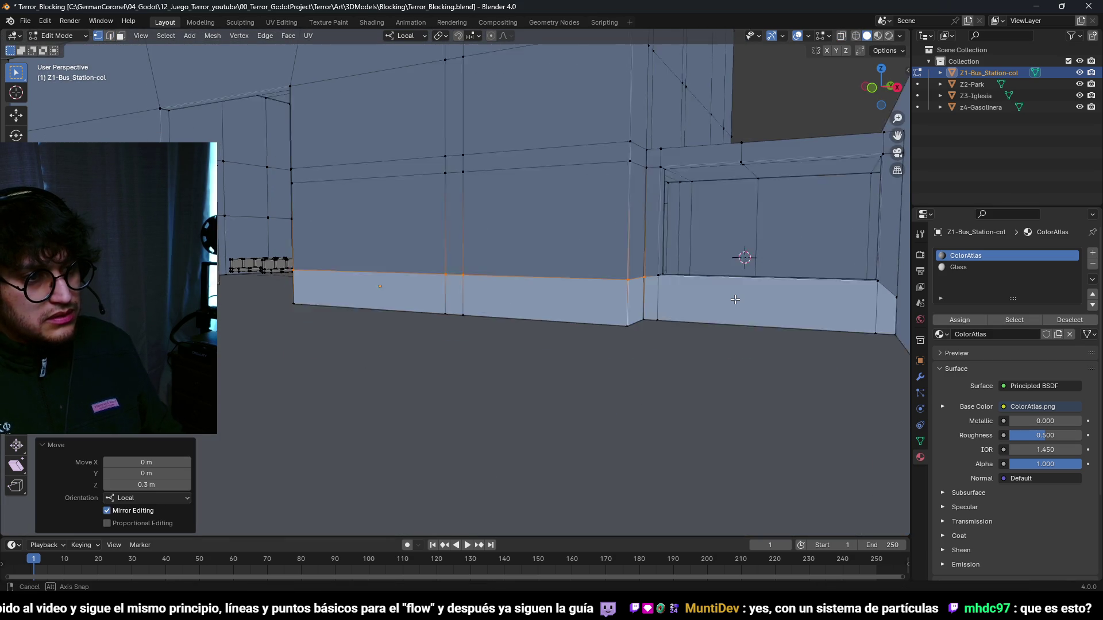
- Select the baseboard face loop and switch to the UV Editing workspace
drag(643, 315, 649, 345)
key(2)
click(725, 333)
key(g)
key(z)
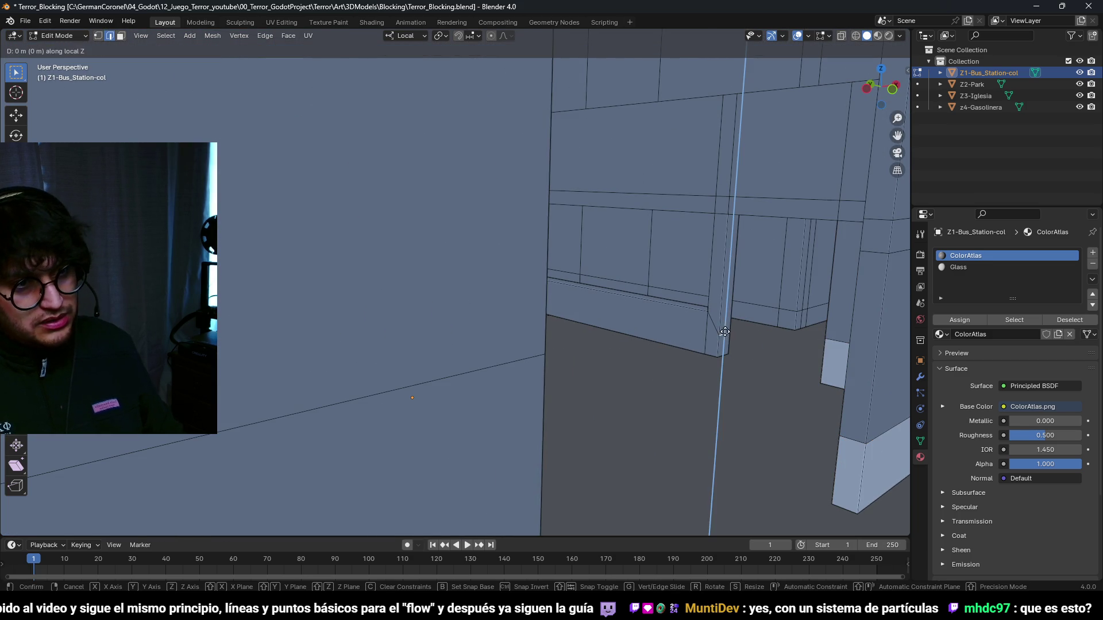
right_click(734, 115)
key(3)
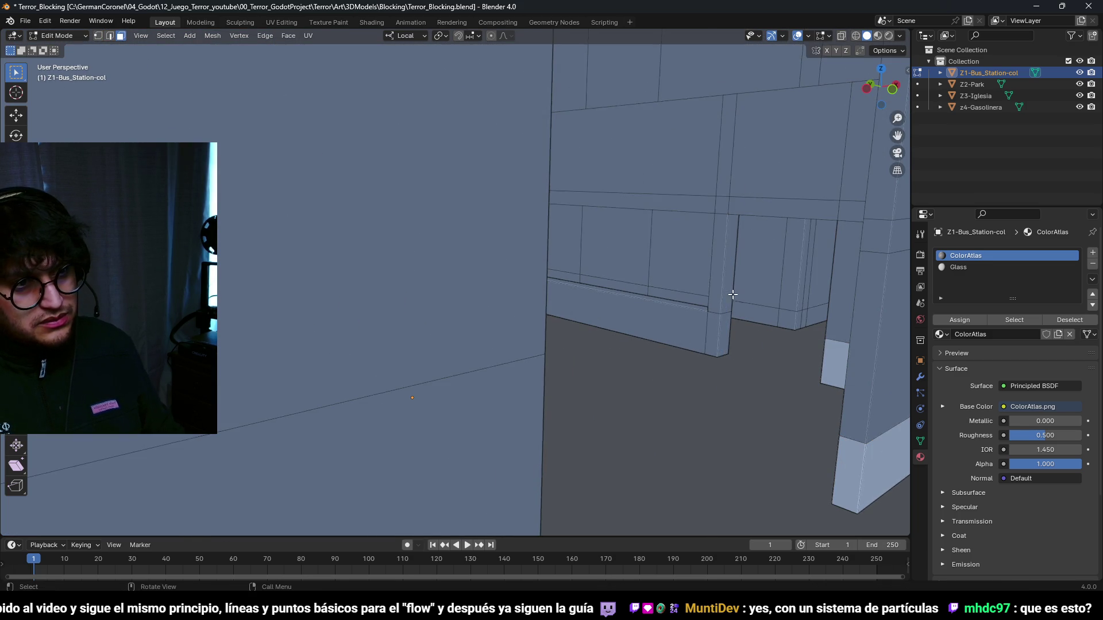
alt+click(719, 327)
scroll(680, 341, down, 5)
scroll(534, 333, up, 2)
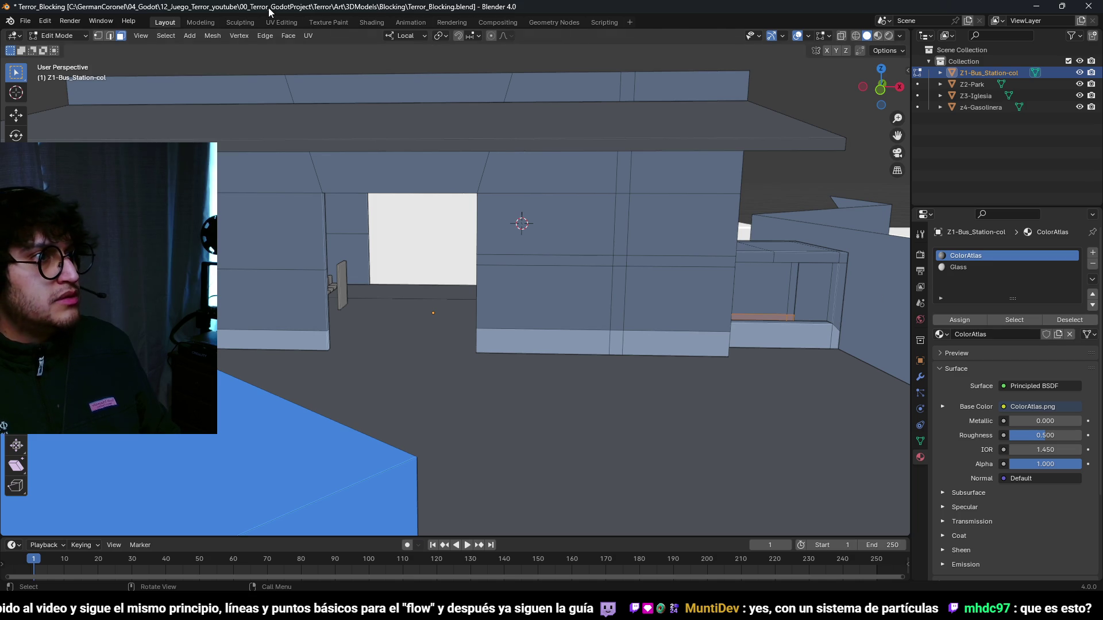
click(281, 22)
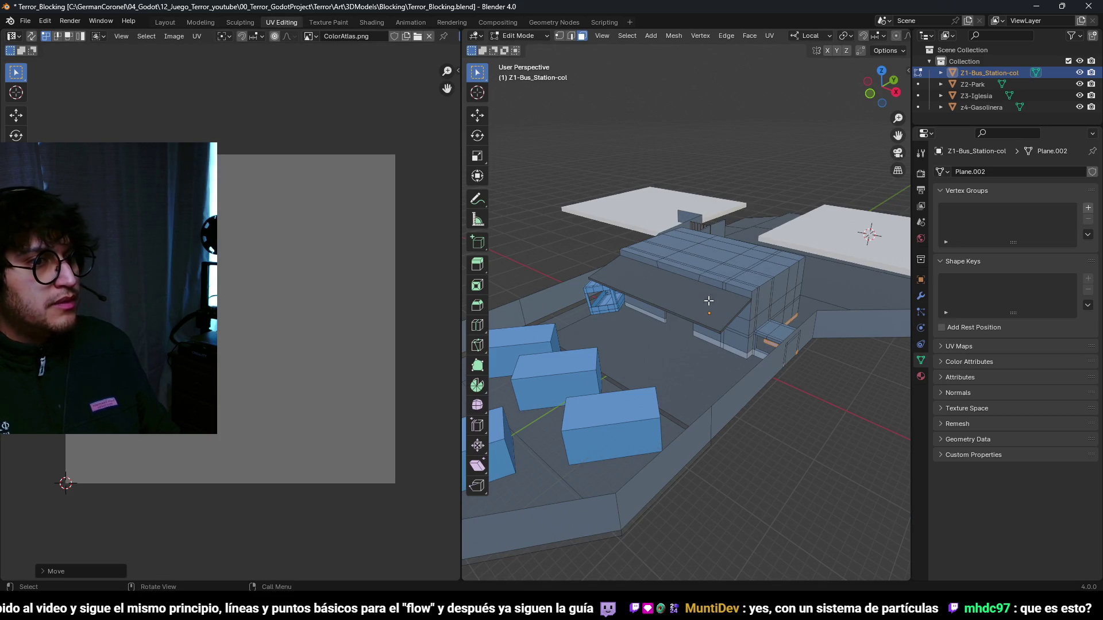
- Switch to edge selection and raise the shelter wall edge 0.5 m along Z
scroll(636, 305, up, 5)
scroll(636, 307, down, 3)
scroll(636, 307, up, 4)
mouse_move(636, 307)
mouse_down()
mouse_move(841, 360)
mouse_move(721, 360)
mouse_move(758, 377)
mouse_move(739, 367)
mouse_move(688, 455)
mouse_up()
key(2)
key(alt+a)
scroll(767, 459, down, 2)
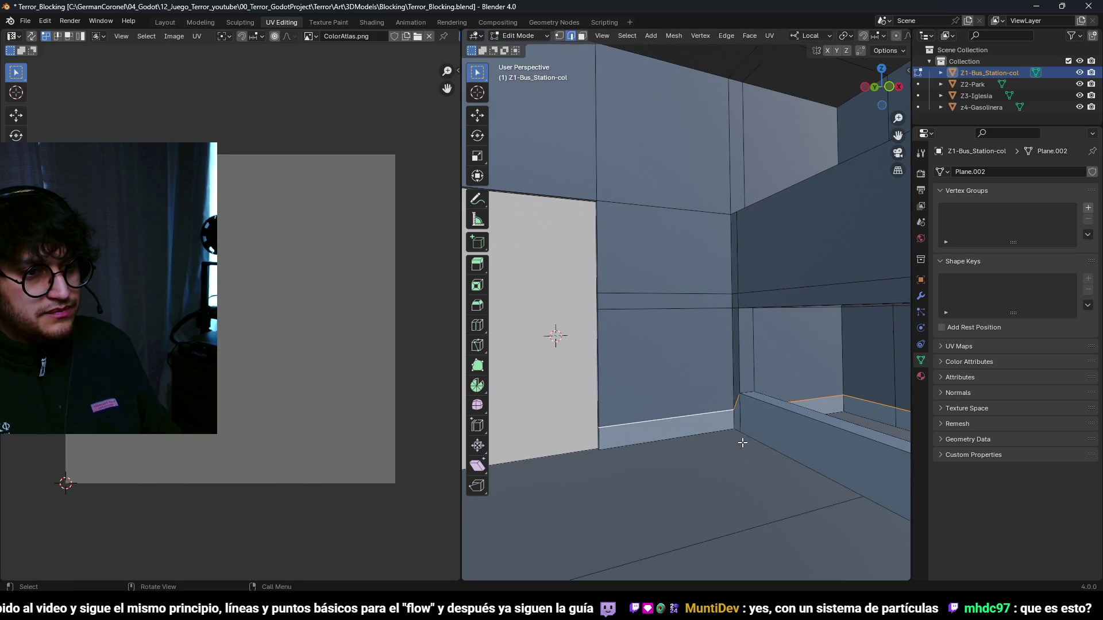
mouse_move(801, 399)
mouse_down()
mouse_move(709, 396)
mouse_move(777, 385)
mouse_up()
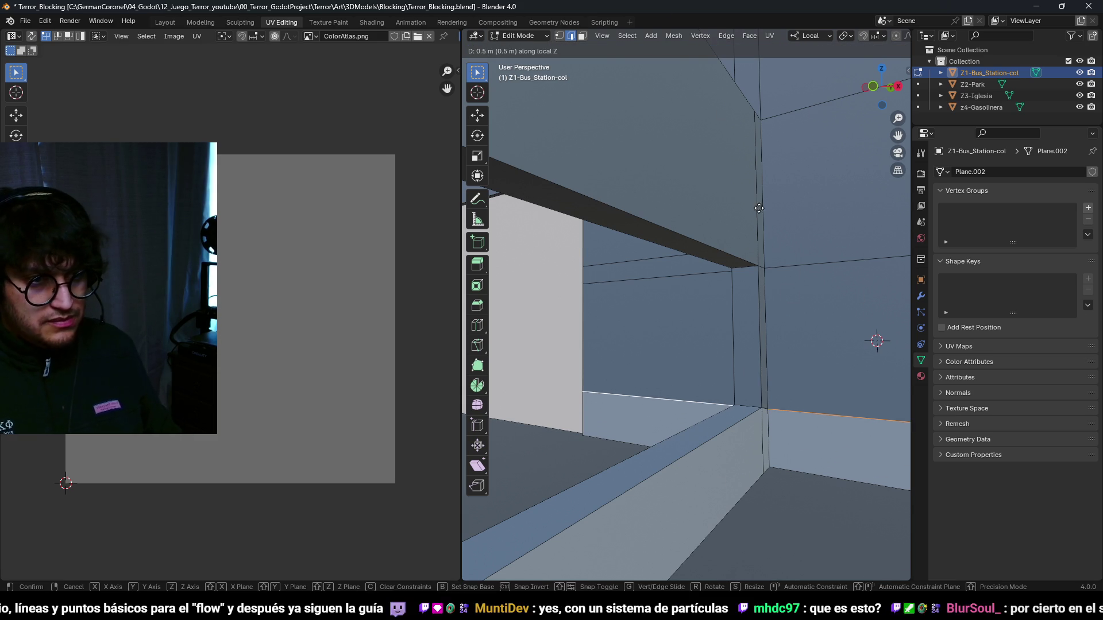
click(723, 111)
drag(723, 111, 761, 412)
scroll(761, 412, down, 10)
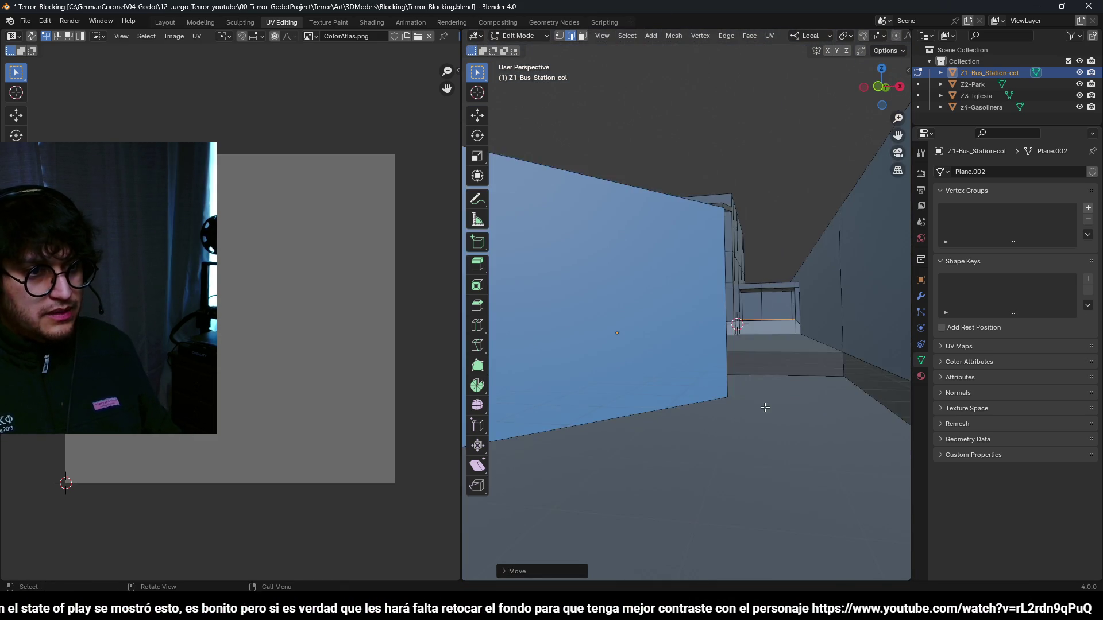
- Check the raised wall in wireframe, then return to solid shading and face selection
key(z)
click(669, 397)
key(shift+z)
scroll(670, 396, up, 10)
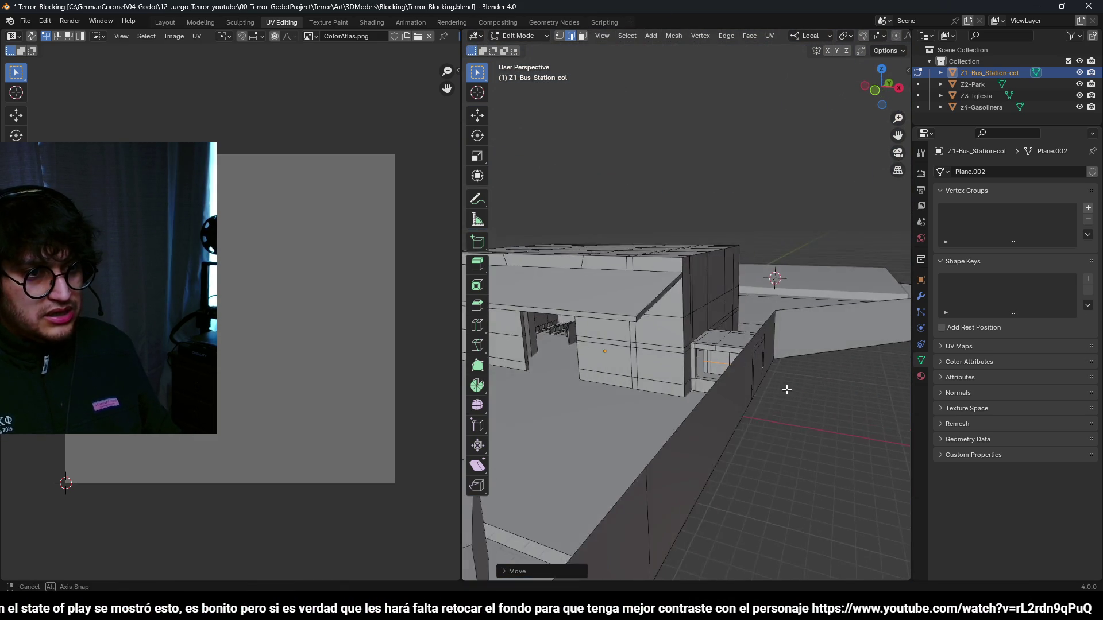
scroll(782, 361, up, 3)
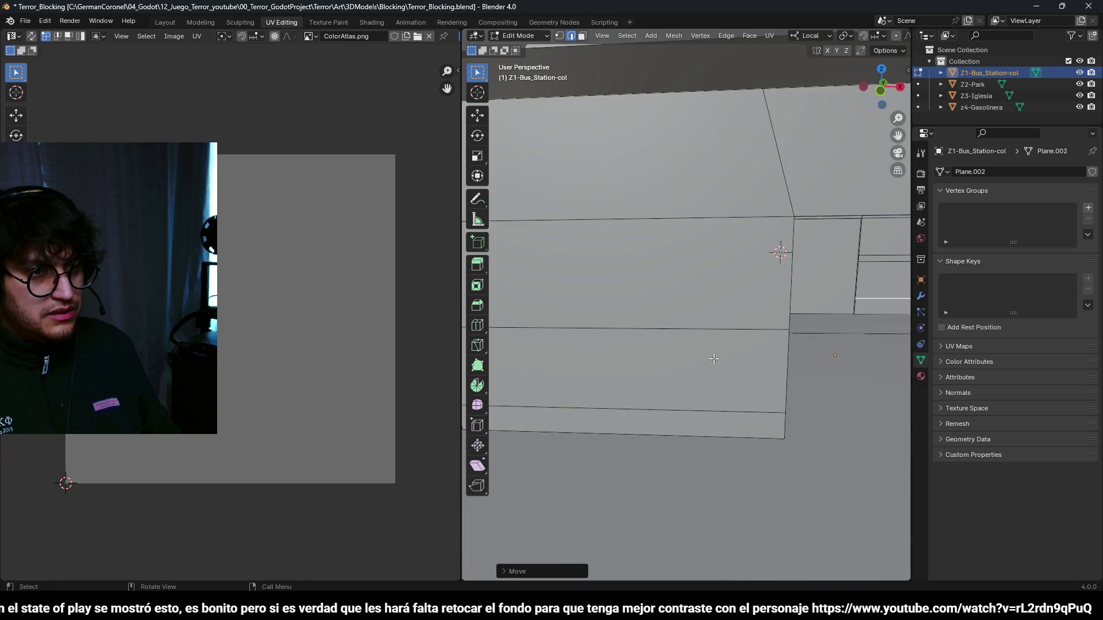
key(shift+z)
key(z)
click(808, 350)
scroll(791, 383, down, 3)
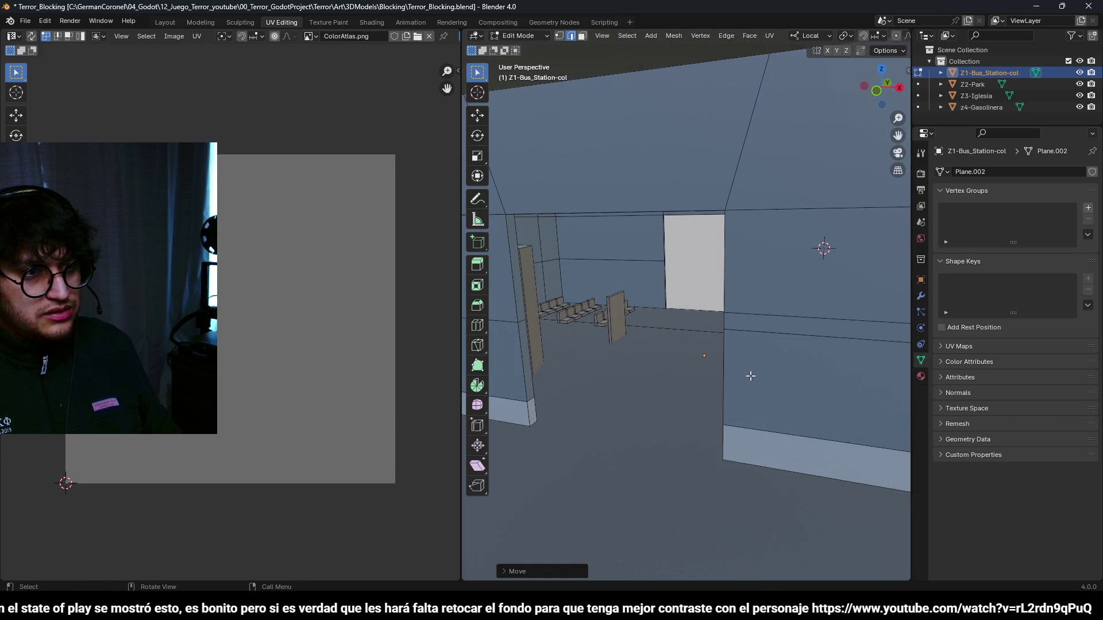
scroll(832, 247, up, 4)
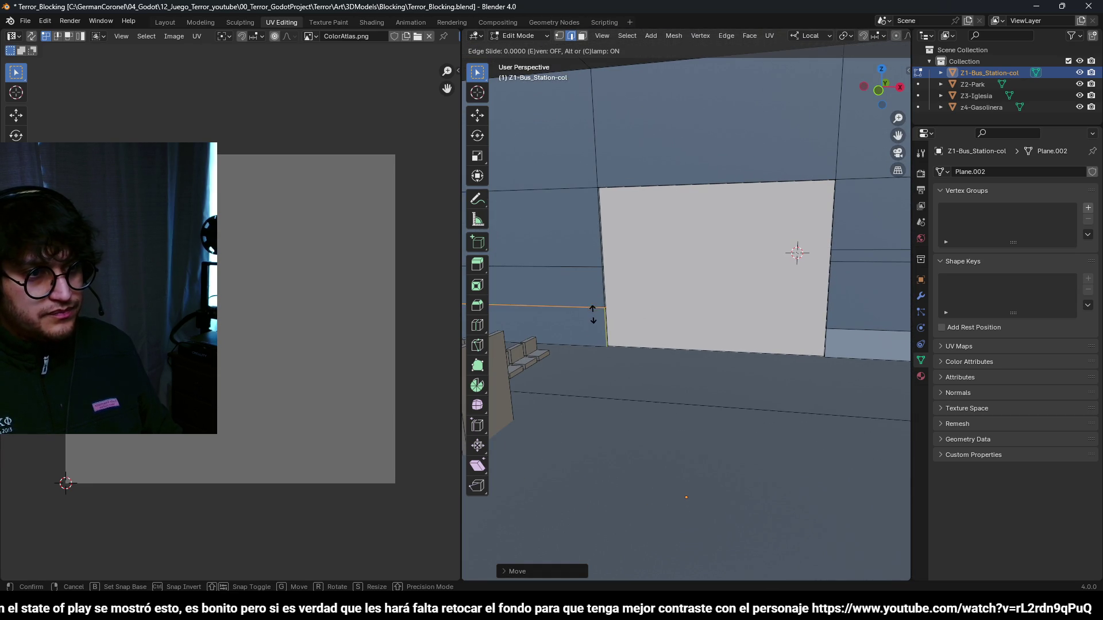
key(3)
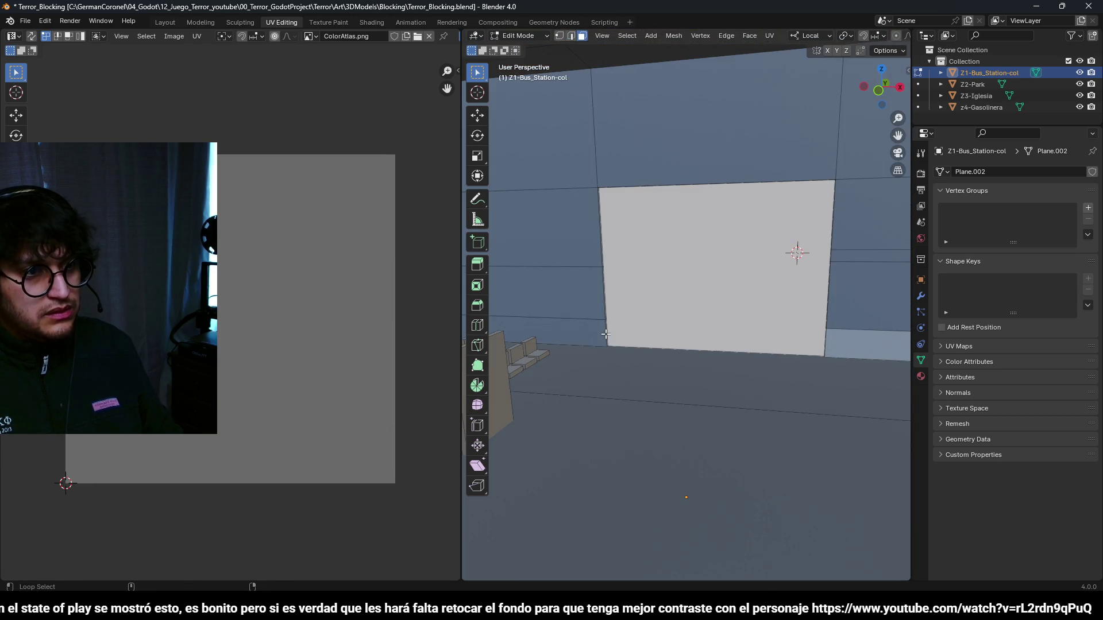
scroll(631, 345, down, 5)
key(shift+z)
key(shift+z)
scroll(652, 353, up, 4)
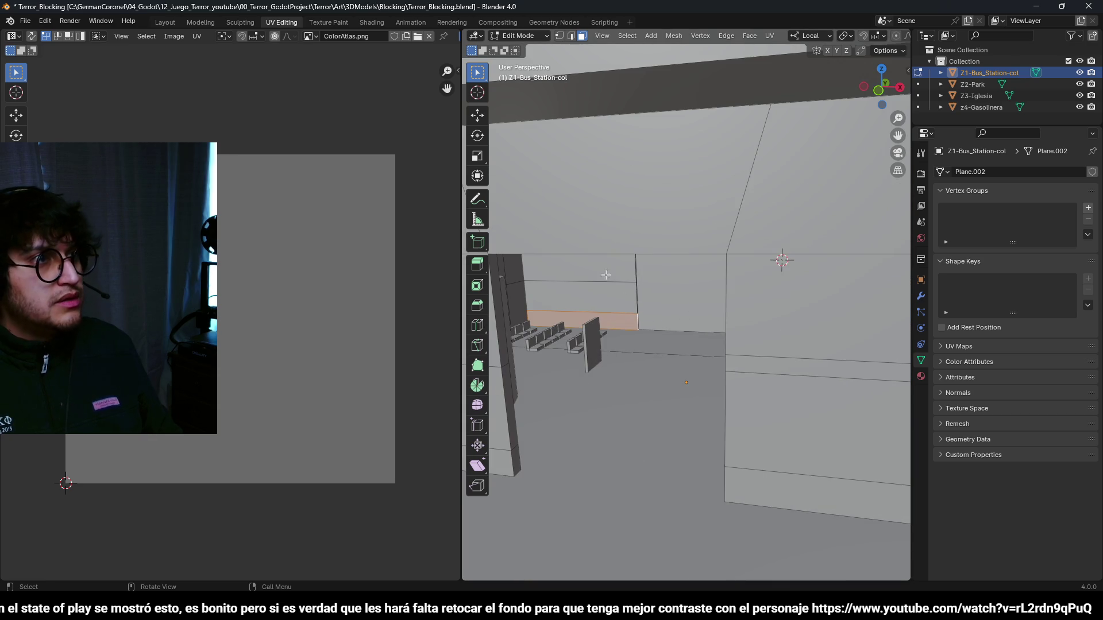
- Preview the scene in material and rendered shading, then go back to solid and Edit Mode
key(z)
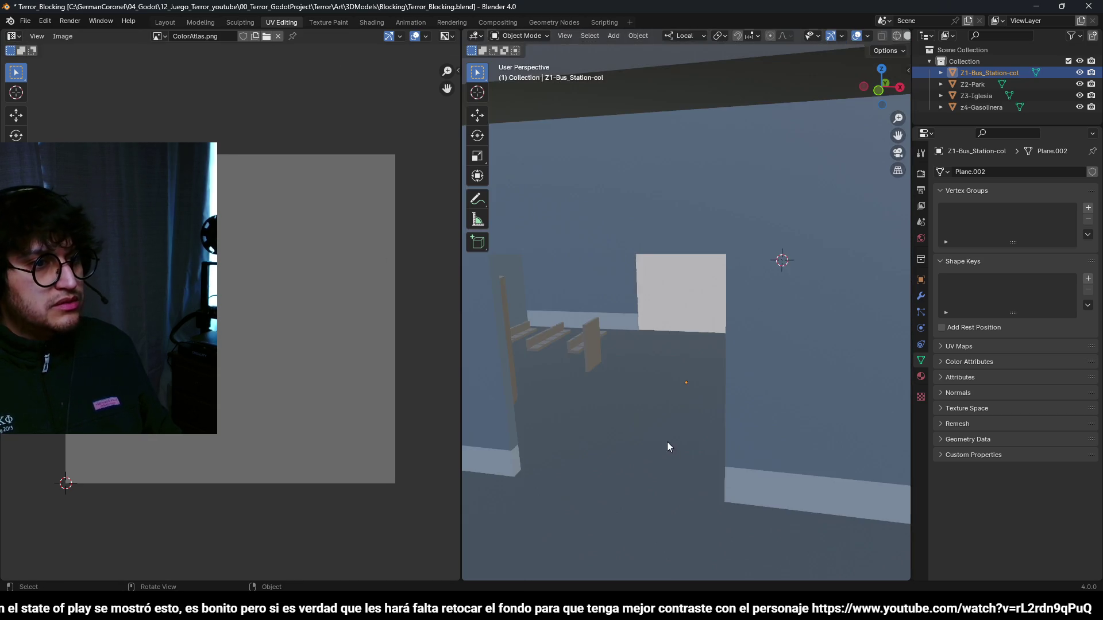
scroll(671, 359, down, 5)
key(Tab)
key(z)
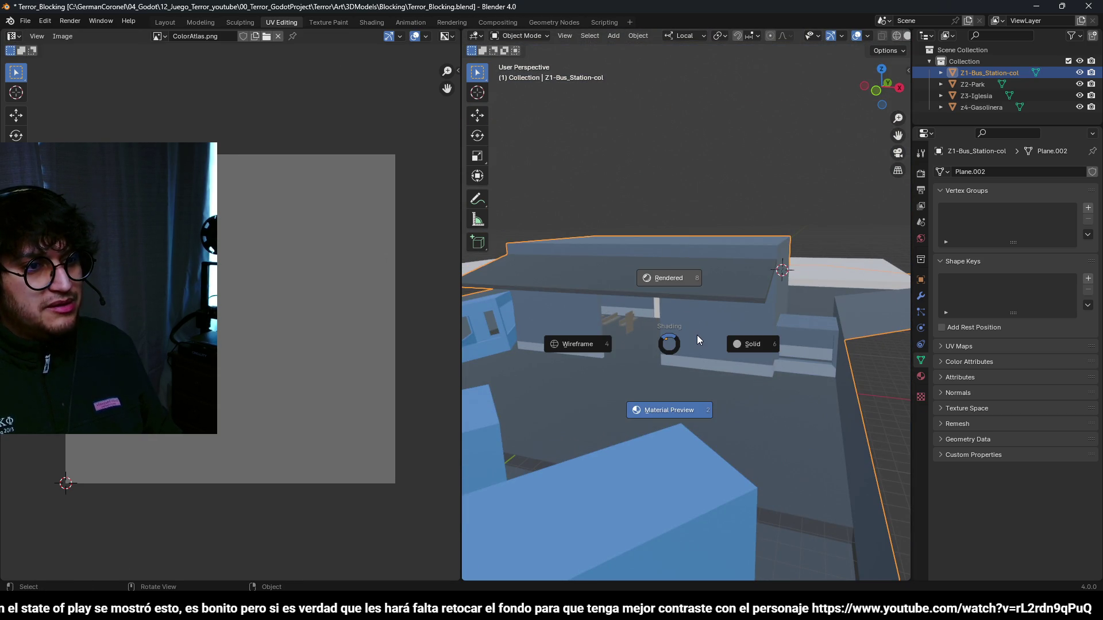
click(669, 278)
key(z)
click(814, 339)
key(z)
key(Tab)
scroll(749, 390, down, 5)
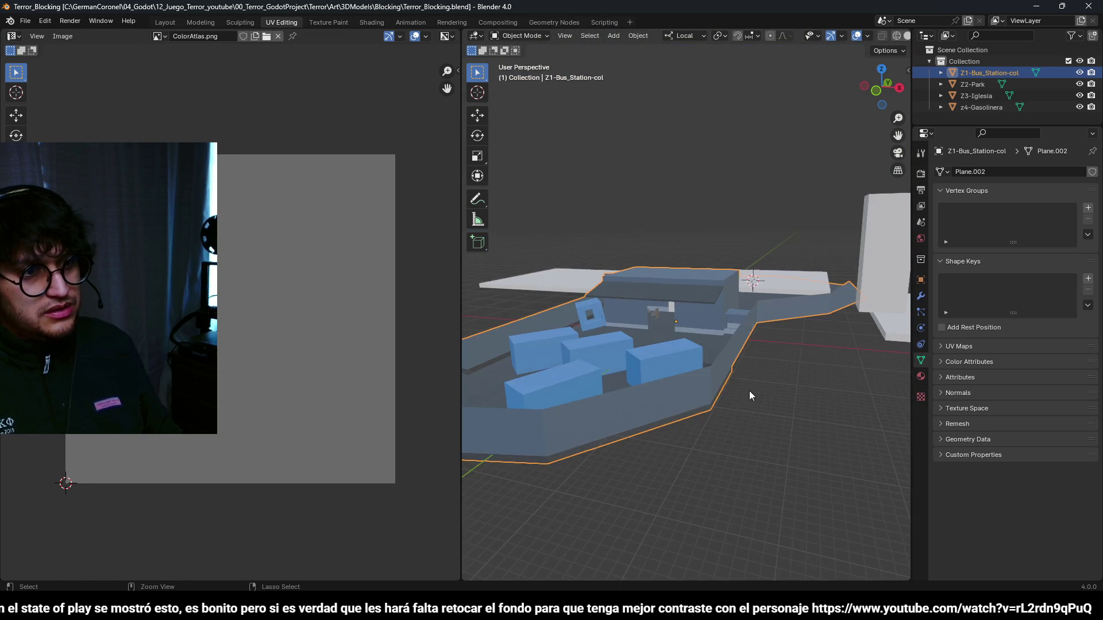
scroll(749, 390, up, 8)
- Save Terror_Blocking.blend and return to the Layout workspace
key(ctrl+s)
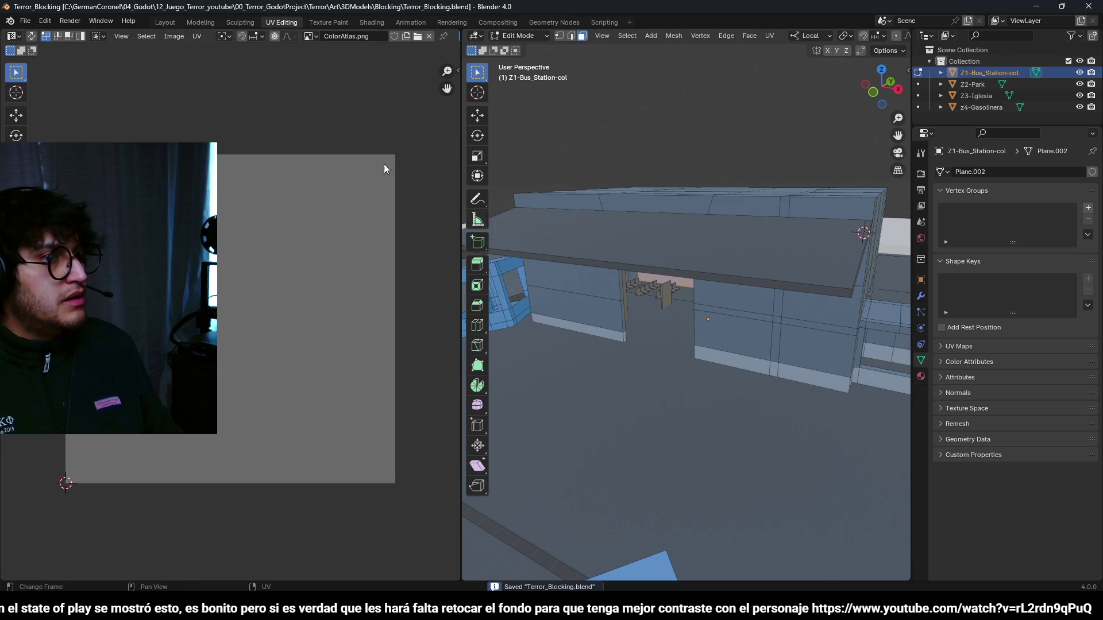
click(164, 22)
scroll(633, 398, down, 3)
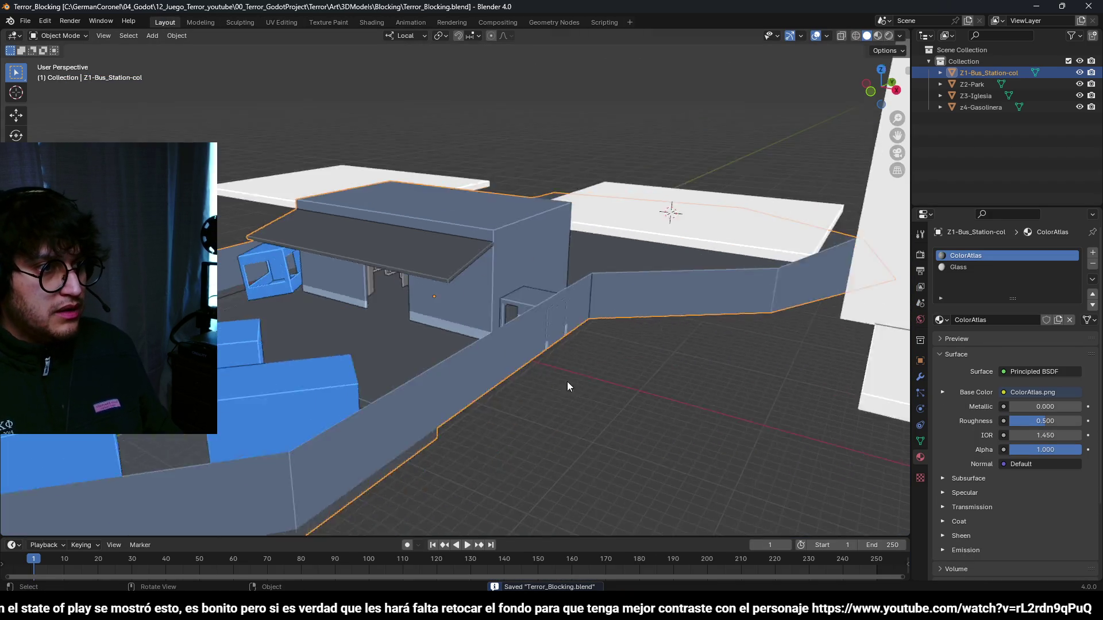
- In Edit Mode, move the canopy end -8 m along Y to lengthen the roof
scroll(523, 333, up, 3)
scroll(492, 319, down, 3)
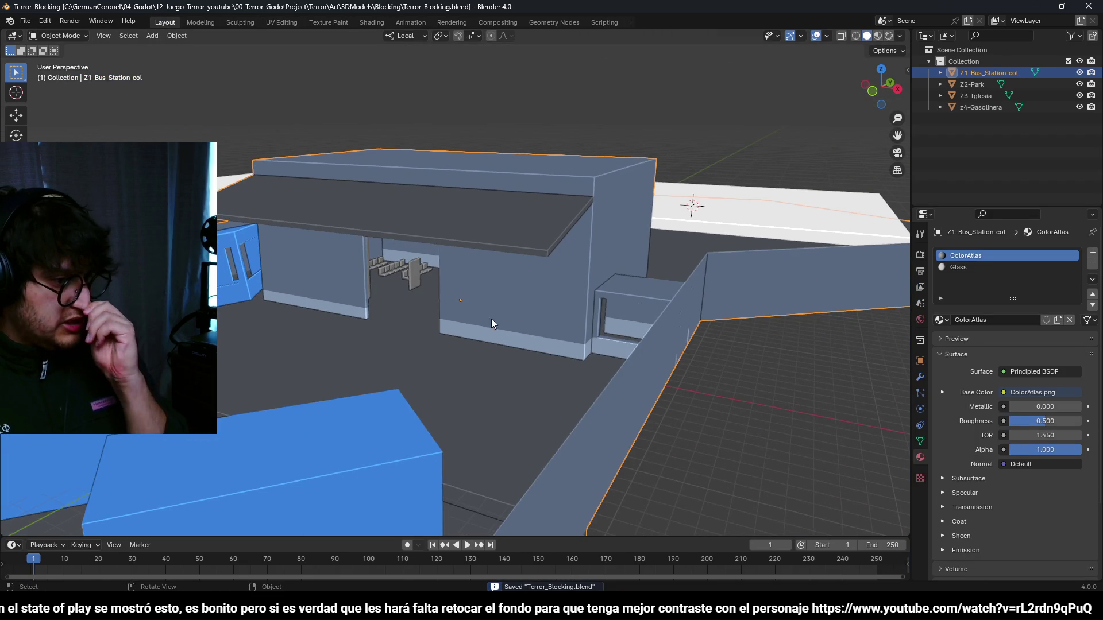
scroll(381, 307, up, 5)
drag(382, 308, 516, 298)
click(675, 264)
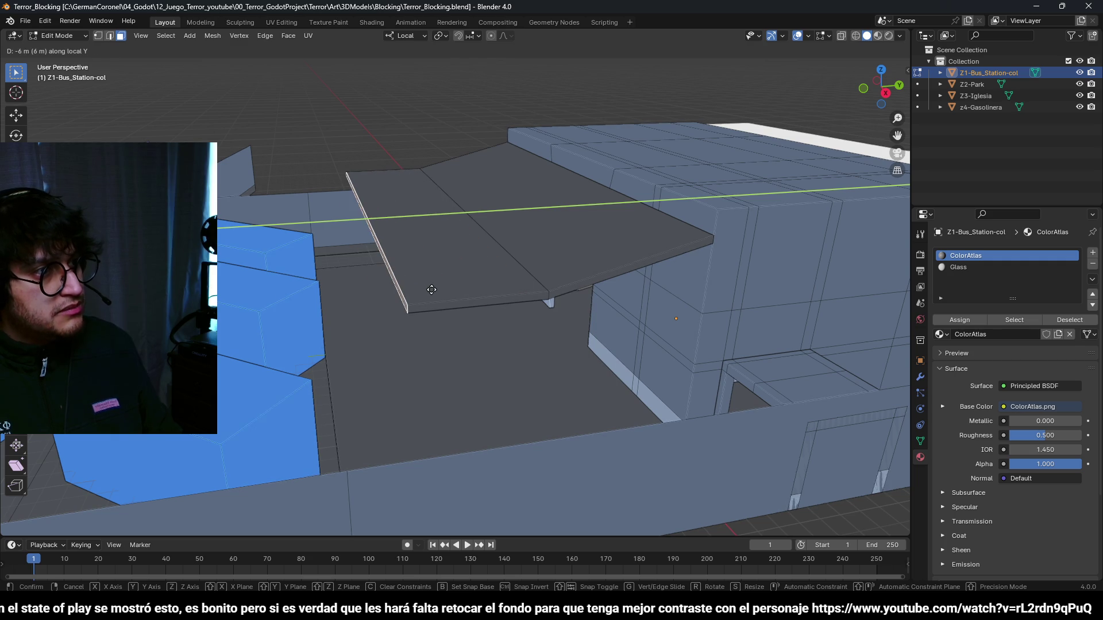
click(399, 301)
scroll(499, 298, down, 3)
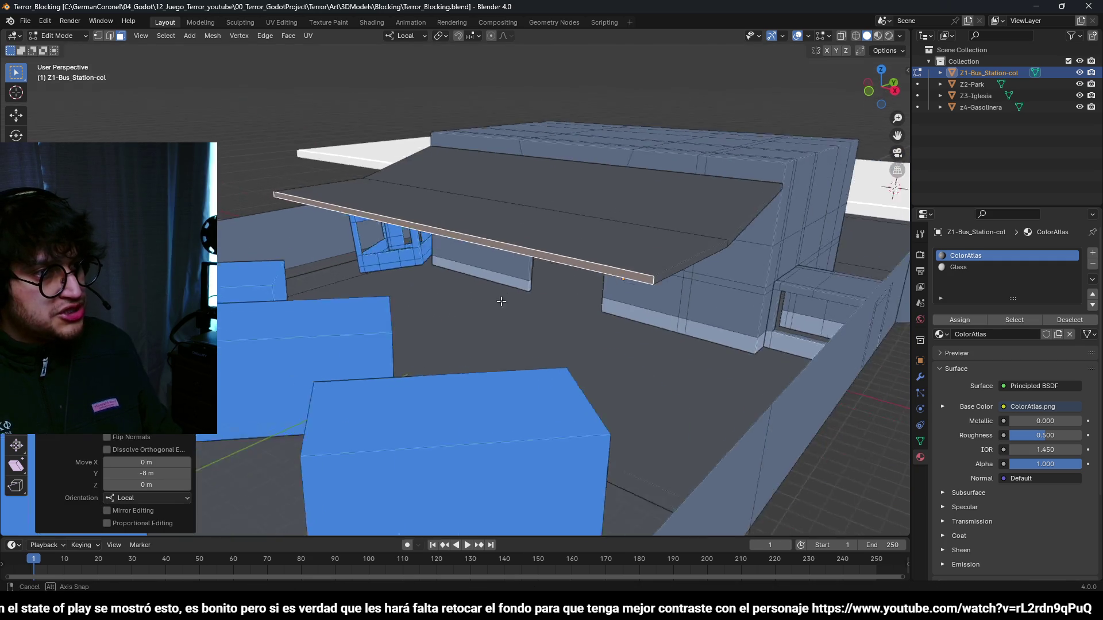
scroll(505, 267, up, 4)
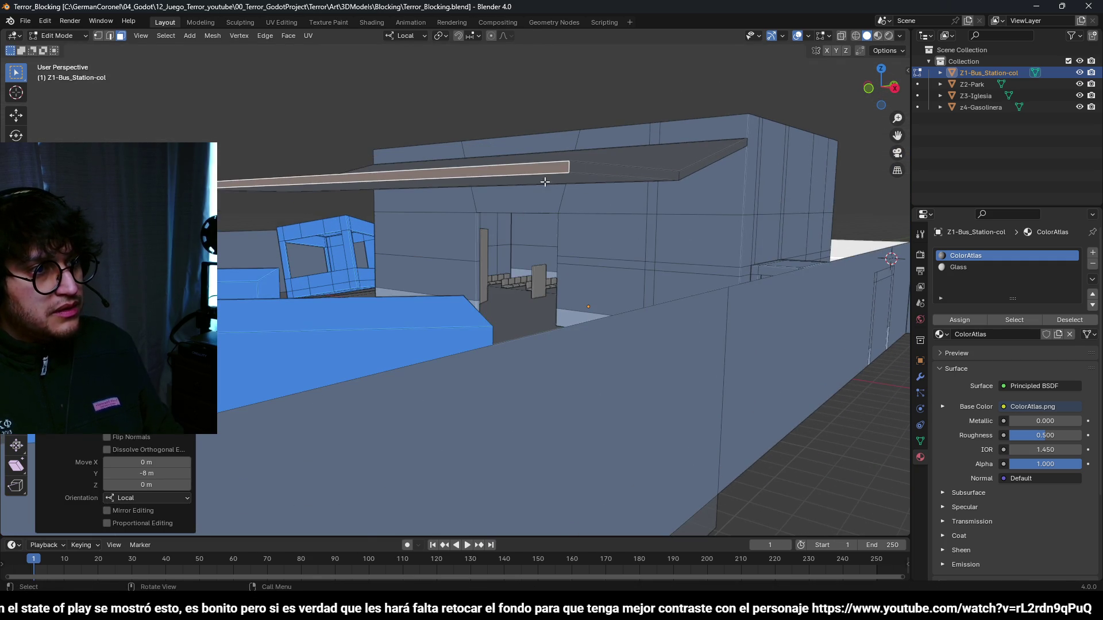
- Add a new cube at the 3D cursor under the canopy's front edge
drag(544, 181, 593, 195)
key(shift+a)
click(605, 244)
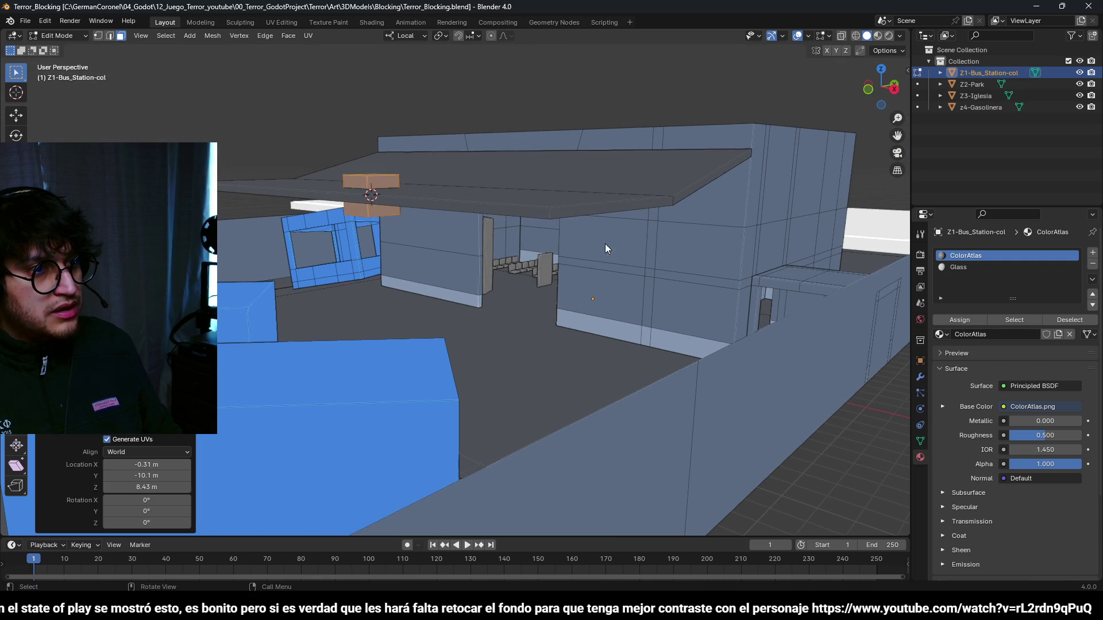
- From the top view, scale the new cube to 0.3 and move it into place
key(KP_Decimal)
key(KP_7)
key(shift+z)
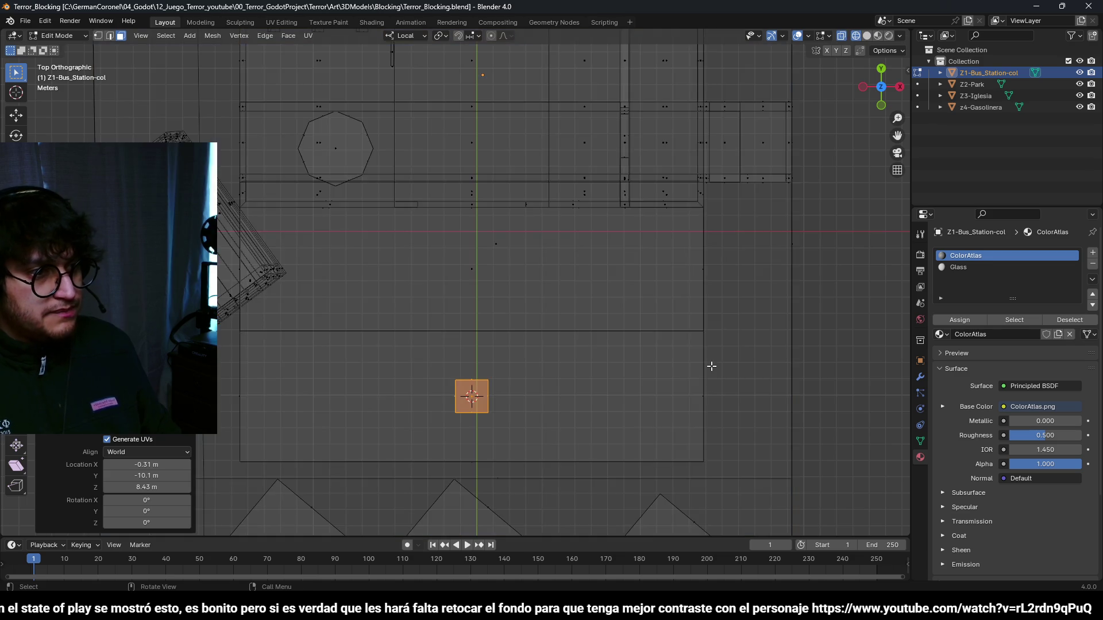
key(s)
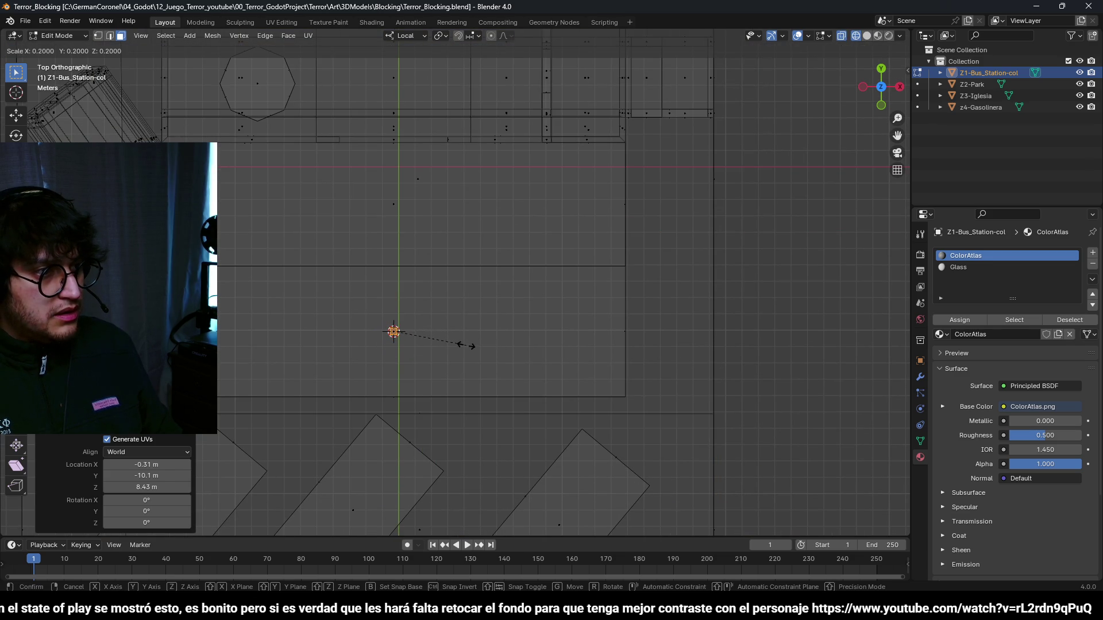
click(482, 346)
key(g)
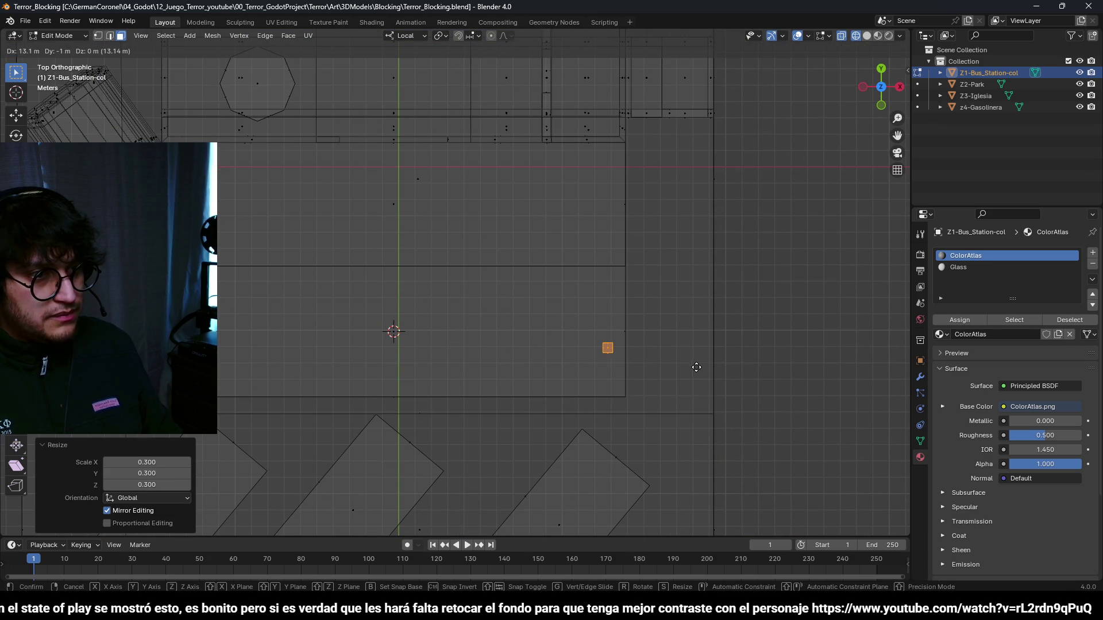
click(650, 432)
mouse_move(651, 431)
mouse_down()
mouse_move(653, 344)
mouse_move(635, 330)
mouse_move(626, 359)
mouse_move(618, 311)
mouse_up()
key(shift+z)
- Lower the cube 0.3 m along local Z and stretch its end down to the floor
key(KP_Decimal)
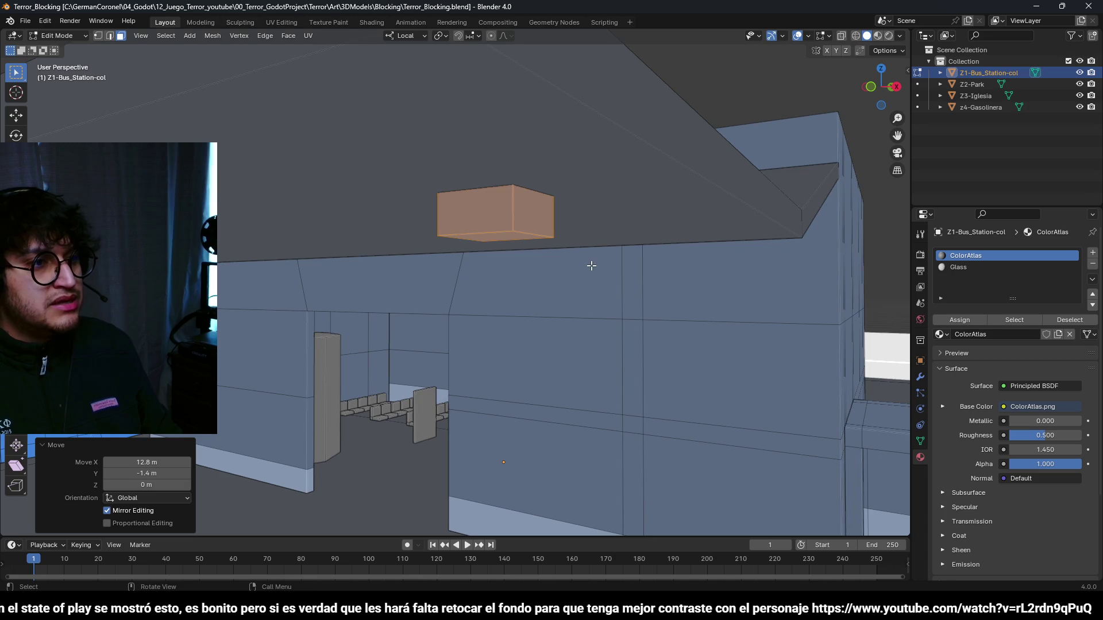
key(g)
key(z)
key(z)
click(619, 134)
key(g)
key(z)
key(z)
click(538, 232)
scroll(518, 272, down, 3)
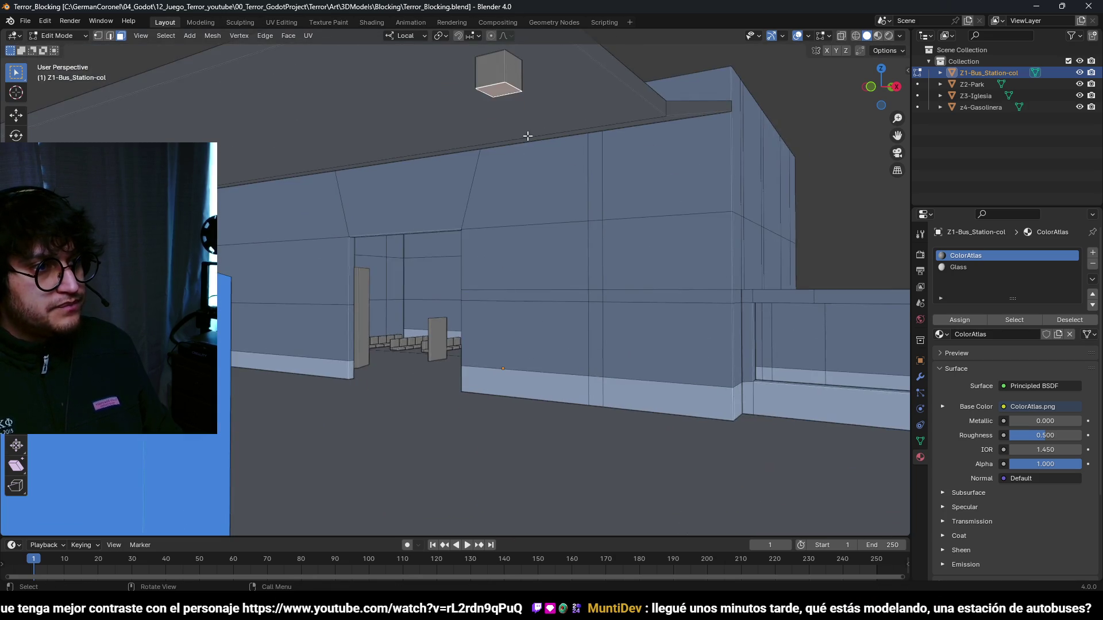
key(g)
key(z)
key(z)
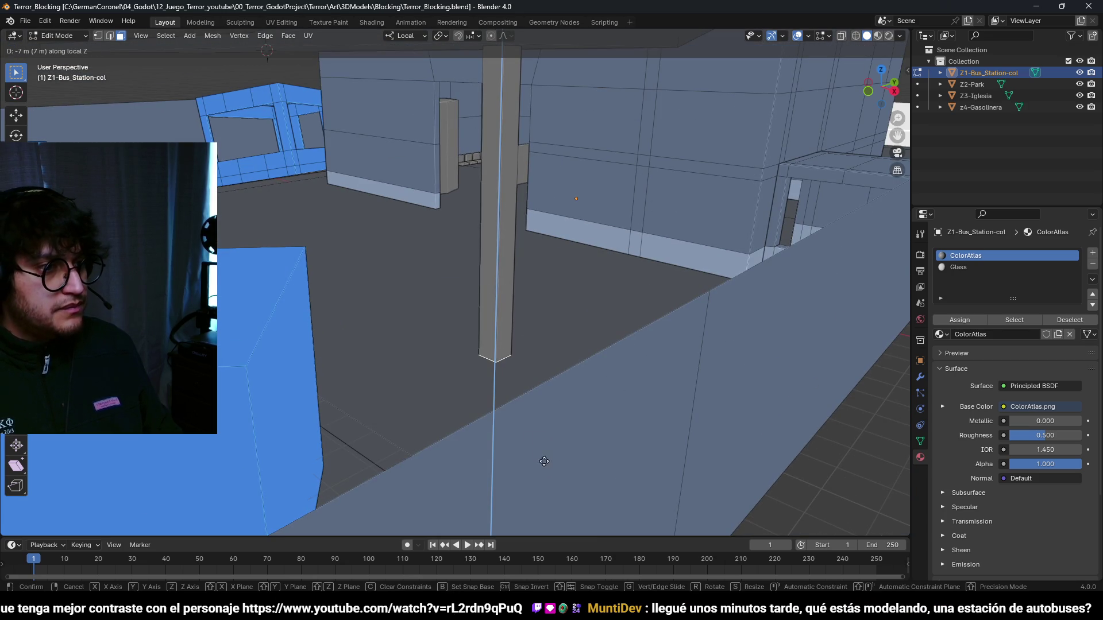
click(533, 423)
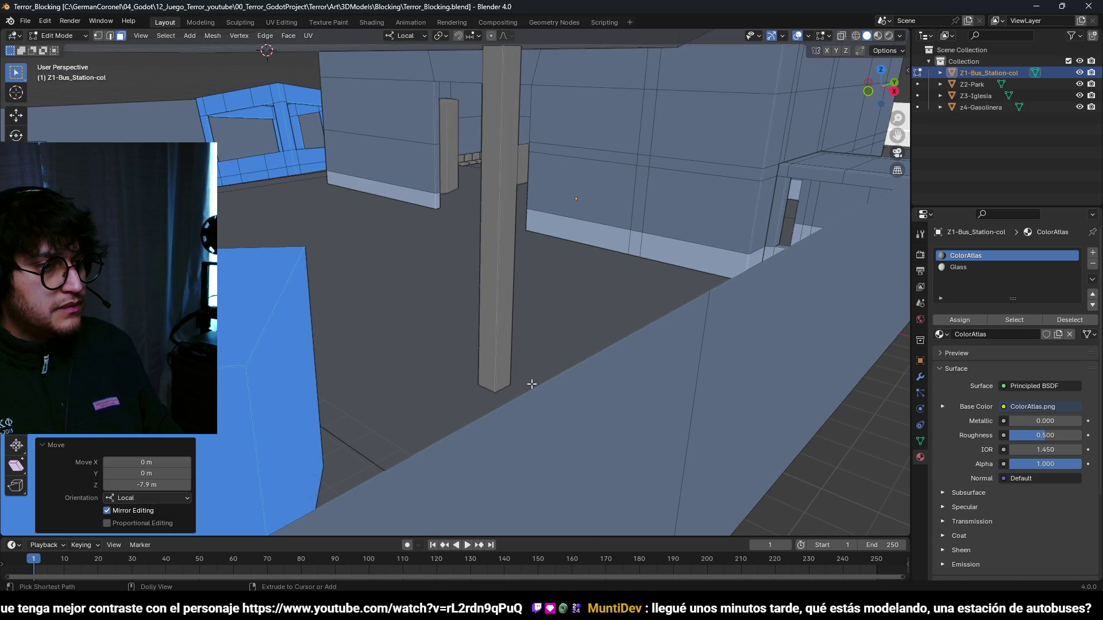
- Select the whole pillar and scale its cross-section to 0.5 from the top view
key(l)
key(KP_7)
key(s)
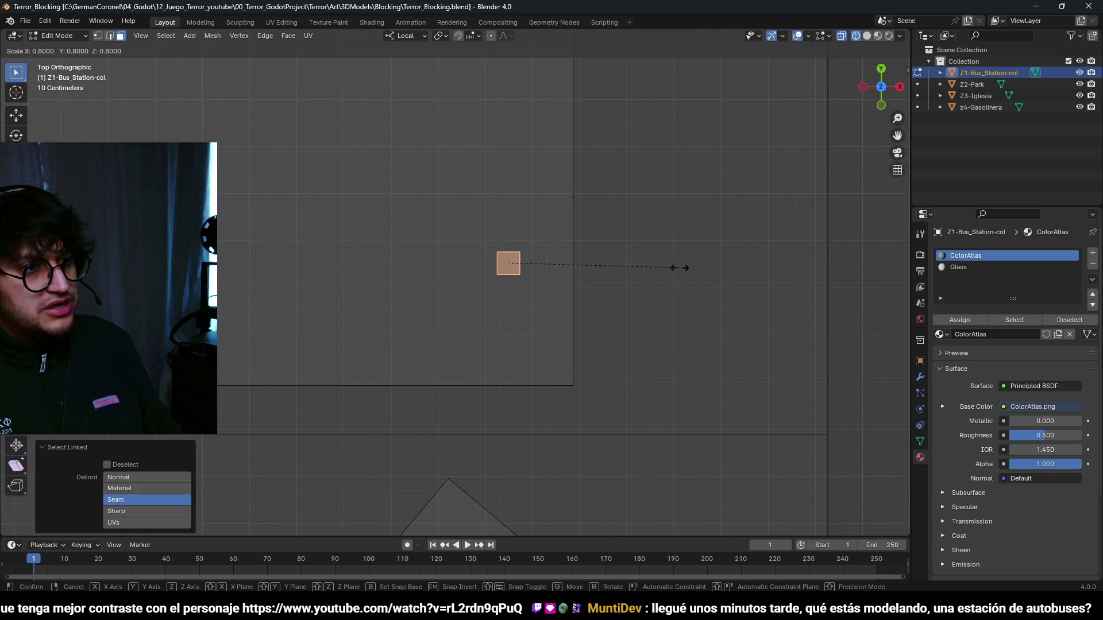
click(626, 263)
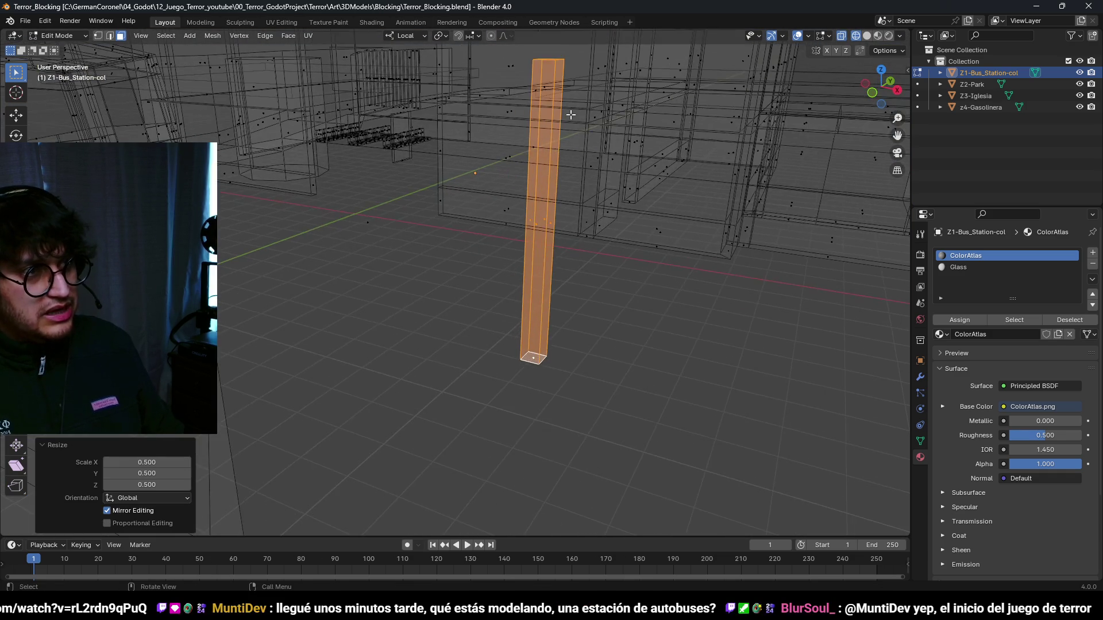
key(z)
click(550, 194)
- Raise the pillar's top face 1.8 m along local Z
click(520, 165)
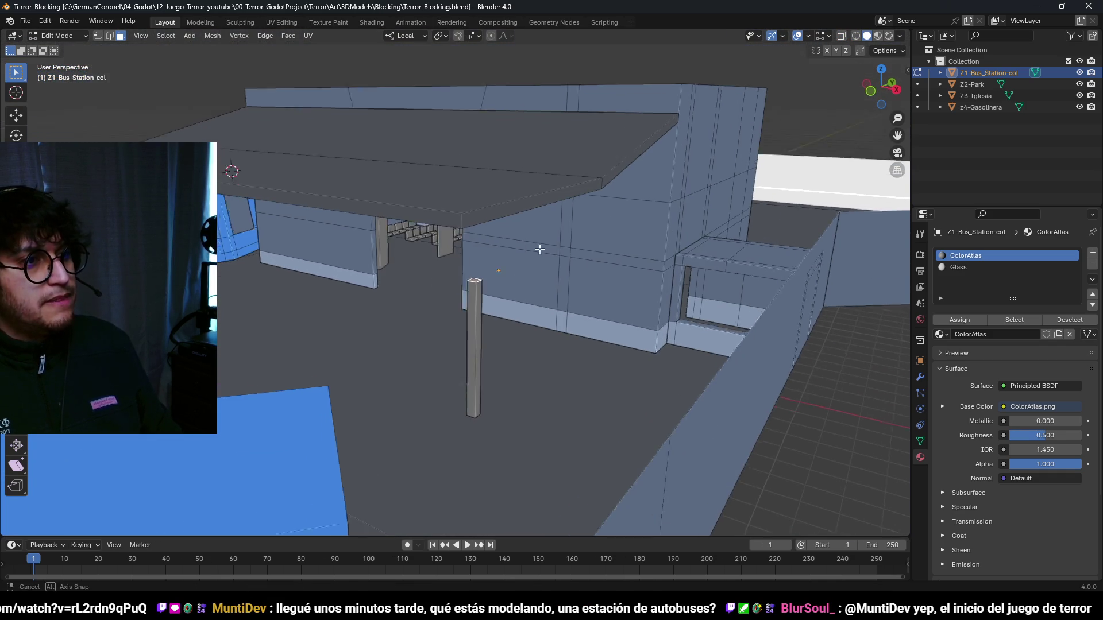
key(g)
key(z)
key(z)
click(588, 111)
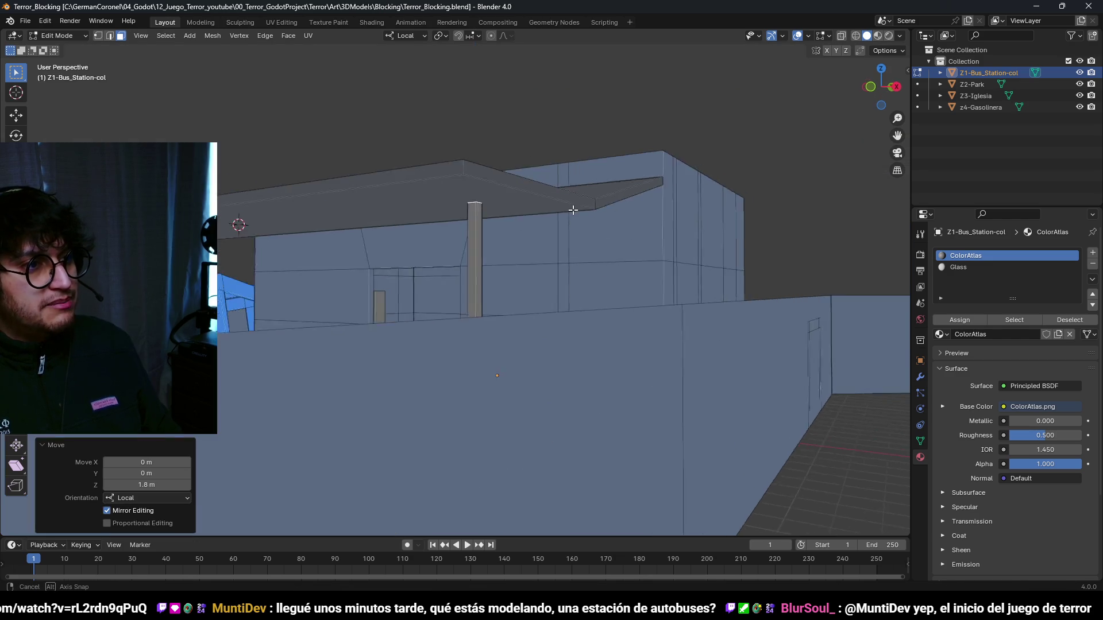
- Fly the view to the pillar's foot and lower its bottom 1 m along local Z
key(g)
key(z)
key(z)
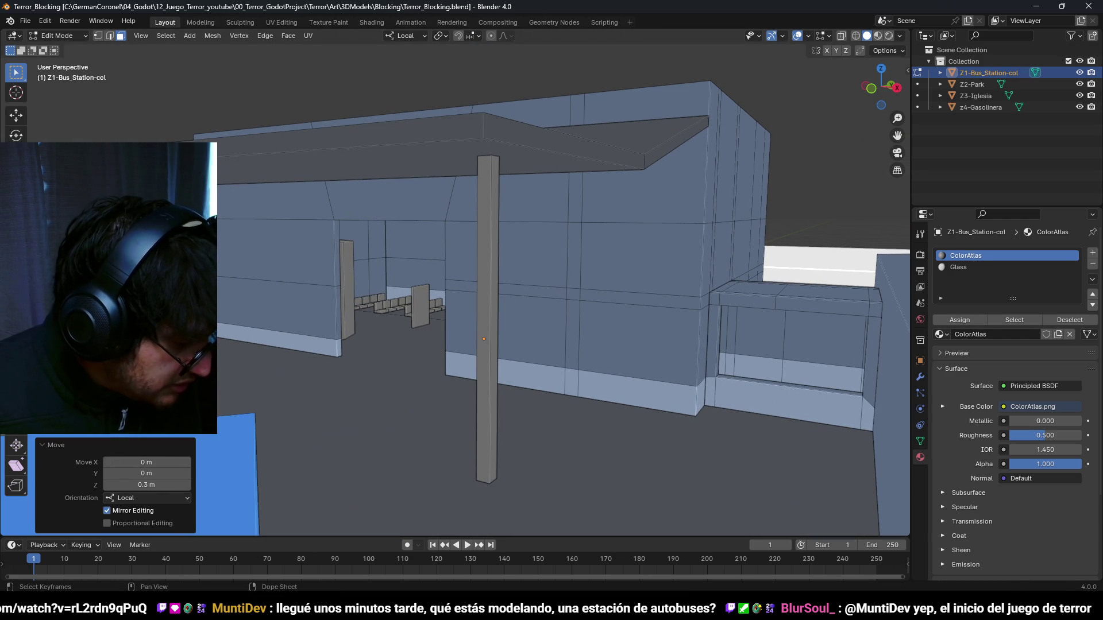
key(shift+grave)
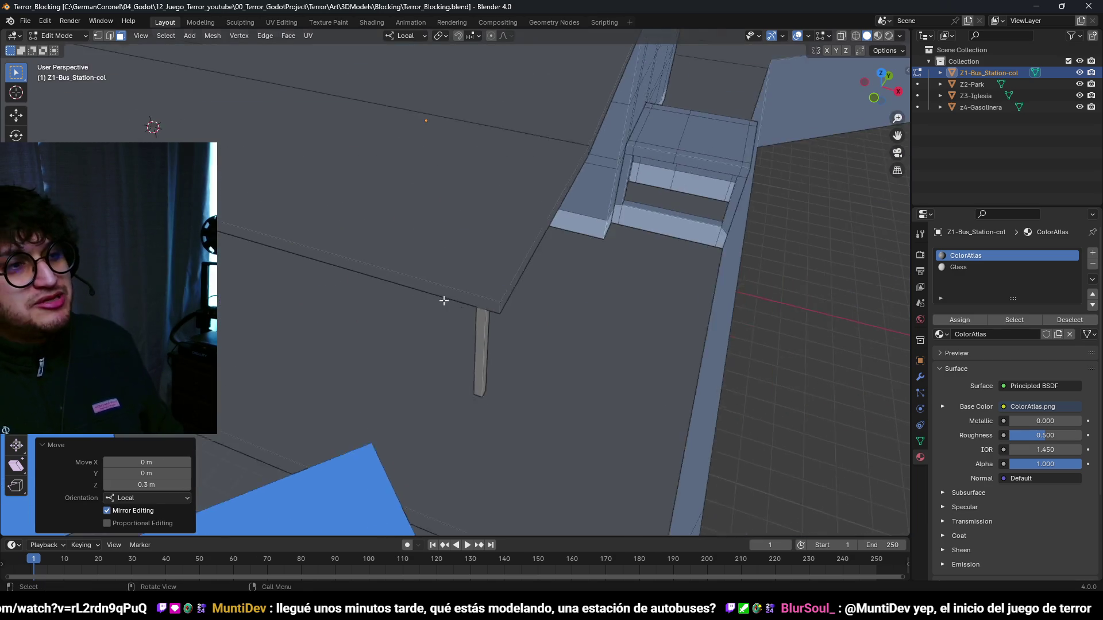
key(w)
click(505, 284)
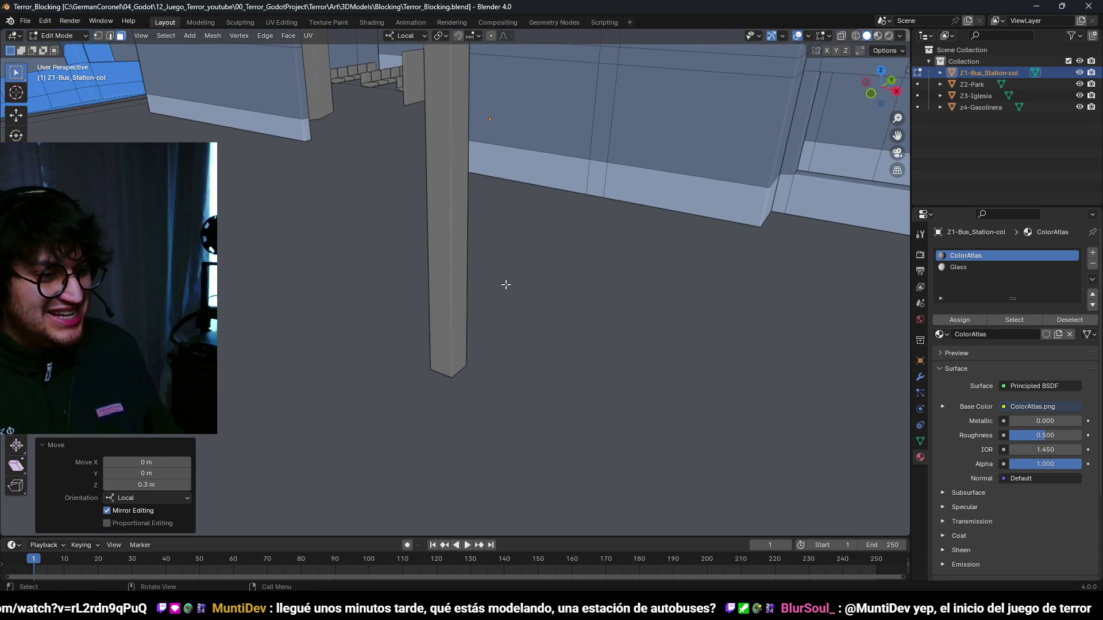
key(shift+grave)
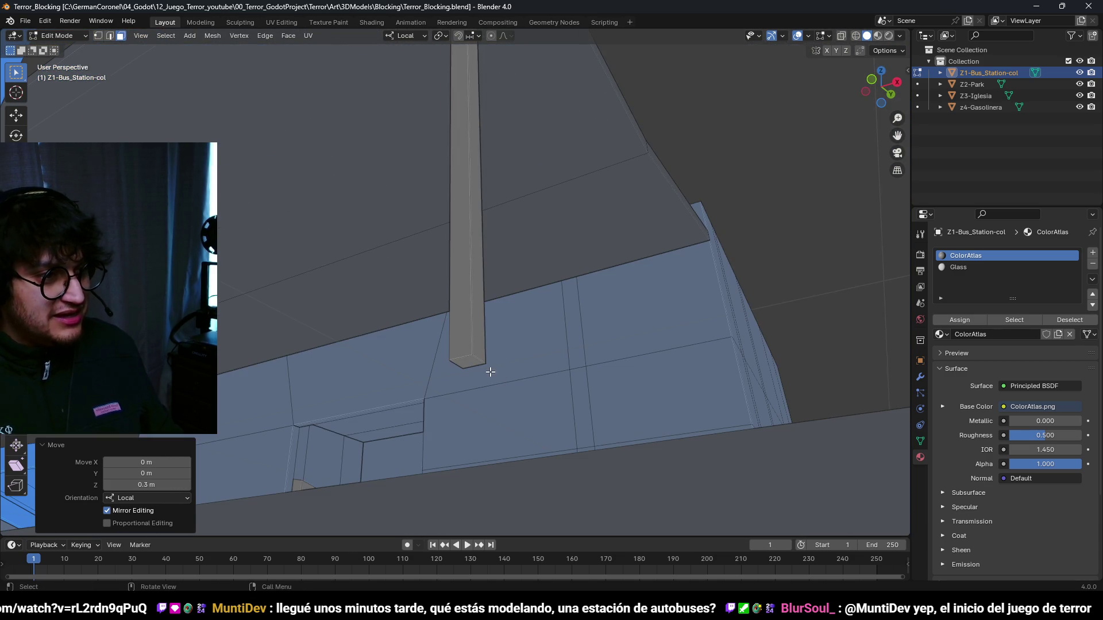
click(494, 327)
key(shift+grave)
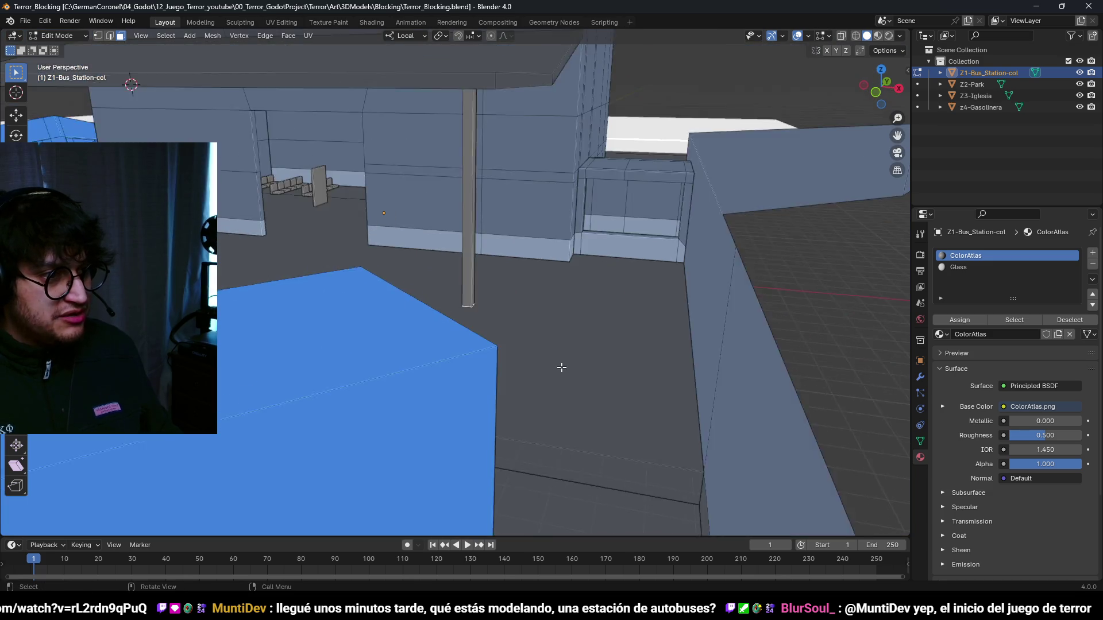
click(517, 365)
key(g)
key(z)
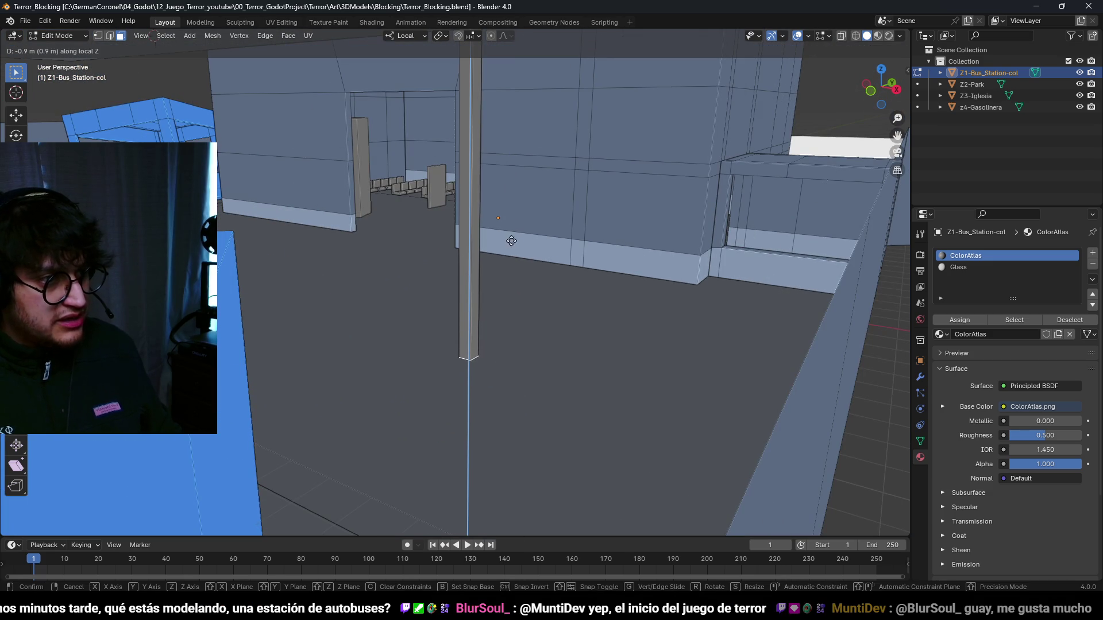
click(514, 239)
- Select an edge loop around the pillar and slide it along the pillar
key(shift+grave)
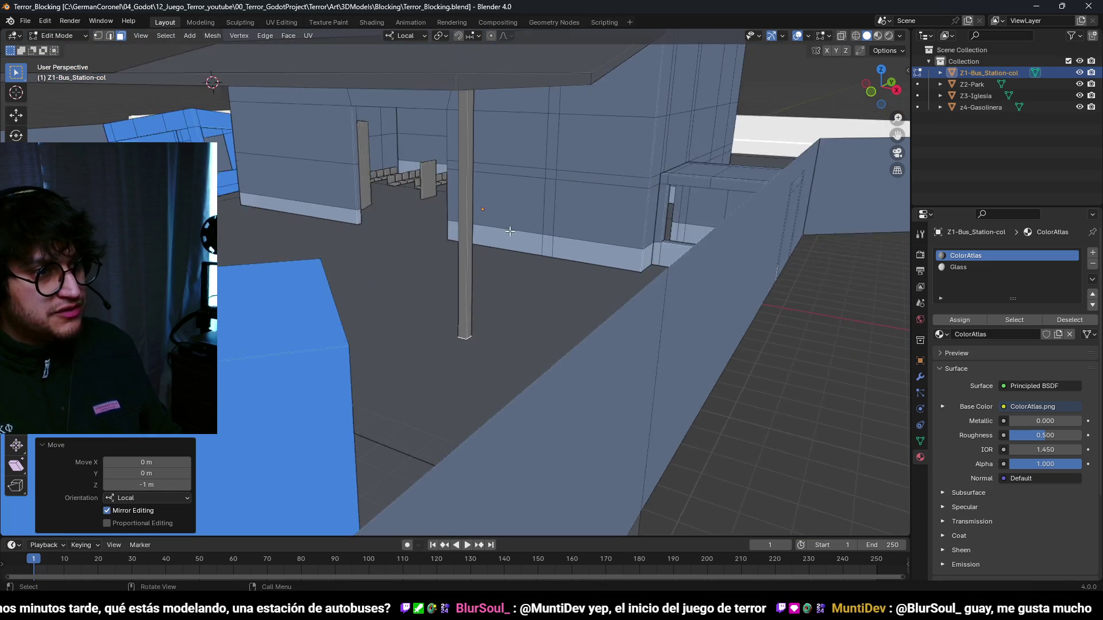
key(2)
click(479, 201)
key(g)
scroll(479, 201, down, 3)
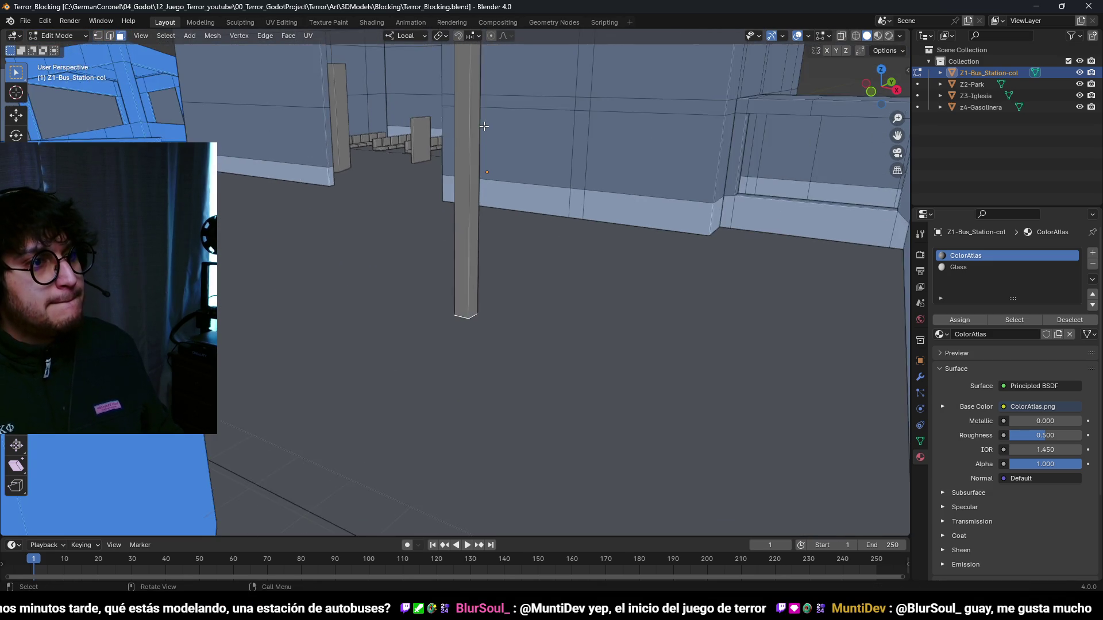
- Place two edge loops near the bottom and fatten the lower section 0.3 m
click(474, 244)
key(g)
key(g)
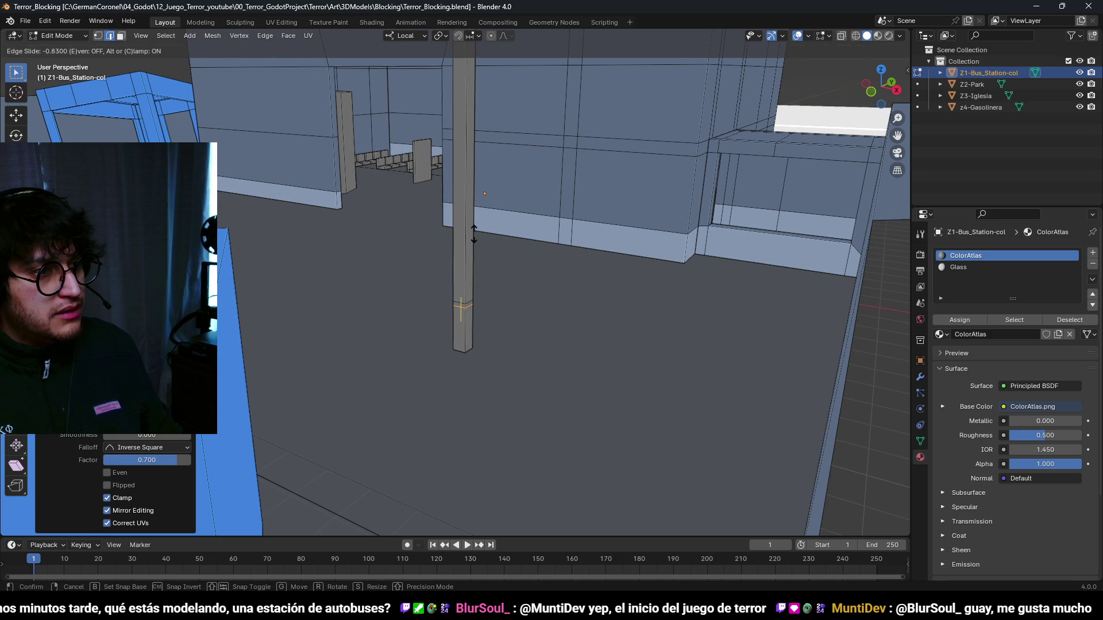
click(474, 234)
key(3)
scroll(468, 345, up, 1)
click(470, 350)
key(alt+s)
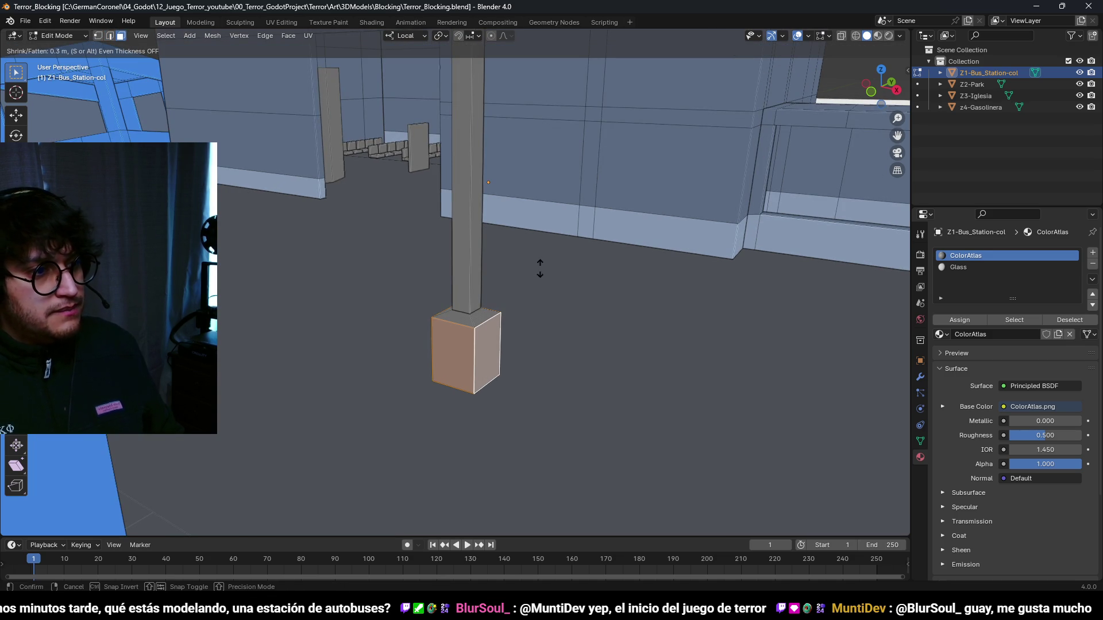
click(544, 278)
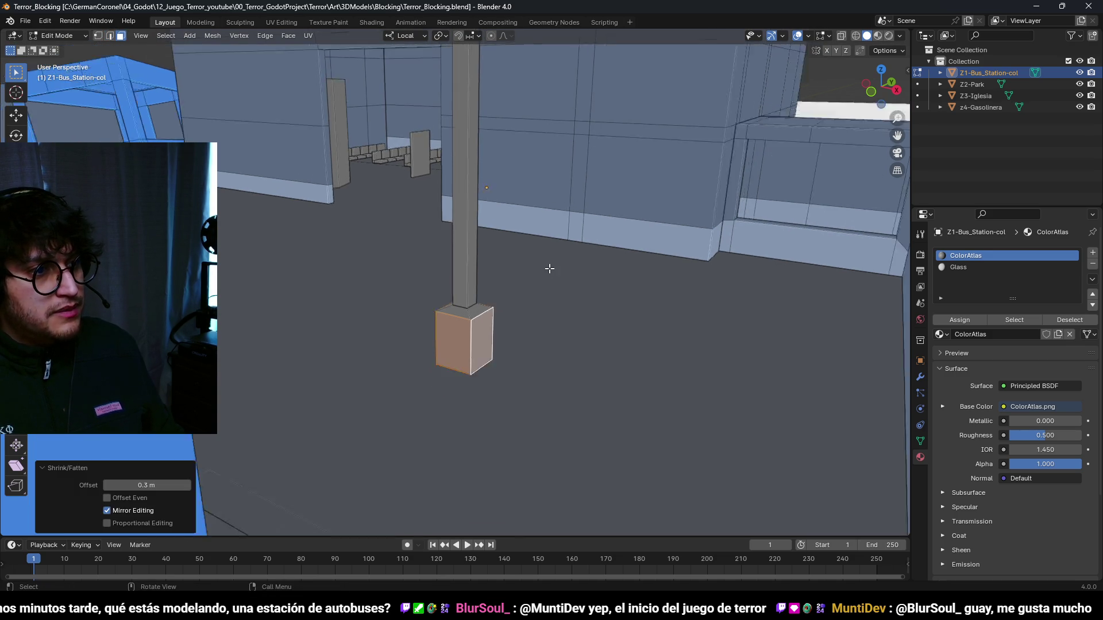
- Loop-cut the base and extrude the bottom ring 0.4 m along normals with Offset Even
key(a)
click(451, 287)
scroll(485, 263, up, 2)
key(ctrl+r)
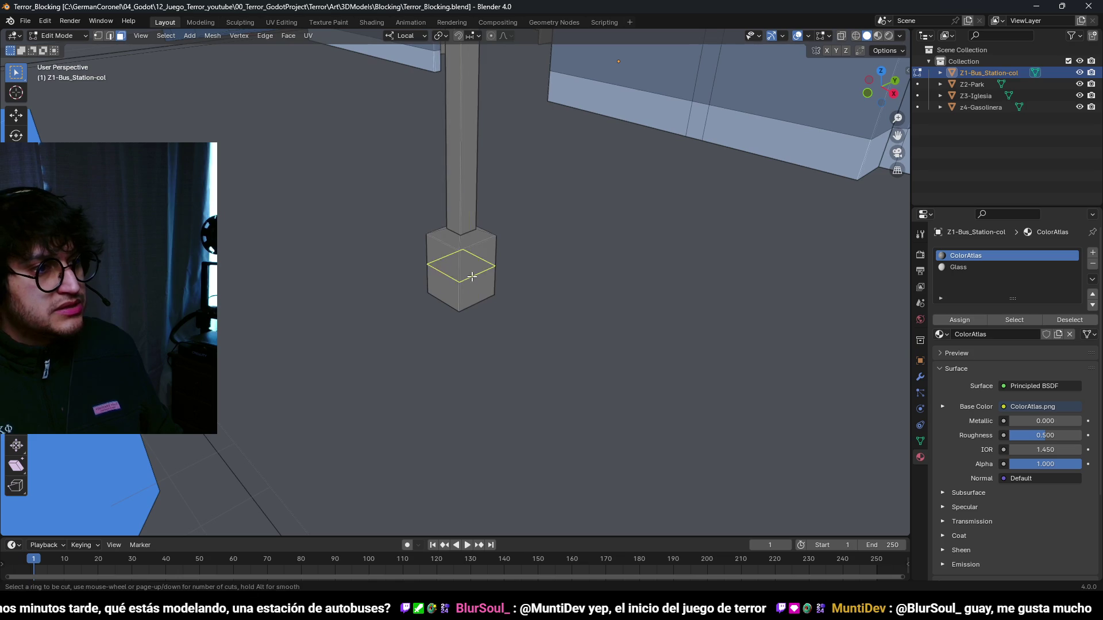
click(460, 295)
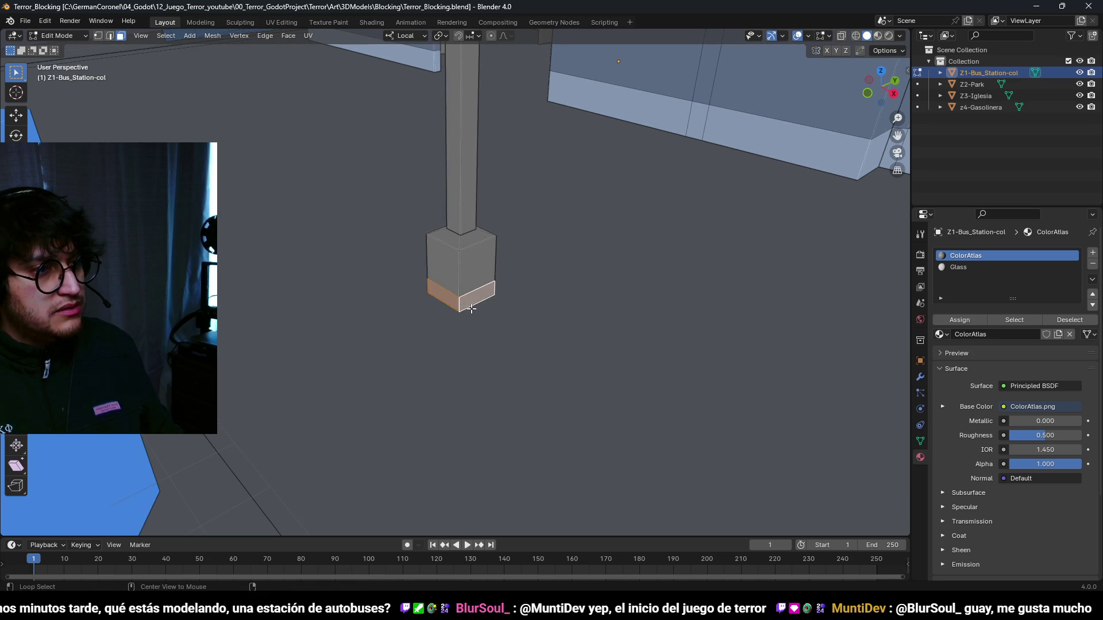
click(474, 319)
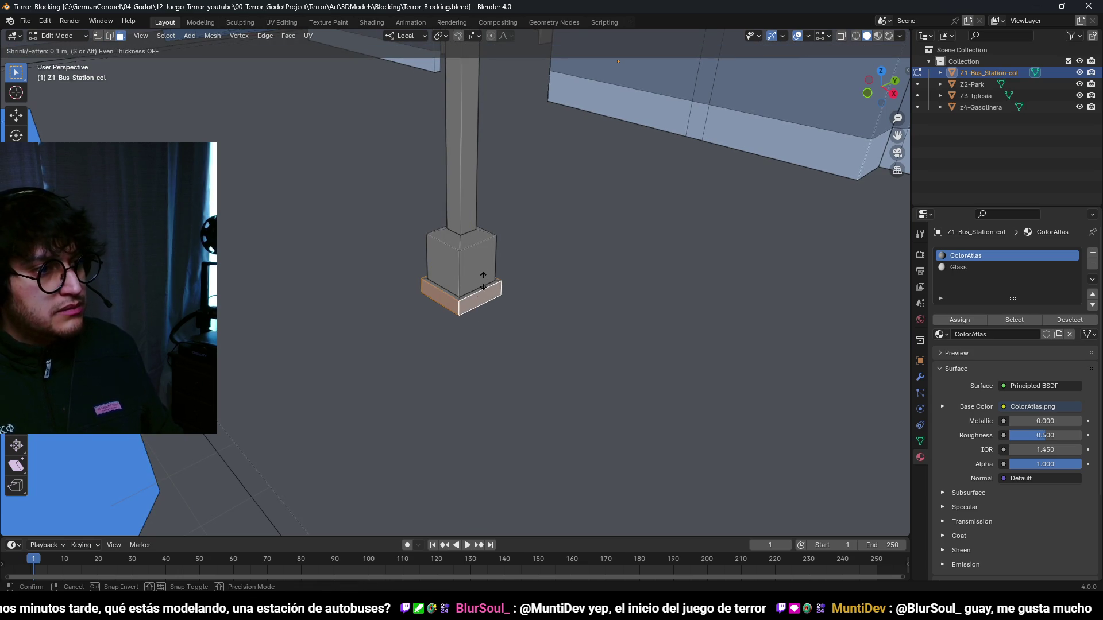
click(493, 200)
scroll(493, 200, down, 3)
click(140, 498)
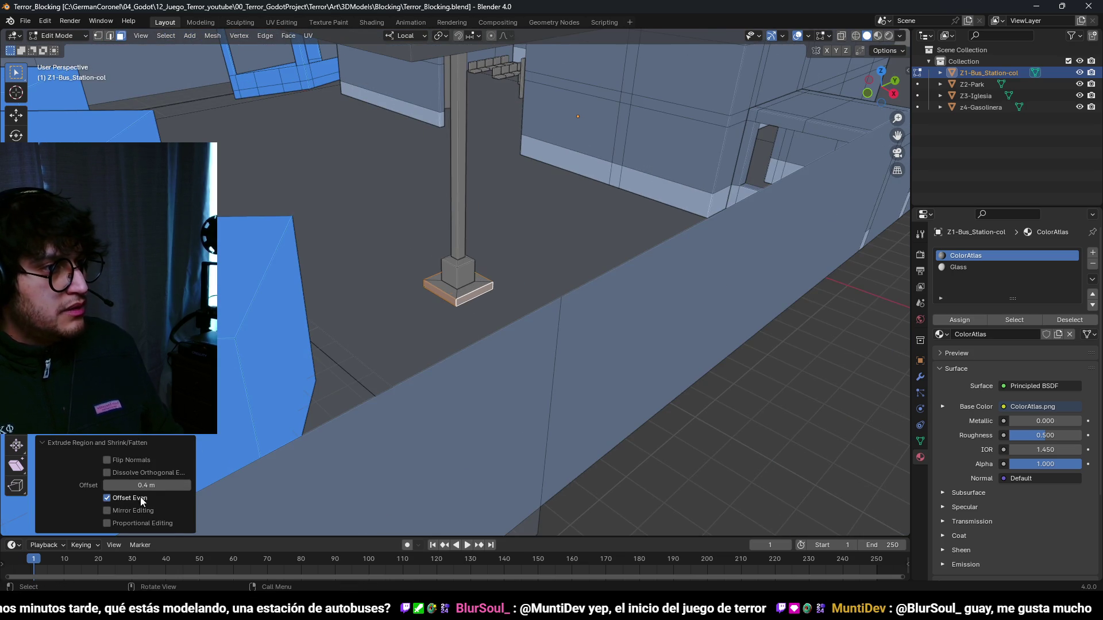
- Inspect the plinth in X-ray and select a rim face, cancelling the delete menu
scroll(459, 287, up, 2)
key(alt+z)
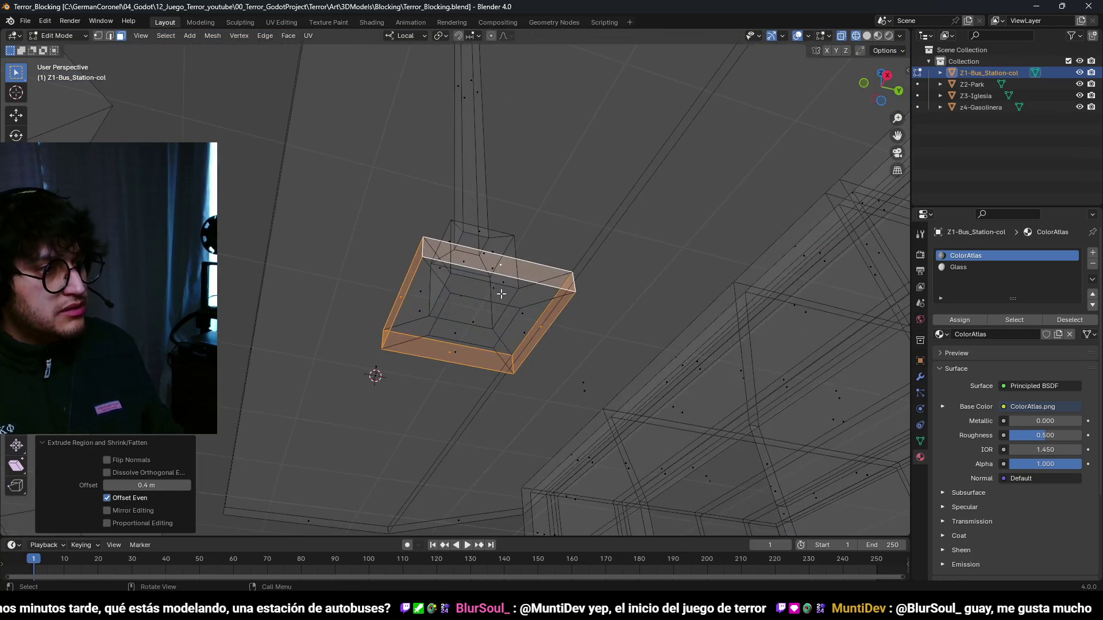
alt+click(517, 315)
scroll(481, 325, down, 3)
right_click(500, 363)
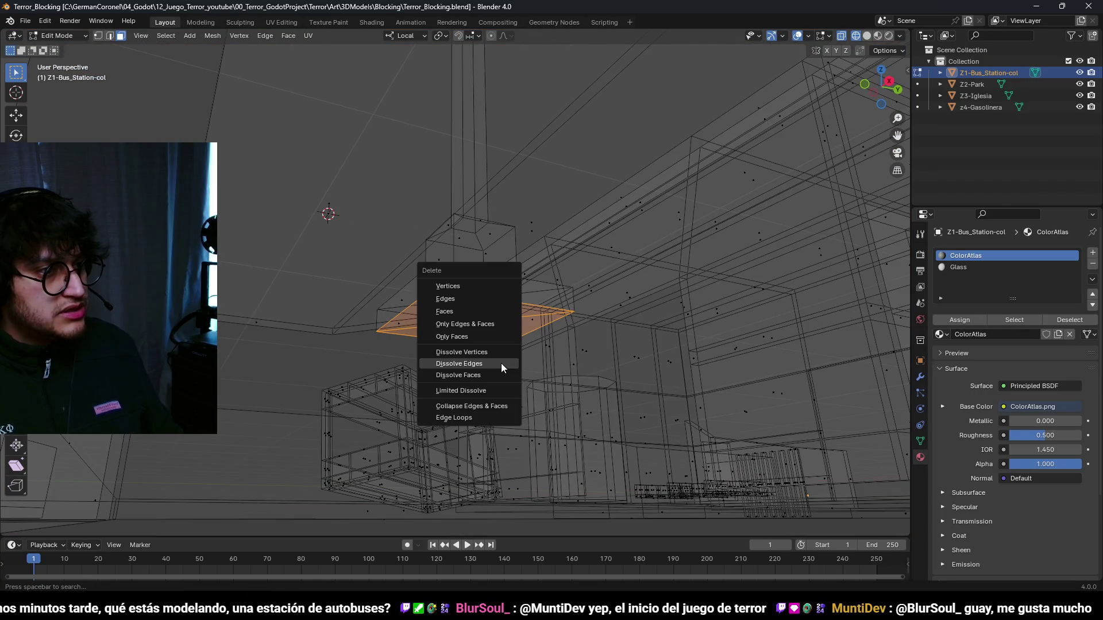
key(Escape)
key(alt+z)
key(alt+z)
mouse_move(505, 217)
mouse_down()
mouse_move(505, 173)
mouse_move(494, 253)
mouse_move(524, 310)
mouse_move(574, 205)
mouse_move(553, 196)
mouse_move(515, 302)
mouse_move(468, 312)
mouse_move(664, 305)
mouse_move(555, 251)
mouse_move(470, 245)
mouse_up()
right_click(482, 236)
key(Escape)
key(alt+z)
- Deselect everything, view from the left, and select the whole pillar
key(a)
key(Tab)
key(alt+a)
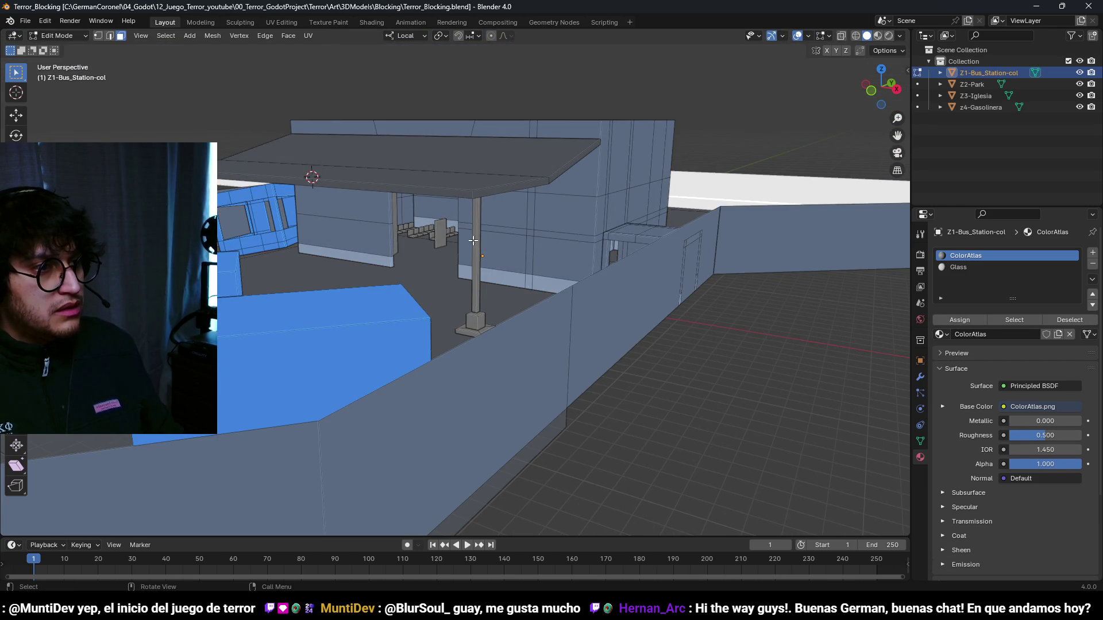
key(ctrl+KP_3)
drag(491, 244, 488, 240)
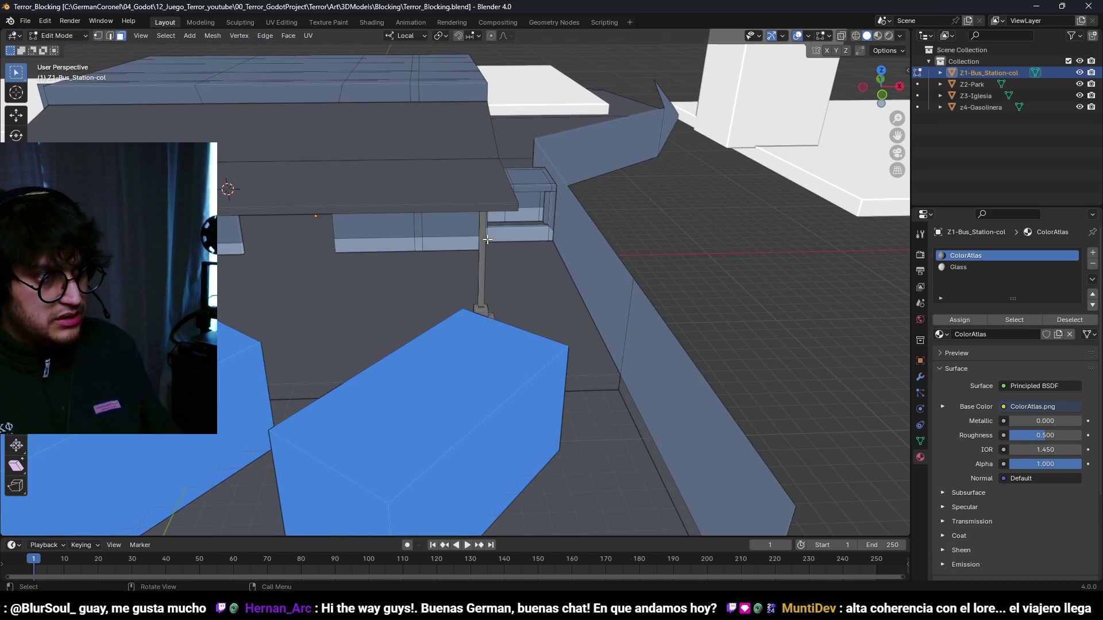
key(l)
key(grave)
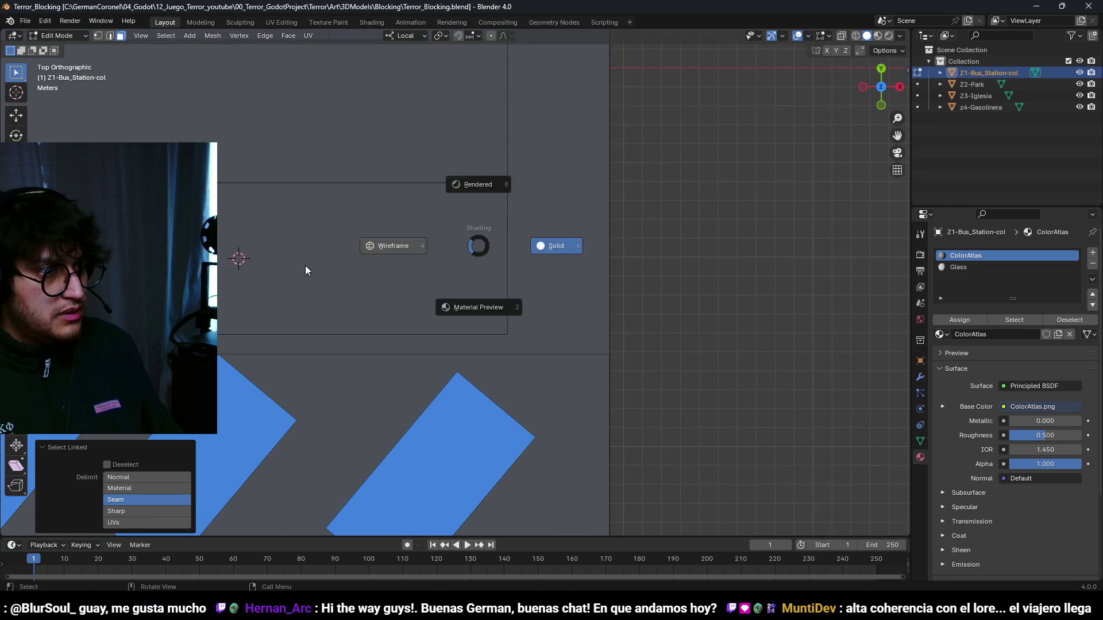
- From top view, duplicate the pillar twice, placing copies −25.5 m and 12.6 m along X
click(482, 182)
key(g)
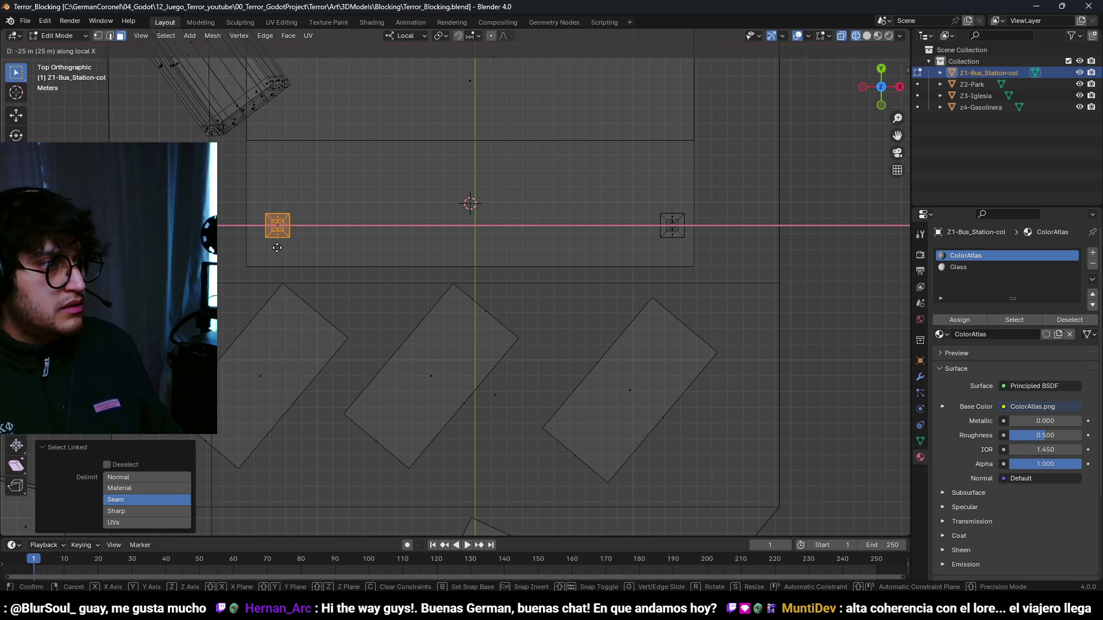
click(268, 244)
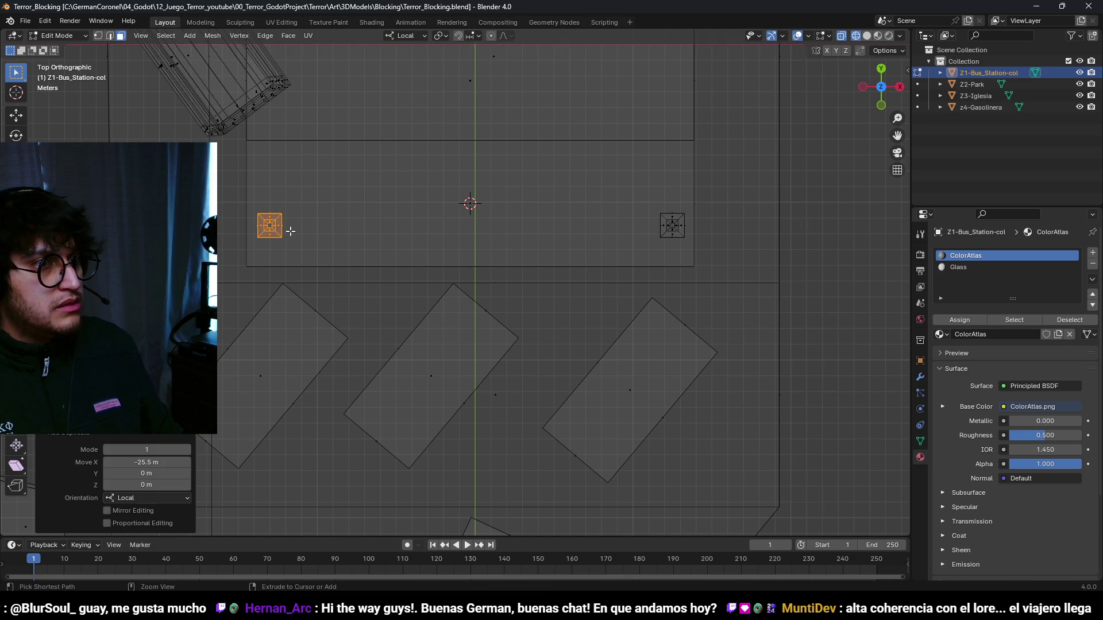
scroll(377, 226, down, 2)
scroll(379, 294, up, 2)
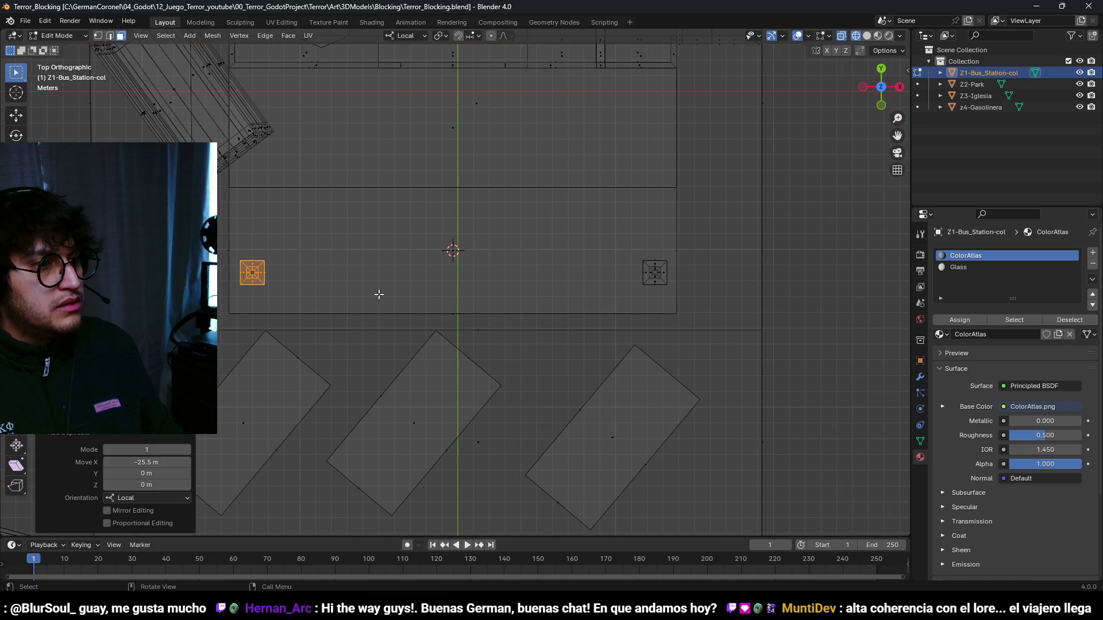
click(572, 301)
mouse_move(579, 302)
mouse_down()
mouse_move(574, 230)
mouse_move(547, 254)
mouse_move(538, 207)
mouse_move(517, 236)
mouse_up()
scroll(468, 278, up, 5)
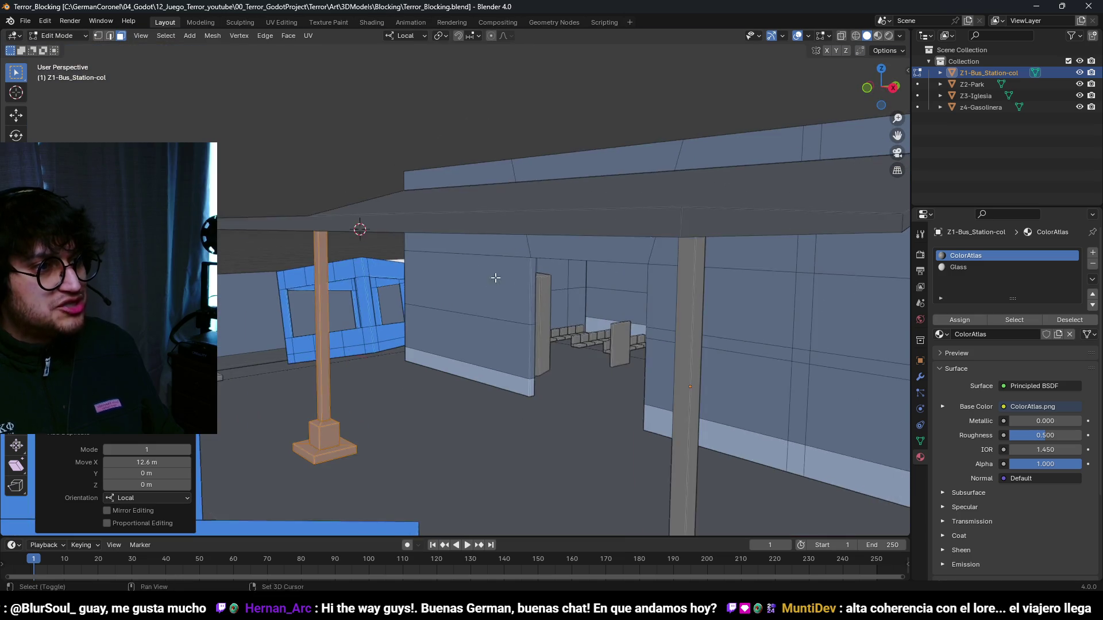
mouse_move(468, 278)
mouse_down()
mouse_move(476, 258)
mouse_move(461, 239)
mouse_move(505, 219)
mouse_move(511, 263)
mouse_up()
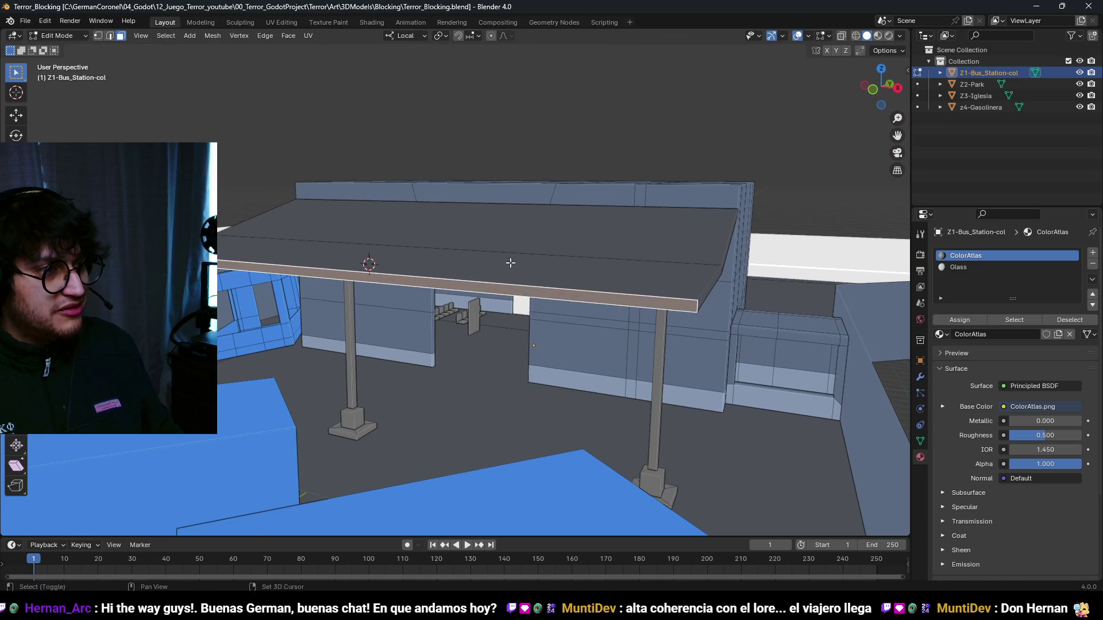
- Lower the bar and cut a short piece with two edge slides, the first at 0.7
click(511, 323)
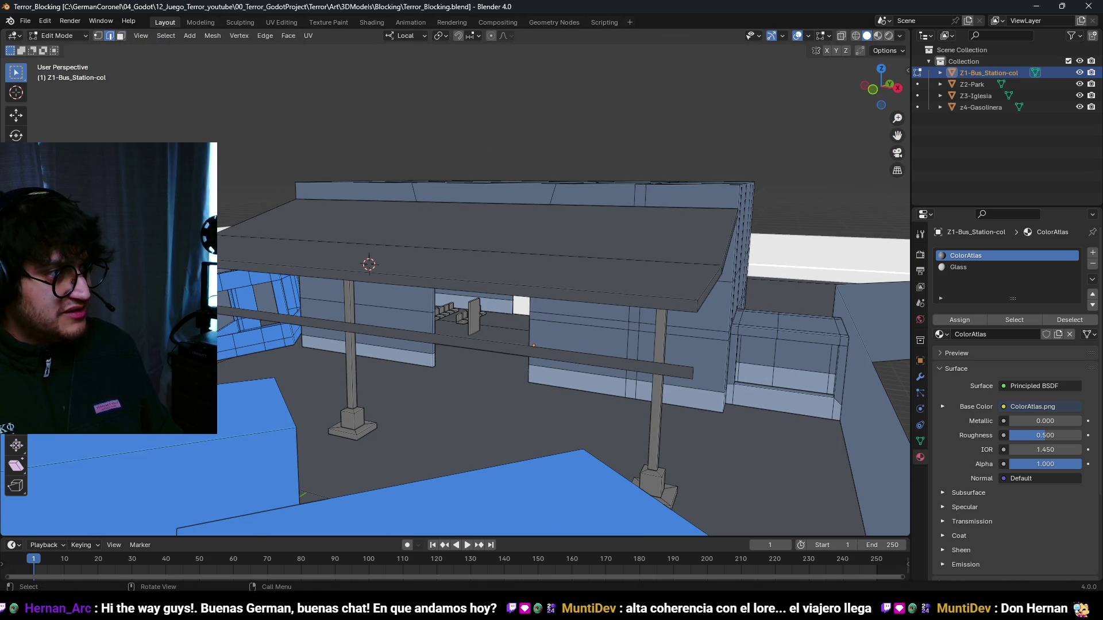
click(404, 363)
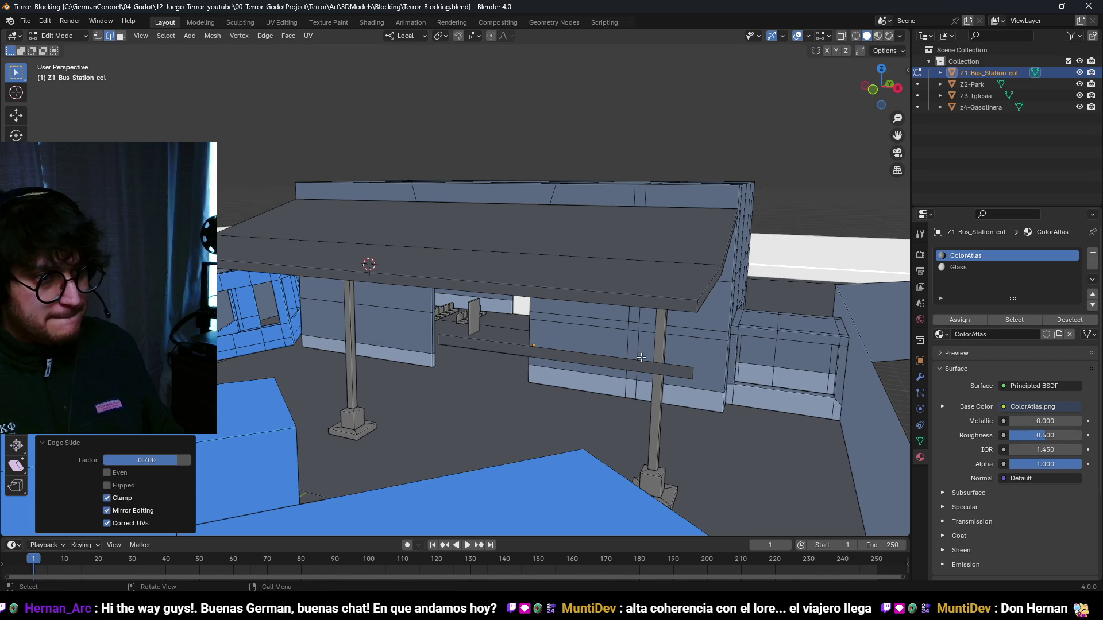
key(g)
key(g)
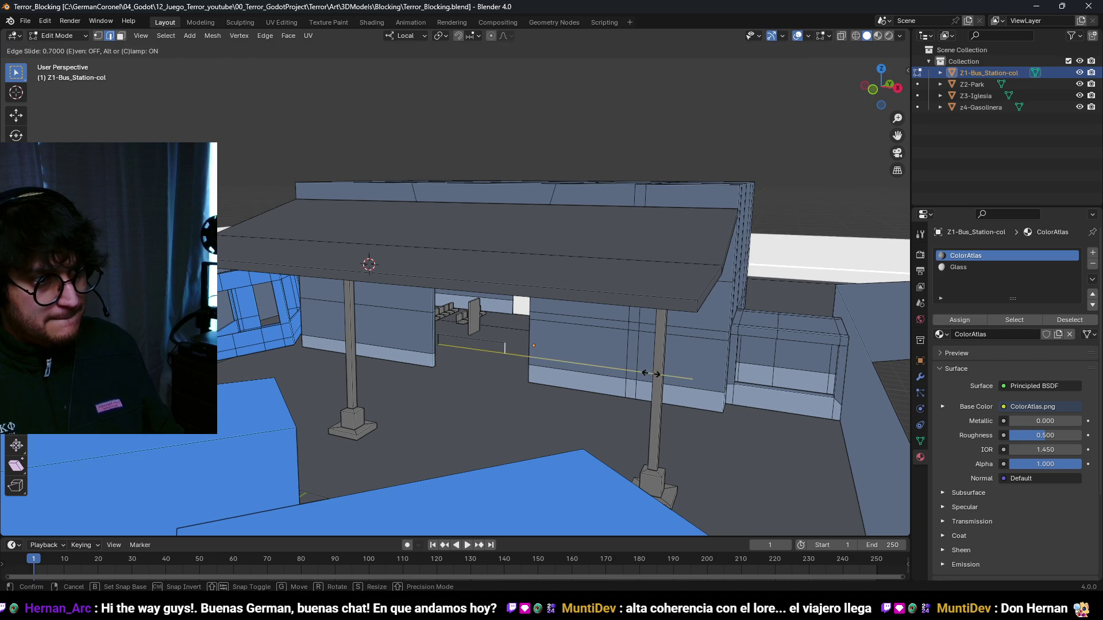
click(651, 374)
scroll(518, 380, up, 3)
- Select the cut piece, lift its face upward and move it 1.8 m along Y
click(538, 396)
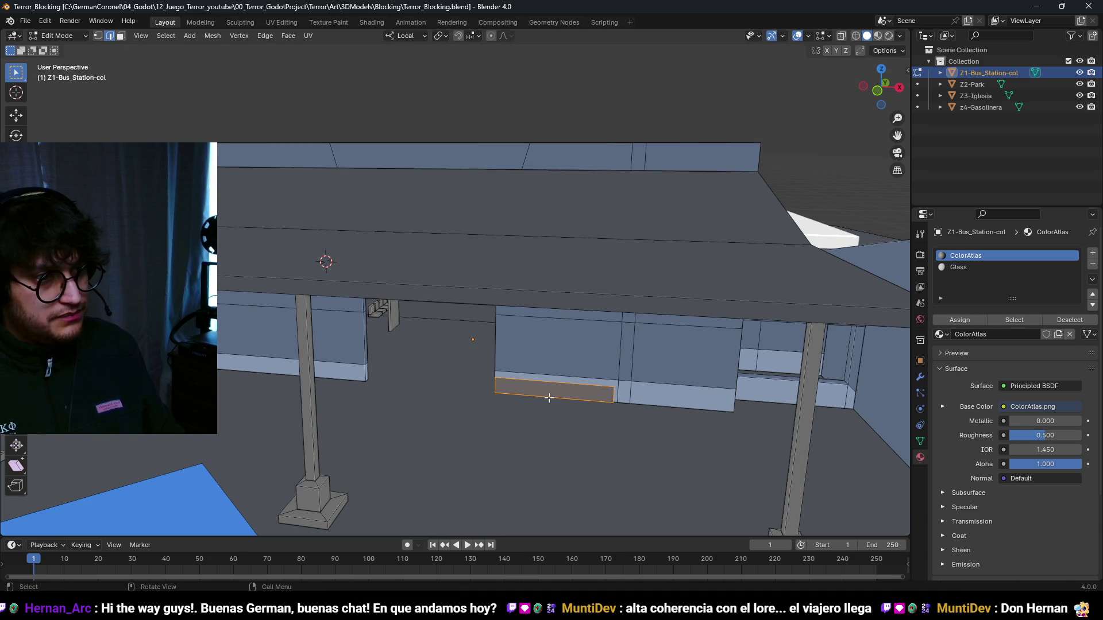
click(572, 453)
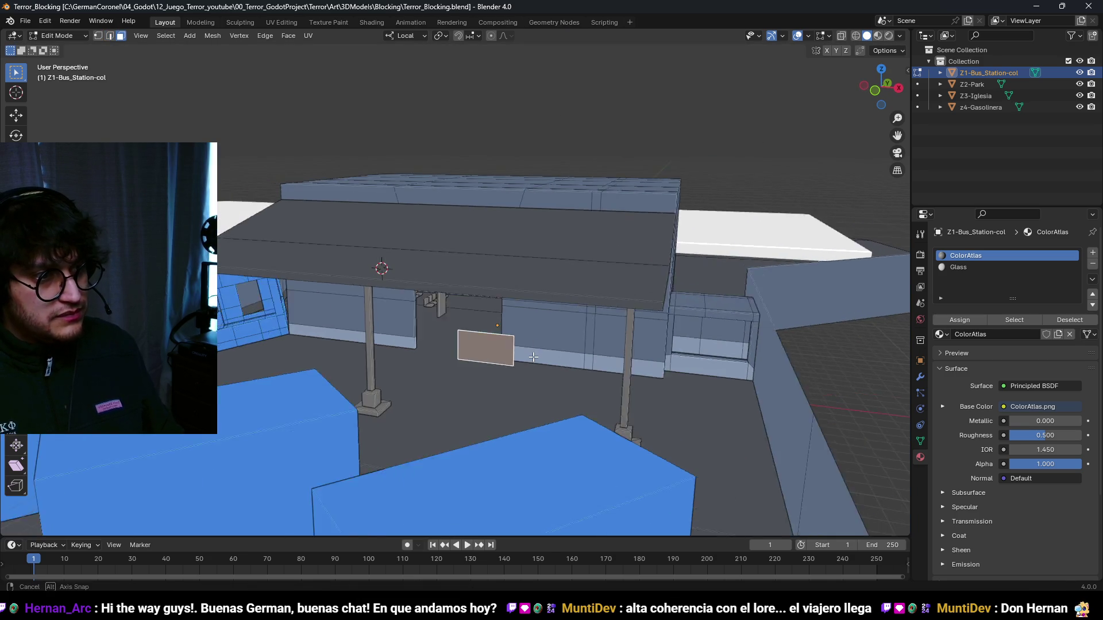
key(g)
key(y)
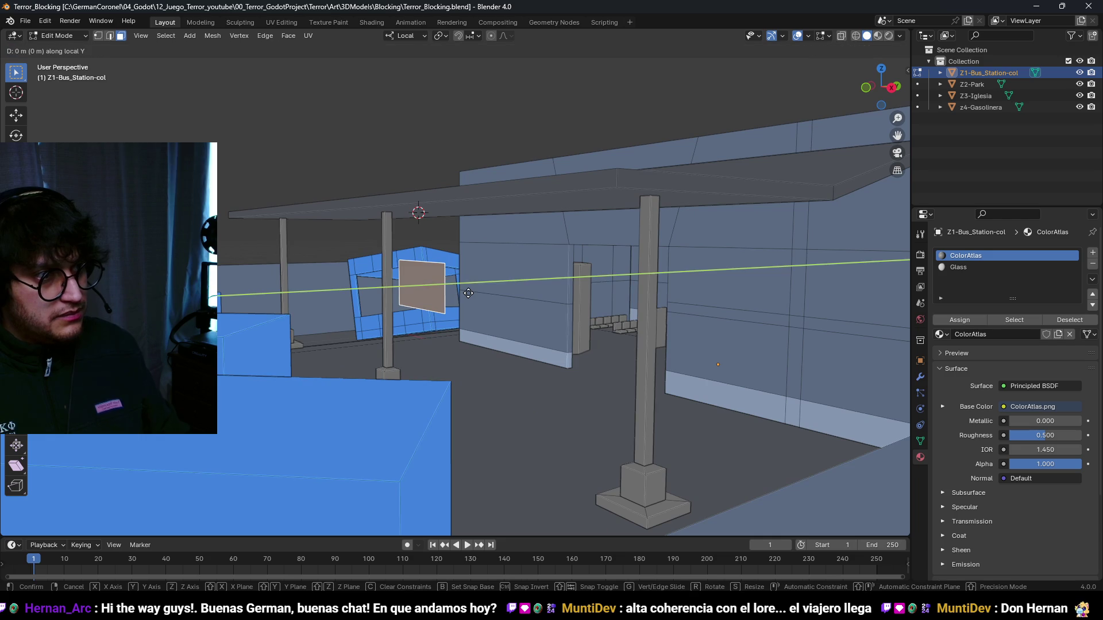
click(511, 294)
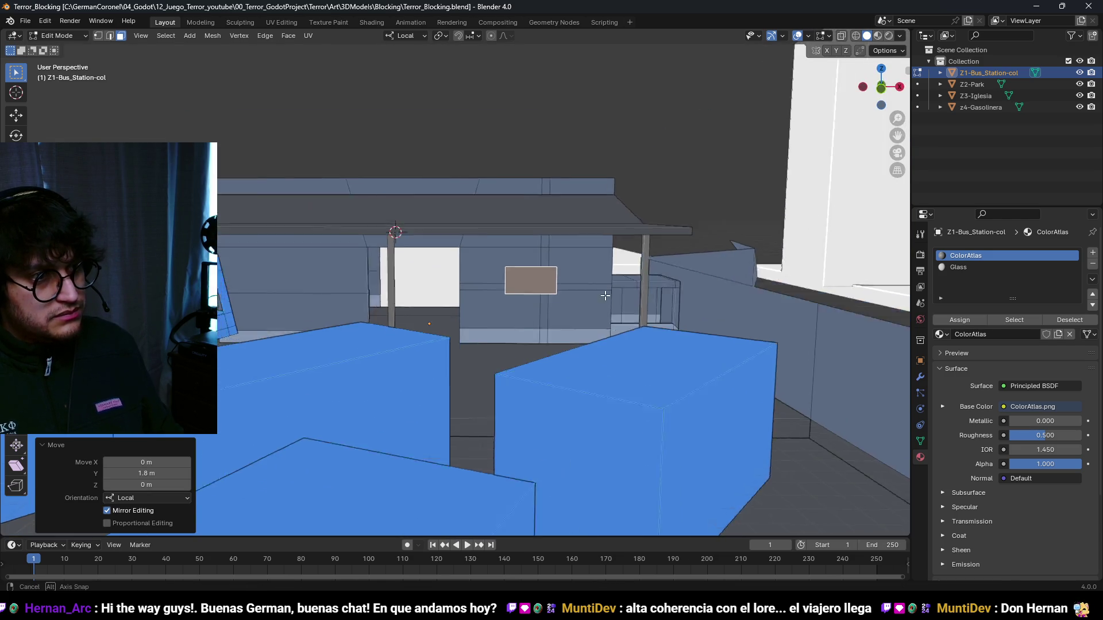
- Raise the panel 0.7 m, widen it 1.4 times along X, then raise it another 0.3 m
key(g)
key(z)
click(550, 264)
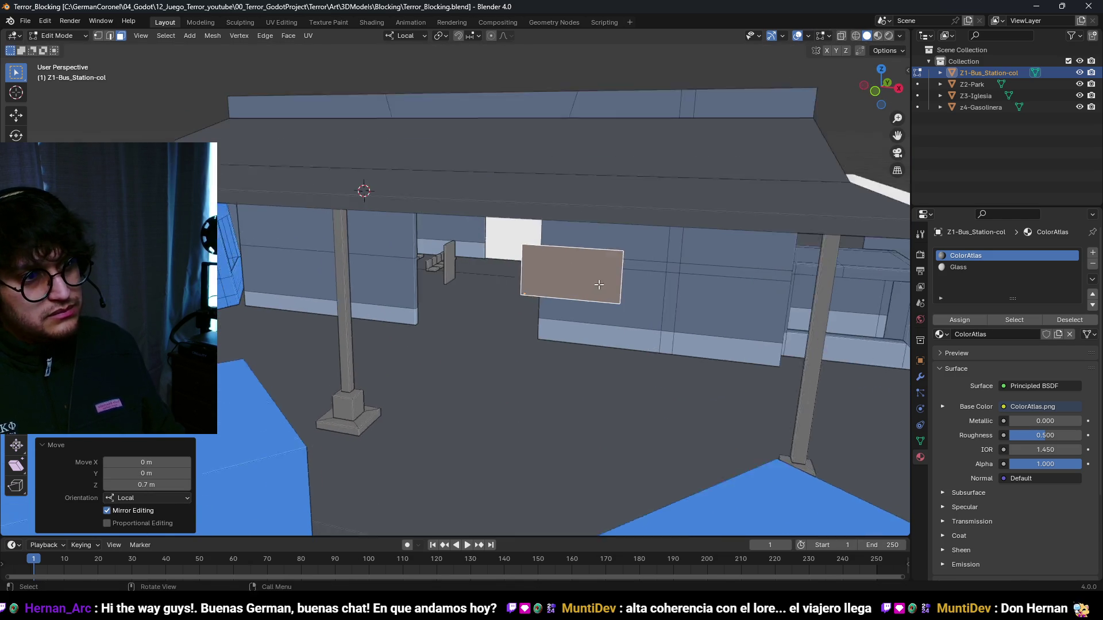
key(s)
key(x)
click(680, 297)
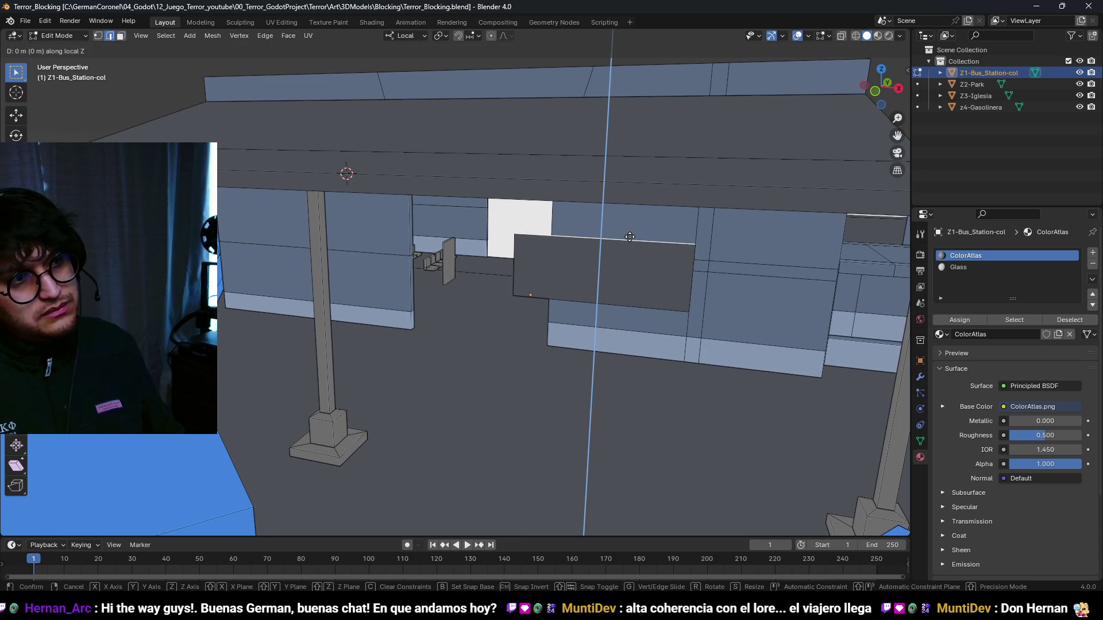
click(628, 101)
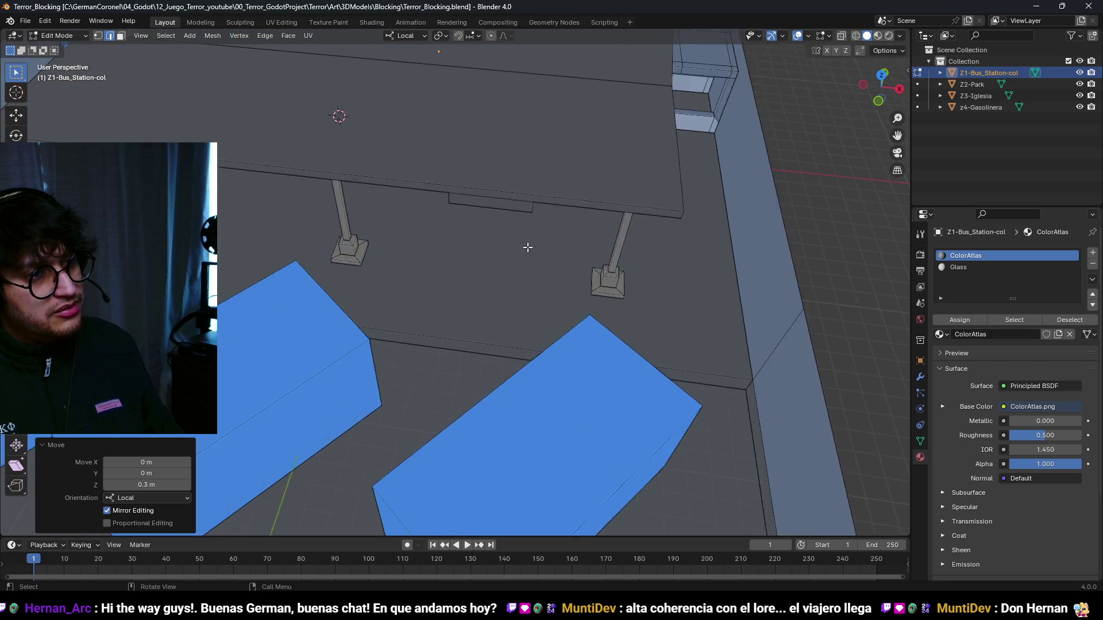
- Select the whole sign panel in face mode and move it 3 m along X
key(3)
key(l)
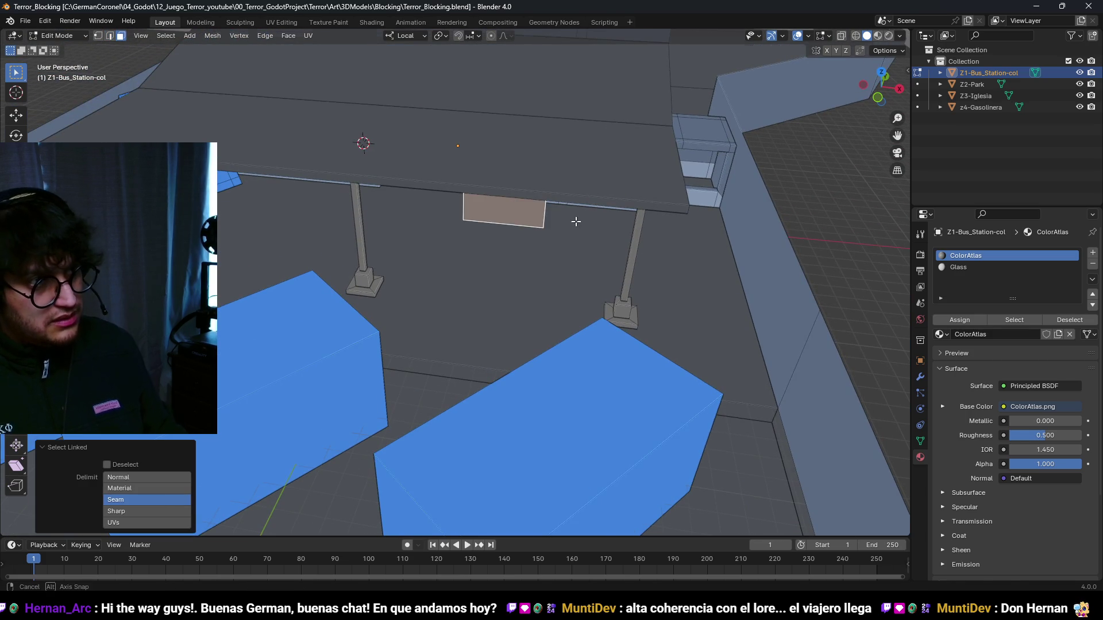
key(g)
key(x)
click(654, 220)
scroll(631, 220, up, 5)
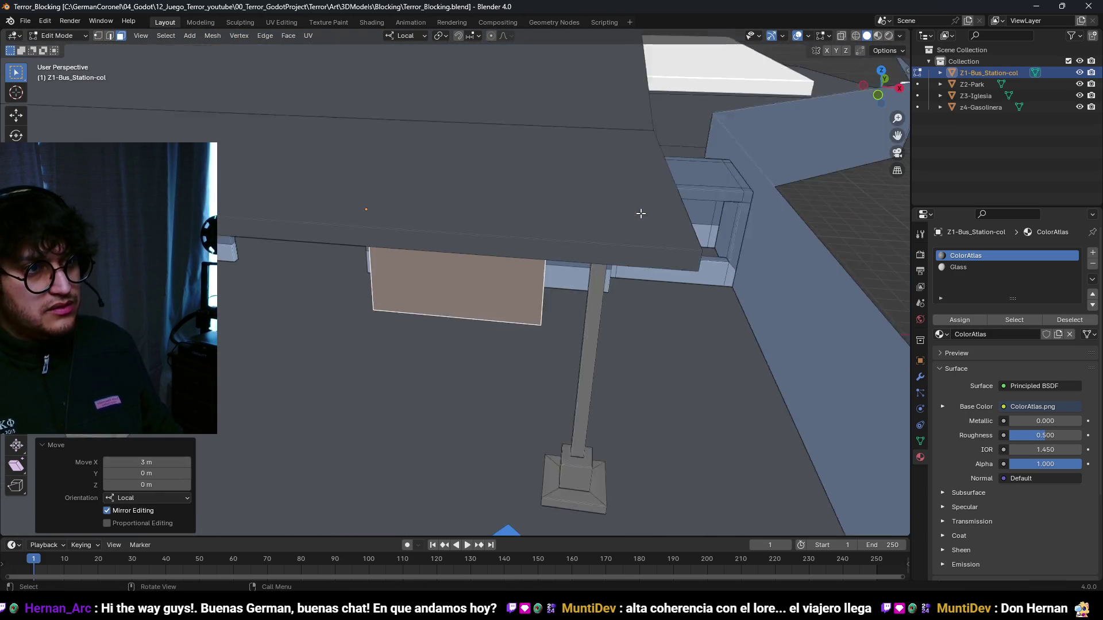
mouse_move(562, 220)
mouse_down()
mouse_move(636, 244)
mouse_move(618, 243)
mouse_move(626, 240)
mouse_up()
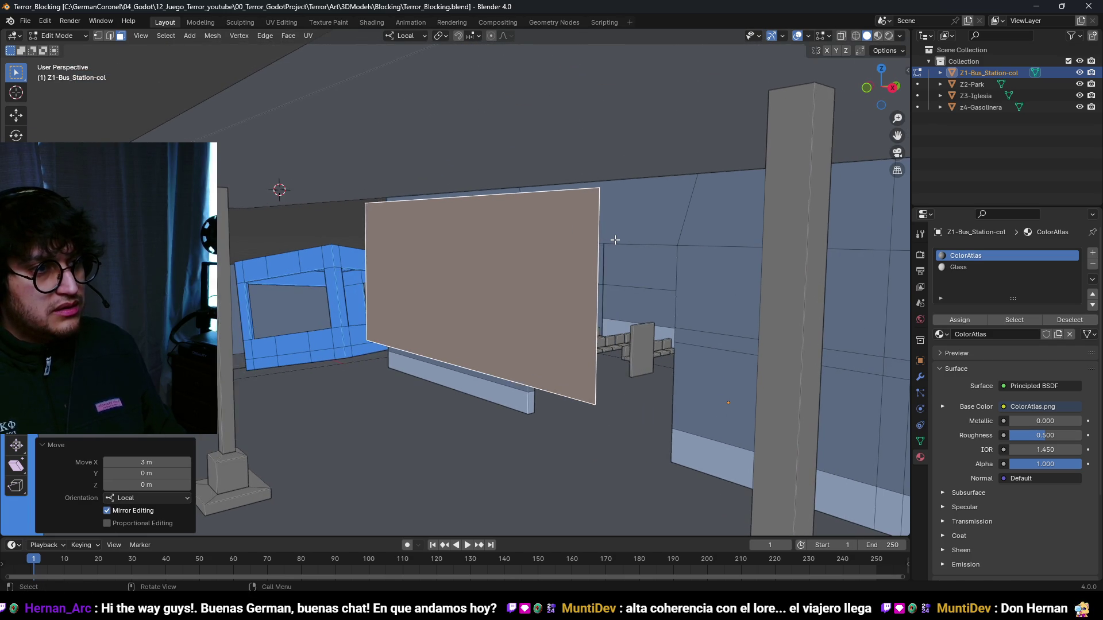
- Extrude the sign face 0.2 m for thickness and bevel its corners round
key(e)
click(698, 228)
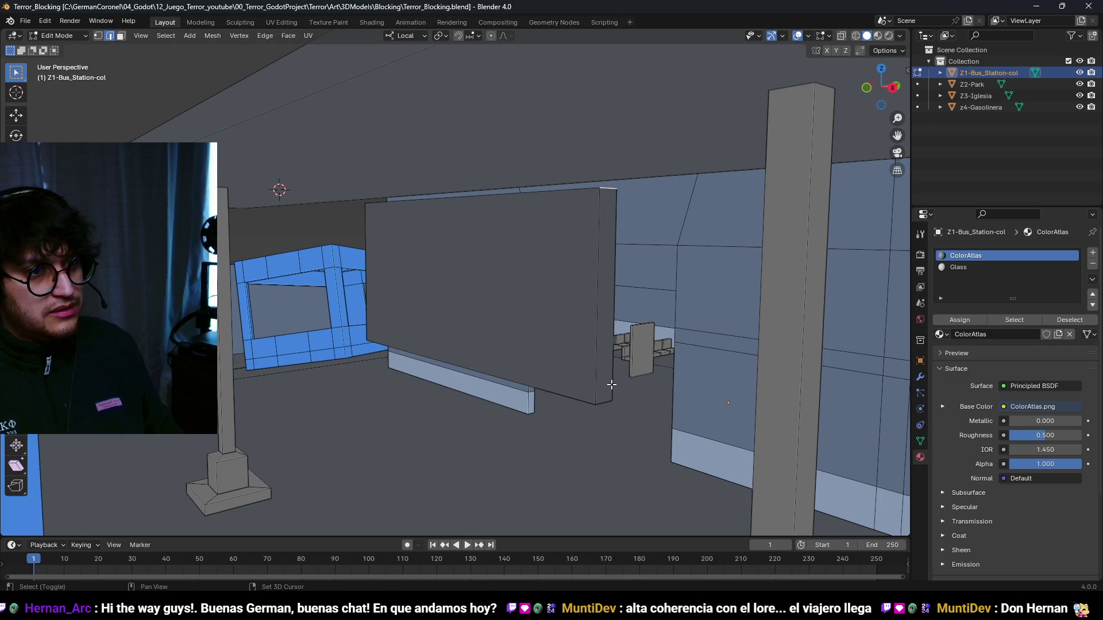
drag(569, 390, 571, 271)
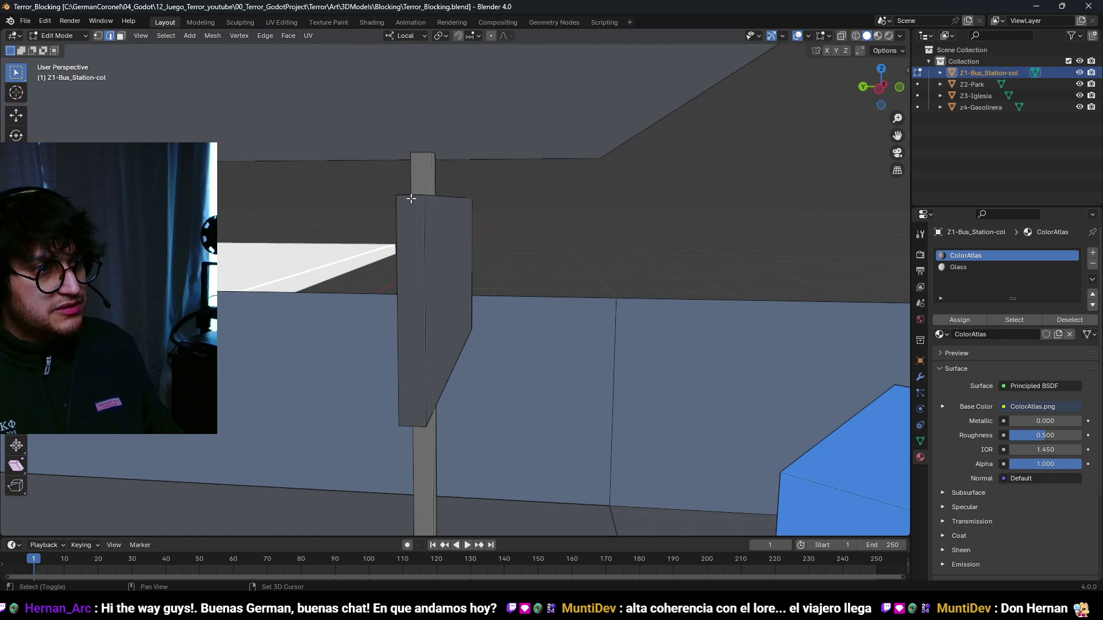
drag(436, 420, 651, 319)
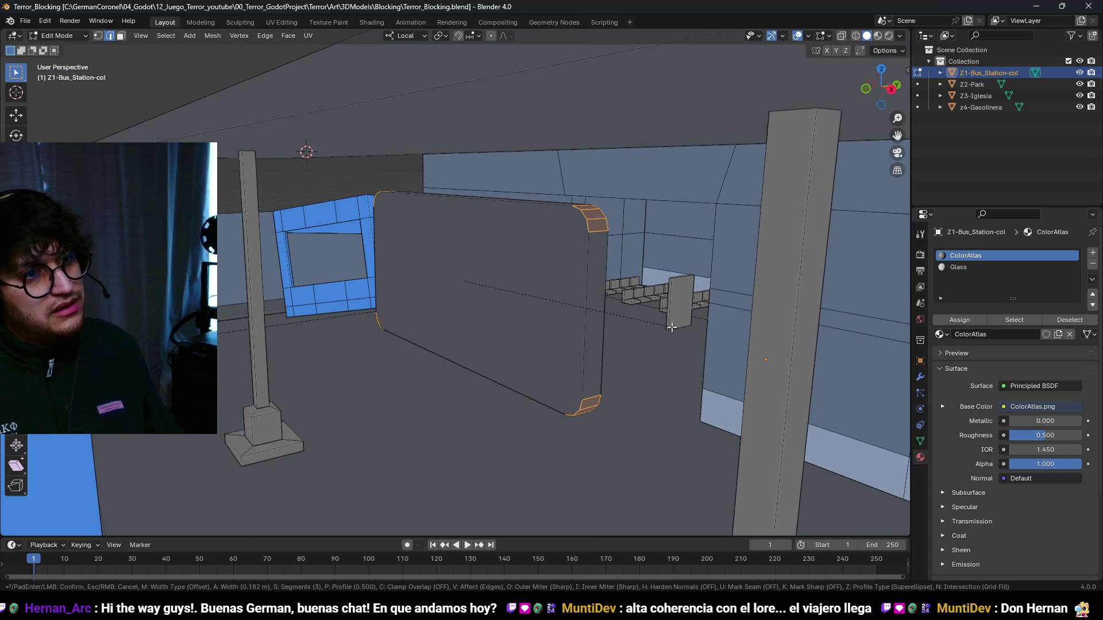
click(677, 327)
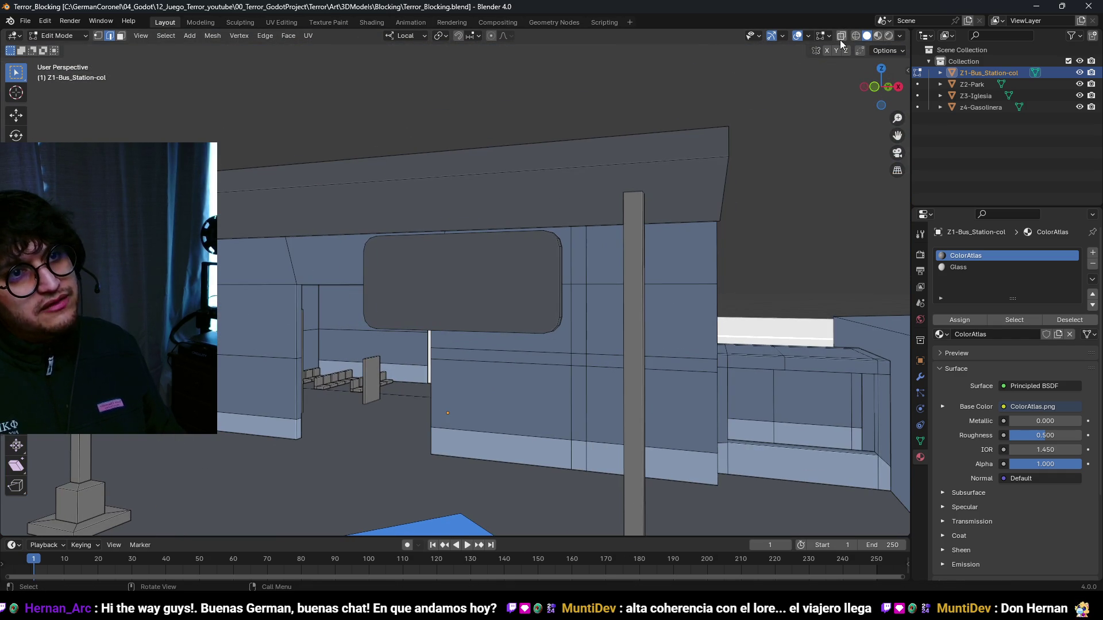
- Use the Face Orientation overlay to recalculate the sign's normals outward, then hide it
click(808, 36)
click(759, 270)
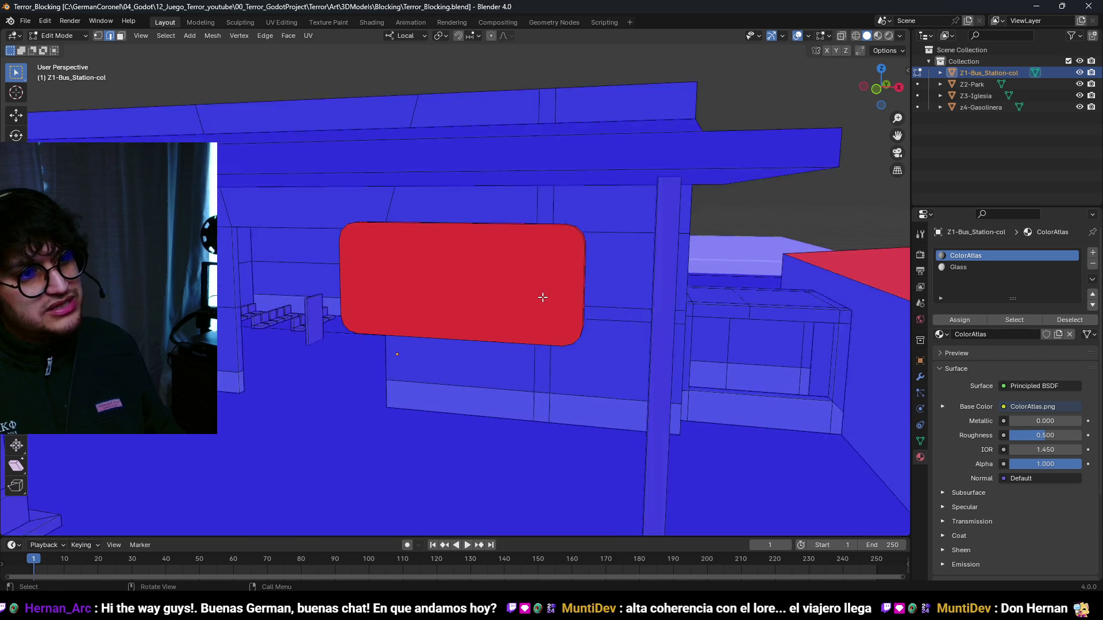
click(546, 296)
key(shift+n)
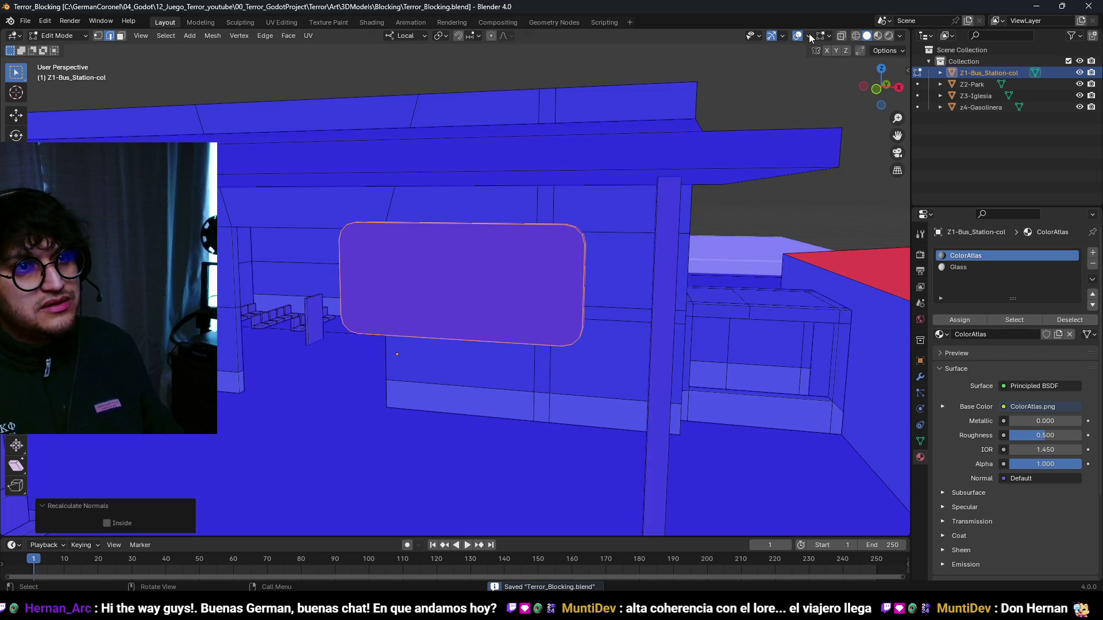
click(808, 35)
click(763, 265)
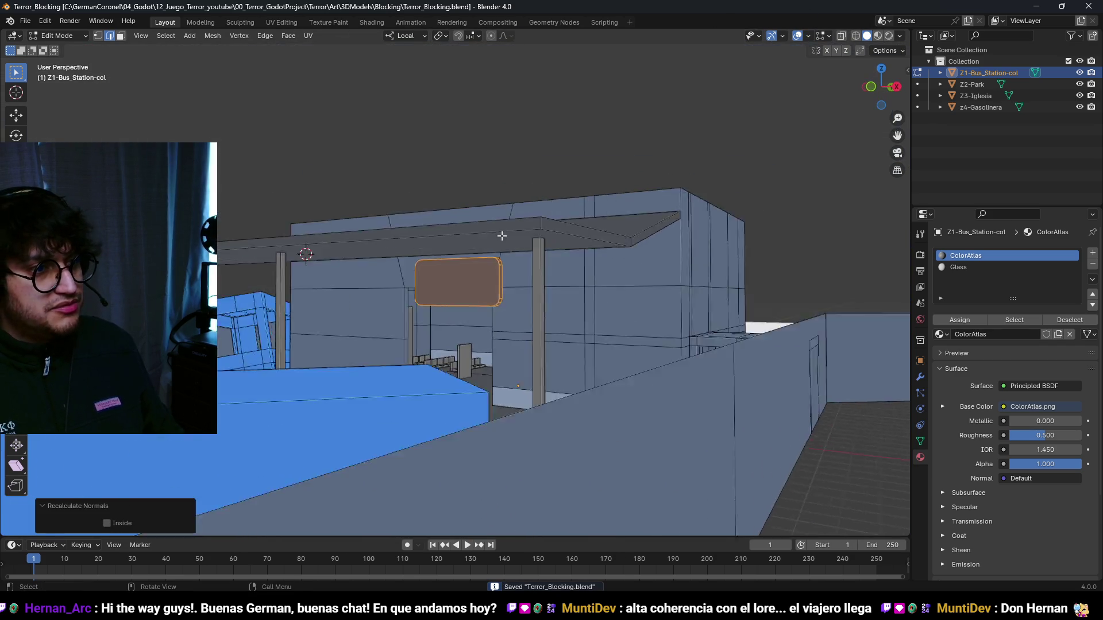
key(alt+a)
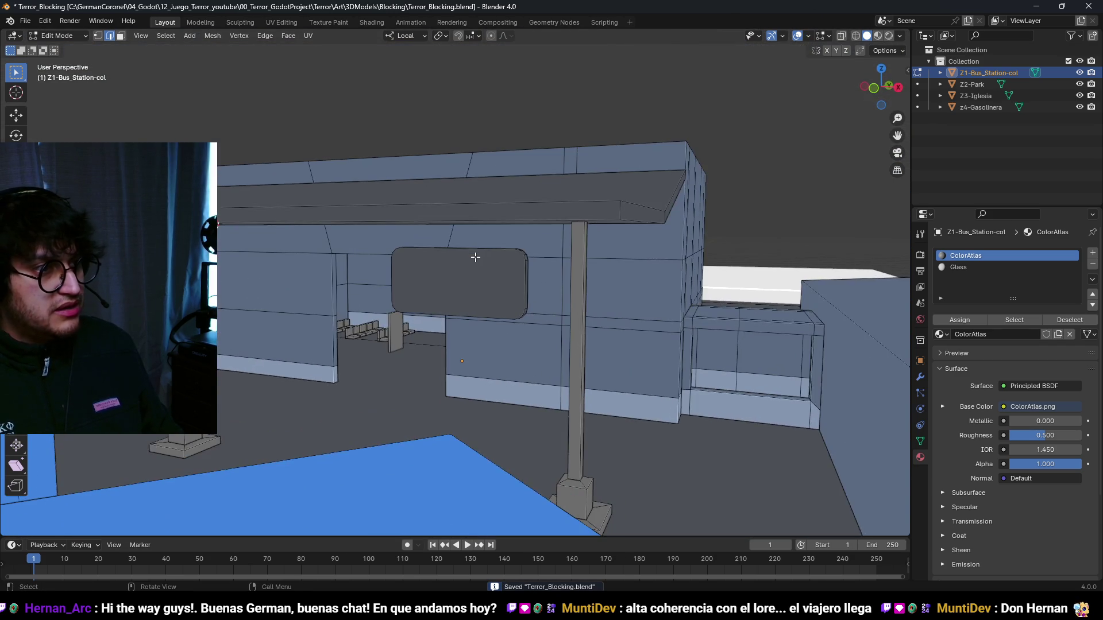
- Place a copy of the sign 7 m along the beam and start another duplicate along X
key(l)
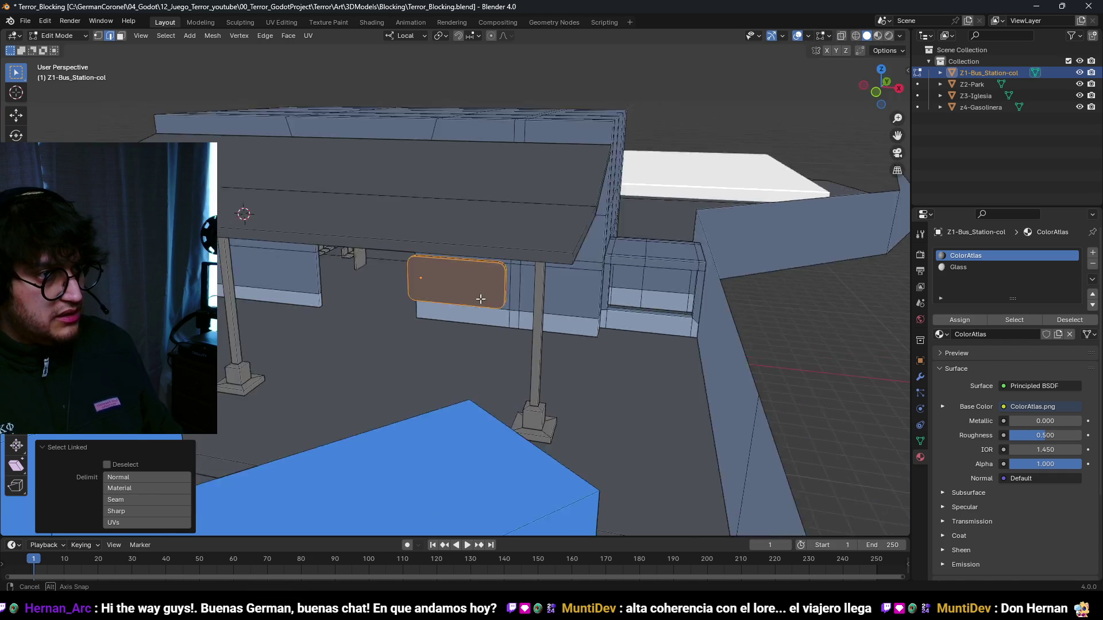
key(g)
key(x)
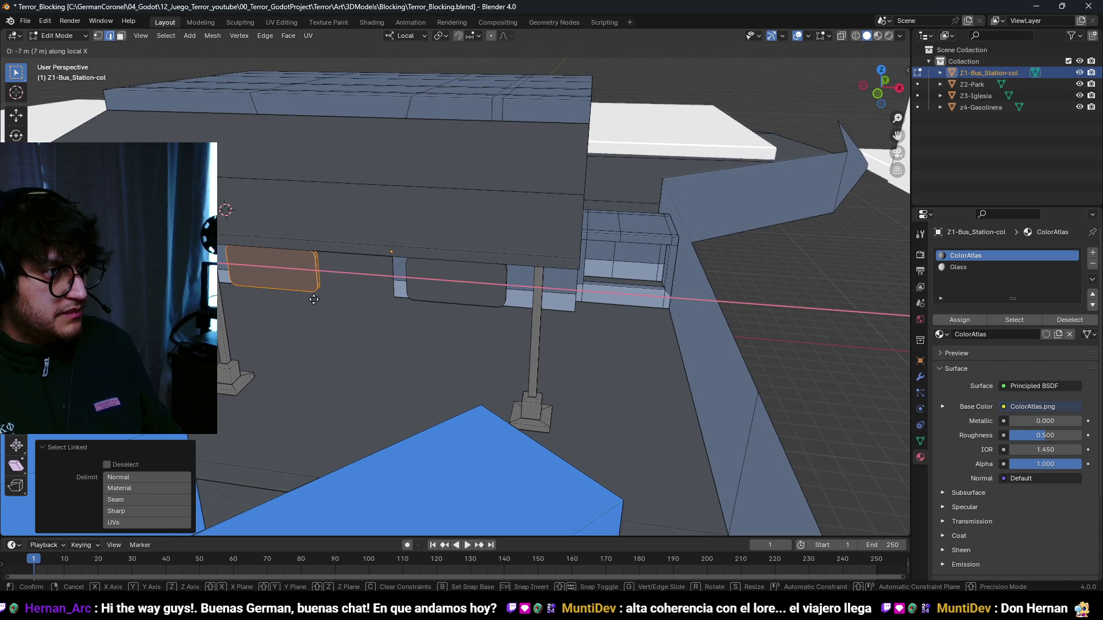
click(314, 299)
key(shift+d)
key(x)
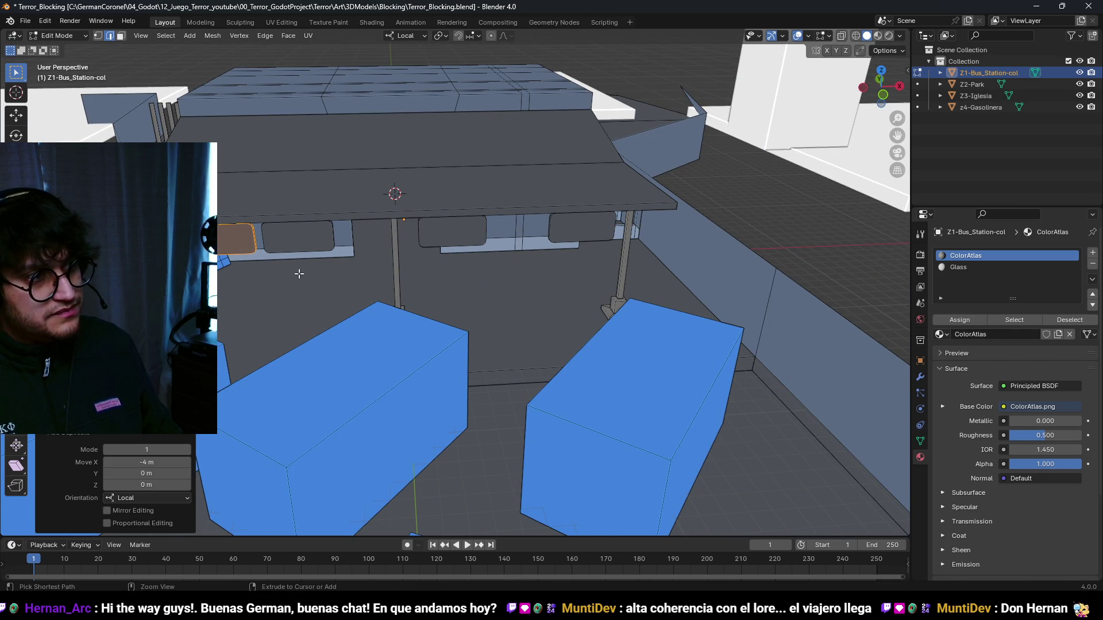
- Shift a sign copy 1 m sideways and reposition a sign under the roof
click(304, 238)
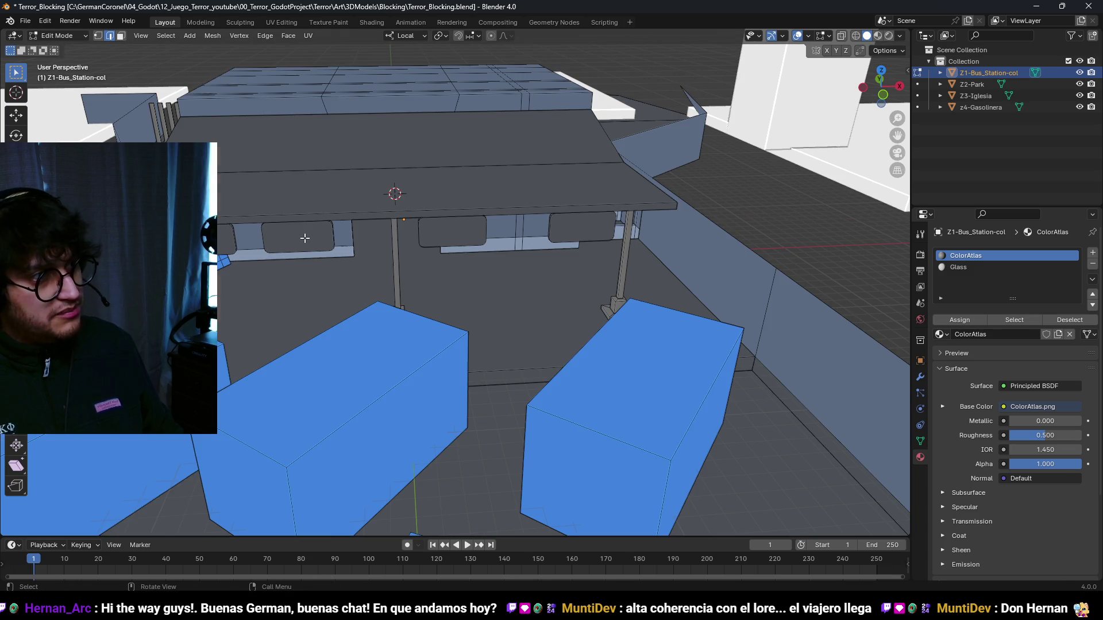
click(323, 241)
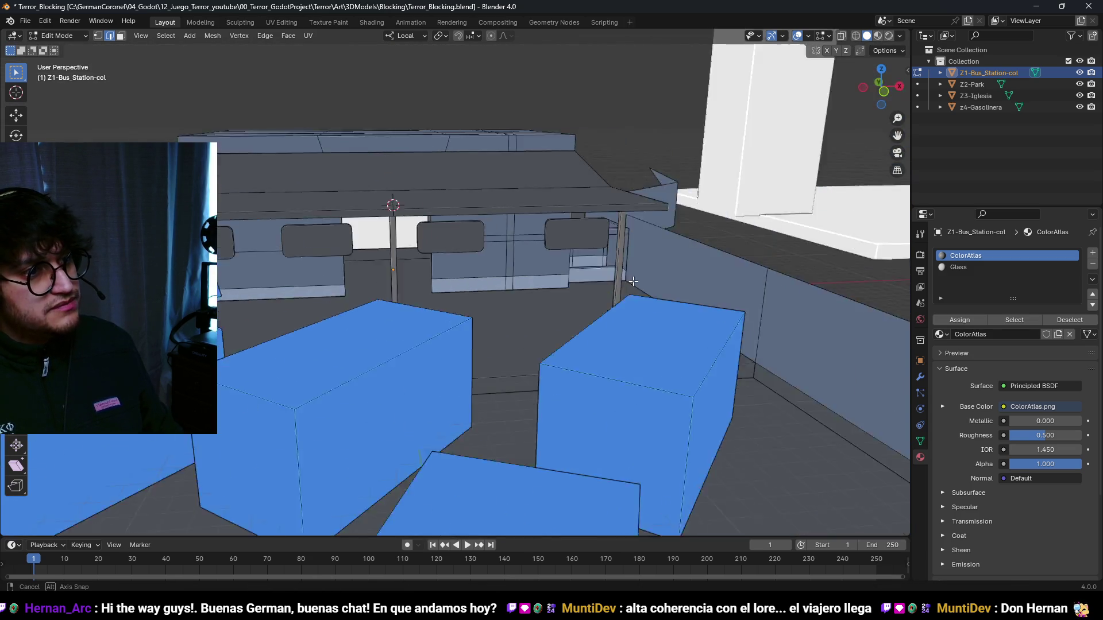
mouse_move(633, 281)
mouse_down()
mouse_move(479, 293)
mouse_move(623, 266)
mouse_move(561, 256)
mouse_move(529, 293)
mouse_move(581, 283)
mouse_move(455, 286)
mouse_move(460, 310)
mouse_move(585, 336)
mouse_up()
key(ctrl+l)
key(ctrl+z)
key(g)
click(393, 295)
key(l)
scroll(228, 322, down, 2)
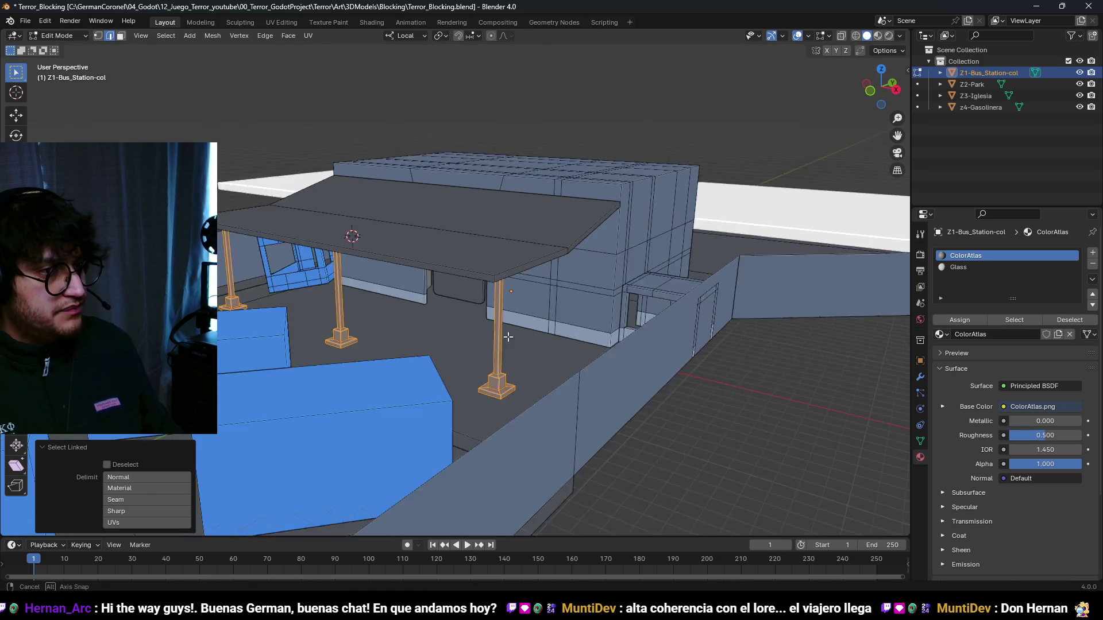
- In see-through top view, move the outer posts 7 m either side of the middle post
key(g)
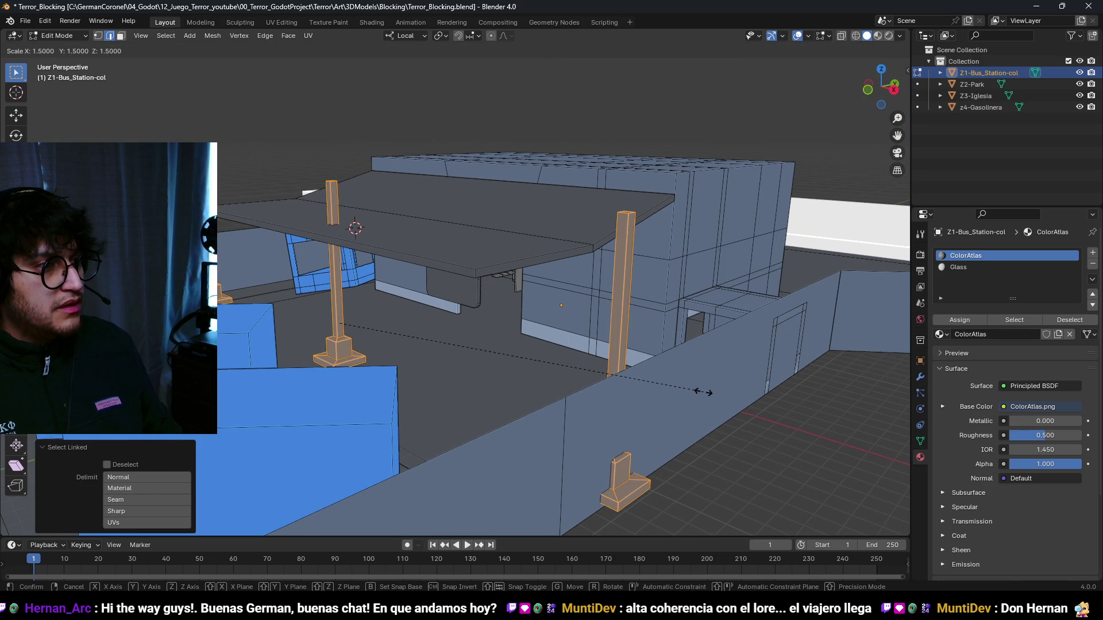
scroll(516, 357, down, 2)
key(KP_7)
key(alt+z)
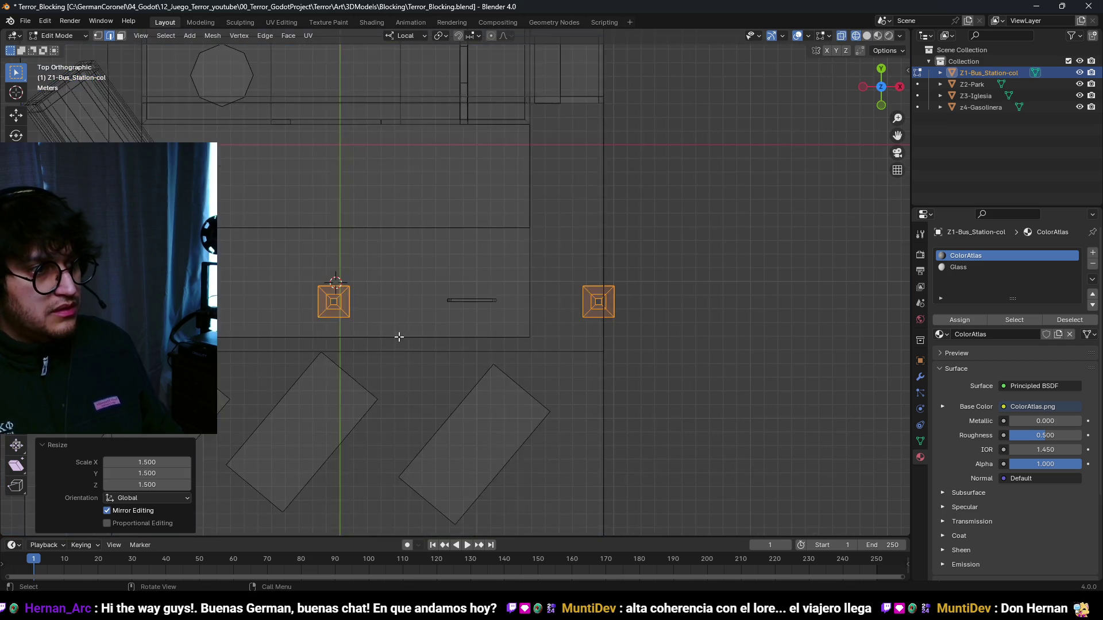
scroll(610, 308, up, 2)
scroll(611, 308, down, 3)
key(c)
key(Escape)
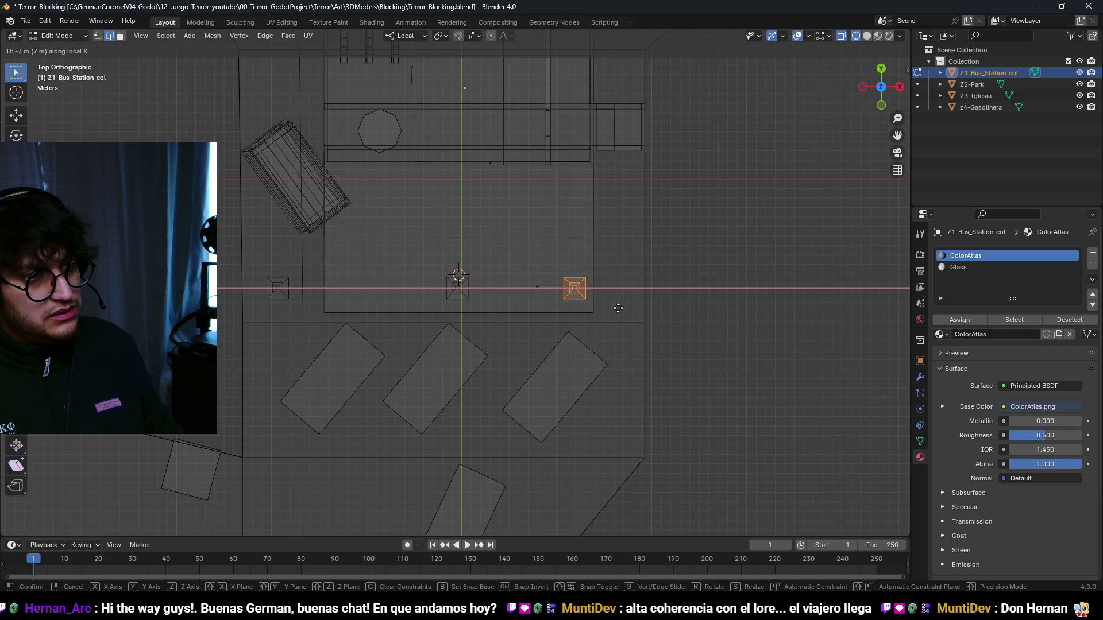
key(Return)
drag(301, 313, 231, 258)
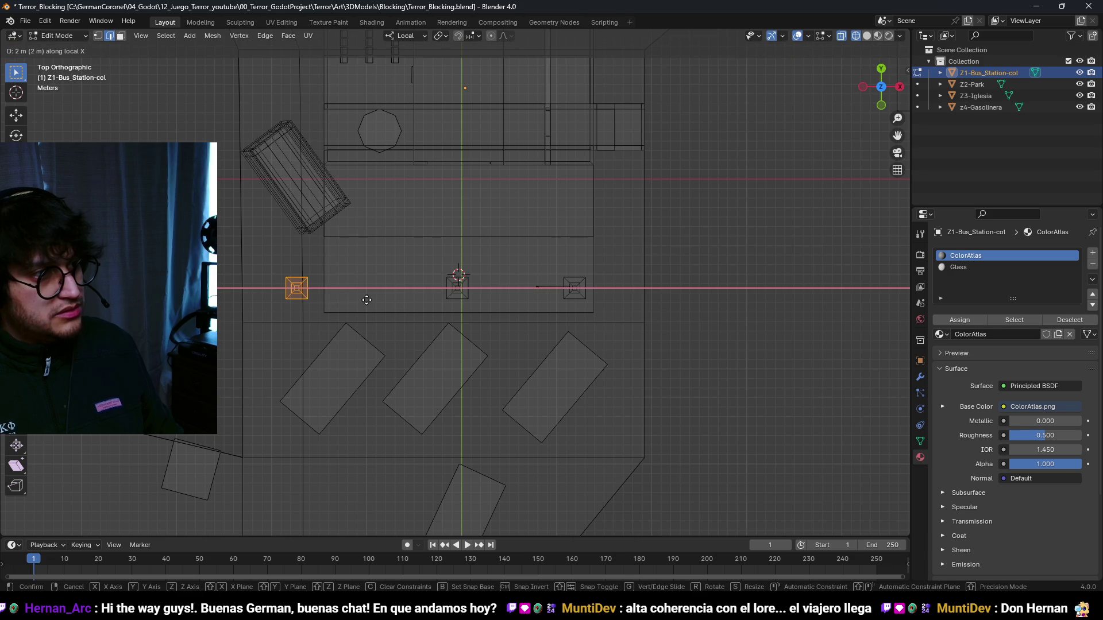
key(Return)
- Lower the post tops 0.8 m so they sit under the canopy roof
drag(402, 305, 550, 284)
click(592, 284)
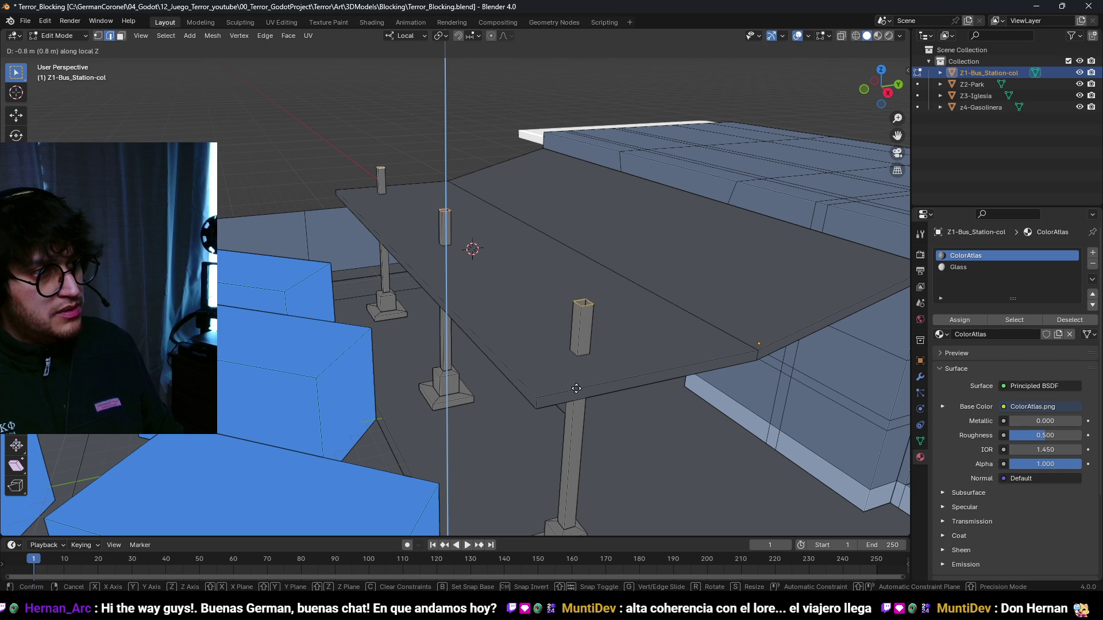
click(550, 234)
mouse_move(551, 234)
mouse_down()
mouse_move(563, 263)
mouse_move(613, 287)
mouse_move(700, 228)
mouse_move(499, 211)
mouse_move(608, 215)
mouse_up()
key(Tab)
scroll(574, 218, down, 3)
mouse_move(527, 224)
mouse_down()
mouse_move(553, 205)
mouse_move(564, 445)
mouse_move(571, 364)
mouse_up()
scroll(513, 229, up, 3)
- Select the bottom face of the post base and move it vertically
key(Tab)
key(alt+a)
key(a)
key(alt+a)
click(564, 445)
key(g)
key(z)
key(z)
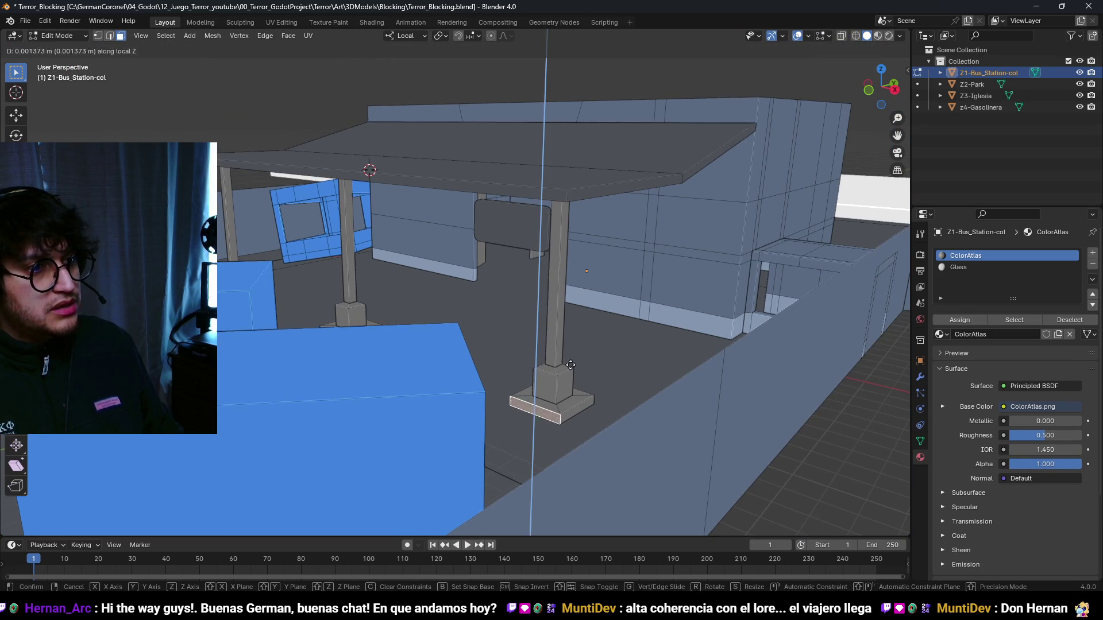
click(557, 184)
key(KP_7)
scroll(574, 247, down, 3)
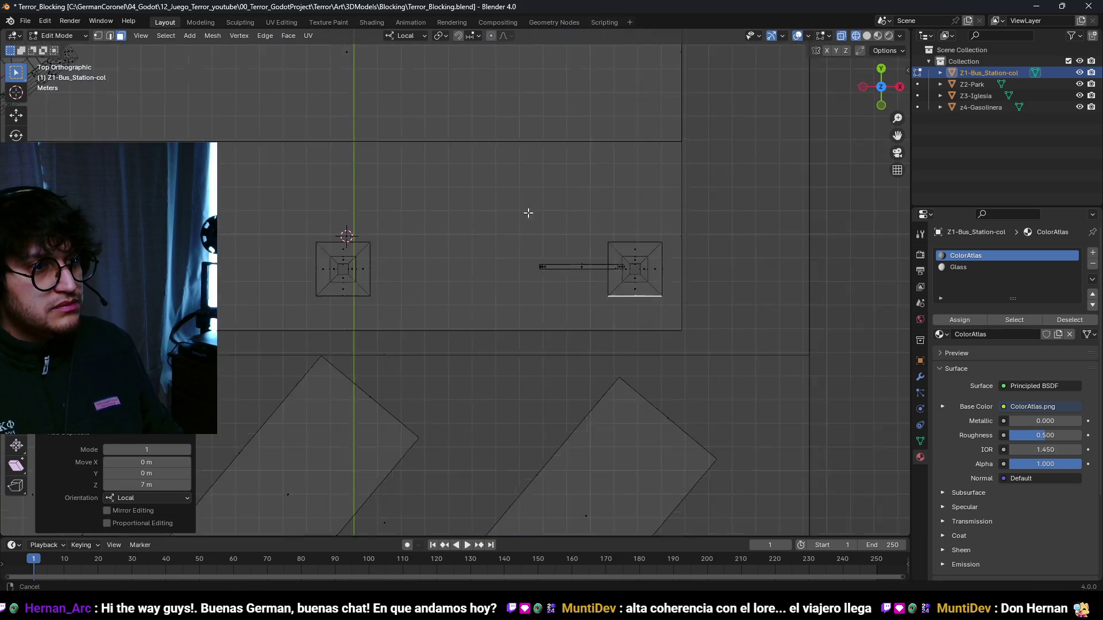
- Move the selected beam edge and switch to vertex selection
key(g)
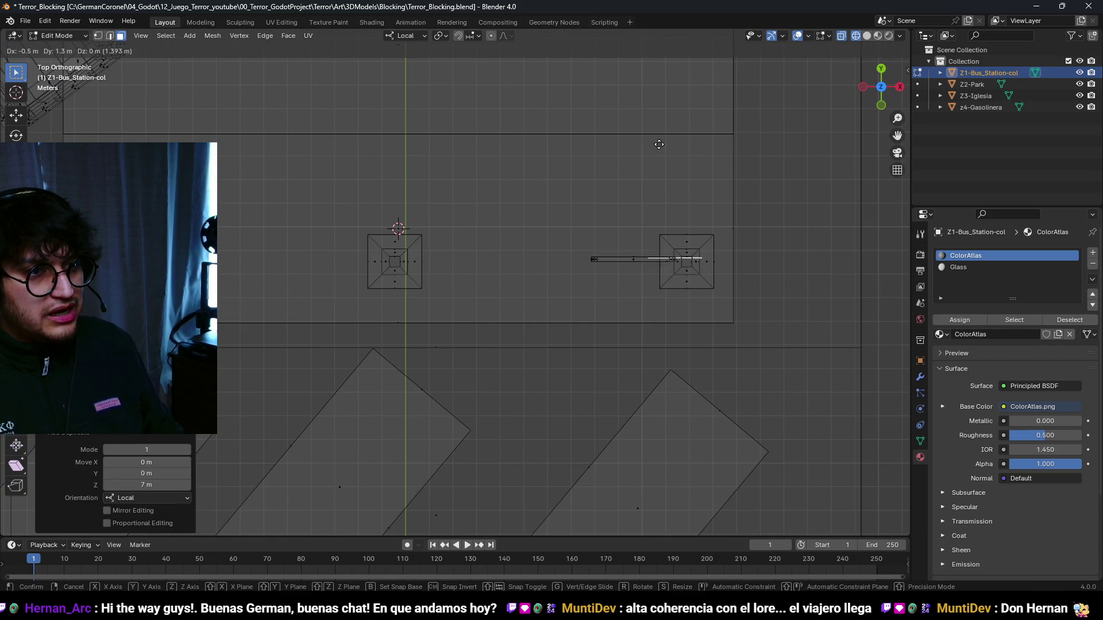
click(660, 163)
scroll(695, 268, up, 3)
key(g)
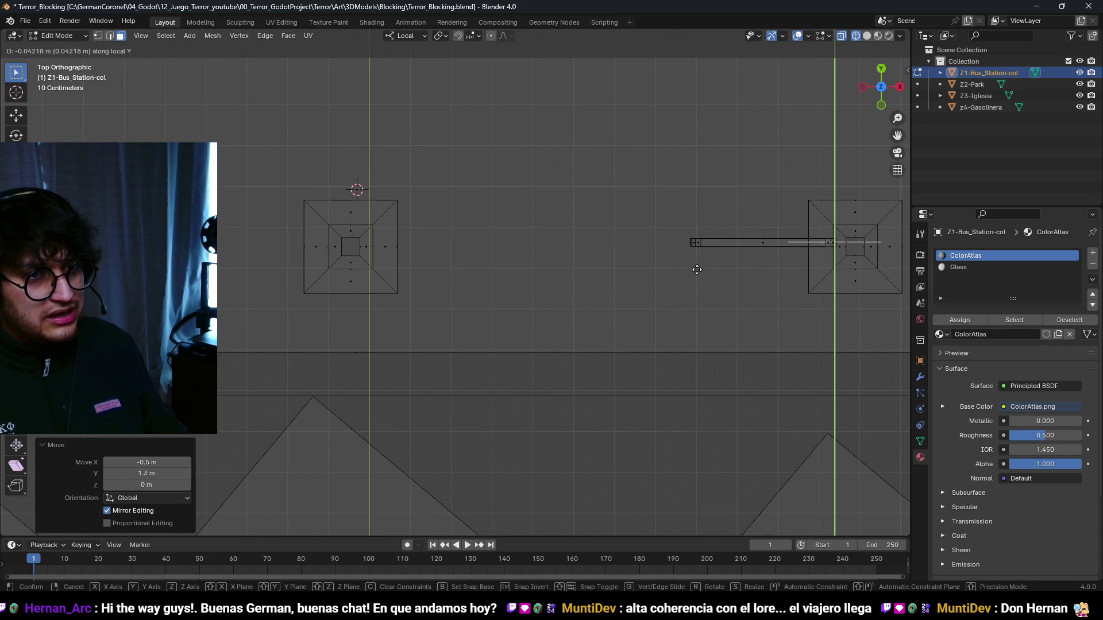
right_click(698, 268)
key(1)
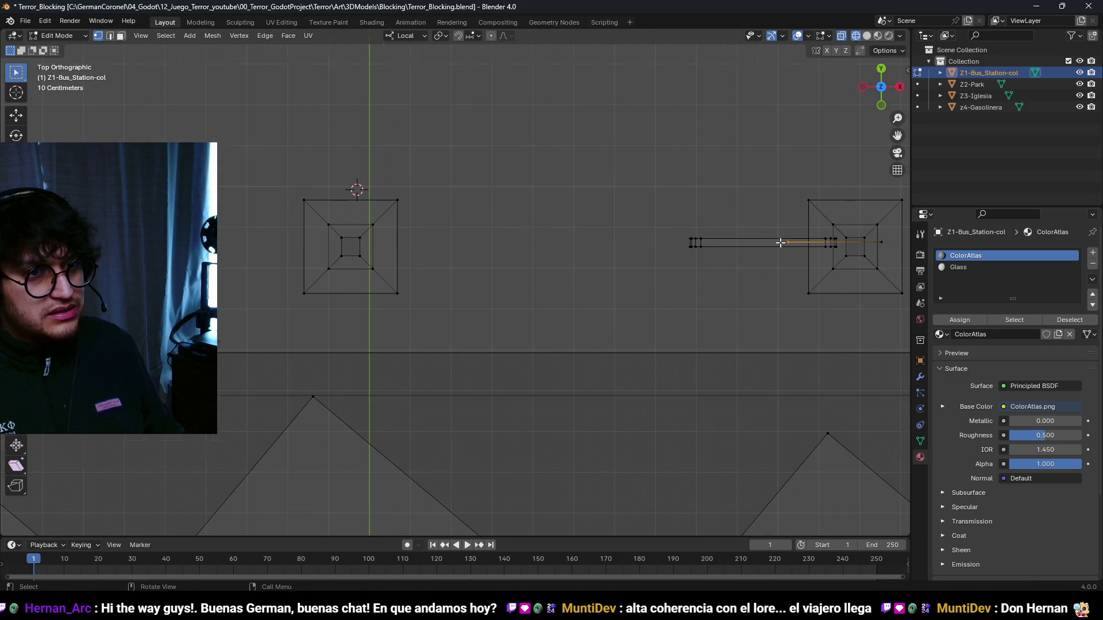
scroll(780, 243, down, 3)
- Stretch the crossbeam 22.5 m along X and return to solid shading
key(g)
key(x)
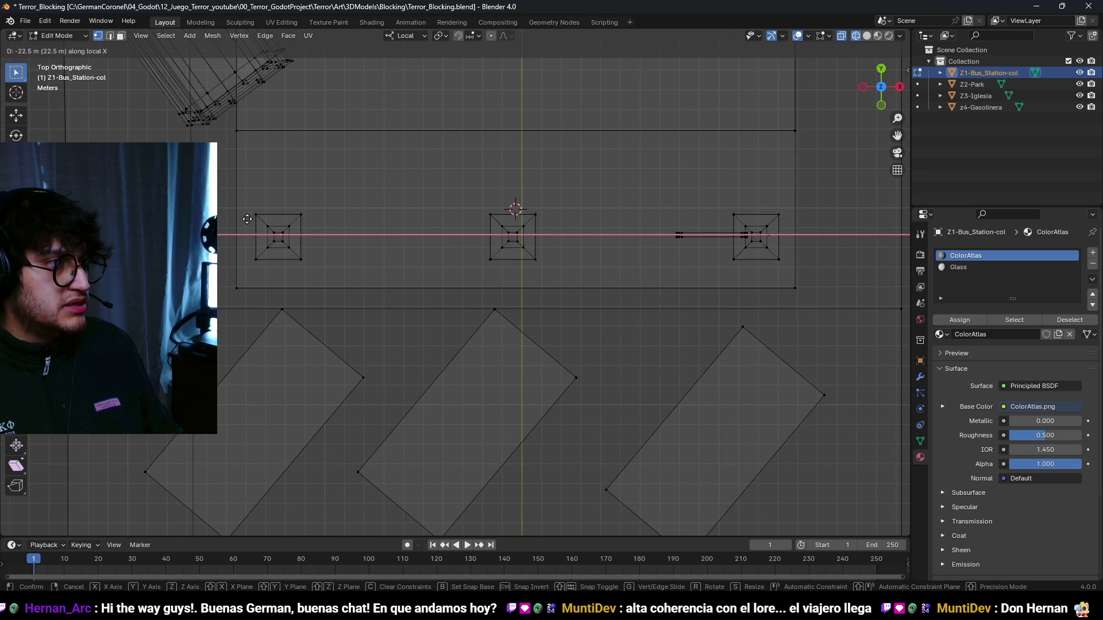
click(247, 219)
scroll(635, 270, up, 3)
key(shift+z)
drag(616, 161, 518, 215)
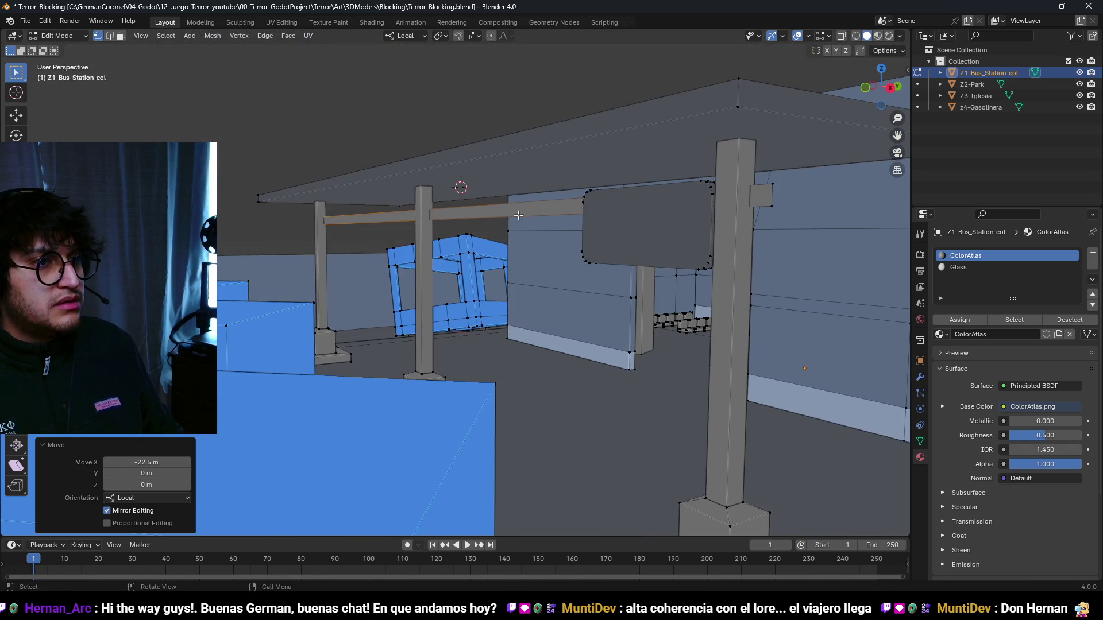
scroll(518, 215, down, 2)
- Nudge the beam 0.1 m along X and lower its top edge 0.7 m
key(2)
scroll(733, 234, up, 3)
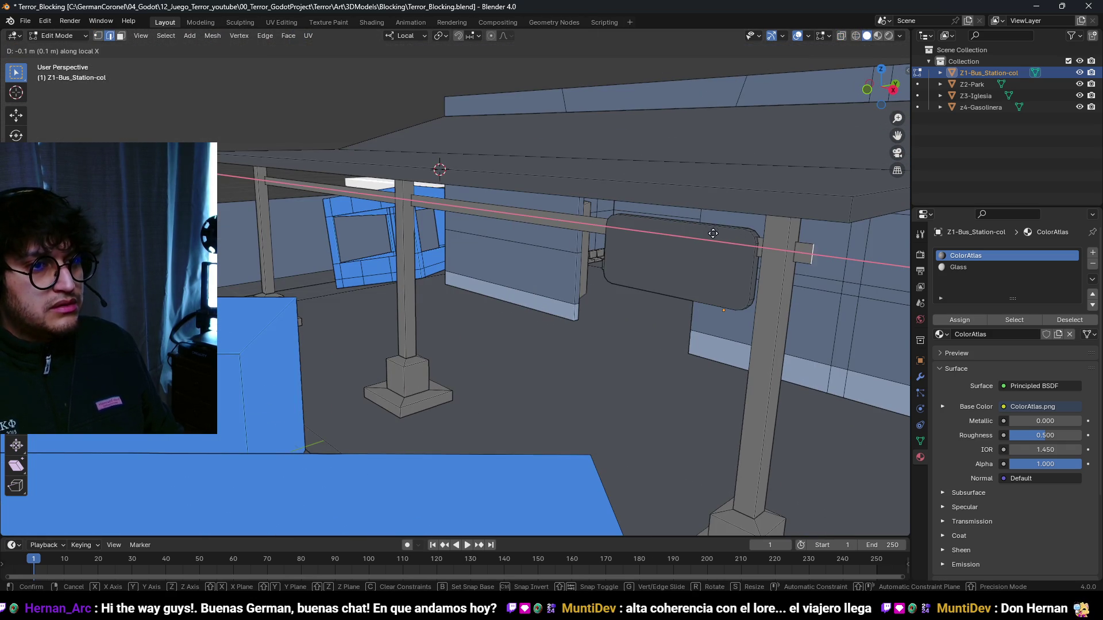
click(502, 226)
click(478, 217)
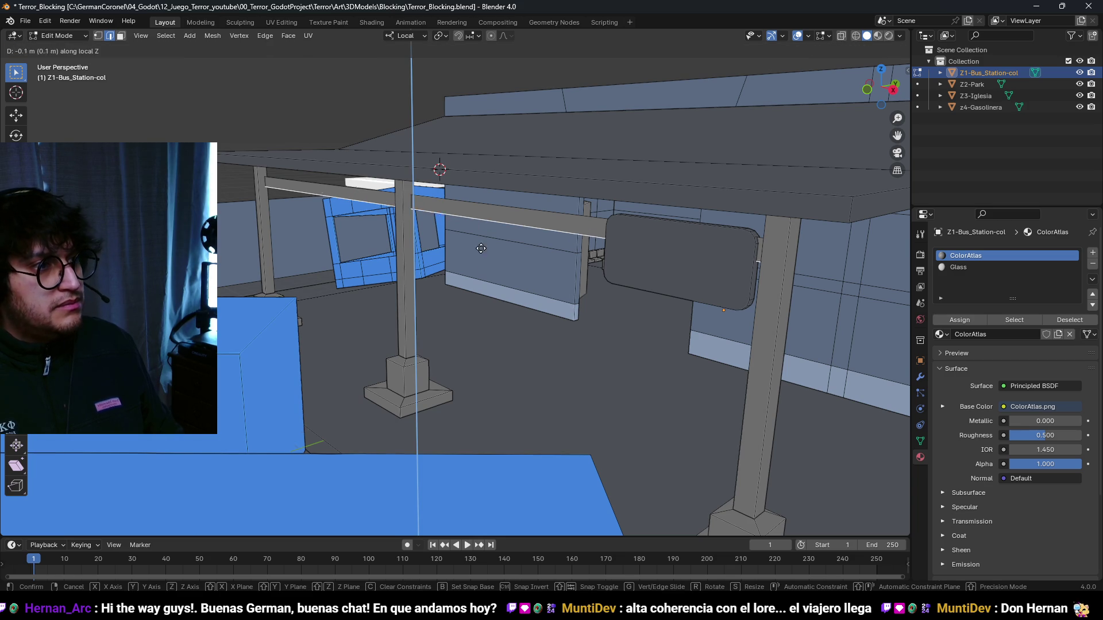
click(491, 406)
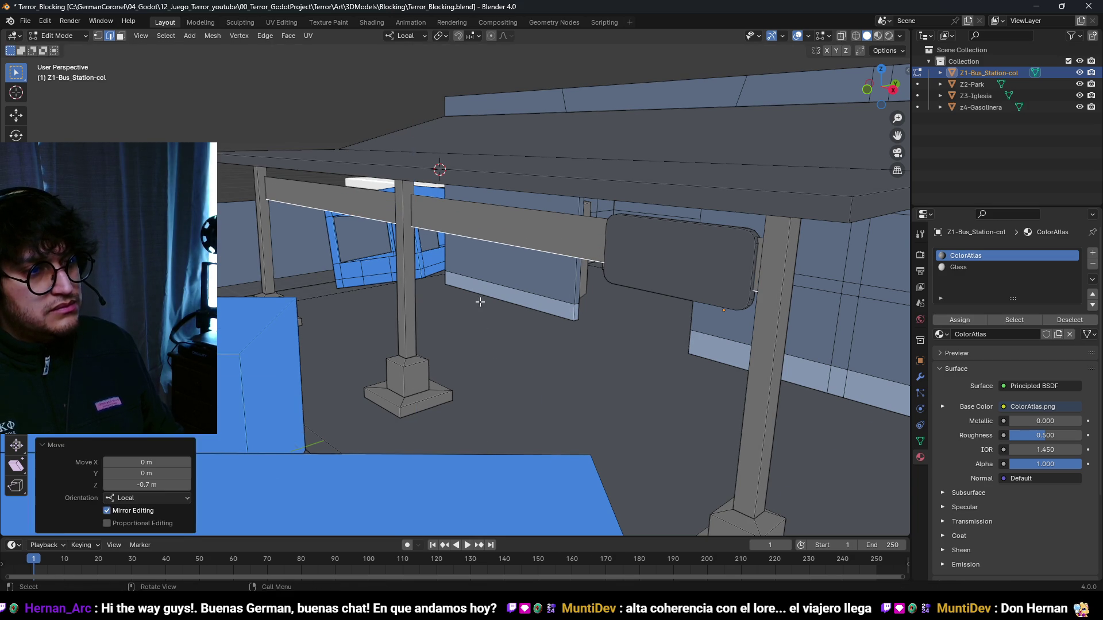
scroll(406, 236, up, 3)
scroll(528, 242, down, 3)
mouse_move(529, 241)
mouse_down()
mouse_move(582, 281)
mouse_move(604, 276)
mouse_up()
- Extrude the beam 0.2 m outward to give it thickness
key(g)
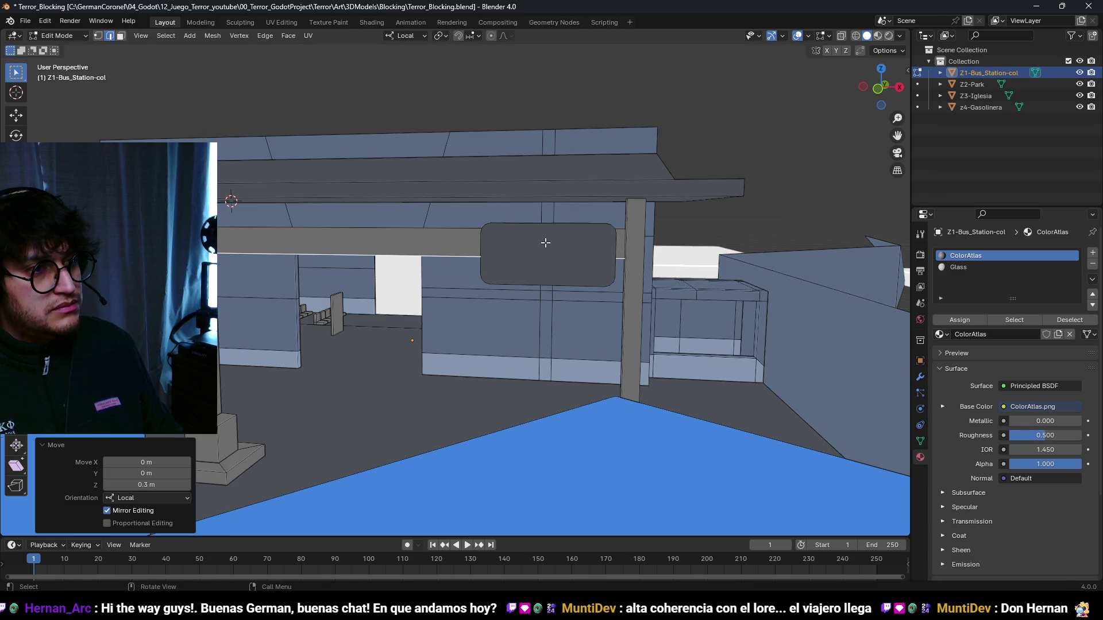
drag(545, 243, 407, 251)
key(3)
key(l)
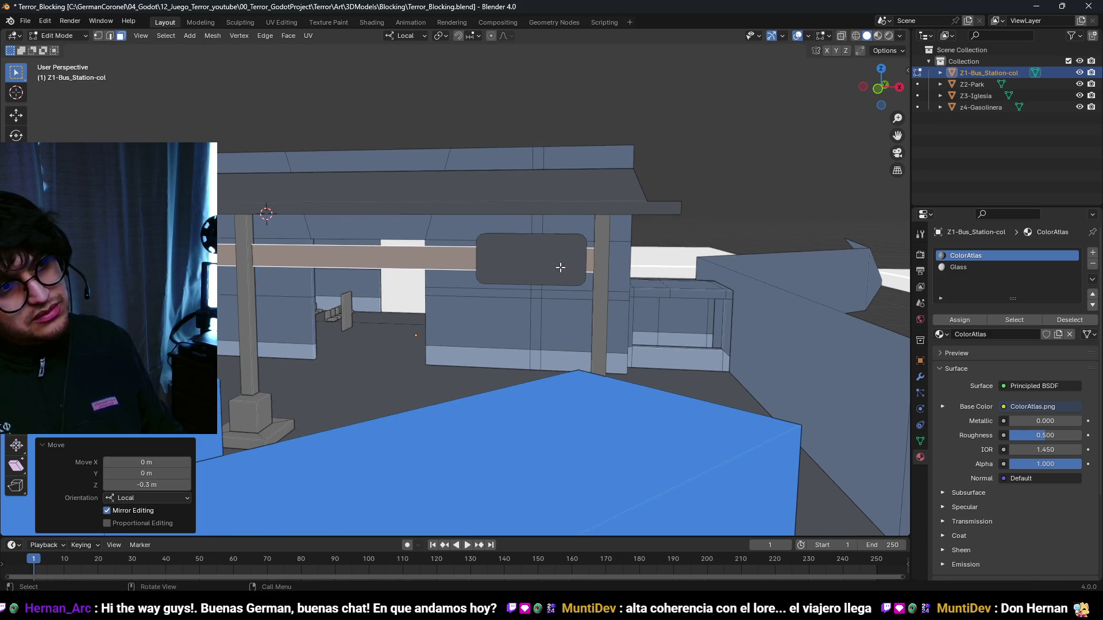
key(a)
key(alt+a)
key(l)
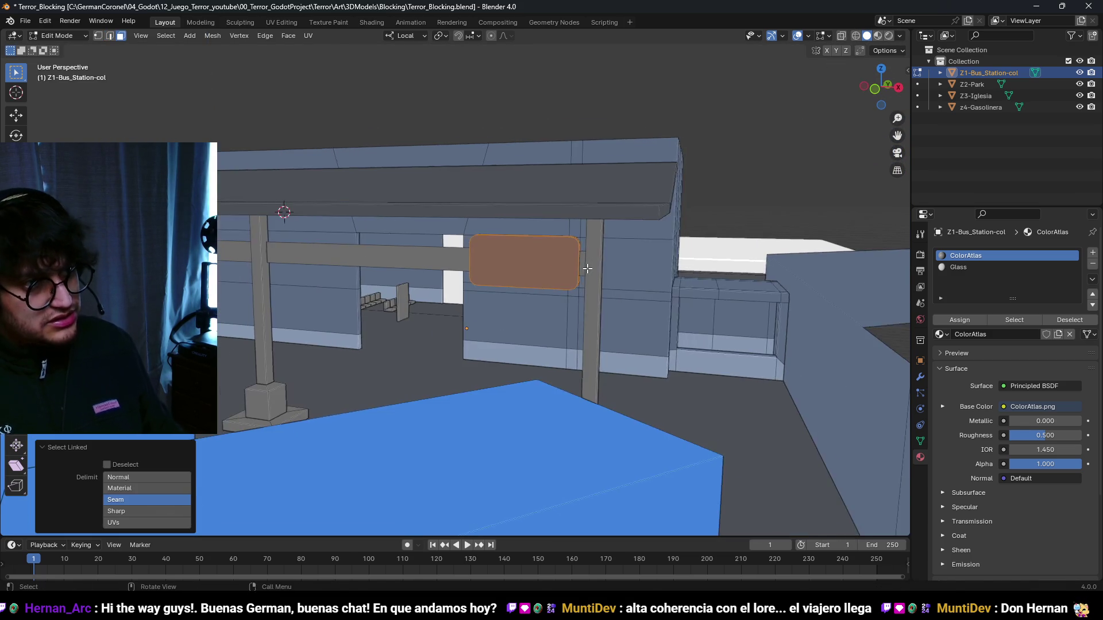
scroll(587, 268, up, 2)
key(g)
key(x)
mouse_move(409, 270)
mouse_down()
mouse_move(375, 285)
mouse_move(447, 261)
mouse_move(470, 266)
mouse_move(472, 256)
mouse_up()
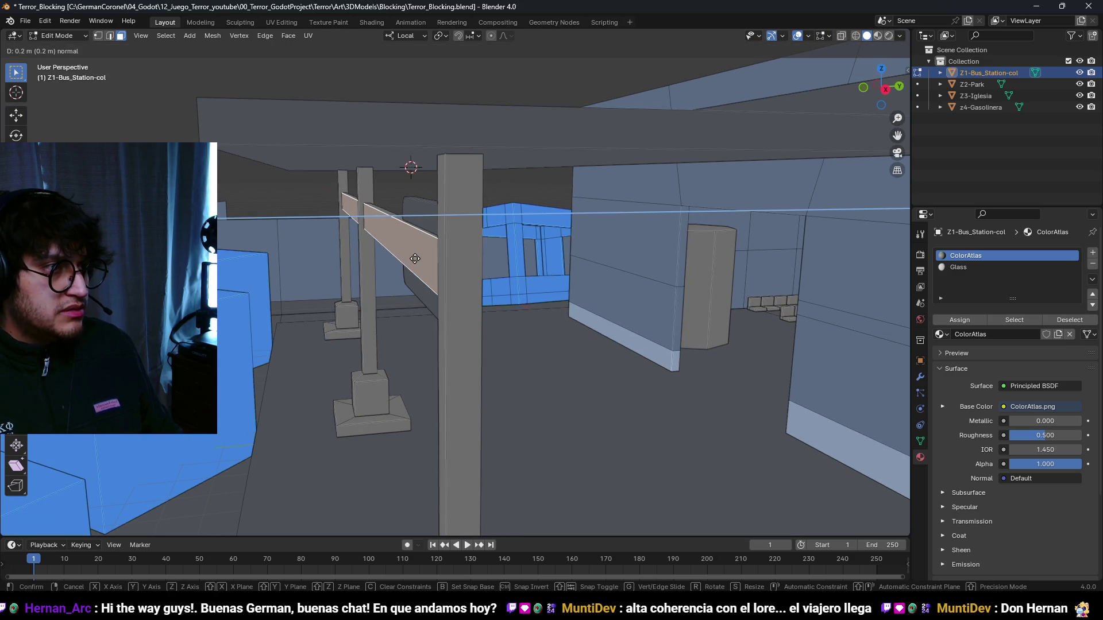
click(421, 259)
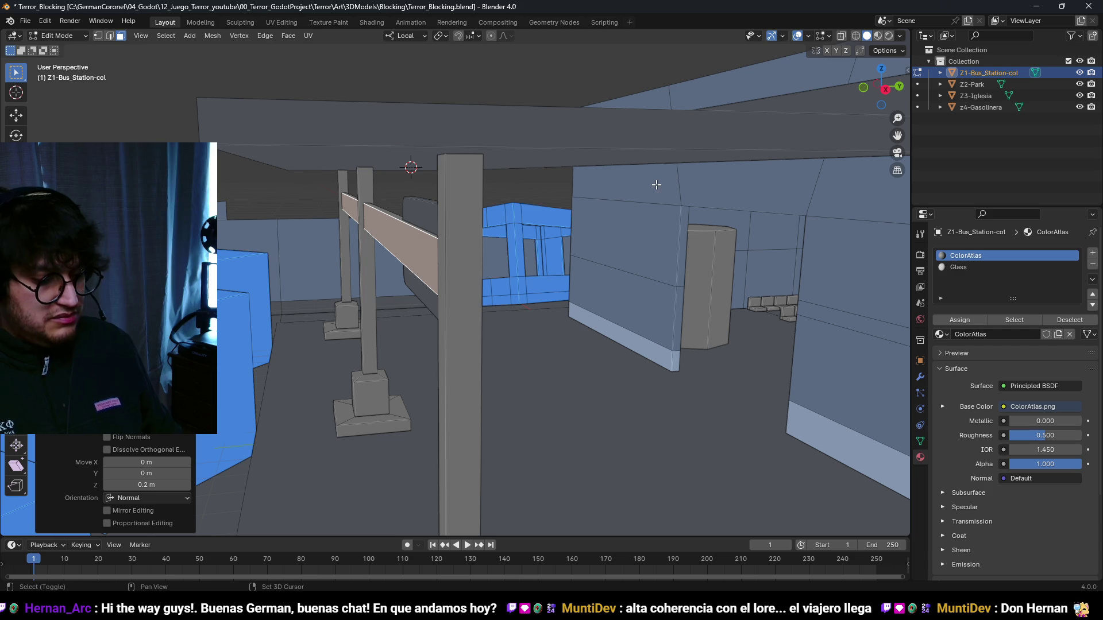
- Check the face directions with the Face Orientation overlay, then turn it off
click(808, 37)
click(737, 267)
mouse_move(402, 270)
mouse_down()
mouse_move(470, 290)
mouse_move(451, 249)
mouse_up()
click(808, 37)
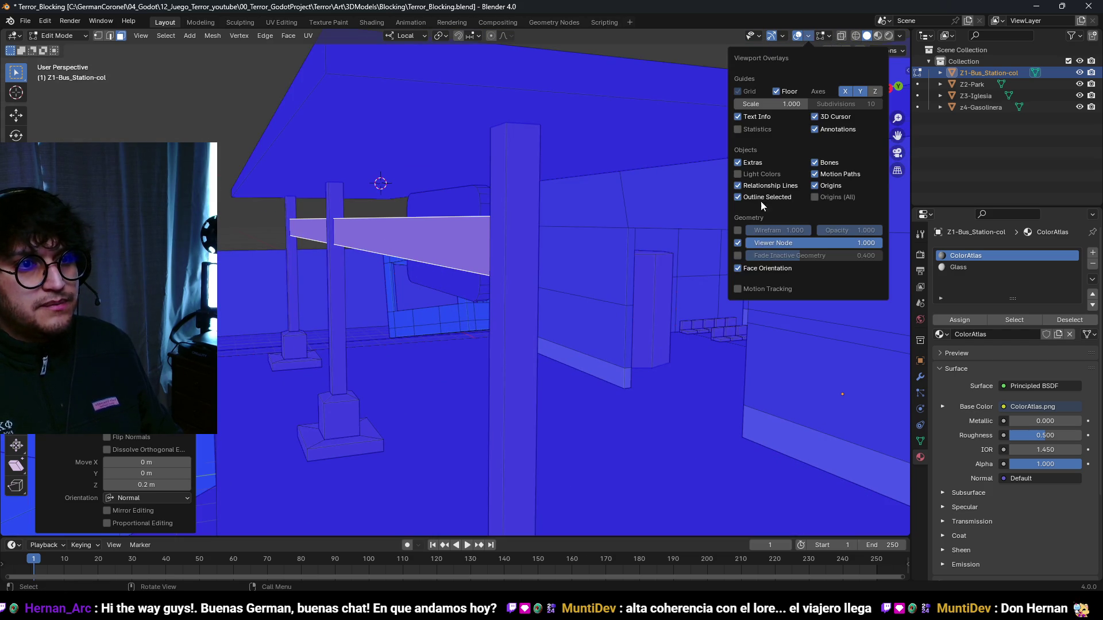
click(756, 268)
mouse_move(574, 253)
mouse_down()
mouse_move(510, 243)
mouse_move(524, 241)
mouse_up()
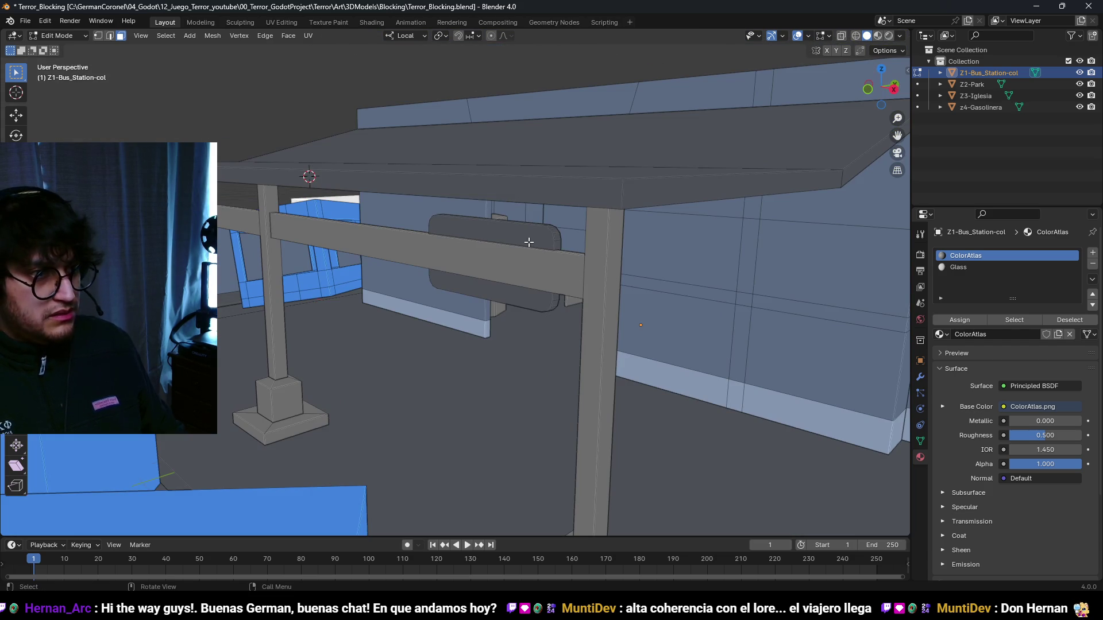
- Select the whole connected sign panel hanging under the beam
click(529, 241)
key(l)
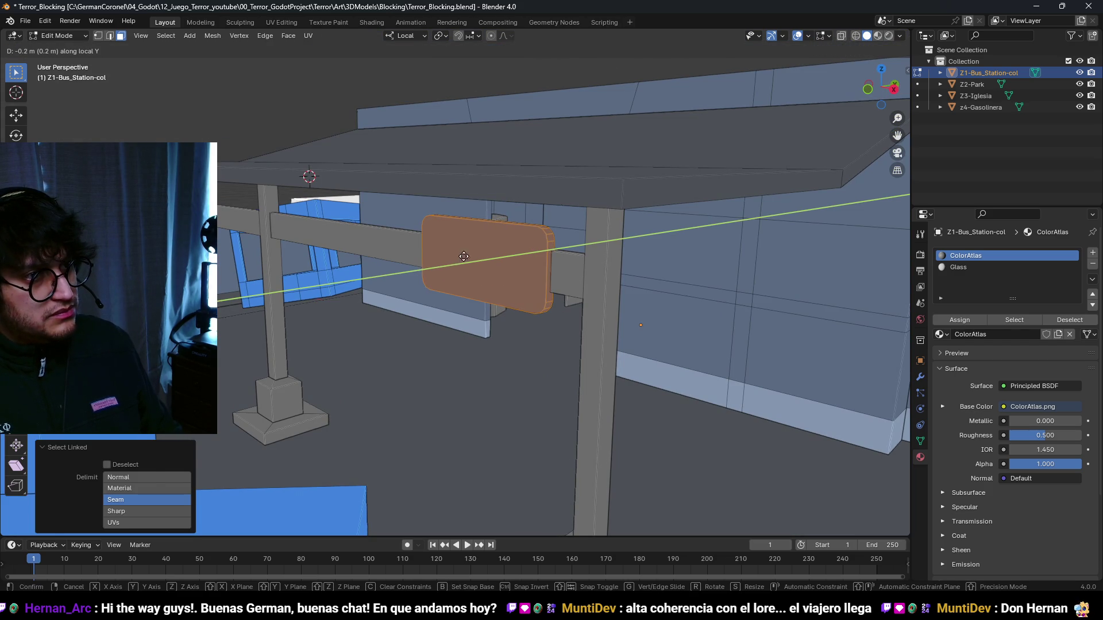
scroll(469, 254, down, 5)
mouse_move(469, 253)
mouse_down()
mouse_move(481, 269)
mouse_move(581, 241)
mouse_up()
- Save Terror_Blocking.blend, select the whole sign panel and place a copy 6 m along the beam
scroll(481, 269, up, 6)
key(ctrl+s)
scroll(540, 260, up, 5)
scroll(540, 260, down, 5)
scroll(525, 246, up, 5)
key(l)
key(Return)
scroll(396, 245, down, 4)
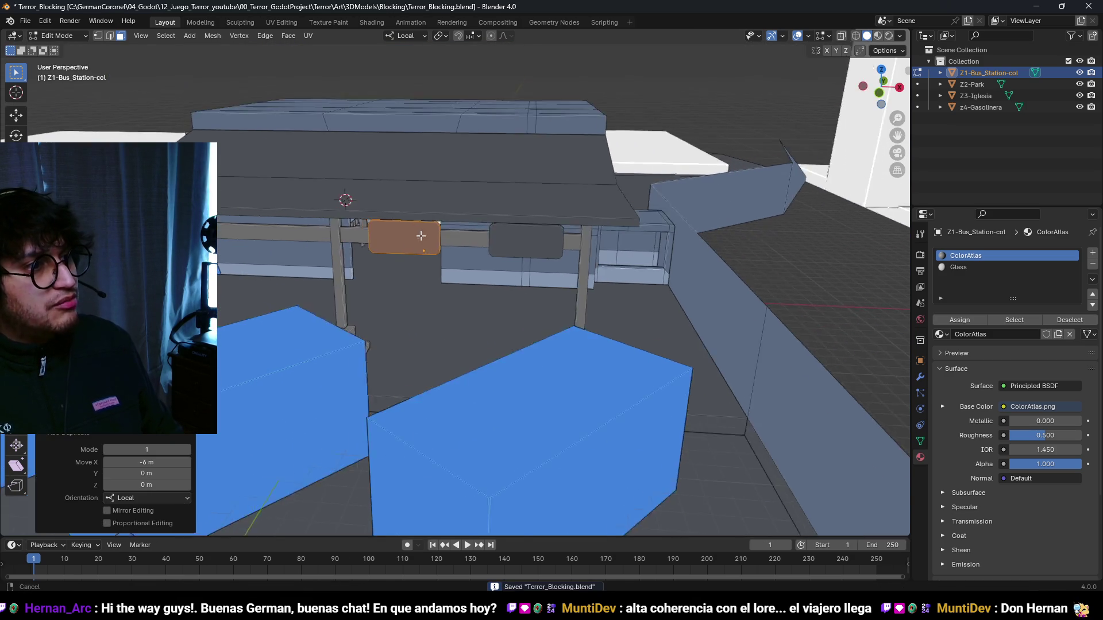
scroll(522, 244, up, 4)
- Duplicate the sign again, placing each copy 6 m further until four signs hang on the beam
key(shift+d)
scroll(445, 249, up, 3)
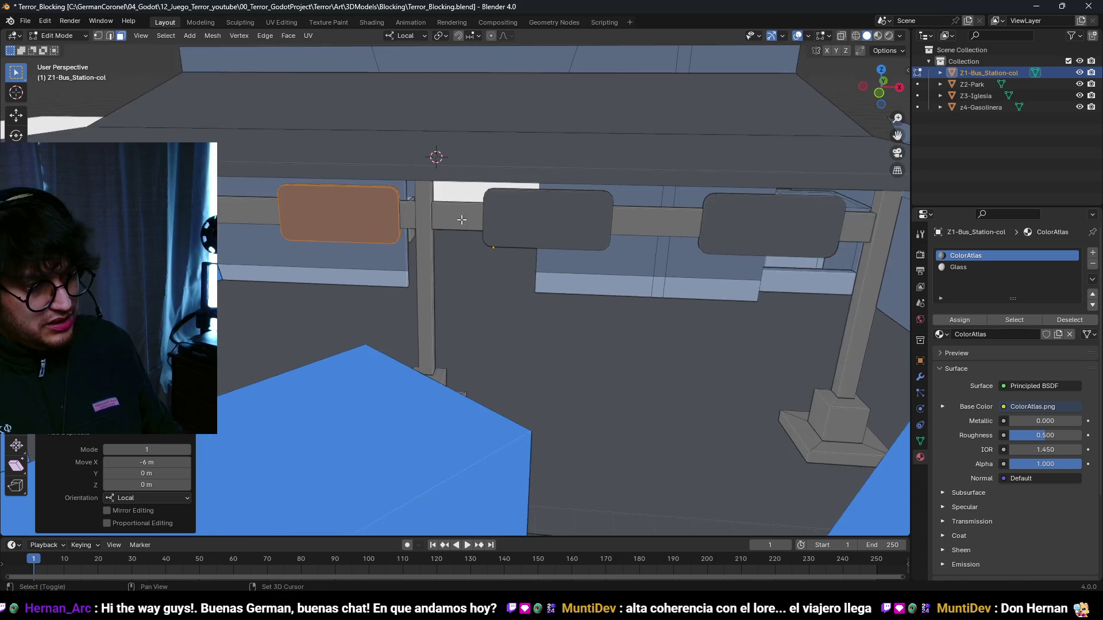
drag(460, 217, 544, 242)
click(332, 256)
scroll(332, 257, down, 5)
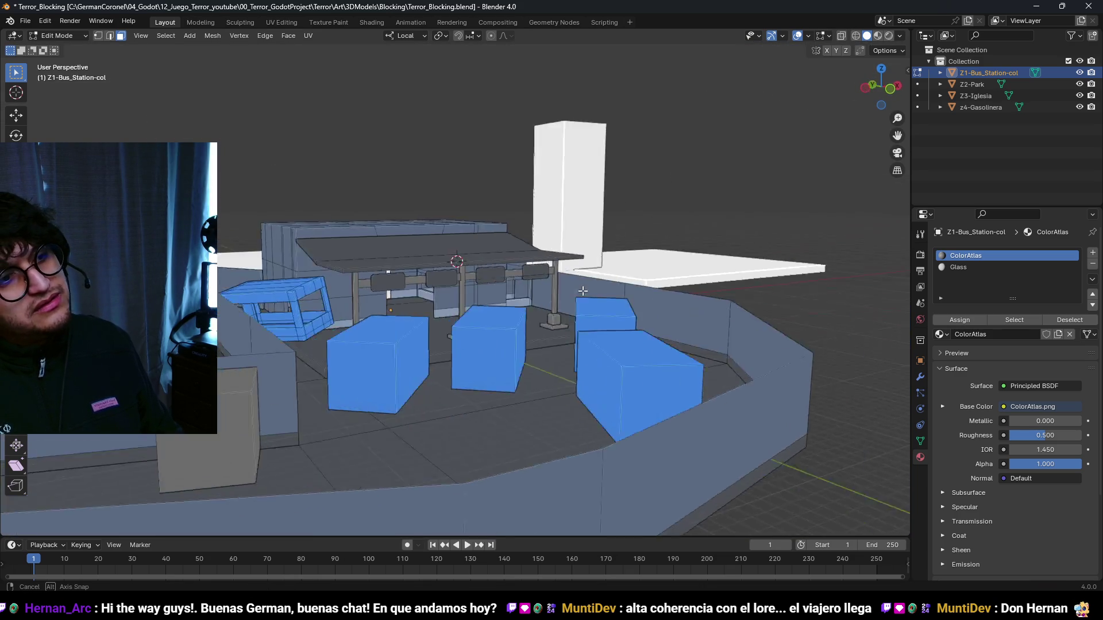
scroll(464, 293, up, 5)
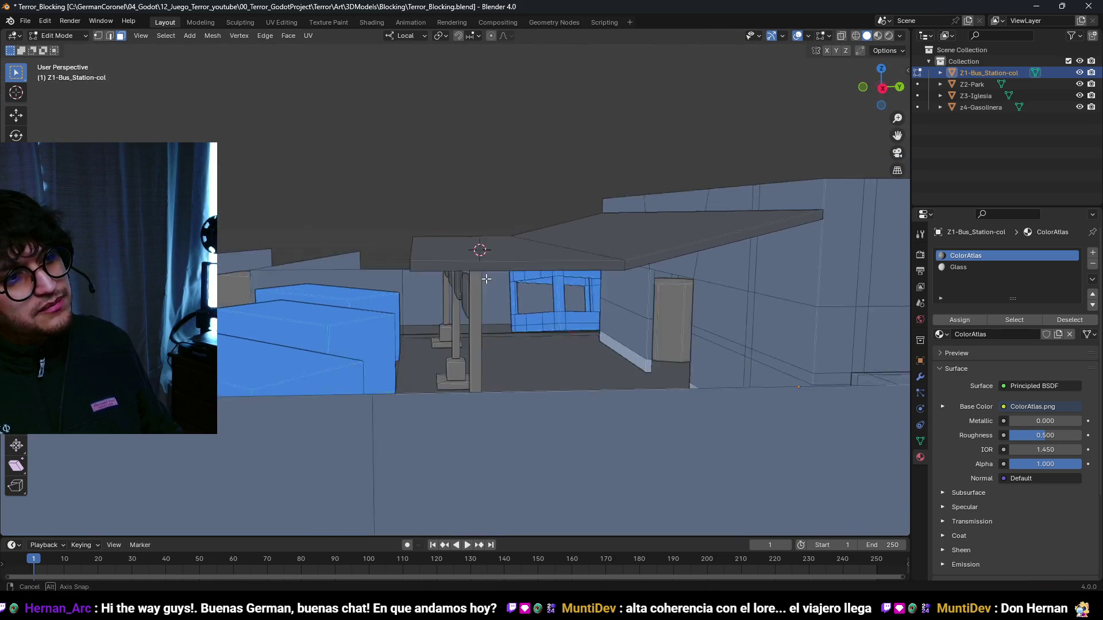
scroll(533, 285, down, 5)
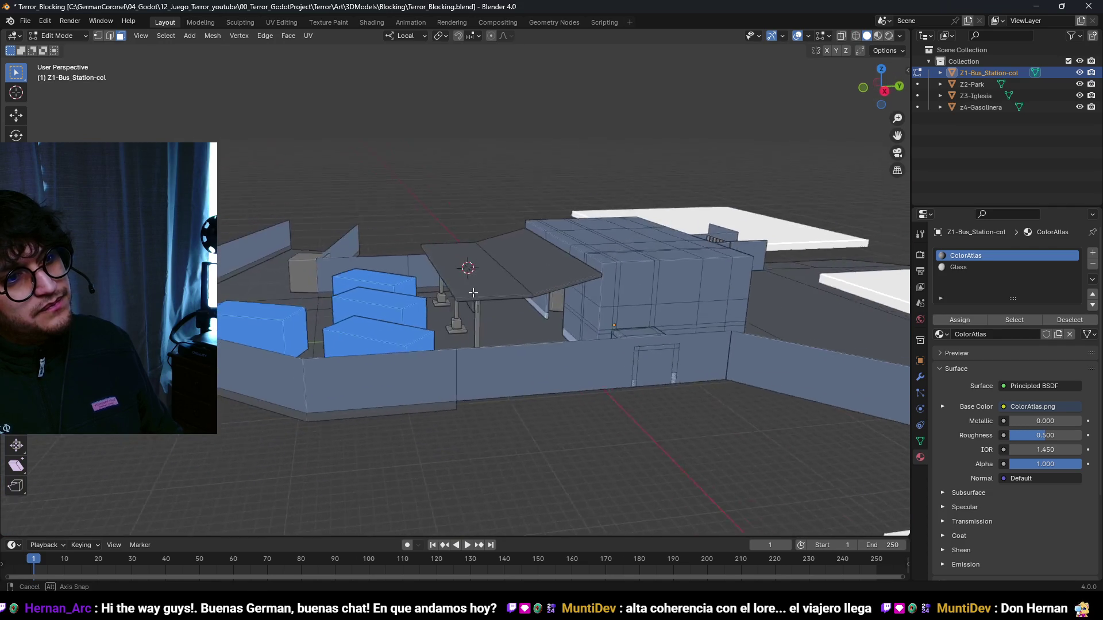
- Add centred loop cuts across the canopy roof
scroll(572, 282, up, 5)
key(ctrl+r)
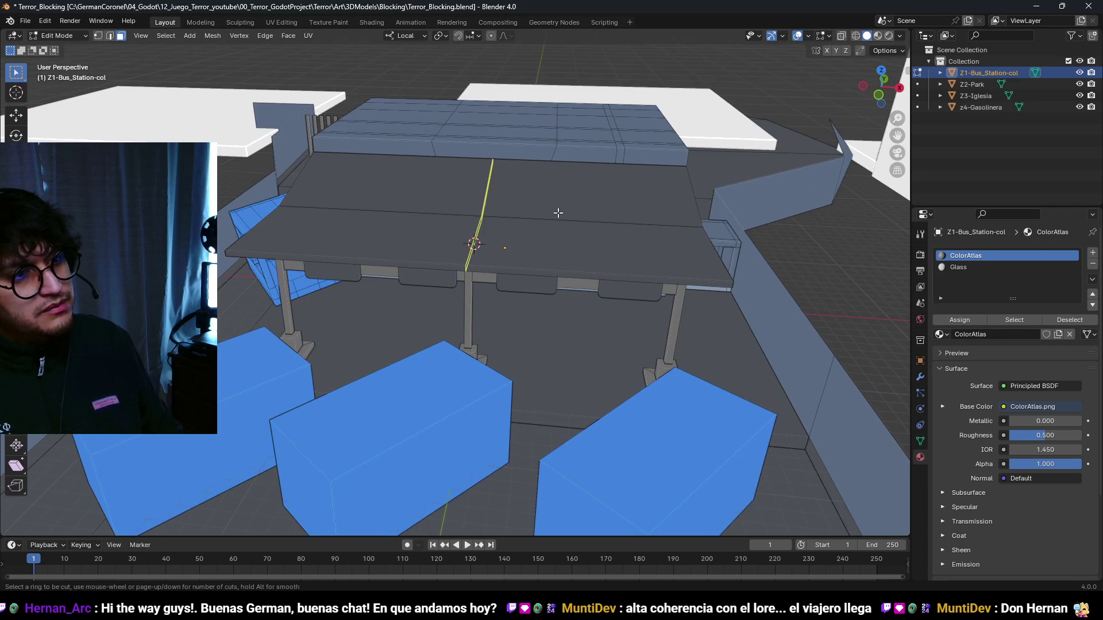
scroll(558, 212, up, 12)
scroll(558, 212, up, 8)
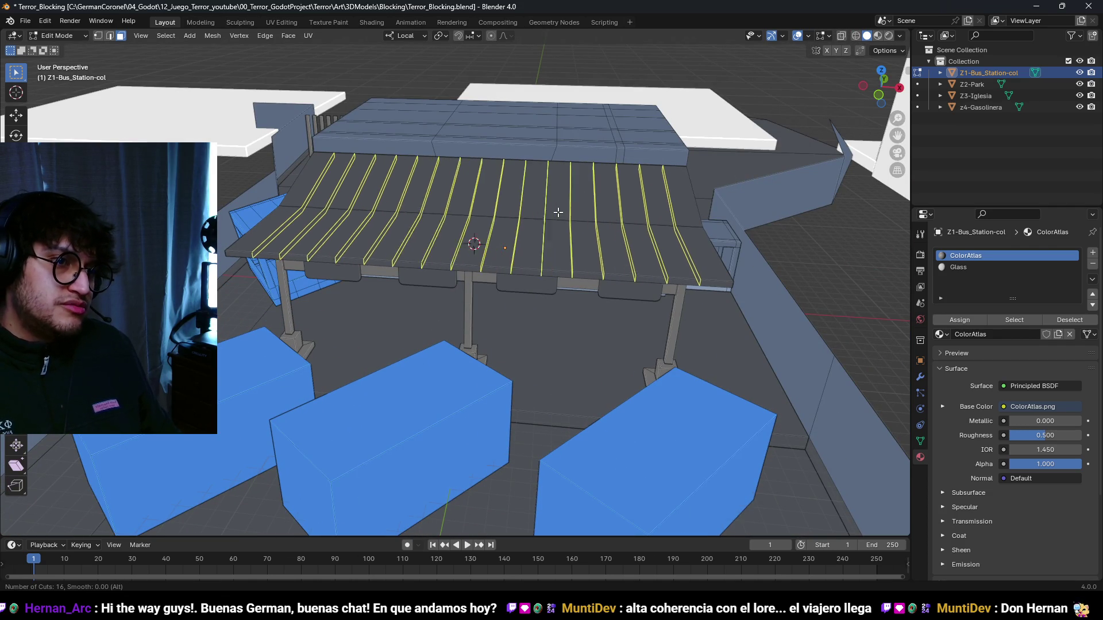
click(698, 253)
right_click(698, 252)
key(alt+a)
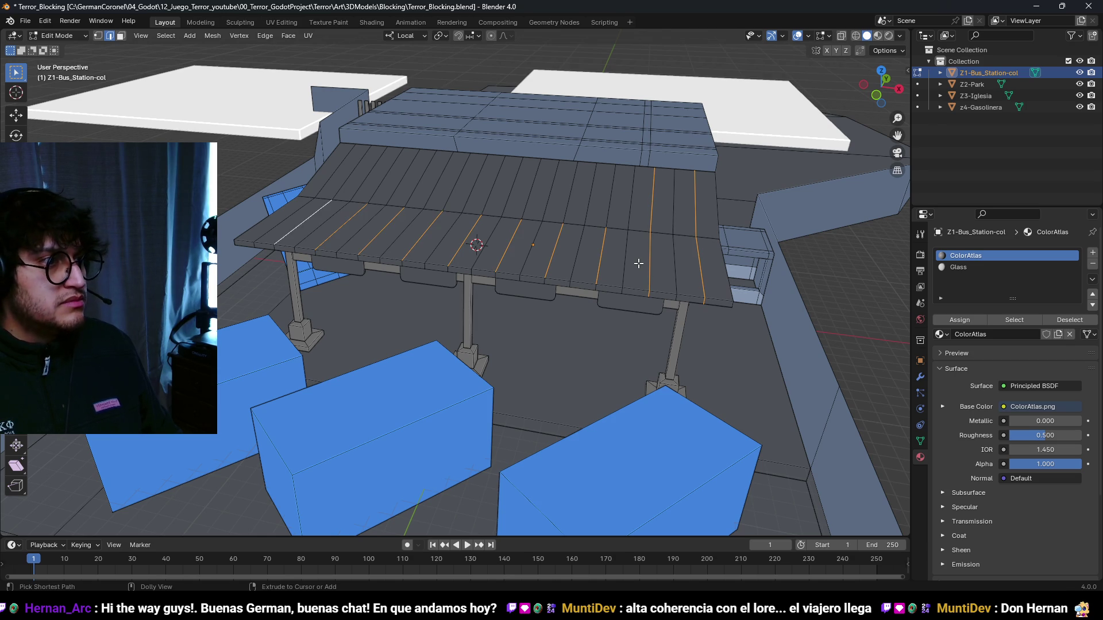
- Select alternating edge loops across the roof for the corrugation
click(571, 195)
key(ctrl+z)
alt+shift+click(571, 195)
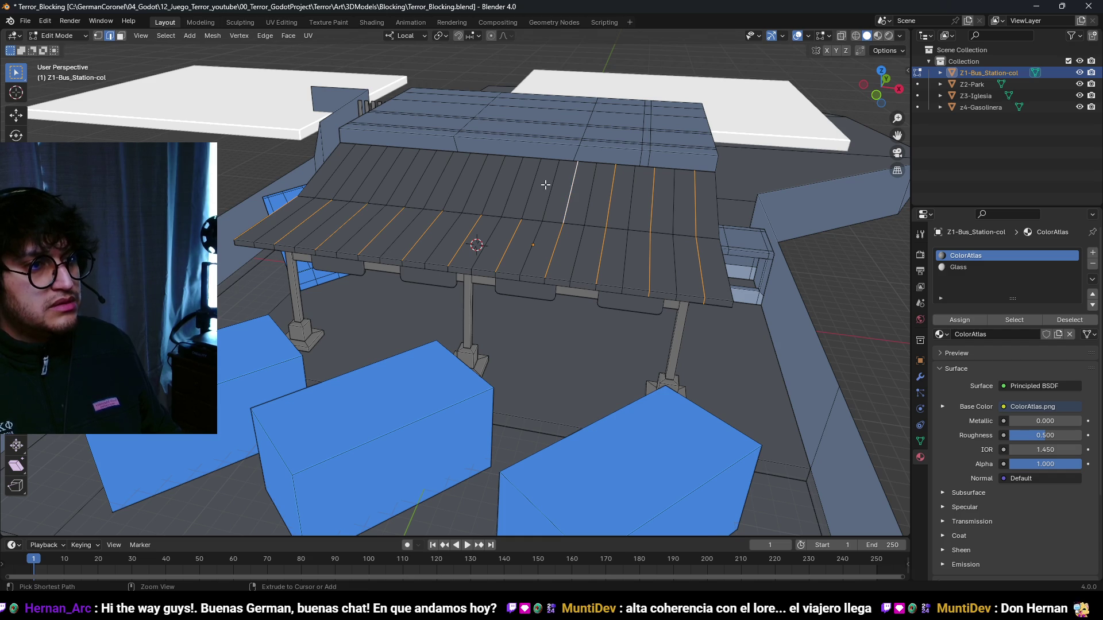
click(531, 195)
key(ctrl+z)
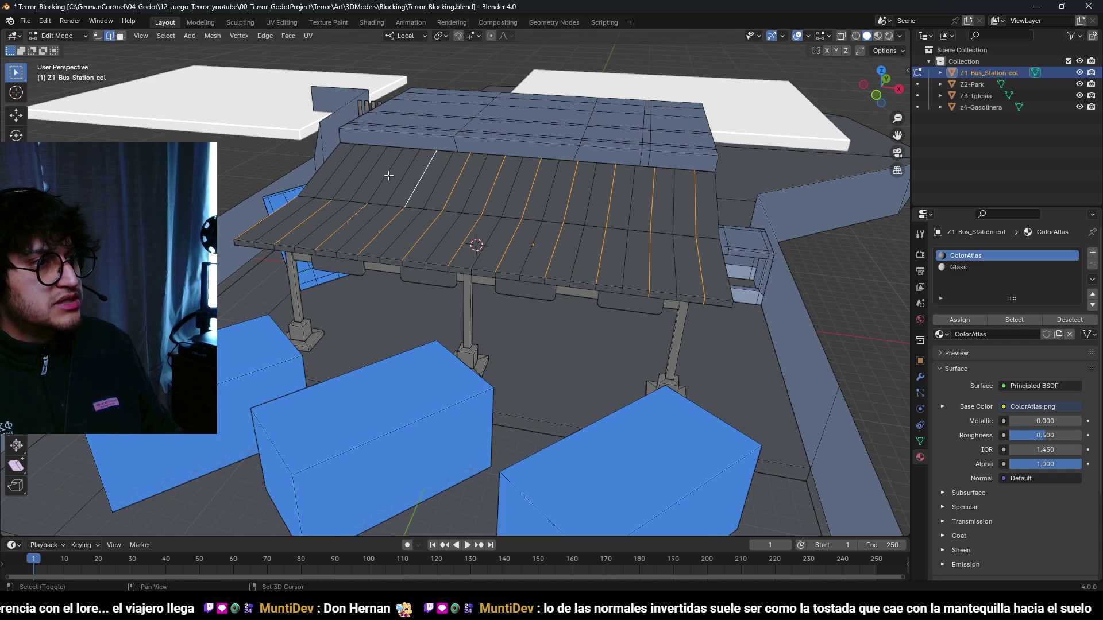
drag(317, 170, 792, 256)
key(alt+a)
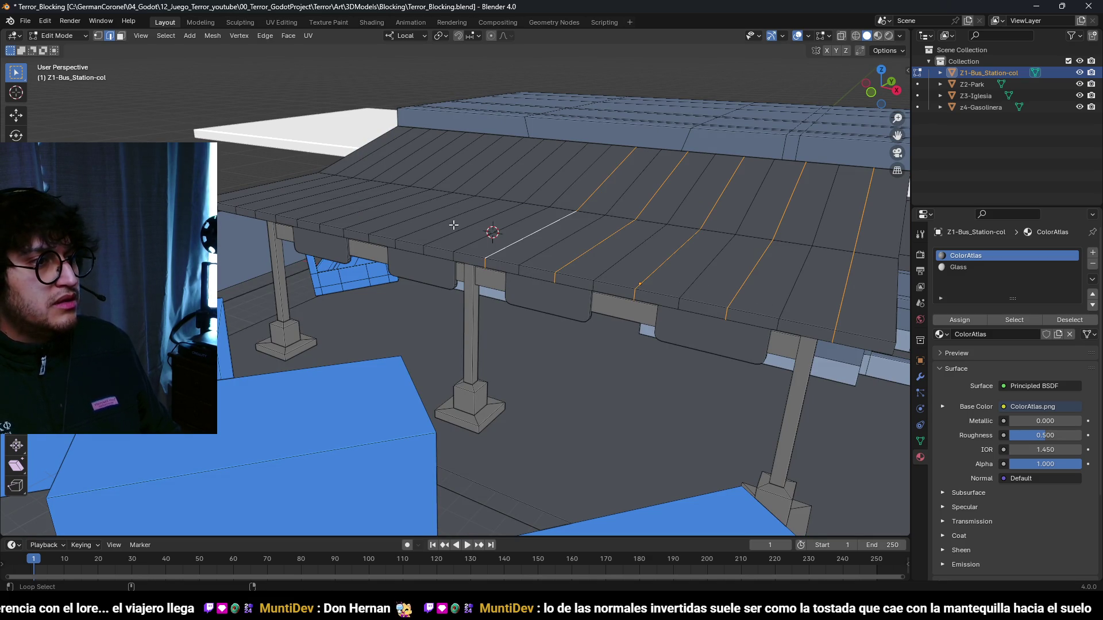
drag(363, 215, 273, 220)
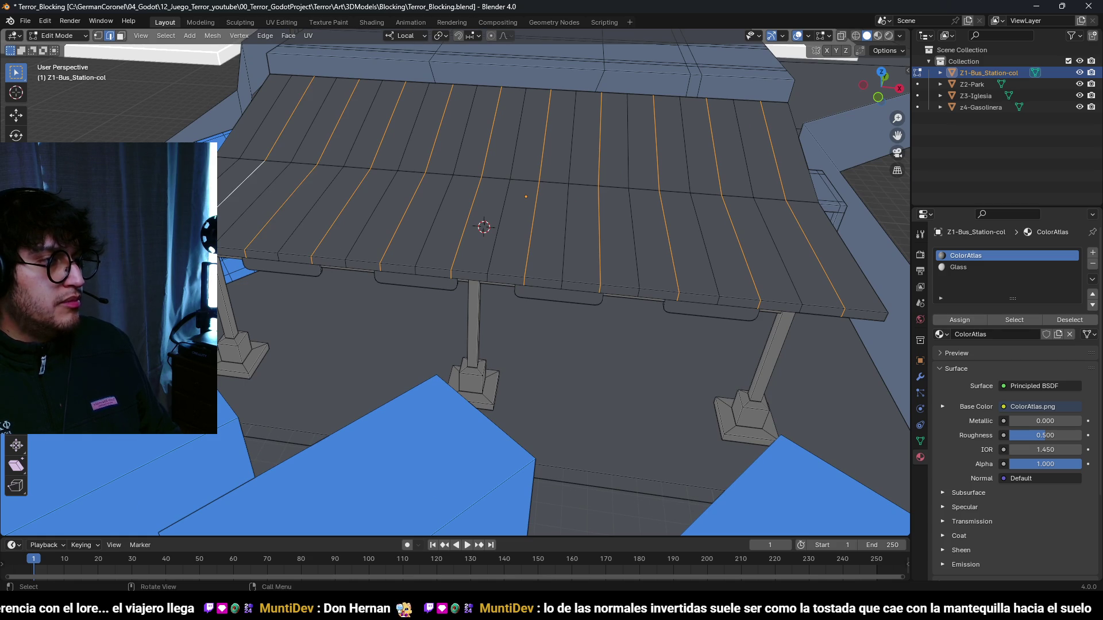
mouse_move(235, 215)
mouse_down()
mouse_move(350, 188)
mouse_move(535, 236)
mouse_move(539, 226)
mouse_move(511, 216)
mouse_move(267, 282)
mouse_move(290, 263)
mouse_move(574, 201)
mouse_move(573, 234)
mouse_move(499, 222)
mouse_move(554, 230)
mouse_move(609, 269)
mouse_move(580, 233)
mouse_move(617, 221)
mouse_move(540, 262)
mouse_move(551, 258)
mouse_move(569, 282)
mouse_move(526, 300)
mouse_move(505, 273)
mouse_up()
- Raise the selected roof loops 0.4 m in Z, then lower the whole roof 0.3 m
key(g)
key(z)
key(z)
click(585, 194)
key(l)
key(g)
key(z)
click(594, 269)
key(alt+a)
- Apply Shade Auto Smooth to the station mesh with a 31.4° angle
key(Tab)
scroll(498, 265, up, 3)
right_click(498, 263)
click(499, 270)
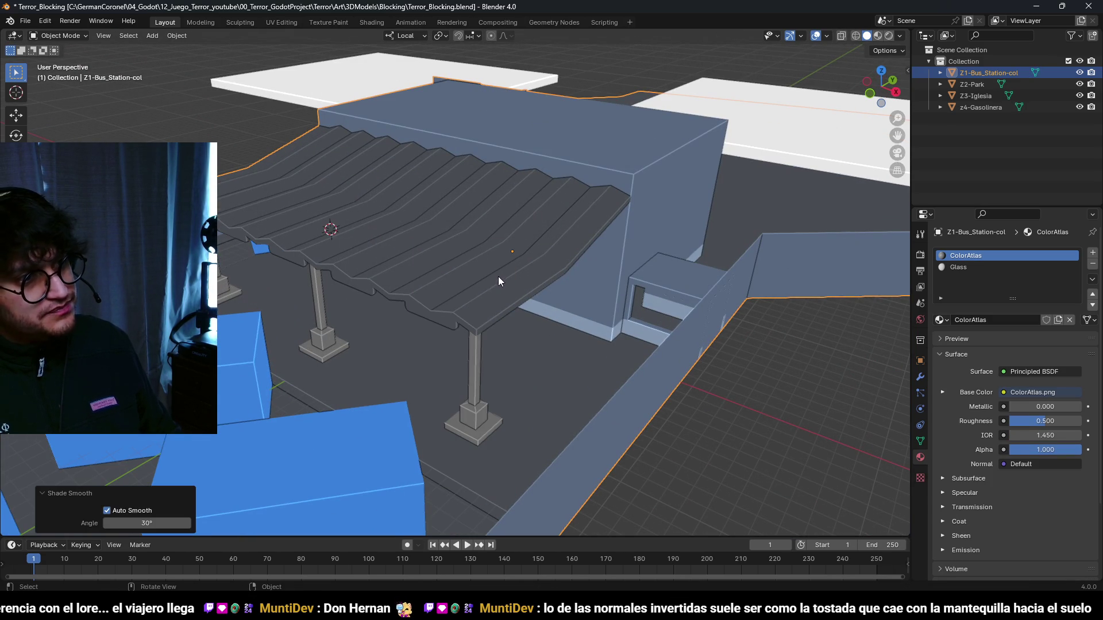
mouse_move(144, 523)
mouse_down()
mouse_move(166, 523)
mouse_move(138, 522)
mouse_up()
mouse_move(210, 459)
mouse_down()
mouse_move(560, 220)
mouse_move(526, 267)
mouse_move(459, 289)
mouse_move(476, 325)
mouse_move(583, 298)
mouse_move(483, 281)
mouse_move(500, 258)
mouse_move(529, 281)
mouse_move(436, 336)
mouse_move(486, 271)
mouse_move(463, 308)
mouse_move(419, 241)
mouse_move(517, 236)
mouse_move(435, 344)
mouse_move(333, 299)
mouse_move(397, 356)
mouse_move(383, 332)
mouse_move(440, 298)
mouse_up()
- Save the file, then in top view move the edge's right end vertex 2 m along X
key(ctrl+s)
key(Tab)
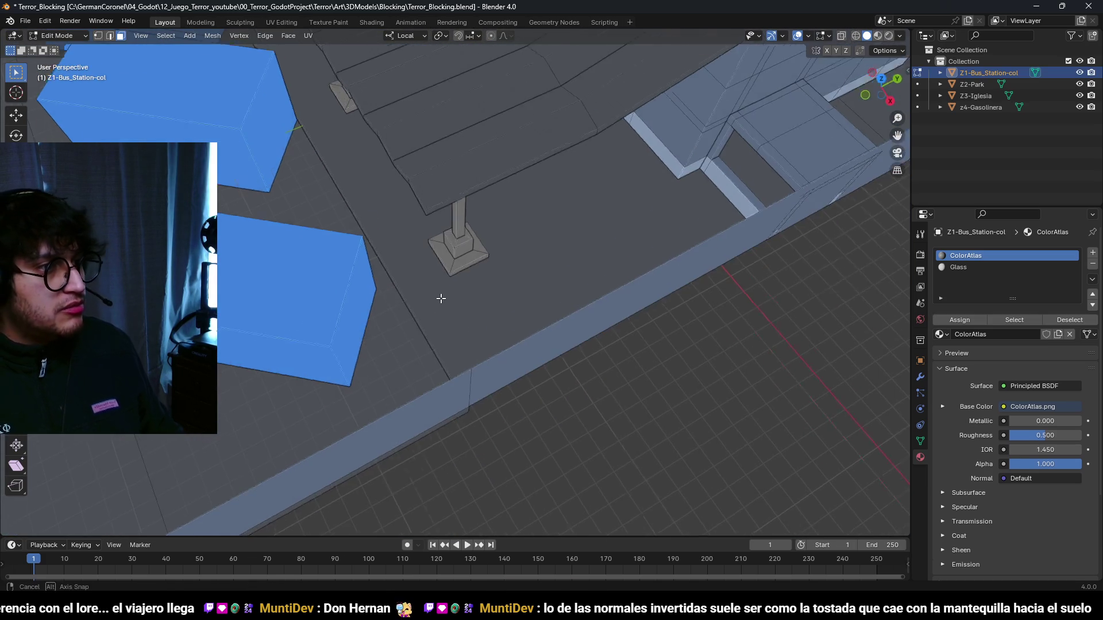
scroll(450, 292, up, 3)
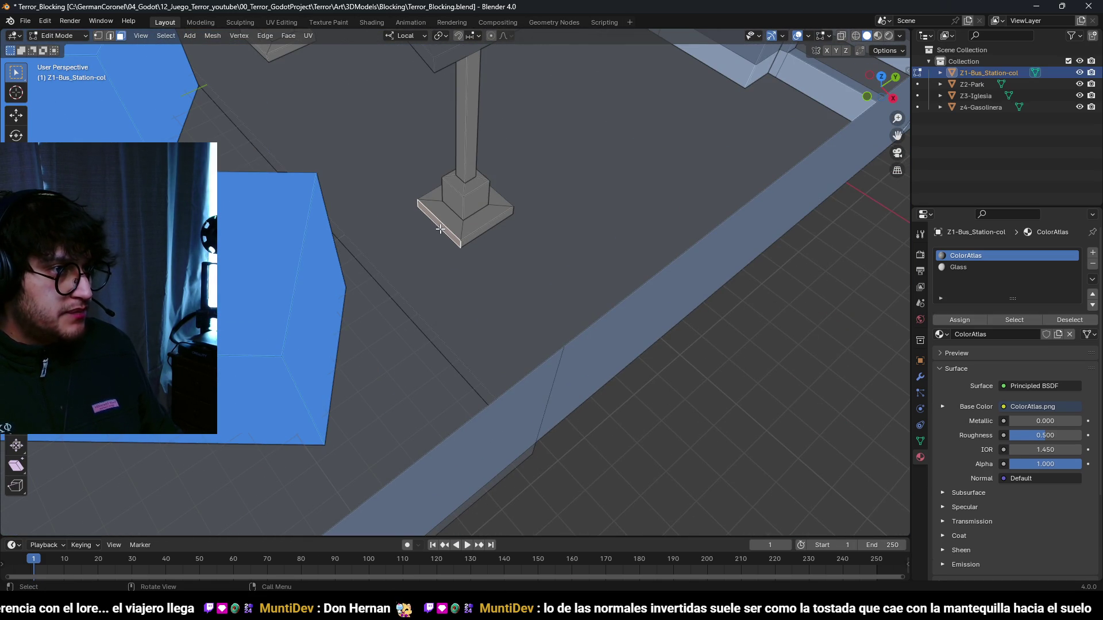
key(KP_7)
key(g)
scroll(500, 315, up, 2)
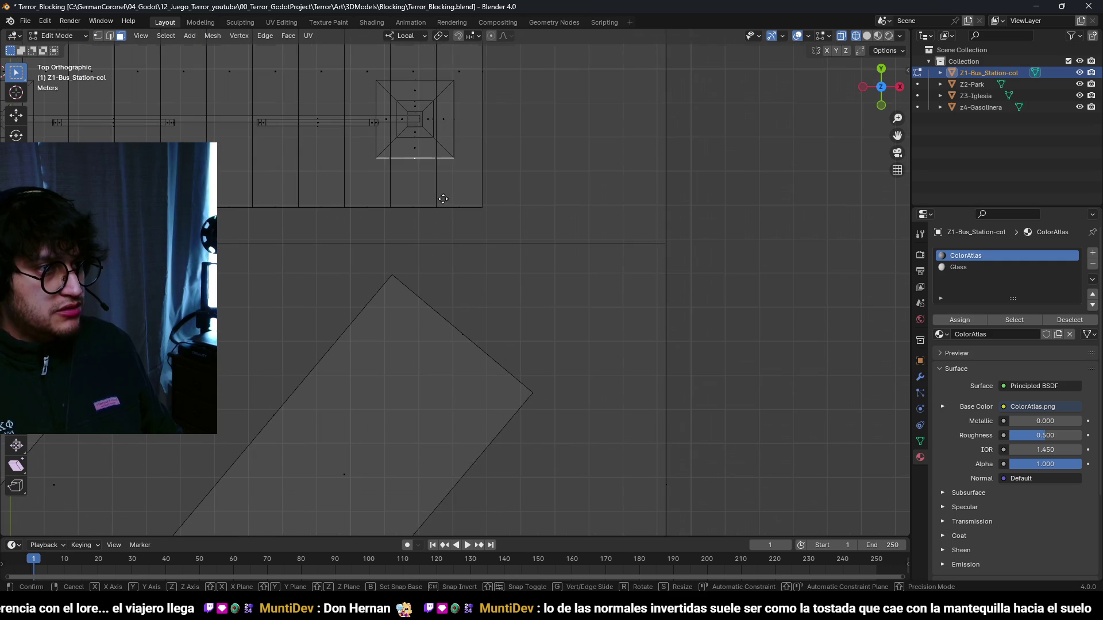
key(Escape)
click(515, 287)
text(gx2)
key(Return)
- Extrude the edge along Y into a thin strip face and select that face
key(e)
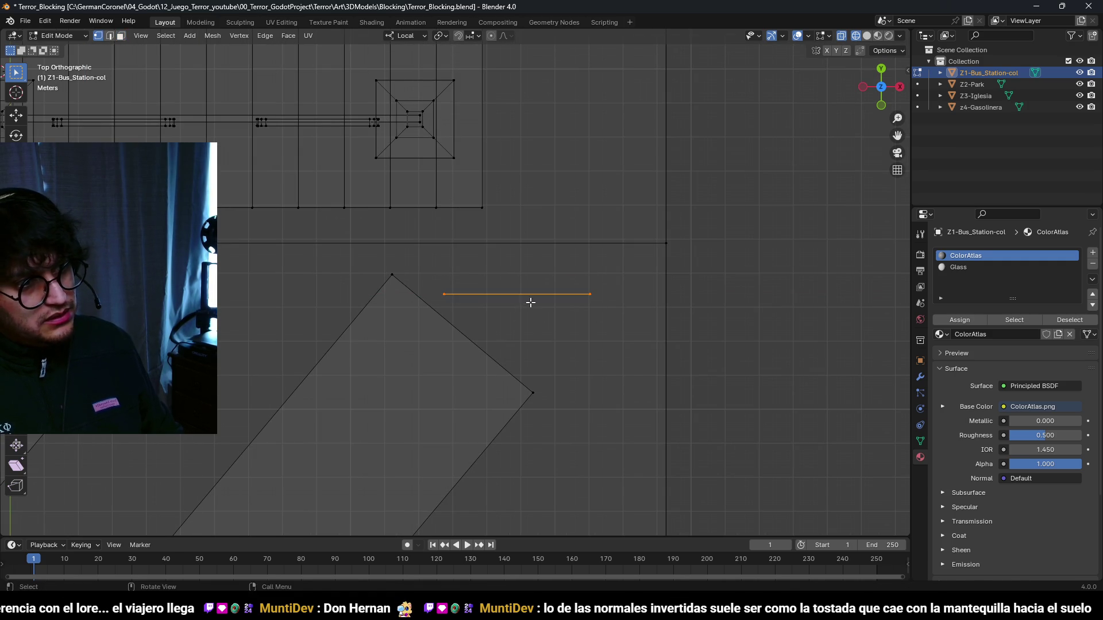
key(y)
click(526, 284)
key(a)
key(alt+a)
key(3)
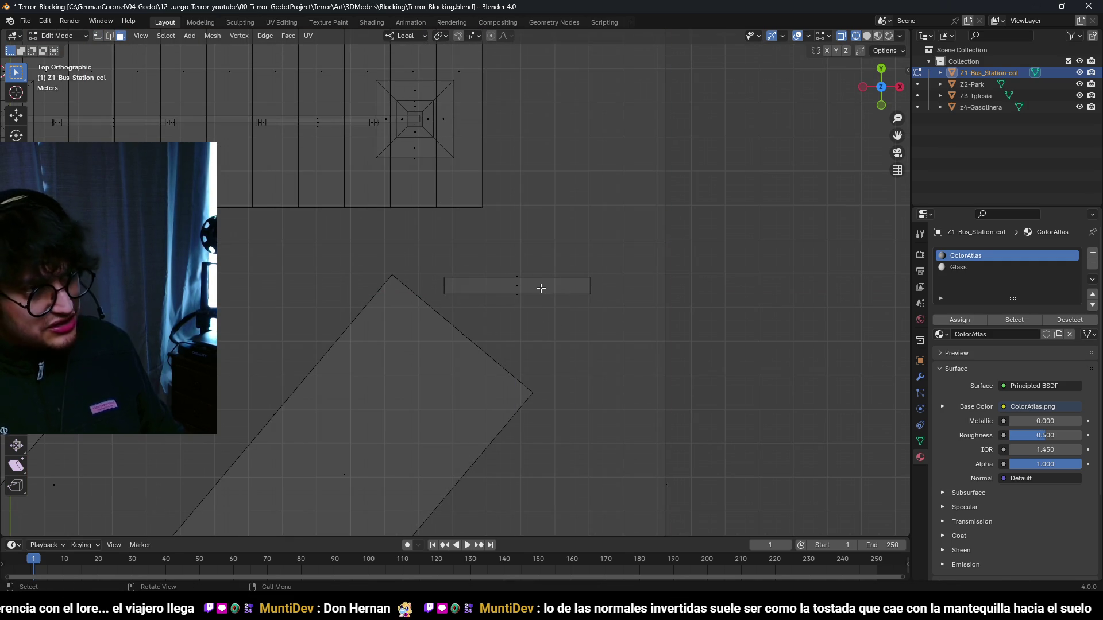
click(531, 287)
- Rotate the strip 35° and dissolve its unneeded geometry
key(r)
click(605, 344)
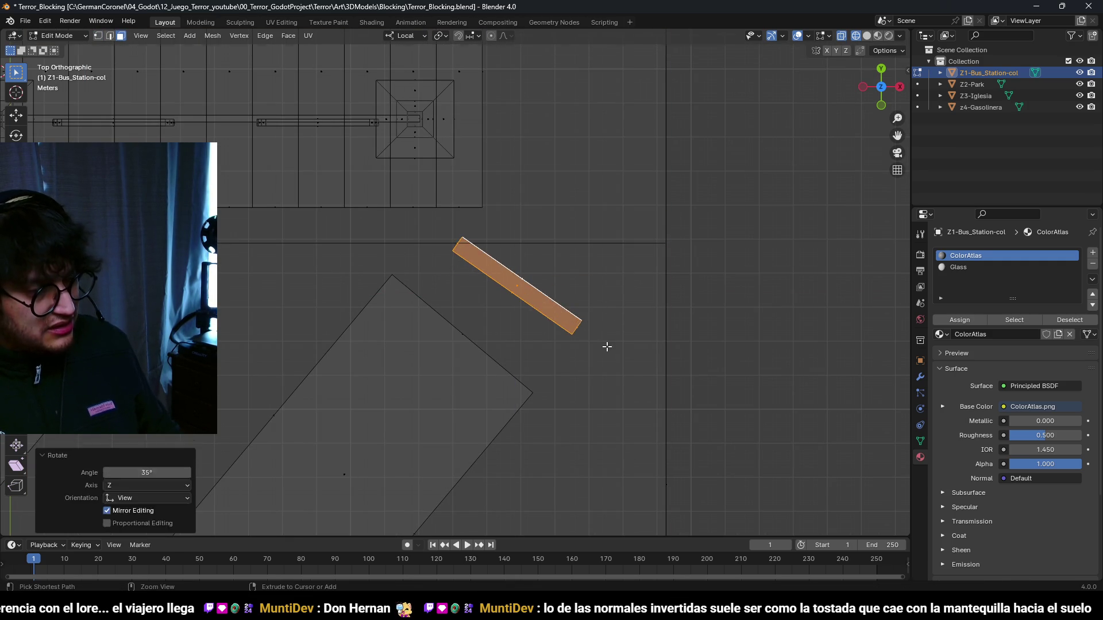
key(ctrl+z)
key(ctrl+x)
mouse_move(596, 329)
mouse_down()
mouse_move(497, 270)
mouse_move(504, 241)
mouse_move(552, 256)
mouse_move(509, 222)
mouse_move(519, 281)
mouse_up()
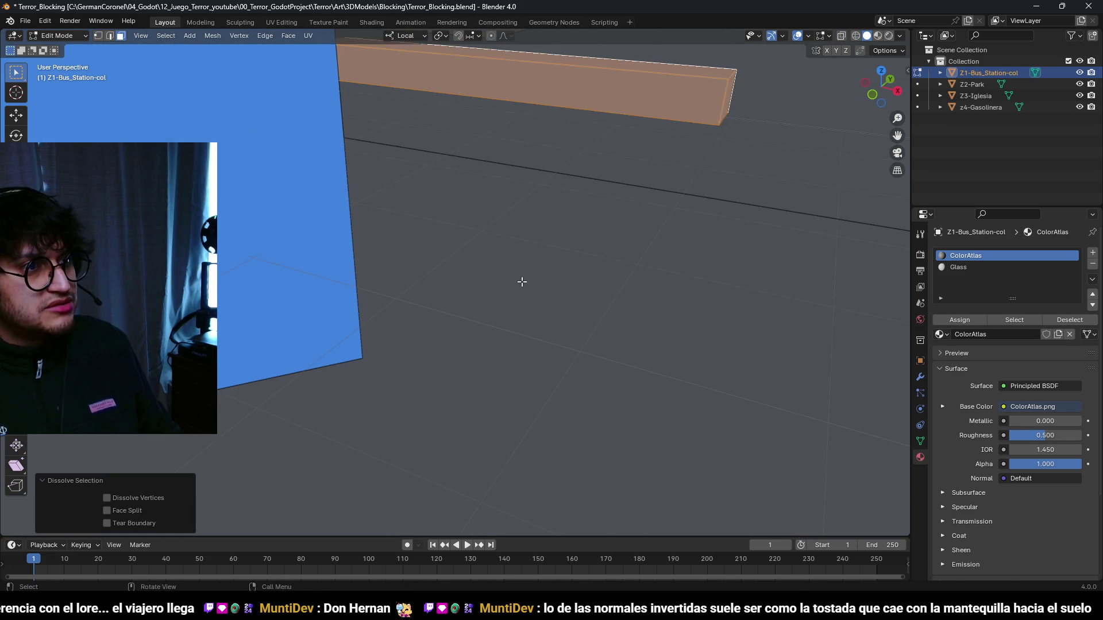
- Extrude the strip 1.2 m along Z into a solid bar and lift its top face 0.2 m
key(g)
key(z)
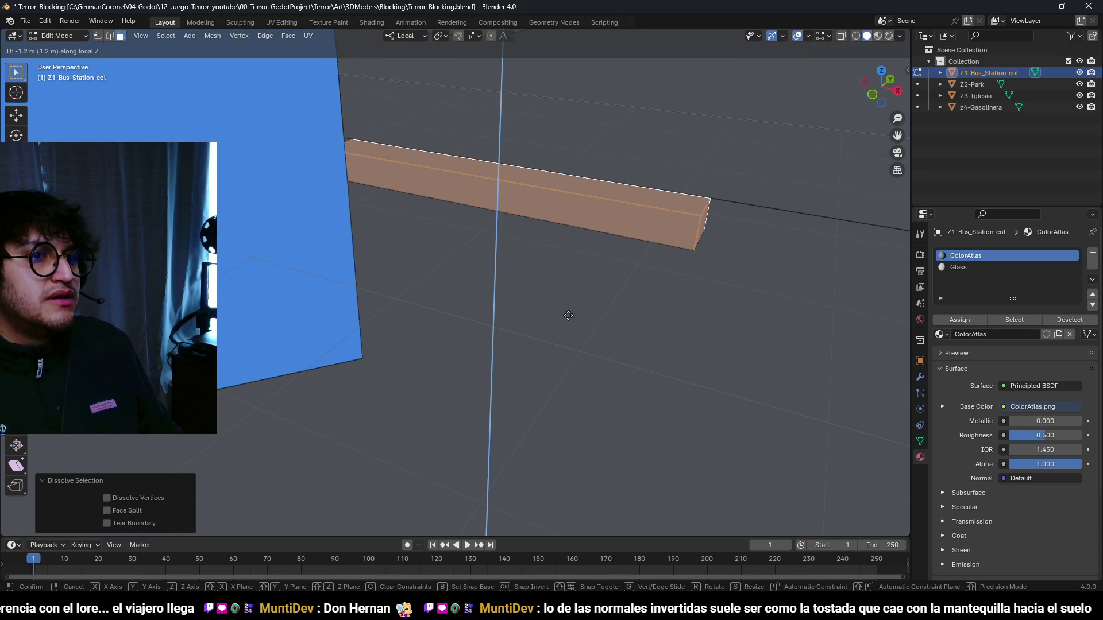
click(588, 330)
drag(587, 330, 567, 345)
click(515, 251)
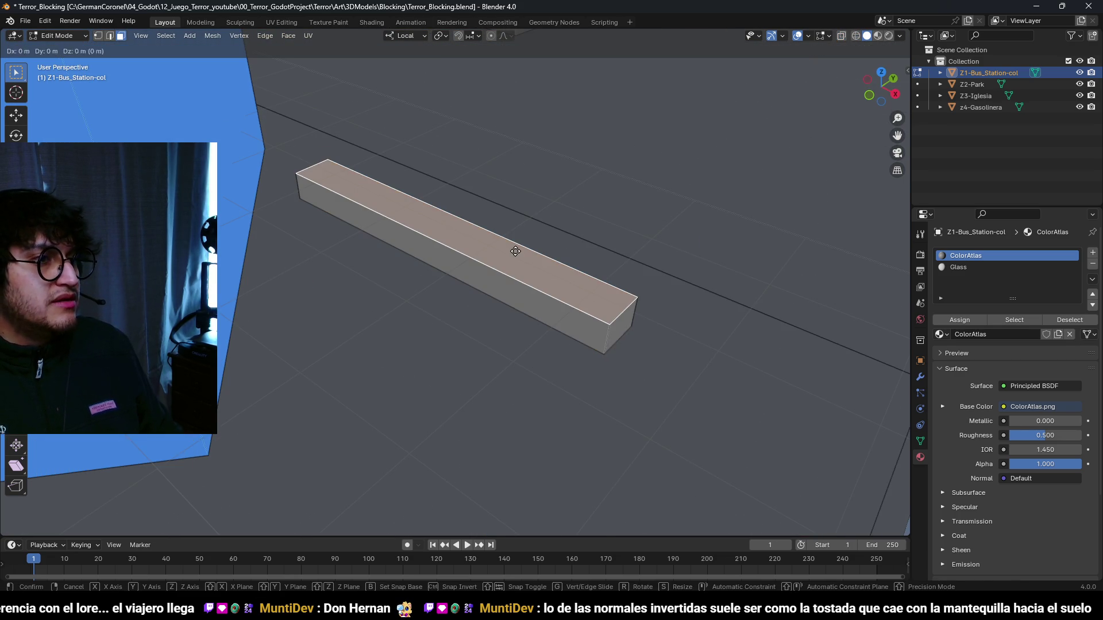
key(g)
key(z)
click(523, 107)
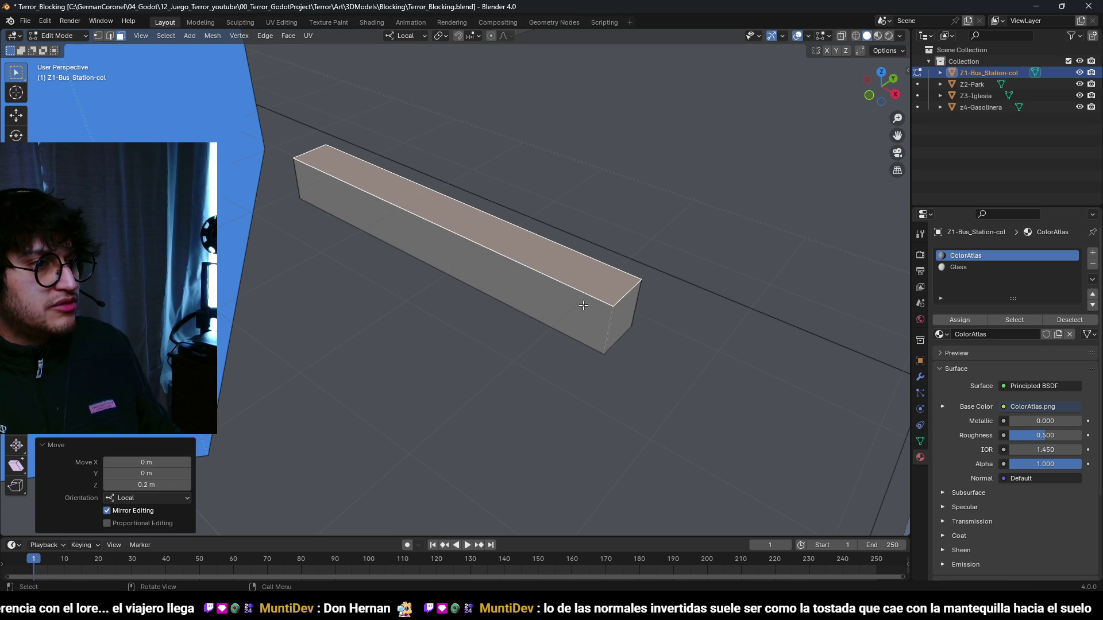
- In X-ray view, delete the bar's bottom face
key(alt+z)
key(x)
click(426, 262)
click(447, 257)
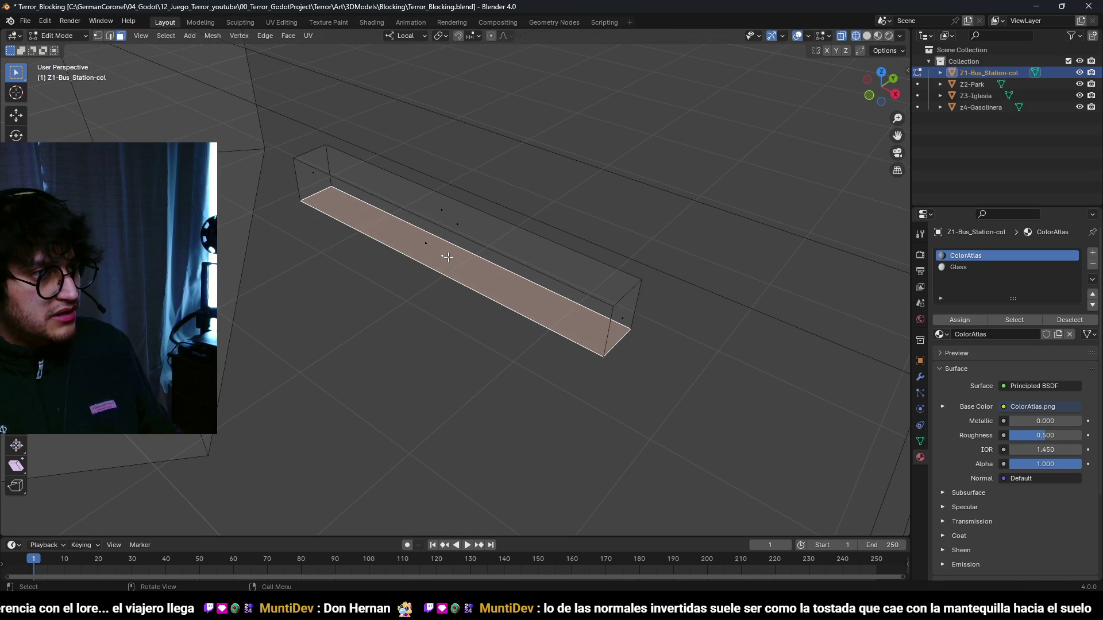
key(x)
click(448, 265)
scroll(445, 270, up, 5)
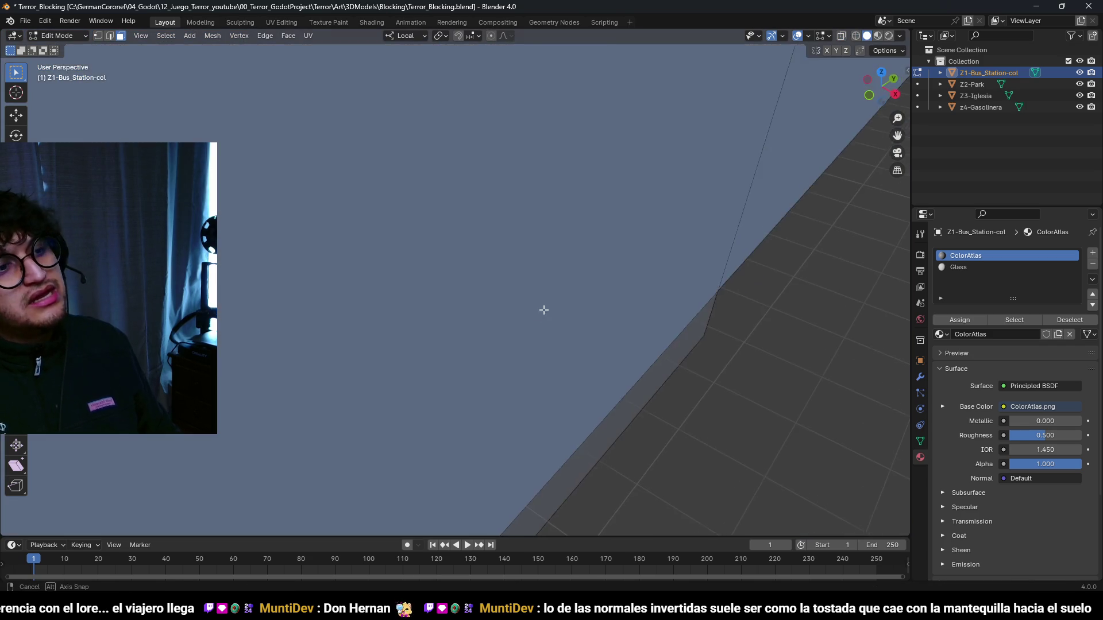
mouse_move(561, 320)
mouse_down()
mouse_move(515, 308)
mouse_move(419, 340)
mouse_move(478, 296)
mouse_move(517, 322)
mouse_move(389, 249)
mouse_move(499, 286)
mouse_up()
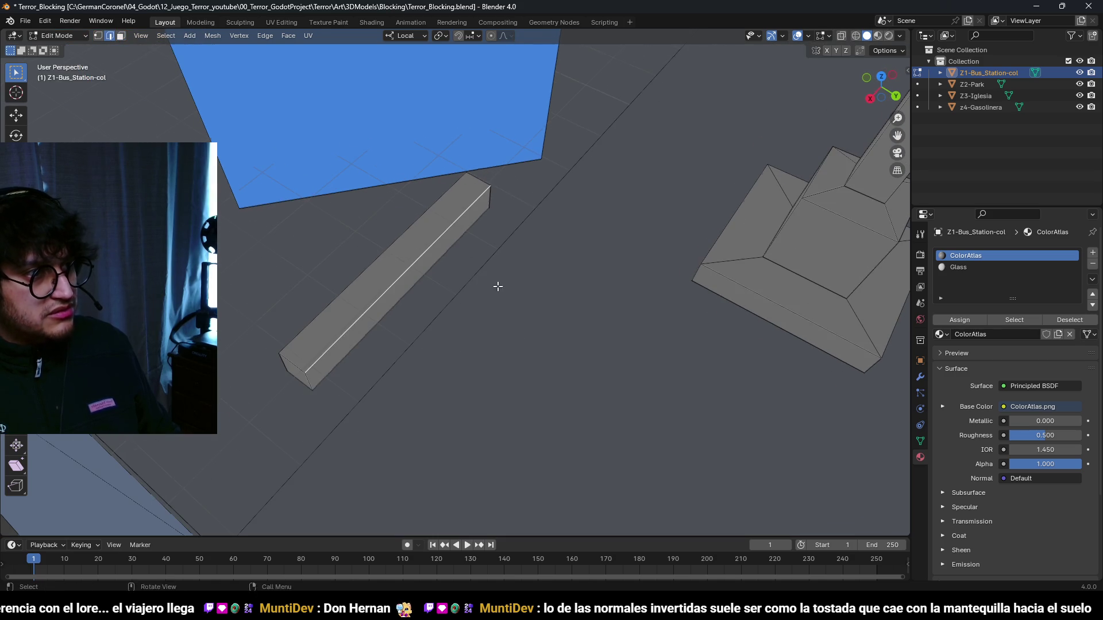
- Edge-slide the bar's top edge to the midpoint
key(2)
key(g)
key(g)
click(352, 266)
scroll(483, 285, up, 3)
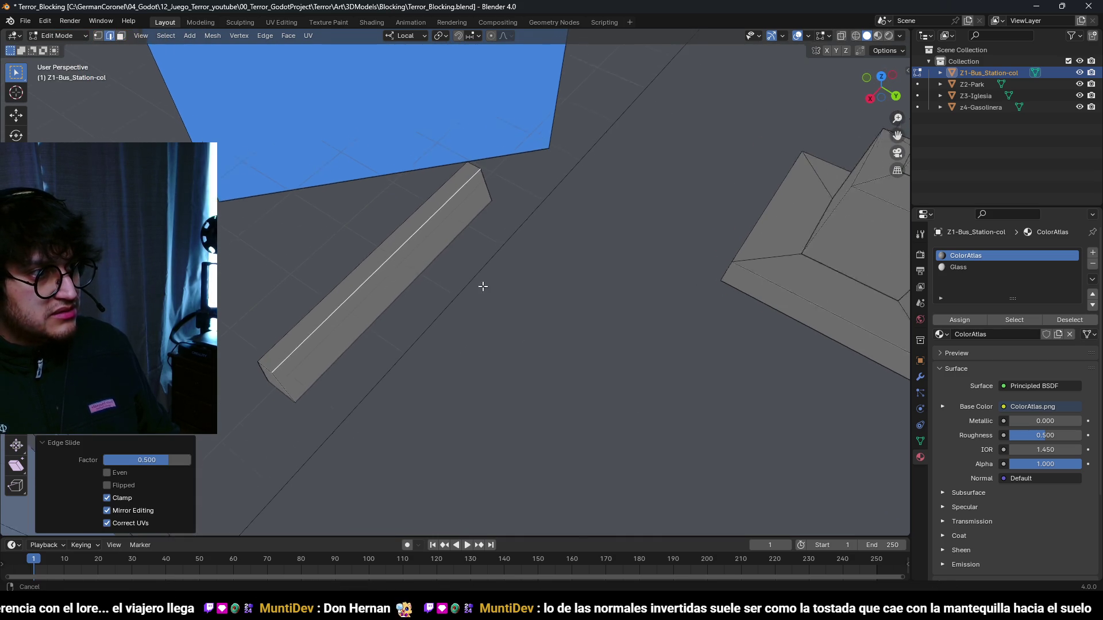
mouse_move(351, 318)
mouse_down()
mouse_move(456, 310)
mouse_move(509, 362)
mouse_move(467, 323)
mouse_move(475, 342)
mouse_up()
- Scale the whole bar 1.5× along local Y, then switch to Krita
key(ctrl+l)
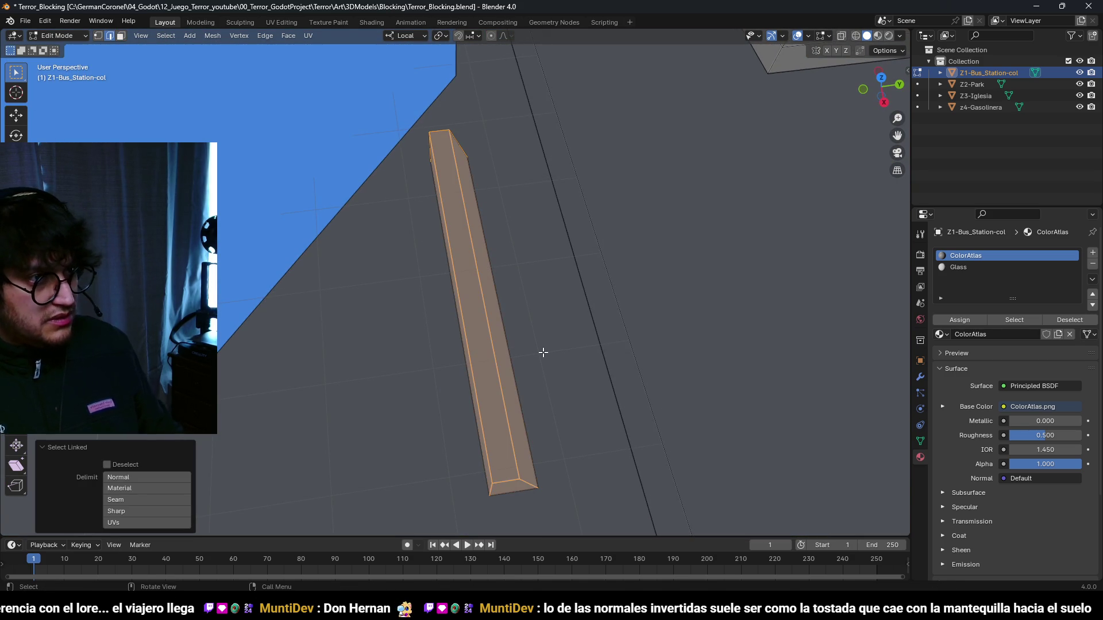
key(s)
key(x)
key(x)
key(y)
key(y)
click(598, 346)
scroll(620, 333, down, 4)
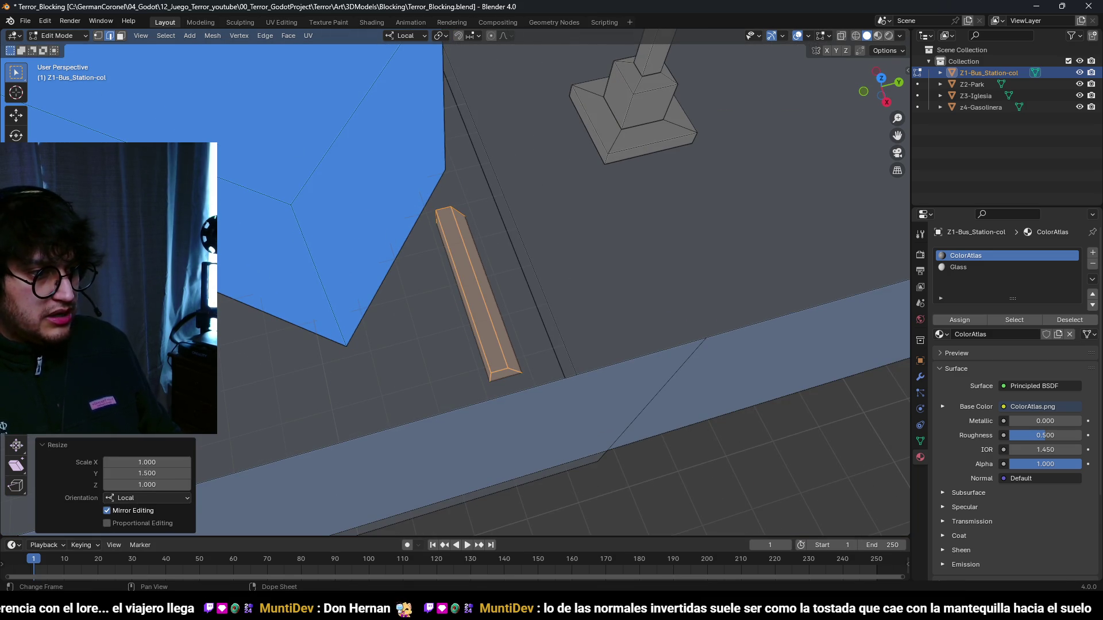
key(alt+Tab)
scroll(470, 359, up, 2)
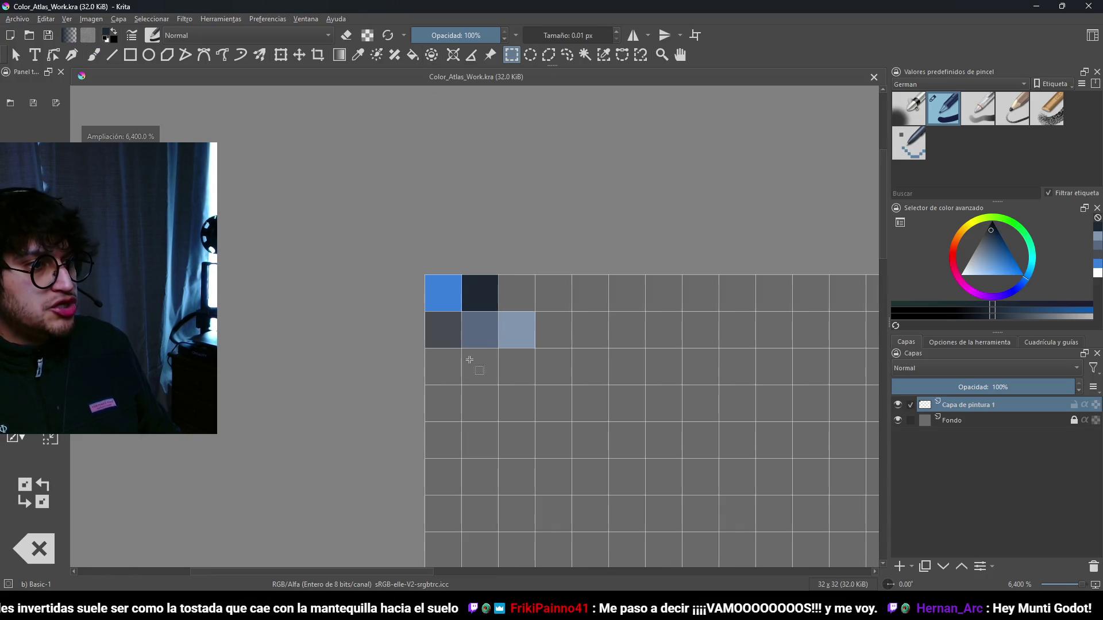
- Fill the empty cell beside the dark cell with mustard yellow and save the atlas
scroll(449, 312, right, 2)
drag(454, 277, 453, 312)
key(f)
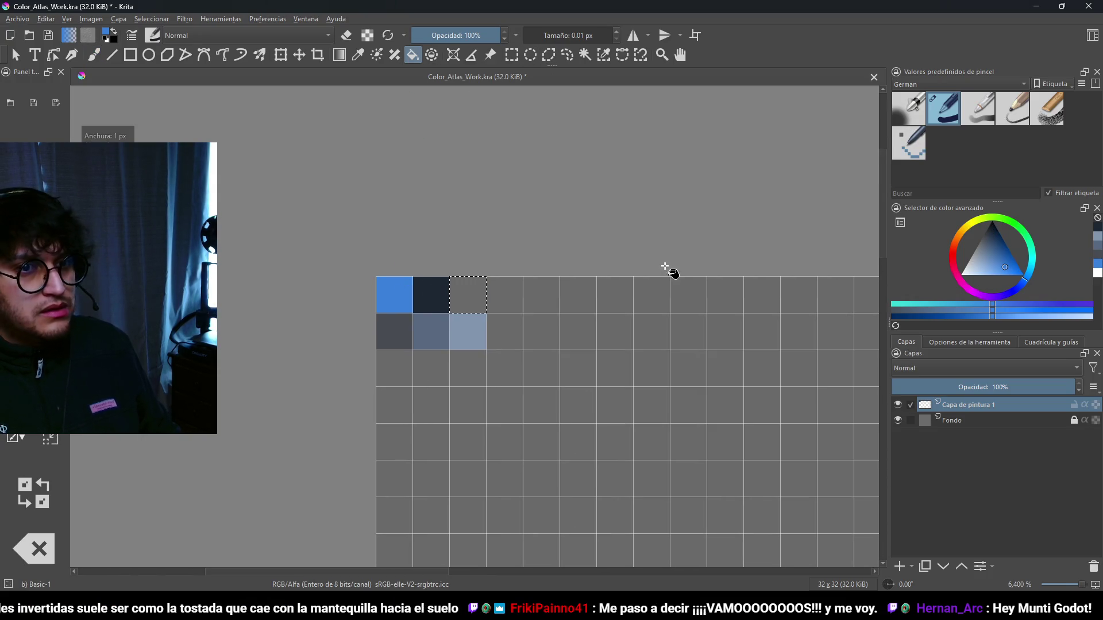
click(965, 232)
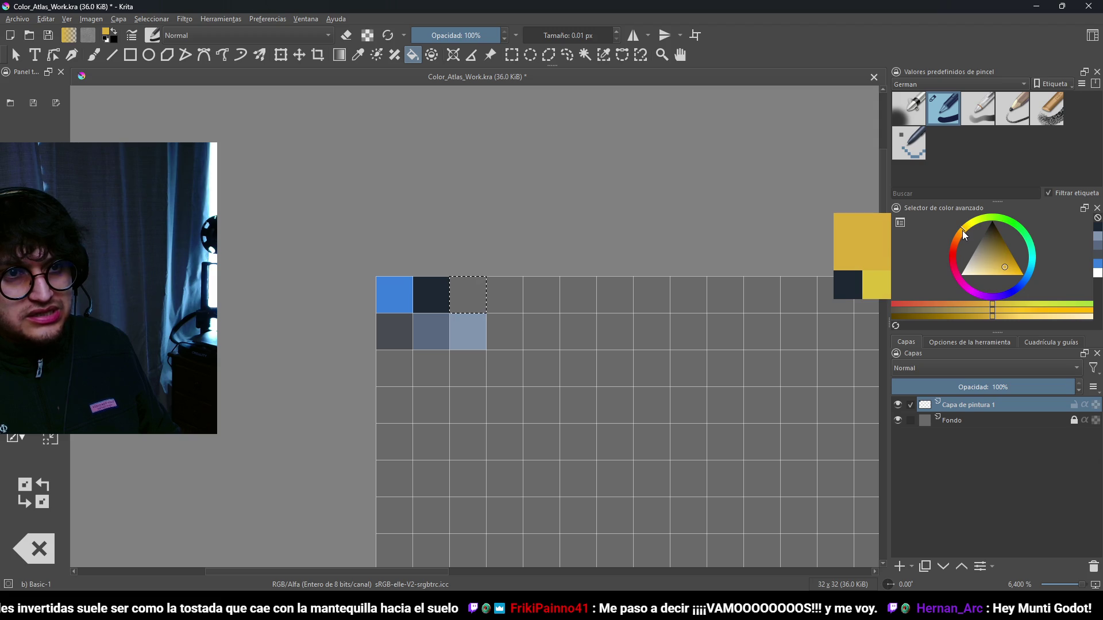
click(494, 315)
key(ctrl+s)
- Export the atlas over ColorAtlas.png, confirming the overwrite, and return to Blender
click(23, 19)
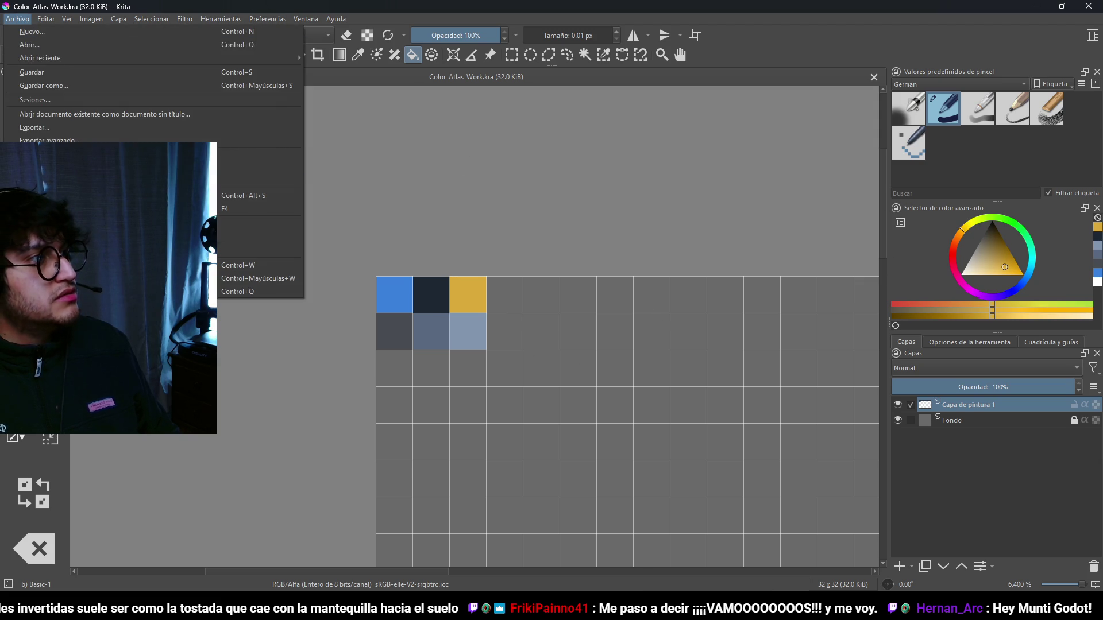
click(58, 129)
click(360, 198)
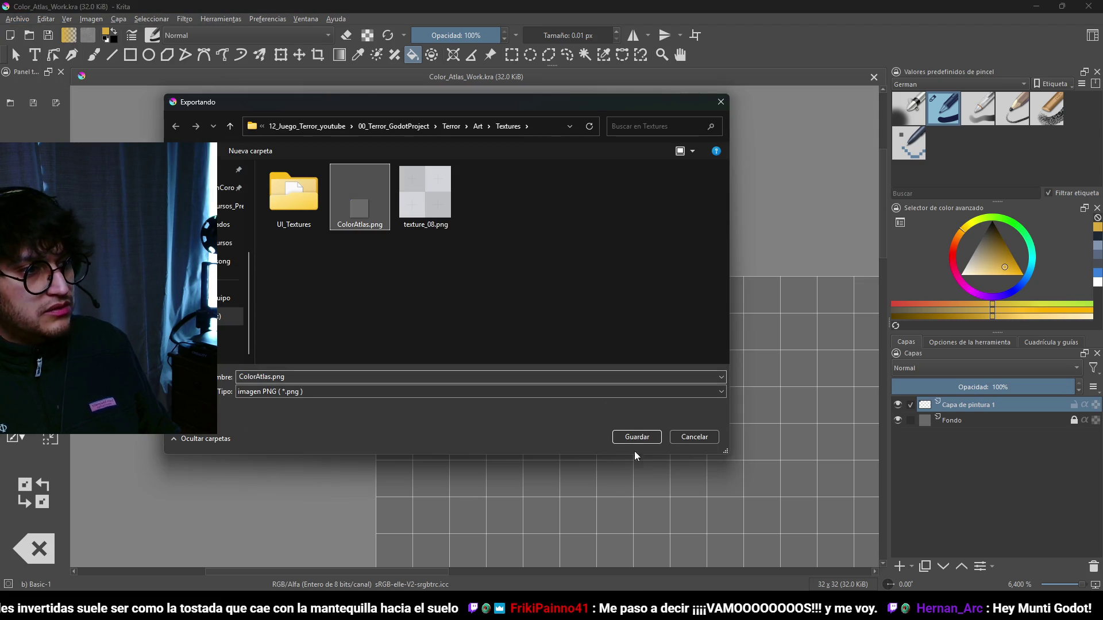
click(636, 438)
click(583, 303)
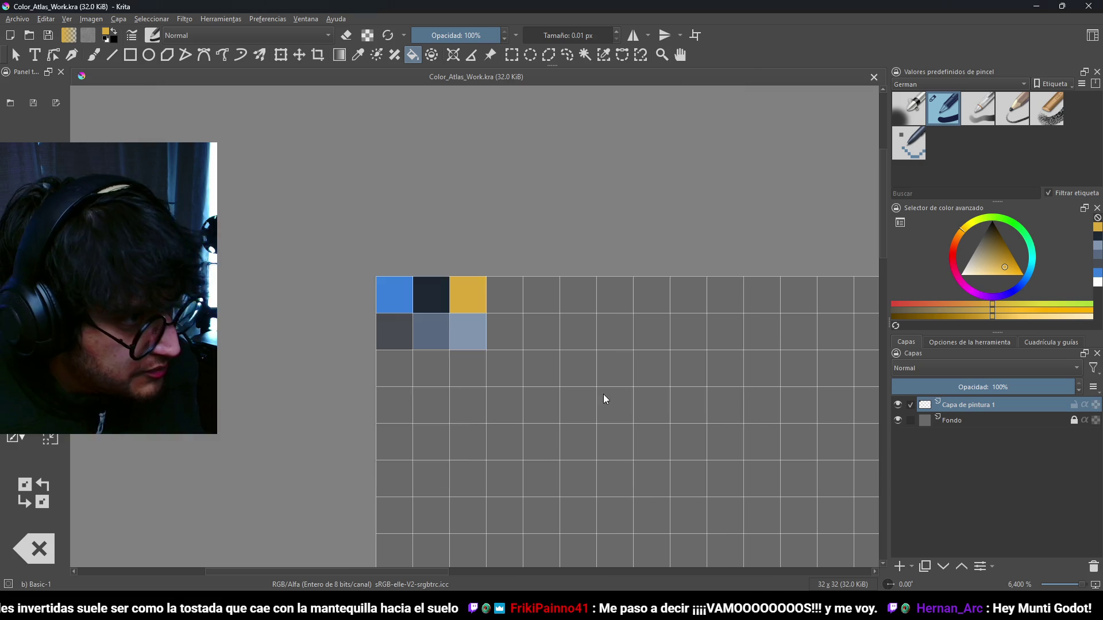
click(637, 439)
key(alt+Tab)
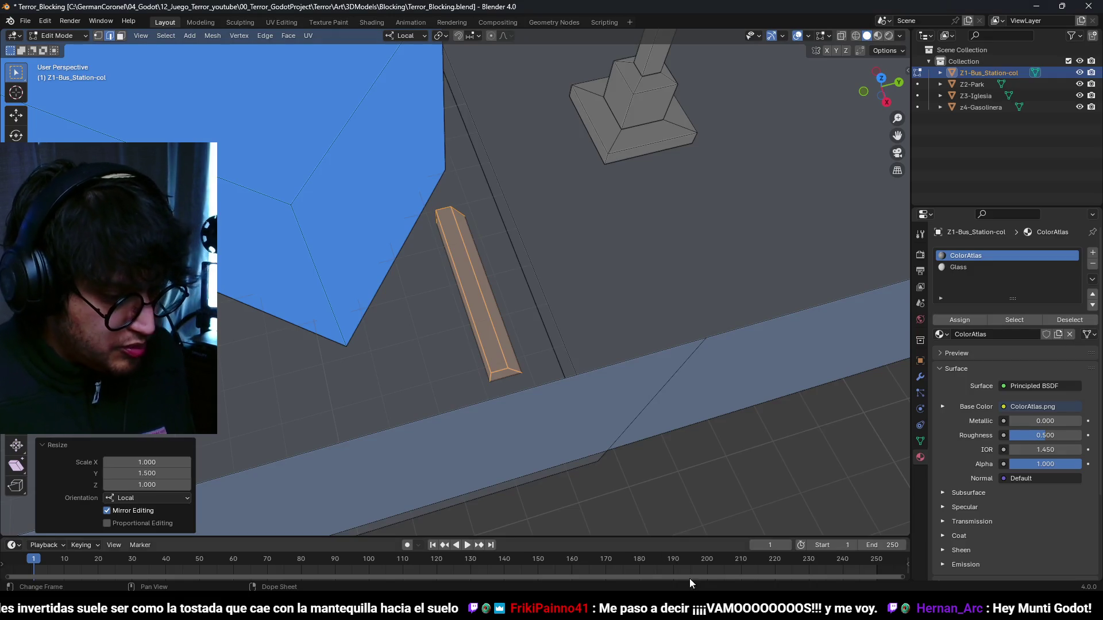
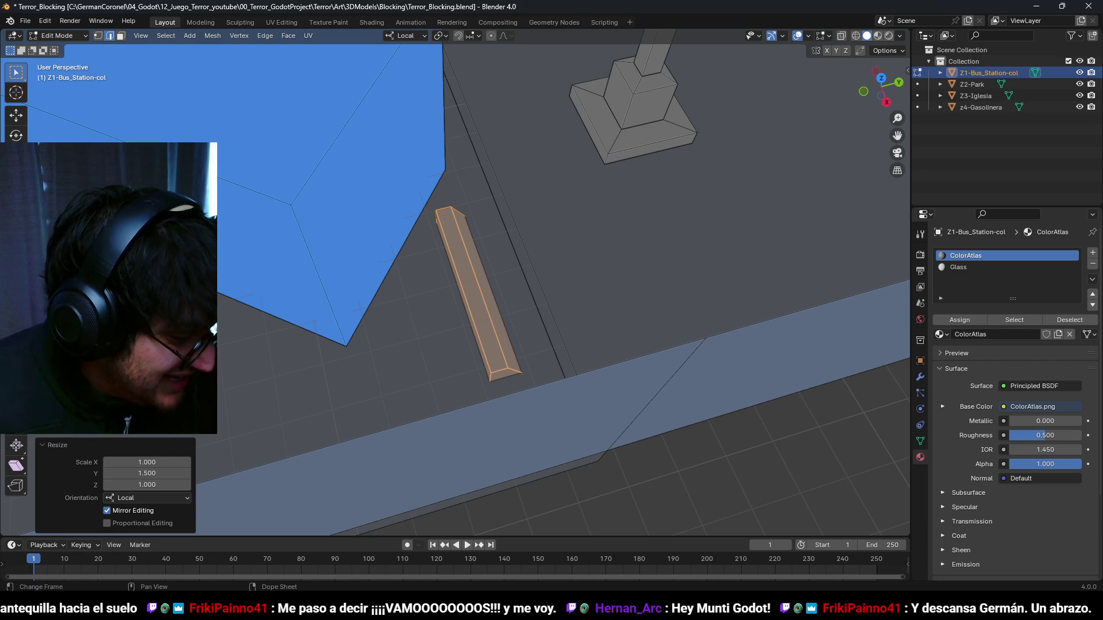
- In UV Editing, scale the plank's UVs to 0 and move them to a new spot in the texture
mouse_move(441, 145)
mouse_down()
mouse_move(443, 288)
mouse_move(500, 243)
mouse_up()
click(283, 22)
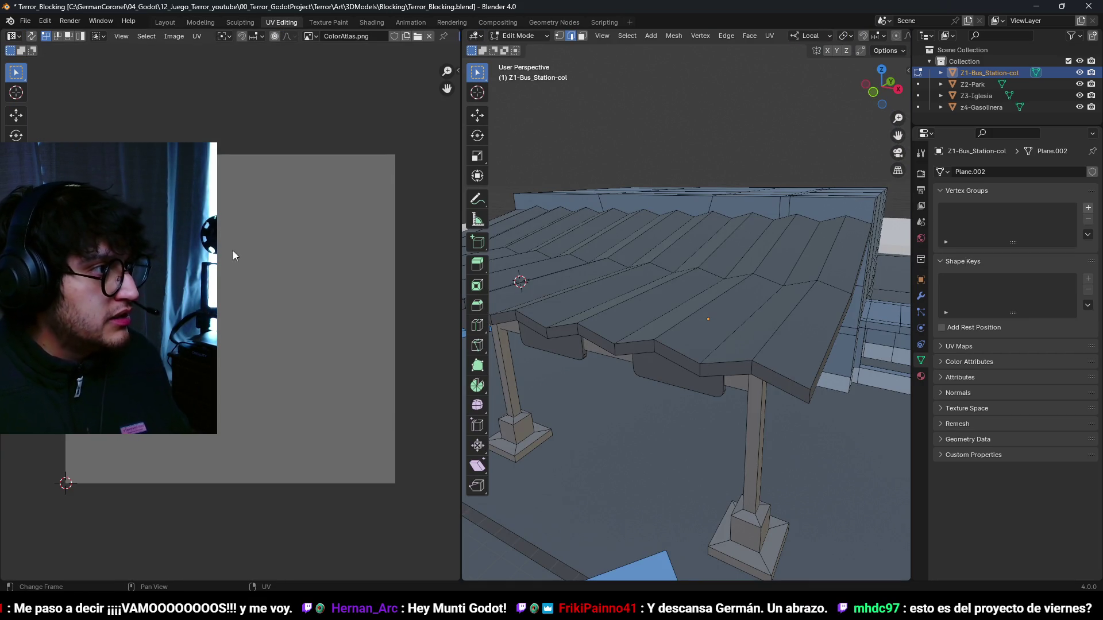
text(s0)
key(Return)
key(g)
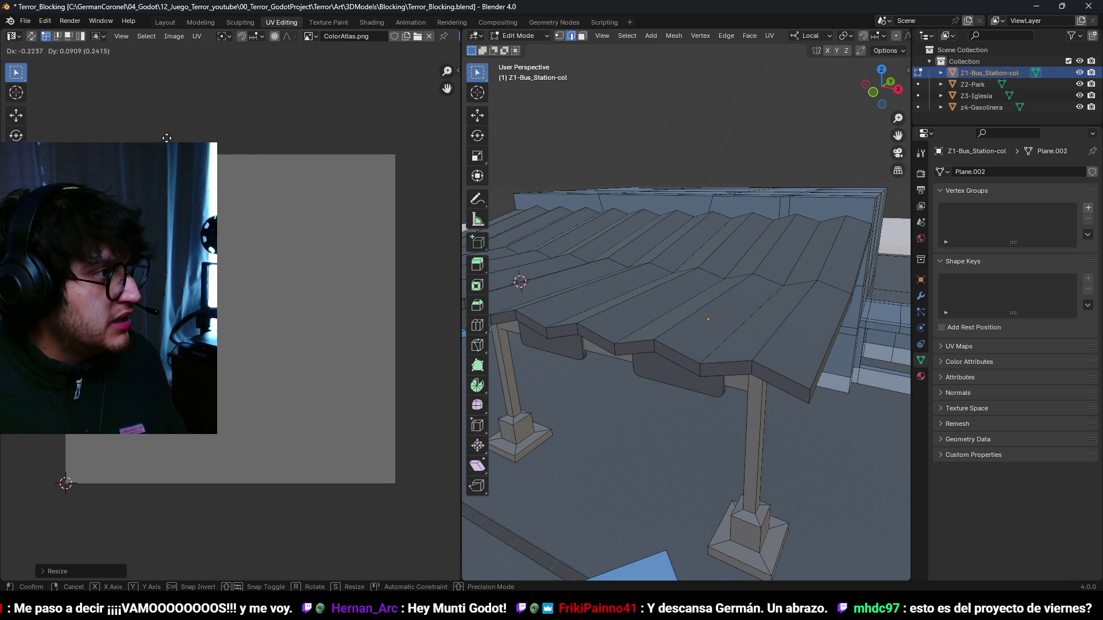
click(148, 133)
scroll(632, 287, down, 5)
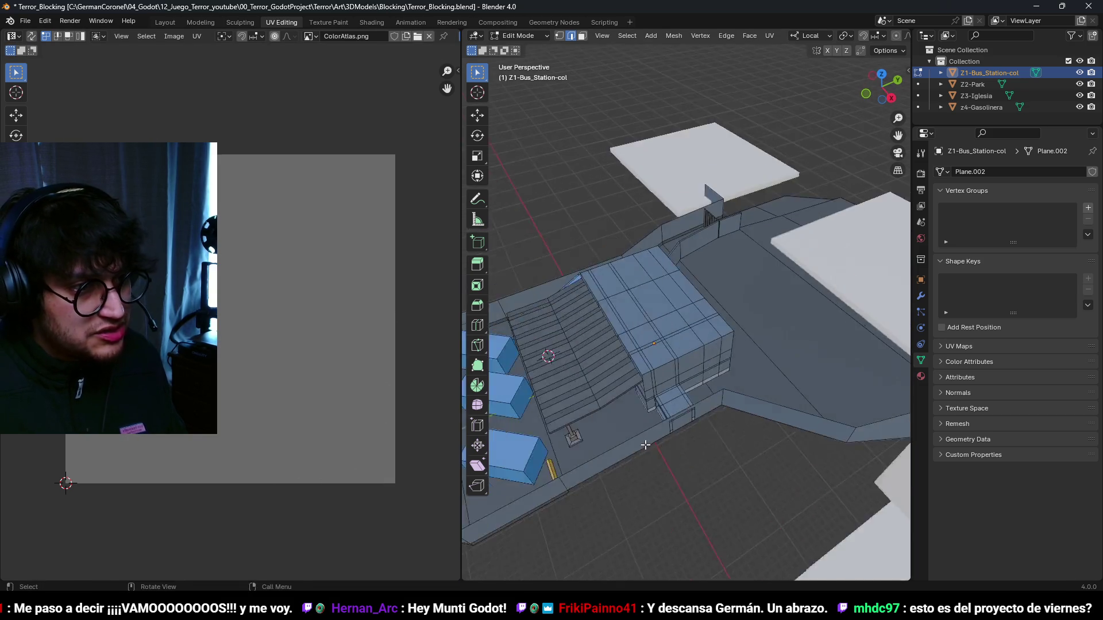
scroll(702, 427, up, 2)
- In top wireframe view, rotate the plank to match the angled blocks and set it beside one
key(l)
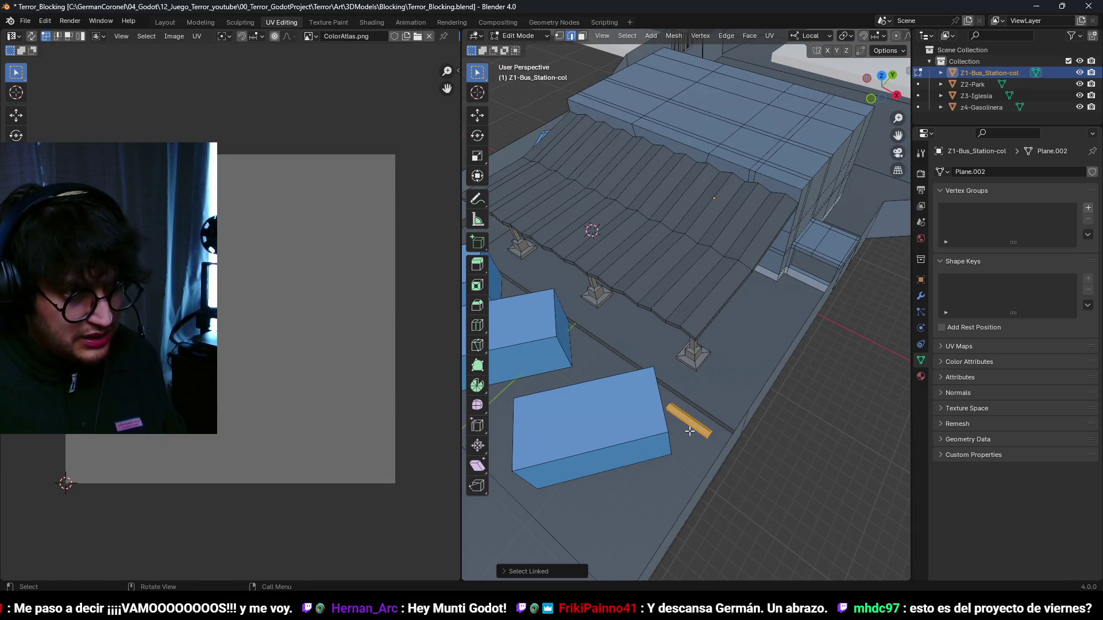
key(KP_7)
key(shift+z)
scroll(650, 255, up, 4)
scroll(839, 263, up, 3)
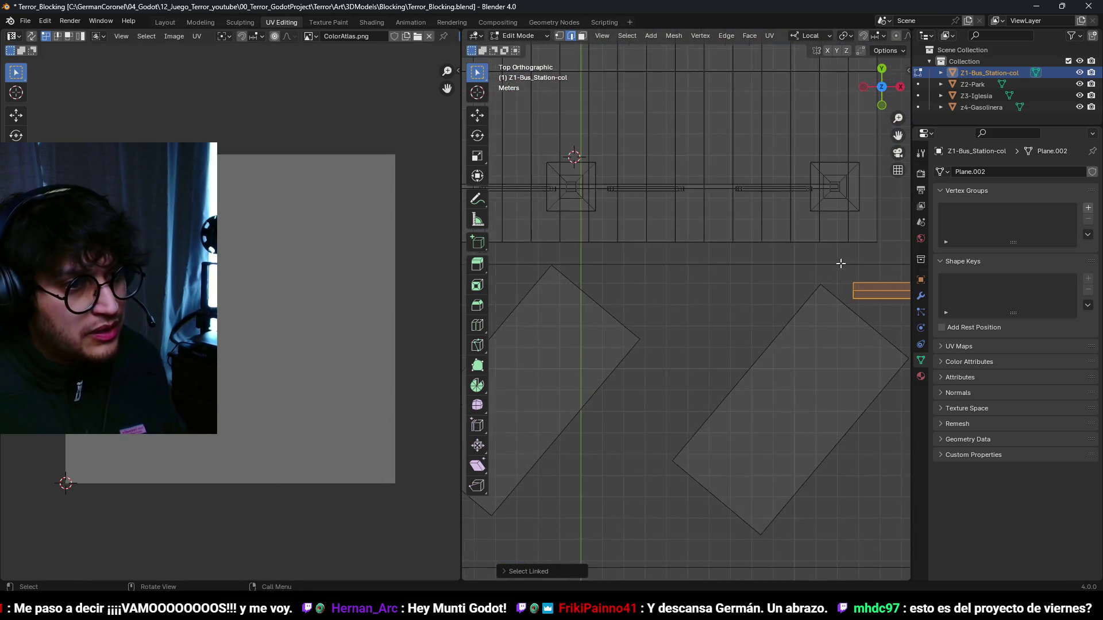
key(r)
click(845, 335)
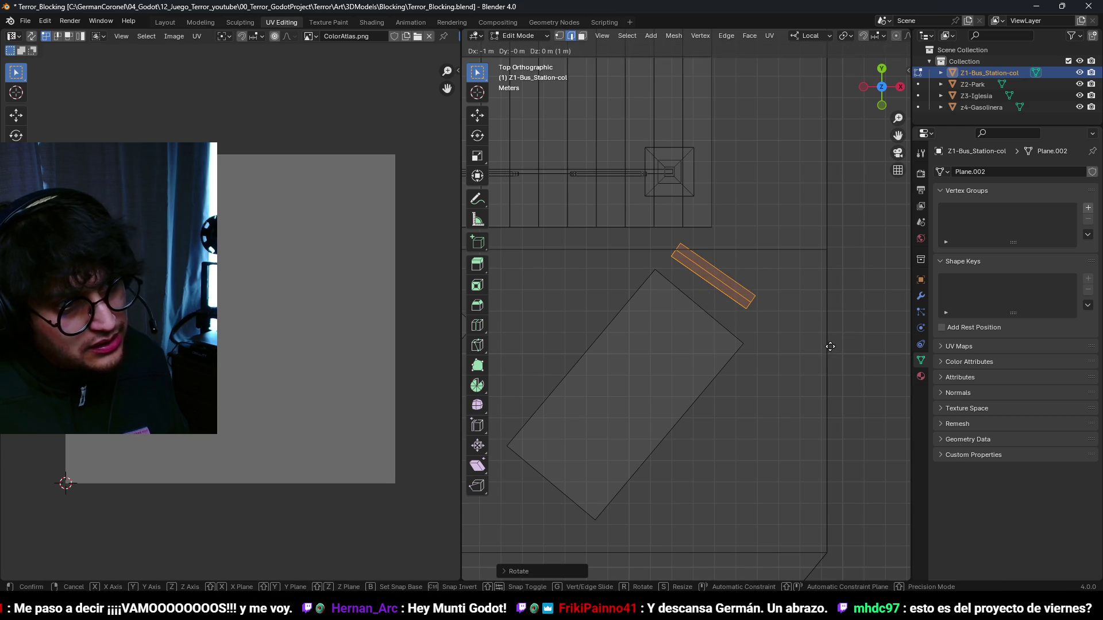
scroll(844, 330, up, 2)
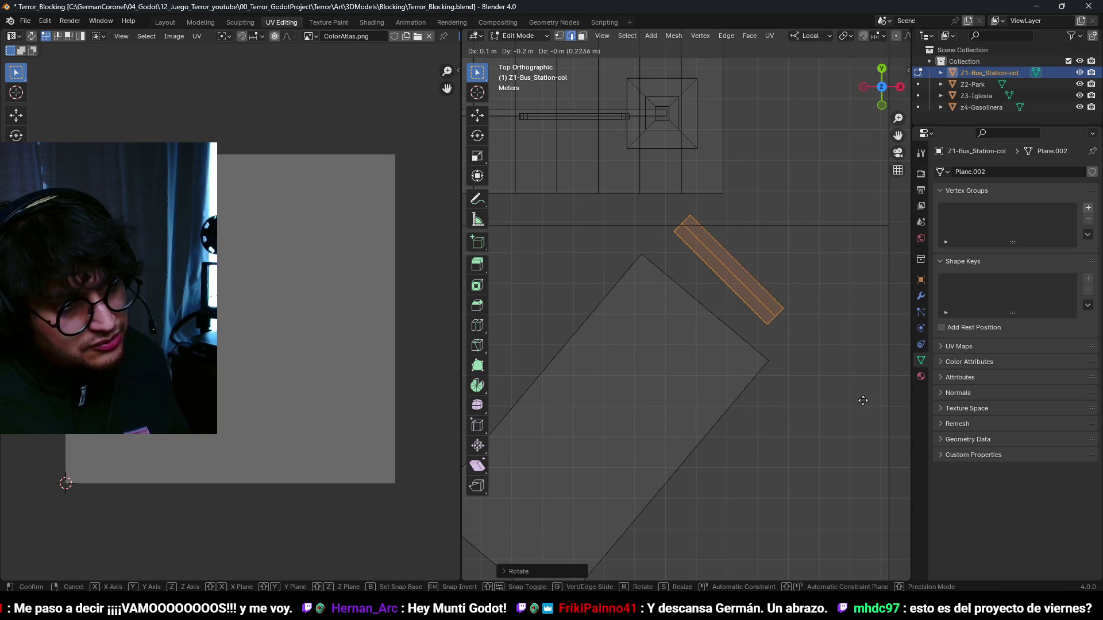
click(870, 474)
key(r)
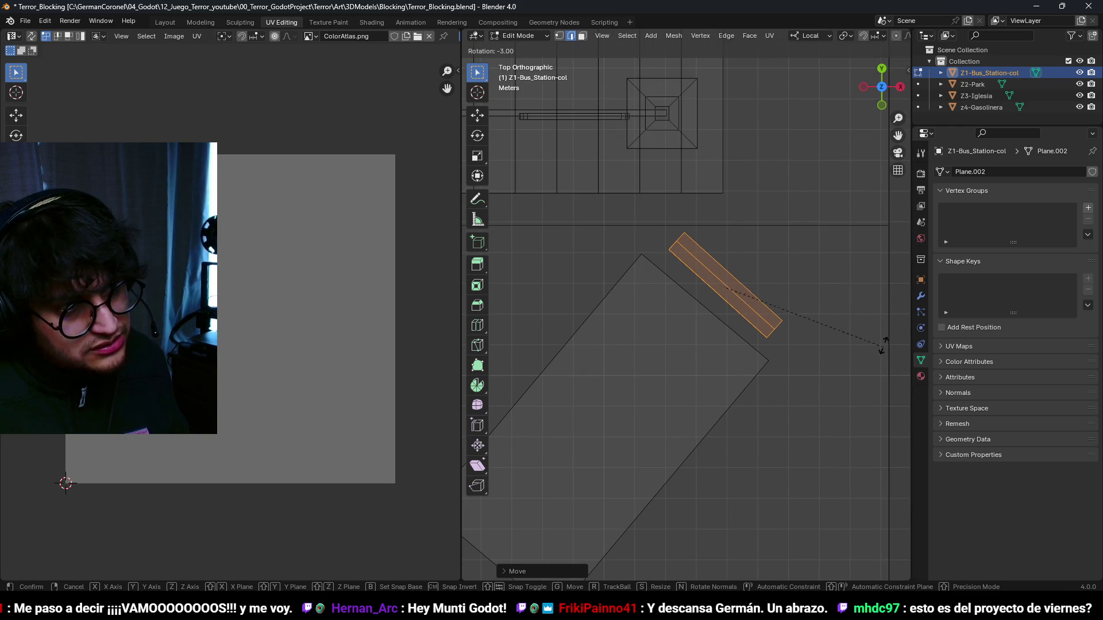
click(842, 230)
scroll(862, 276, down, 3)
- Duplicate the plank along its local X axis so copies sit beside the other blocks
key(shift+d)
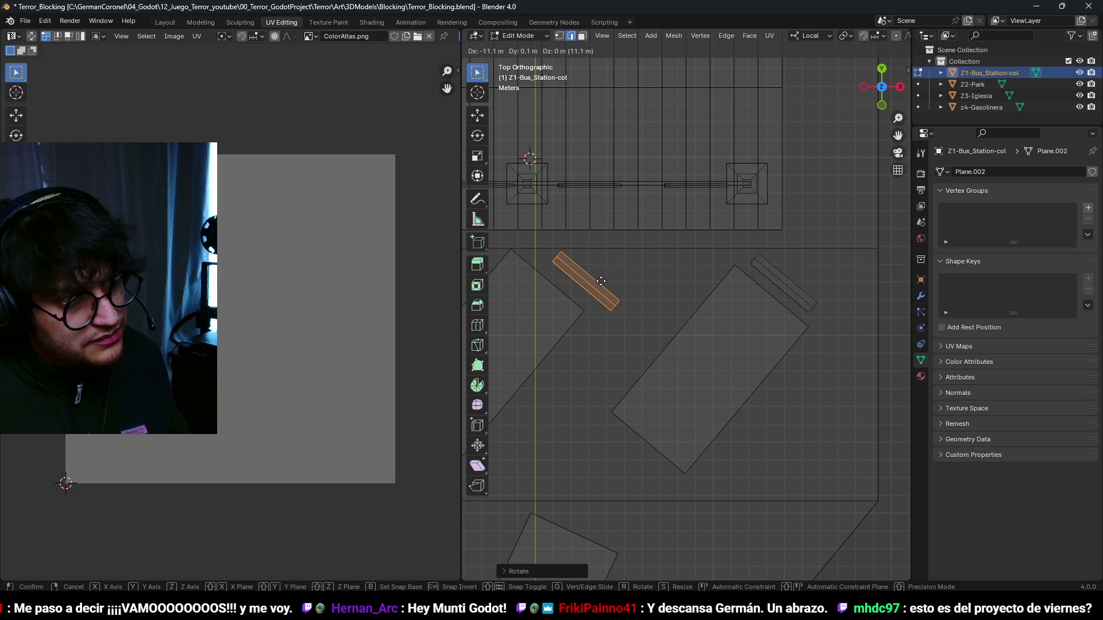
click(625, 285)
key(ctrl+z)
scroll(690, 306, down, 3)
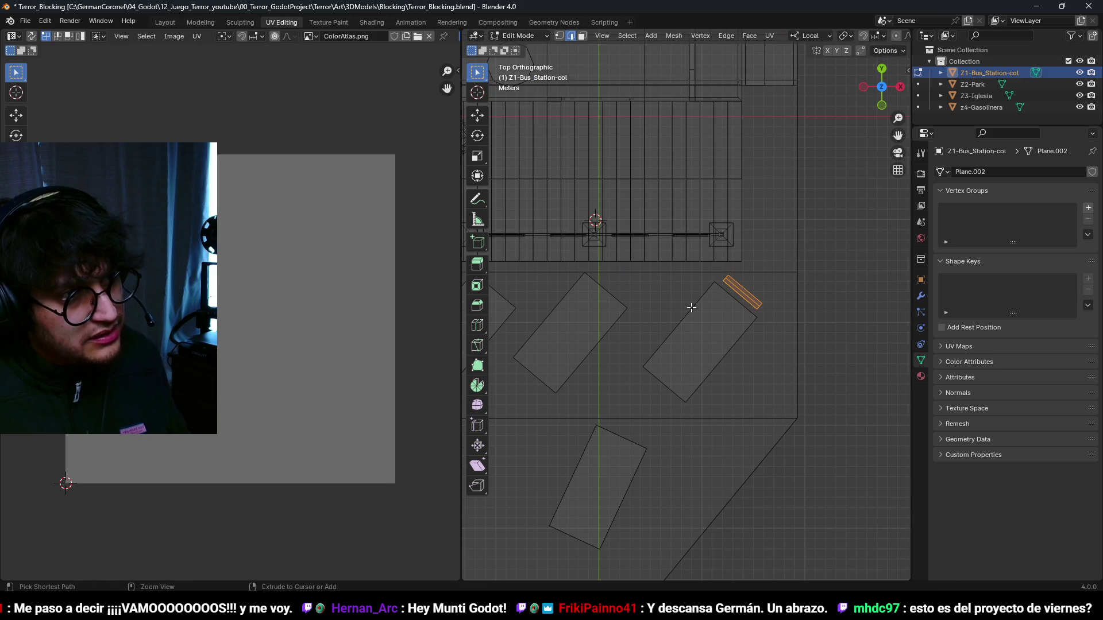
key(g)
key(x)
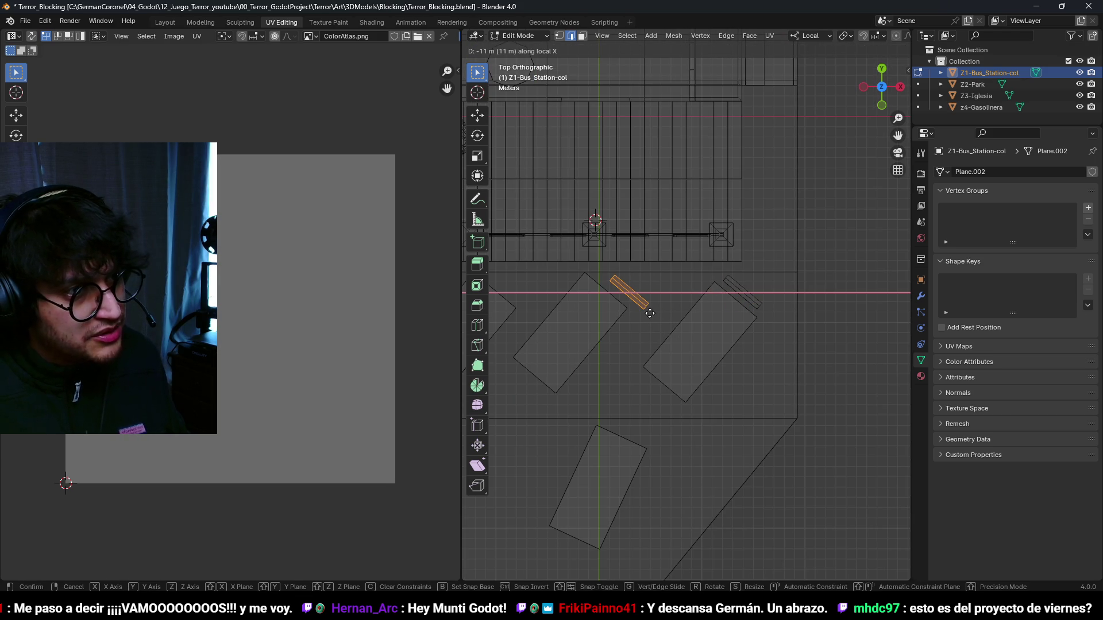
click(649, 313)
scroll(660, 304, left, 4)
key(shift+d)
key(x)
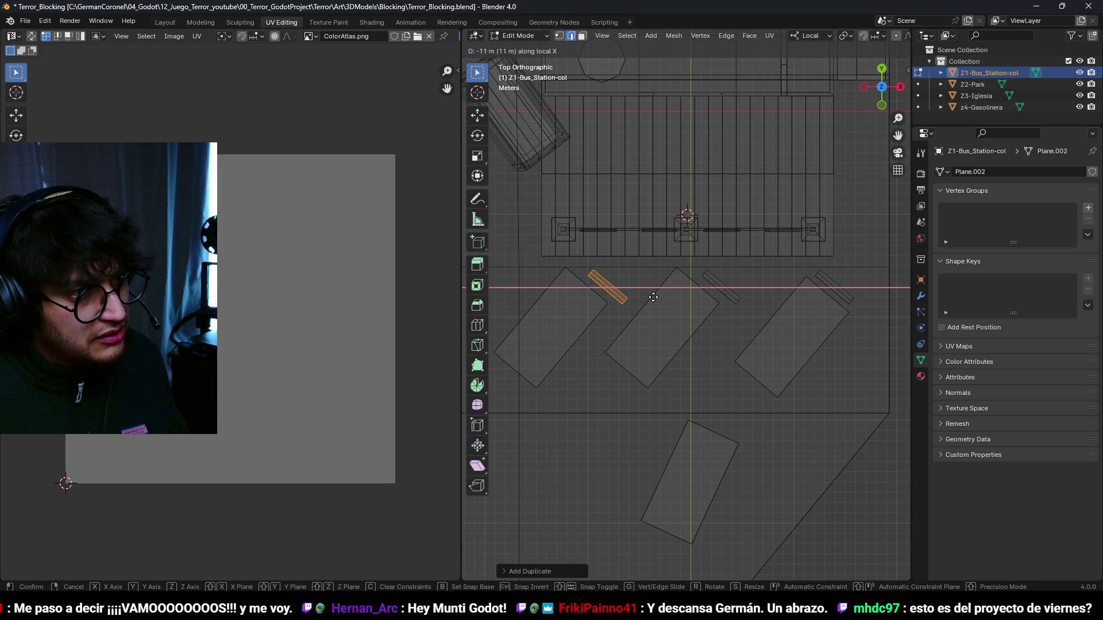
click(653, 297)
key(a)
key(ctrl+z)
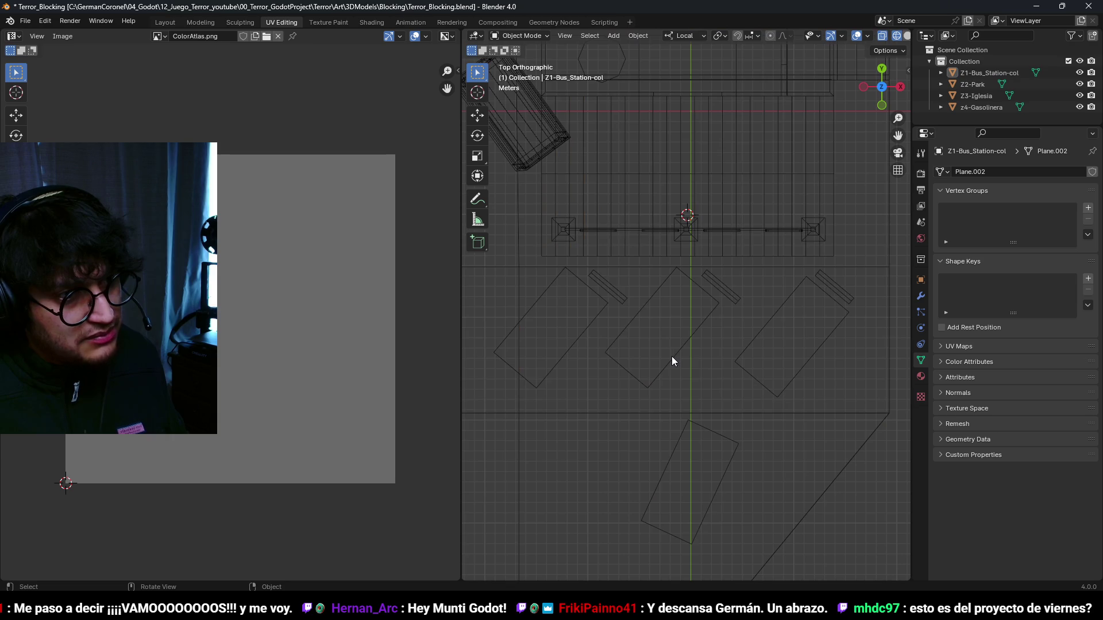
- Move and rotate the middle block, and shift the left block lower right, to line up the row
click(676, 348)
key(g)
click(745, 349)
key(r)
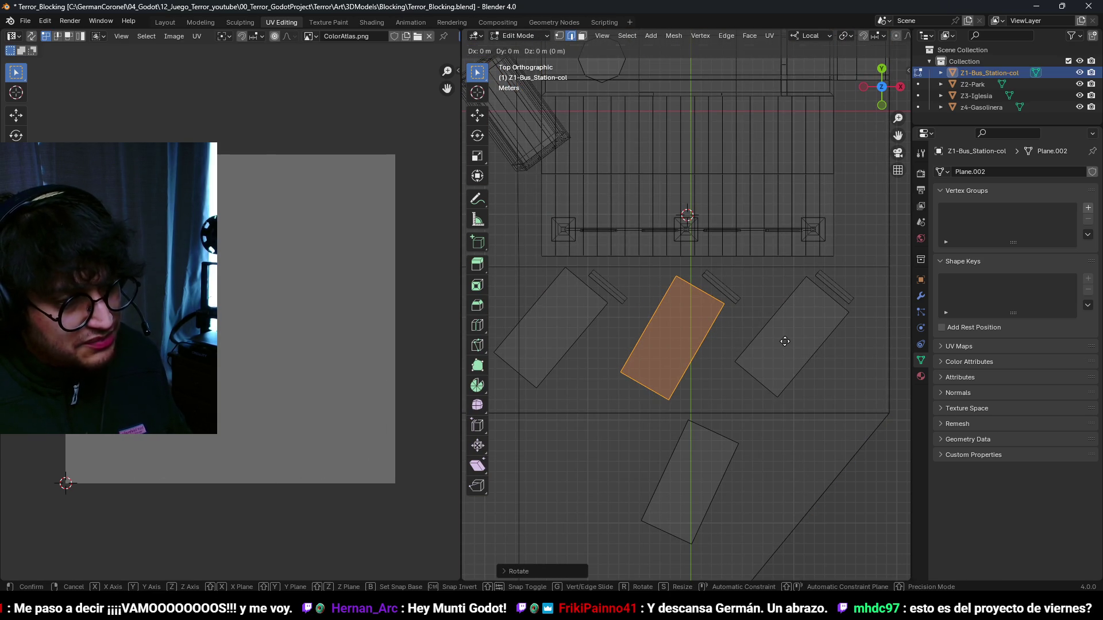
click(783, 361)
click(568, 343)
click(568, 343)
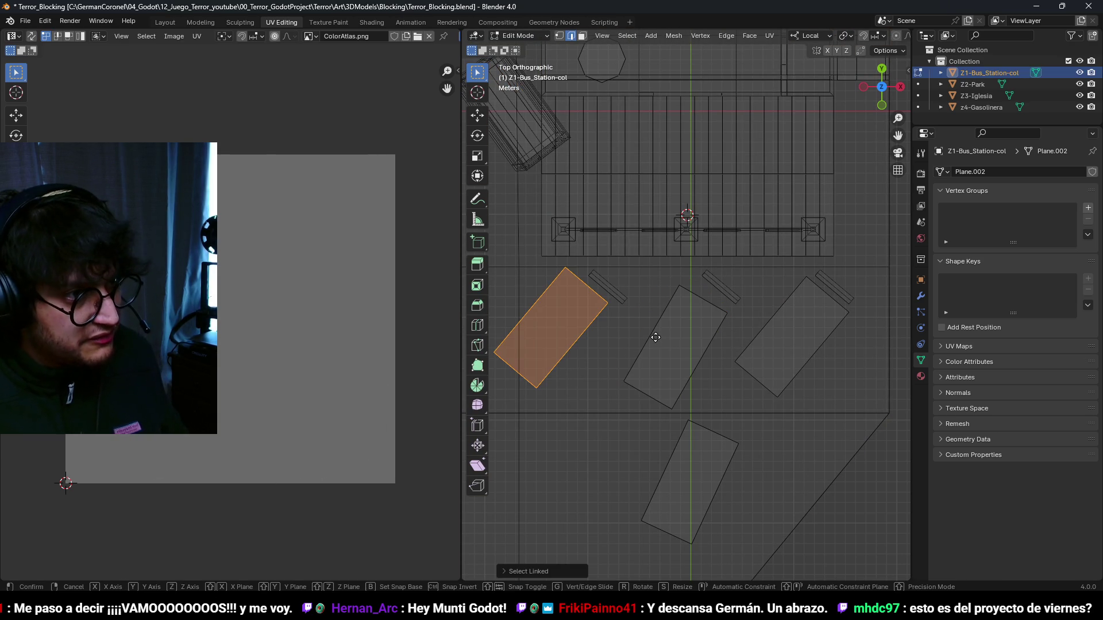
key(g)
click(668, 358)
scroll(663, 352, down, 4)
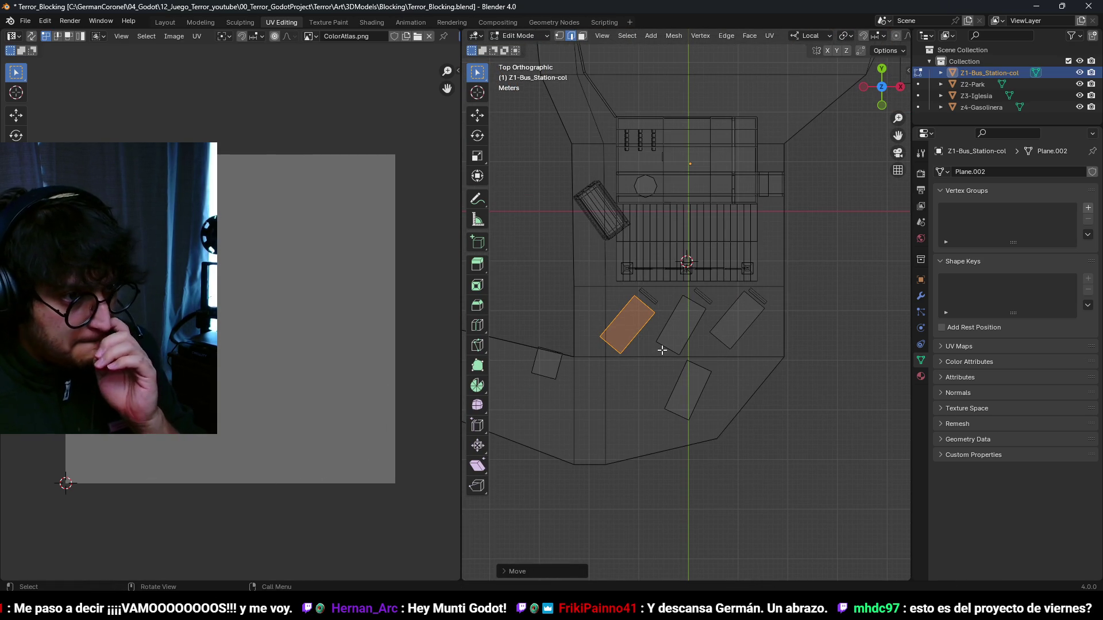
- Rotate the separate lower block to a flatter opposite slant and nudge it into place
key(alt+a)
key(l)
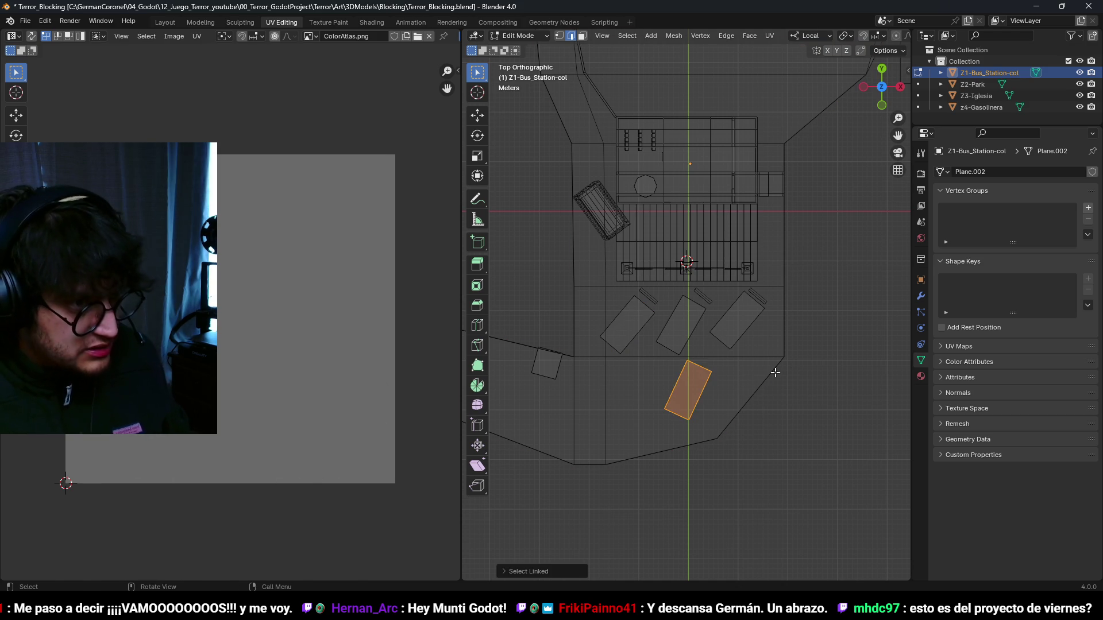
key(r)
click(746, 459)
key(g)
click(736, 450)
key(r)
click(773, 400)
key(g)
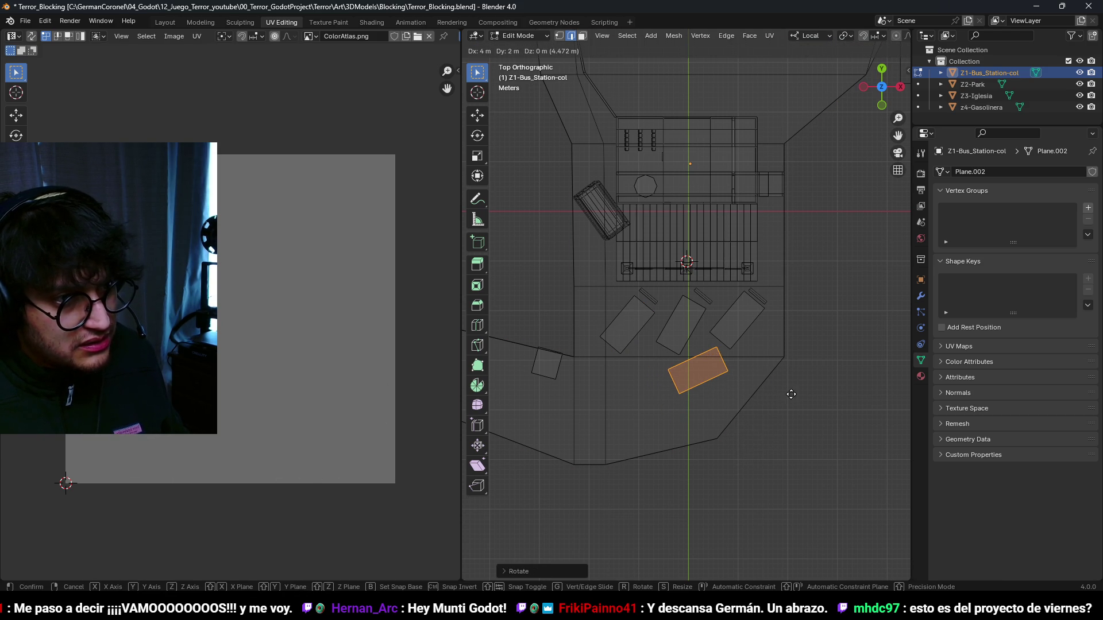
click(789, 396)
key(g)
click(817, 401)
key(g)
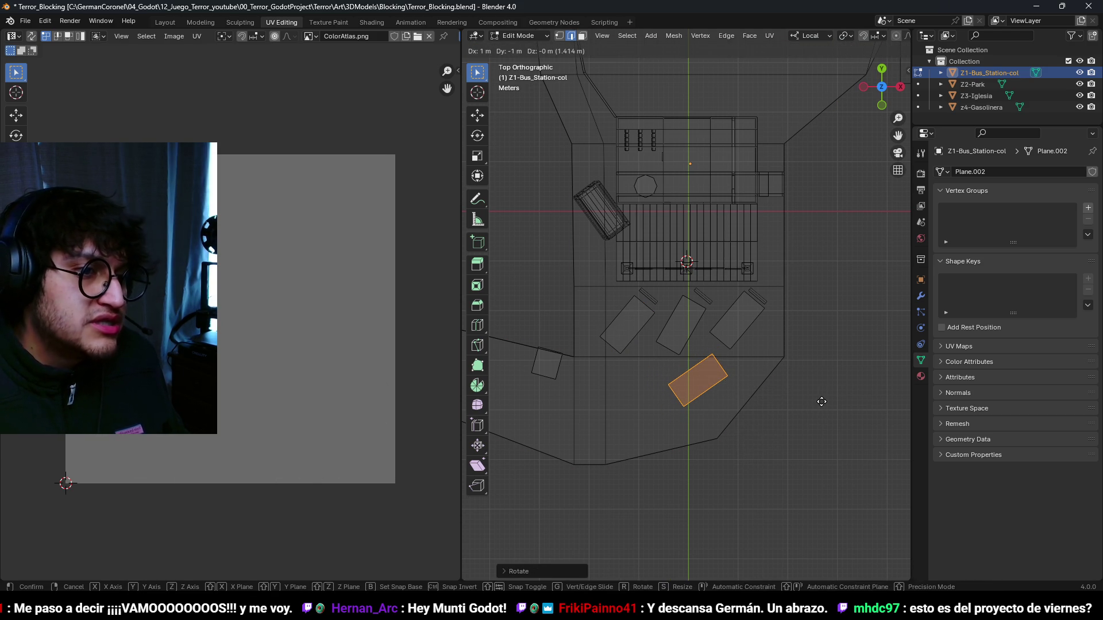
click(823, 402)
key(Tab)
- Switch the viewport to solid shading and save Terror_Blocking.blend
key(z)
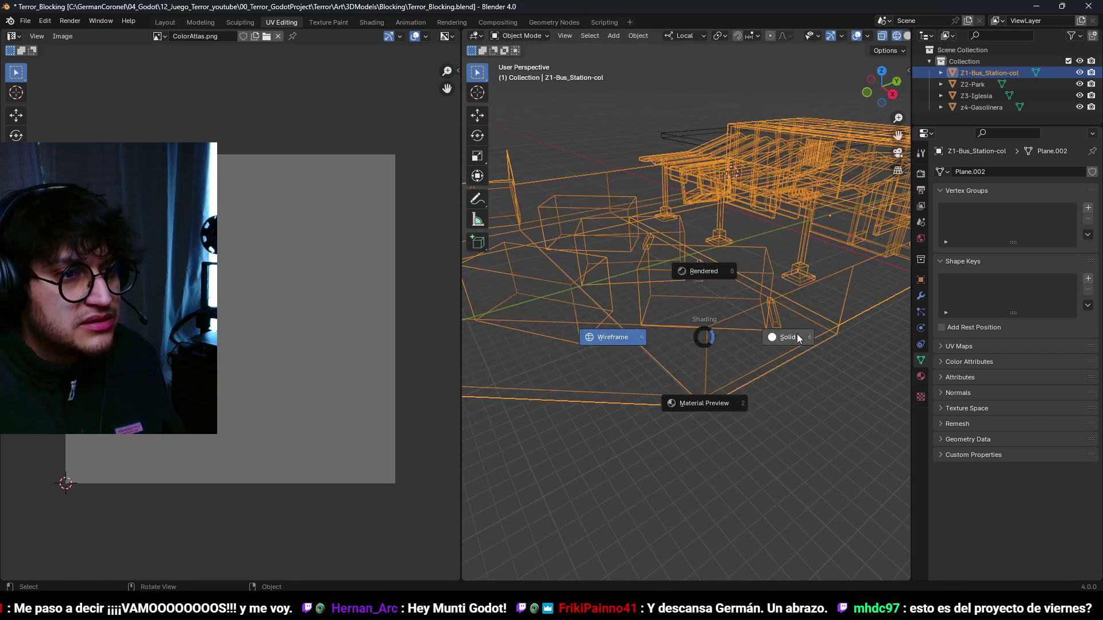
click(708, 401)
key(z)
mouse_move(758, 365)
mouse_down()
mouse_move(669, 337)
mouse_move(854, 331)
mouse_move(654, 332)
mouse_move(616, 362)
mouse_move(584, 299)
mouse_move(640, 284)
mouse_move(723, 337)
mouse_move(721, 359)
mouse_move(714, 303)
mouse_move(602, 322)
mouse_move(666, 320)
mouse_move(723, 293)
mouse_move(768, 307)
mouse_move(656, 315)
mouse_move(663, 307)
mouse_up()
key(ctrl+s)
- Enter Edit Mode in face select, pick the doorway face, then go to Godot
key(ctrl+Tab)
click(730, 343)
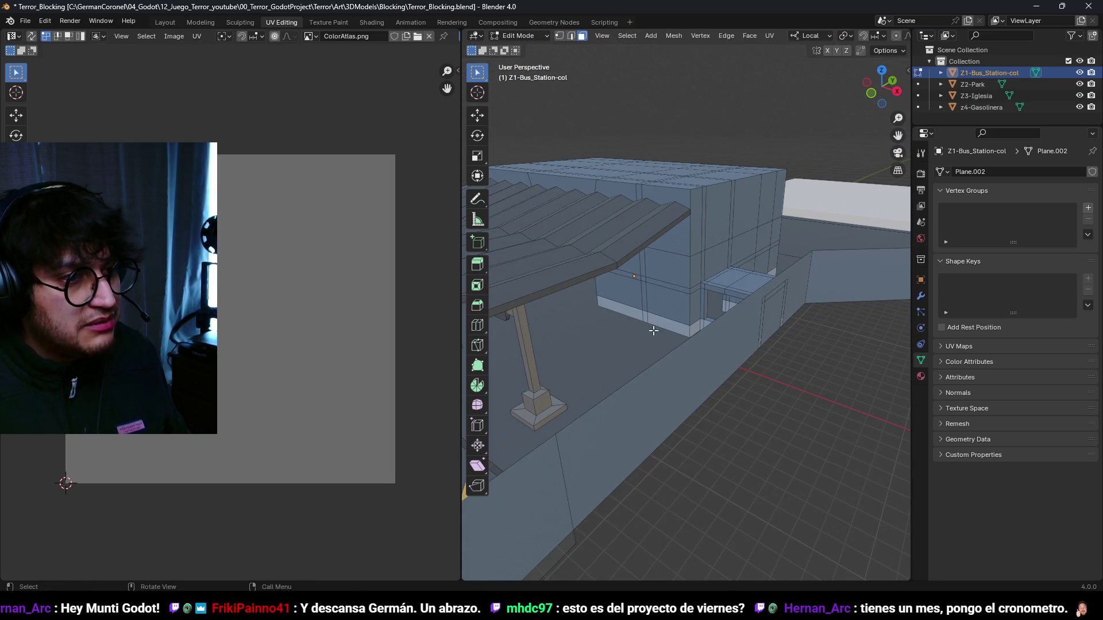
key(ctrl+s)
click(670, 297)
scroll(670, 297, up, 2)
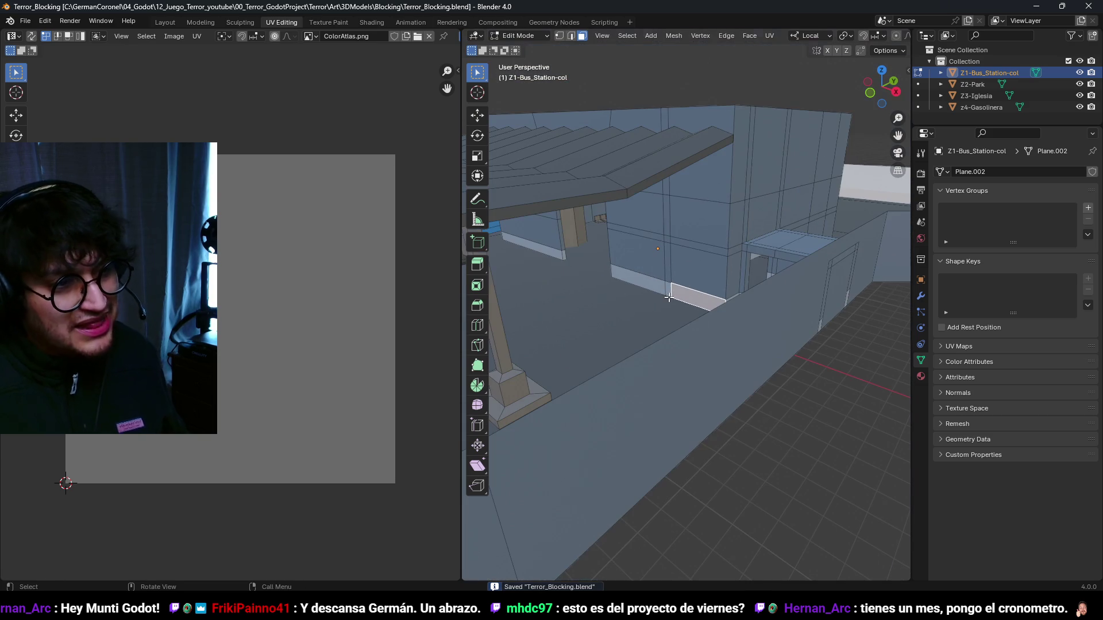
scroll(671, 319, up, 5)
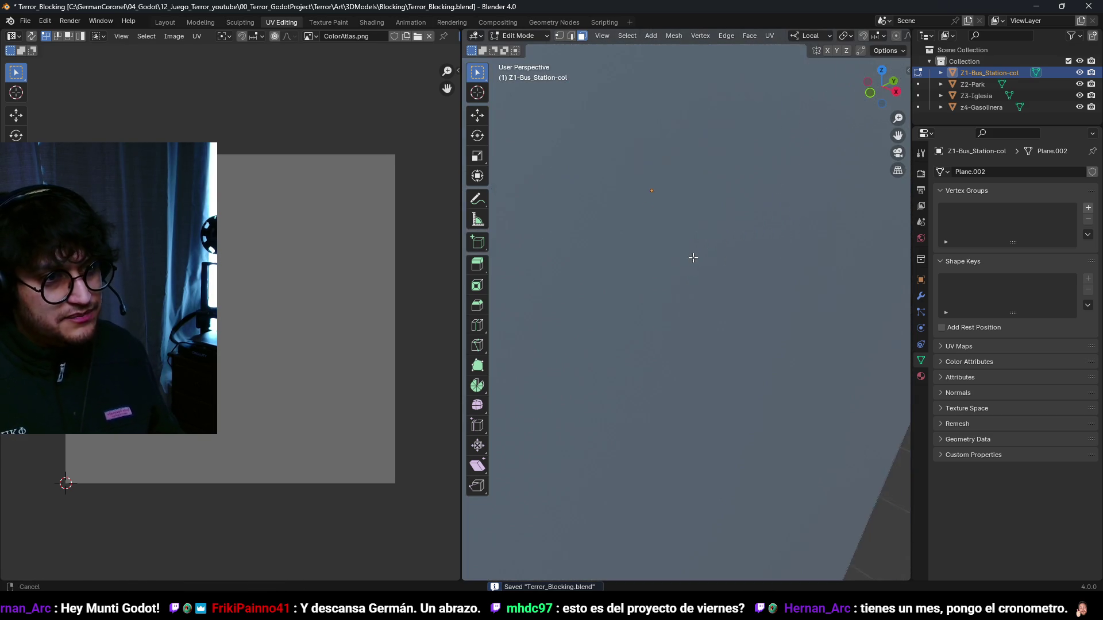
key(alt+Tab)
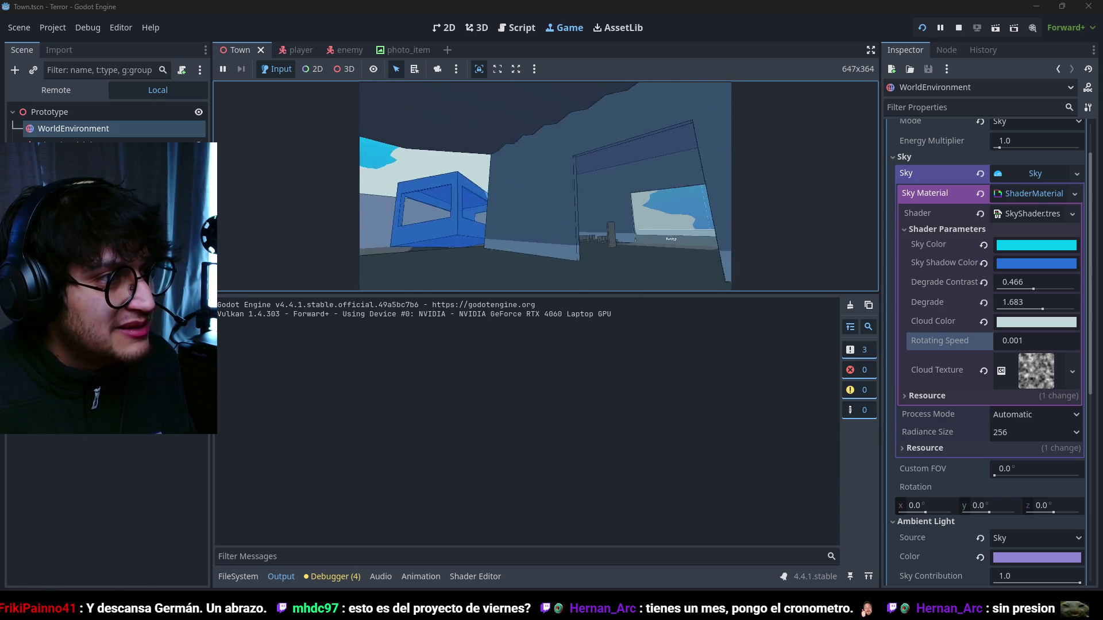
- Stop the Godot test run with F8 and return to Blender's overlay options
key(F8)
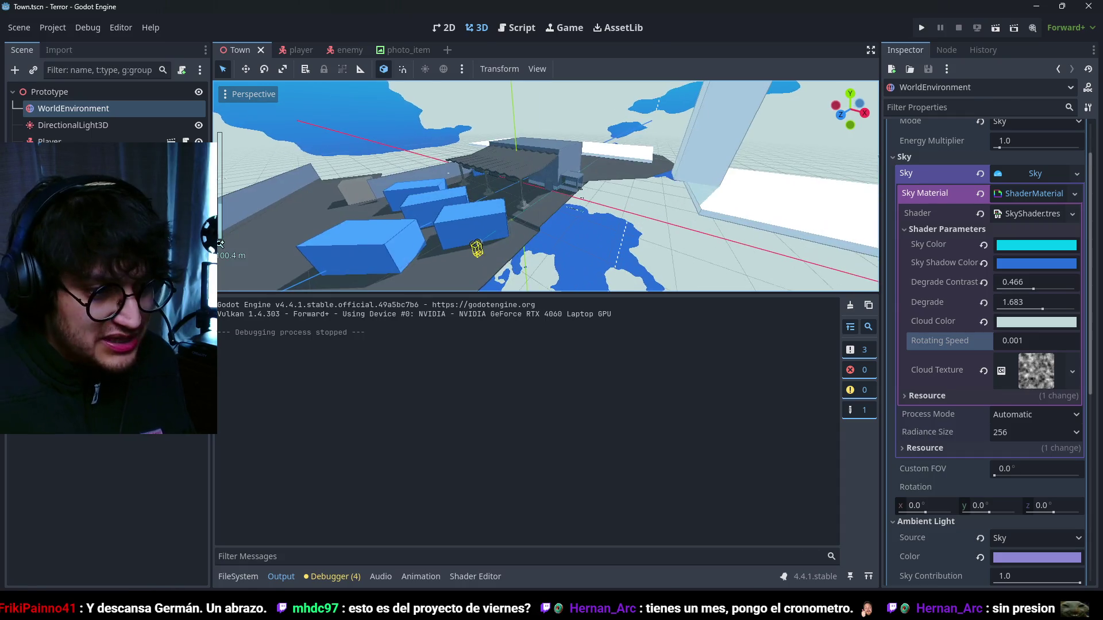
key(alt+Tab)
click(828, 36)
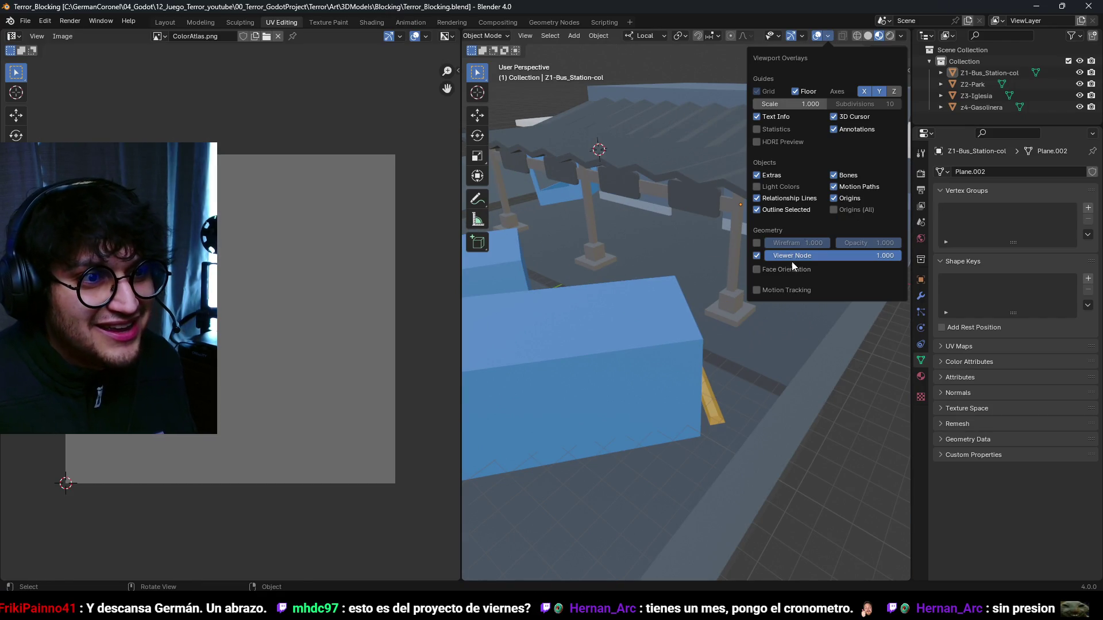
- Turn on face orientation, check the lowest plank piece in Edit Mode, and save the file
click(783, 272)
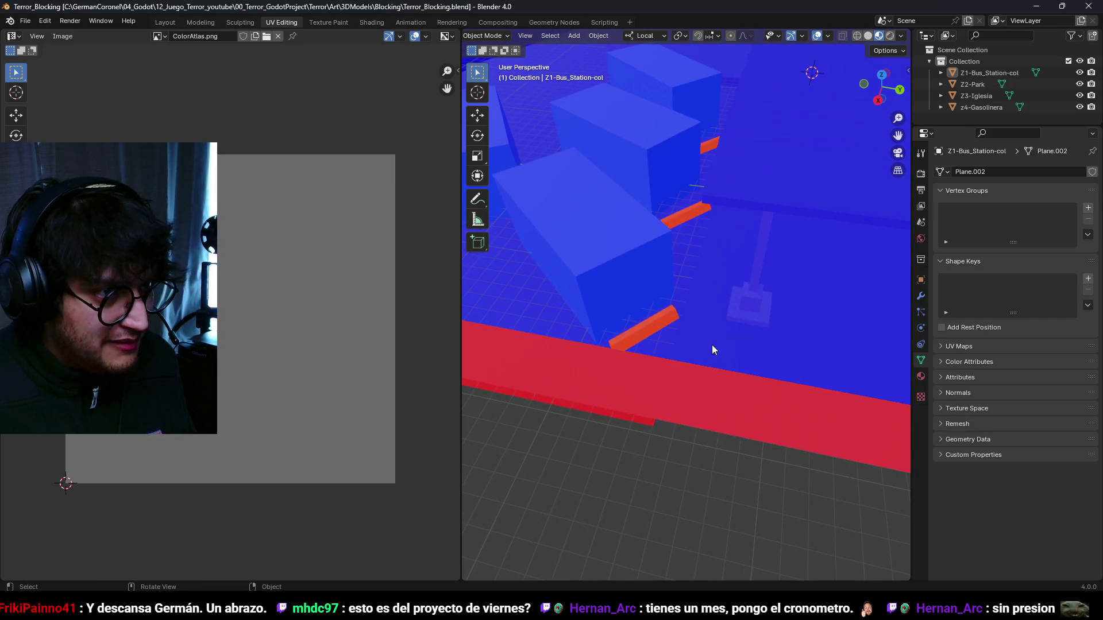
click(682, 291)
key(Tab)
drag(703, 373, 700, 387)
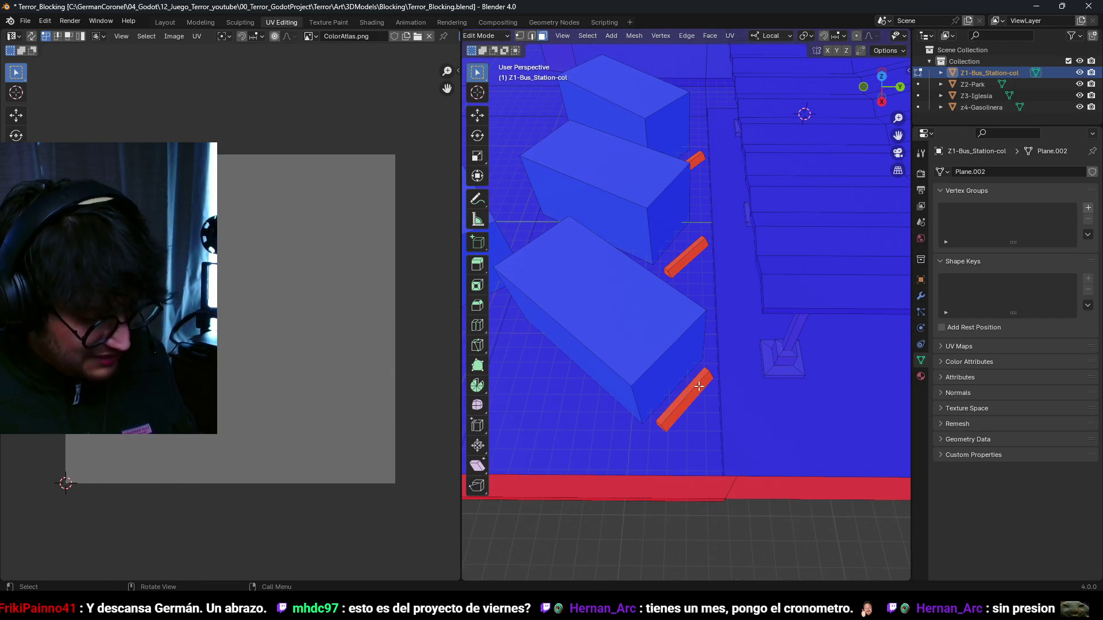
key(l)
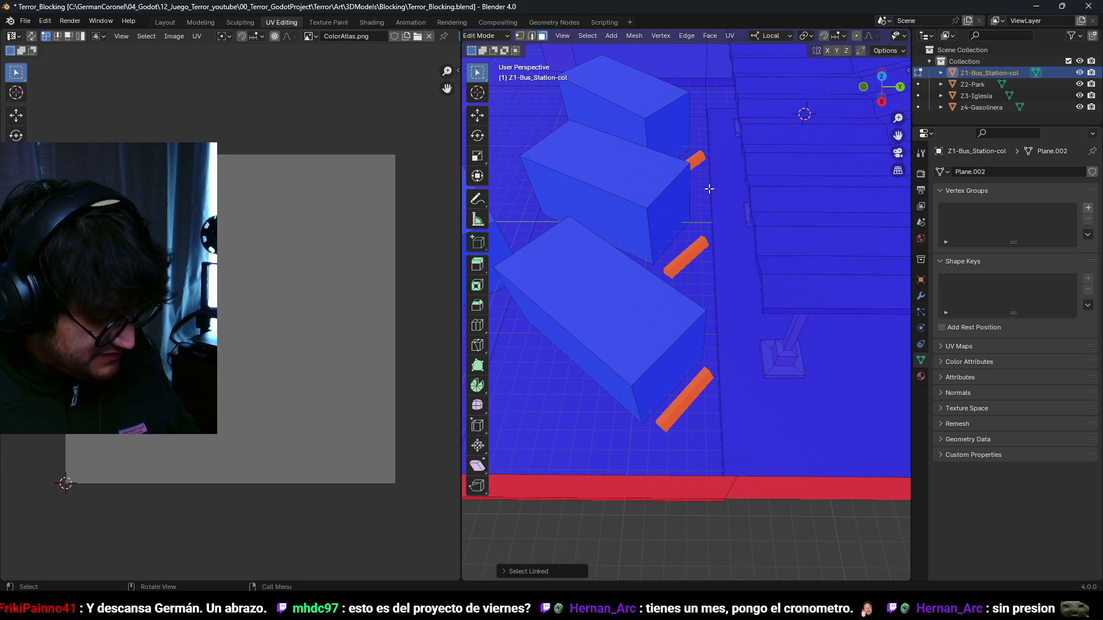
key(Tab)
mouse_move(709, 190)
mouse_down()
mouse_move(663, 272)
mouse_move(820, 87)
mouse_up()
key(ctrl+s)
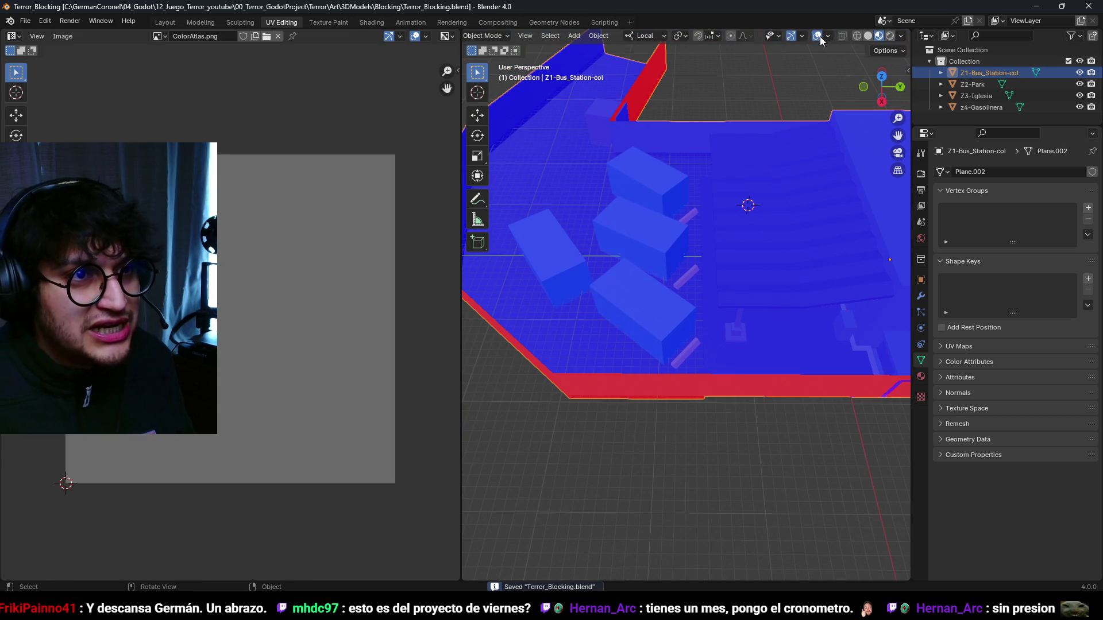
- Turn off the face orientation overlay, inspect the platform up close, and save again for Godot
click(827, 37)
click(807, 269)
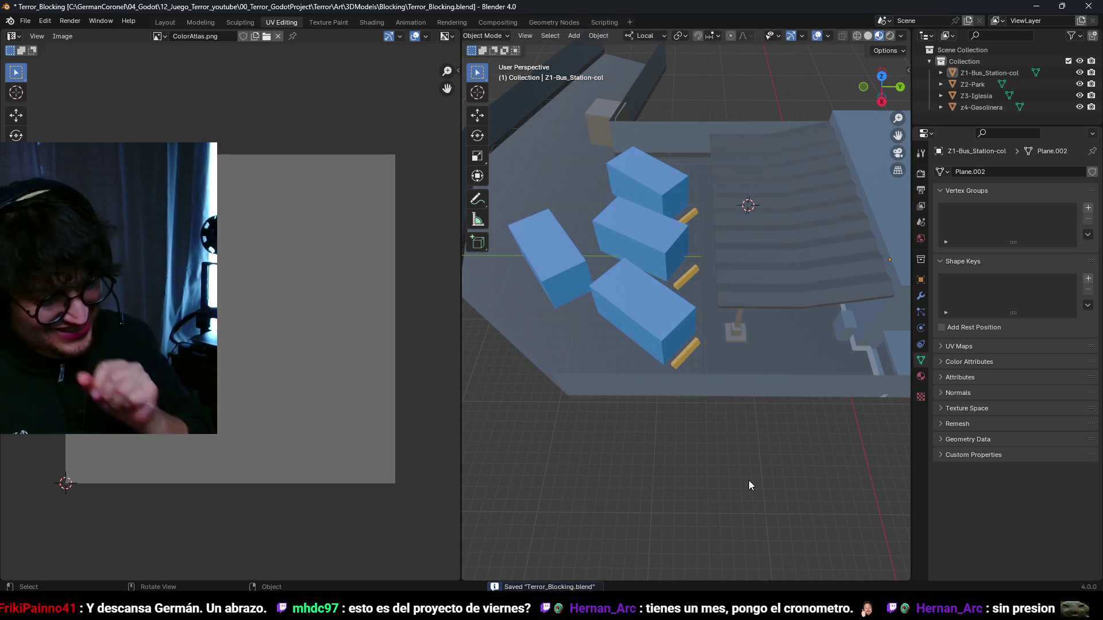
mouse_move(627, 286)
mouse_down()
mouse_move(787, 230)
mouse_move(625, 316)
mouse_up()
scroll(623, 322, down, 5)
scroll(643, 347, up, 8)
mouse_move(667, 354)
mouse_down()
mouse_move(652, 364)
mouse_move(628, 319)
mouse_move(670, 303)
mouse_move(563, 335)
mouse_move(635, 303)
mouse_move(673, 309)
mouse_move(642, 335)
mouse_move(622, 566)
mouse_up()
key(ctrl+s)
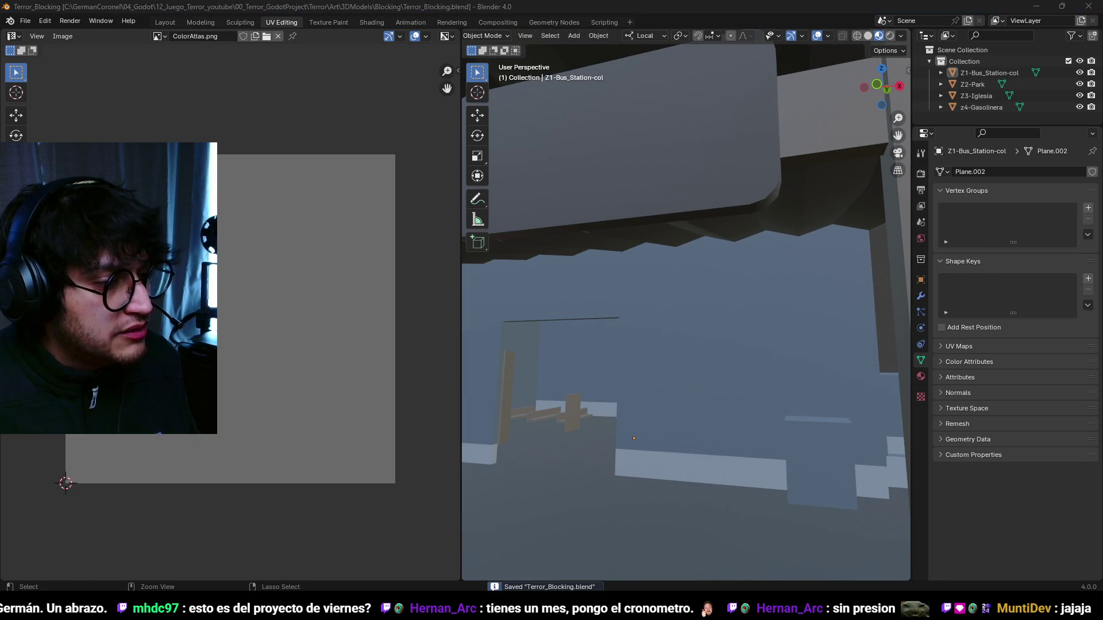
key(alt+Tab)
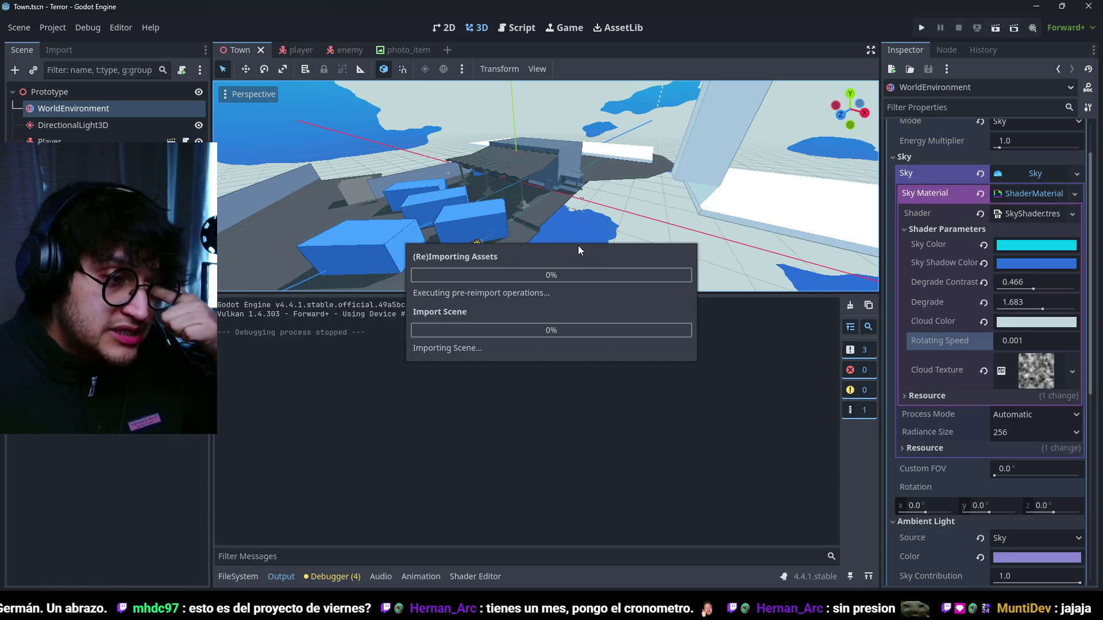
- Select the Terror_Blocking node and toggle its visibility to check the imported model
mouse_move(522, 226)
mouse_down()
mouse_move(493, 134)
mouse_move(546, 192)
mouse_move(518, 167)
mouse_move(512, 189)
mouse_move(546, 190)
mouse_move(590, 218)
mouse_up()
scroll(531, 187, up, 3)
click(517, 175)
click(517, 175)
key(h)
key(h)
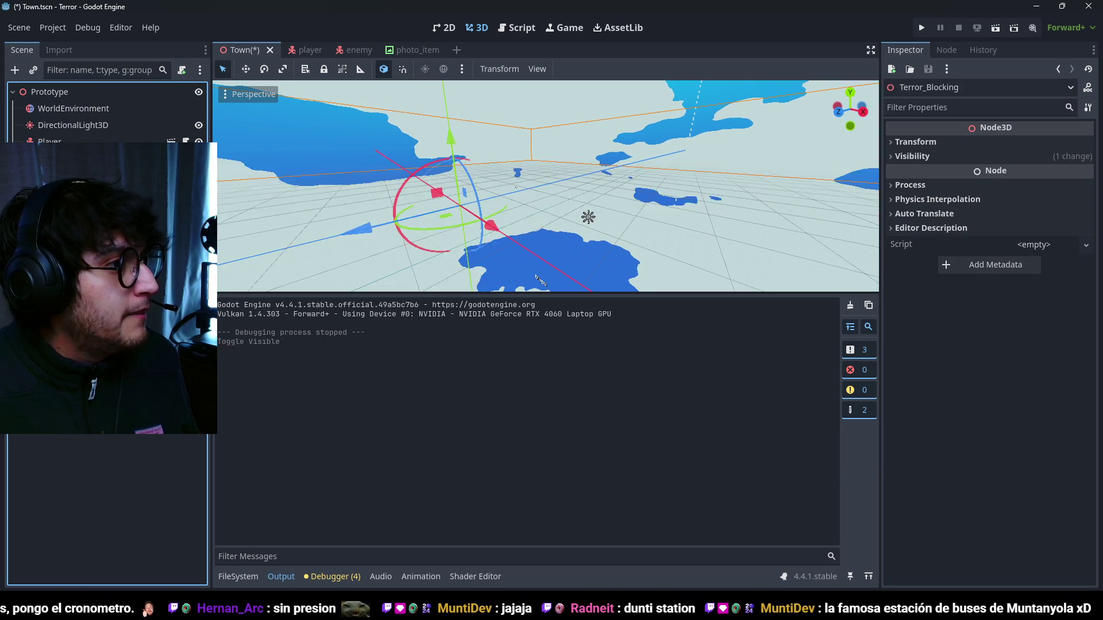
key(Escape)
- Add a new Node3D under the Prototype node and save the Town scene
click(71, 91)
key(ctrl+a)
text(node3d)
key(Return)
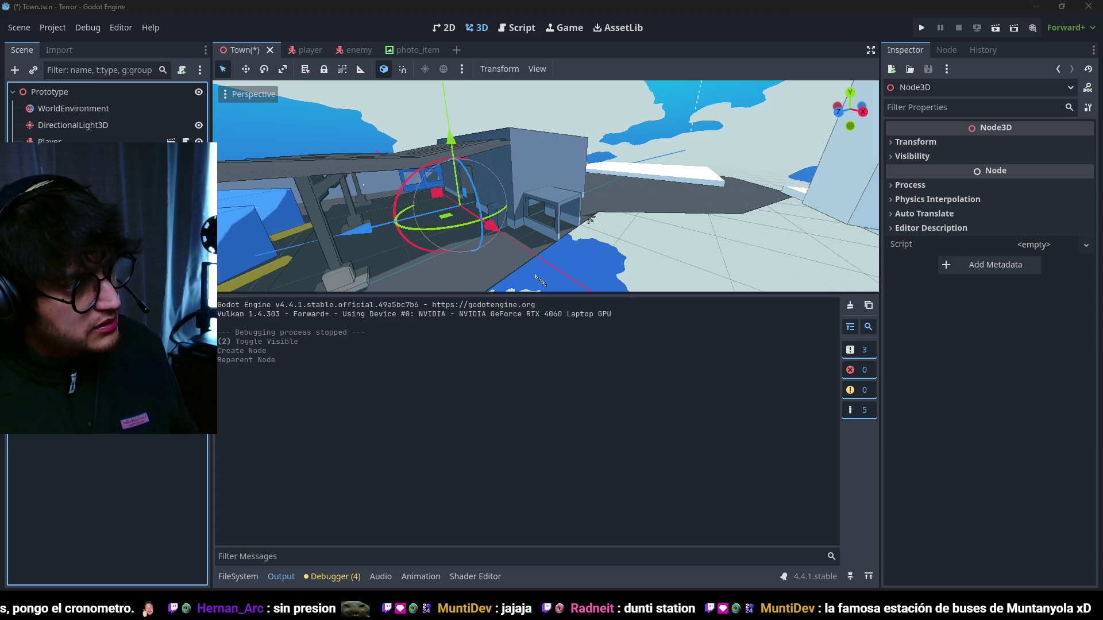
key(ctrl+s)
- Create a Label3D node and save the Town scene
key(ctrl+a)
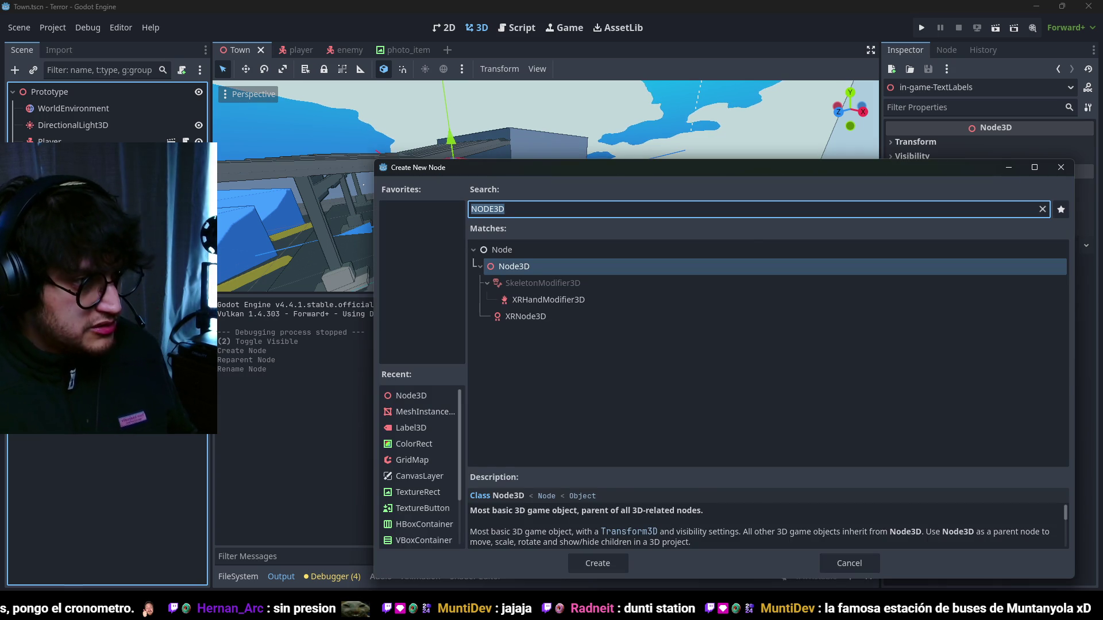
text(label)
key(Down)
key(Down)
key(Down)
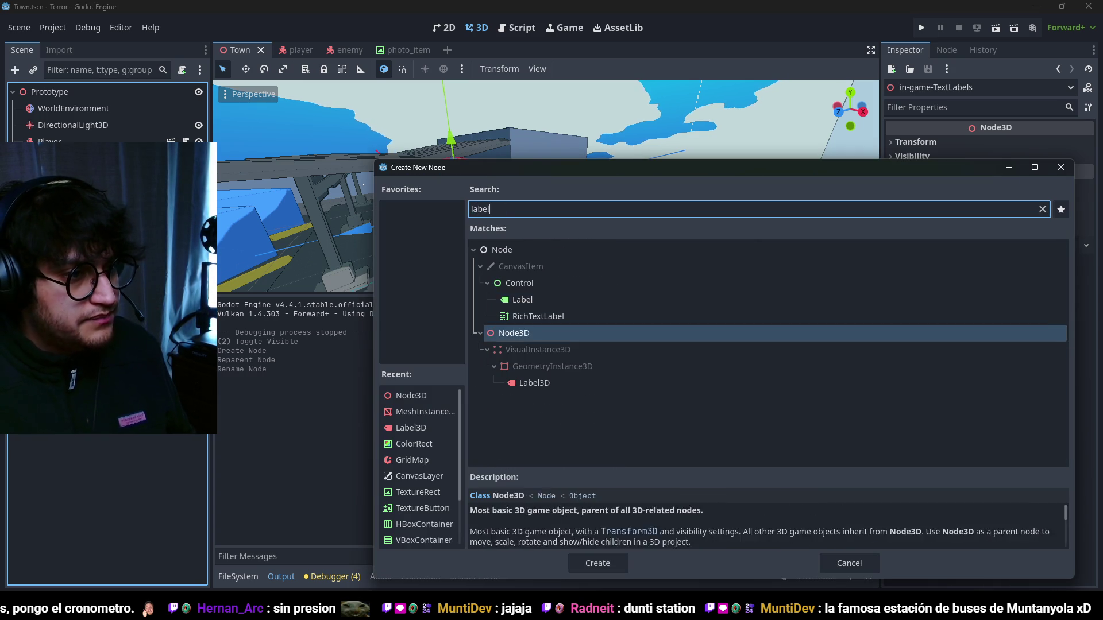
key(Return)
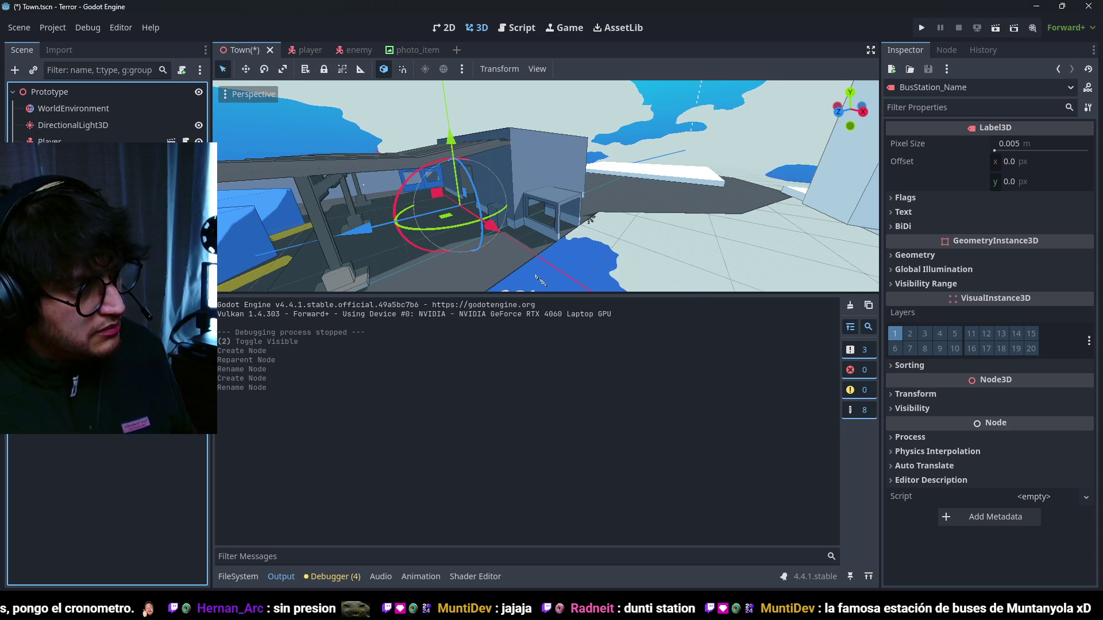
key(ctrl+s)
- Set the label text to MUNTI BUS, font size 217, and raise it 1 unit above the doorway
click(948, 212)
click(976, 285)
text(MUNTI BUS)
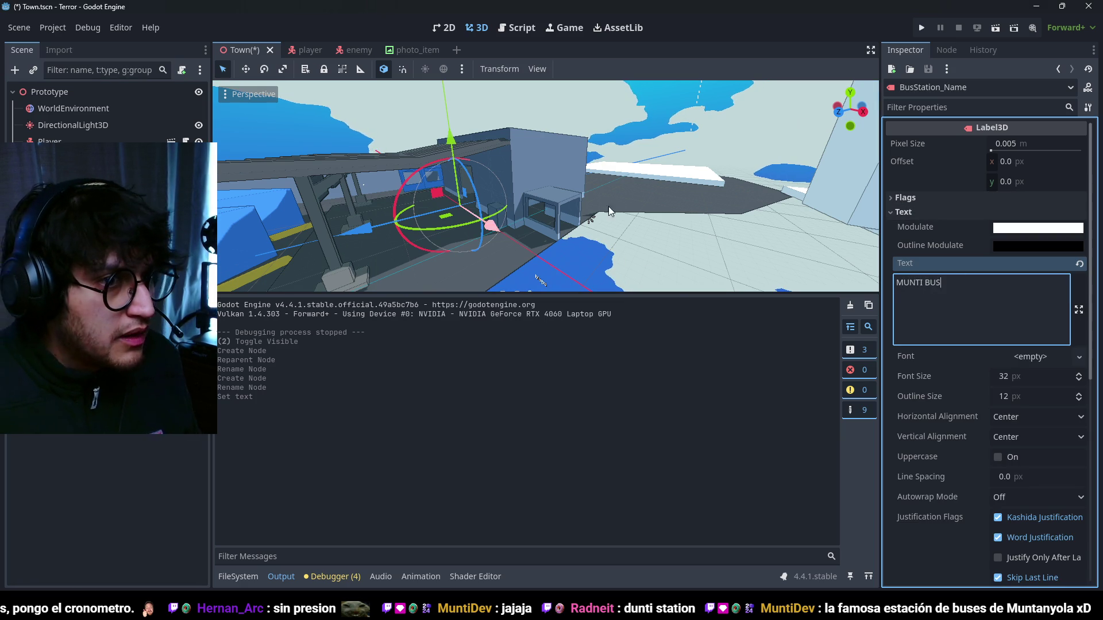
scroll(608, 206, up, 8)
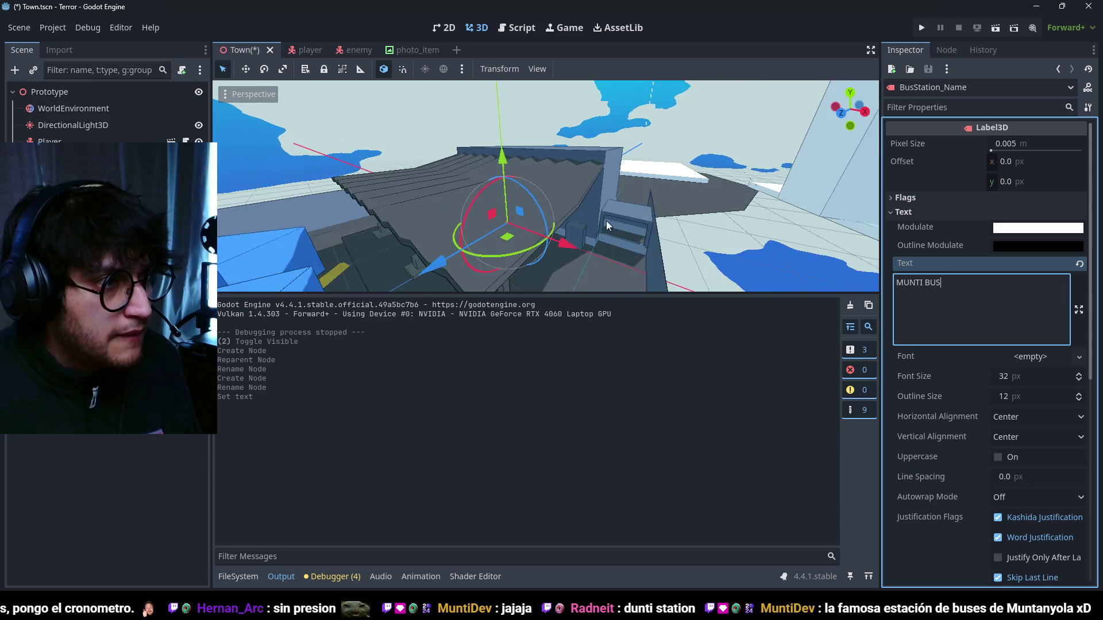
scroll(544, 204, up, 5)
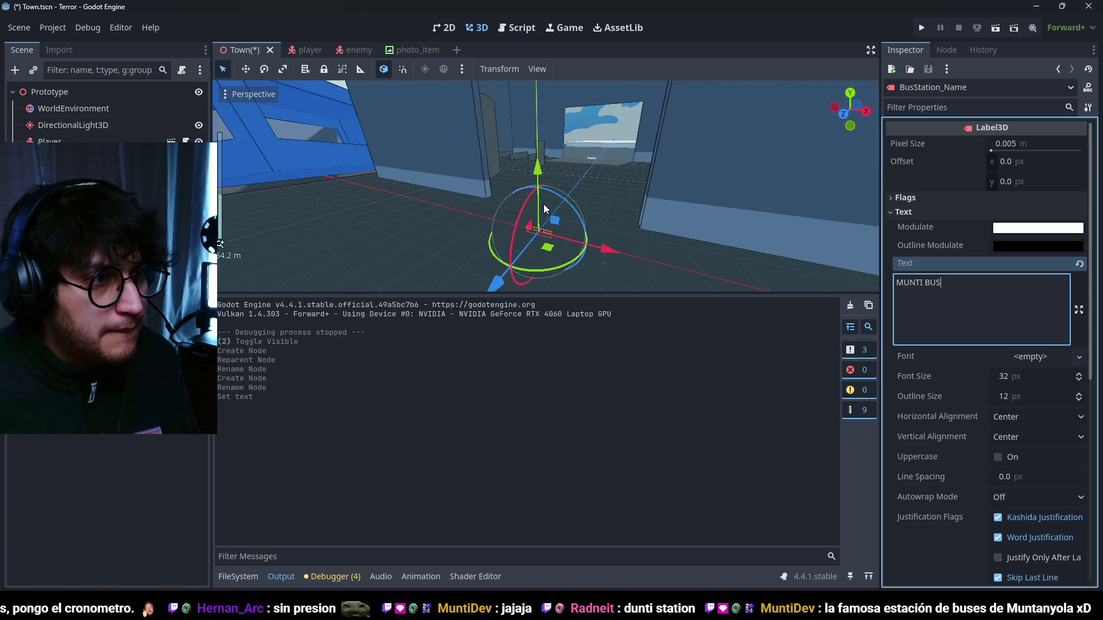
scroll(632, 218, down, 2)
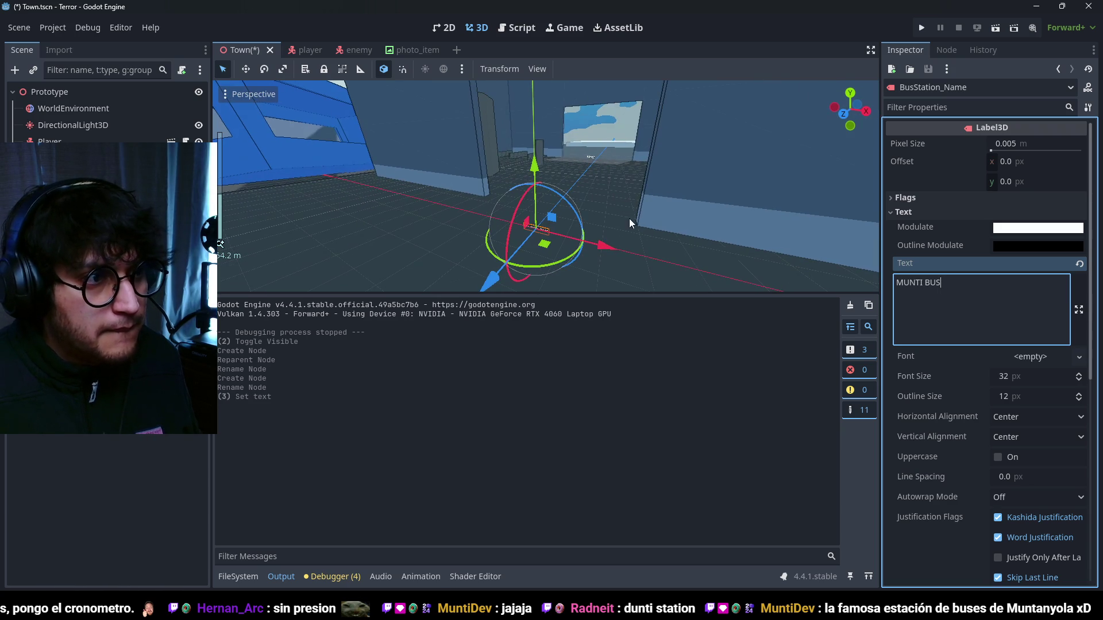
drag(1031, 379, 1074, 379)
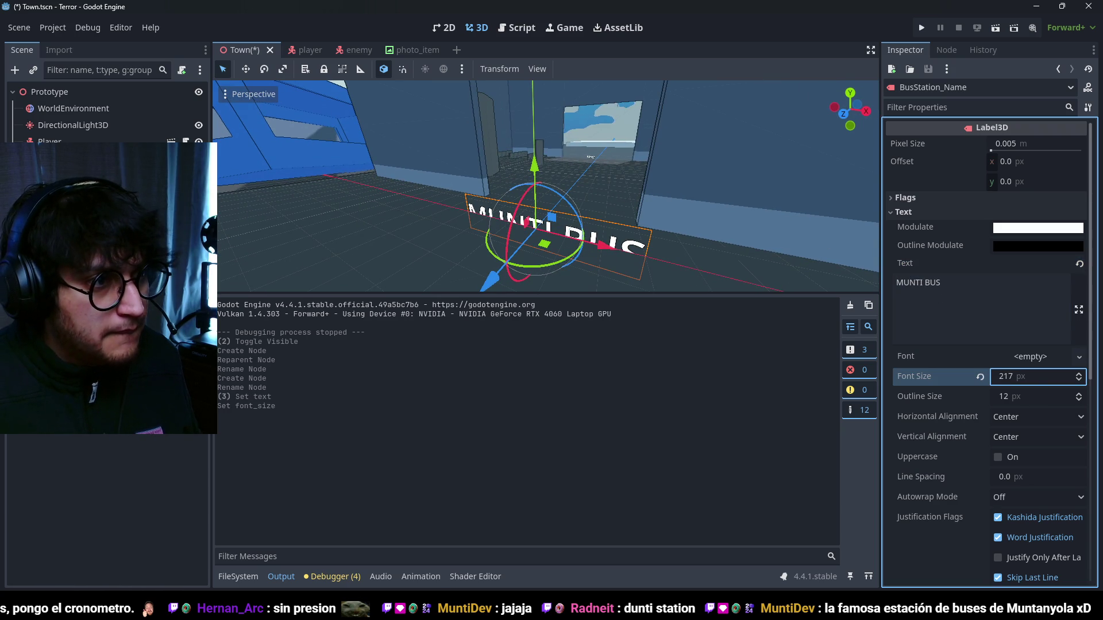
drag(534, 165, 525, 101)
scroll(508, 199, down, 3)
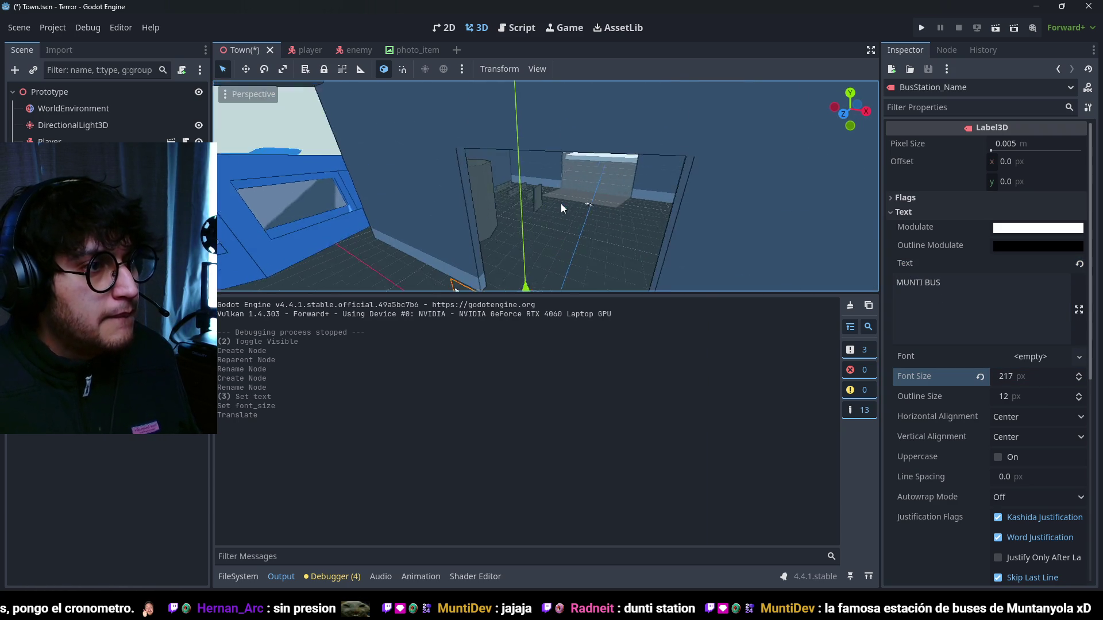
mouse_move(508, 198)
mouse_down()
mouse_move(545, 234)
mouse_move(520, 172)
mouse_move(515, 185)
mouse_move(590, 151)
mouse_move(601, 192)
mouse_up()
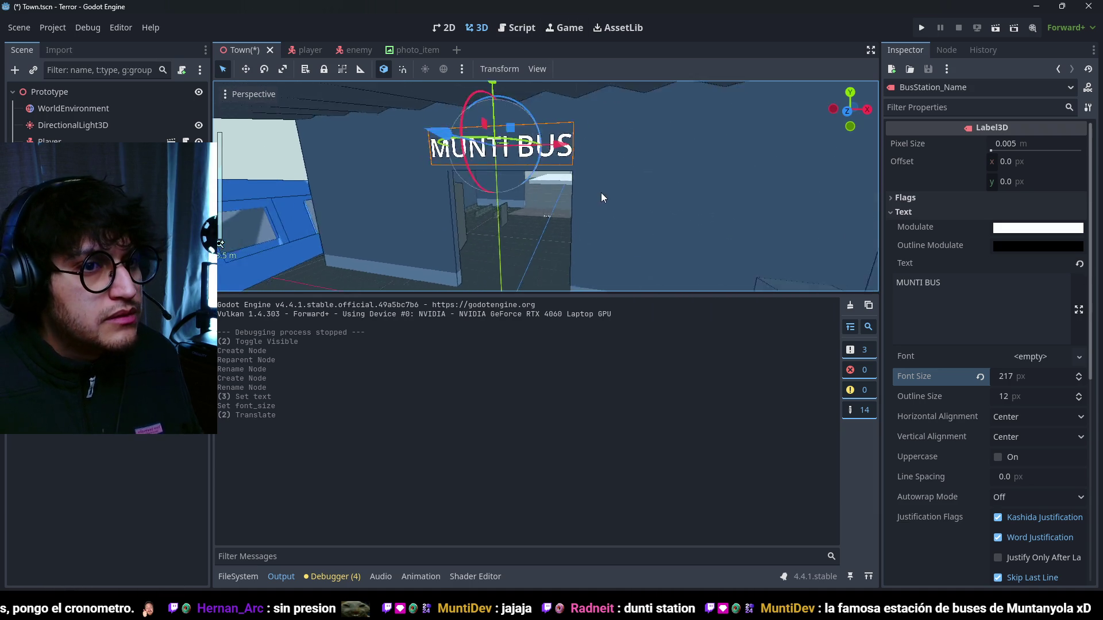
triple_click(1013, 277)
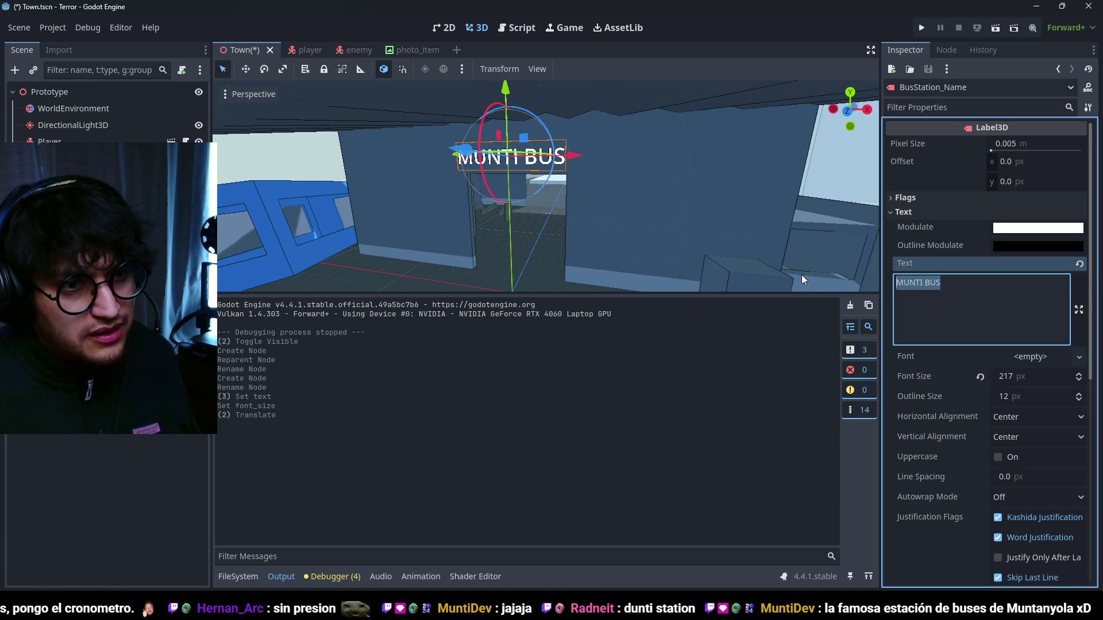
- Type OCC as the label text, enlarge the font to 447 and place it on the front wall
text(occ)
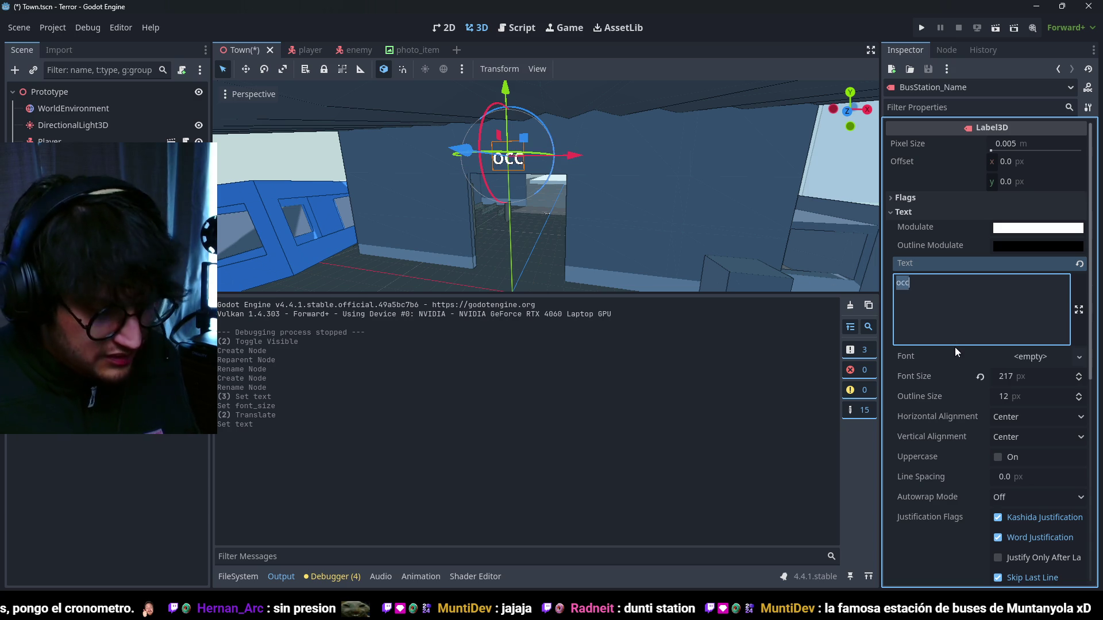
key(BackSpace)
text(CC)
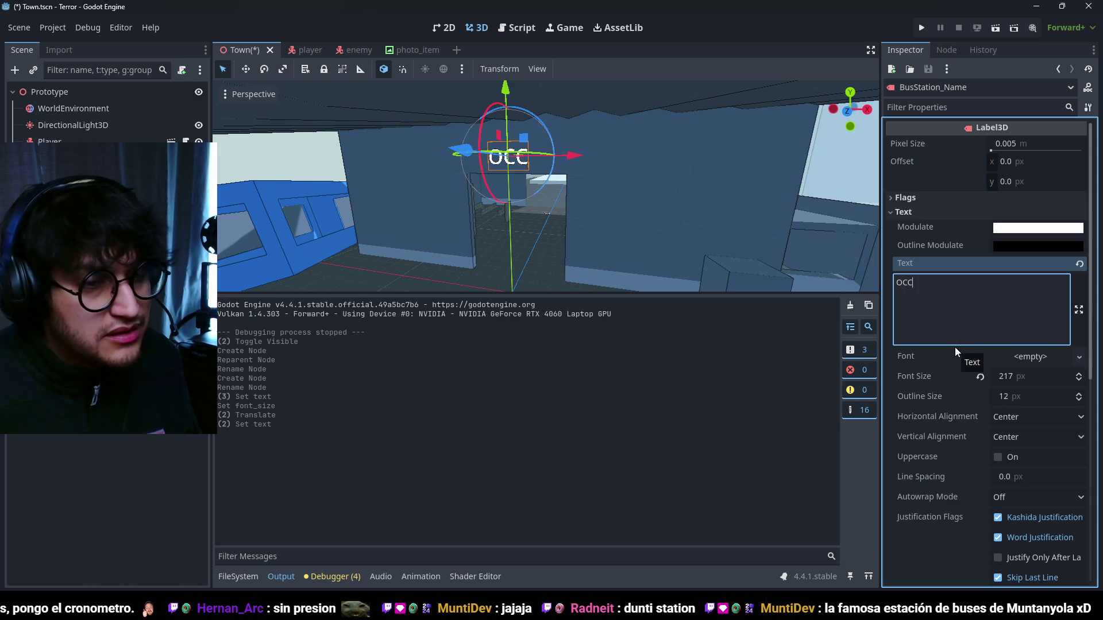
drag(1023, 381, 1080, 382)
scroll(586, 231, up, 3)
drag(566, 169, 579, 162)
mouse_move(442, 158)
mouse_down()
mouse_move(422, 167)
mouse_move(445, 167)
mouse_move(437, 173)
mouse_up()
scroll(519, 172, up, 2)
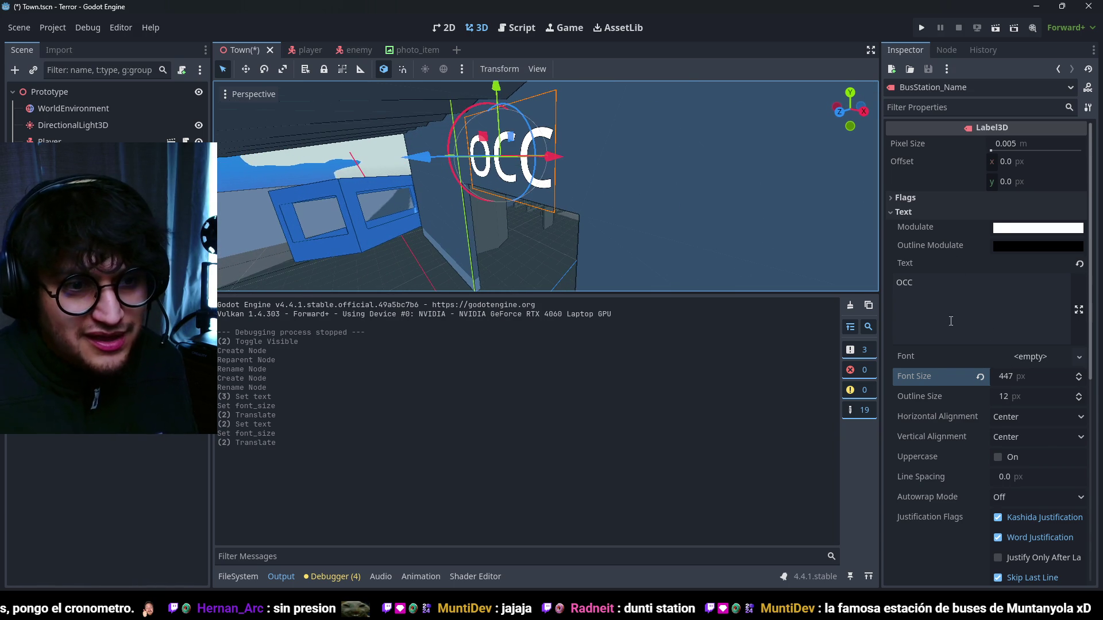
scroll(950, 320, down, 3)
- Set Outline Size to 0, lower the Modulate alpha, and push the label 0.5 units along Z
click(1040, 284)
text(0)
key(Return)
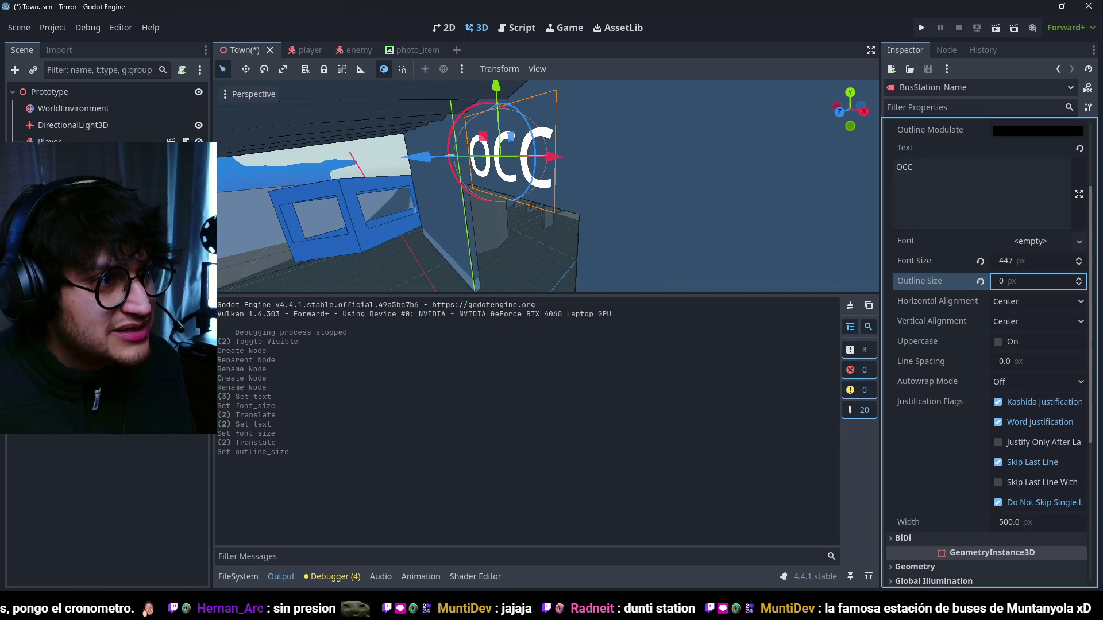
scroll(969, 308, up, 3)
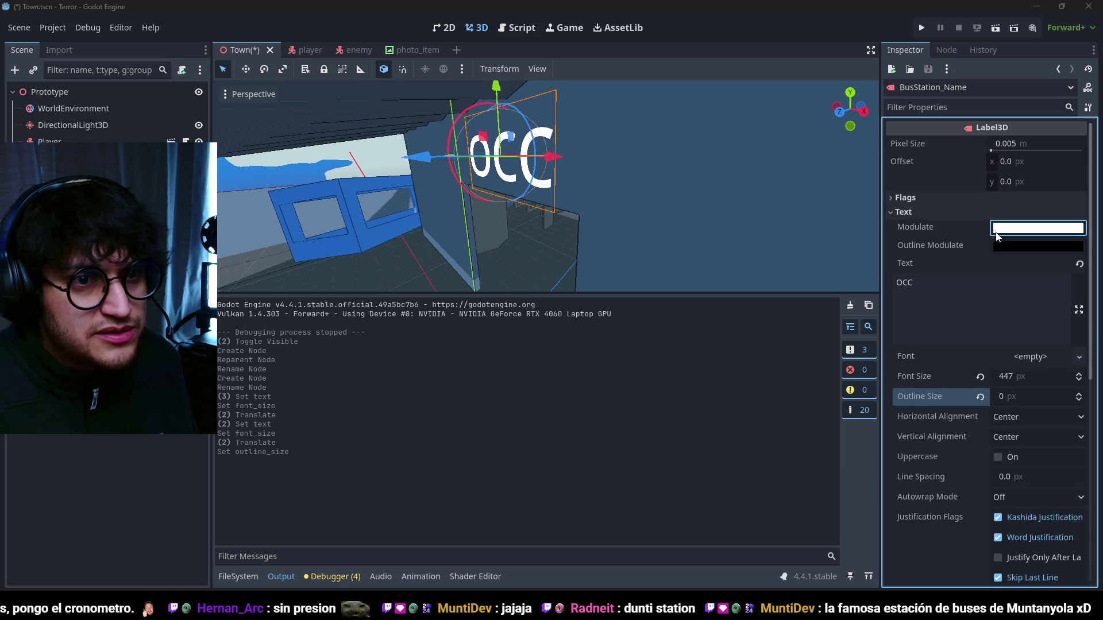
click(1038, 227)
mouse_move(1044, 502)
mouse_down()
mouse_move(963, 501)
mouse_move(984, 502)
mouse_up()
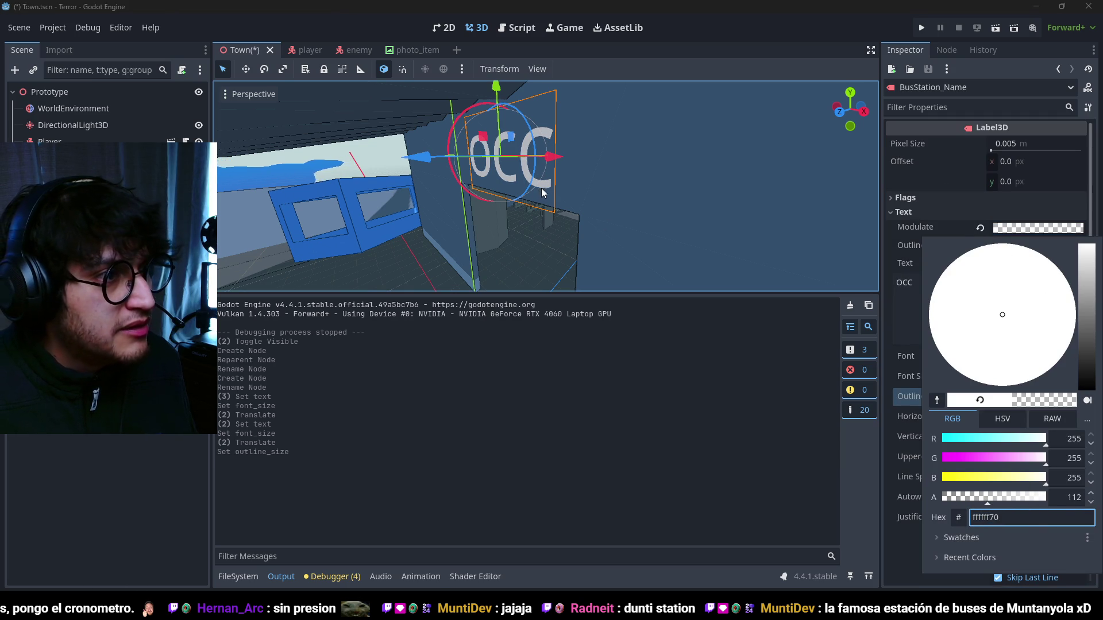
click(541, 187)
mouse_move(429, 171)
mouse_down()
mouse_move(445, 168)
mouse_move(429, 170)
mouse_up()
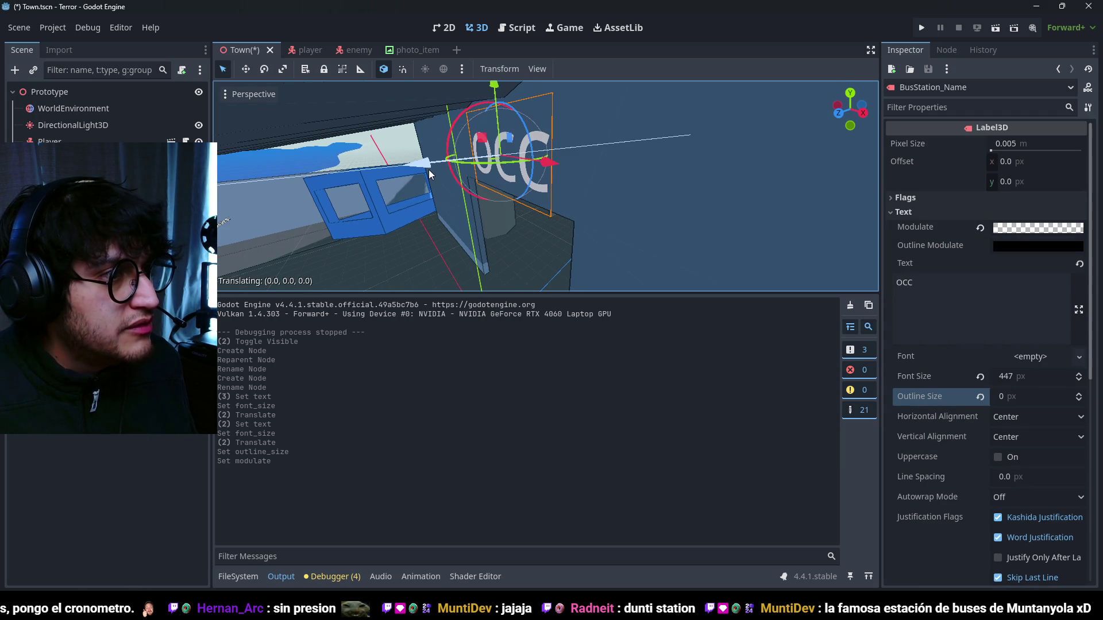
scroll(561, 197, up, 3)
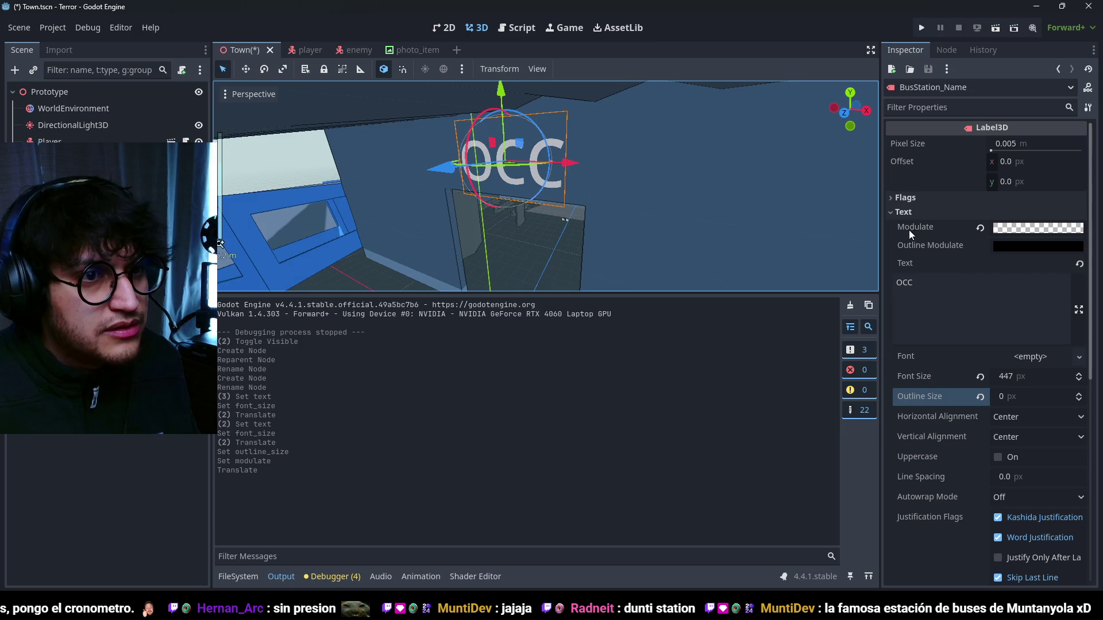
- Replace the label text with BUS STATION
double_click(905, 282)
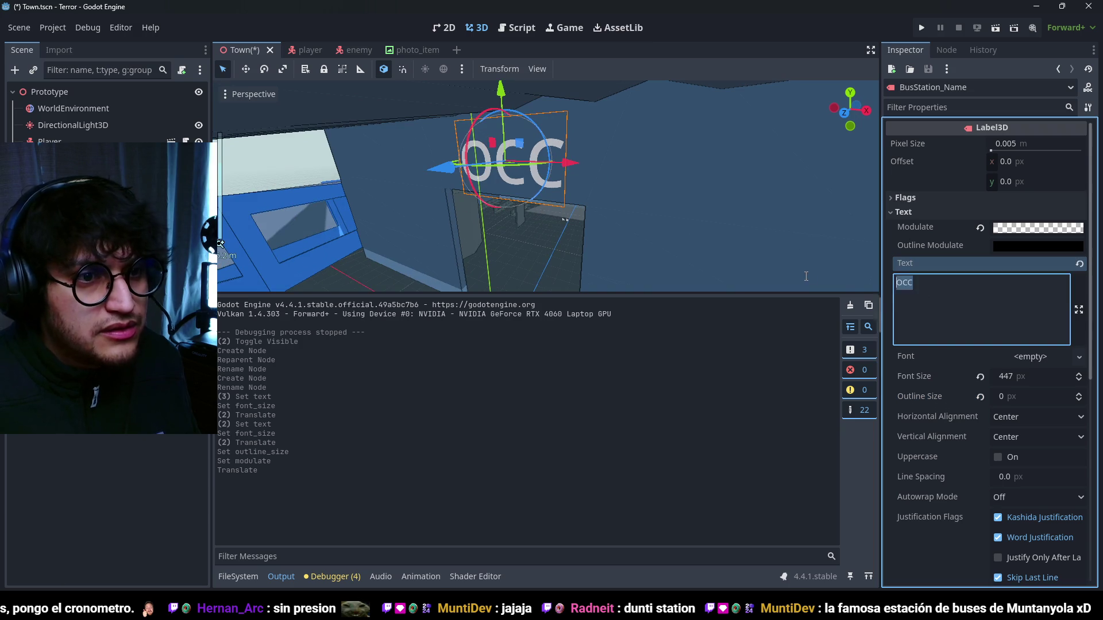
text(b)
text(B)
key(Left)
key(BackSpace)
text(US STATION)
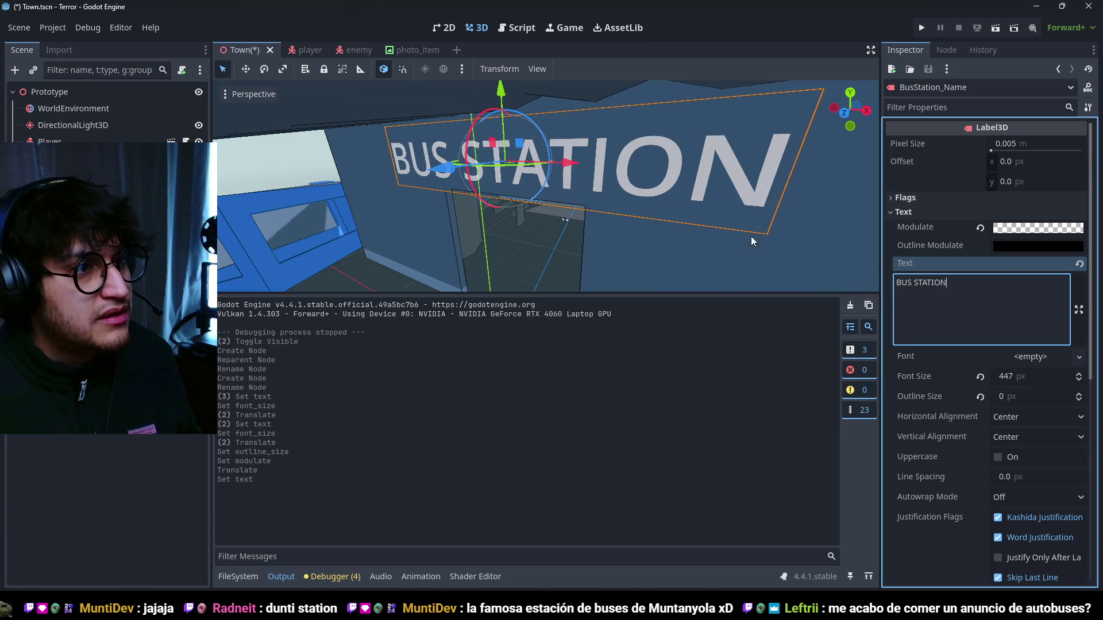
scroll(475, 139, down, 3)
scroll(487, 161, up, 3)
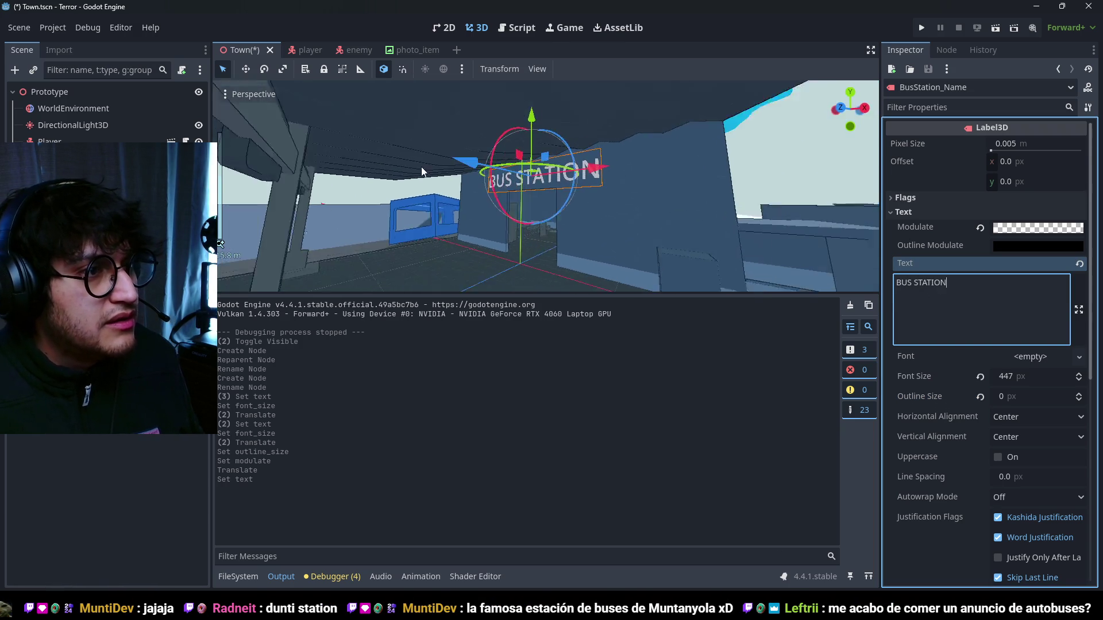
scroll(493, 181, down, 3)
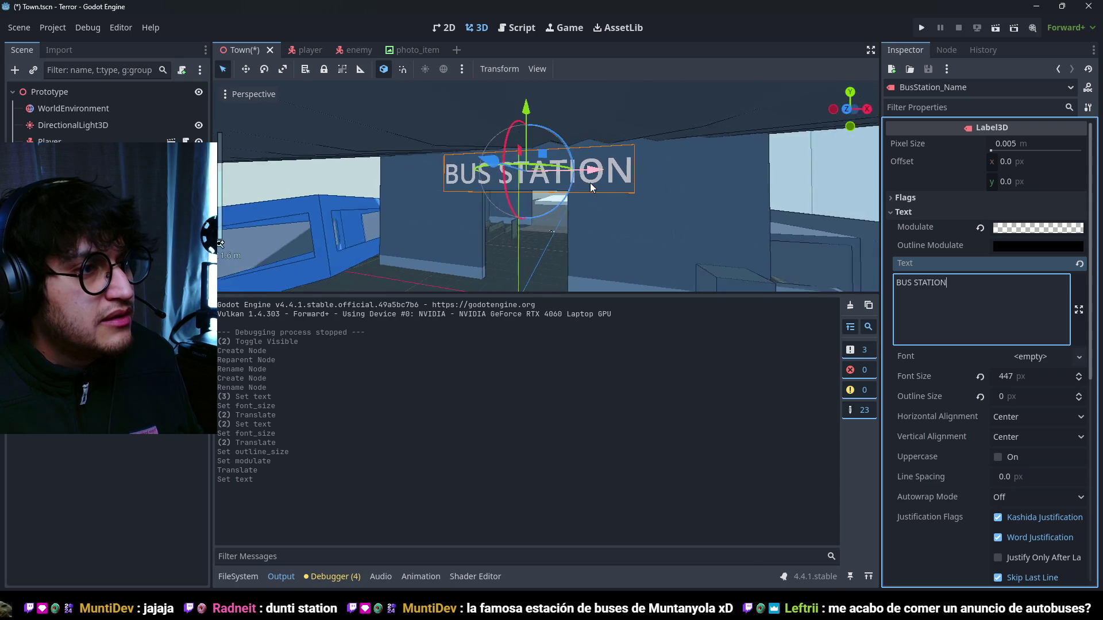
- Save Town.tscn and view the BUS STATION sign from a higher side angle
click(546, 257)
key(ctrl+s)
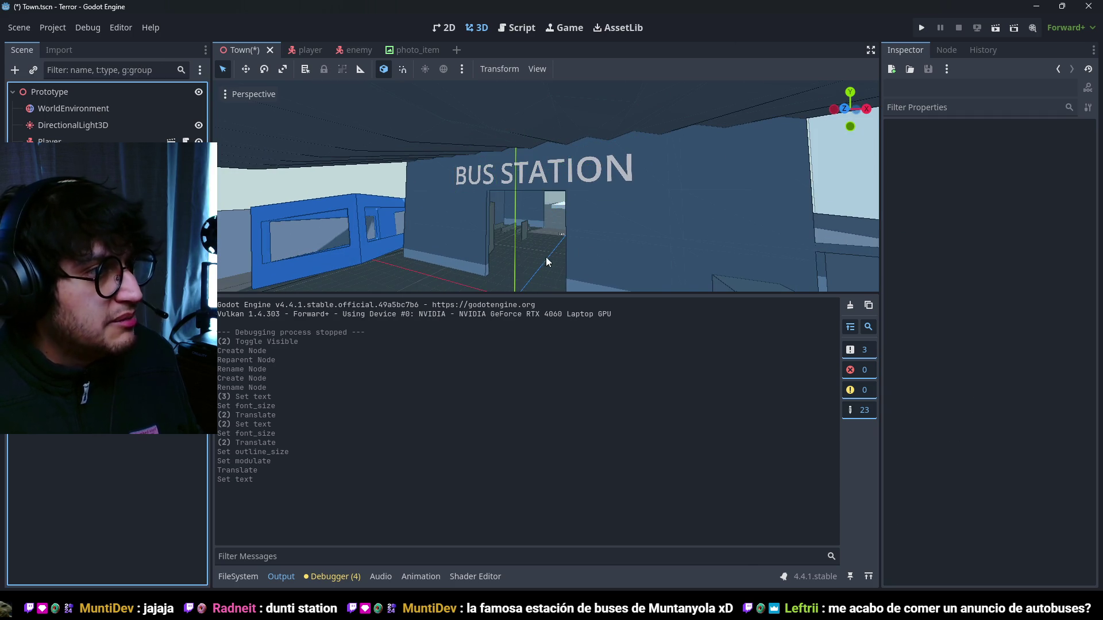
scroll(532, 227, down, 5)
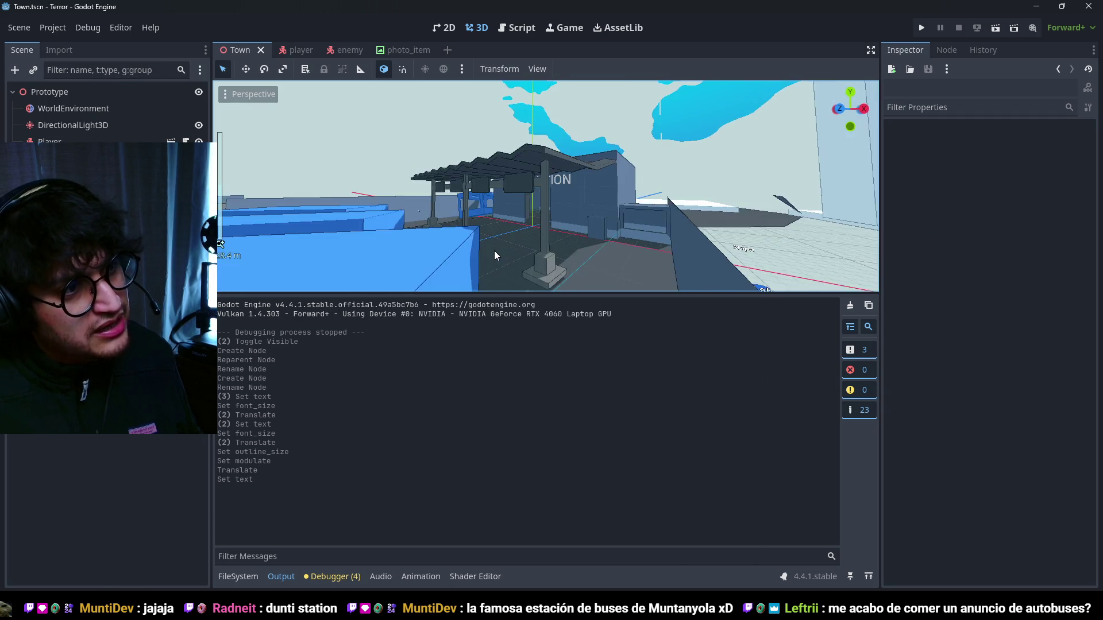
mouse_move(494, 250)
mouse_down()
mouse_move(518, 196)
mouse_move(555, 234)
mouse_move(546, 167)
mouse_up()
click(517, 172)
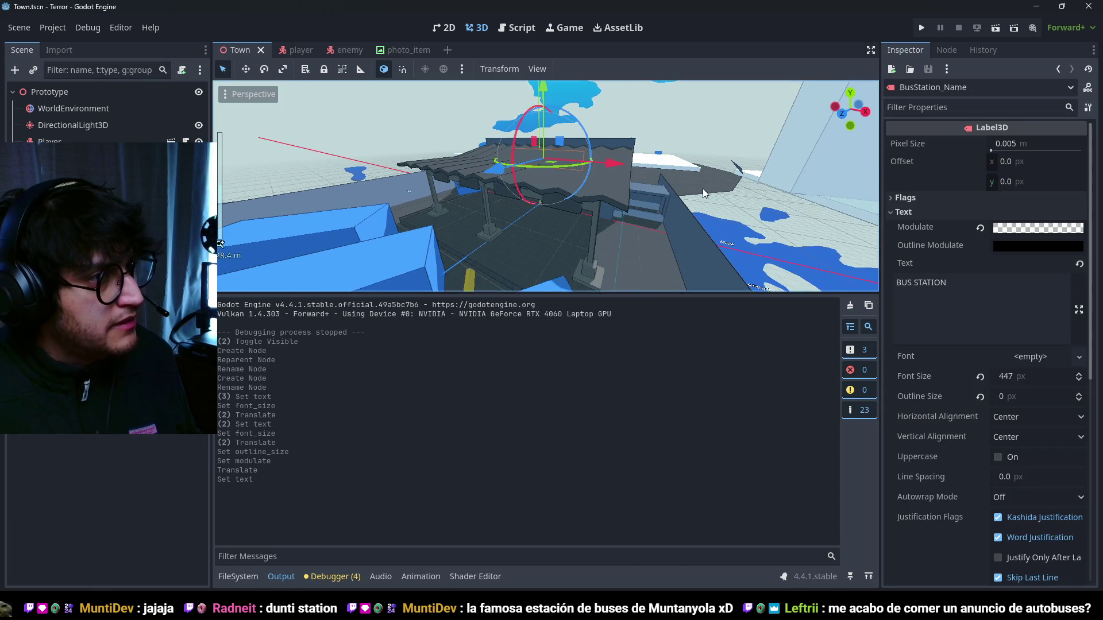
- Duplicate the BUS STATION label and move the copy 15 units along Z
key(ctrl+d)
mouse_move(488, 192)
mouse_down()
mouse_move(393, 184)
mouse_move(313, 206)
mouse_up()
key(f)
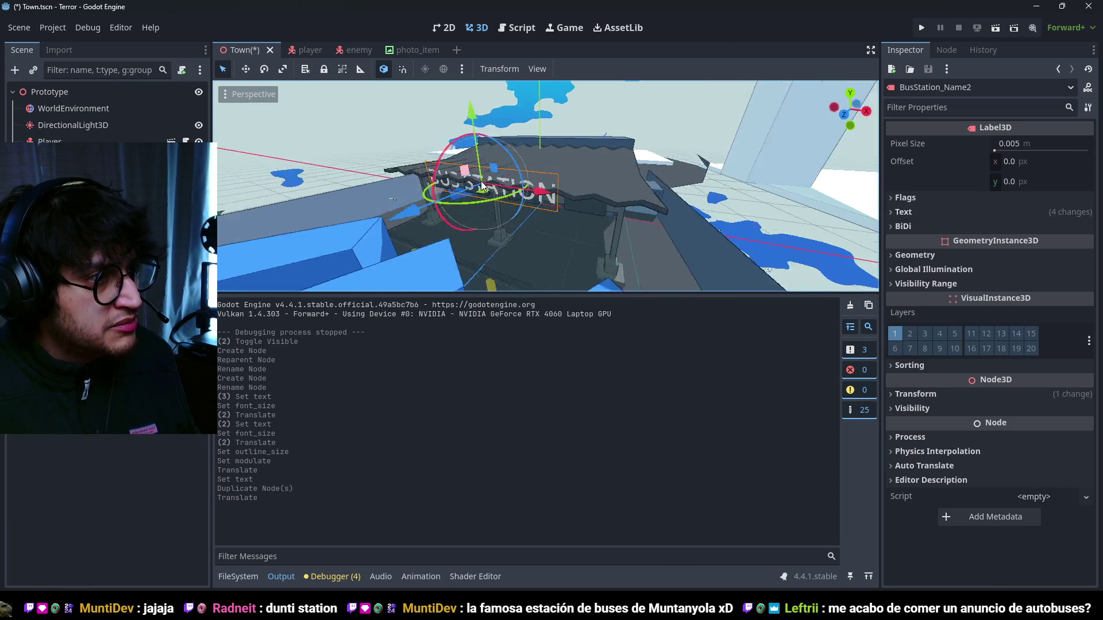
- Change the copy's text to PLATFORM 1 with a font size of 127
click(918, 212)
triple_click(921, 283)
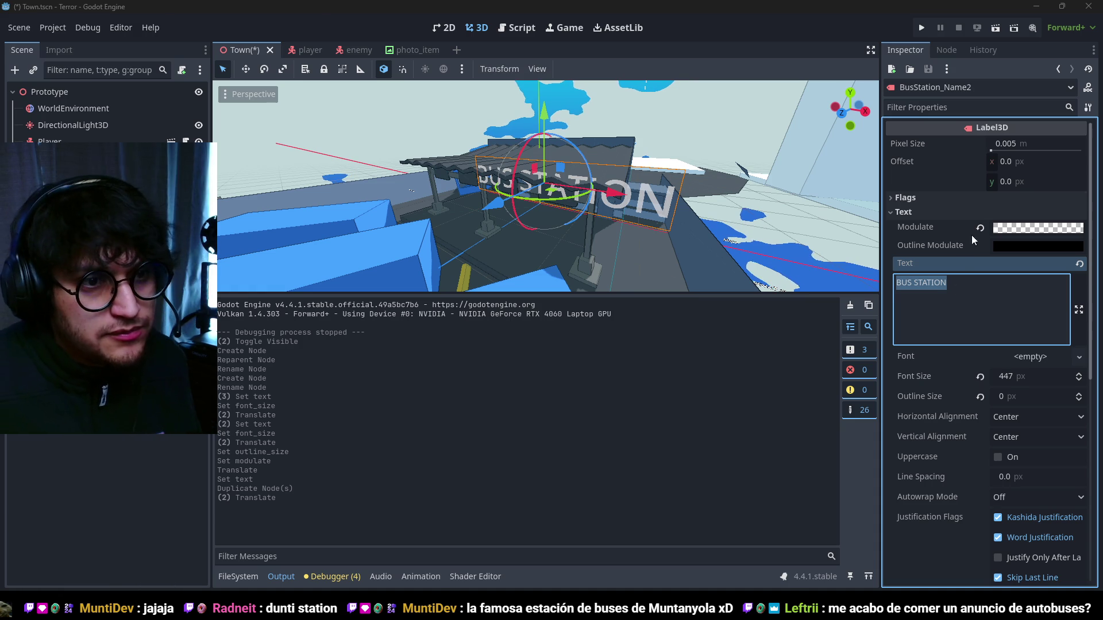
text(P)
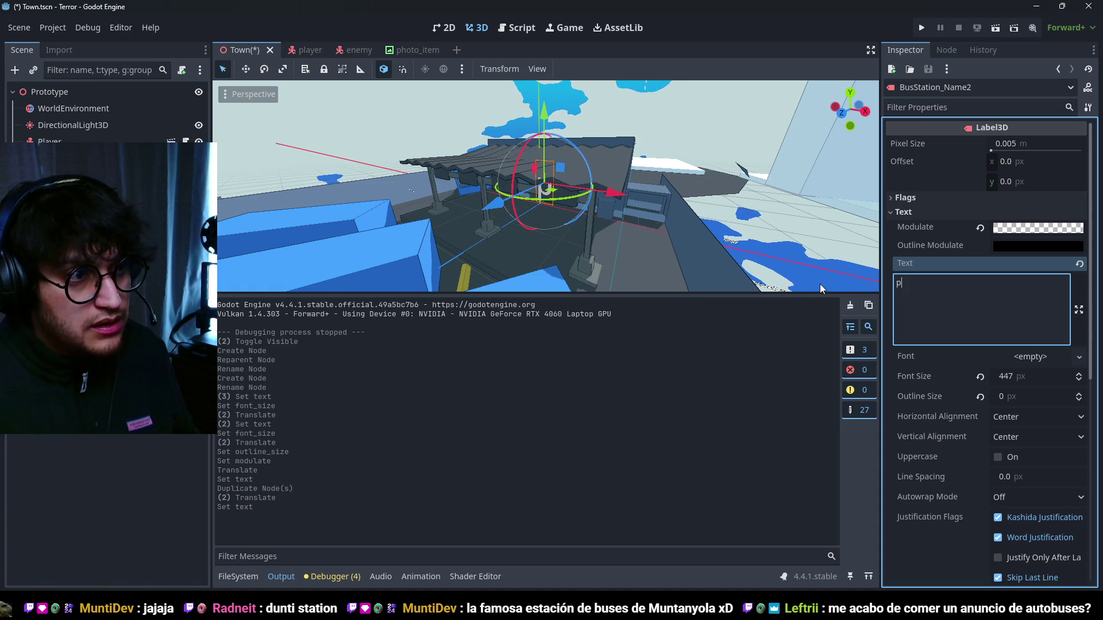
text(LATFORM A)
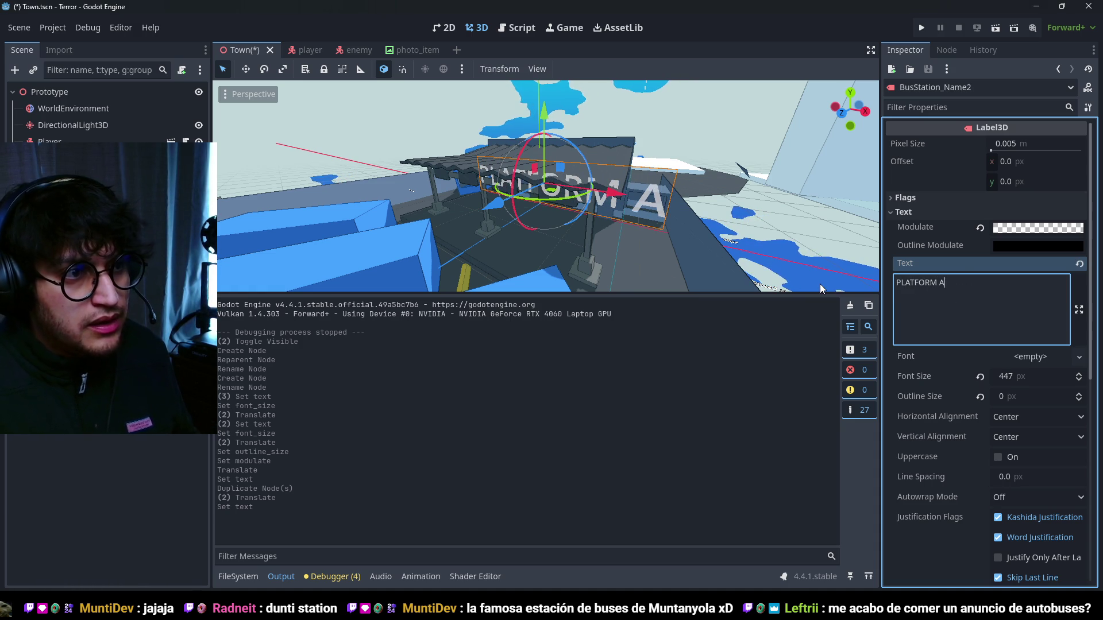
mouse_move(1013, 376)
mouse_down()
mouse_move(977, 376)
mouse_move(1028, 376)
mouse_up()
scroll(546, 189, up, 2)
click(939, 290)
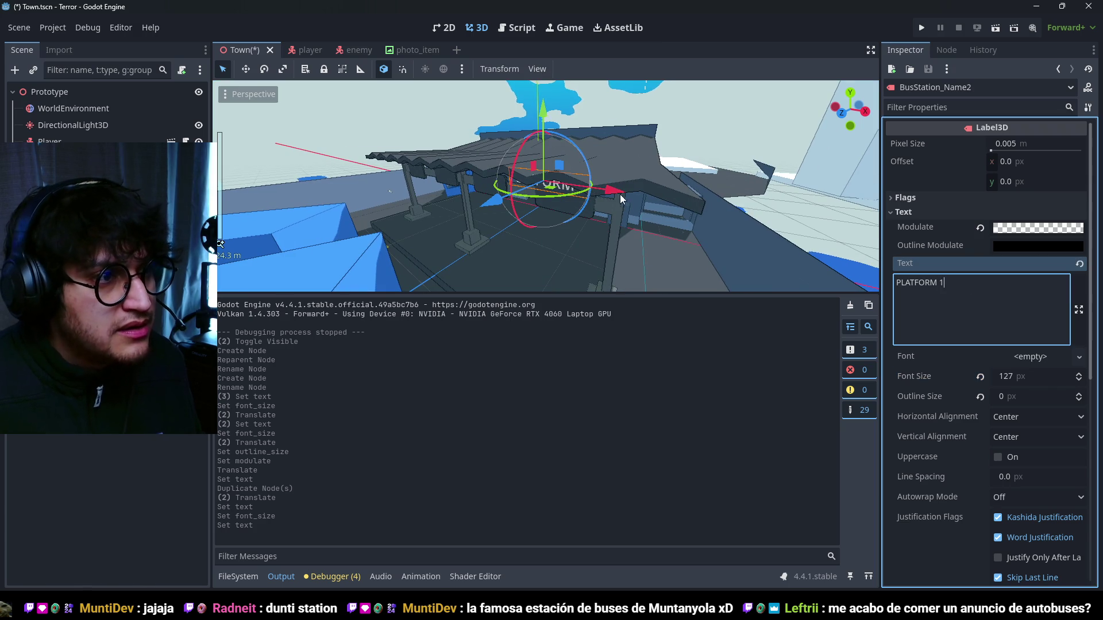
key(ctrl+z)
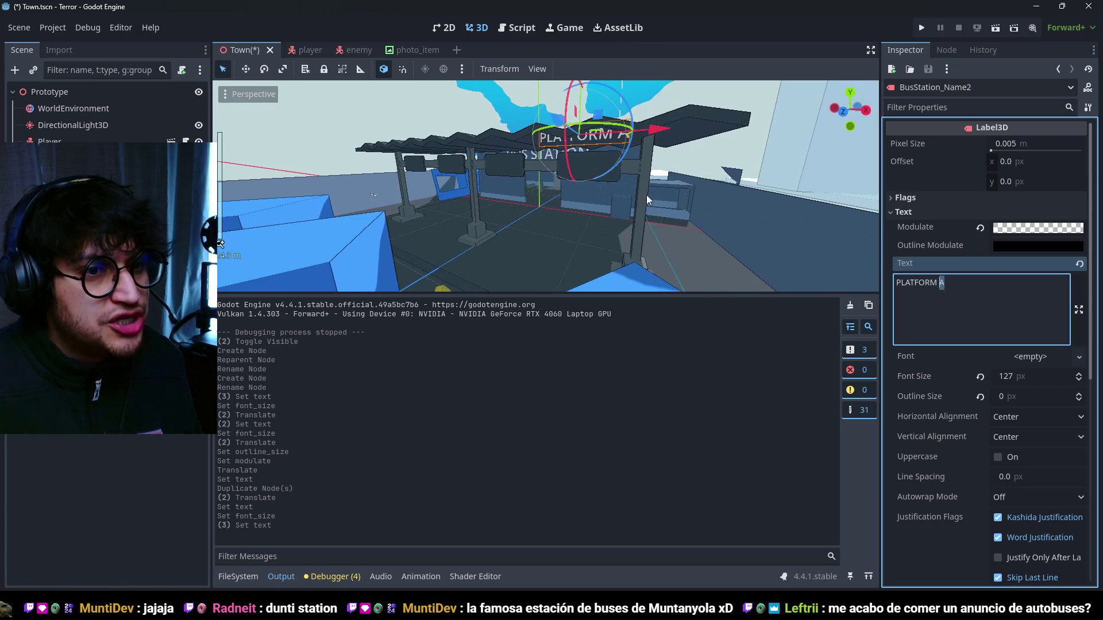
text(1)
key(Escape)
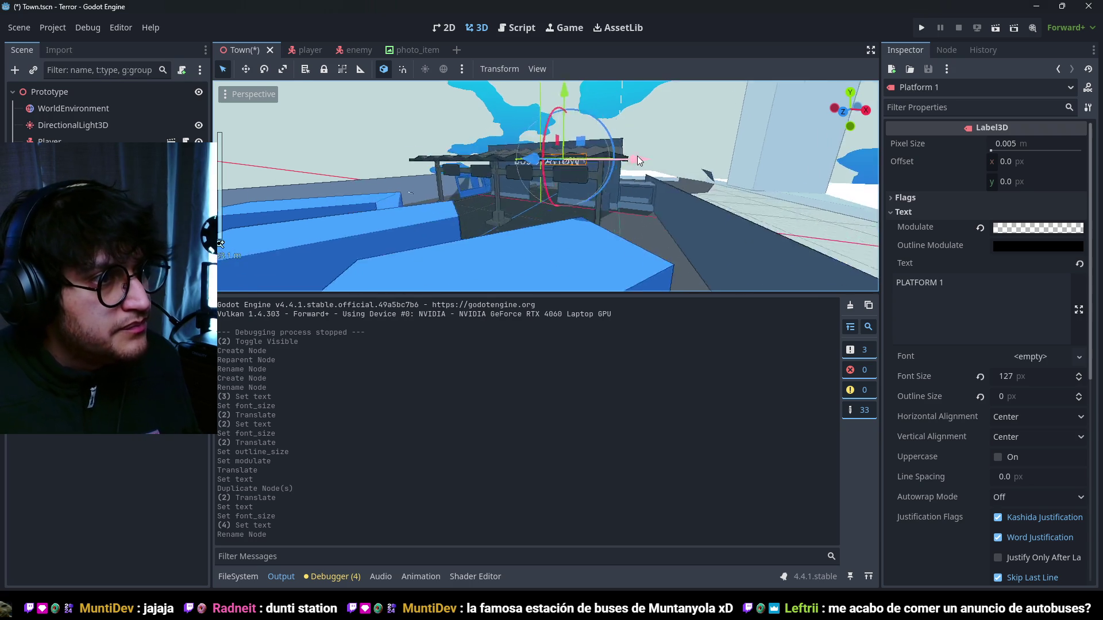
- Move the PLATFORM 1 label with the gizmo onto the hanging sign board
scroll(539, 138, down, 5)
drag(539, 137, 549, 157)
mouse_move(629, 224)
mouse_down()
mouse_move(646, 225)
mouse_move(609, 227)
mouse_up()
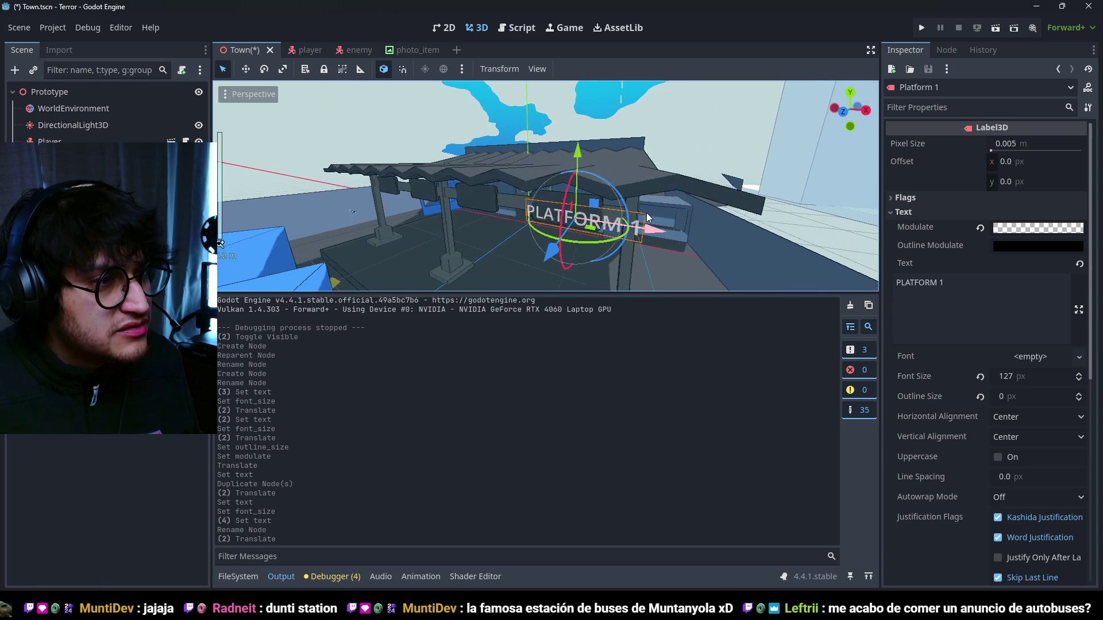
scroll(518, 232, up, 5)
mouse_move(514, 197)
mouse_down()
mouse_move(580, 195)
mouse_move(561, 199)
mouse_move(569, 194)
mouse_up()
drag(616, 127, 616, 136)
drag(699, 214, 661, 213)
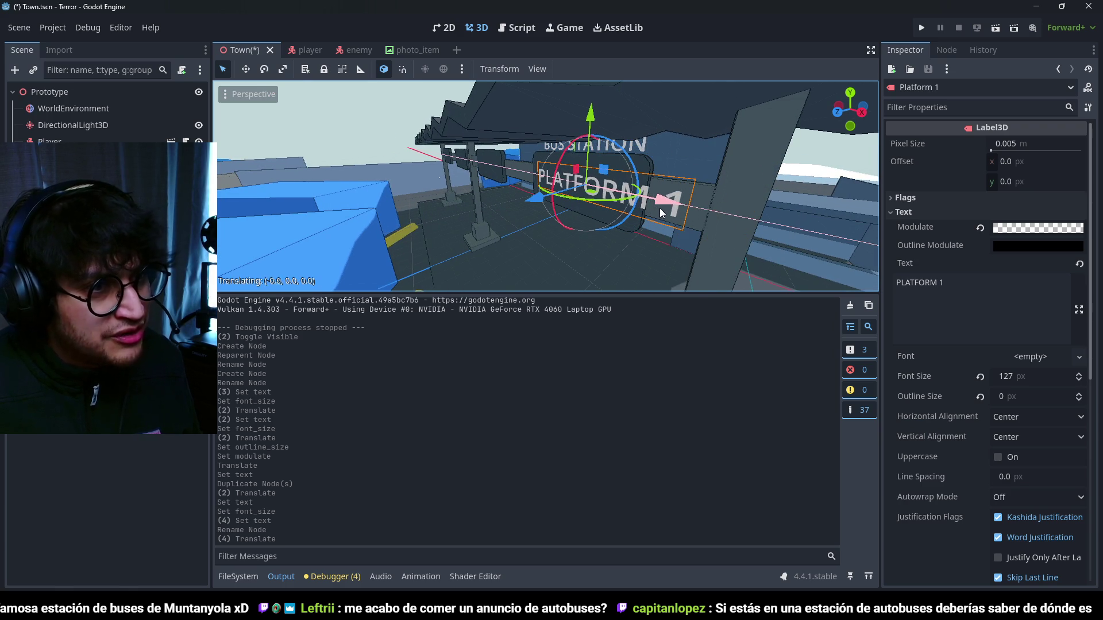
- Reduce the label's font size to 80 and nudge it into place on the sign
click(992, 288)
drag(1018, 376, 991, 376)
drag(625, 189, 607, 195)
key(f)
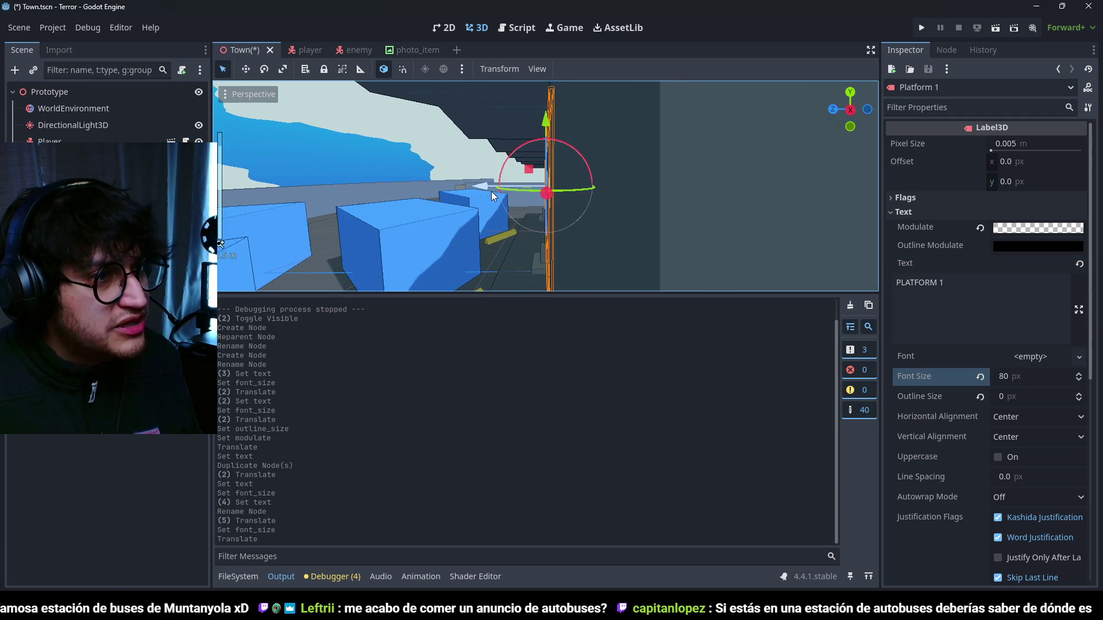
drag(497, 187, 491, 187)
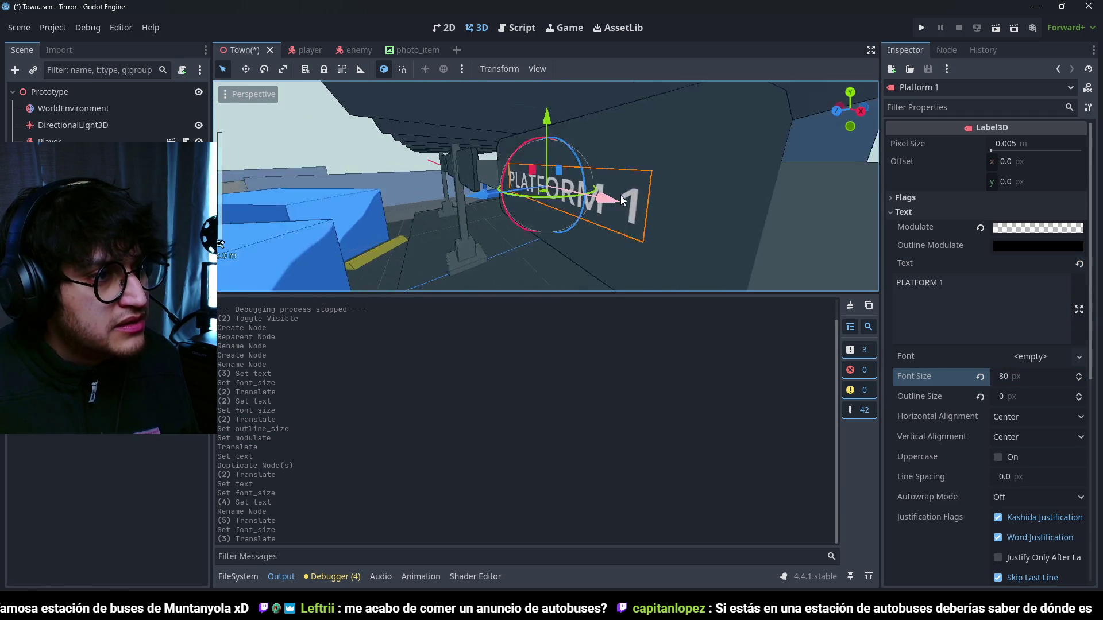
scroll(625, 183, up, 2)
scroll(610, 179, up, 4)
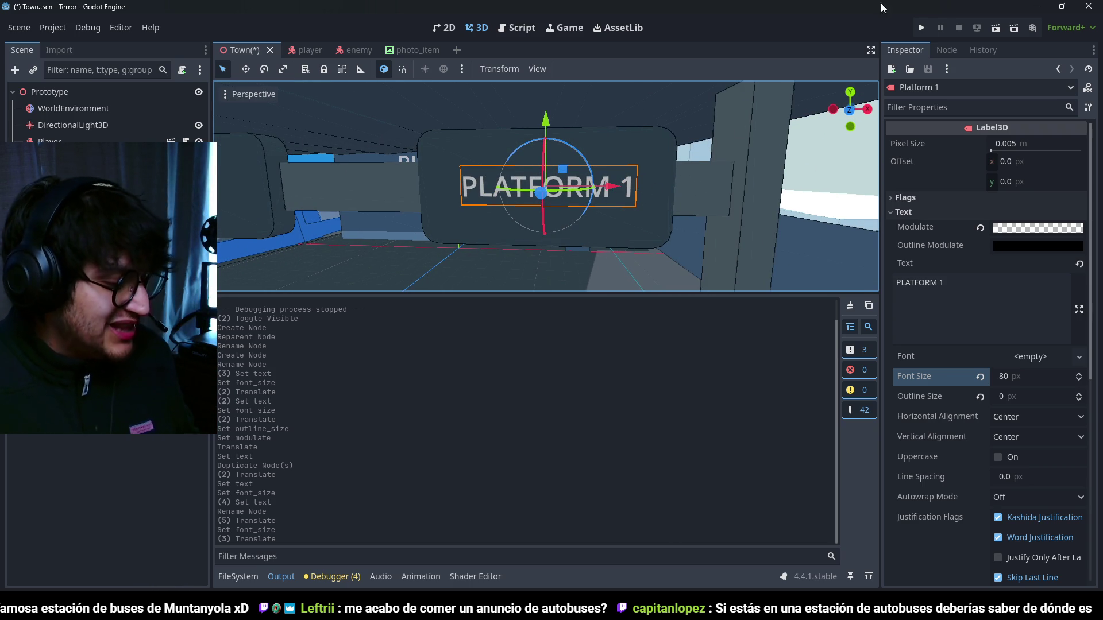
- Delete the trailing 1 so it reads PLATFORM, raise it, and duplicate it
click(998, 285)
key(BackSpace)
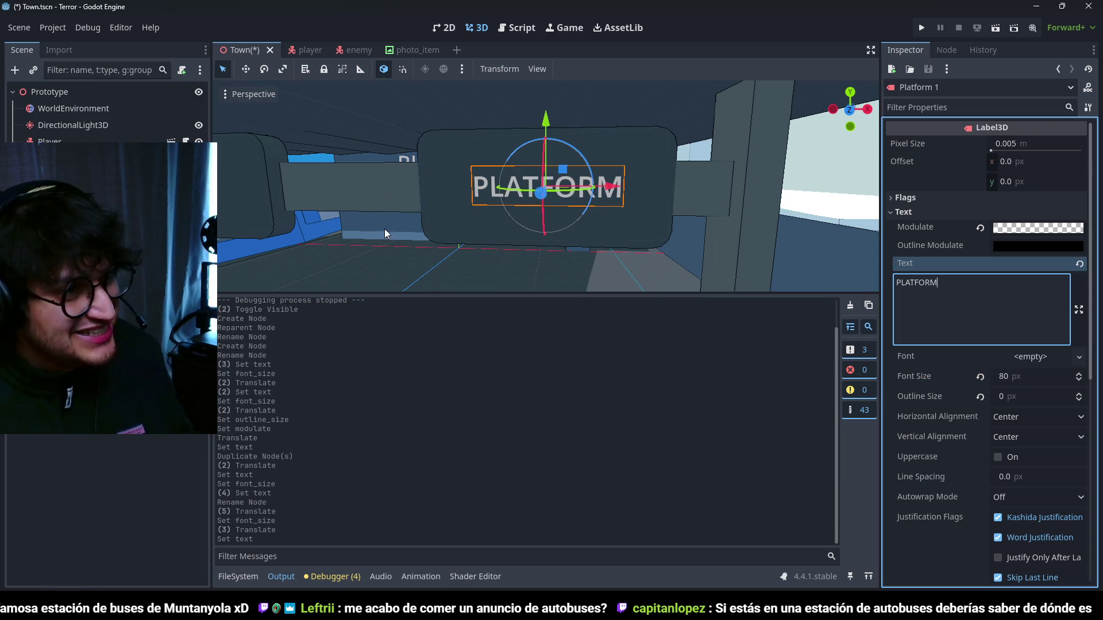
drag(546, 122, 545, 86)
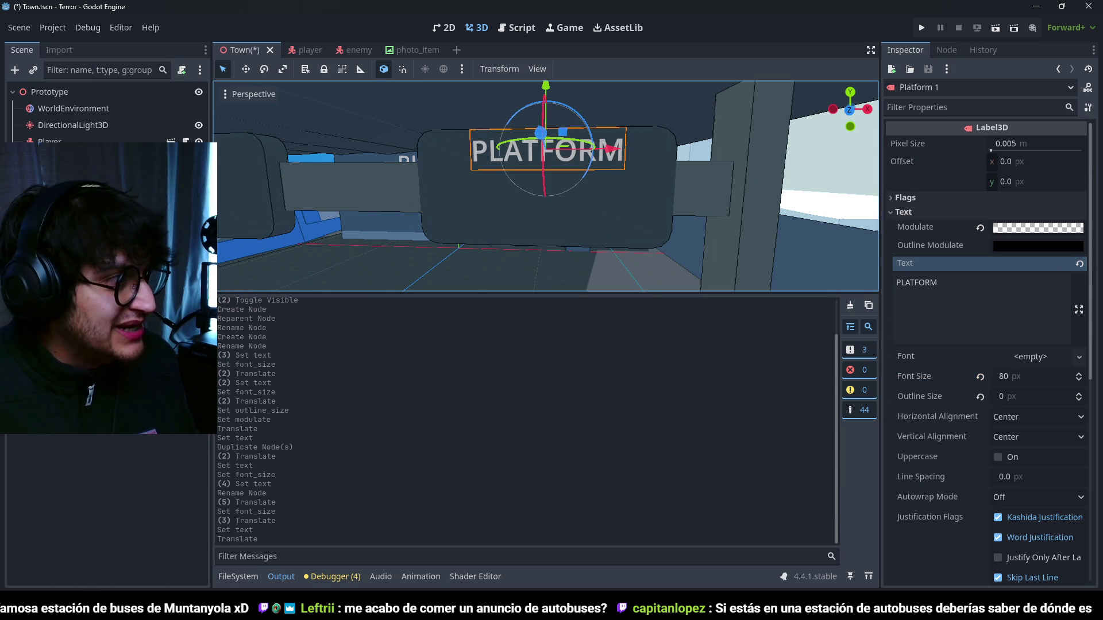
click(108, 506)
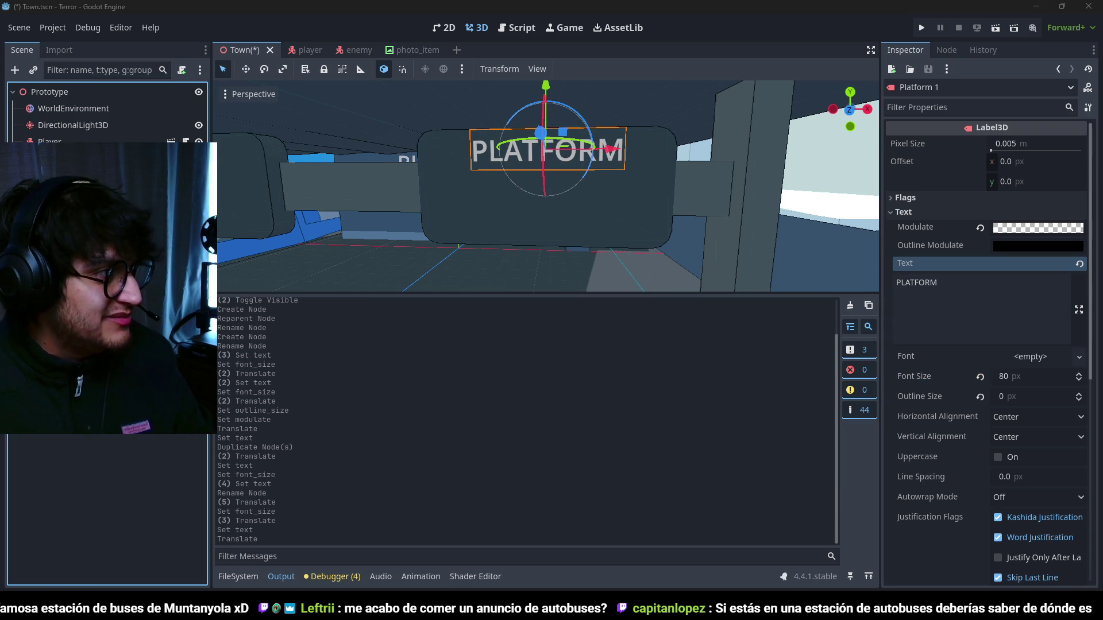
key(ctrl+d)
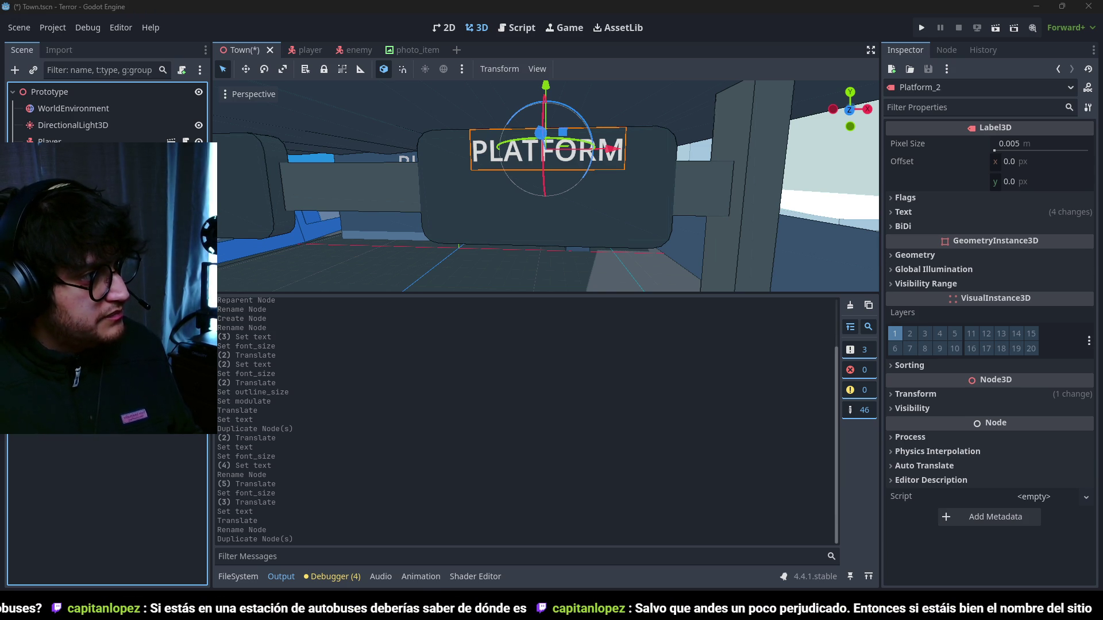
- Rename the copy Platform1_Number, move it below PLATFORM, and set its text to 1
key(Return)
click(903, 212)
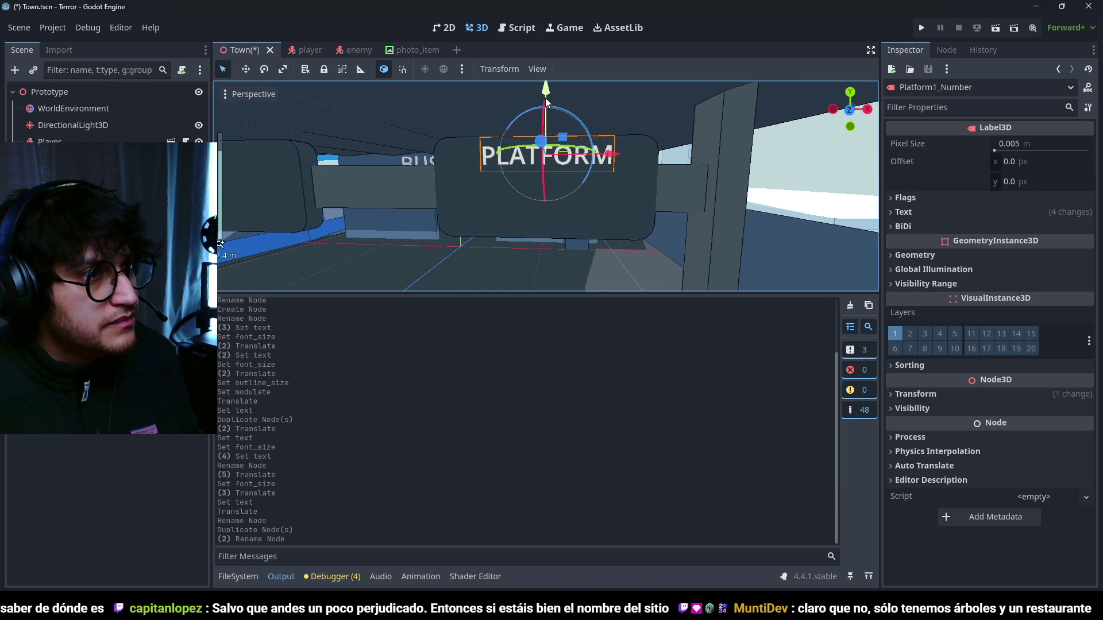
drag(545, 117, 541, 165)
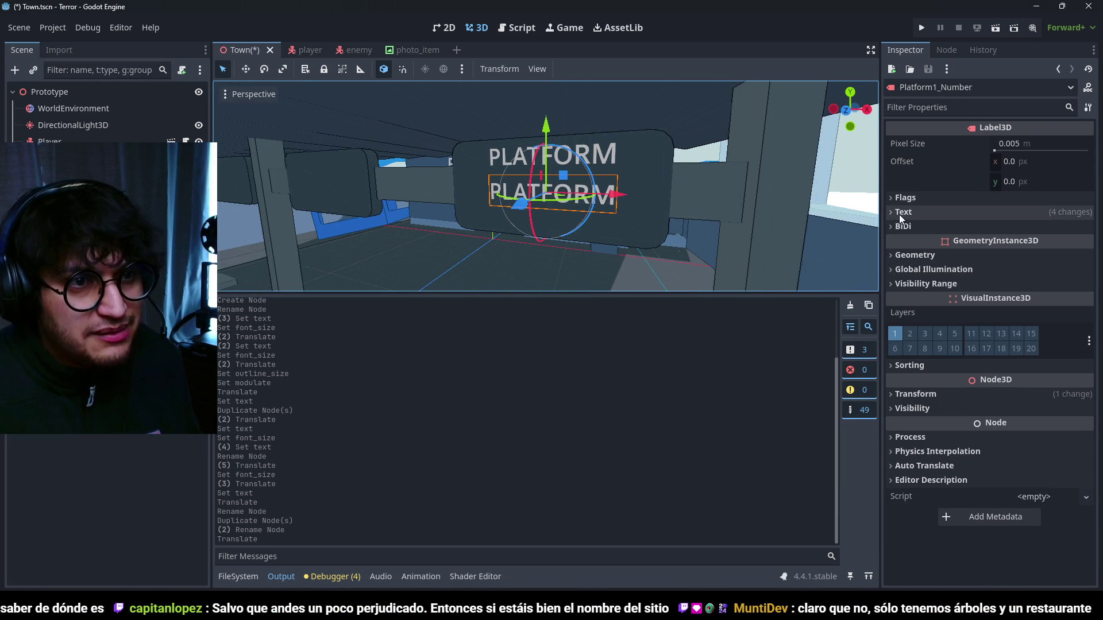
click(903, 212)
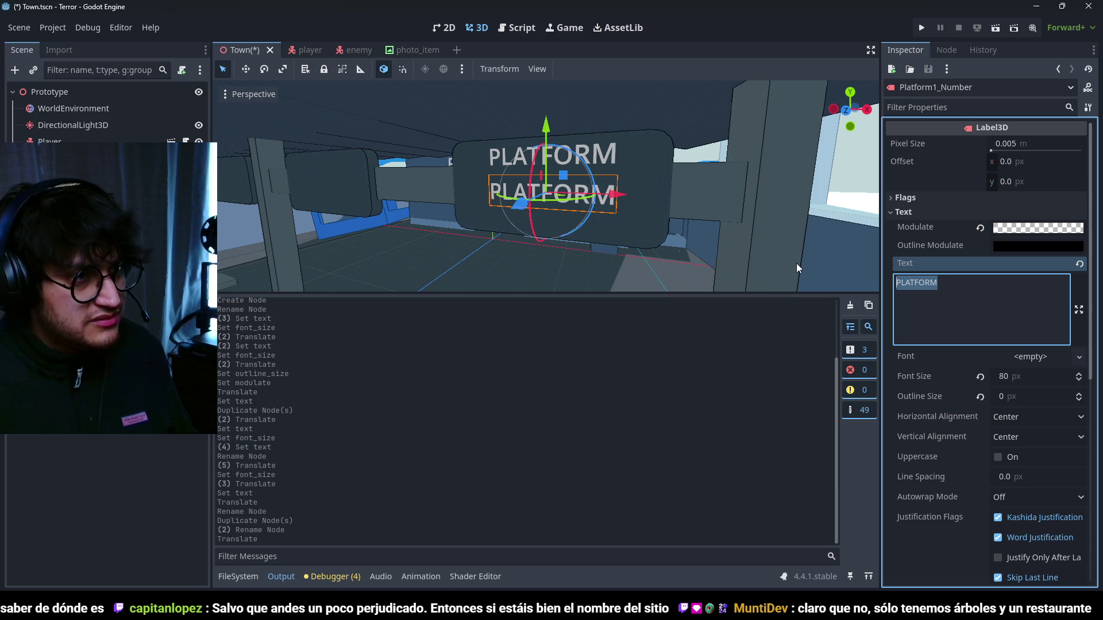
text(1)
- Raise the number's font size to 245, settle it under PLATFORM, and run with F5
double_click(1012, 332)
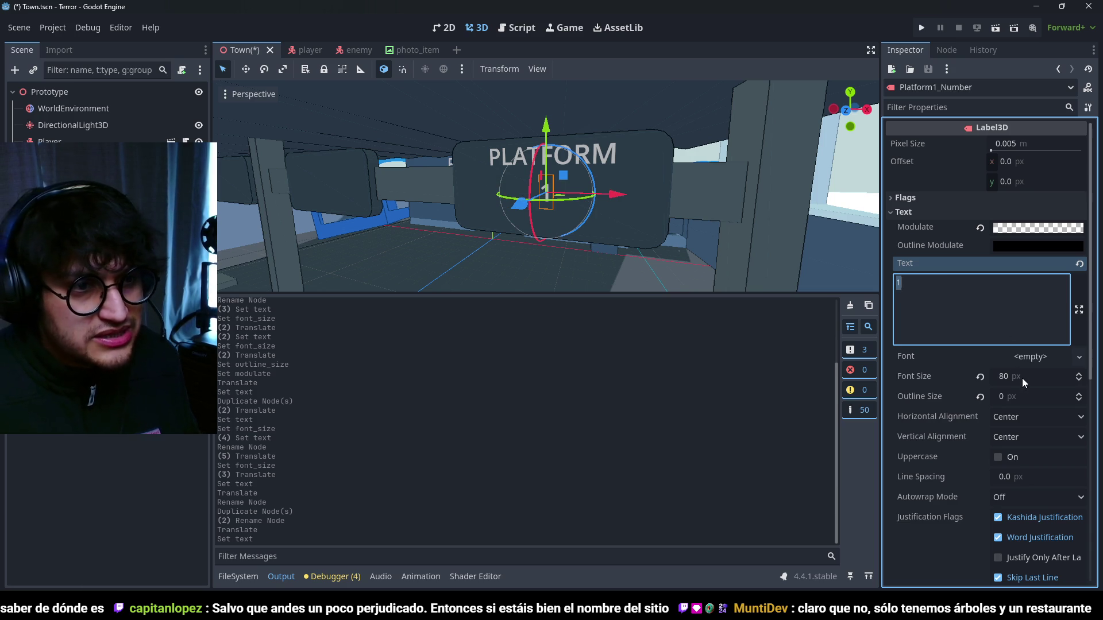
drag(1024, 382, 1069, 382)
key(w)
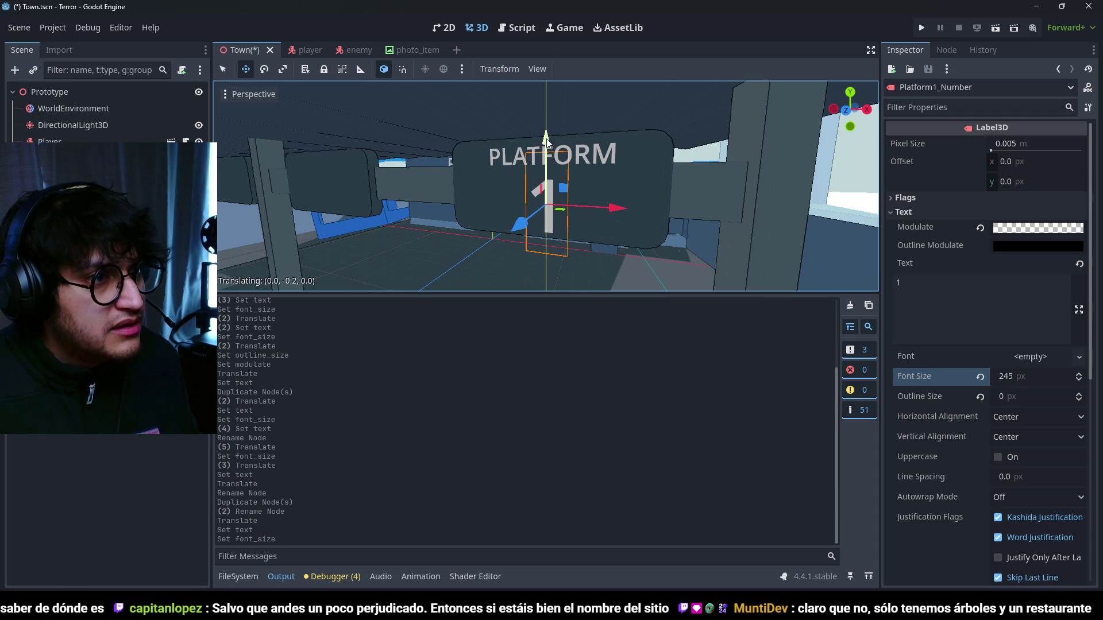
drag(544, 136, 546, 137)
scroll(632, 205, down, 10)
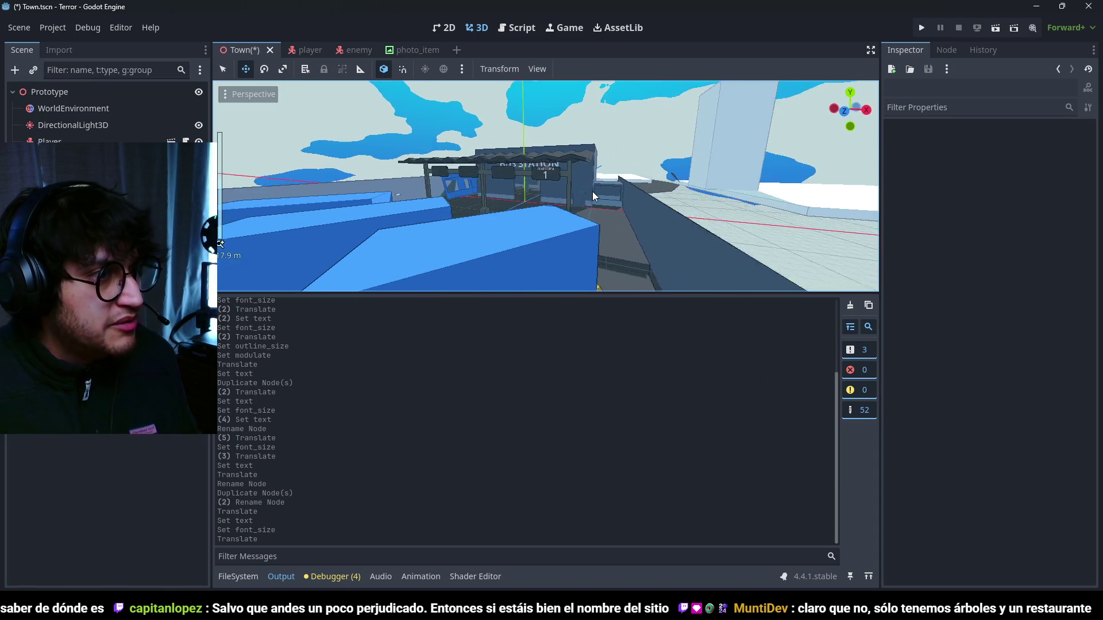
key(F5)
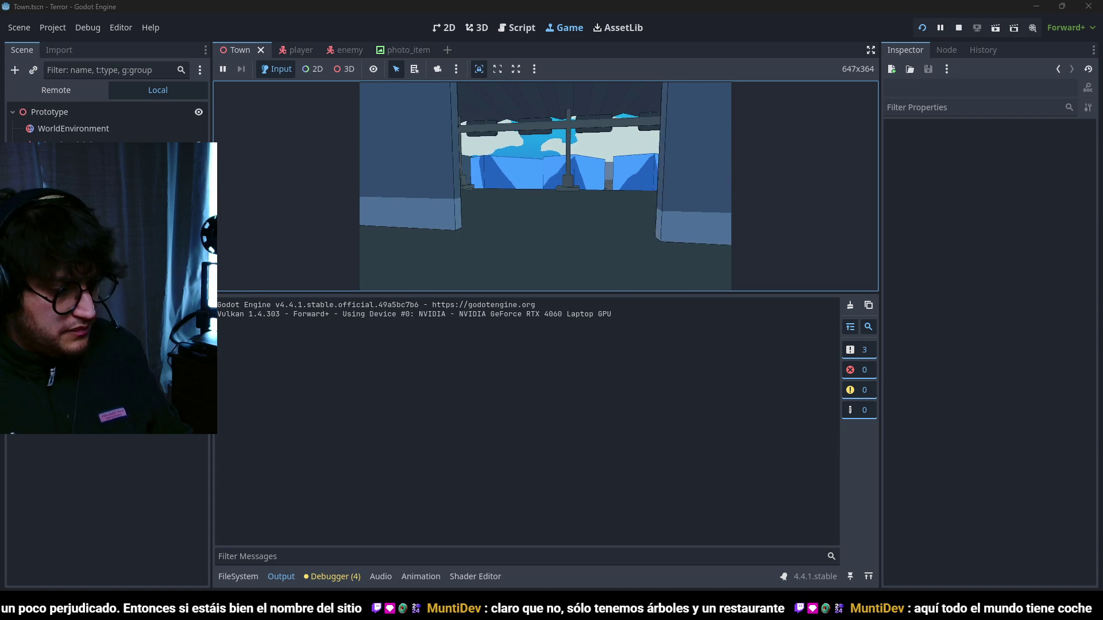
- Stop the running game with F8, look down on the station, and switch to Blender
key(F8)
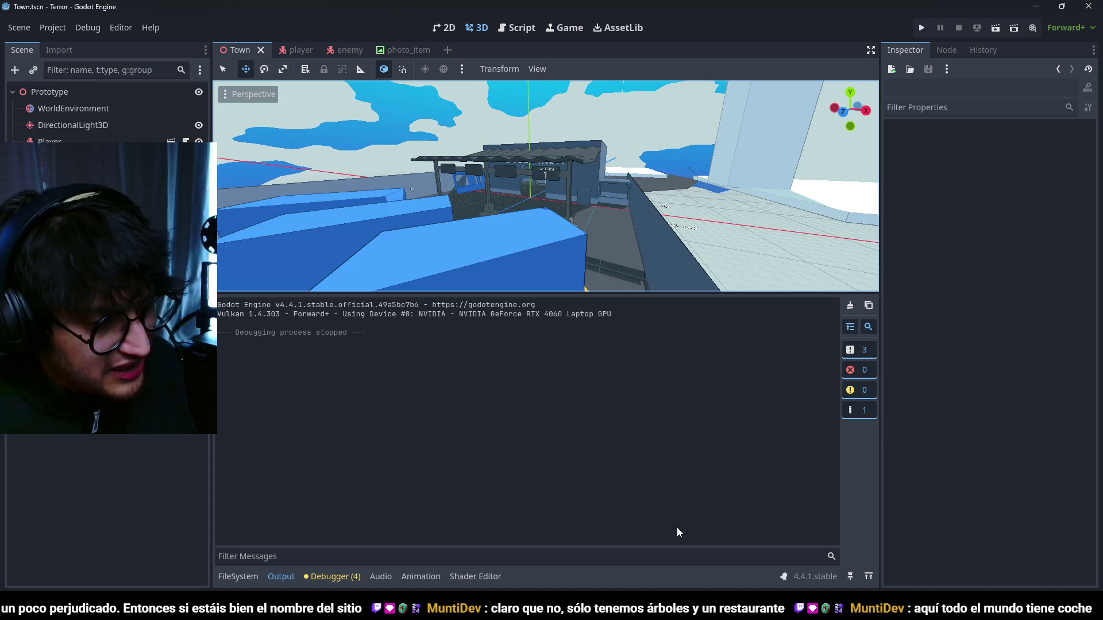
mouse_move(625, 245)
mouse_down()
mouse_move(576, 199)
mouse_move(494, 202)
mouse_move(571, 195)
mouse_move(622, 236)
mouse_up()
scroll(621, 236, down, 2)
key(alt+Tab)
- Enter Edit Mode on the bus station and L-select both roof pillars
mouse_move(578, 315)
mouse_down()
mouse_move(572, 432)
mouse_move(610, 351)
mouse_move(630, 367)
mouse_move(619, 383)
mouse_up()
click(619, 383)
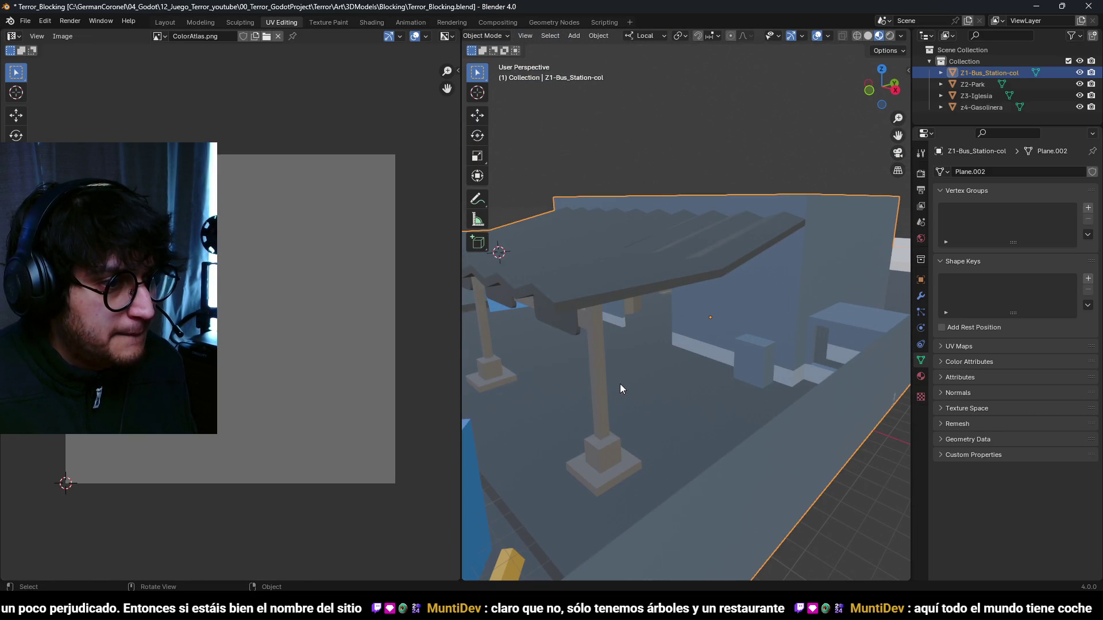
key(Tab)
key(alt+a)
key(l)
scroll(608, 455, down, 3)
key(l)
mouse_move(536, 324)
mouse_down()
mouse_move(563, 321)
mouse_move(597, 345)
mouse_up()
- Scale the pillar UVs to 0 and move them onto an atlas colour swatch
key(a)
key(s)
key(0)
key(Return)
key(g)
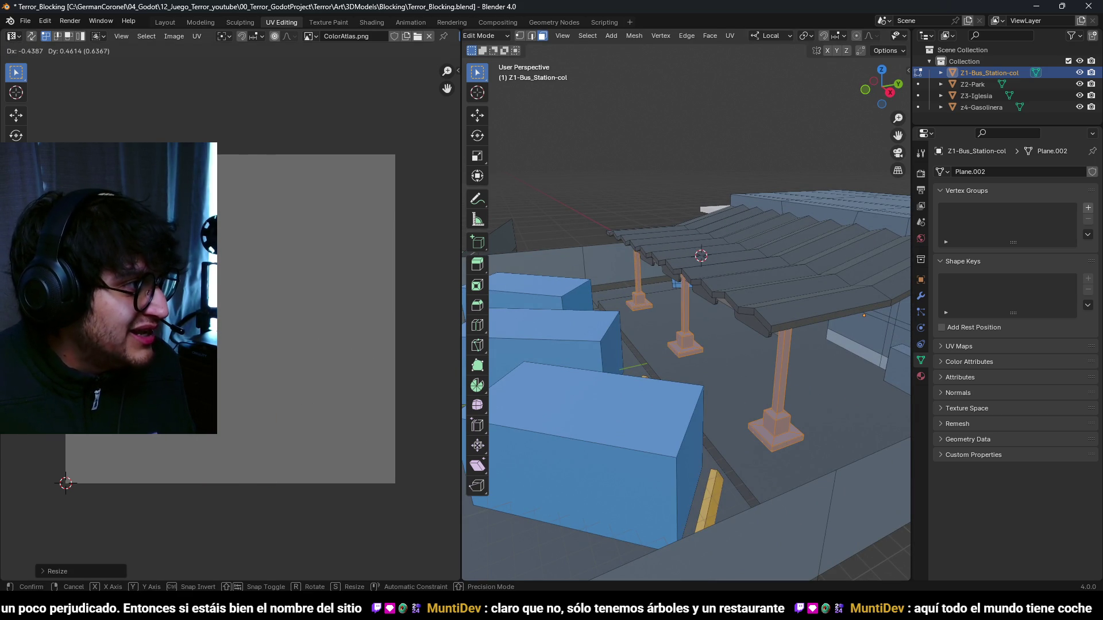
key(a)
key(alt+a)
mouse_move(631, 373)
mouse_down()
mouse_move(647, 397)
mouse_move(747, 362)
mouse_up()
key(a)
key(ctrl+z)
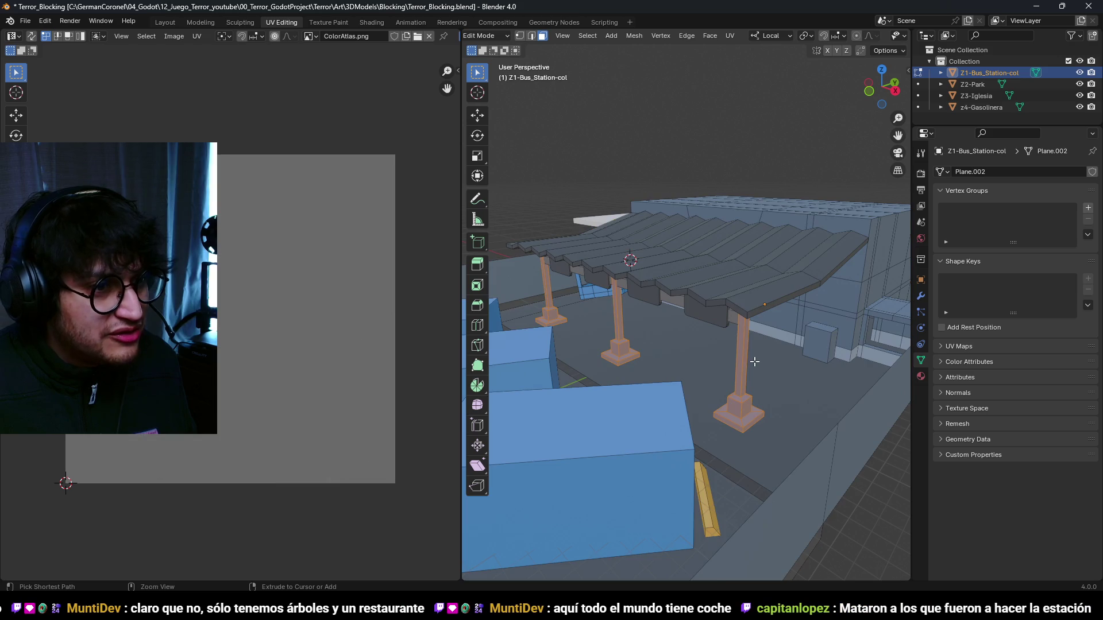
scroll(230, 320, up, 1)
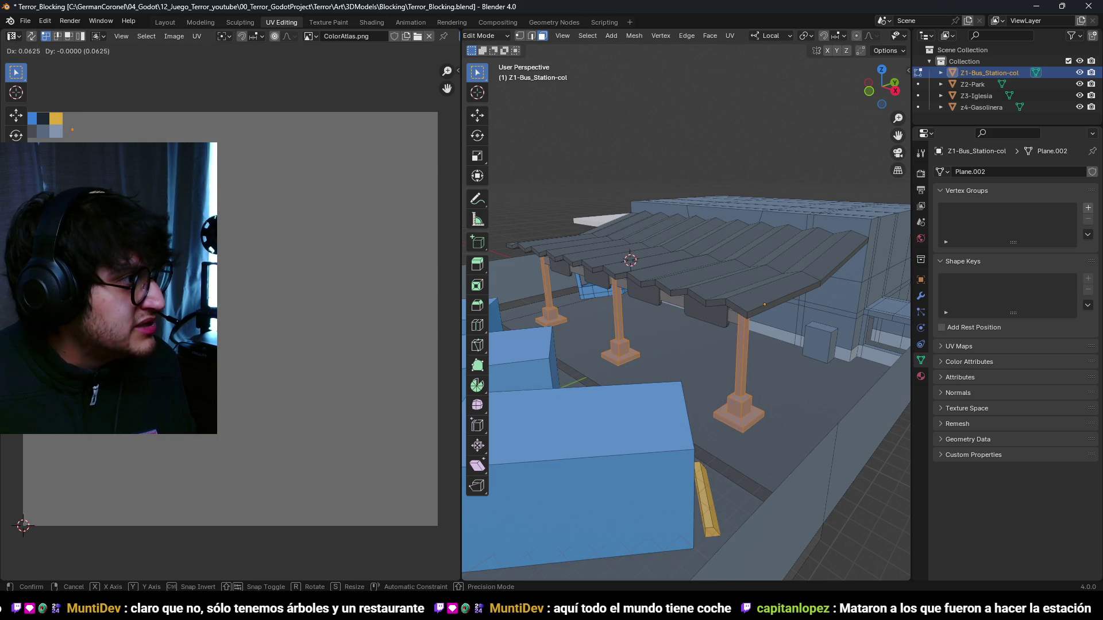
click(238, 260)
- Select the roof support pieces and scale their UVs down to 0
drag(718, 322, 759, 309)
key(alt+a)
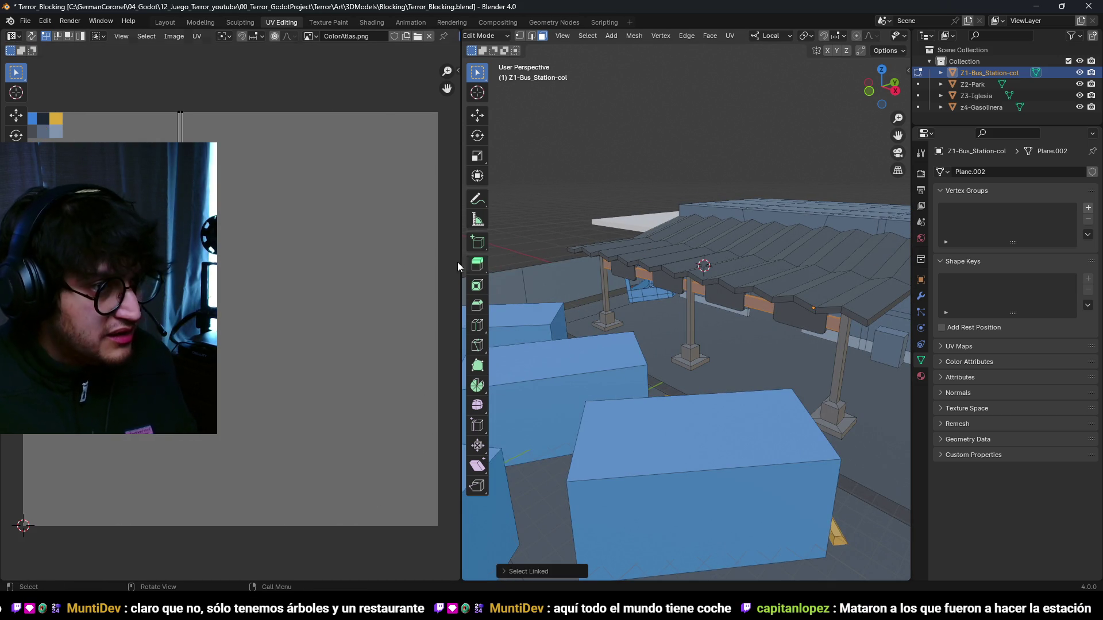
key(a)
key(s)
key(0)
key(Return)
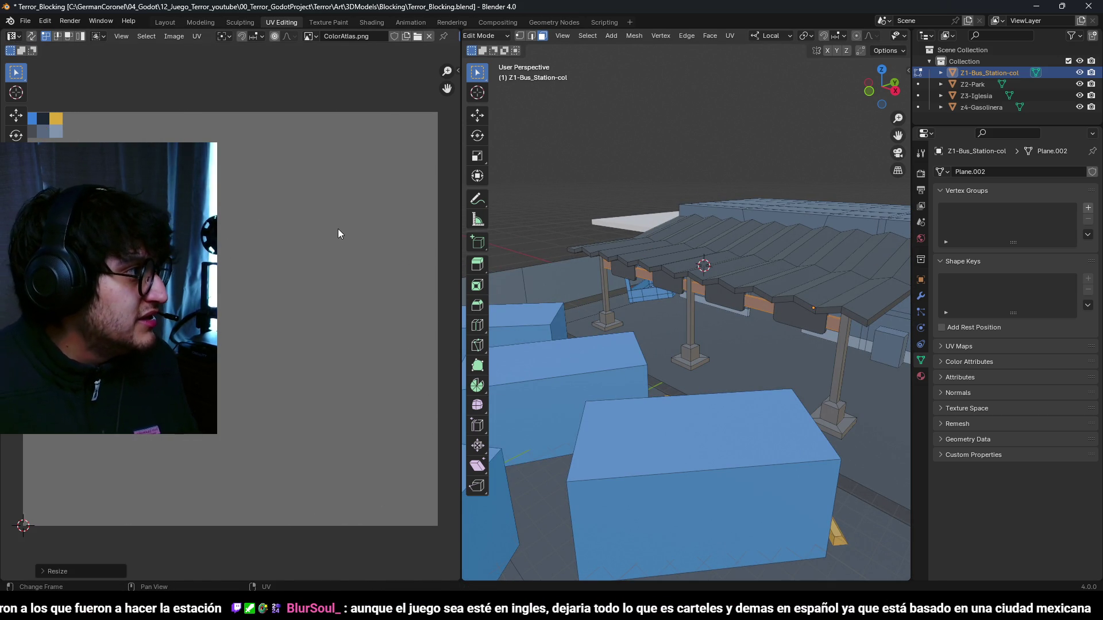
mouse_move(858, 338)
mouse_down()
mouse_move(640, 305)
mouse_move(694, 351)
mouse_move(713, 327)
mouse_move(687, 352)
mouse_move(728, 293)
mouse_move(697, 305)
mouse_move(647, 282)
mouse_move(582, 353)
mouse_move(604, 386)
mouse_move(581, 356)
mouse_up()
- Clear the selection and frame the orange pillar in Right Orthographic view
scroll(712, 327, up, 3)
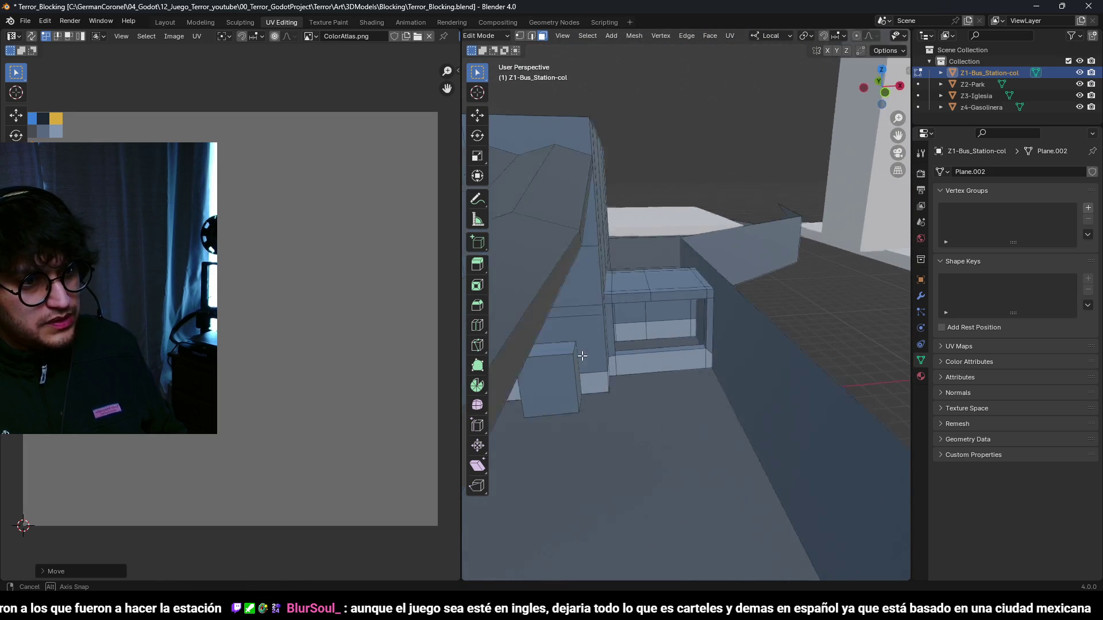
mouse_move(507, 394)
mouse_down()
mouse_move(692, 331)
mouse_move(657, 322)
mouse_move(692, 313)
mouse_up()
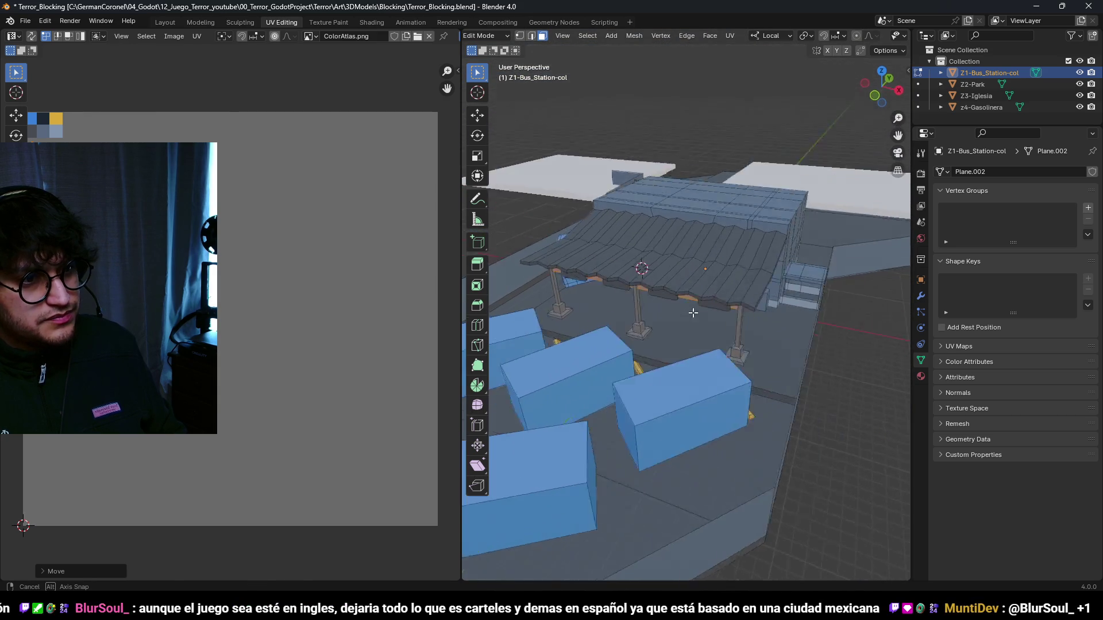
scroll(663, 321, up, 4)
key(a)
key(alt+a)
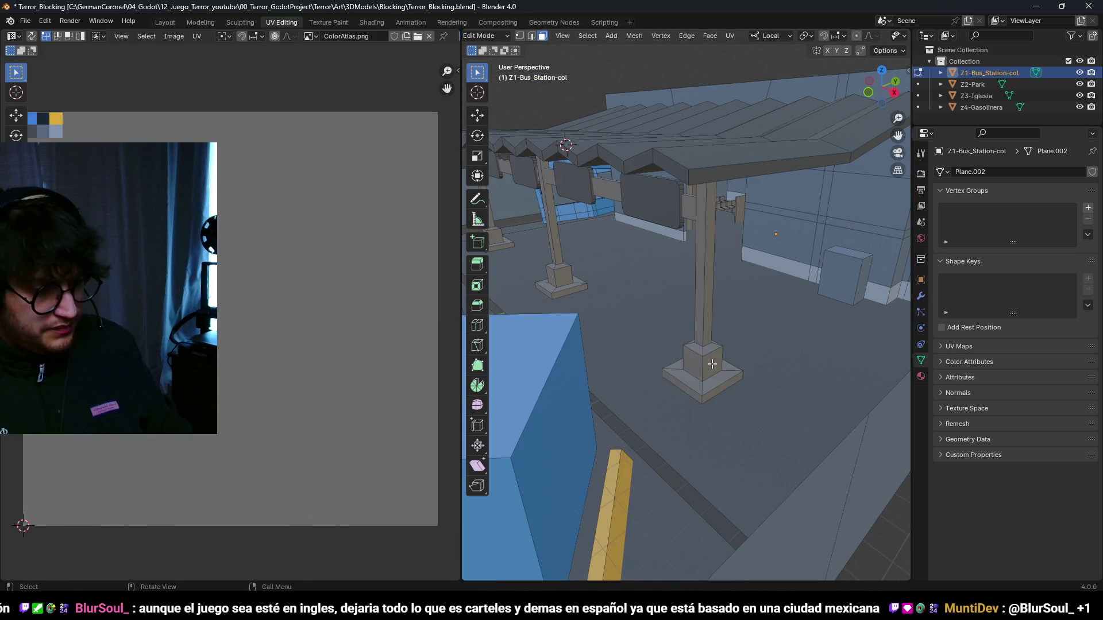
key(KP_3)
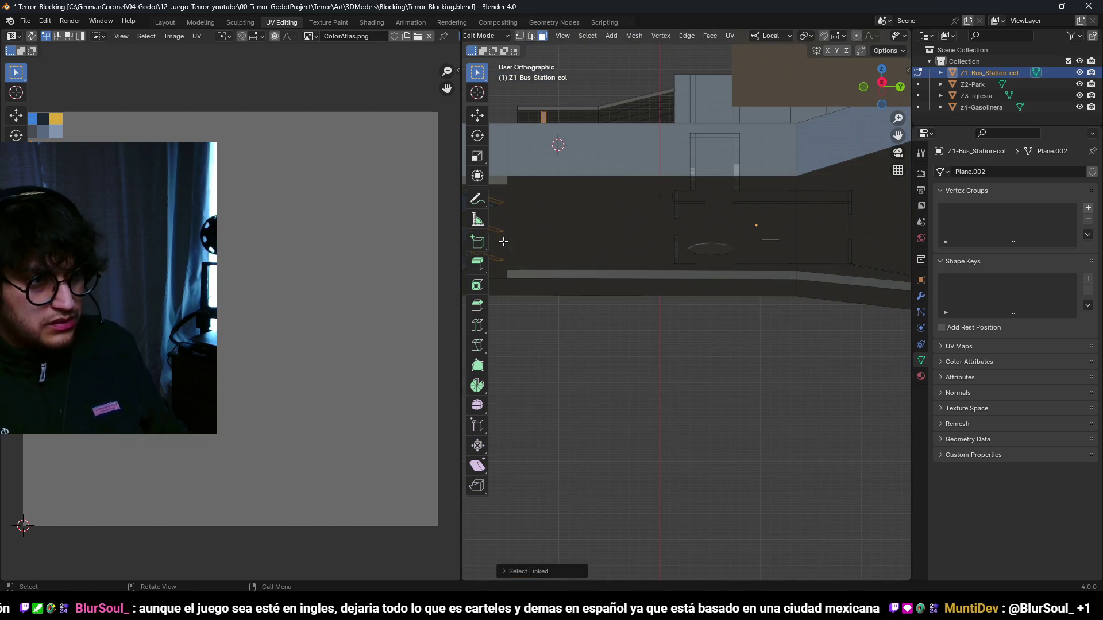
key(KP_3)
key(KP_Decimal)
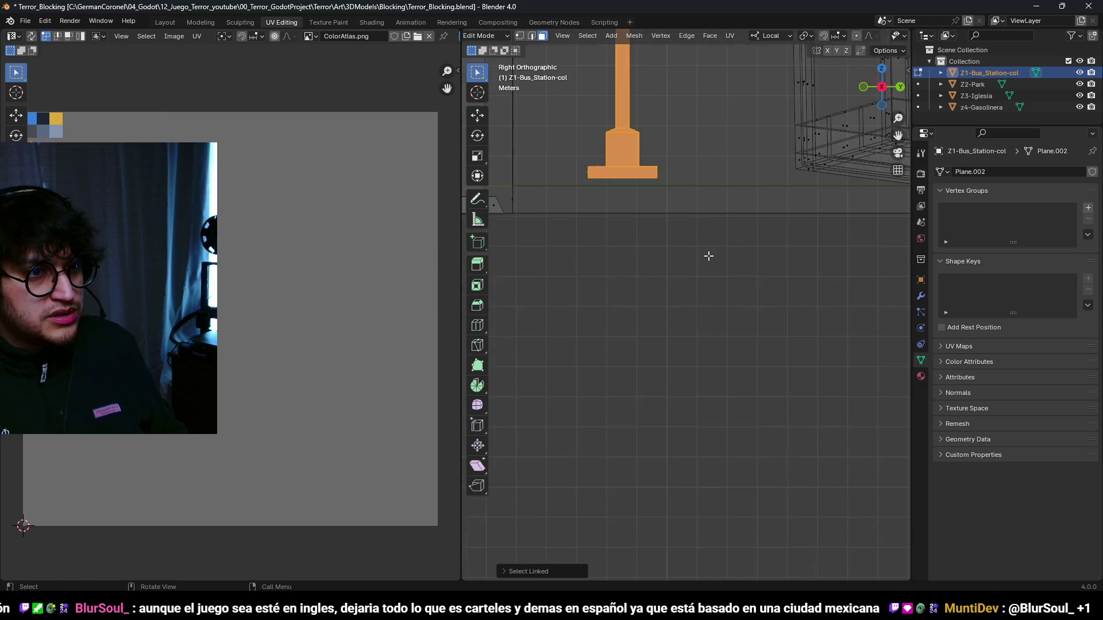
- Lower the orange pillar piece about 0.28 m along Z and return to solid shading
key(g)
key(z)
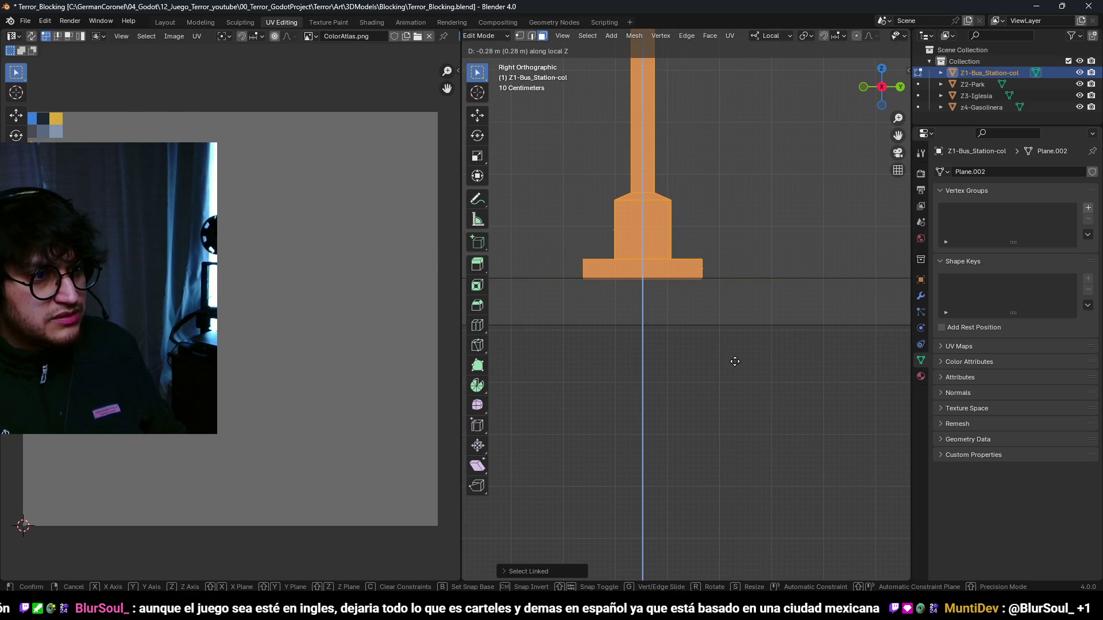
click(735, 361)
mouse_move(667, 205)
mouse_down()
mouse_move(702, 206)
mouse_move(747, 247)
mouse_move(781, 322)
mouse_up()
key(c)
drag(795, 383, 782, 394)
key(Escape)
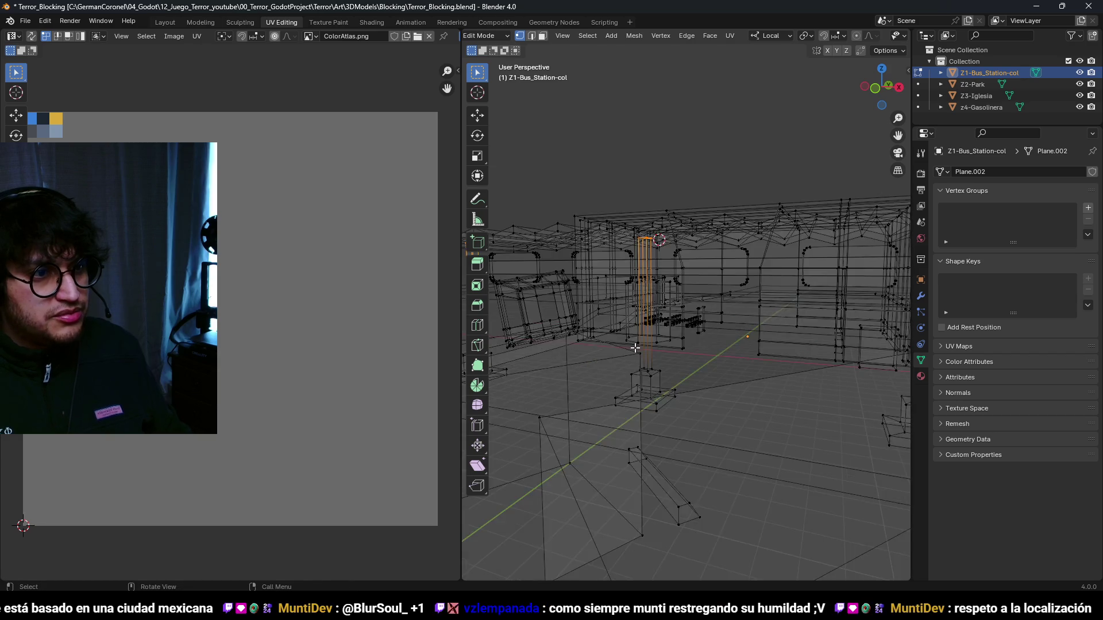
key(shift+z)
scroll(634, 348, up, 5)
key(g)
click(727, 249)
- Return to Object Mode and save Terror_Blocking.blend
mouse_move(727, 249)
mouse_down()
mouse_move(712, 322)
mouse_move(741, 333)
mouse_move(679, 315)
mouse_move(701, 381)
mouse_move(684, 316)
mouse_move(739, 339)
mouse_move(813, 313)
mouse_move(800, 296)
mouse_move(687, 356)
mouse_move(649, 311)
mouse_move(709, 314)
mouse_move(766, 298)
mouse_move(736, 301)
mouse_move(734, 320)
mouse_move(721, 321)
mouse_move(805, 311)
mouse_move(733, 315)
mouse_move(761, 357)
mouse_move(696, 334)
mouse_move(729, 308)
mouse_move(724, 329)
mouse_move(664, 278)
mouse_up()
key(Tab)
key(ctrl+s)
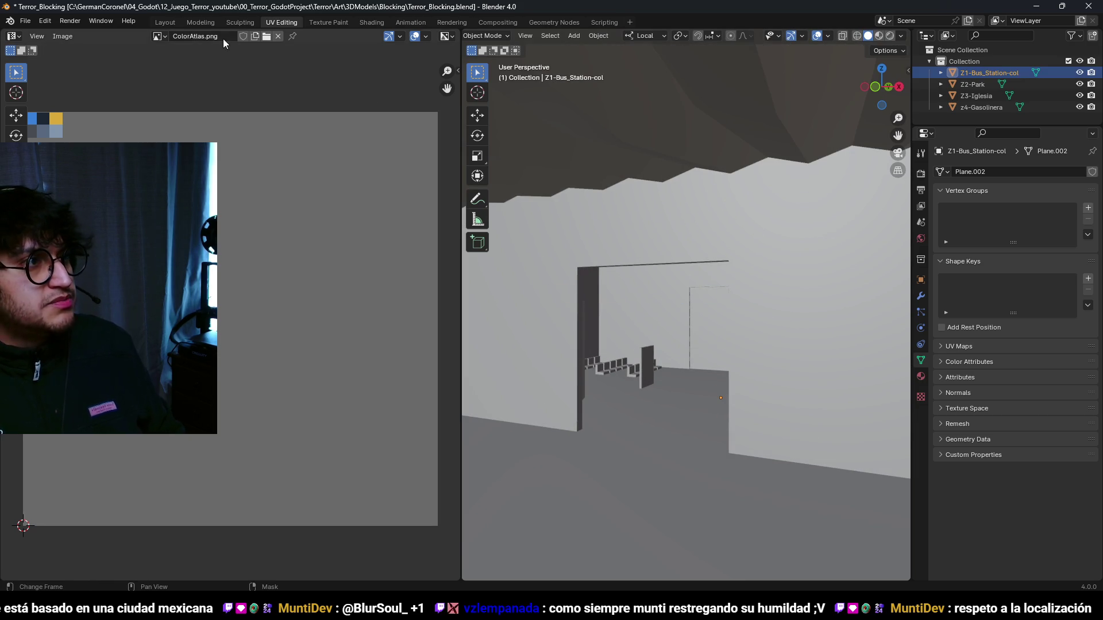
- Switch to the Layout workspace, orbit to the station doorway, and edit Z1-Bus_Station-col
click(165, 22)
mouse_move(577, 301)
mouse_down()
mouse_move(565, 263)
mouse_move(631, 378)
mouse_move(605, 208)
mouse_move(522, 328)
mouse_move(556, 322)
mouse_up()
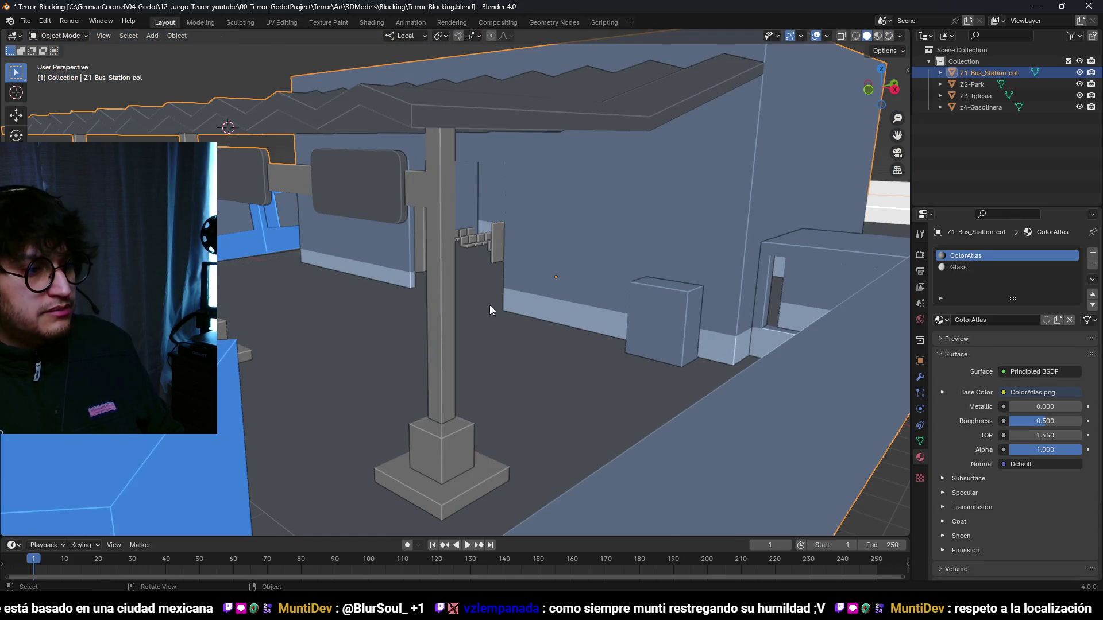
drag(490, 306, 424, 549)
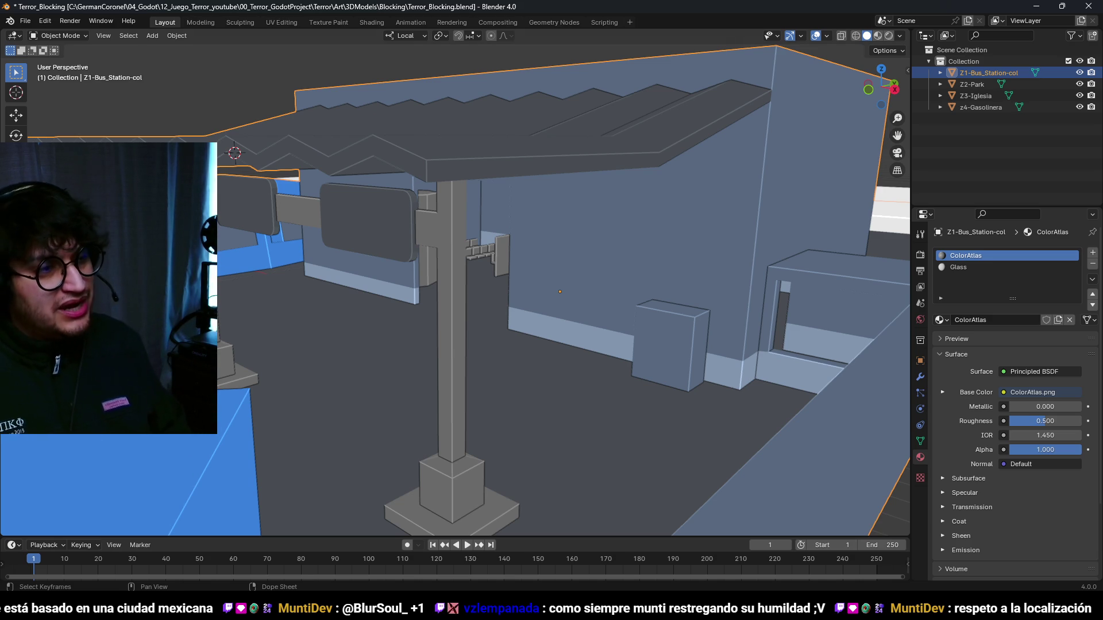
scroll(404, 246, down, 5)
mouse_move(404, 246)
mouse_down()
mouse_move(405, 233)
mouse_move(409, 271)
mouse_move(247, 269)
mouse_move(440, 278)
mouse_move(434, 267)
mouse_move(461, 248)
mouse_up()
scroll(510, 281, down, 3)
mouse_move(517, 282)
mouse_down()
mouse_move(583, 257)
mouse_move(536, 291)
mouse_move(519, 278)
mouse_move(505, 173)
mouse_move(511, 229)
mouse_move(490, 231)
mouse_up()
scroll(491, 231, down, 3)
key(Tab)
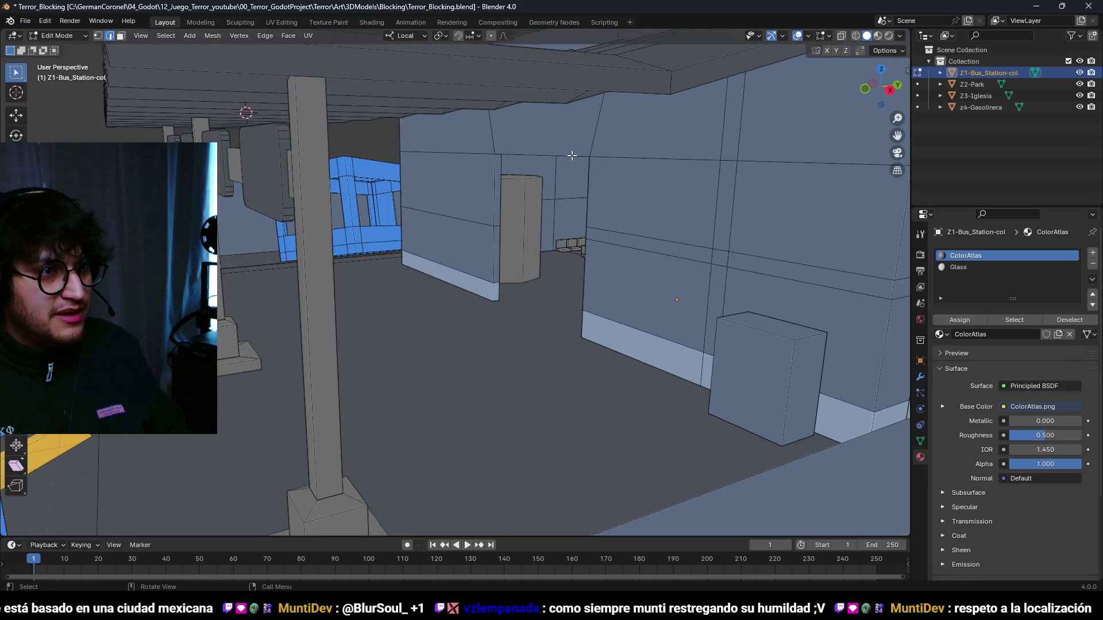
- Move the doorway edge 0.2 m along local Y
drag(588, 204, 573, 280)
scroll(644, 235, up, 5)
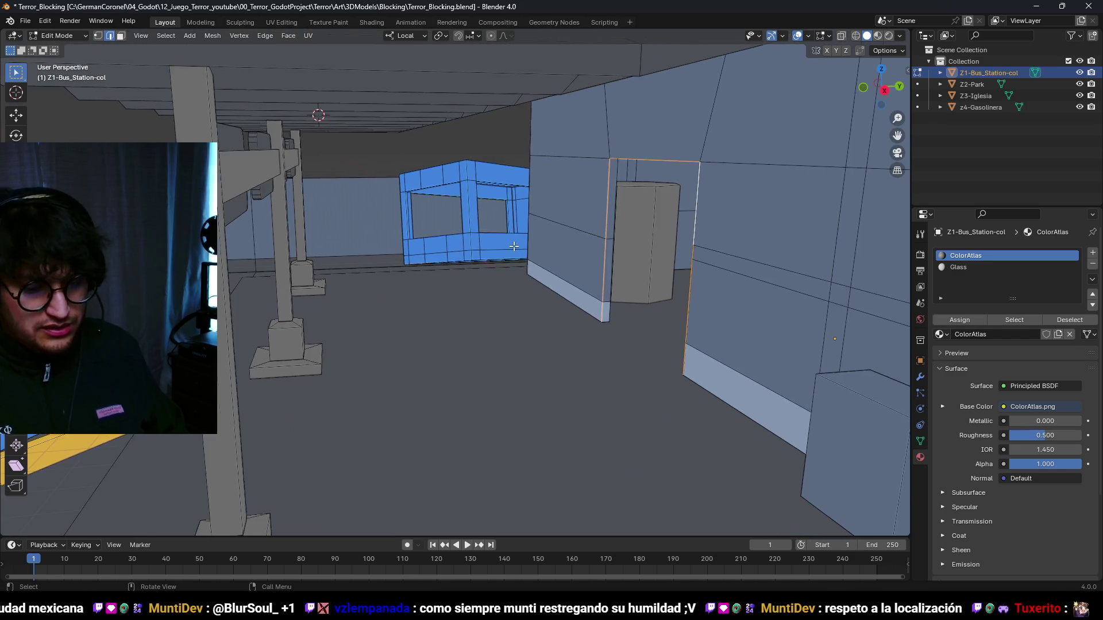
key(g)
key(y)
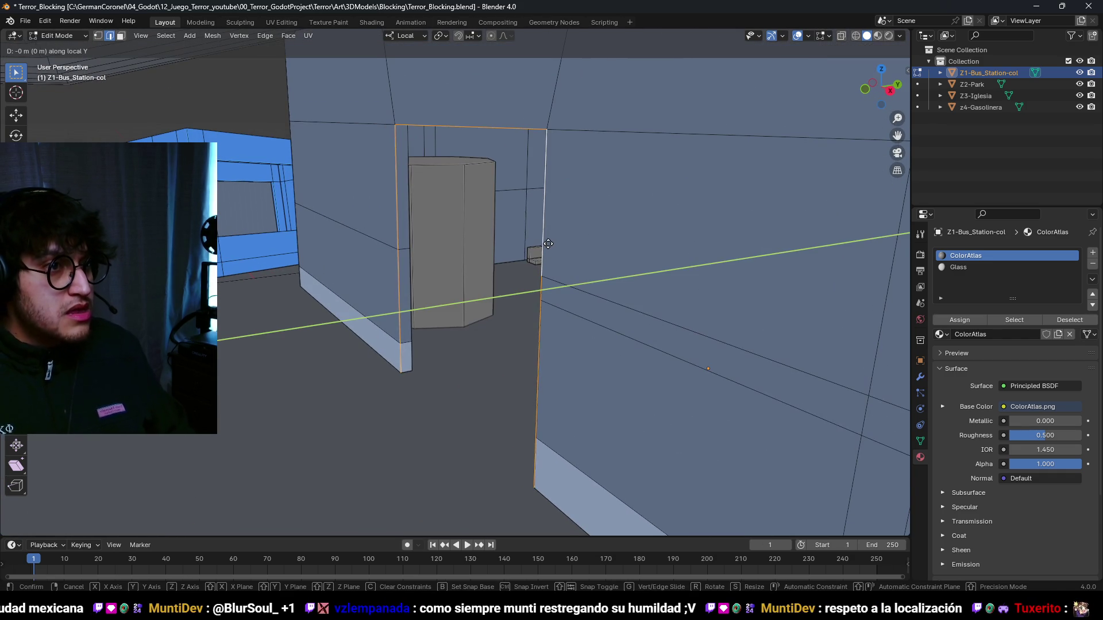
click(533, 250)
scroll(626, 232, down, 4)
scroll(661, 213, up, 3)
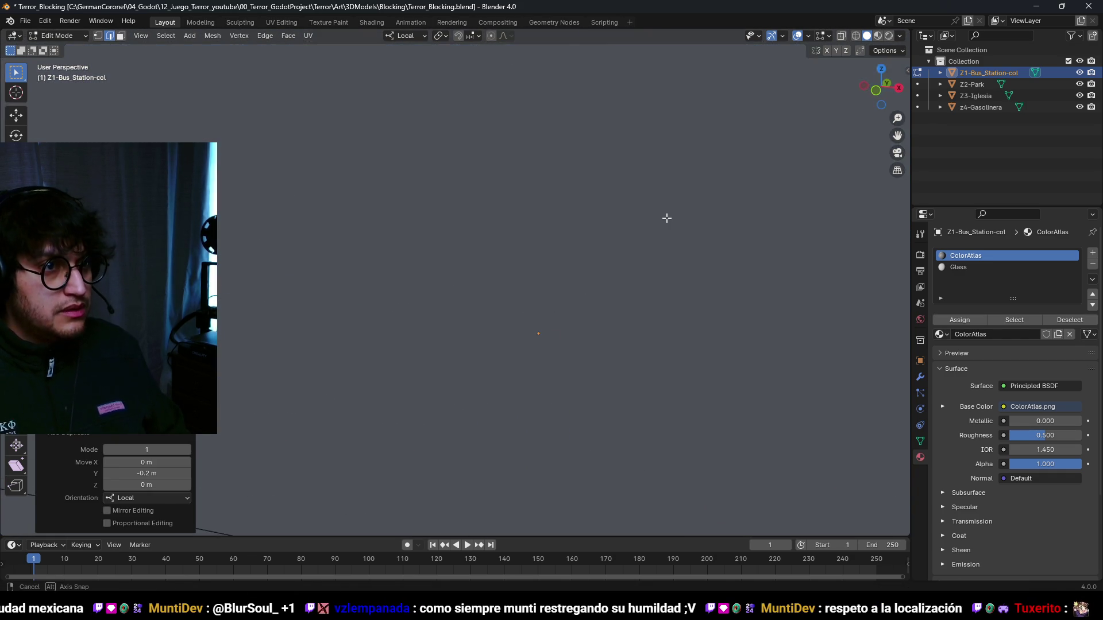
scroll(654, 209, down, 2)
- Extrude the doorway edges and scale them inward to 0.88 to form an inset frame
key(e)
key(s)
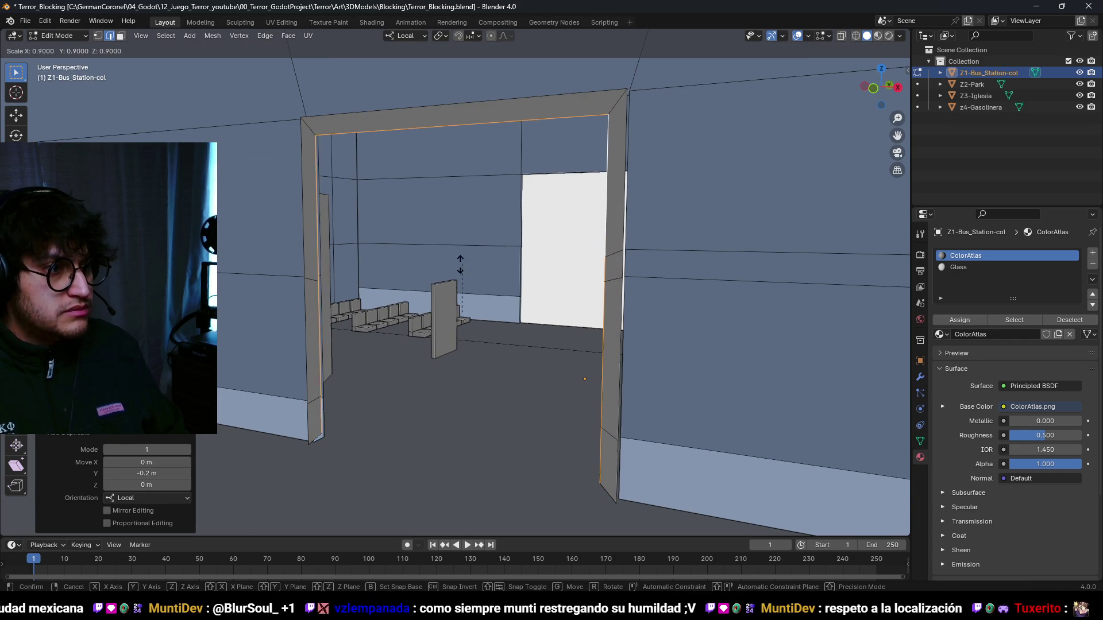
click(425, 283)
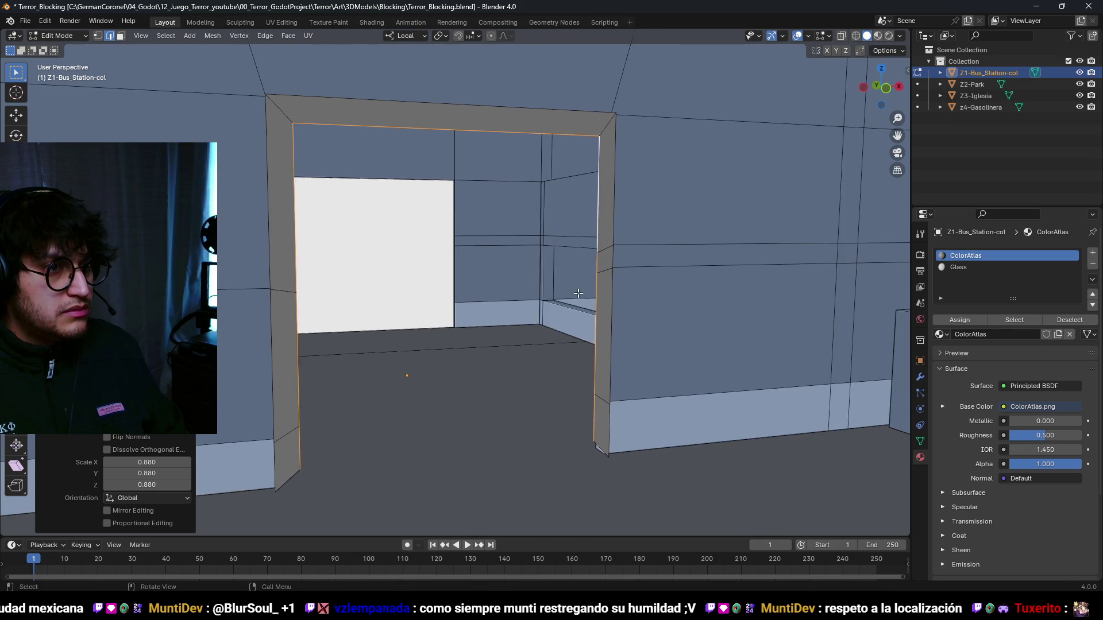
drag(522, 297, 564, 295)
scroll(549, 291, down, 3)
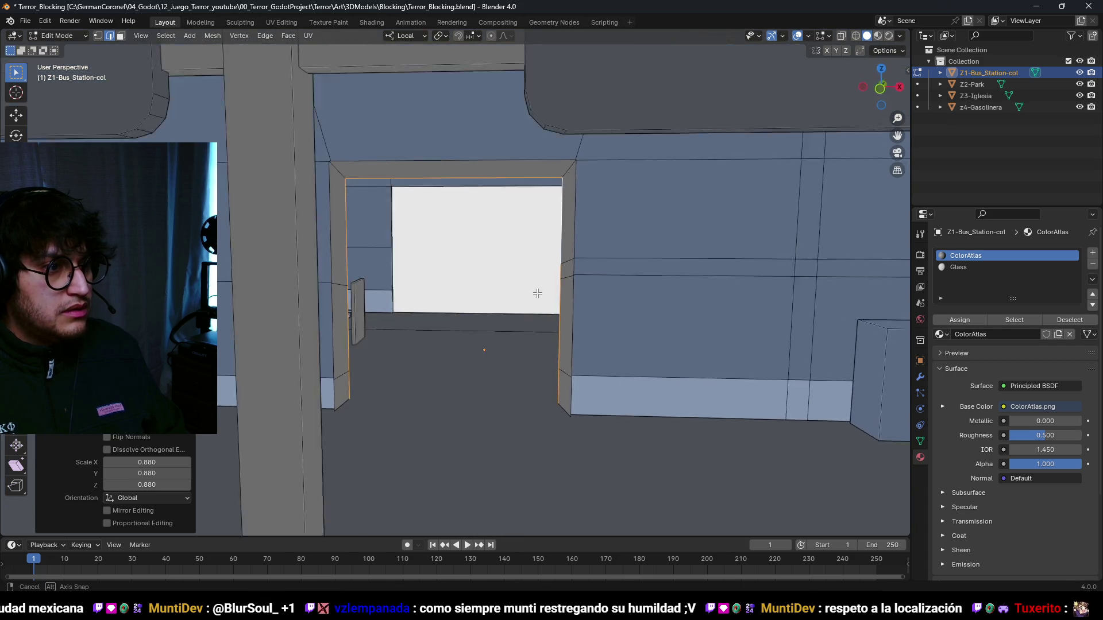
scroll(516, 292, up, 4)
mouse_move(494, 292)
mouse_down()
mouse_move(512, 288)
mouse_move(525, 305)
mouse_up()
- Lower the doorway vertices 0.4 m and raise both door edges 0.3 m along local Z
key(1)
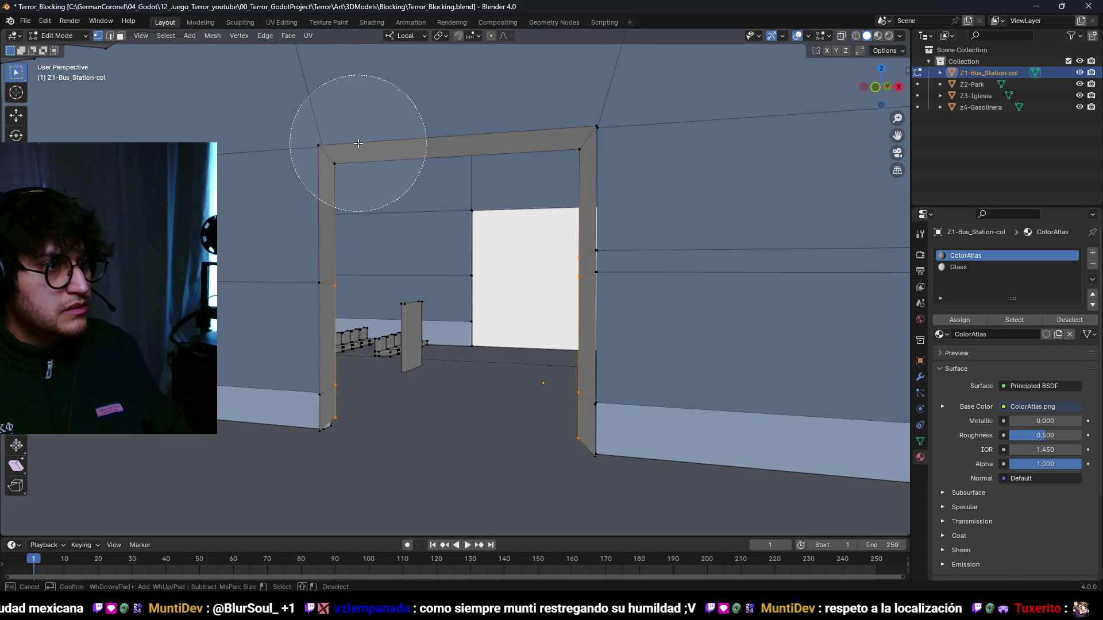
key(z)
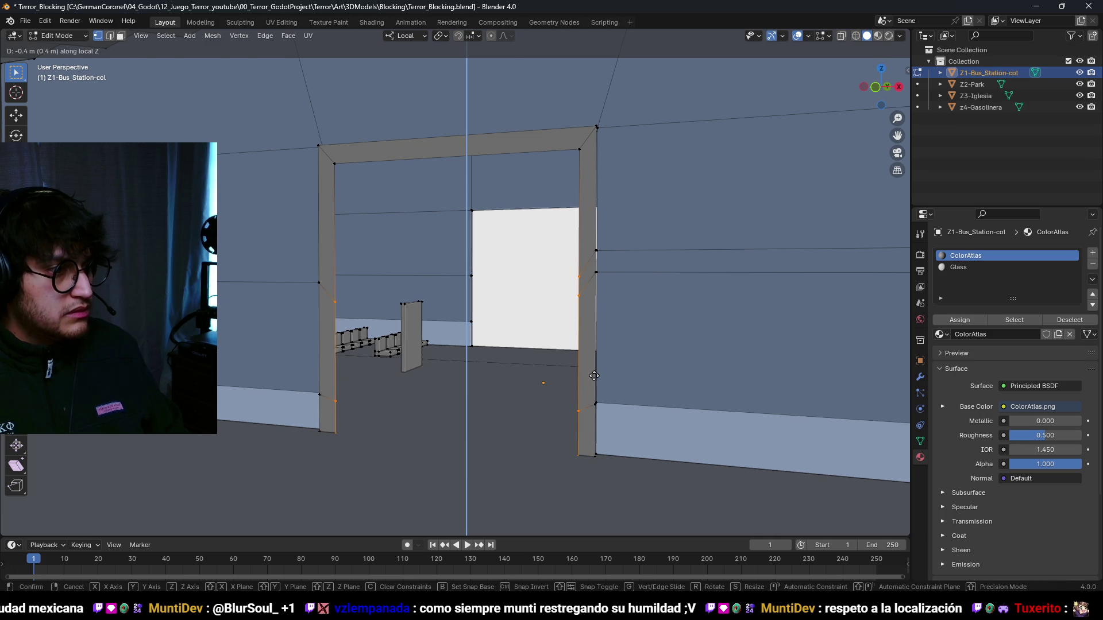
click(594, 376)
key(2)
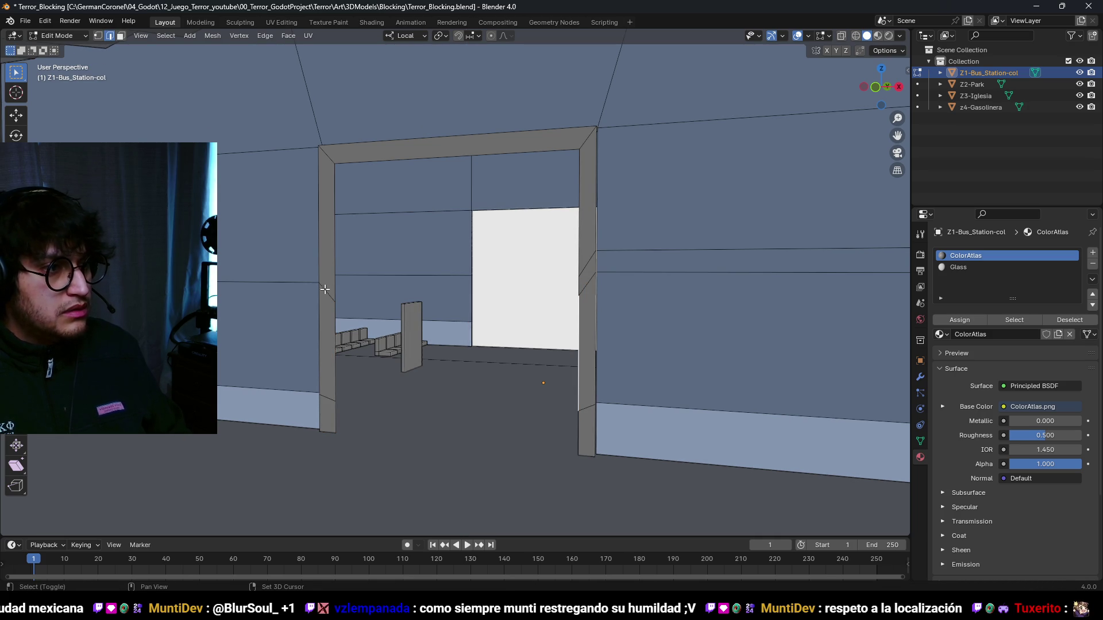
shift+click(337, 319)
key(g)
key(z)
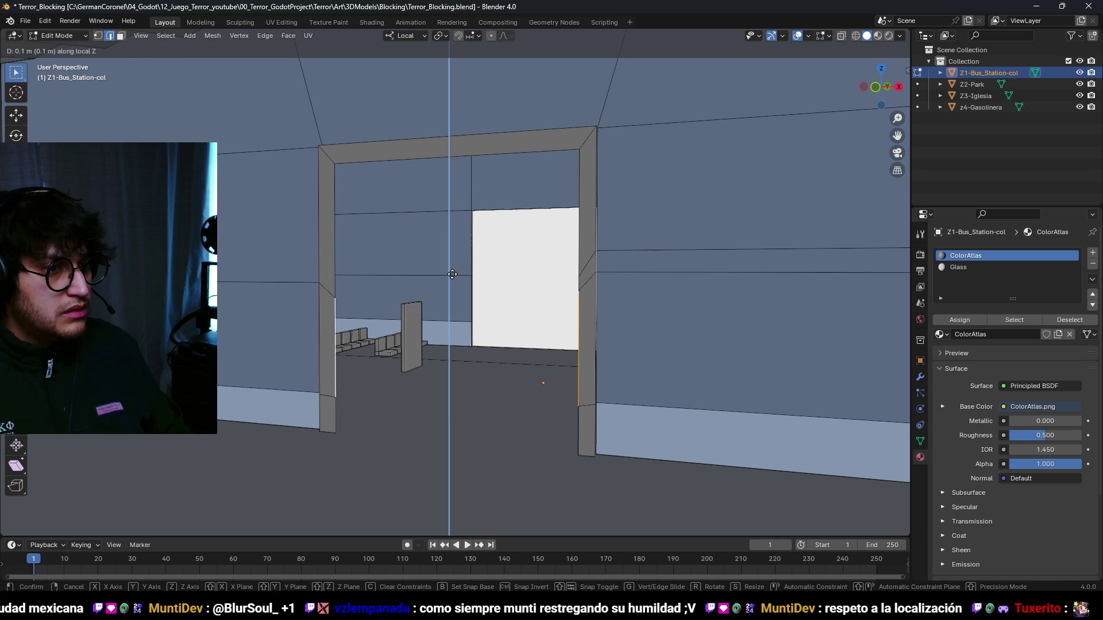
click(454, 186)
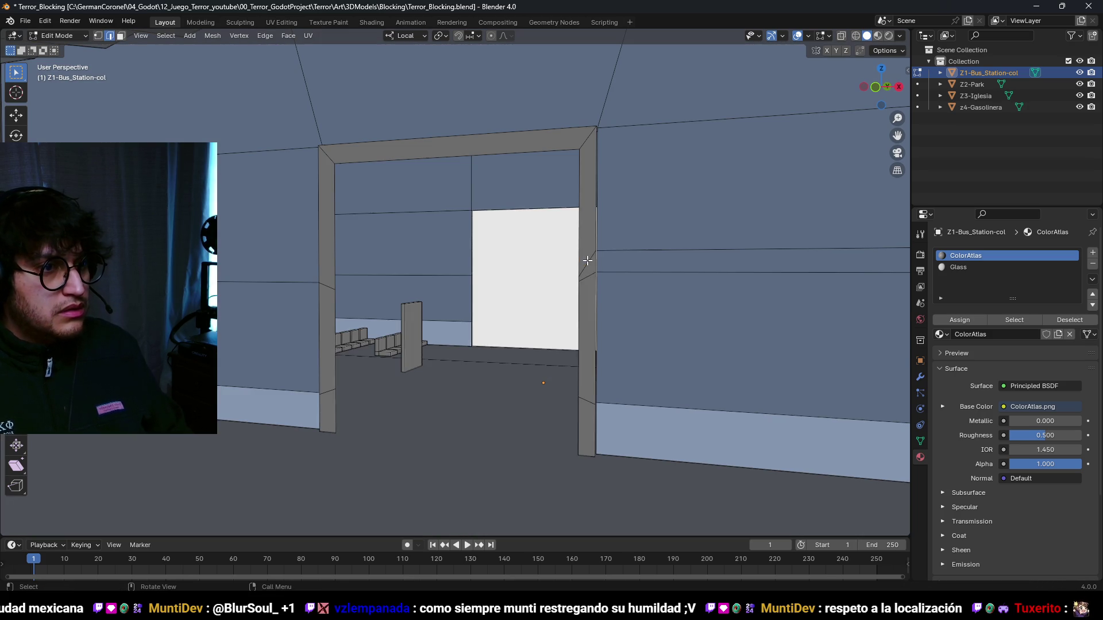
- Dissolve the unwanted door edge and move the left pillar vertices vertically
key(x)
click(561, 312)
key(1)
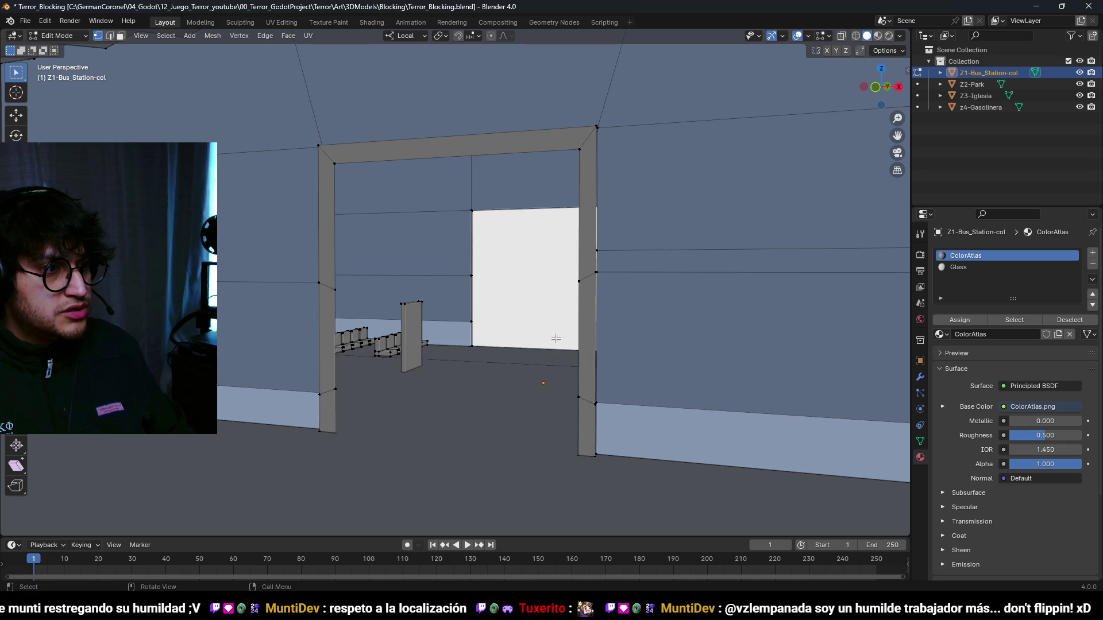
shift+click(345, 287)
key(g)
key(z)
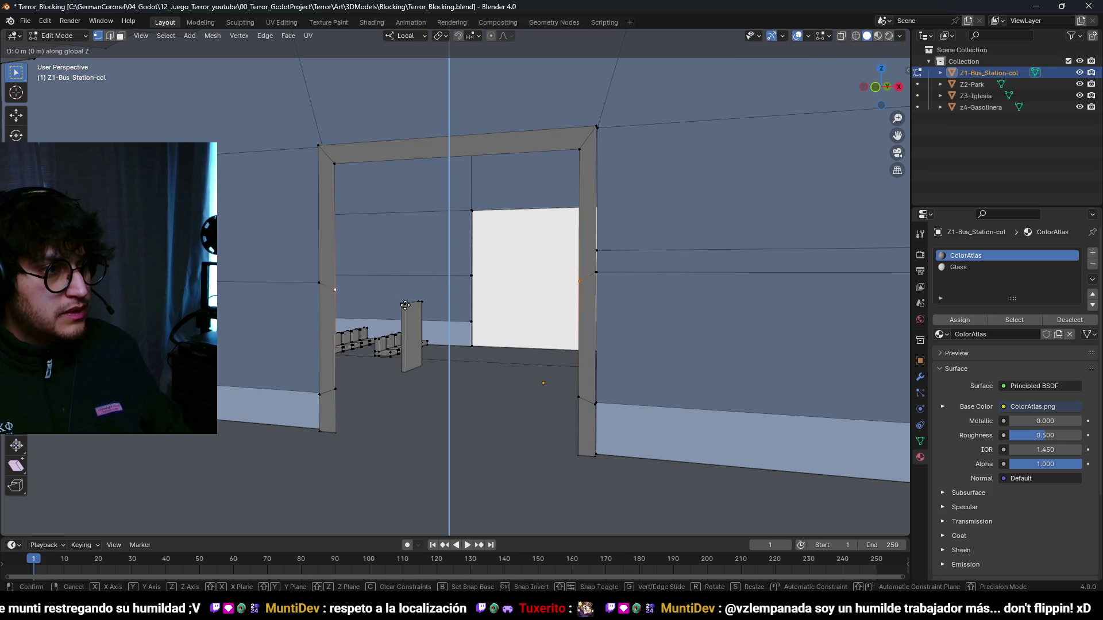
click(397, 232)
- Move the two lower pillar vertices down along local Z, with a small follow-up adjustment
key(a)
click(577, 396)
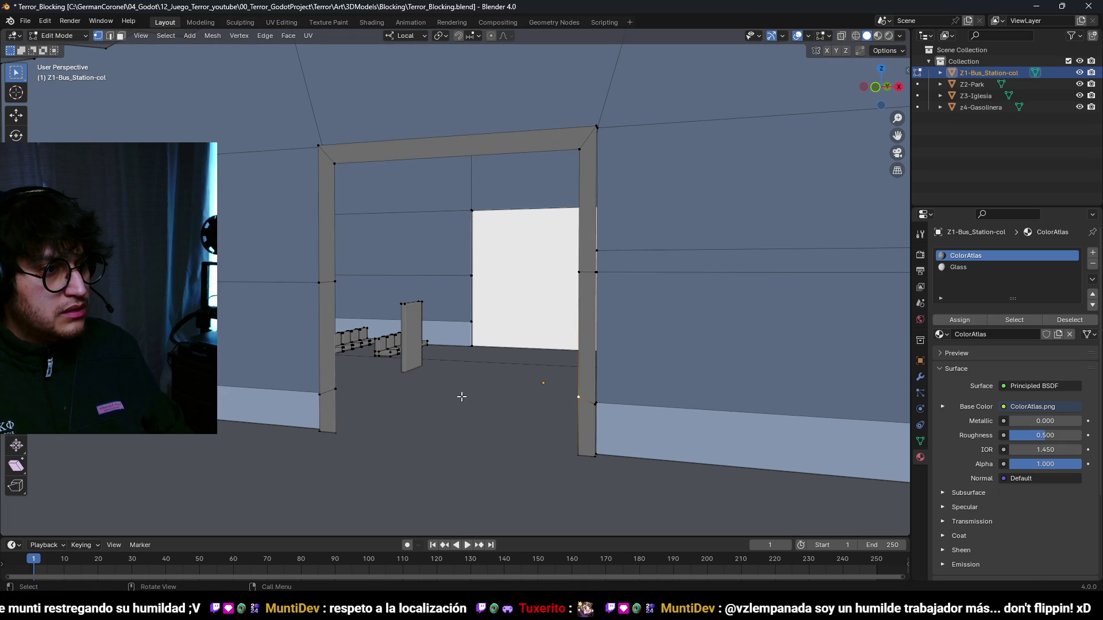
shift+click(338, 393)
key(g)
key(z)
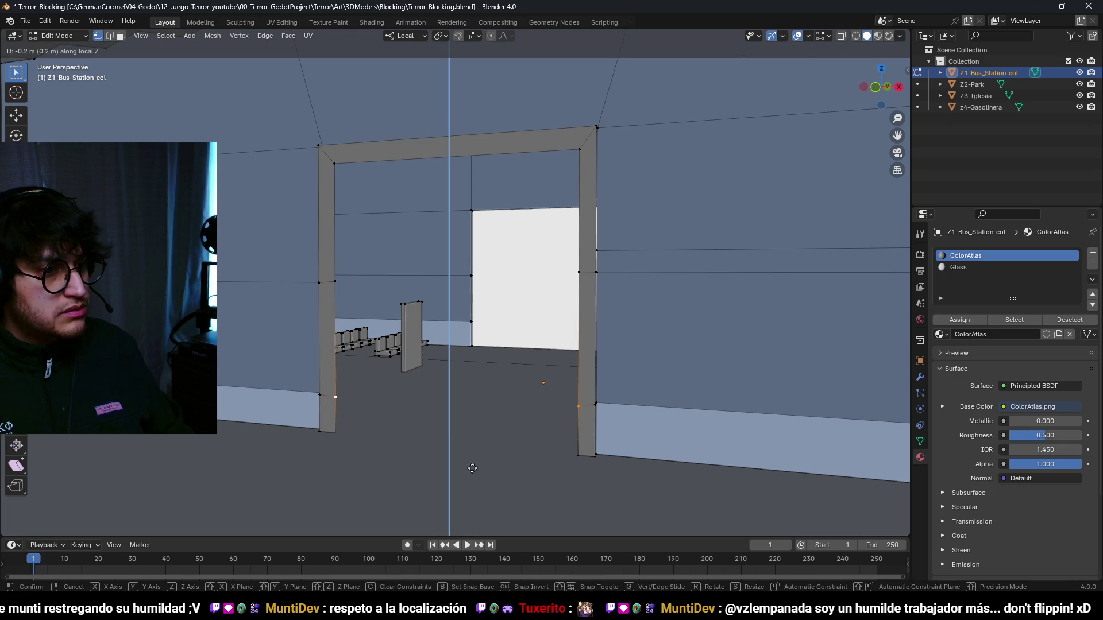
click(474, 444)
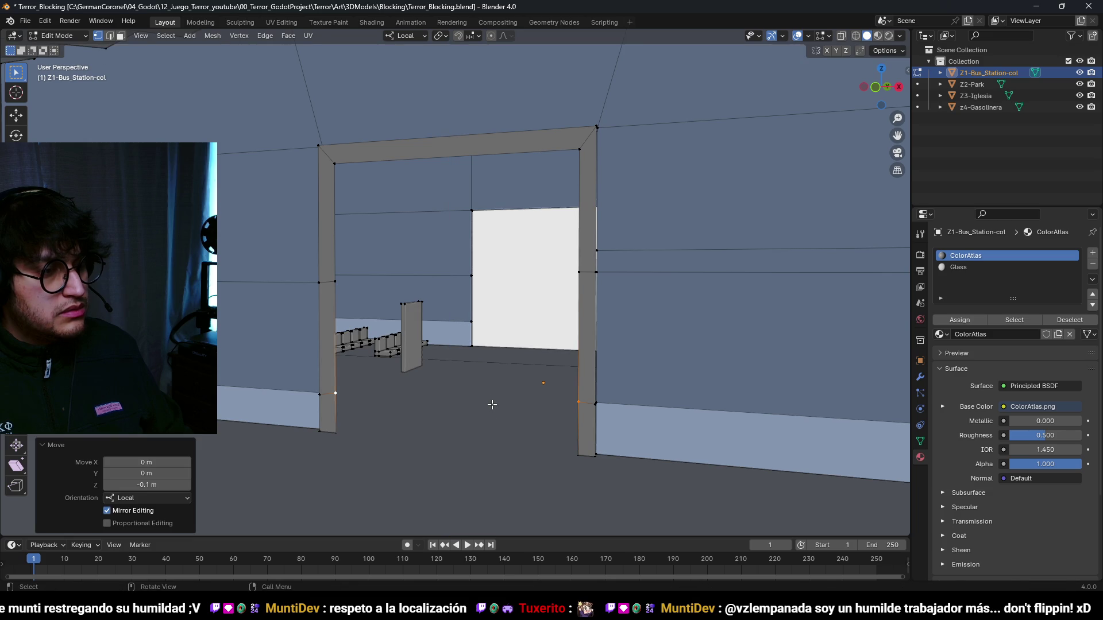
scroll(482, 419, up, 1)
key(g)
key(z)
click(487, 416)
- Select the connected door frame and scale it up to 1.1
key(3)
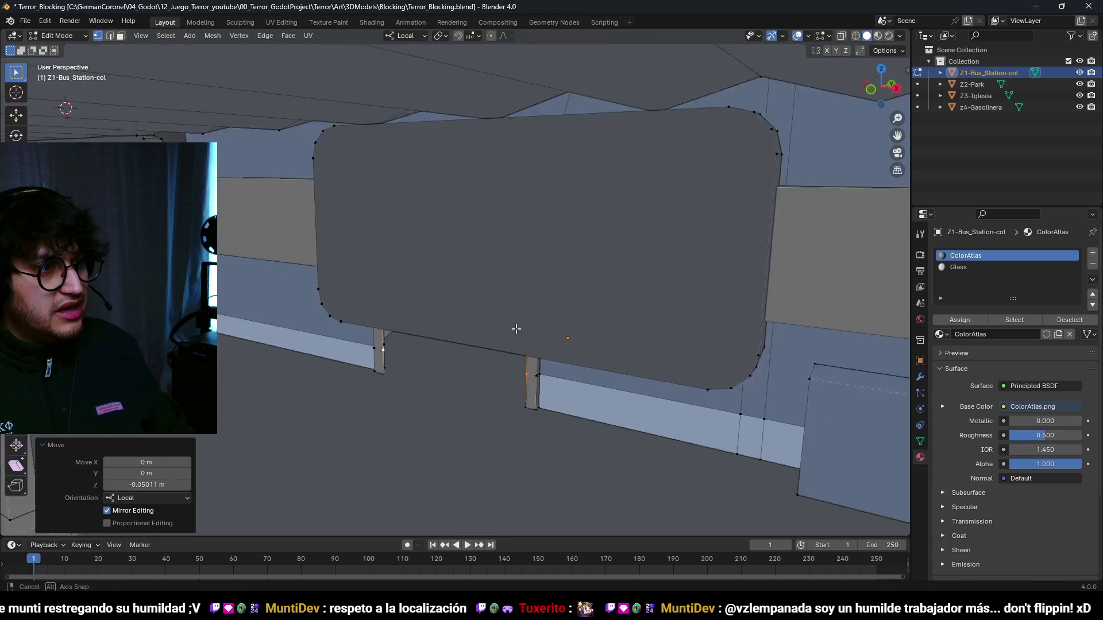
key(l)
scroll(580, 223, up, 4)
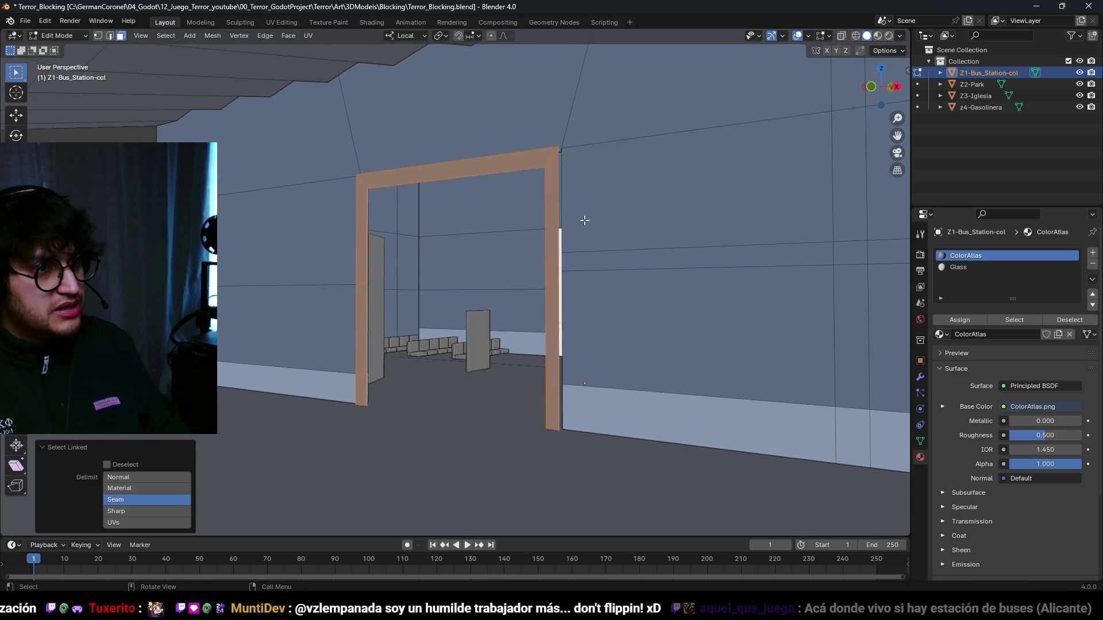
scroll(572, 223, down, 3)
key(2)
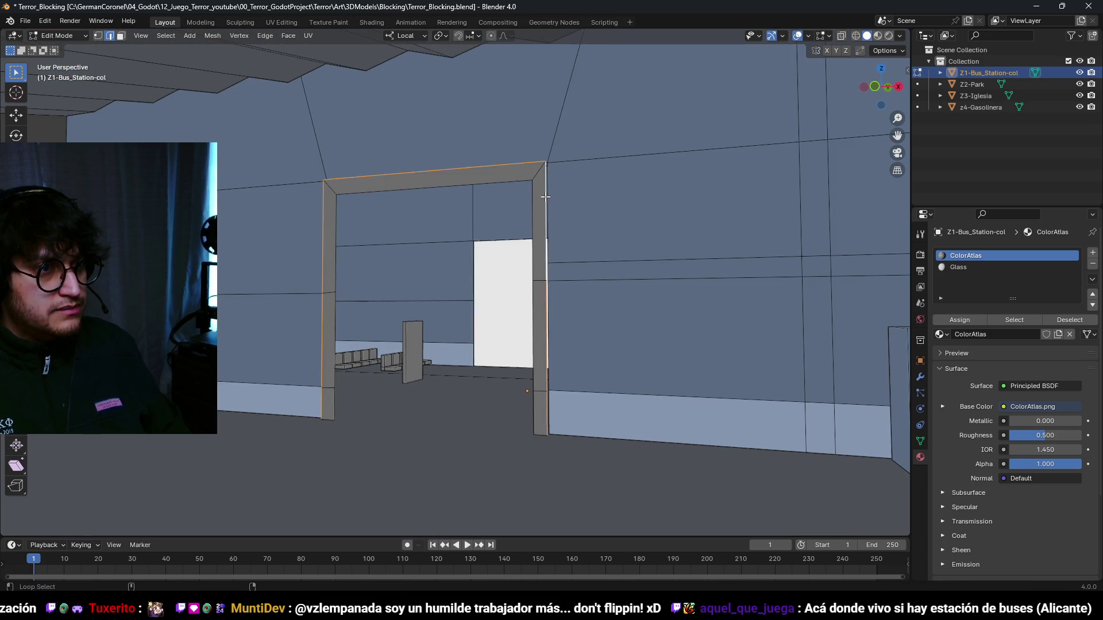
scroll(580, 227, up, 3)
key(s)
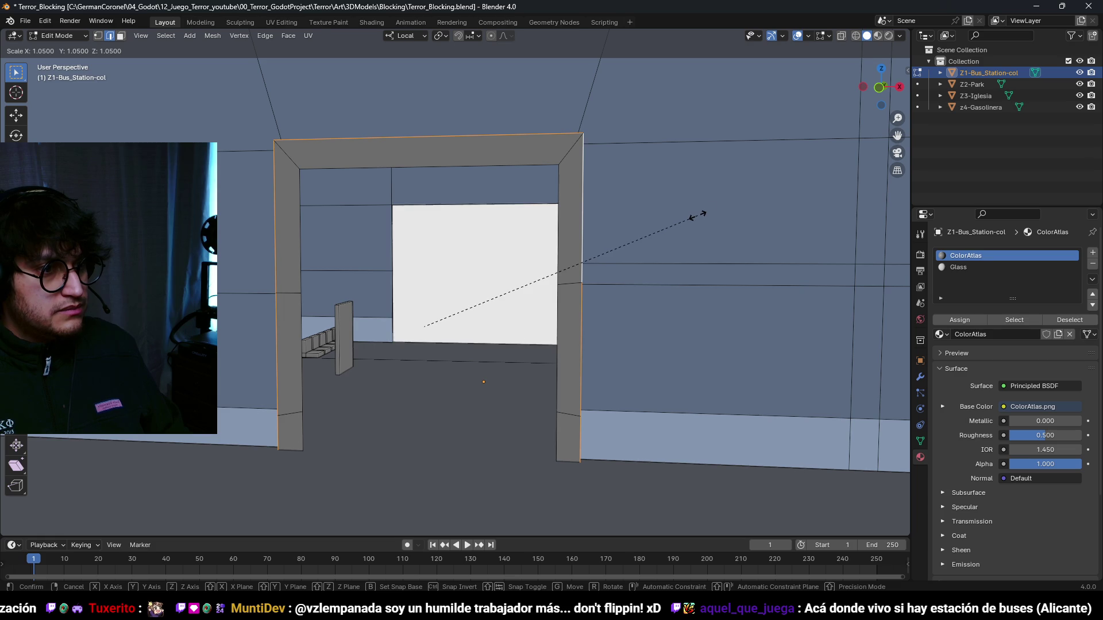
click(775, 182)
- Using X-ray, move the bottom frame vertices 0.3 m along local Z
key(alt+z)
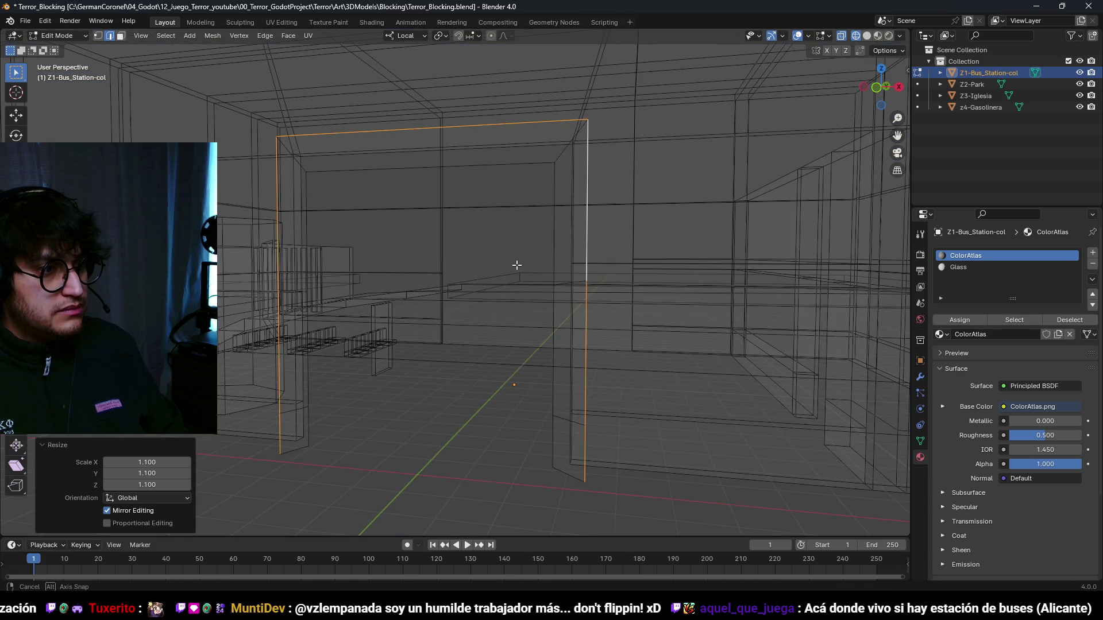
key(g)
key(z)
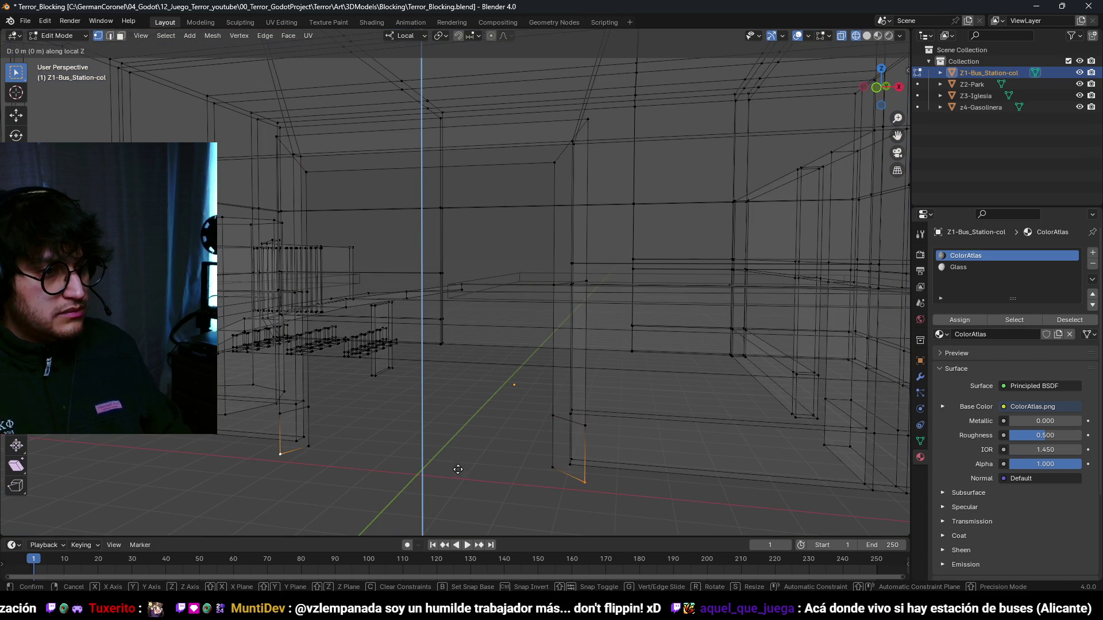
click(458, 355)
key(alt+z)
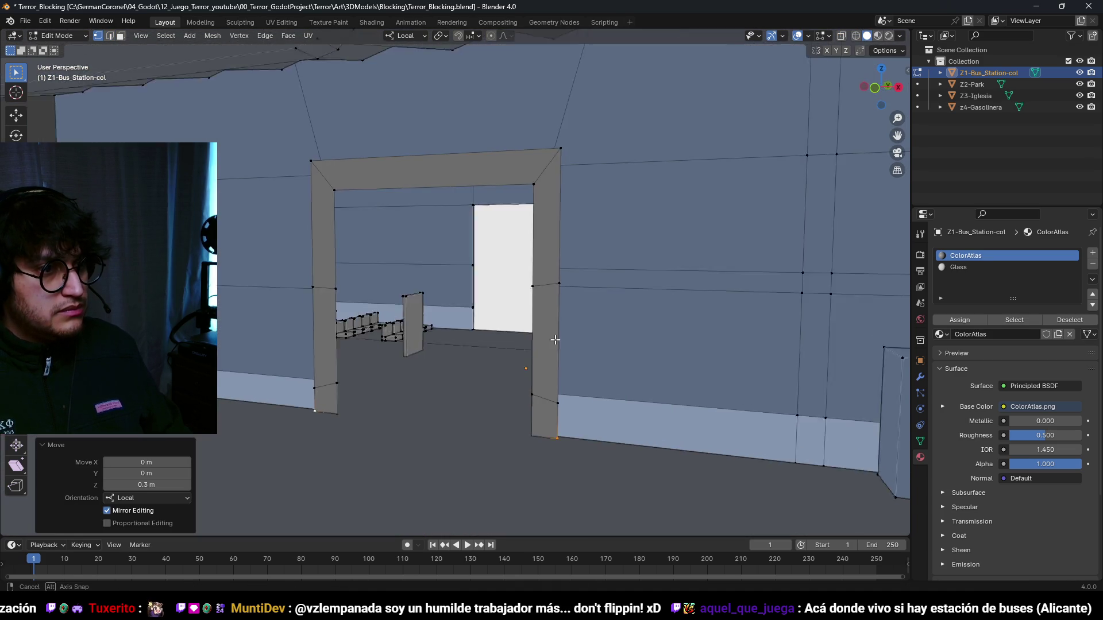
- Select just the door frame piece and reposition it along its depth axis
key(3)
key(l)
scroll(524, 190, up, 2)
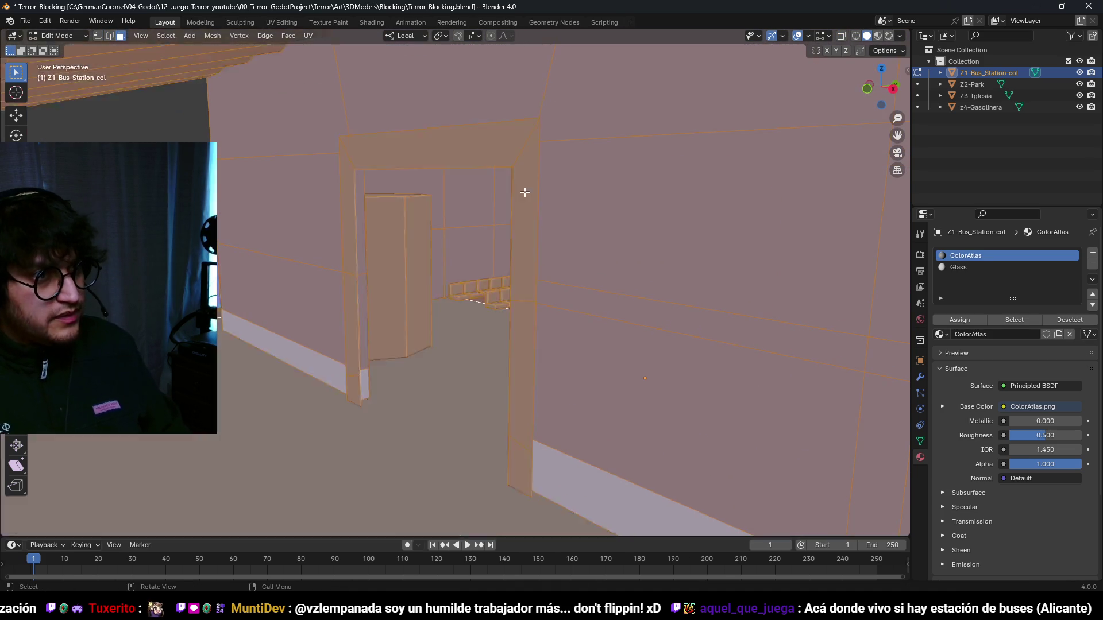
key(alt+a)
key(l)
key(g)
key(y)
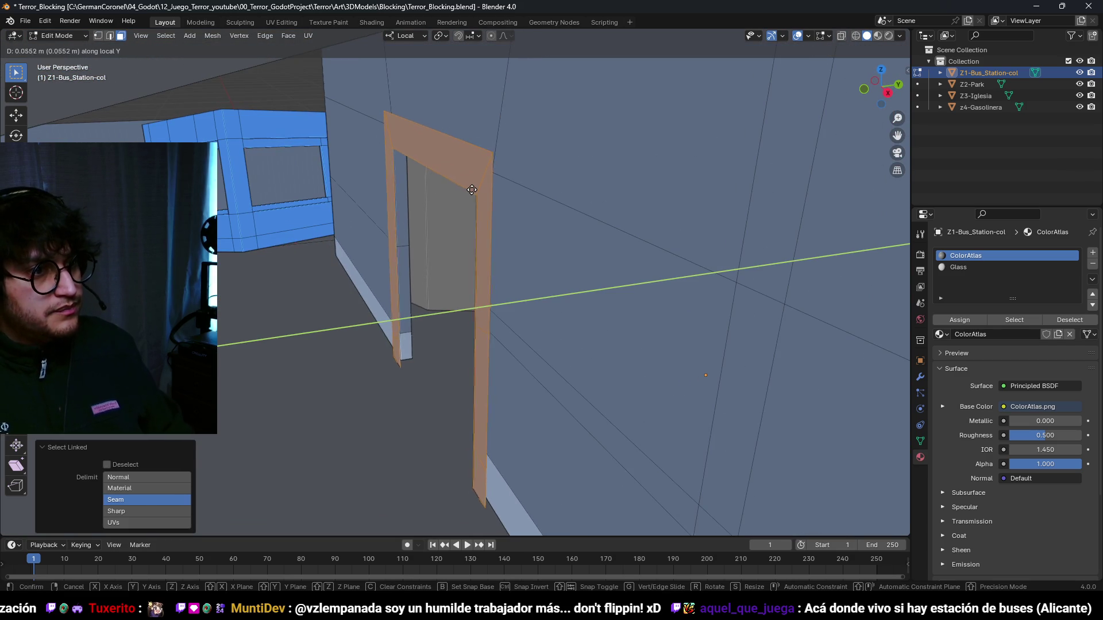
click(472, 196)
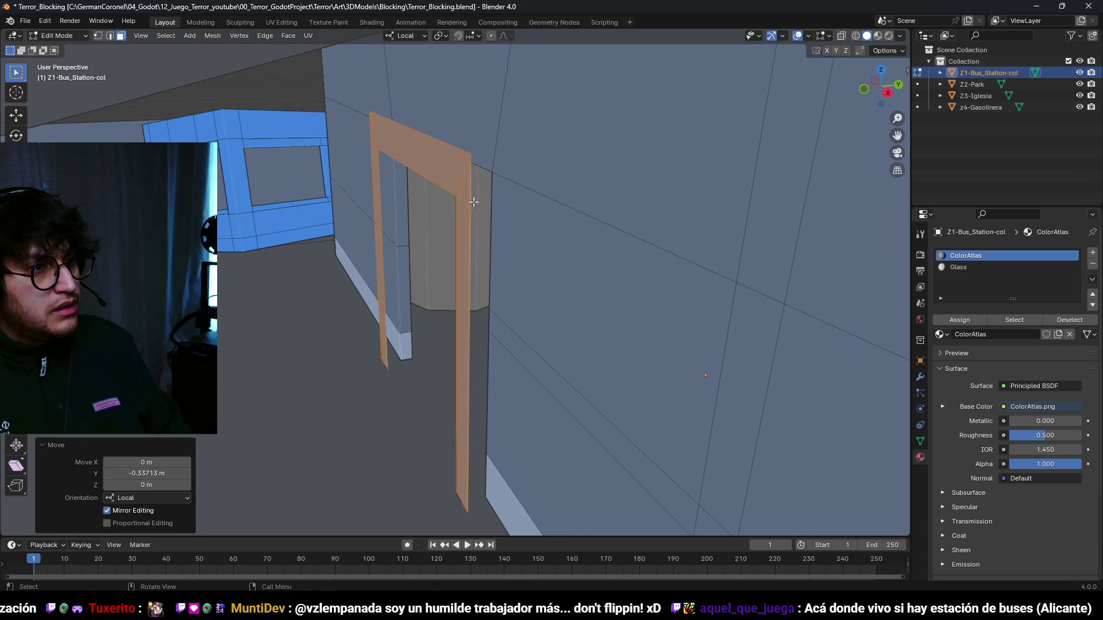
- Extrude the frame along Y for thickness and dissolve the unneeded edges
key(e)
key(y)
right_click(672, 173)
key(x)
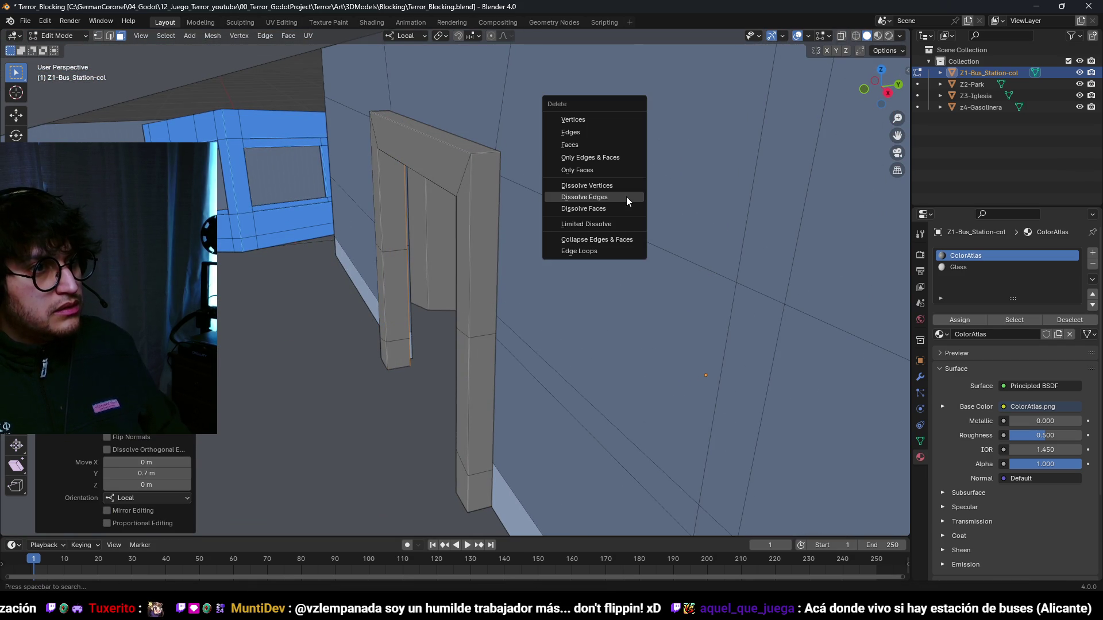
click(605, 146)
- Check the frame with the Face Orientation overlay and recalculate its normals outward
mouse_move(576, 183)
mouse_down()
mouse_move(471, 207)
mouse_move(442, 197)
mouse_move(428, 218)
mouse_move(505, 251)
mouse_move(481, 216)
mouse_up()
key(l)
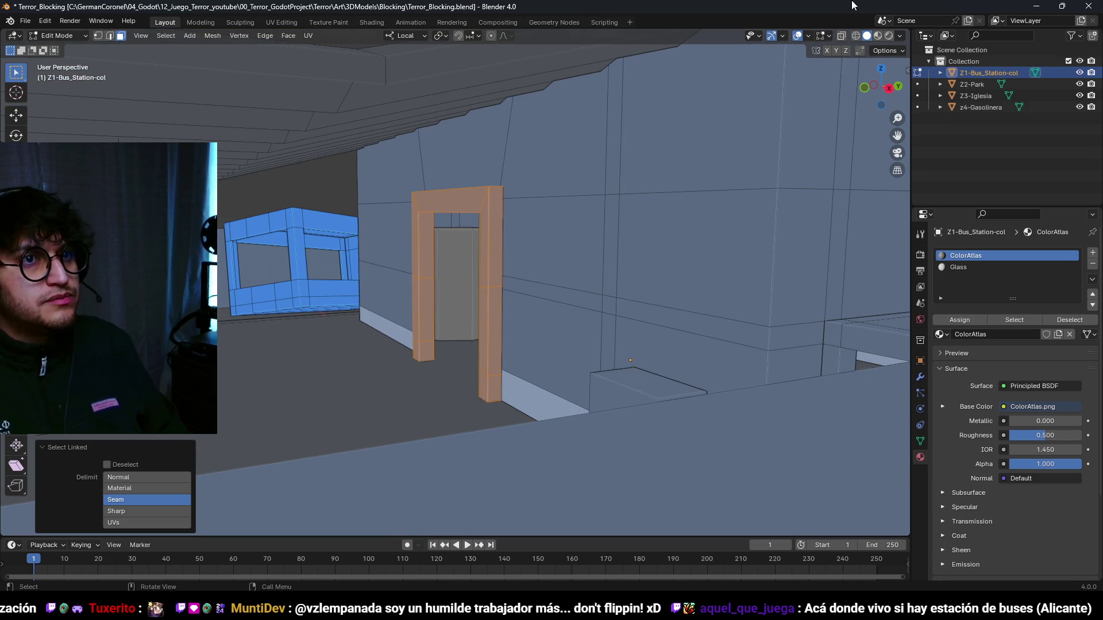
click(808, 37)
click(755, 262)
mouse_move(510, 258)
mouse_down()
mouse_move(533, 254)
mouse_move(537, 230)
mouse_move(623, 229)
mouse_move(689, 172)
mouse_up()
key(shift+n)
key(ctrl+z)
key(shift+n)
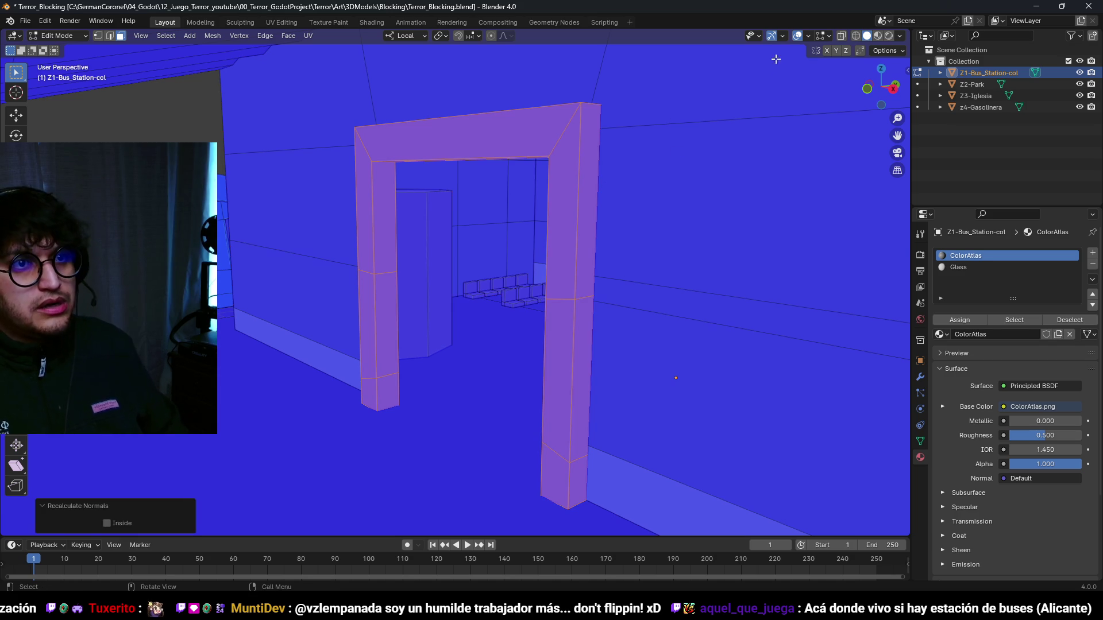
click(808, 36)
click(776, 268)
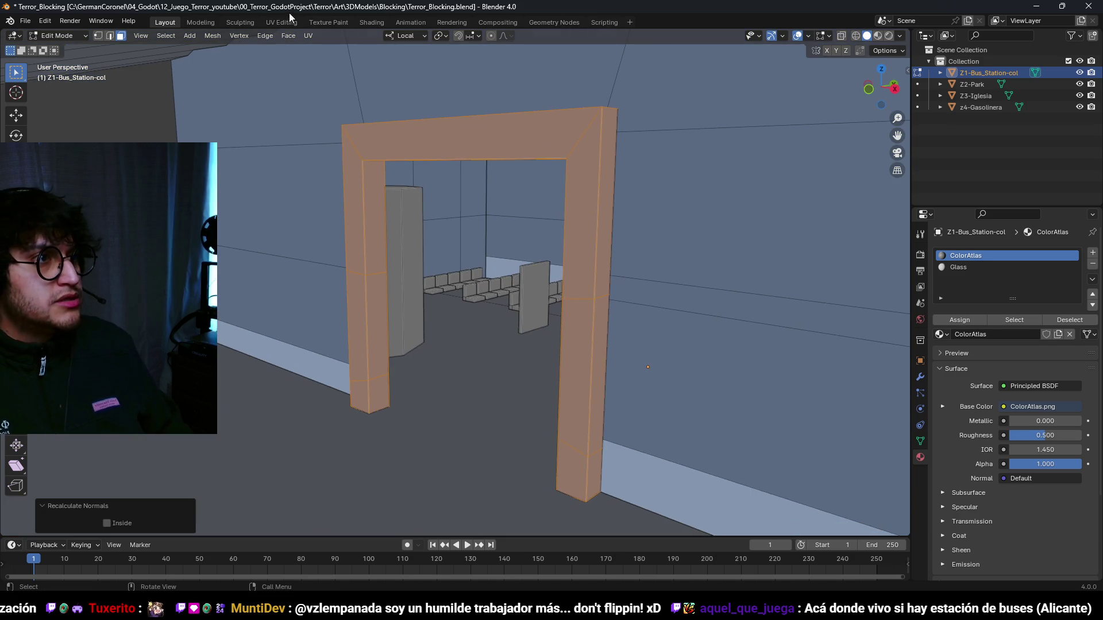
- Switch to the UV Editing workspace
click(282, 22)
scroll(237, 164, down, 3)
scroll(237, 165, up, 2)
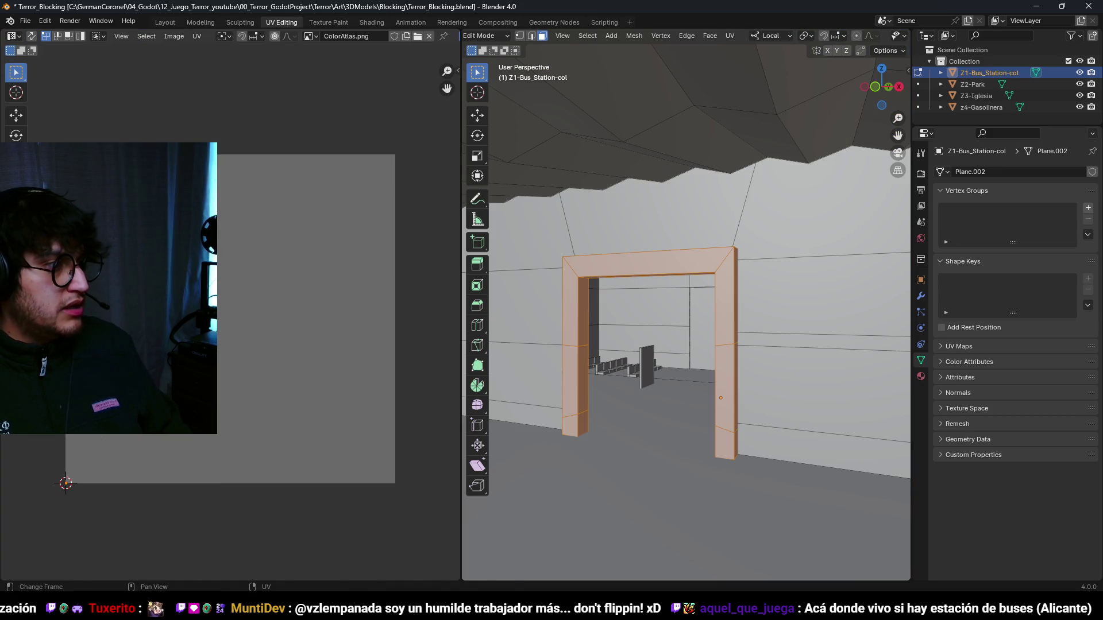
- Nudge the door frame's UVs on the ColorAtlas and change the viewport shading
click(195, 85)
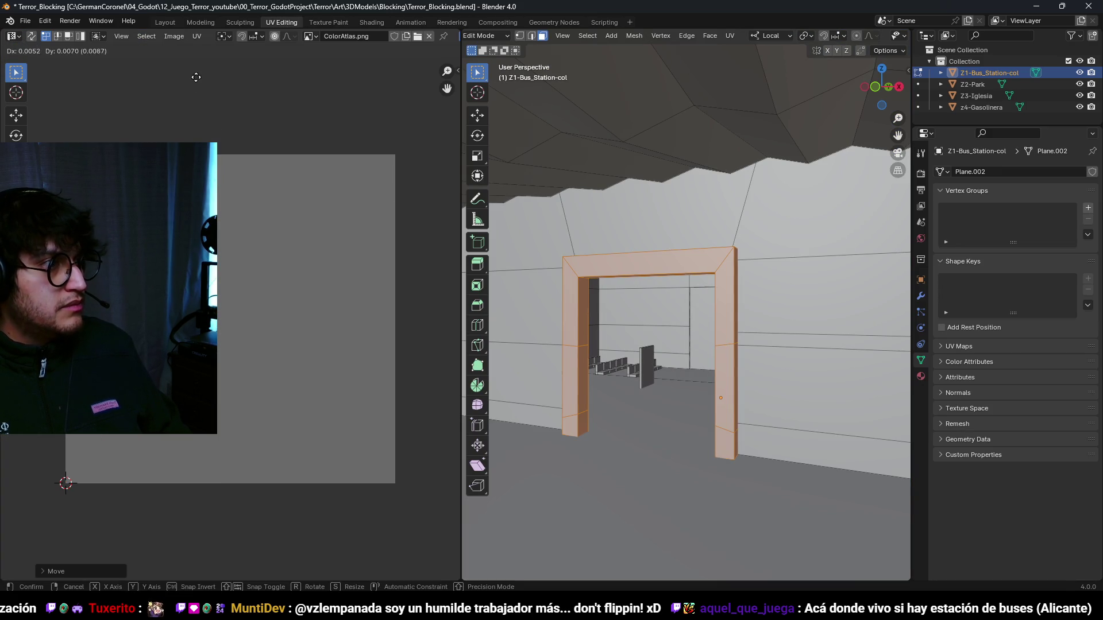
click(708, 287)
scroll(743, 295, up, 5)
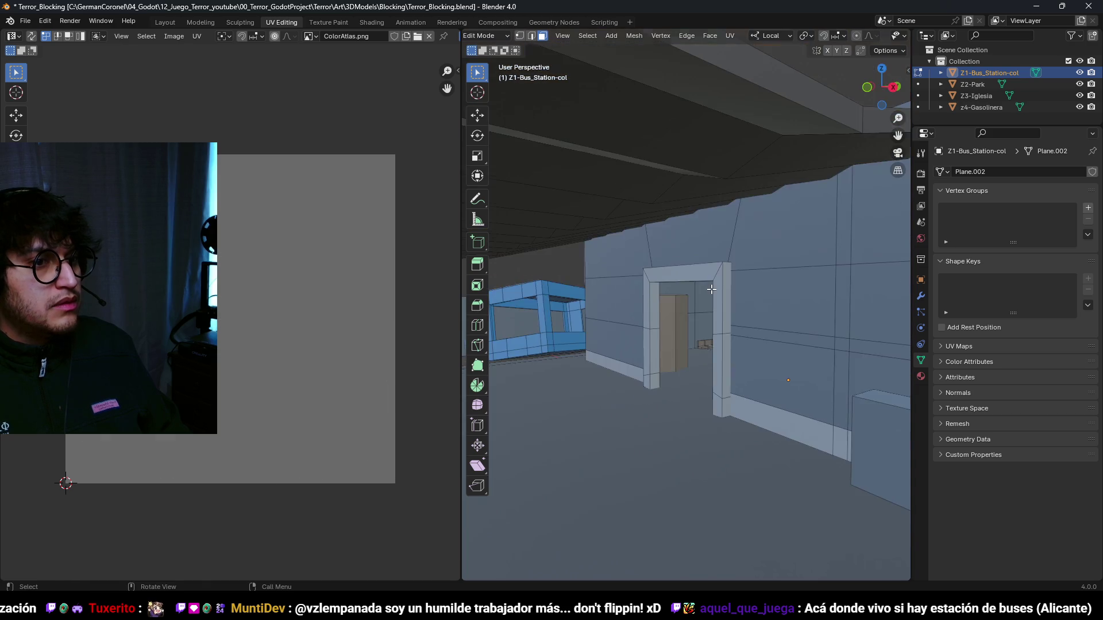
scroll(743, 296, down, 5)
scroll(687, 273, up, 5)
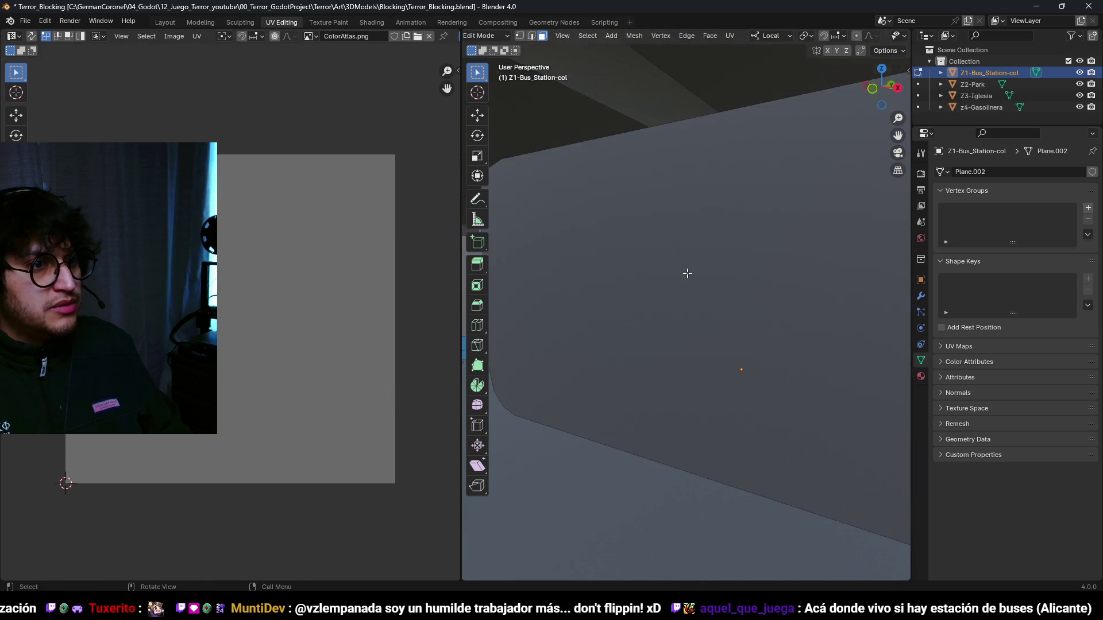
scroll(643, 224, down, 5)
scroll(605, 238, up, 3)
- Copy the doorway's side edge and slide it along X into the opening
key(2)
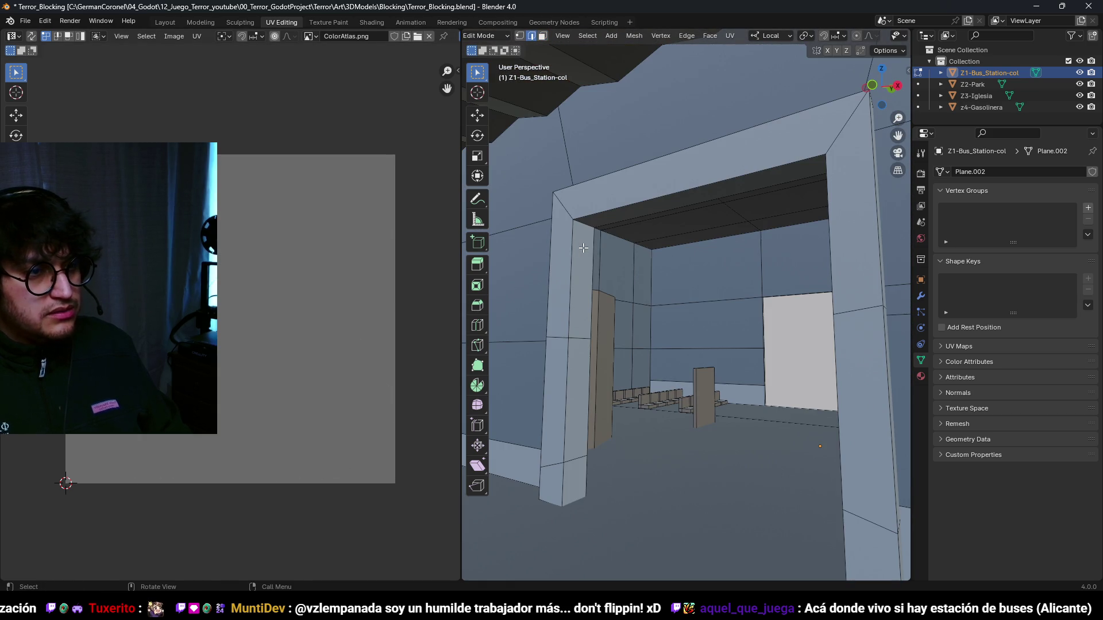
drag(600, 358, 574, 392)
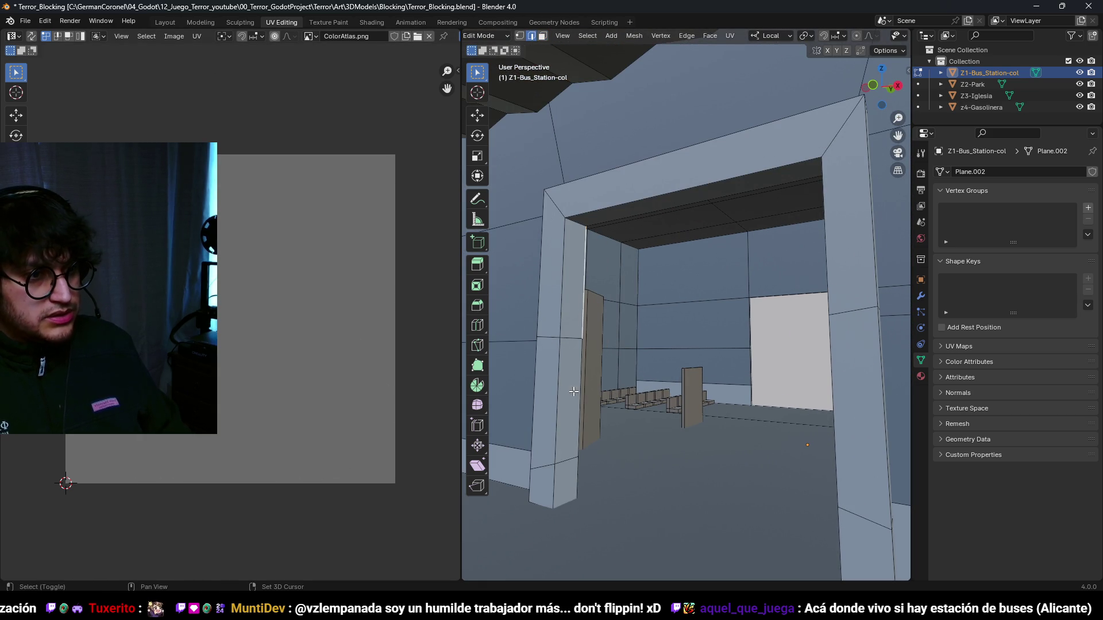
scroll(574, 478, up, 5)
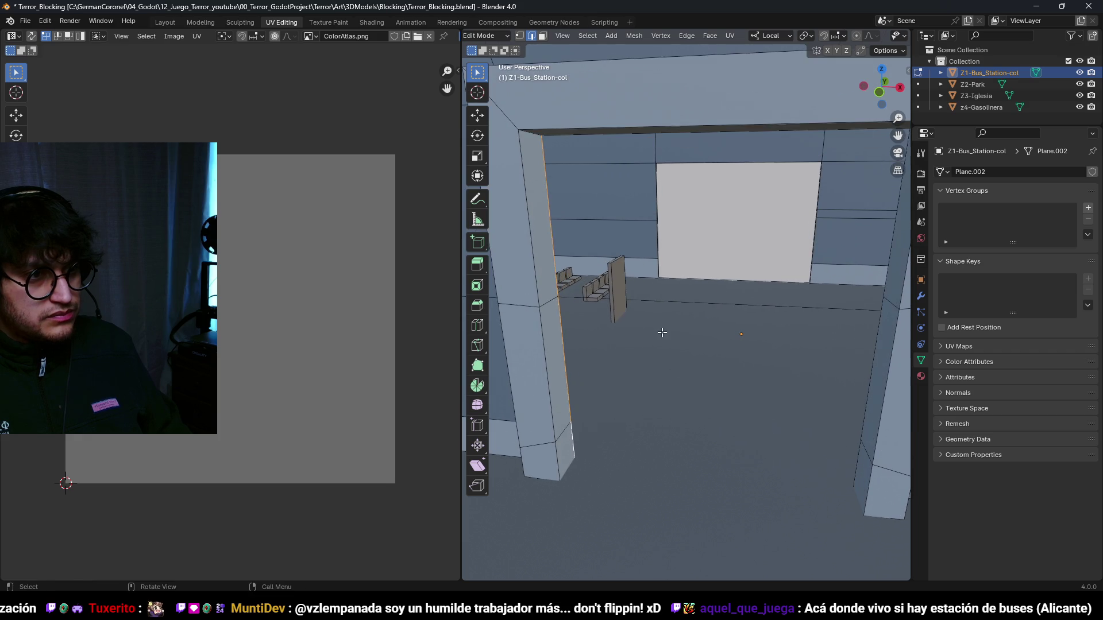
key(g)
key(x)
key(x)
click(636, 332)
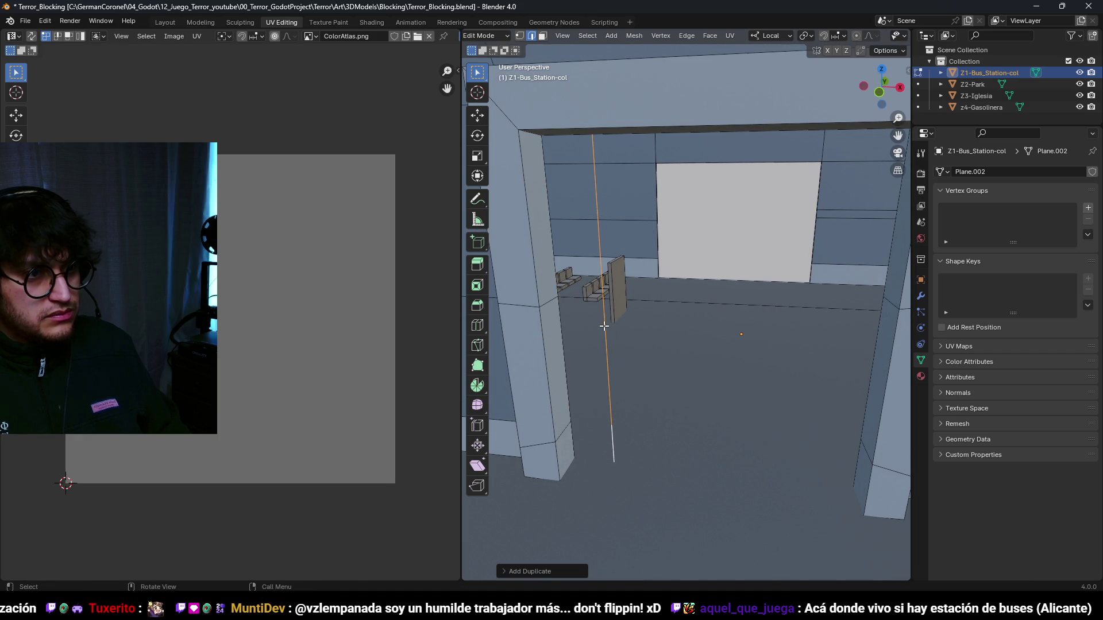
- Extrude the copied edge sideways into a door panel and set its bottom edge height
key(shift+d)
key(x)
key(x)
click(826, 312)
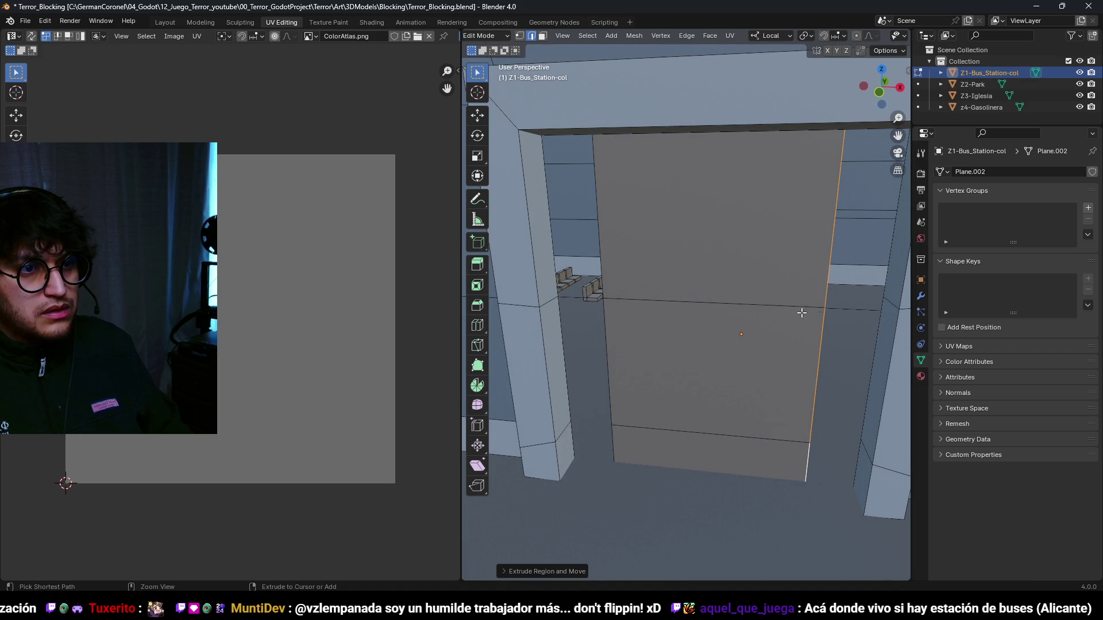
scroll(705, 378, down, 2)
key(3)
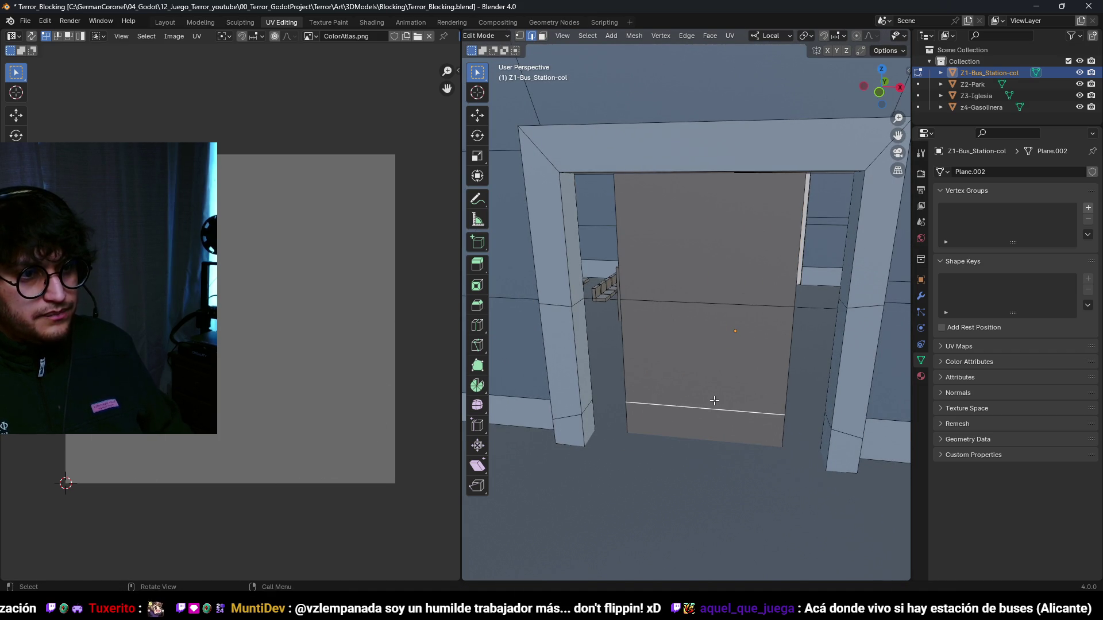
key(g)
key(z)
key(z)
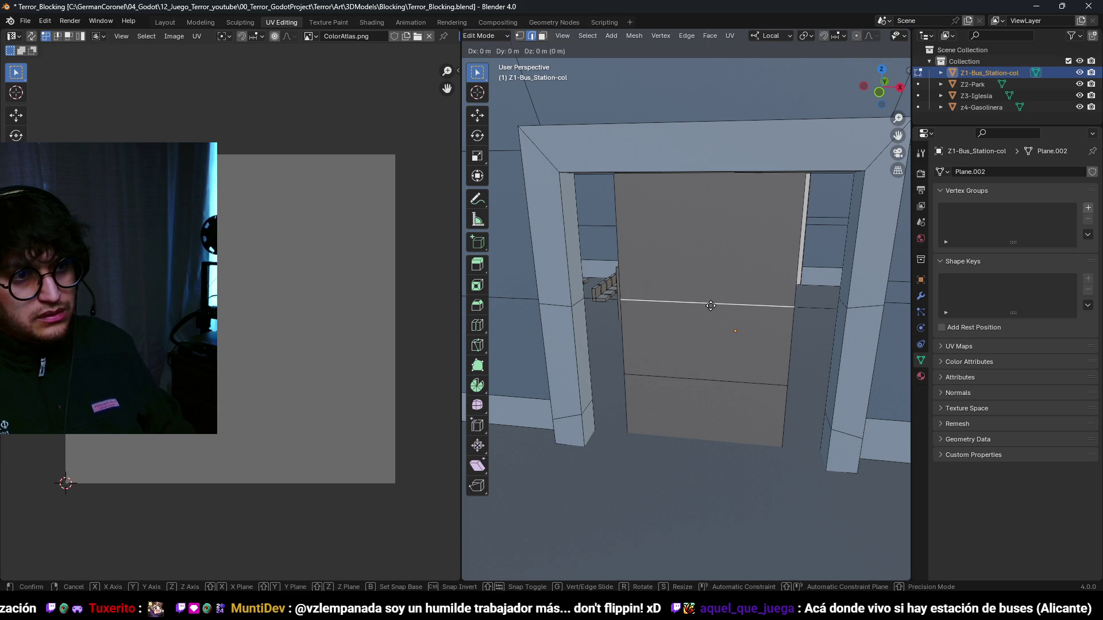
click(712, 56)
- Split the door with a centred loop cut and shift the whole panel 0.7 m left
key(ctrl+r)
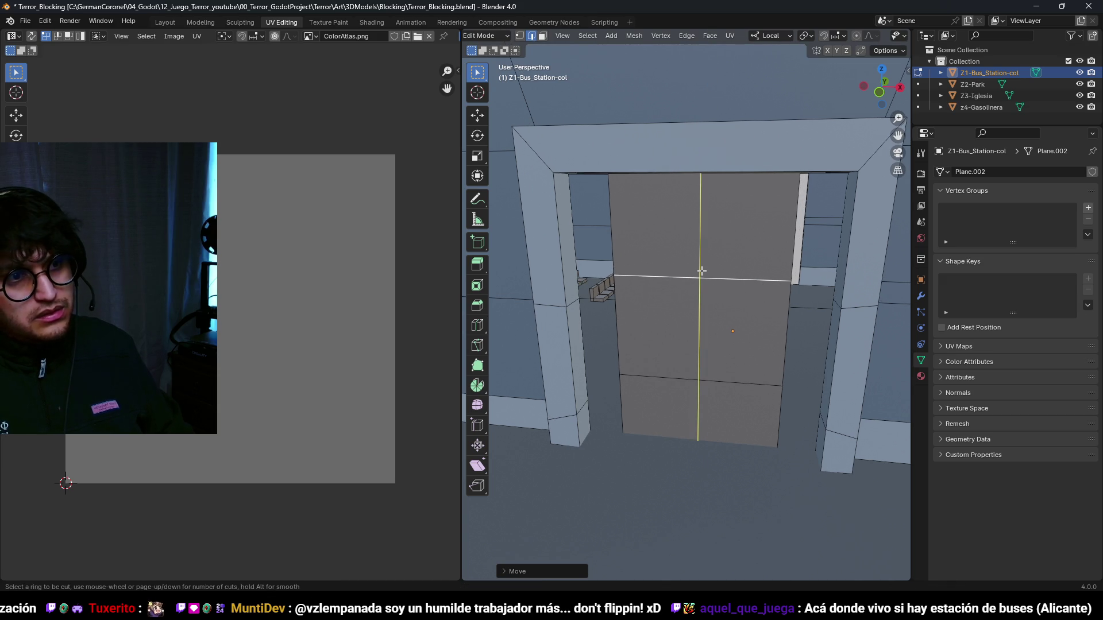
click(701, 270)
right_click(701, 270)
key(3)
key(a)
key(alt+a)
click(689, 401)
key(ctrl+l)
key(g)
key(x)
key(x)
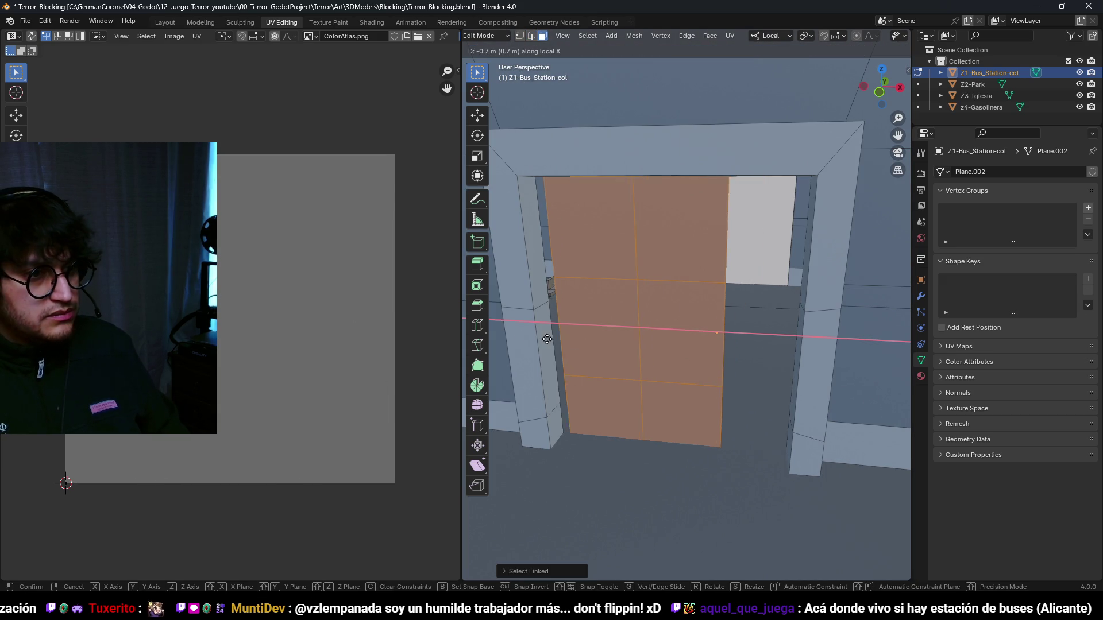
click(505, 332)
- Fine-tune the door panel's depth and sideways position within the doorway
key(g)
key(y)
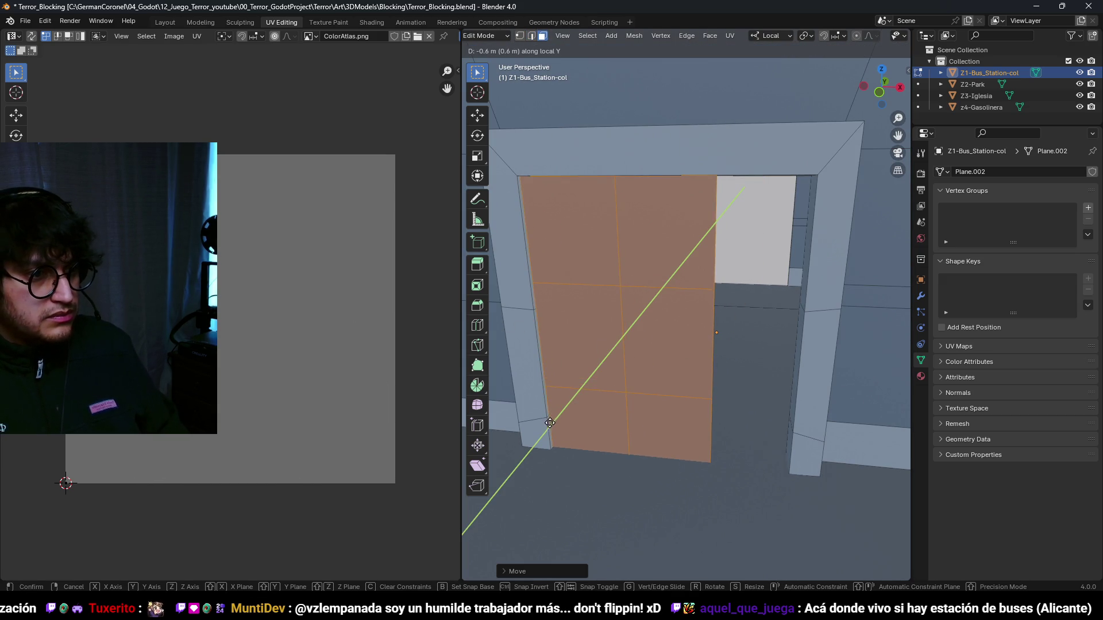
click(557, 411)
key(g)
key(x)
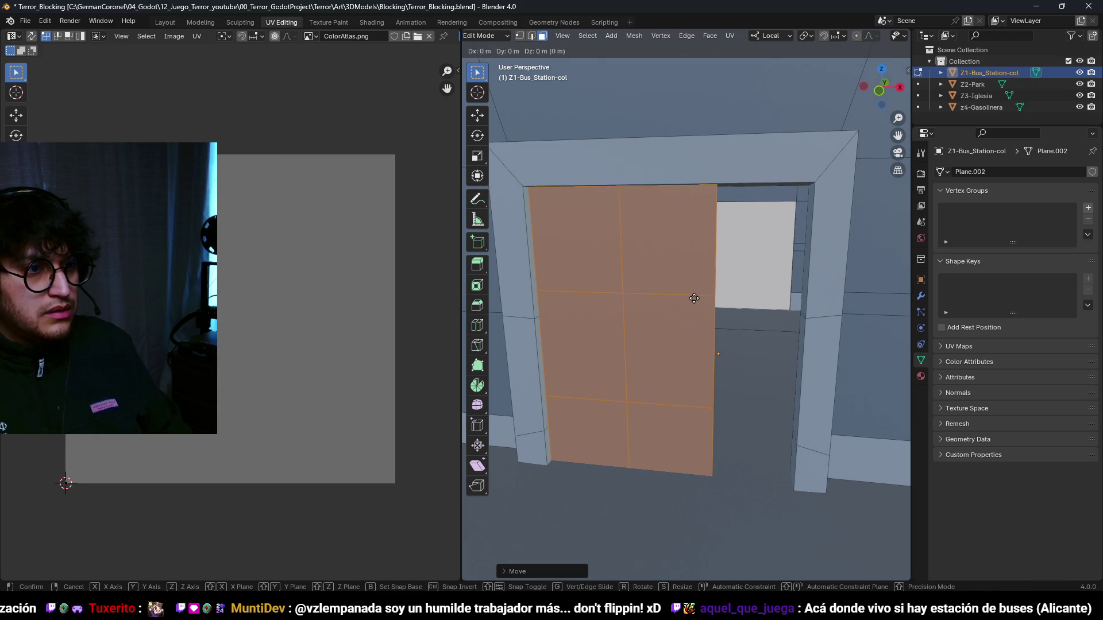
click(518, 287)
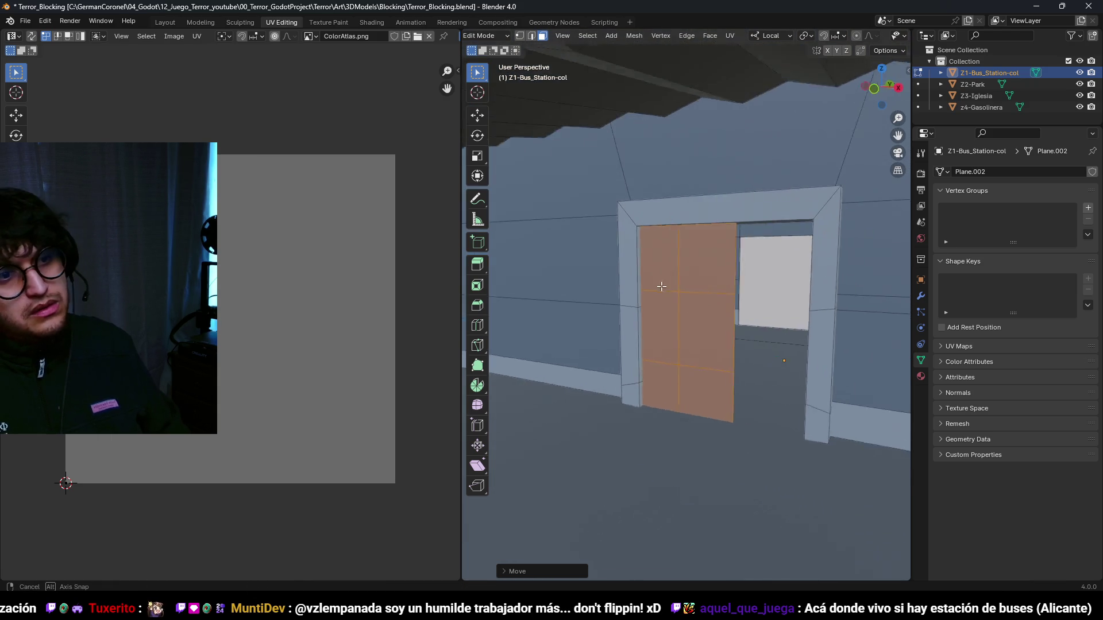
key(g)
key(x)
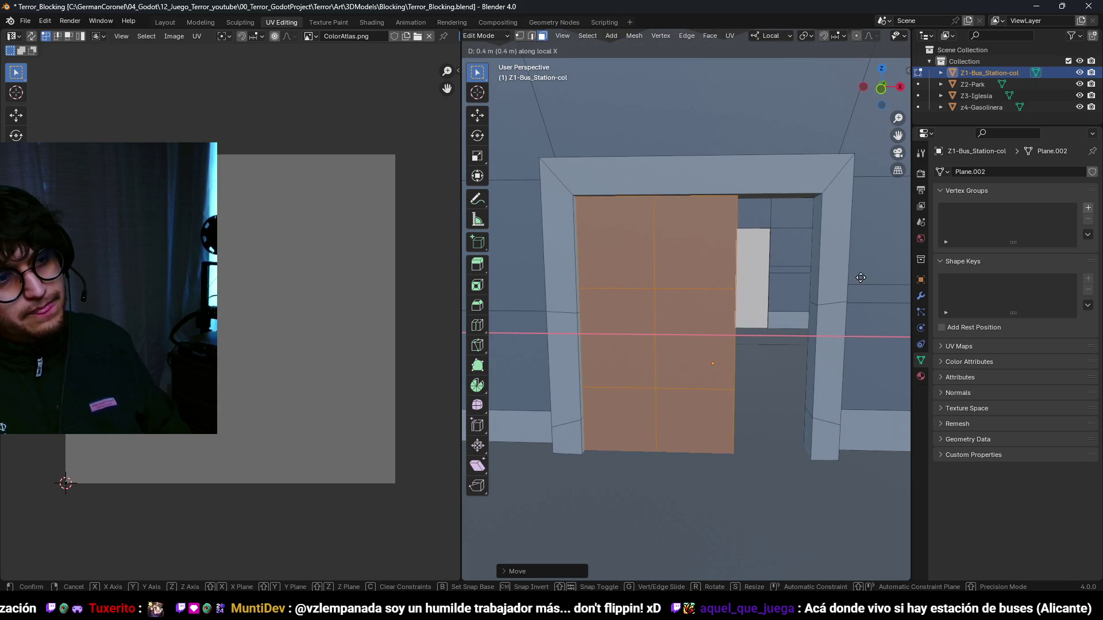
click(825, 272)
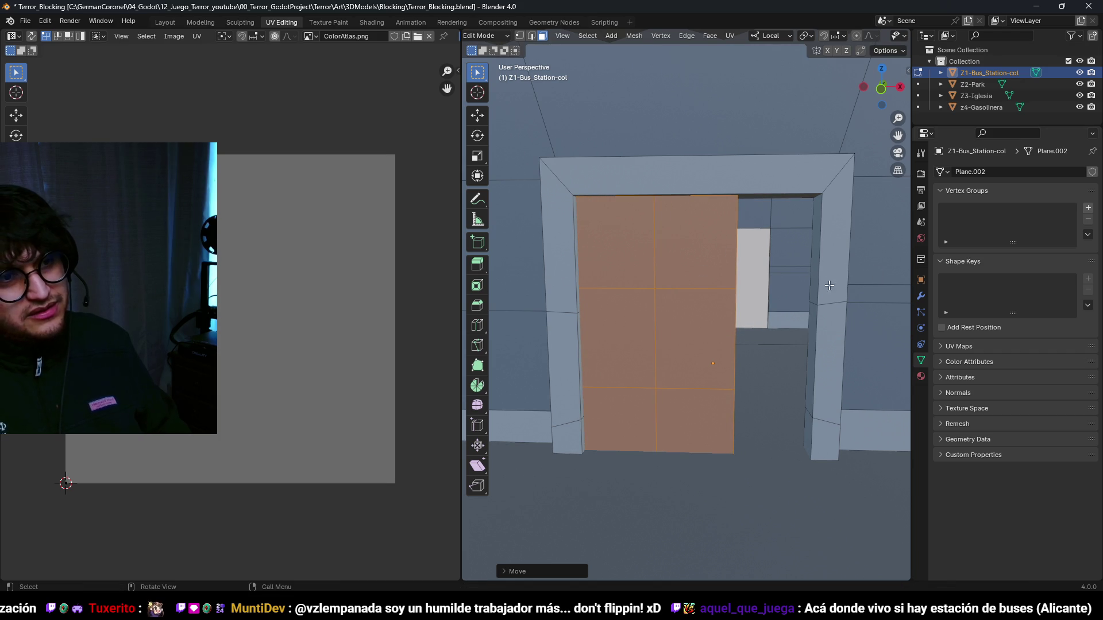
scroll(773, 274, down, 2)
scroll(733, 271, up, 3)
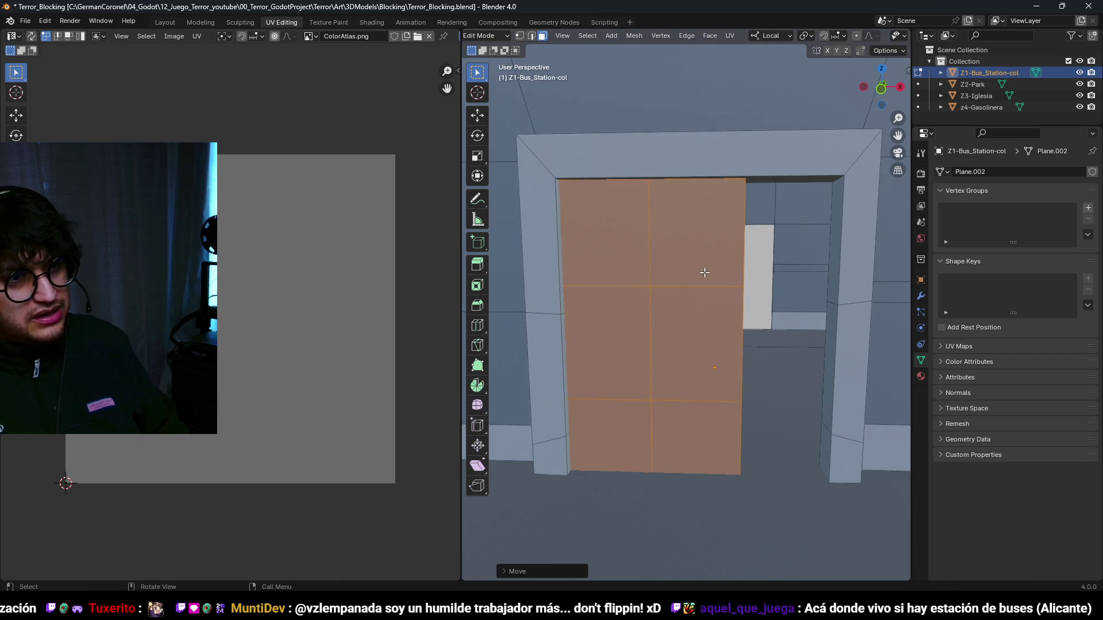
- Narrow the door by sliding its right edge left along X
key(2)
click(756, 266)
key(g)
key(x)
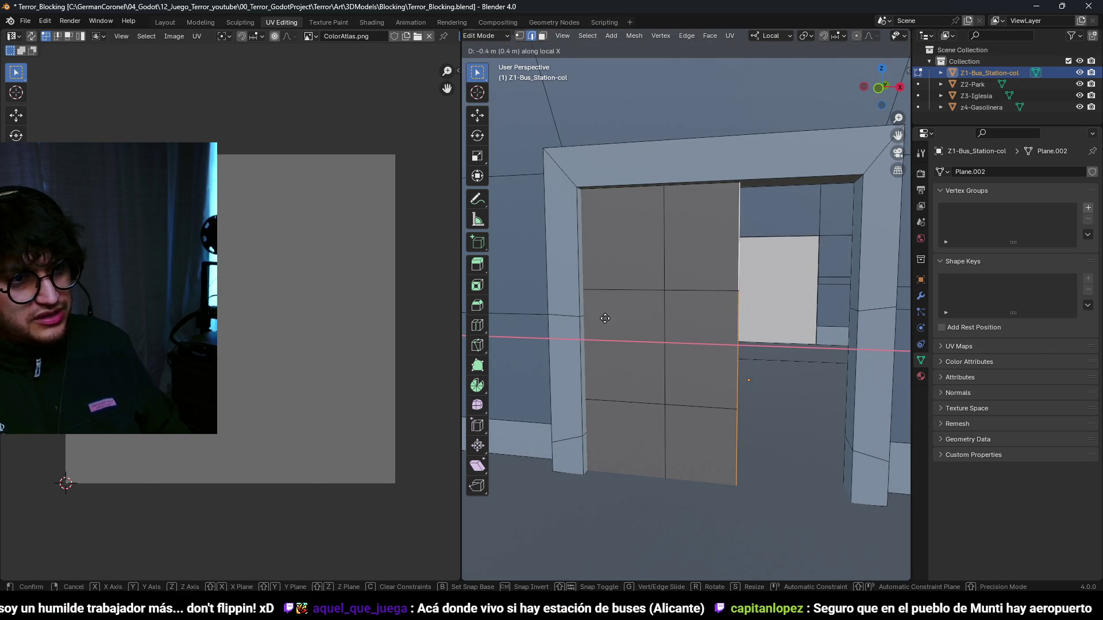
click(521, 319)
key(g)
key(x)
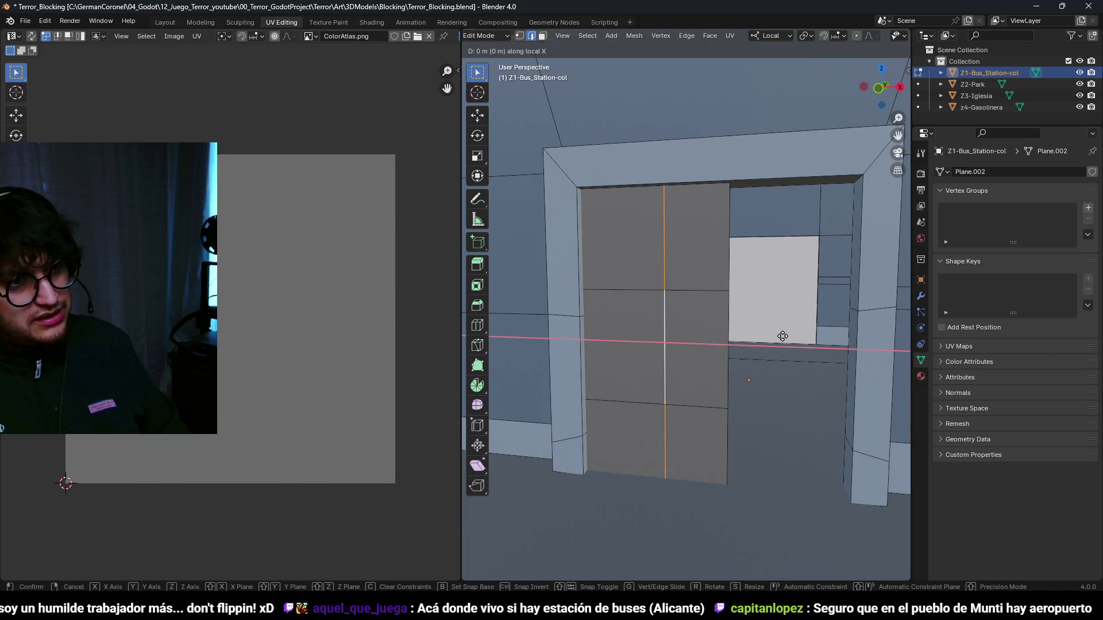
click(591, 325)
key(3)
scroll(623, 350, down, 1)
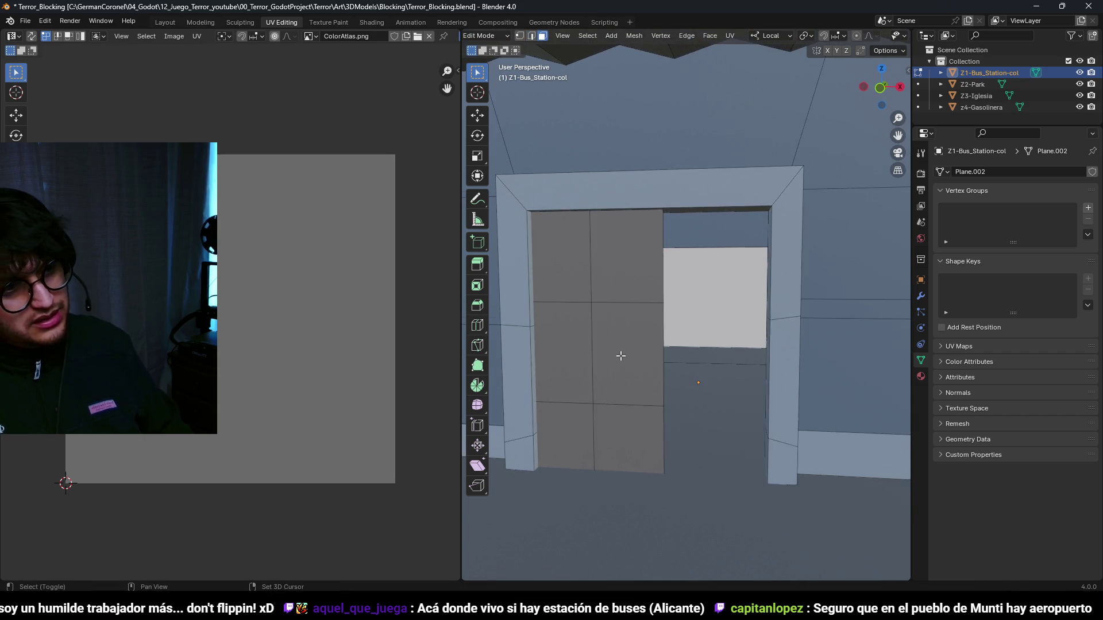
scroll(672, 366, up, 1)
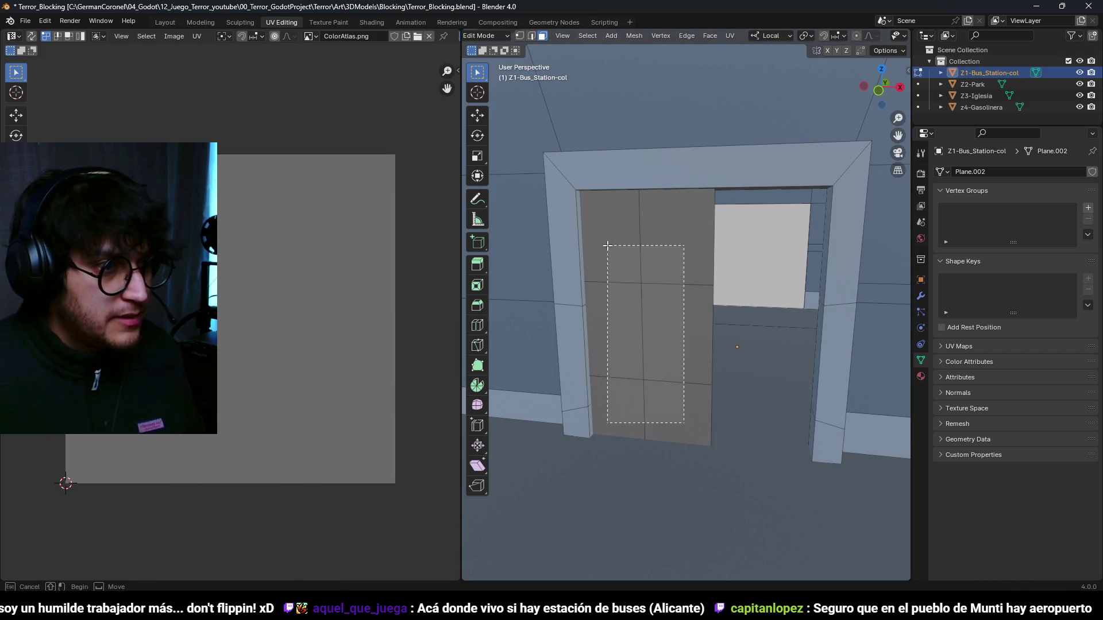
- Inset the door faces to outline its six panes
key(l)
key(i)
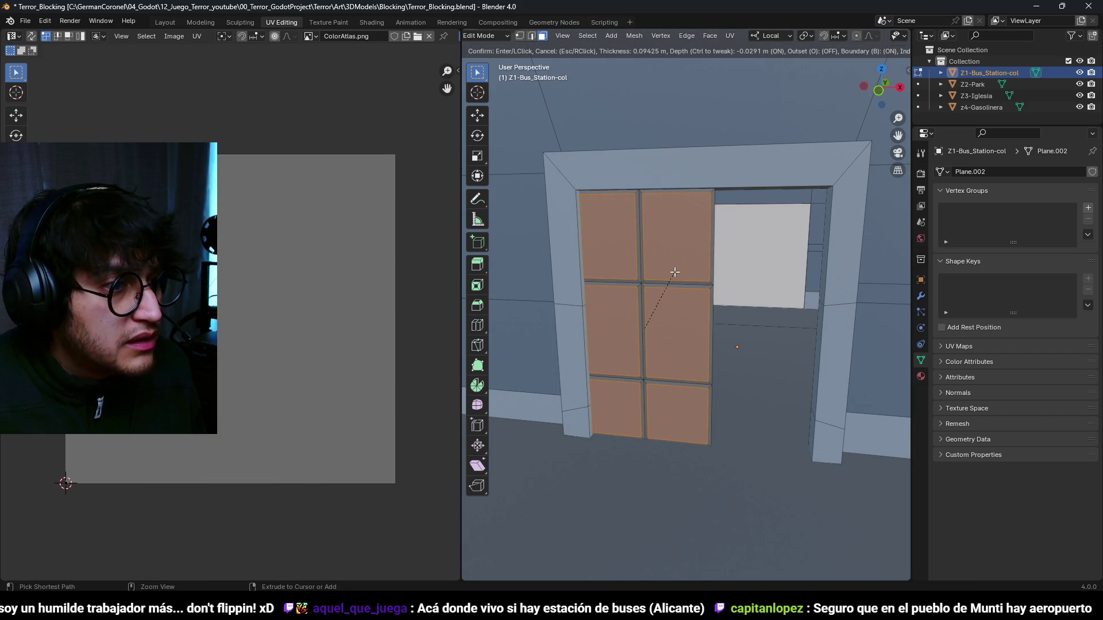
key(Escape)
key(i)
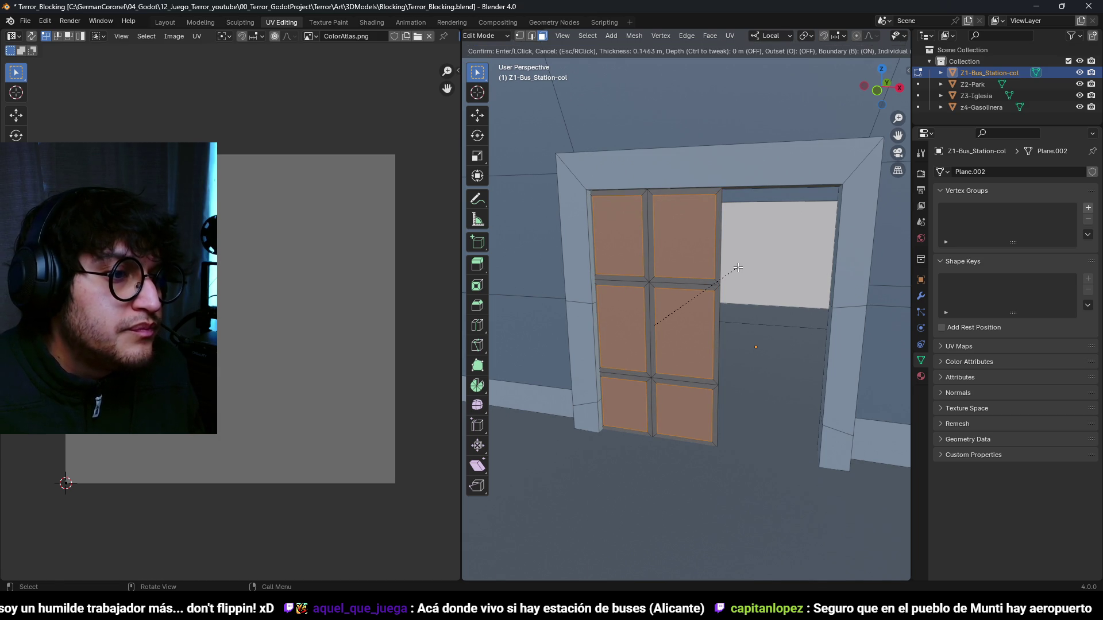
click(737, 268)
- Delete the inset pane faces, leaving an open lattice frame
mouse_move(728, 318)
mouse_down()
mouse_move(769, 276)
mouse_move(701, 290)
mouse_up()
scroll(714, 327, up, 3)
key(x)
click(701, 291)
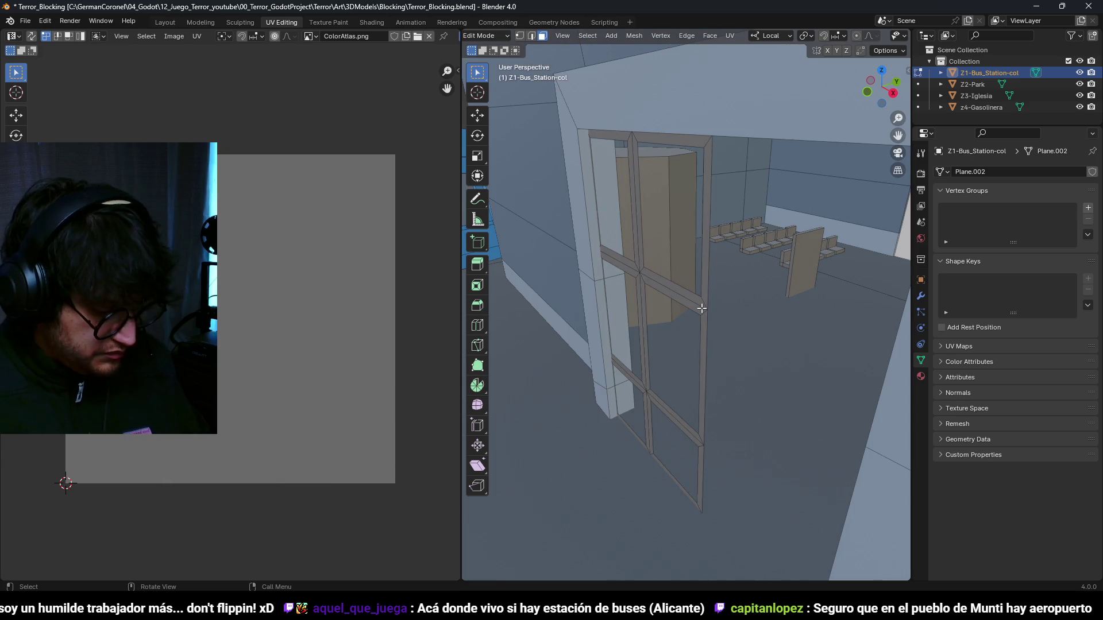
- Extrude the door frame about 0.2 m deep, then reselect the connected frame
key(l)
key(e)
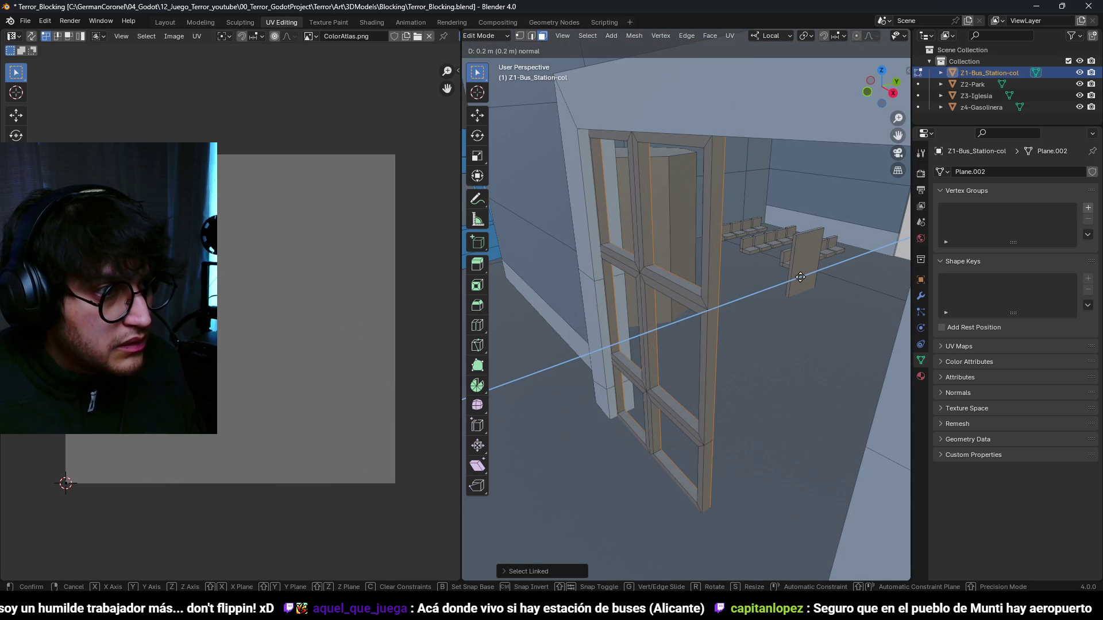
click(805, 274)
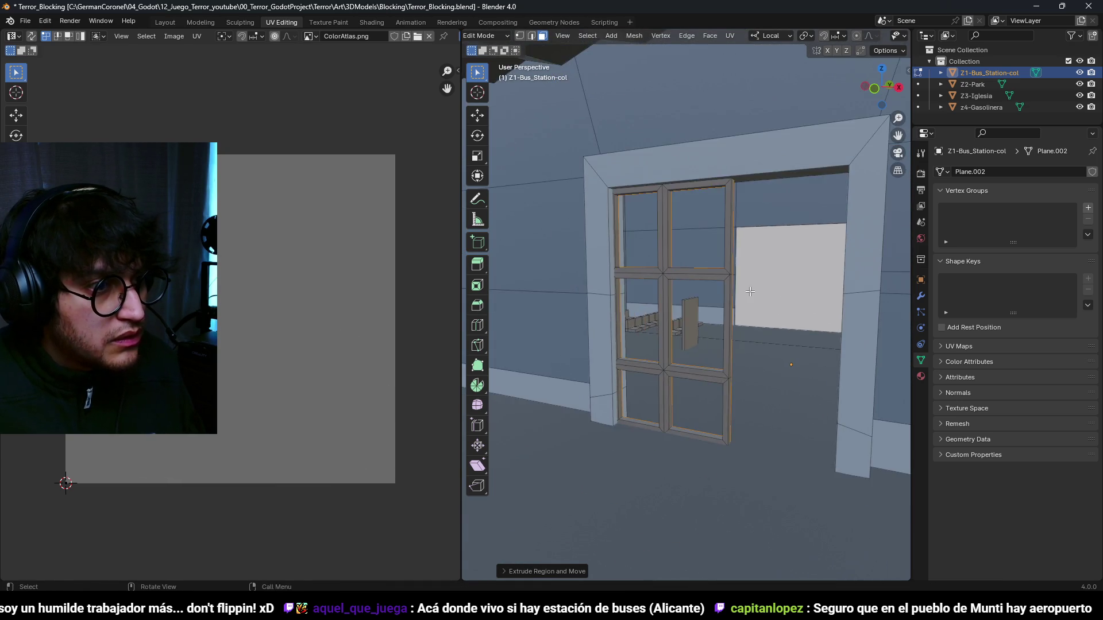
key(a)
key(alt+a)
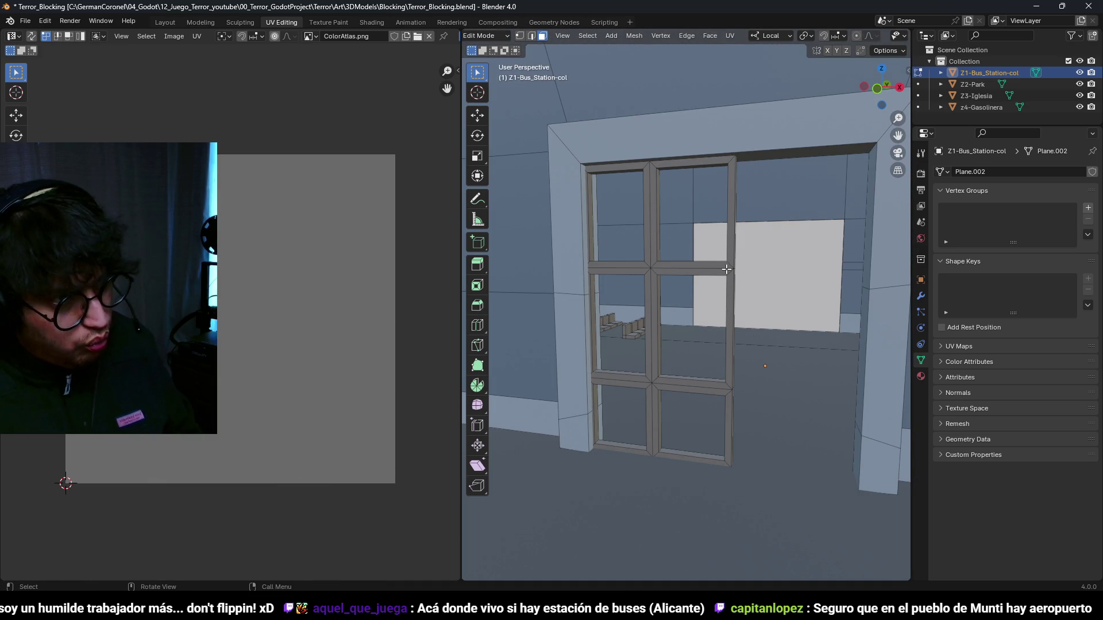
key(l)
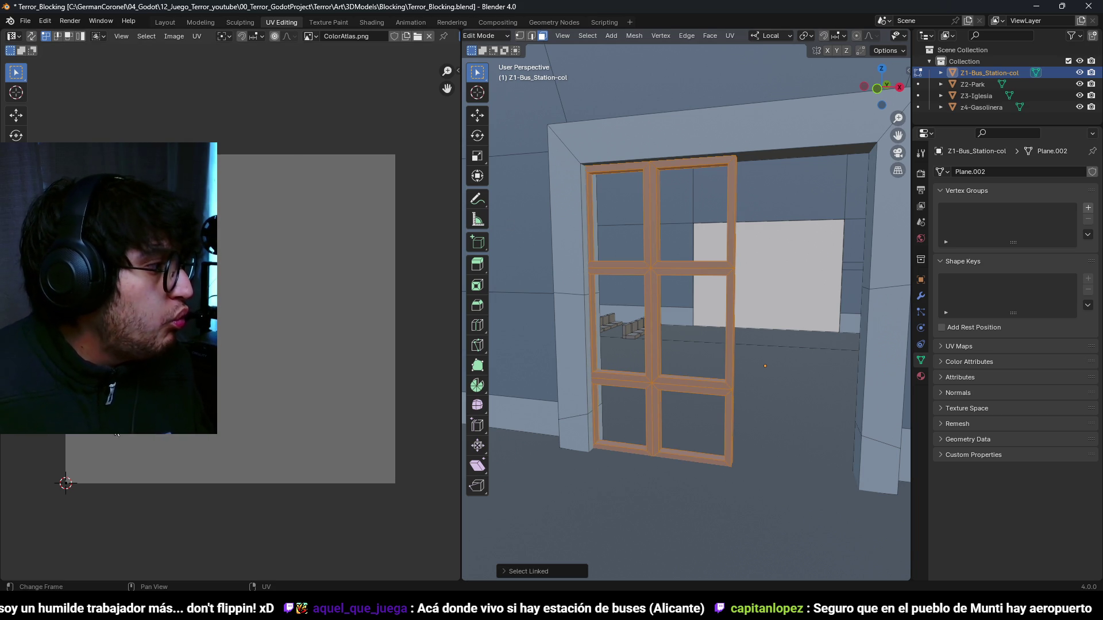
- Place the frame's UVs on the dark atlas colour and clear the selection
click(140, 93)
key(a)
key(alt+a)
- Duplicate a vertical frame edge and move it vertically across the opening
key(2)
click(642, 241)
scroll(630, 219, up, 3)
scroll(630, 219, up, 2)
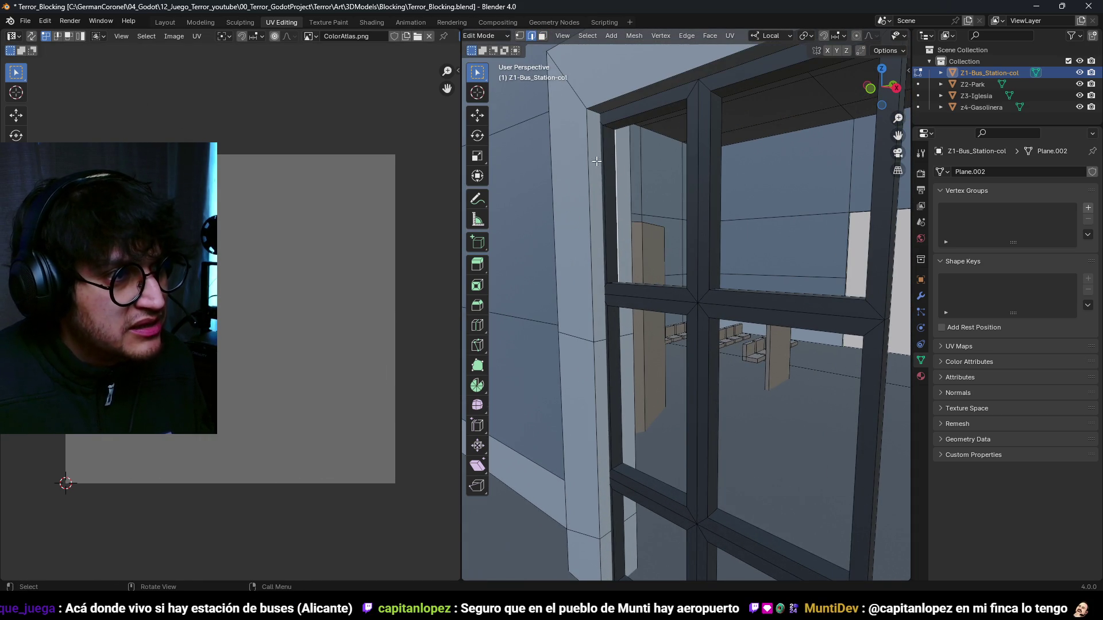
scroll(610, 202, down, 3)
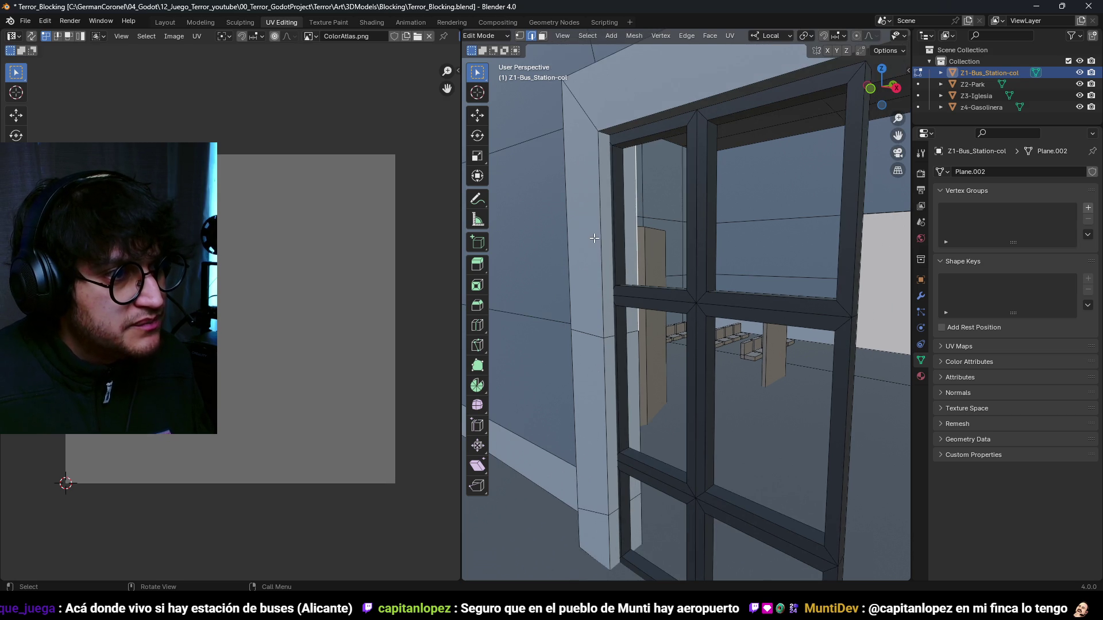
key(g)
click(638, 210)
key(z)
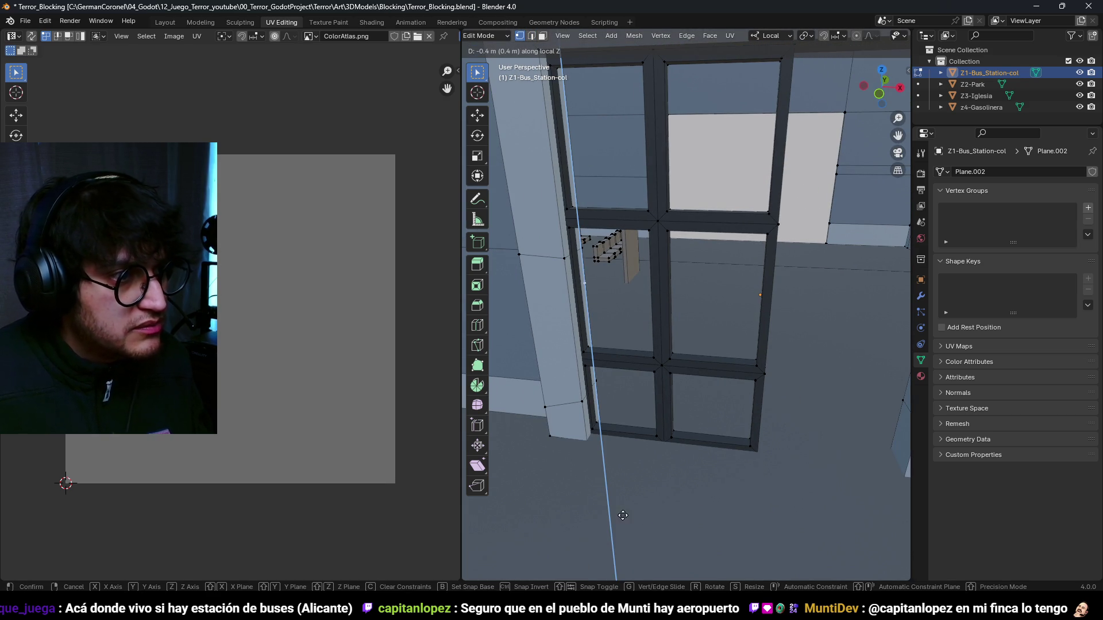
click(718, 470)
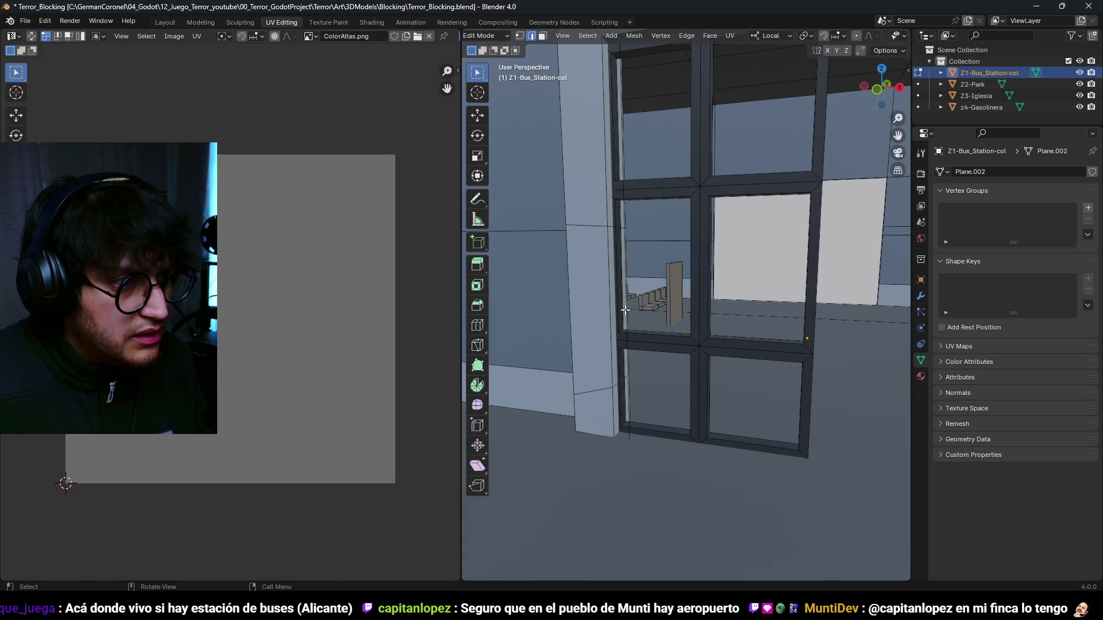
- Offset the new pane into the frame's depth along Y and shift it sideways along X
key(g)
key(x)
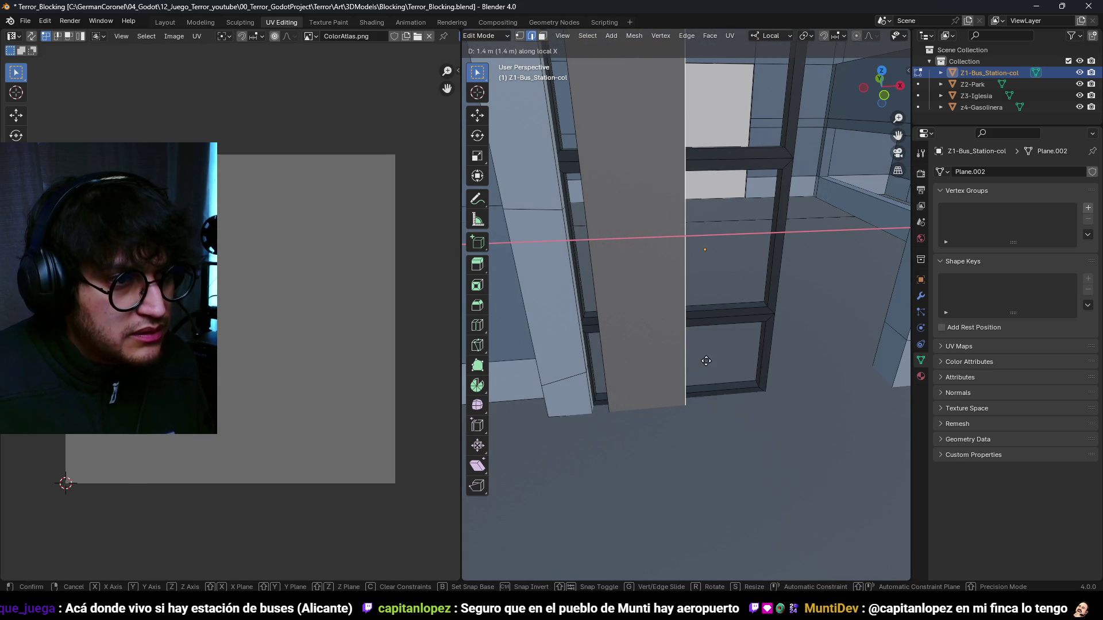
key(y)
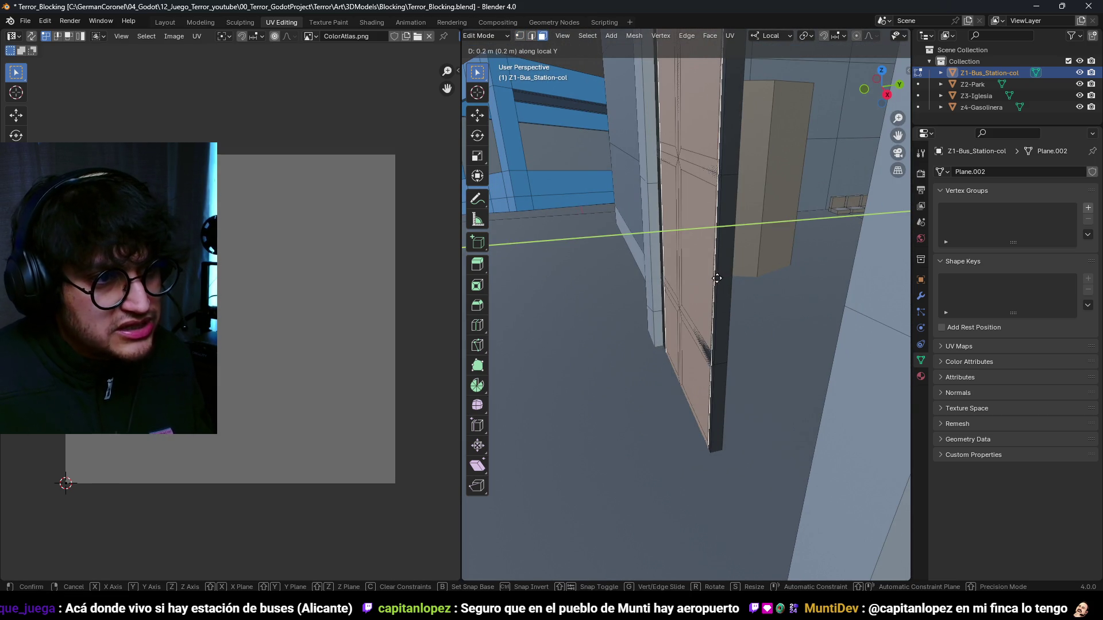
click(725, 271)
key(2)
key(g)
key(x)
click(734, 328)
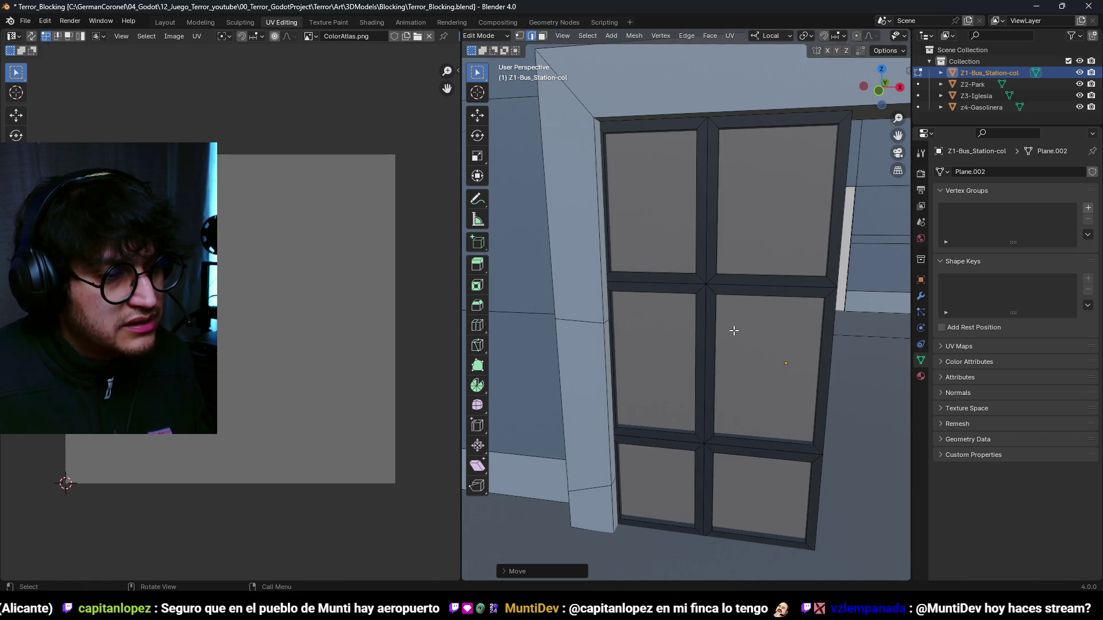
- In wireframe view, box-select the door frame and reposition it
mouse_move(725, 335)
mouse_down()
mouse_move(655, 339)
mouse_move(725, 452)
mouse_move(722, 505)
mouse_up()
key(1)
key(shift+z)
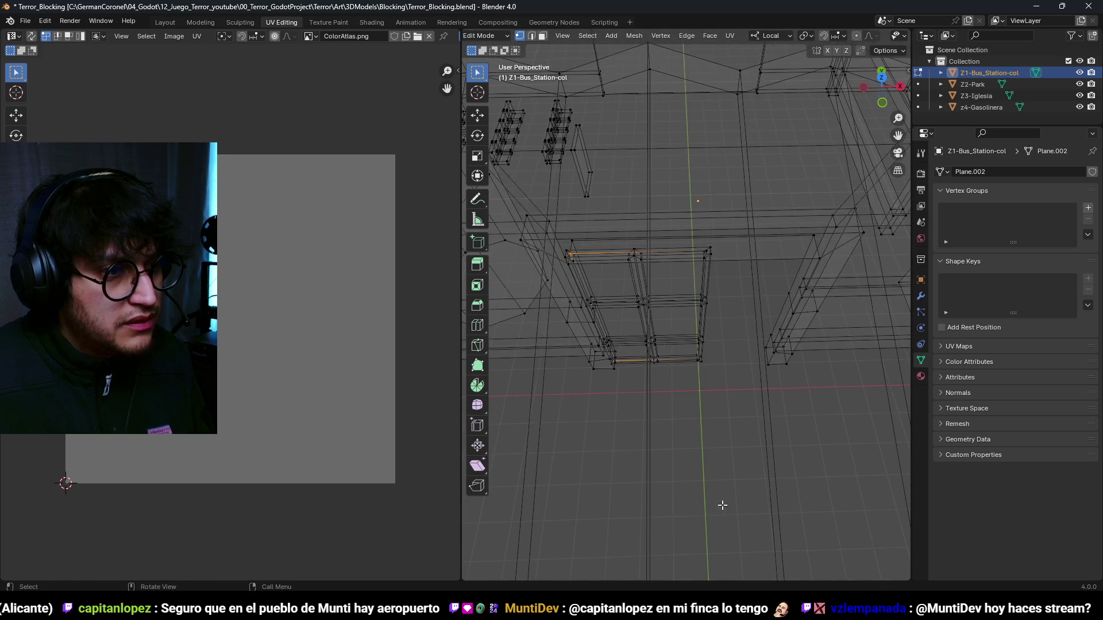
drag(679, 336, 569, 244)
drag(719, 339, 712, 340)
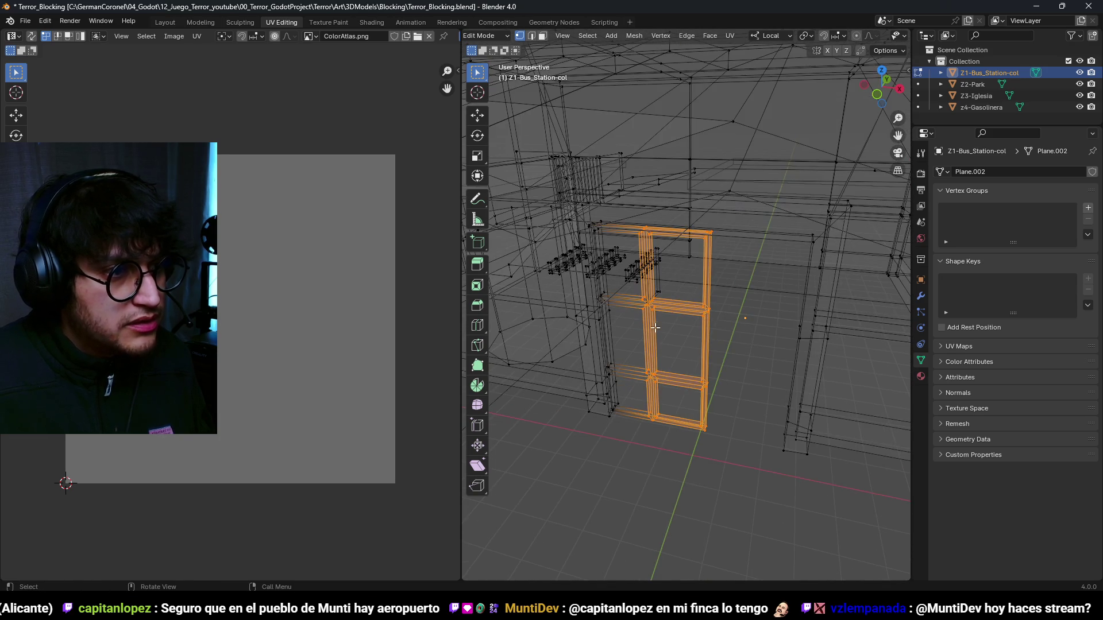
scroll(711, 340, up, 5)
scroll(711, 340, down, 5)
key(g)
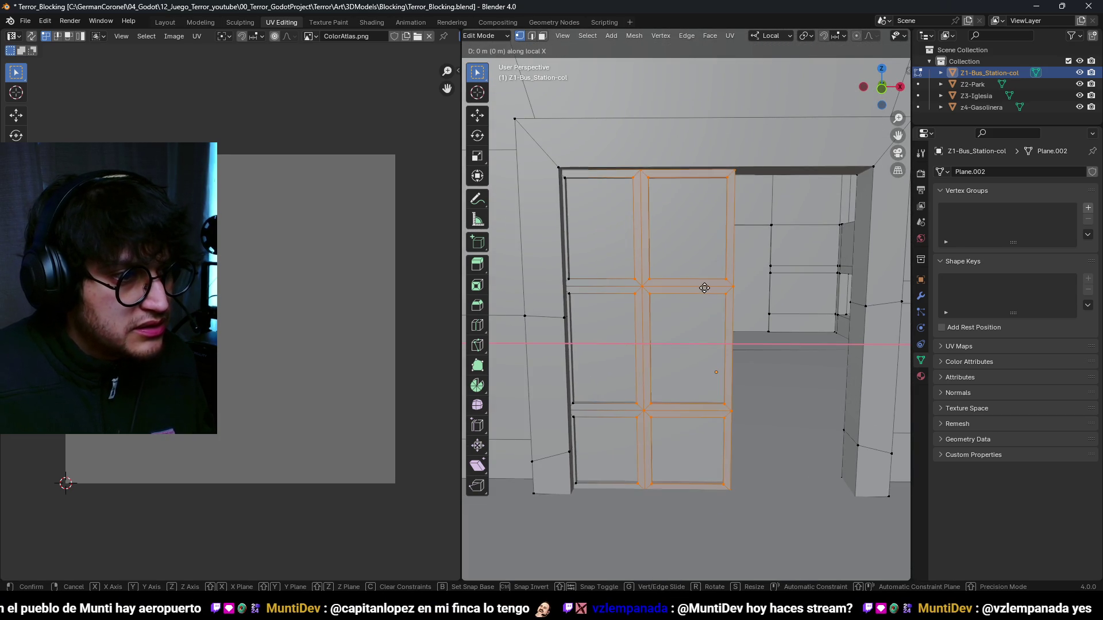
click(727, 290)
- Return to solid shading in face select mode and show the material slots
scroll(727, 290, down, 2)
mouse_move(727, 289)
mouse_down()
mouse_move(701, 364)
mouse_move(727, 332)
mouse_up()
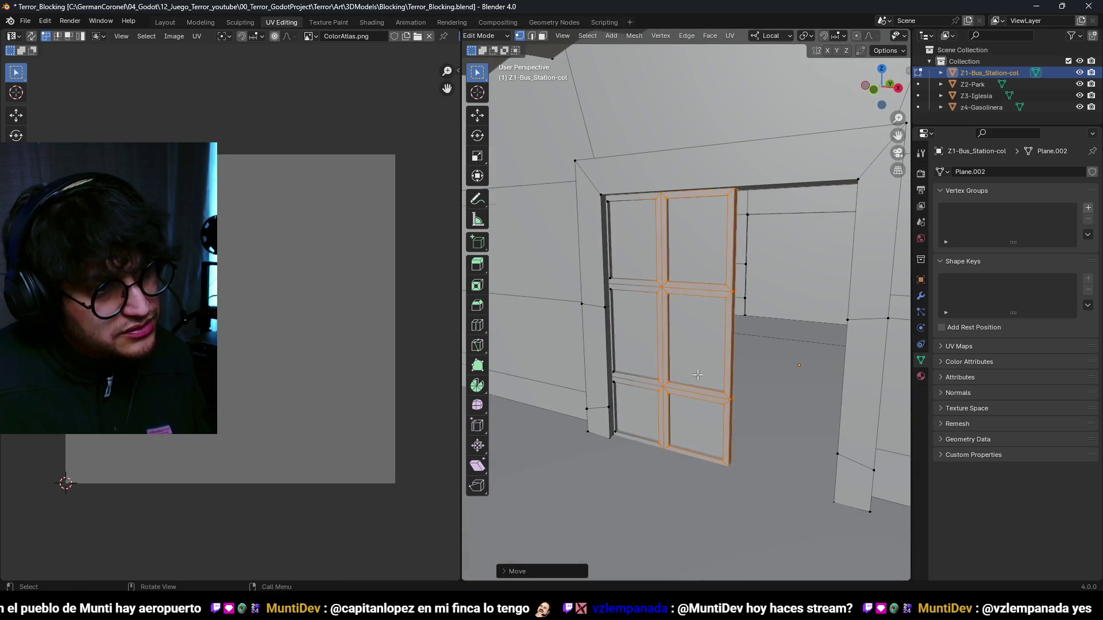
key(3)
key(z)
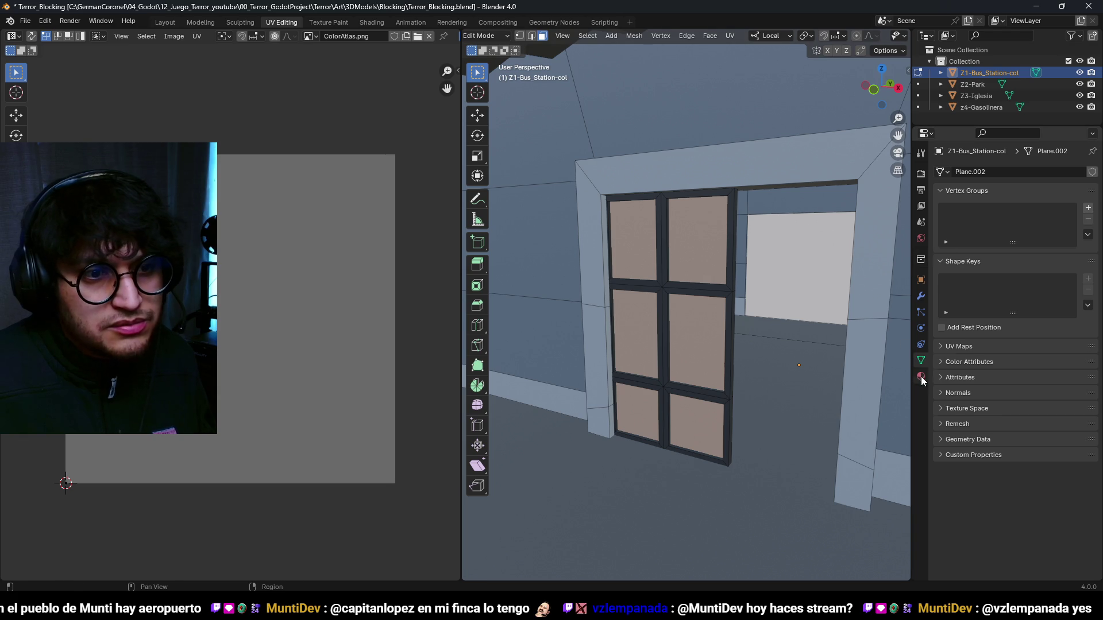
click(921, 377)
- Assign the Glass material to the panes and save the blend file
click(946, 240)
key(Tab)
key(ctrl+s)
scroll(650, 208, up, 5)
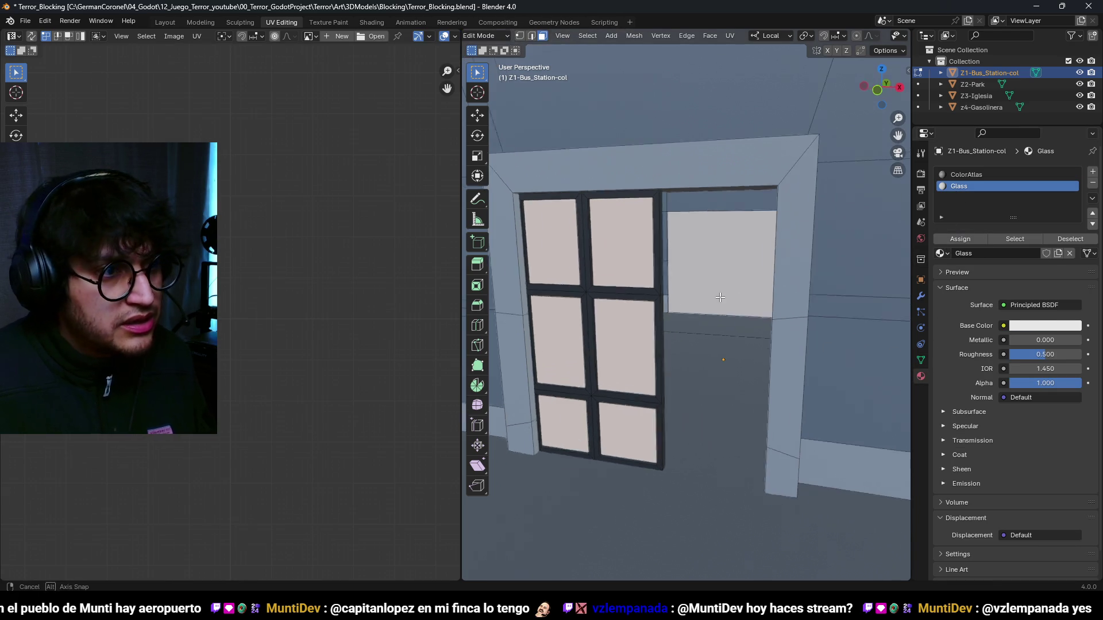
drag(682, 302, 728, 296)
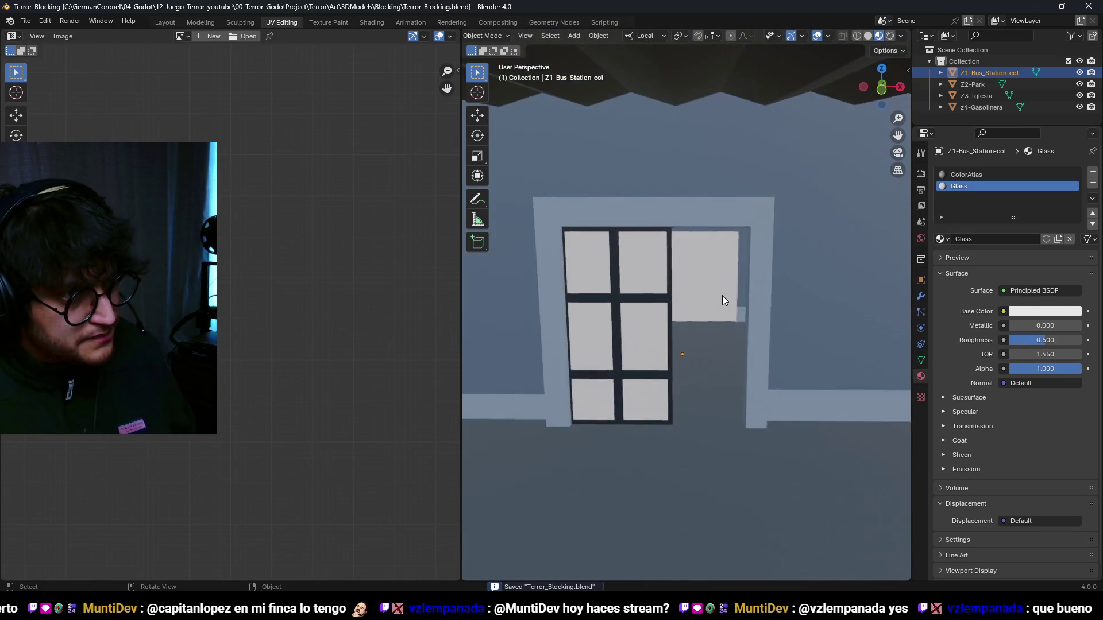
scroll(692, 330, up, 2)
scroll(663, 263, down, 2)
scroll(663, 263, down, 2)
drag(645, 302, 679, 213)
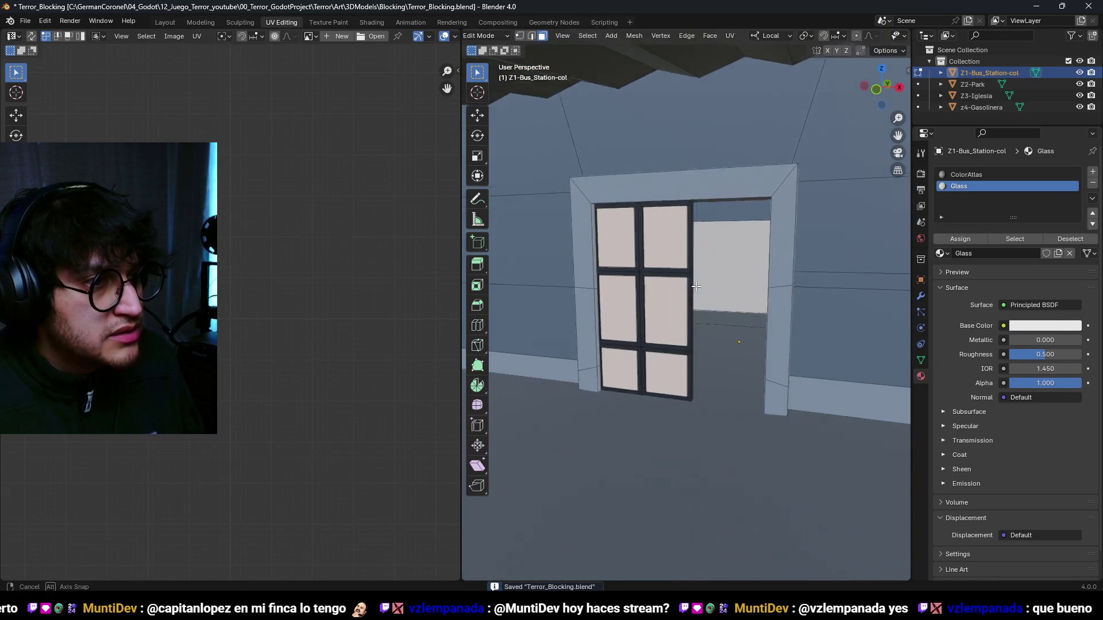
scroll(679, 212, up, 2)
- In the Layout workspace, separate the door mesh into its own object, Z1-Bus_StaticDoors-col
click(164, 22)
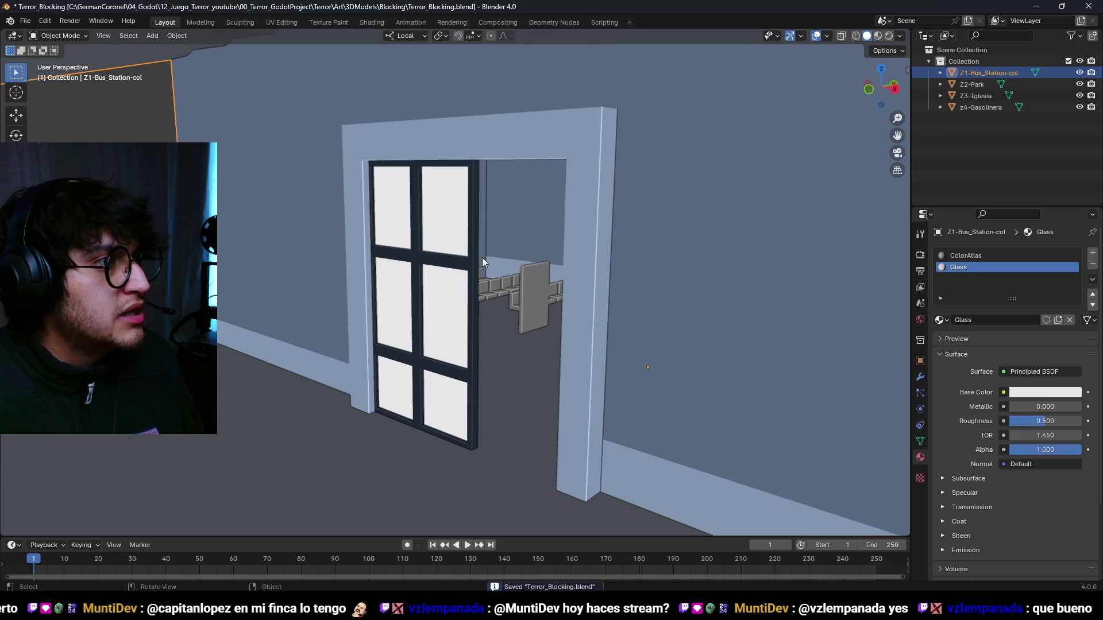
scroll(481, 257, up, 3)
key(Tab)
scroll(429, 264, down, 3)
scroll(466, 265, up, 2)
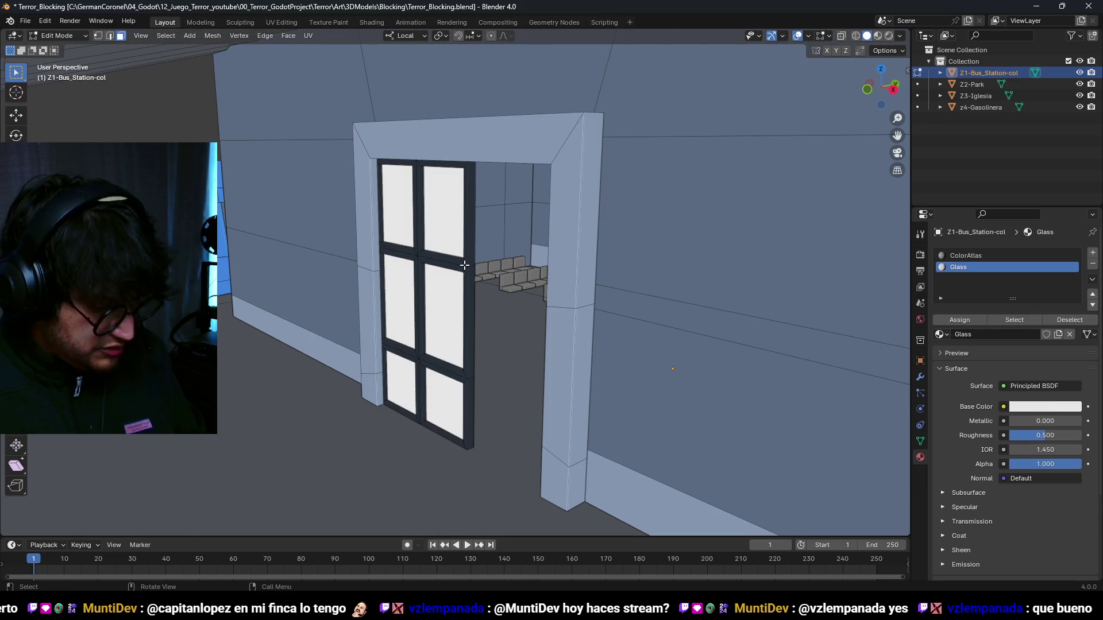
key(l)
key(p)
click(447, 262)
key(Tab)
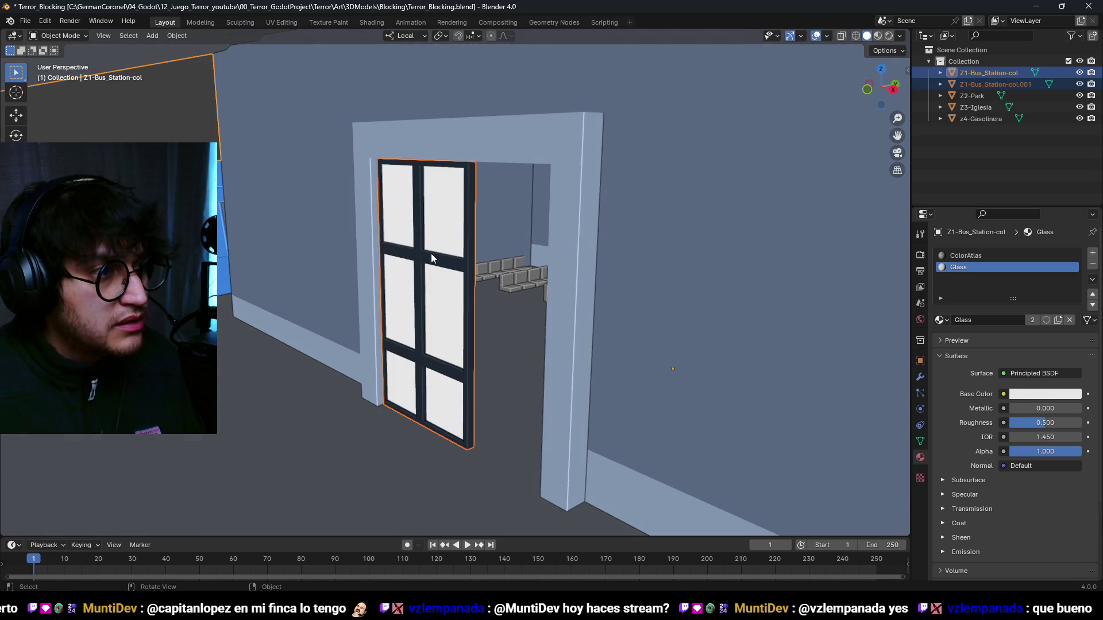
click(431, 253)
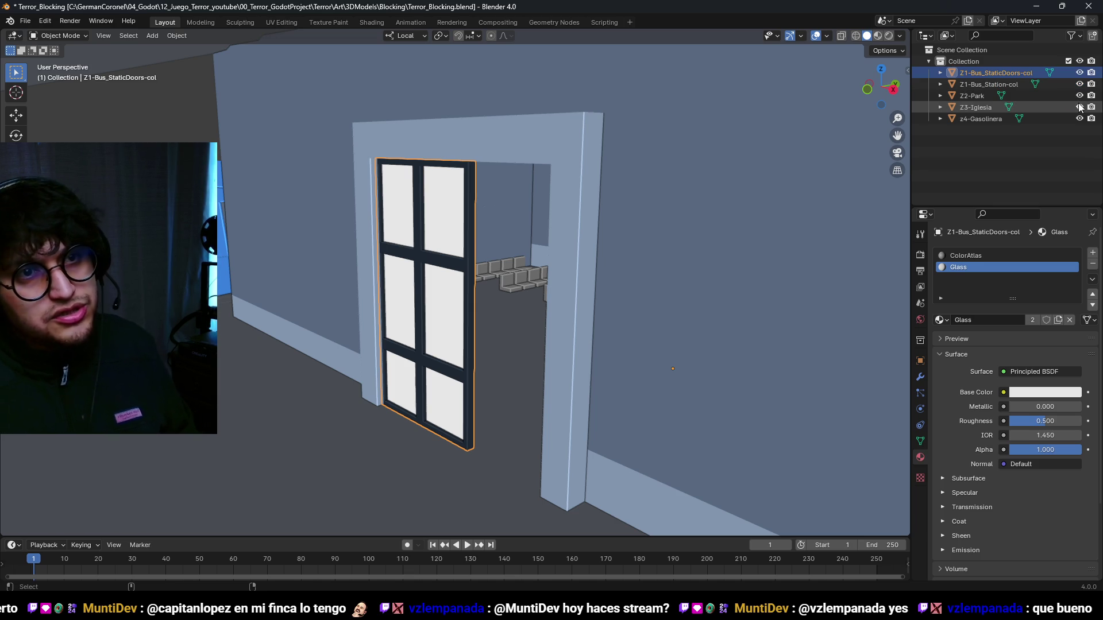
- Set the door object's origin to its geometry
scroll(486, 237, up, 3)
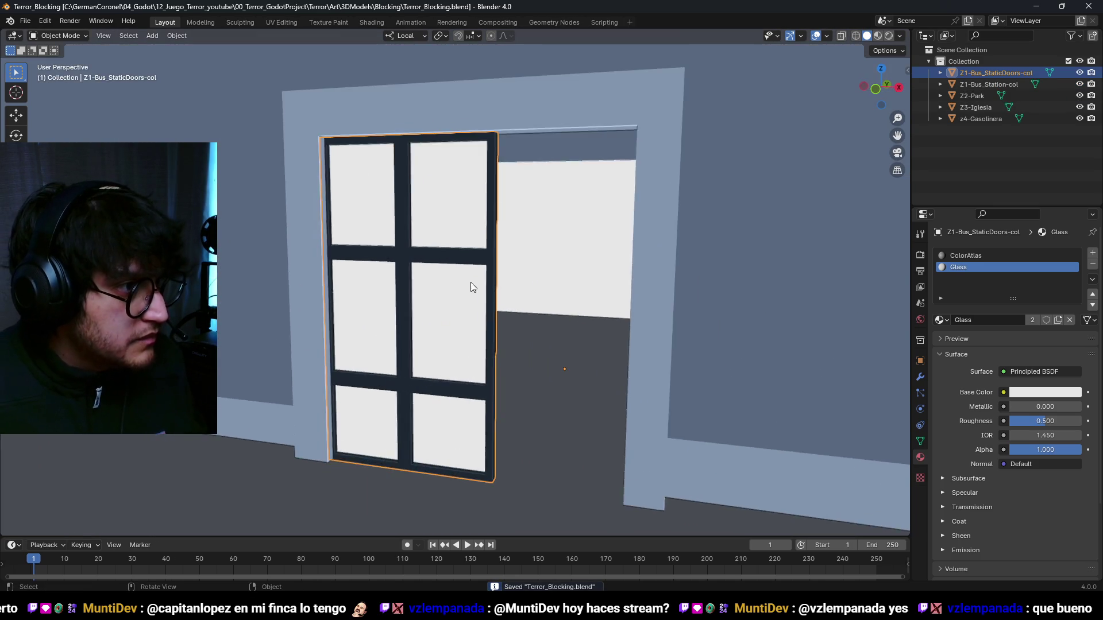
right_click(440, 304)
mouse_move(436, 329)
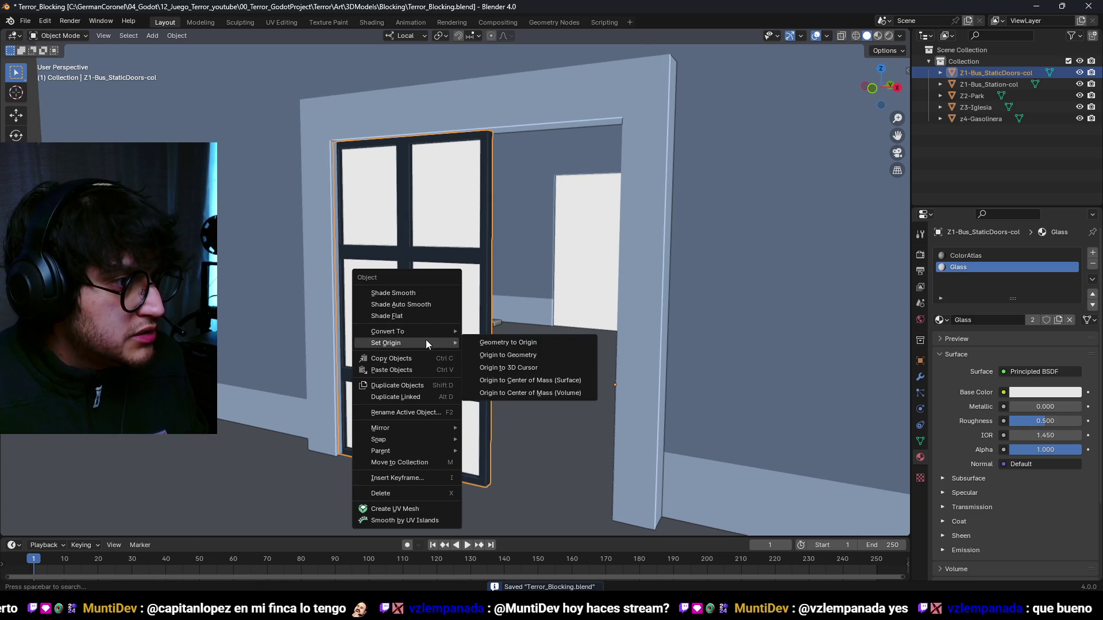
click(537, 353)
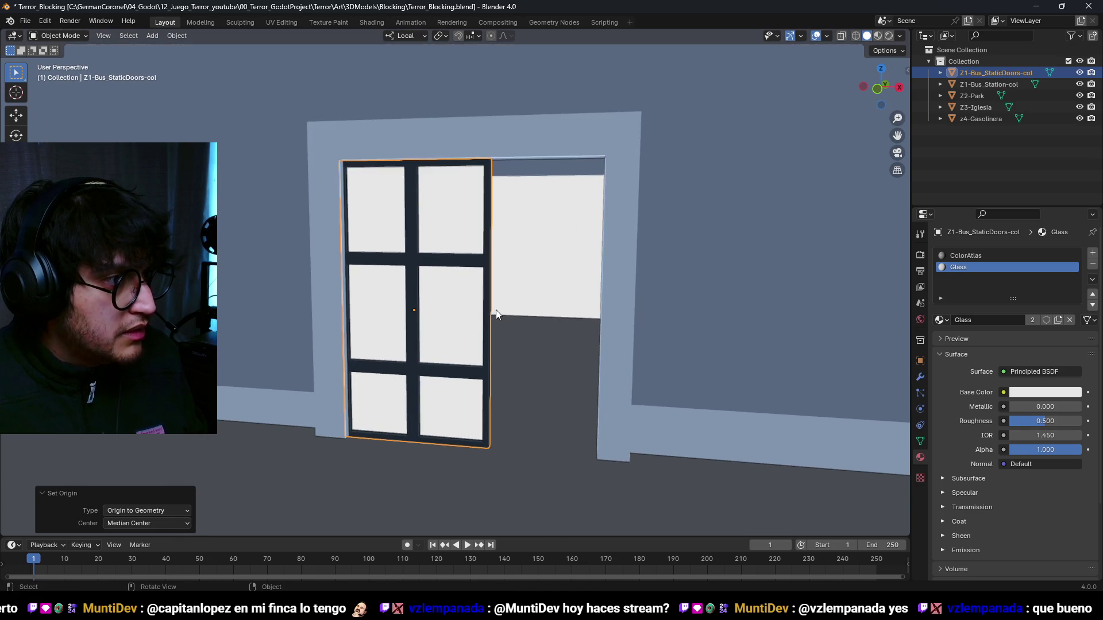
- Duplicate the door, moving the copy 5 m along X and about 0.3 m along Y
key(shift+d)
key(x)
key(Return)
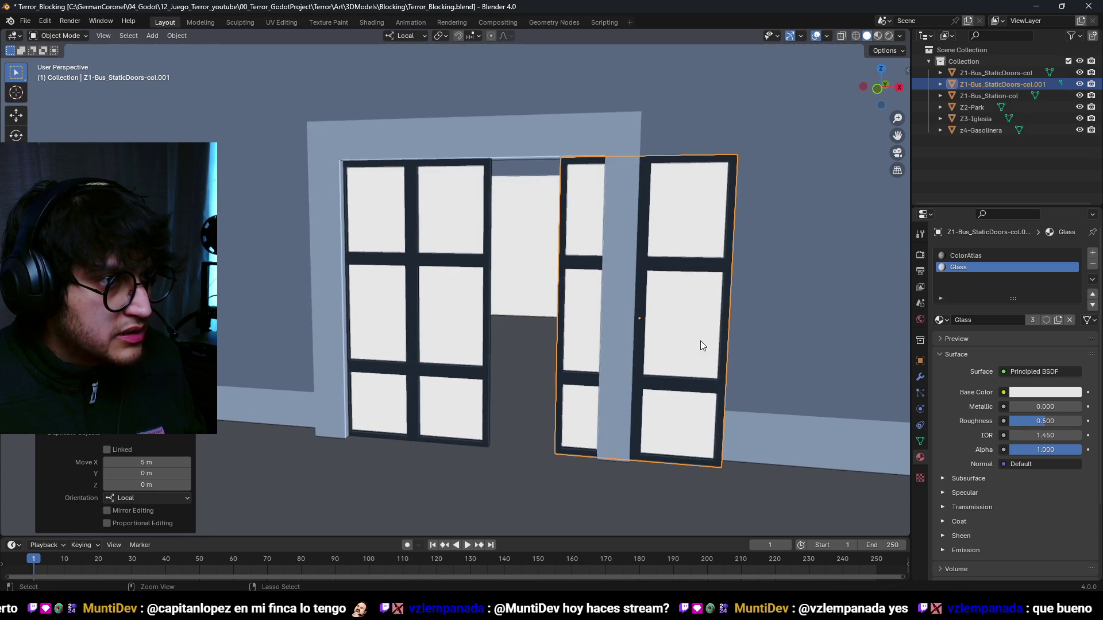
key(g)
key(y)
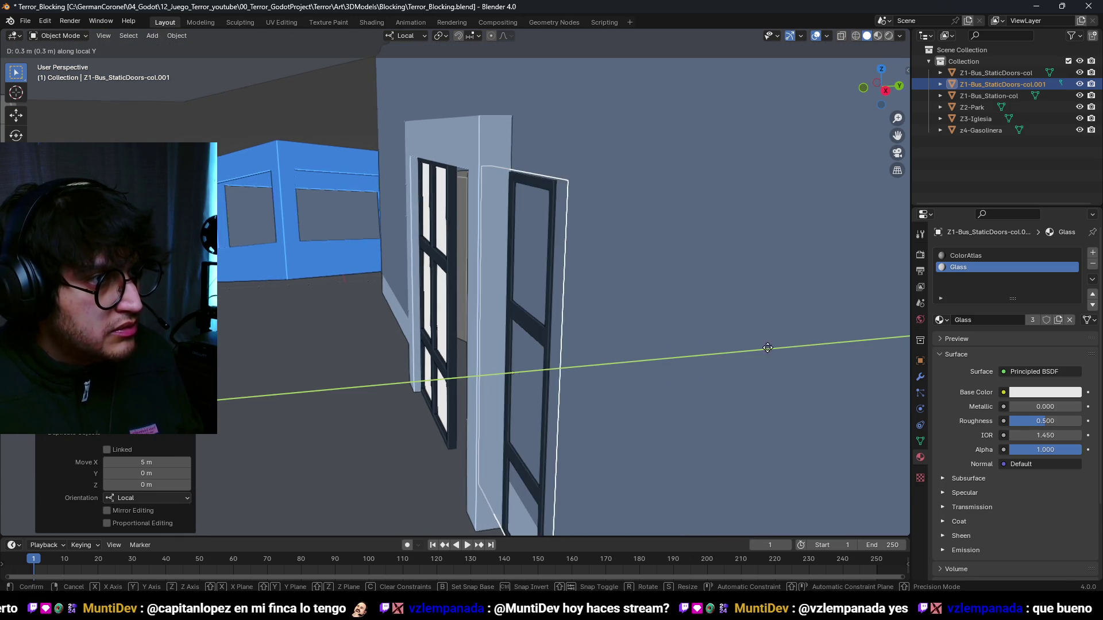
click(767, 347)
mouse_move(723, 353)
mouse_down()
mouse_move(590, 372)
mouse_move(449, 354)
mouse_move(481, 263)
mouse_move(446, 283)
mouse_move(439, 308)
mouse_up()
key(g)
key(y)
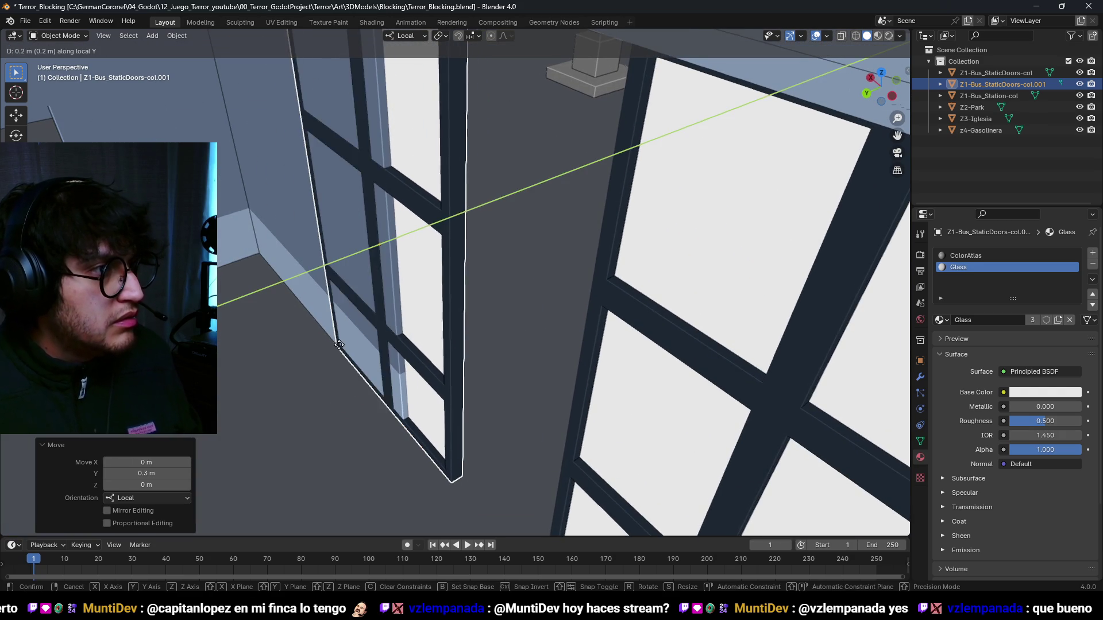
click(364, 335)
- Edit the bus station wall mesh and select the lower face of the doorway pillar
mouse_move(364, 335)
mouse_down()
mouse_move(488, 285)
mouse_move(381, 256)
mouse_move(529, 275)
mouse_move(548, 298)
mouse_move(527, 267)
mouse_move(485, 285)
mouse_move(544, 297)
mouse_move(446, 266)
mouse_move(499, 276)
mouse_move(507, 256)
mouse_up()
click(528, 275)
key(Tab)
key(a)
key(alt+a)
click(514, 455)
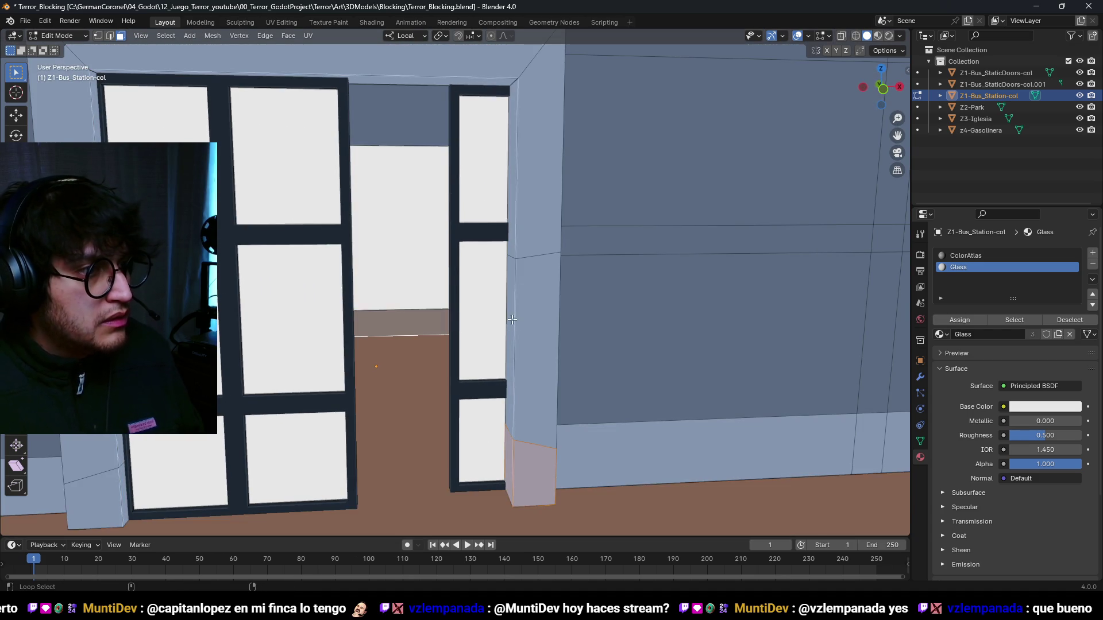
- Widen the doorway pillars by scaling them 1.12 along X
alt+click(516, 221)
scroll(516, 221, down, 3)
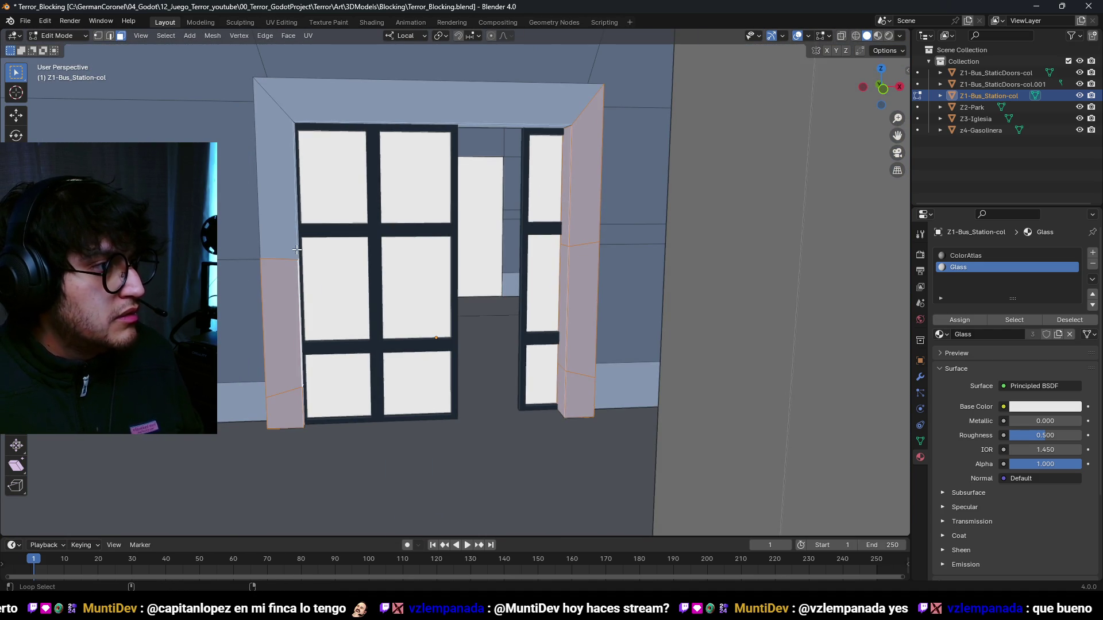
key(s)
key(x)
key(x)
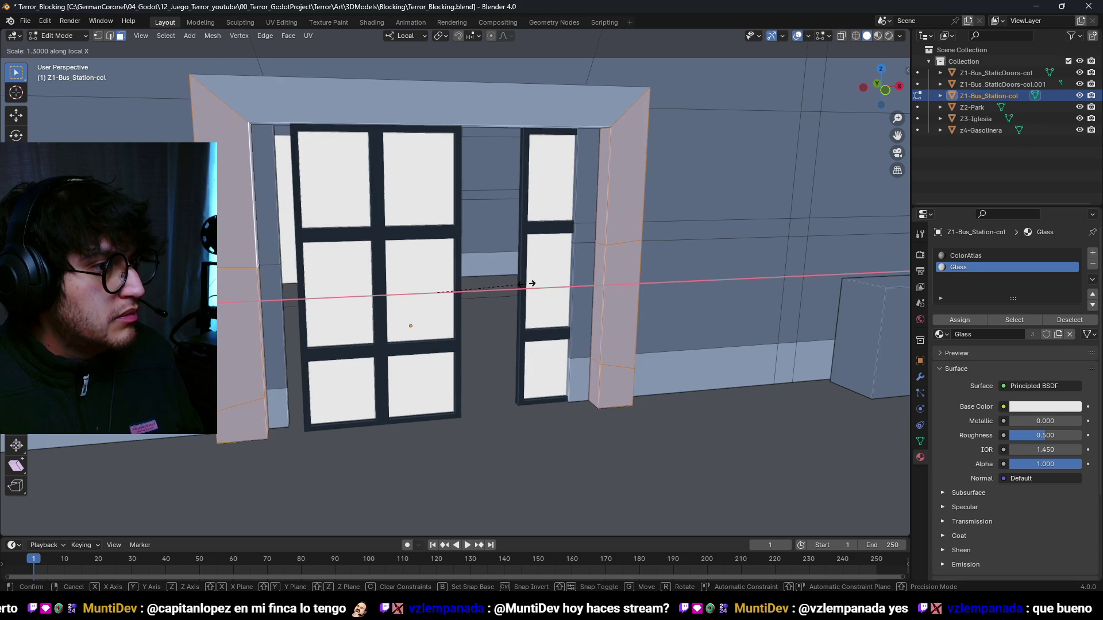
click(452, 288)
scroll(460, 299, up, 5)
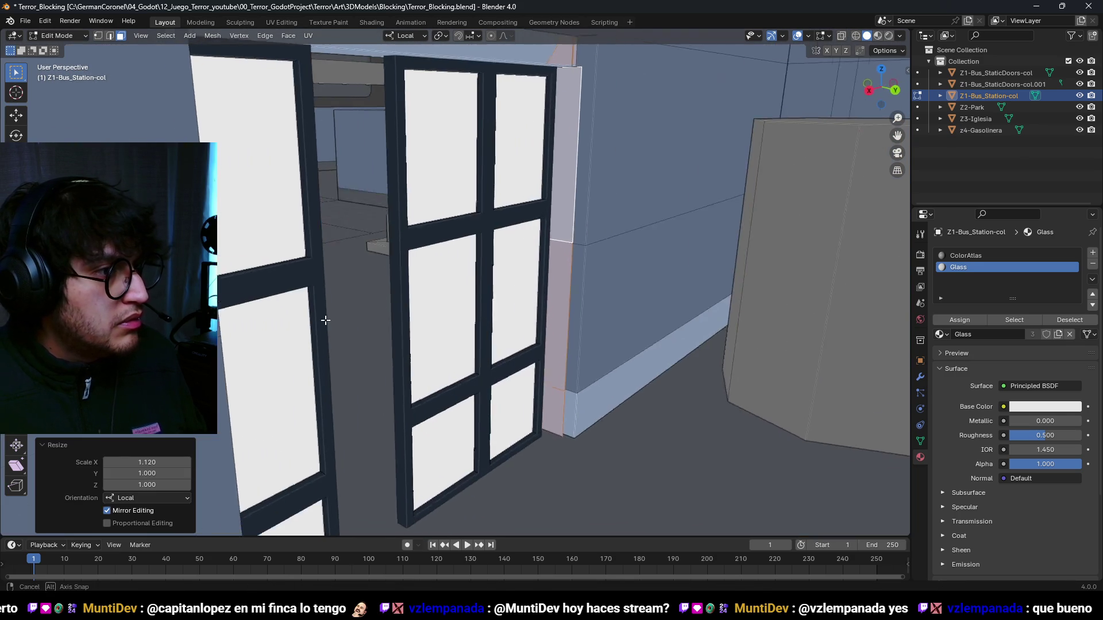
- Shift the thin pillar face -0.2 m along X
mouse_move(325, 320)
mouse_down()
mouse_move(534, 327)
mouse_move(505, 339)
mouse_move(505, 357)
mouse_up()
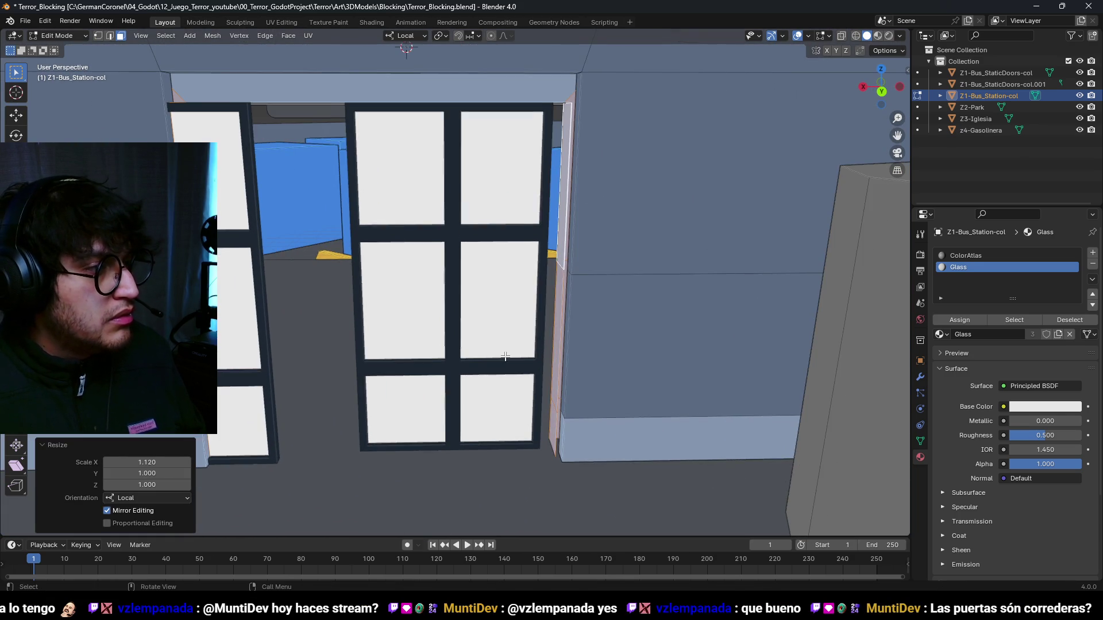
click(558, 284)
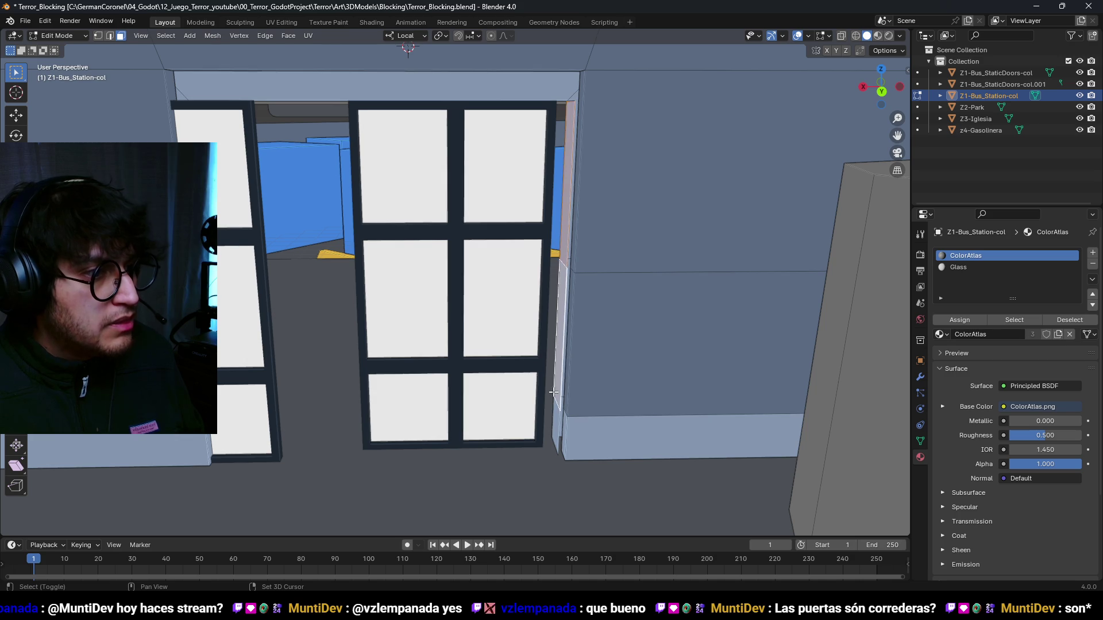
key(g)
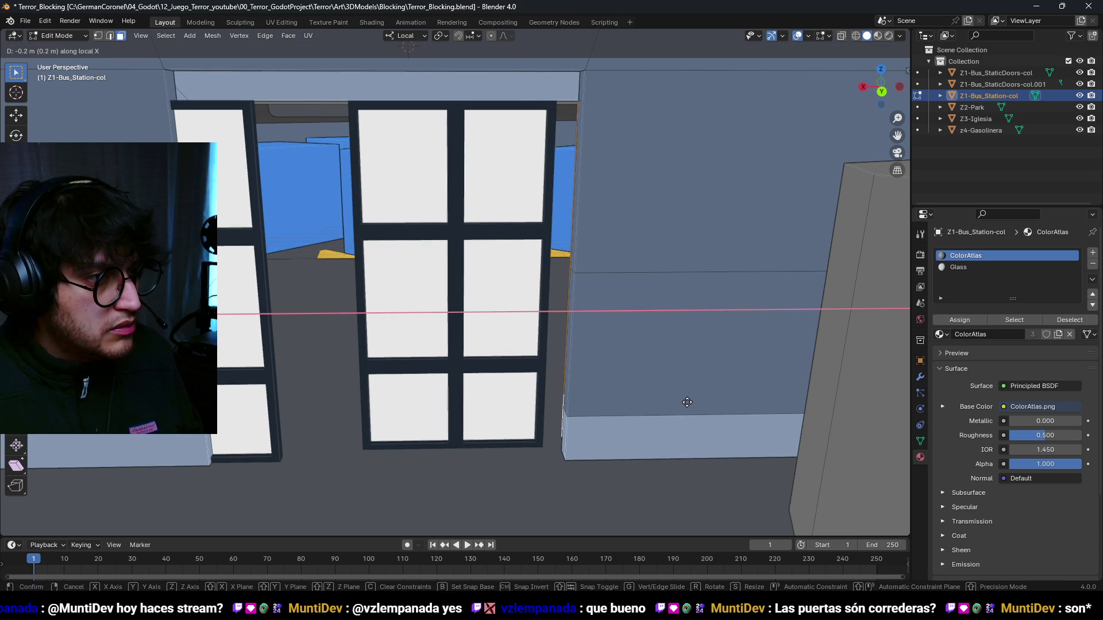
click(687, 402)
mouse_move(611, 384)
mouse_down()
mouse_move(561, 374)
mouse_move(602, 382)
mouse_move(498, 309)
mouse_up()
mouse_move(393, 236)
mouse_down()
mouse_move(586, 316)
mouse_move(593, 293)
mouse_move(563, 252)
mouse_move(536, 175)
mouse_up()
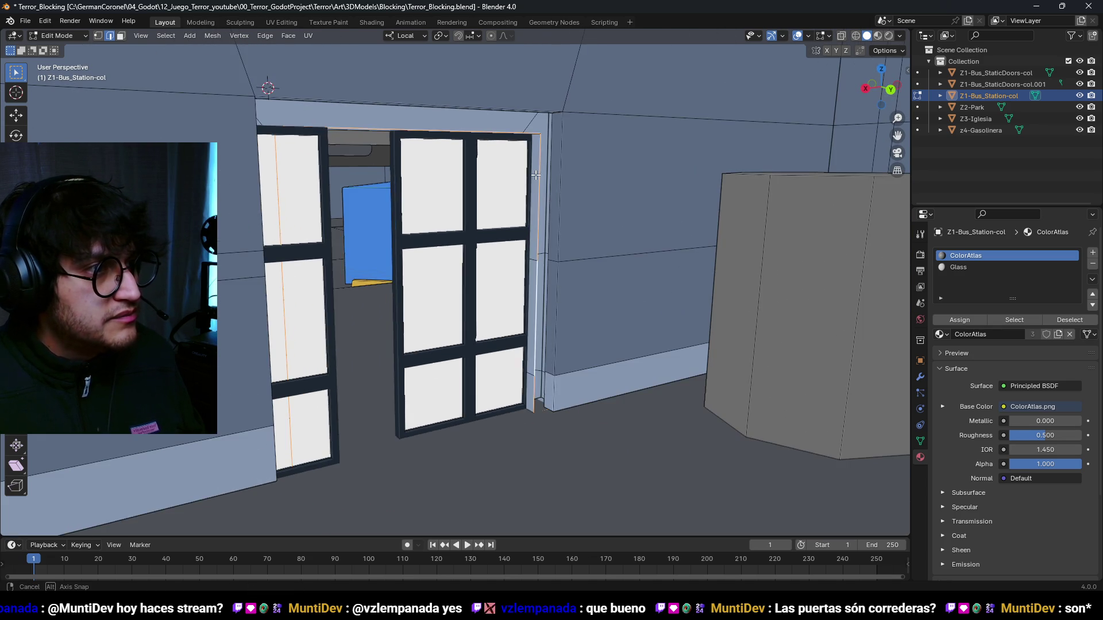
click(534, 262)
- Extrude the doorway frame 1.2 m and enable the Face Orientation overlay to check normals
key(a)
mouse_move(542, 254)
mouse_down()
mouse_move(574, 230)
mouse_move(590, 166)
mouse_up()
key(alt+a)
scroll(595, 184, down, 3)
key(l)
key(e)
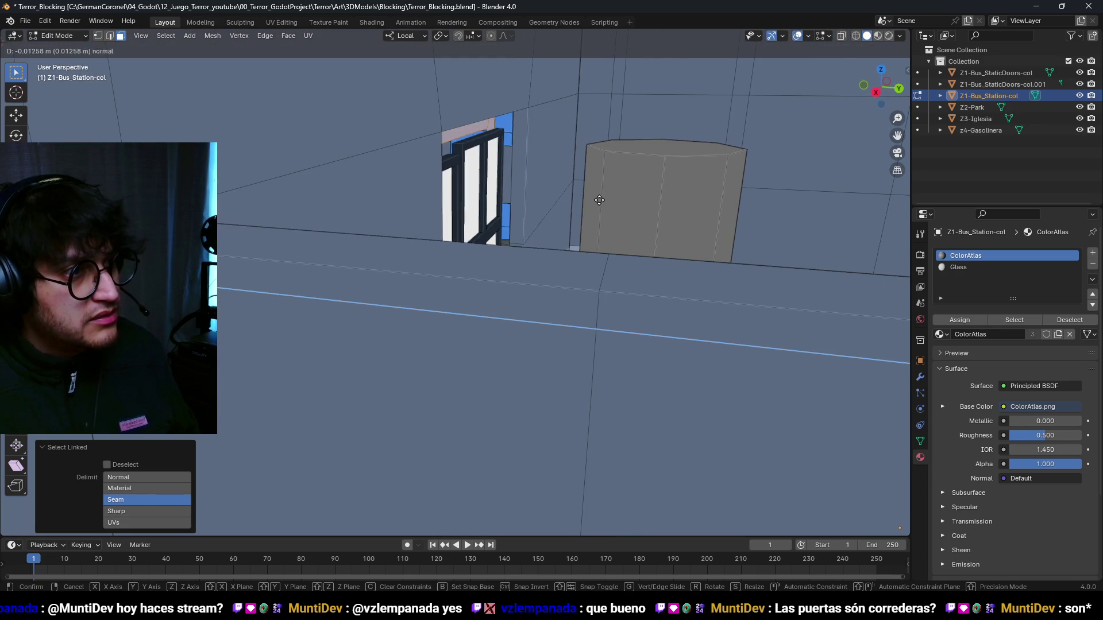
click(233, 290)
mouse_move(234, 290)
mouse_down()
mouse_move(486, 293)
mouse_move(546, 316)
mouse_up()
scroll(601, 342, down, 5)
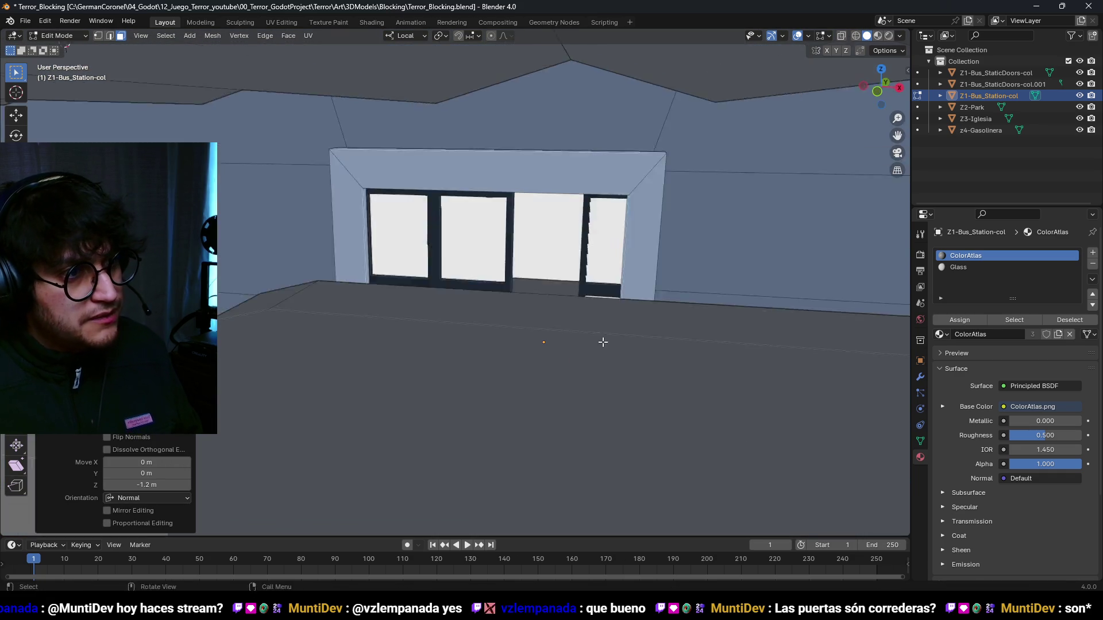
scroll(588, 335, up, 8)
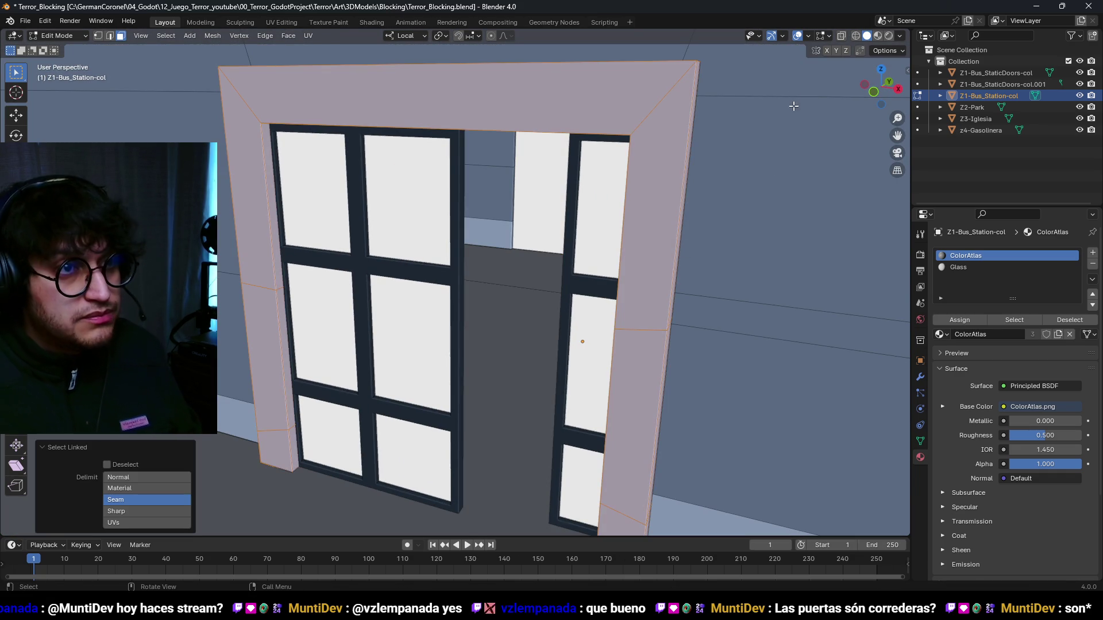
click(807, 36)
click(777, 266)
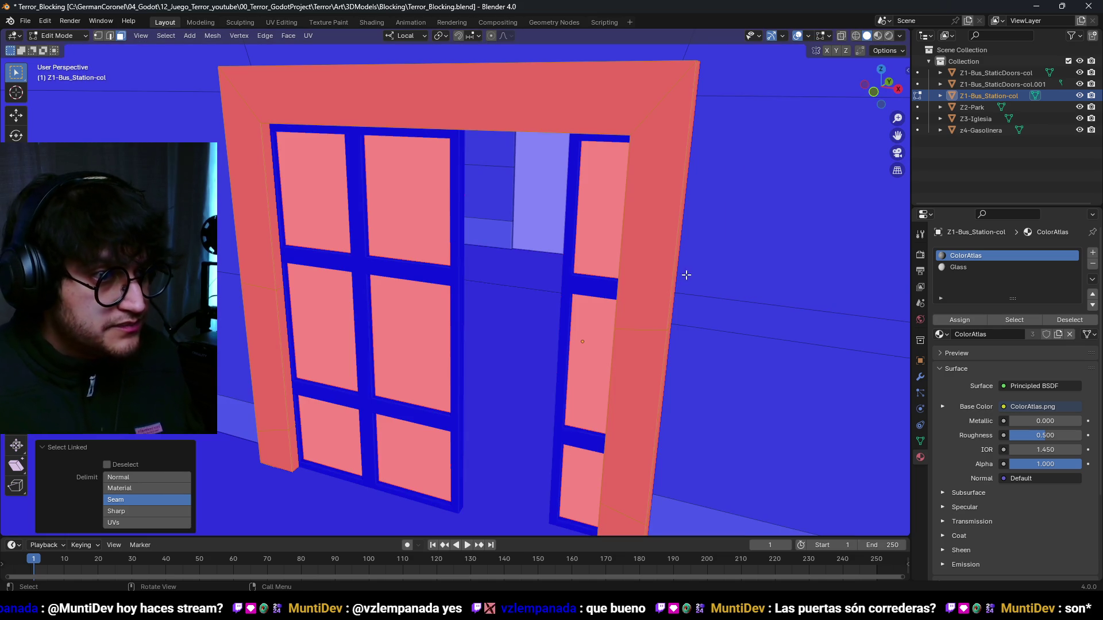
- Recalculate the door frame normals to face outward and frame the door glass face from overhead
key(shift+n)
key(ctrl+Tab)
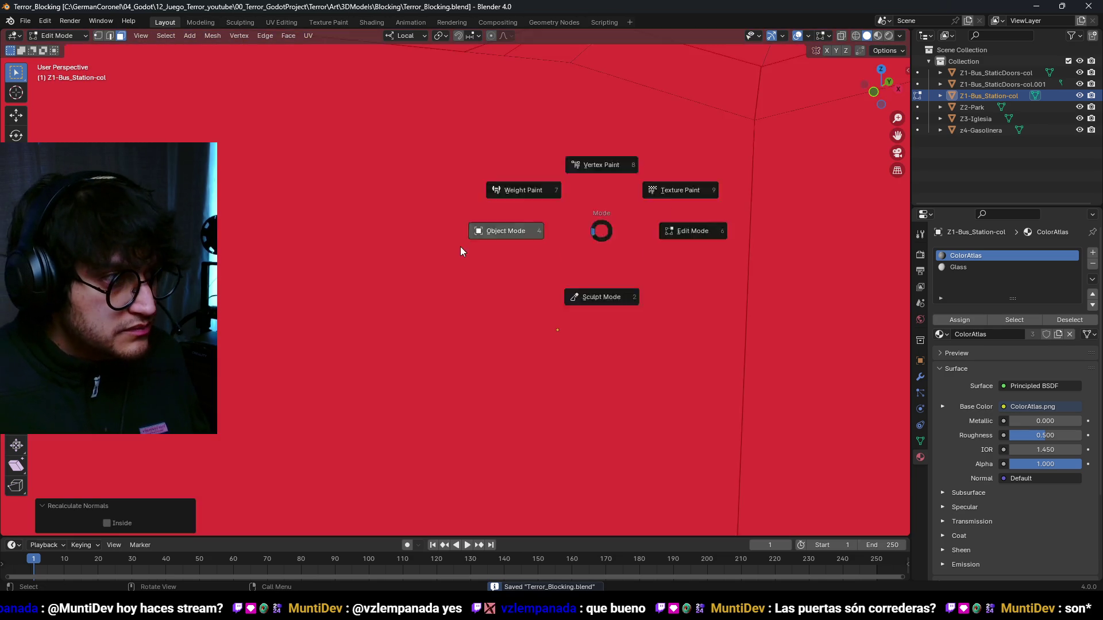
click(461, 246)
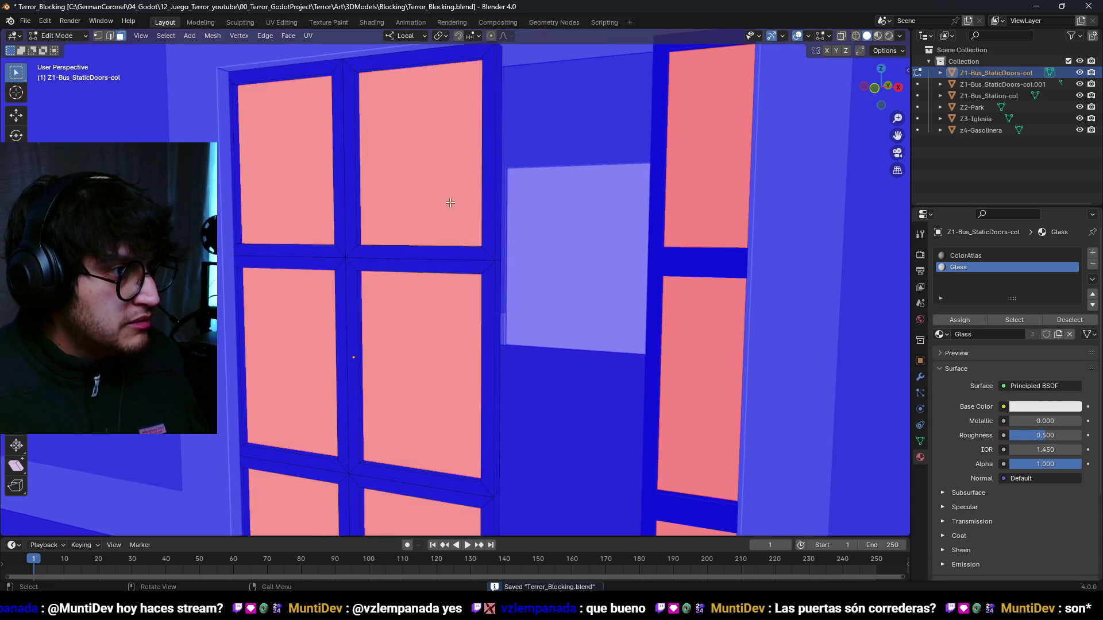
scroll(591, 261, down, 3)
key(Tab)
scroll(592, 233, up, 3)
scroll(592, 232, down, 3)
drag(609, 231, 603, 330)
key(KP_Decimal)
key(Tab)
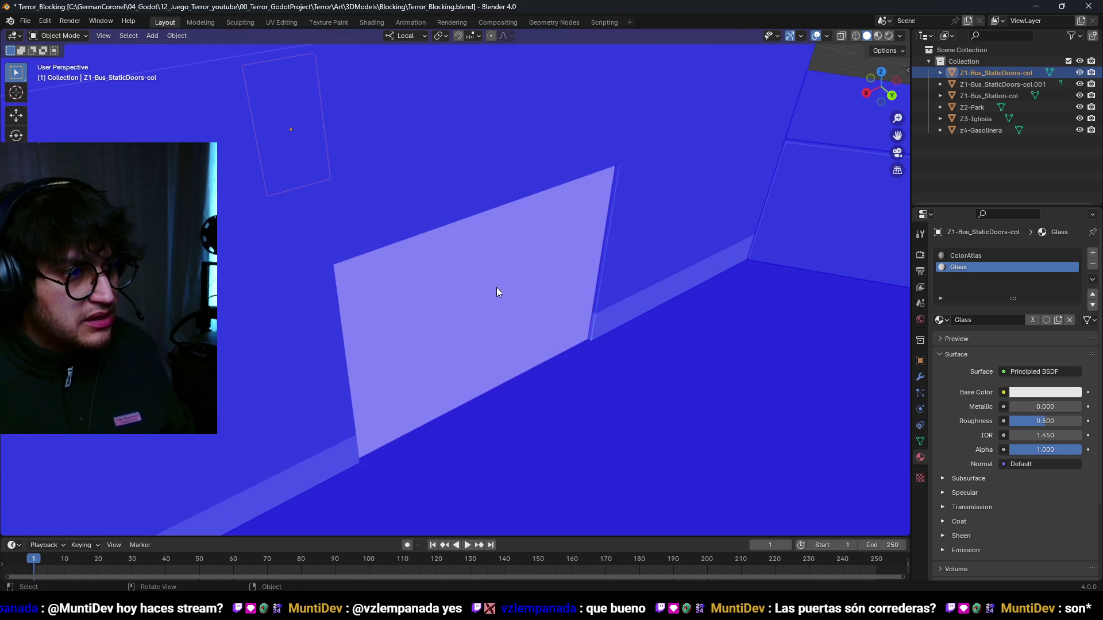
- In wireframe edit mode, select the stray door glass face on the station mesh
click(826, 36)
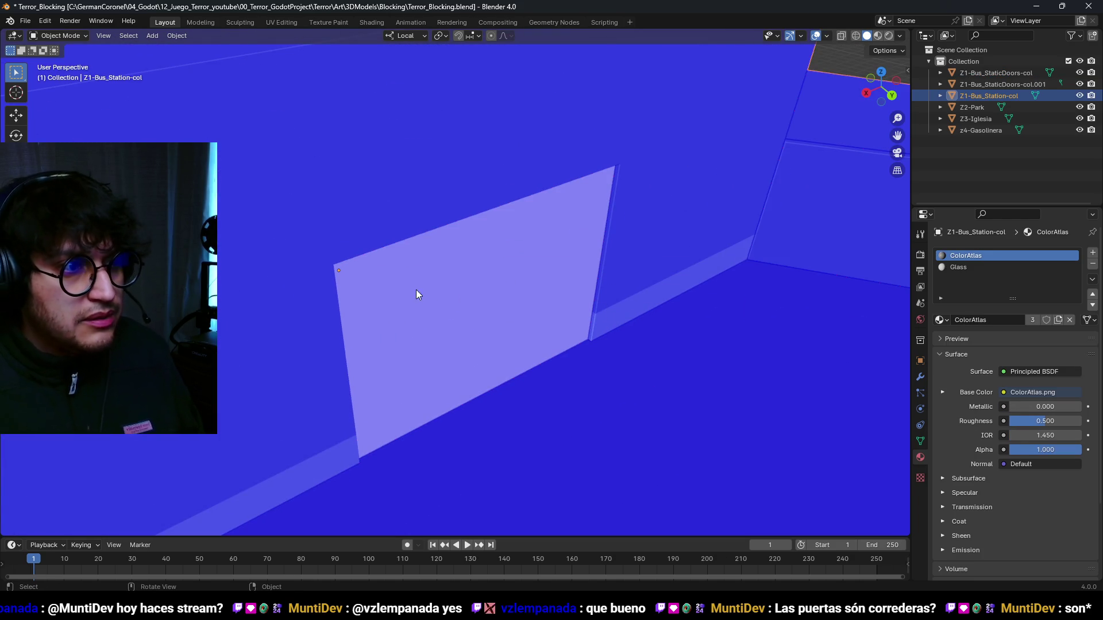
key(Tab)
key(shift+z)
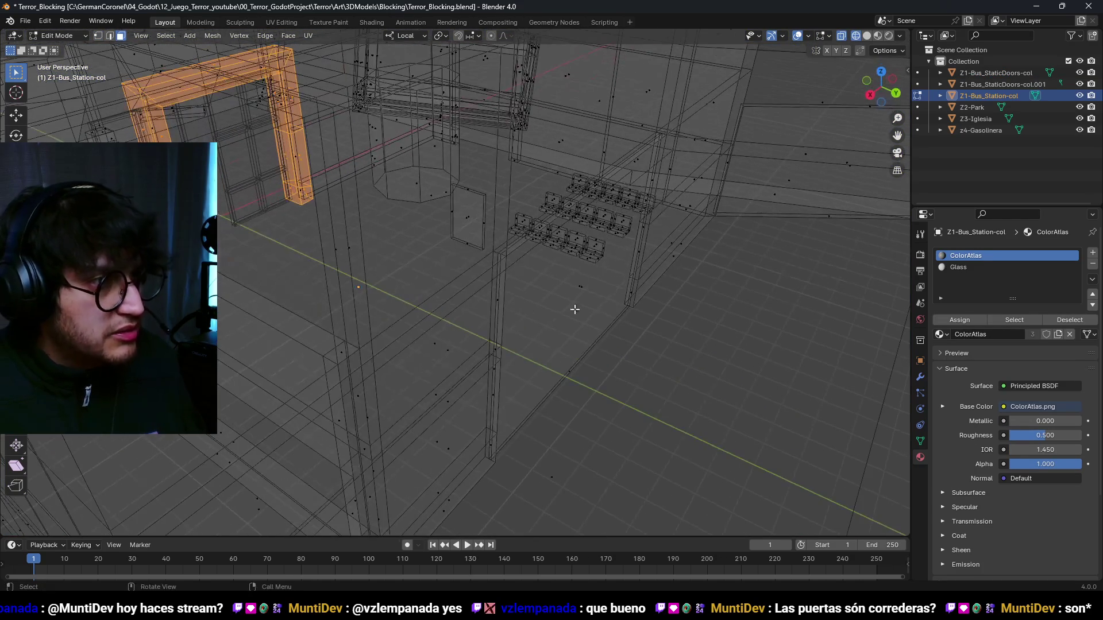
click(575, 304)
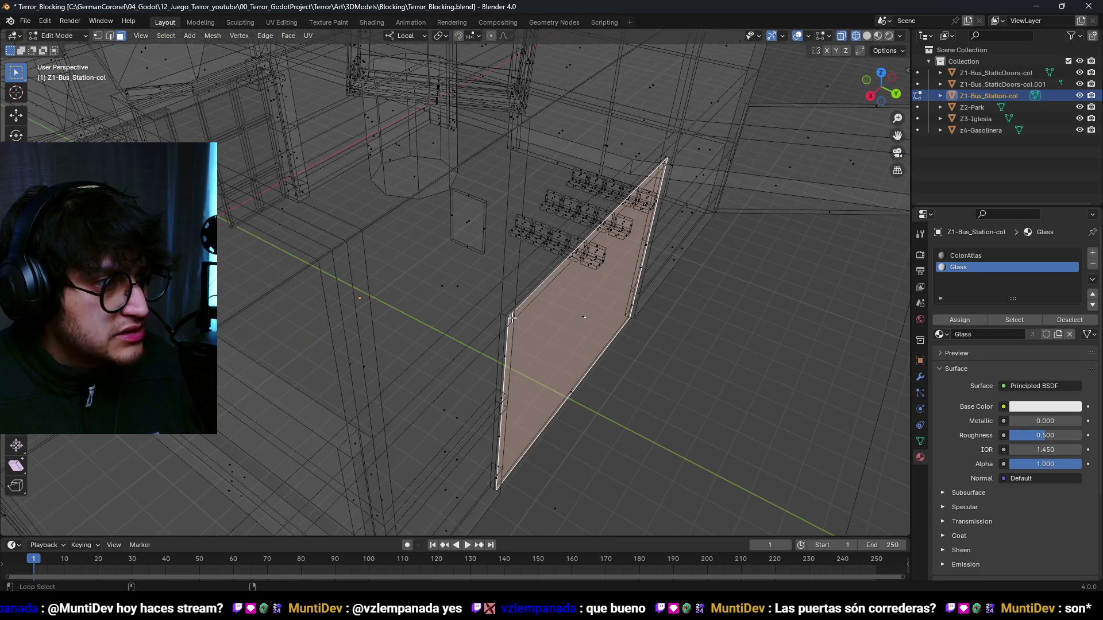
scroll(644, 326, up, 3)
drag(640, 317, 420, 305)
scroll(382, 316, up, 3)
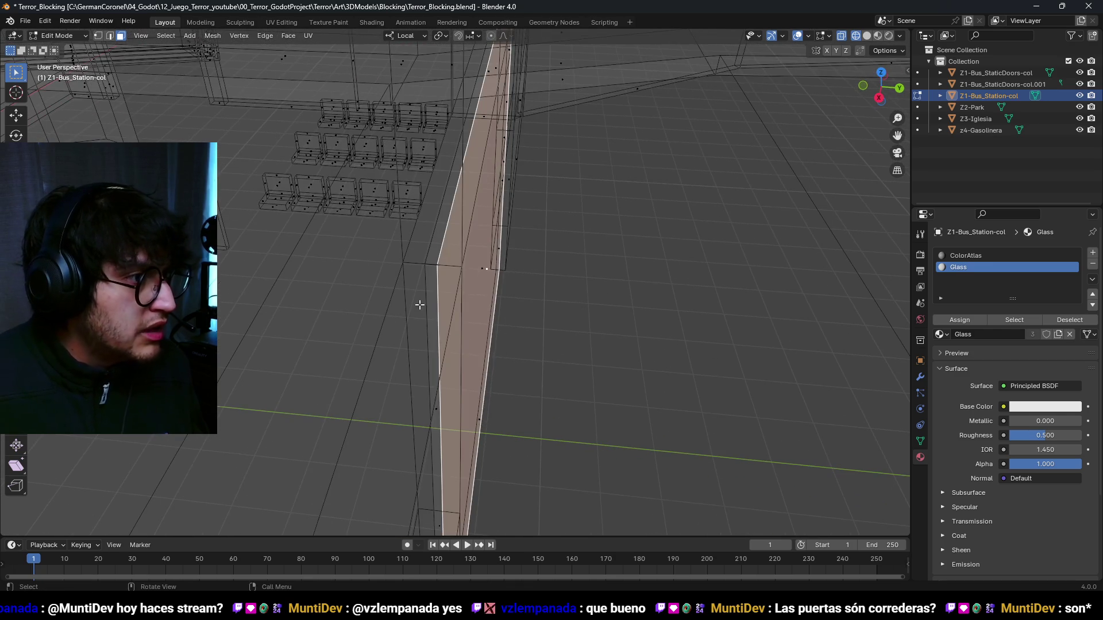
- Delete the stray glass faces and return to solid shading
click(513, 314)
drag(500, 315, 460, 299)
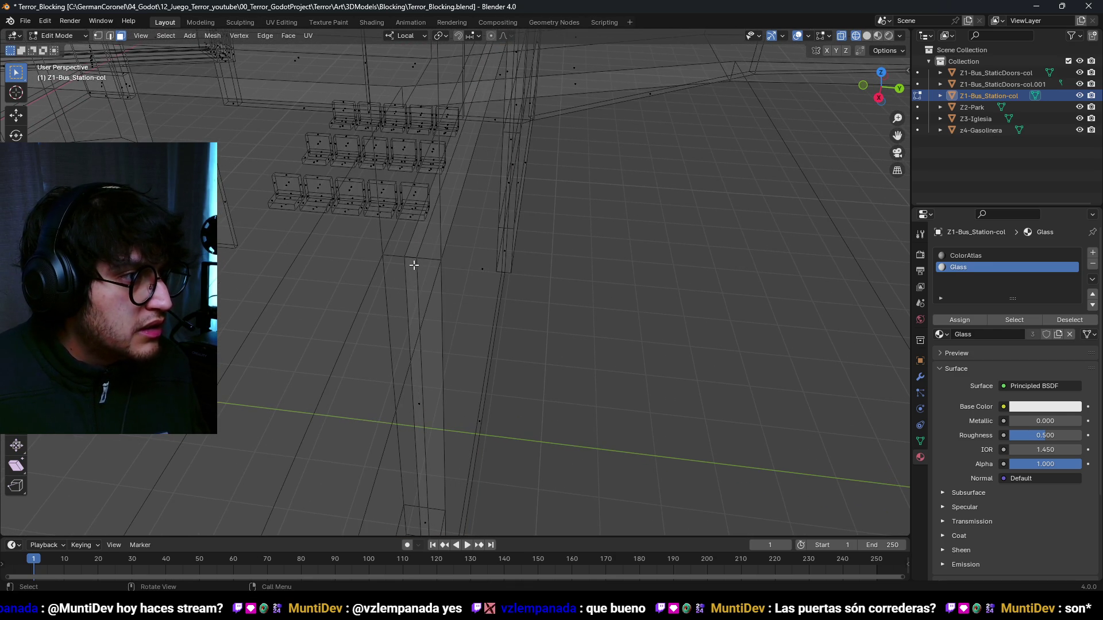
click(464, 300)
key(shift+z)
mouse_move(500, 295)
mouse_down()
mouse_move(505, 278)
mouse_move(564, 298)
mouse_move(515, 311)
mouse_move(446, 291)
mouse_move(573, 299)
mouse_up()
scroll(504, 278, up, 2)
- Move the remaining glass face along local Y and save Terror_Blocking.blend
key(g)
key(y)
click(606, 290)
key(Tab)
key(ctrl+s)
- Slide Z1-Bus_StaticDoors-col.001 along X and the left door Z1-Bus_StaticDoors-col 0.6 m, then save
scroll(573, 299, up, 6)
mouse_move(488, 253)
mouse_down()
mouse_move(580, 261)
mouse_move(532, 261)
mouse_up()
click(557, 258)
key(g)
key(x)
click(458, 266)
click(409, 275)
key(g)
key(x)
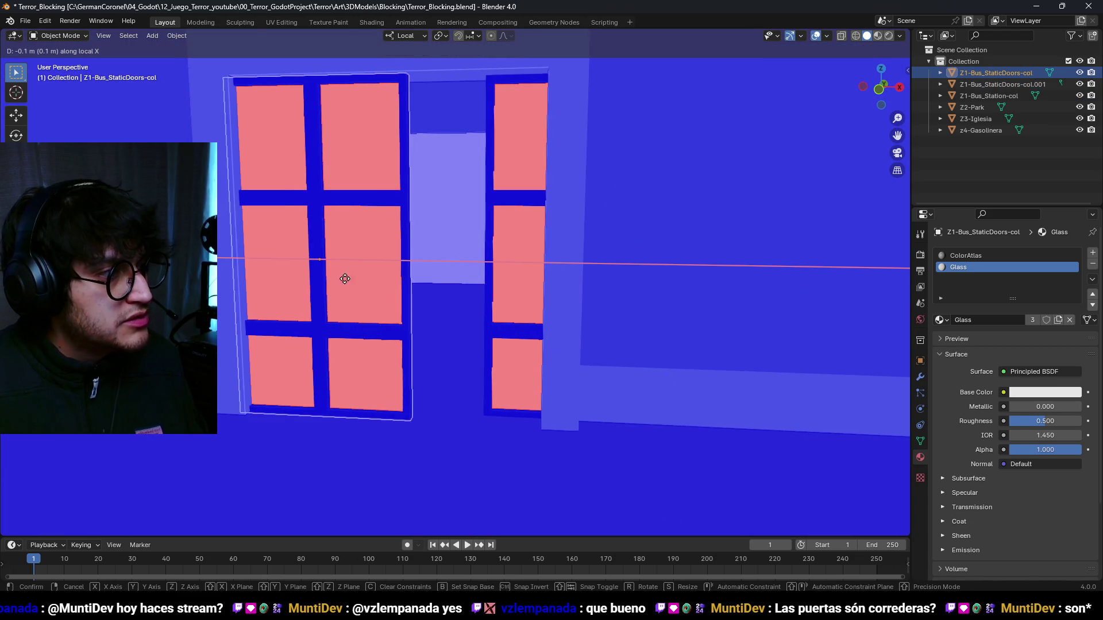
click(377, 275)
key(ctrl+s)
- Delete the pink glass panel object
scroll(462, 278, down, 5)
mouse_move(462, 278)
mouse_down()
mouse_move(515, 278)
mouse_move(482, 328)
mouse_move(534, 259)
mouse_move(615, 224)
mouse_move(605, 241)
mouse_move(515, 244)
mouse_move(561, 241)
mouse_move(488, 214)
mouse_move(463, 226)
mouse_move(485, 225)
mouse_up()
click(463, 227)
key(x)
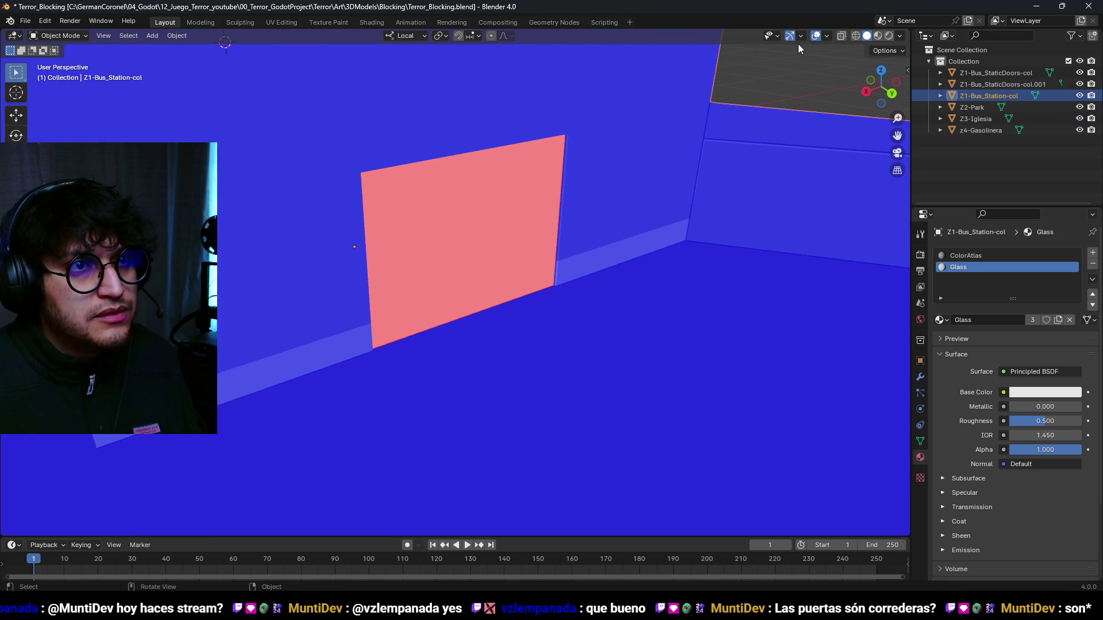
- Duplicate a glass door and move the copy -1.1 m along local Y
mouse_move(569, 193)
mouse_down()
mouse_move(595, 222)
mouse_move(630, 228)
mouse_move(635, 270)
mouse_move(485, 297)
mouse_move(482, 263)
mouse_up()
key(Tab)
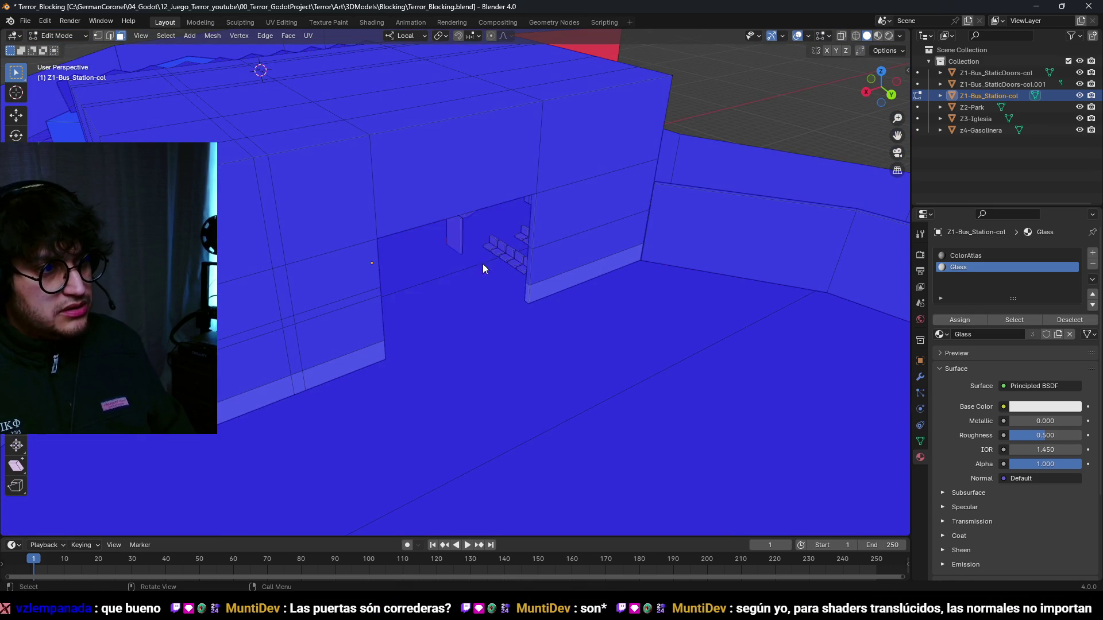
key(ctrl+Tab)
click(309, 234)
click(360, 186)
key(shift+d)
key(y)
key(y)
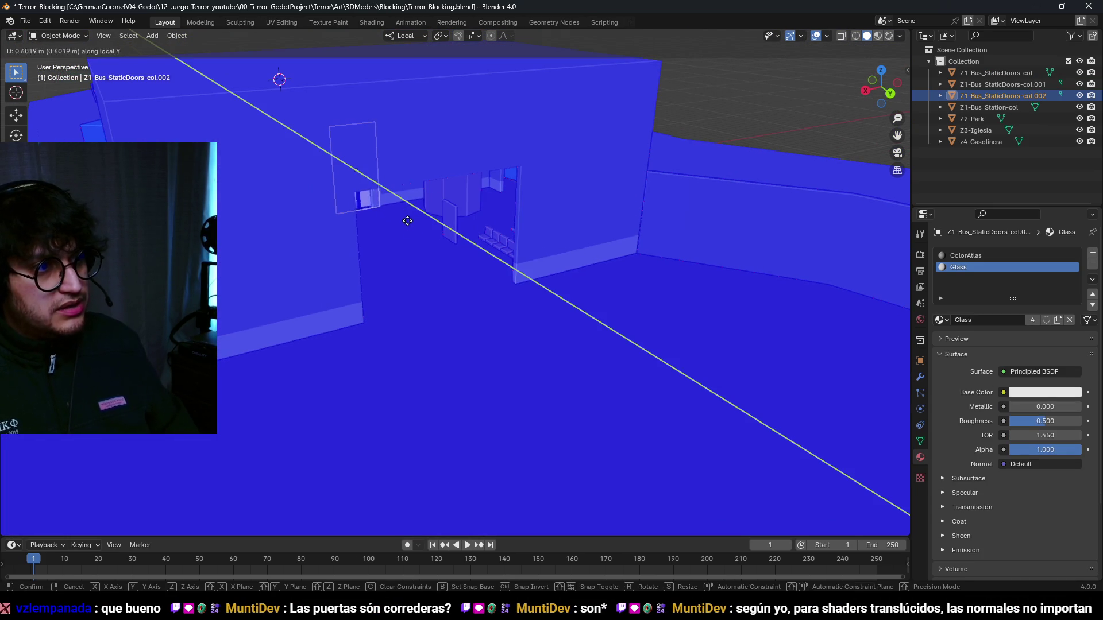
click(528, 303)
scroll(535, 315, up, 3)
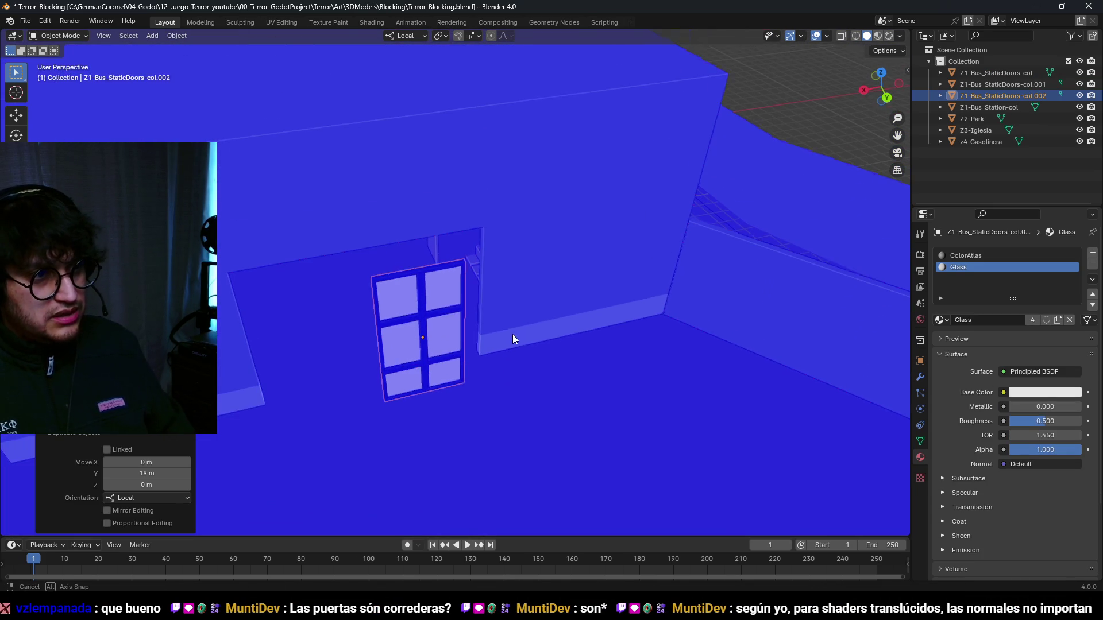
key(g)
key(y)
key(y)
click(338, 196)
- Check the door copy in top wireframe view, then shift it sideways along X
key(KP_7)
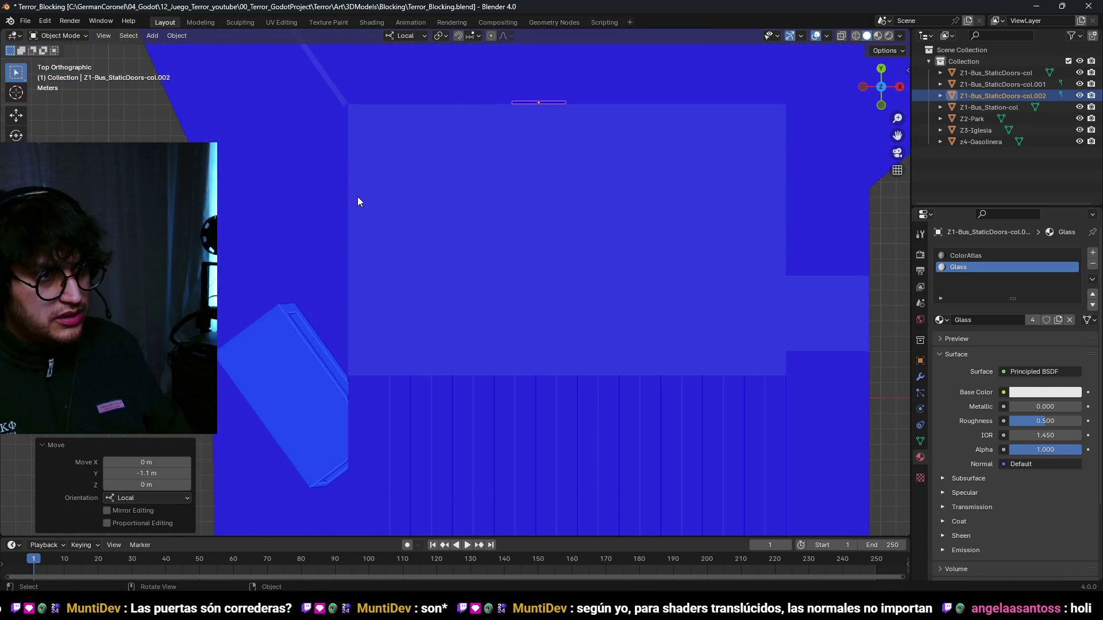
key(shift+z)
scroll(465, 274, up, 3)
scroll(567, 281, up, 2)
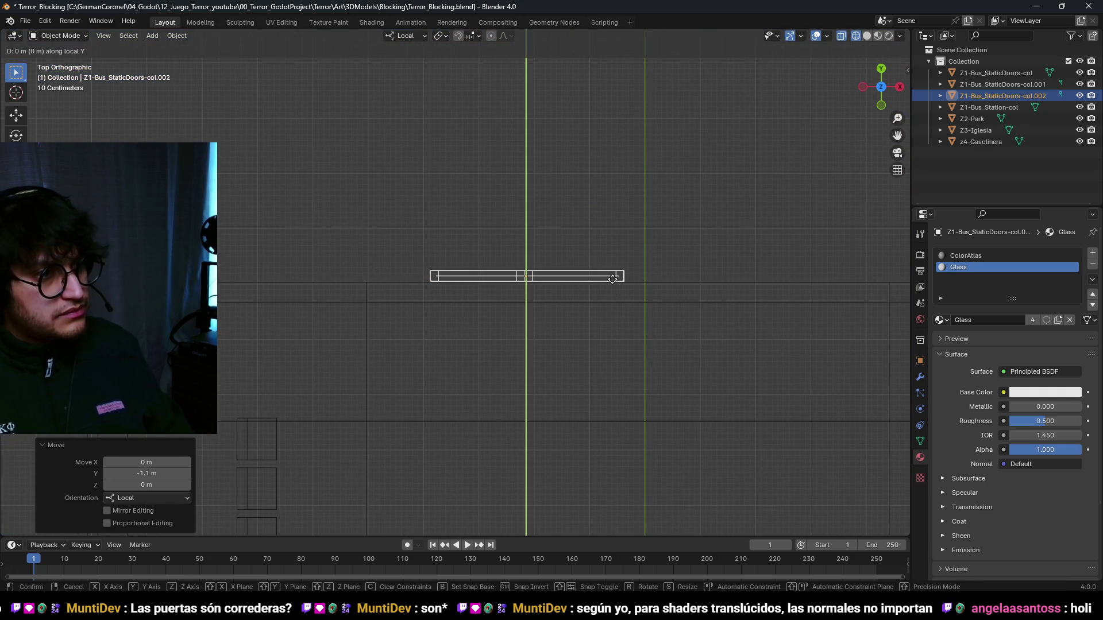
click(826, 36)
key(z)
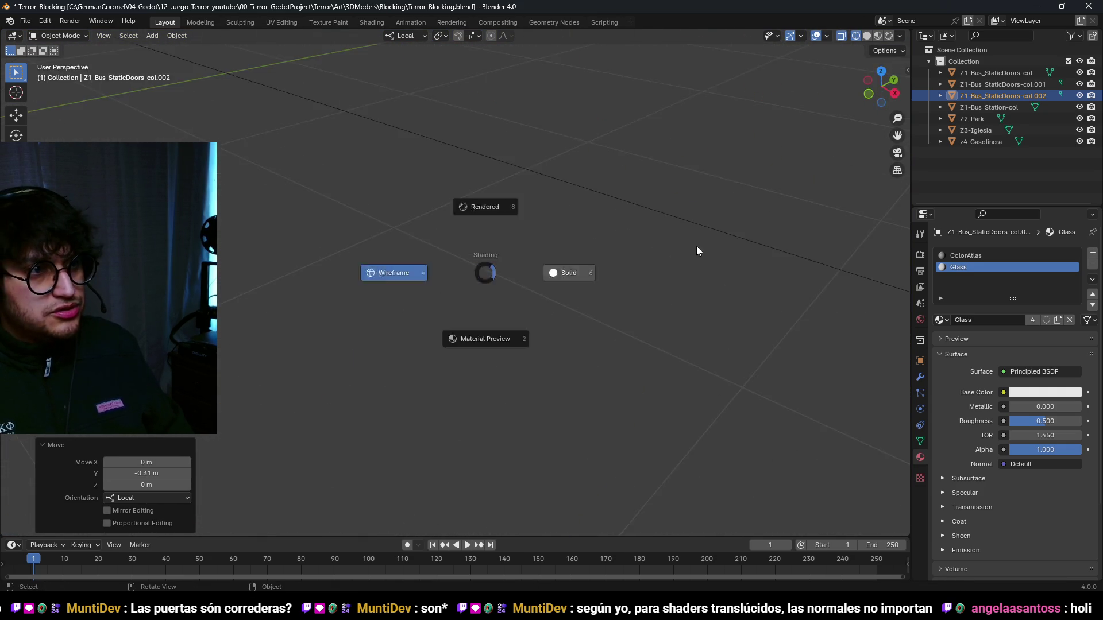
click(696, 246)
scroll(567, 194, up, 5)
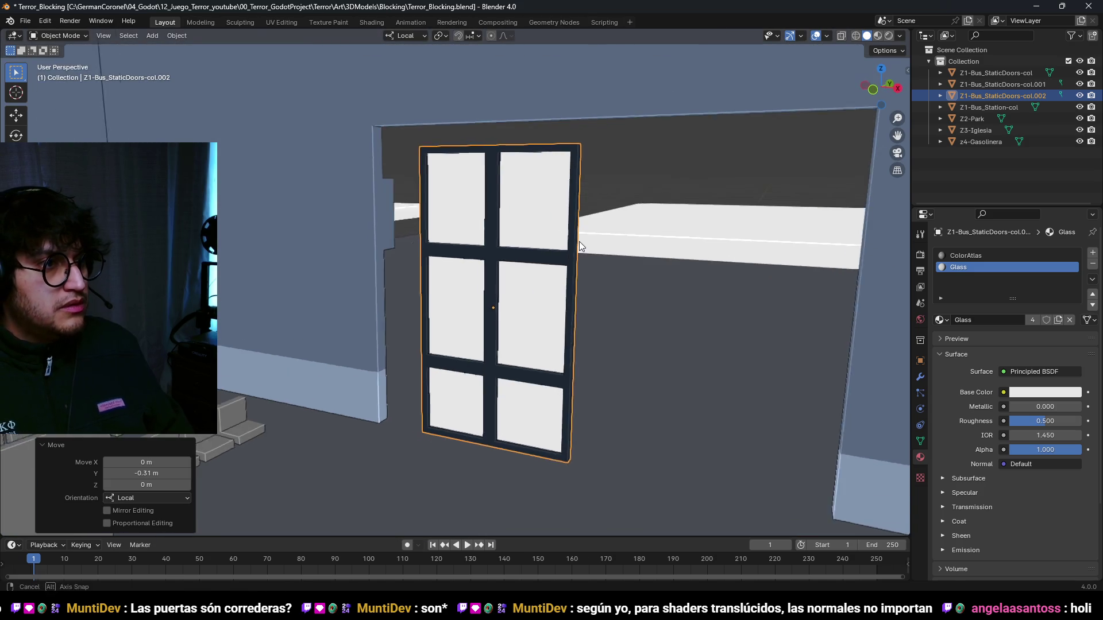
key(g)
key(x)
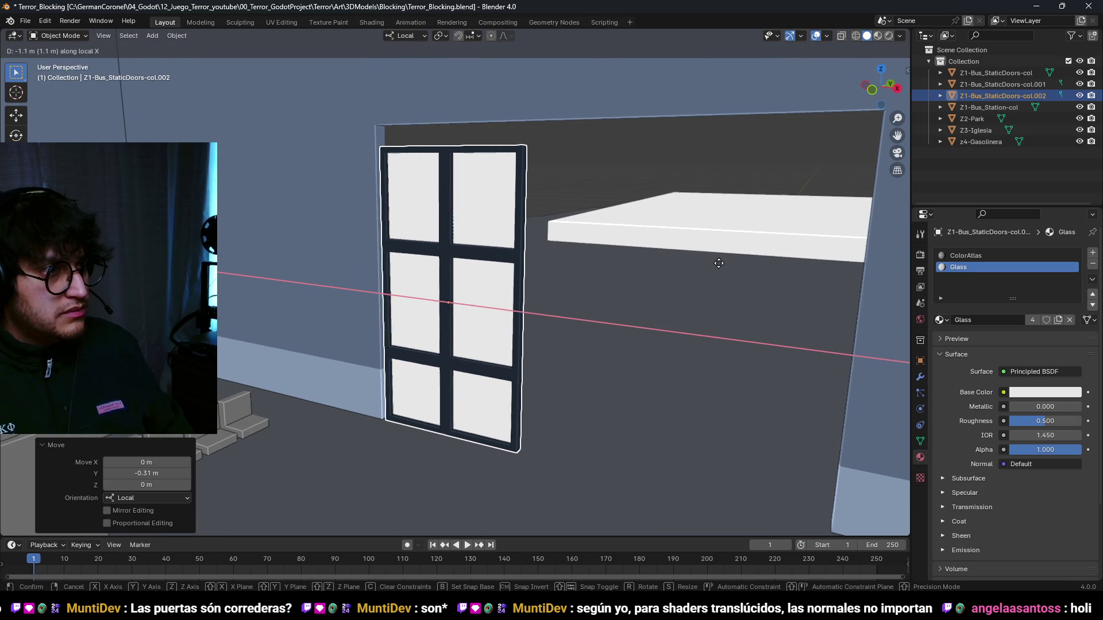
click(719, 263)
- Duplicate the door again along X and move the two doors 1.1 m sideways
scroll(567, 229, down, 2)
scroll(546, 253, up, 3)
key(shift+d)
key(x)
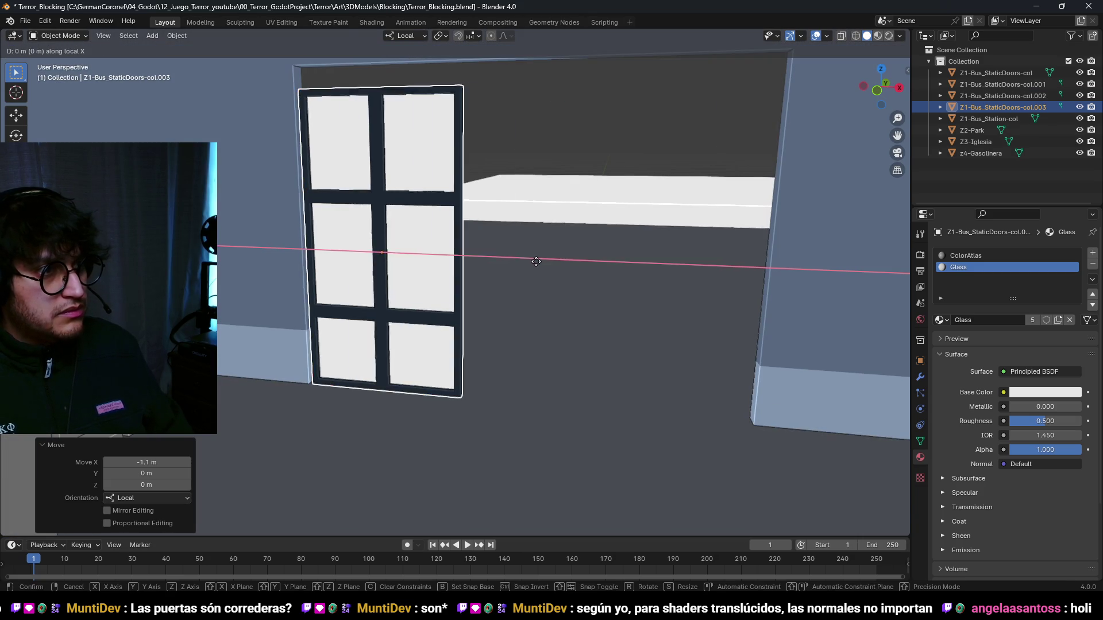
click(509, 276)
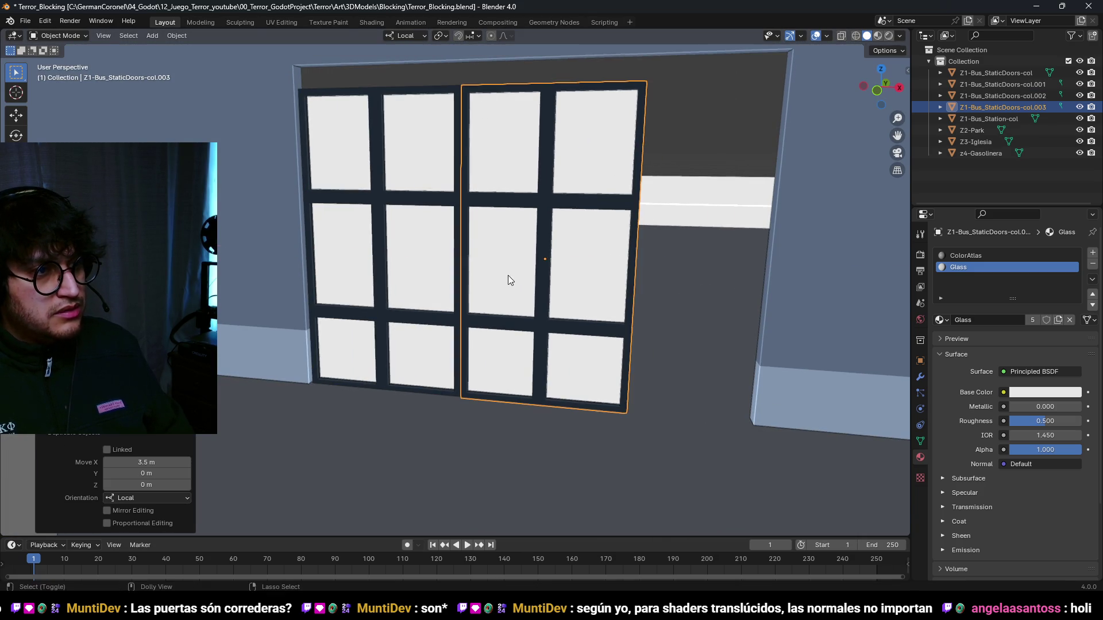
shift+click(374, 270)
key(g)
key(x)
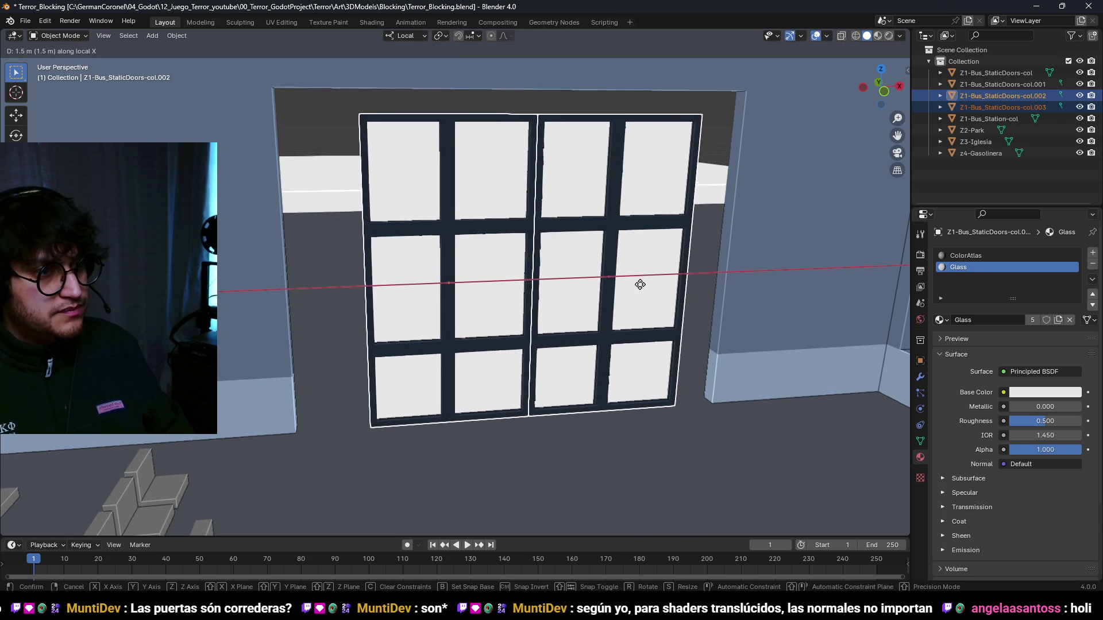
click(470, 288)
- In top wireframe view, move the Z1-Bus_StaticDoors-col door 0.4 m along Y
scroll(581, 313, down, 3)
key(KP_7)
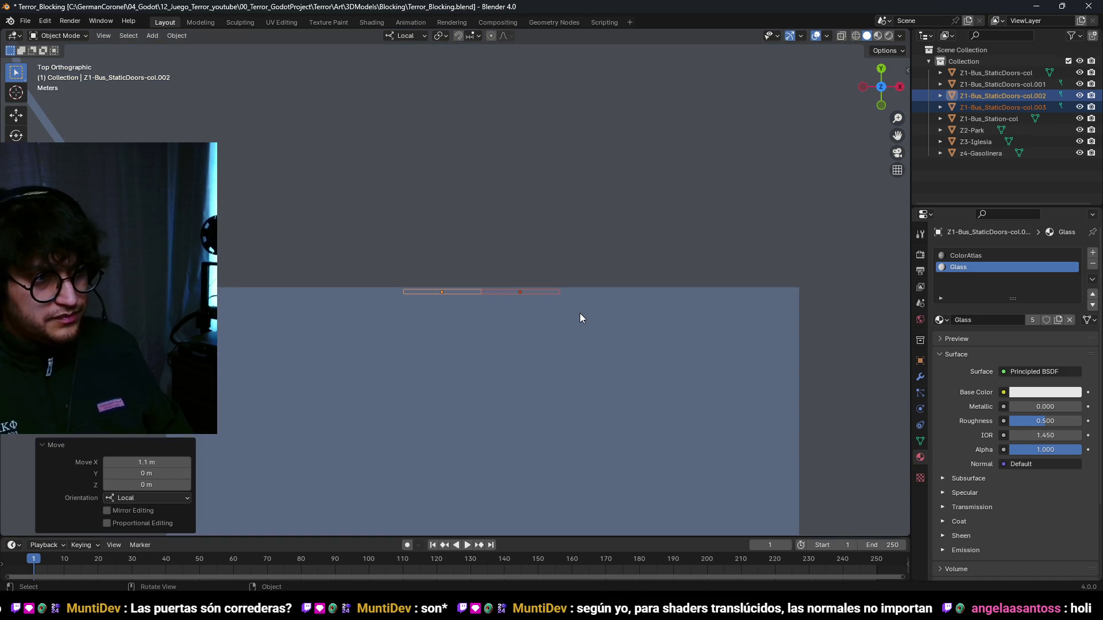
key(shift+z)
scroll(536, 185, down, 2)
scroll(537, 226, up, 2)
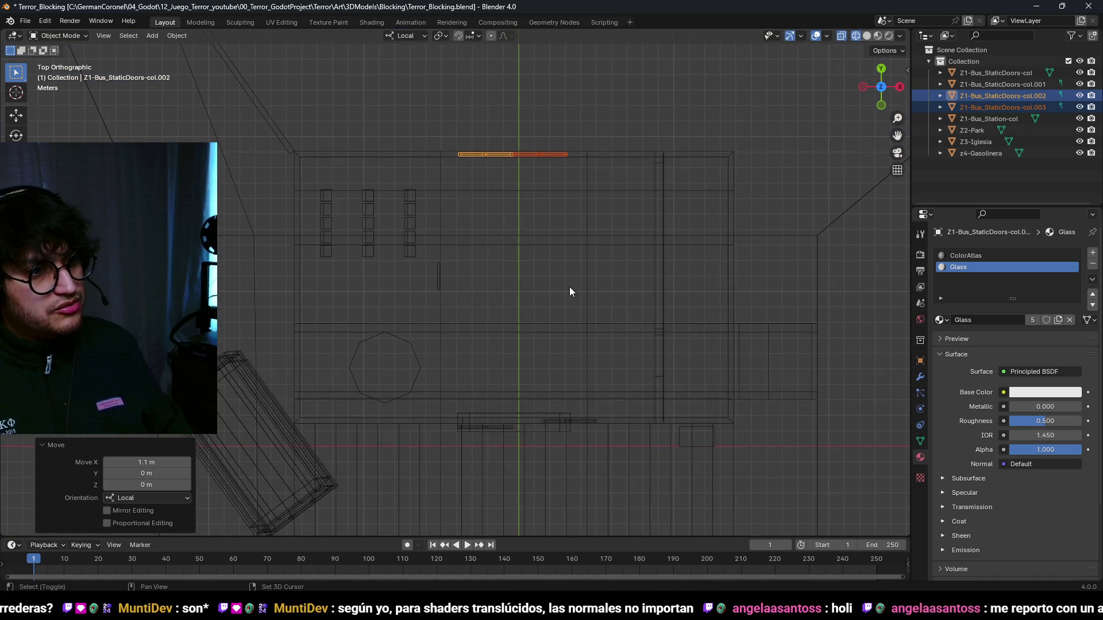
key(a)
scroll(488, 402, up, 1)
click(467, 349)
key(g)
key(y)
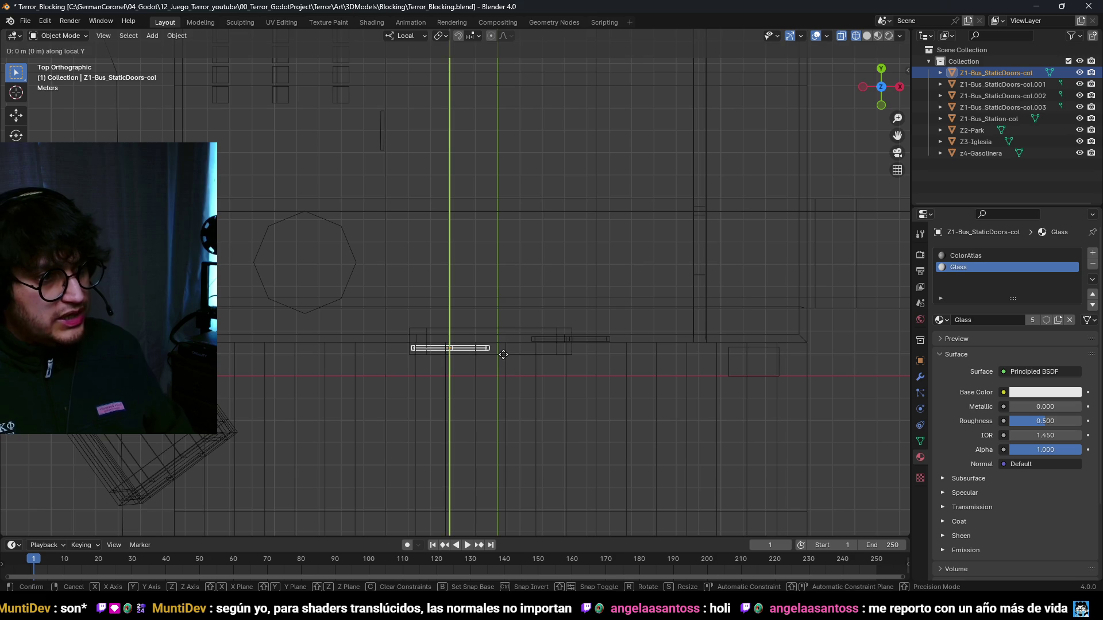
click(506, 261)
- Return to solid shading, face the doorway, and open the station wall in edit mode
scroll(571, 362, down, 2)
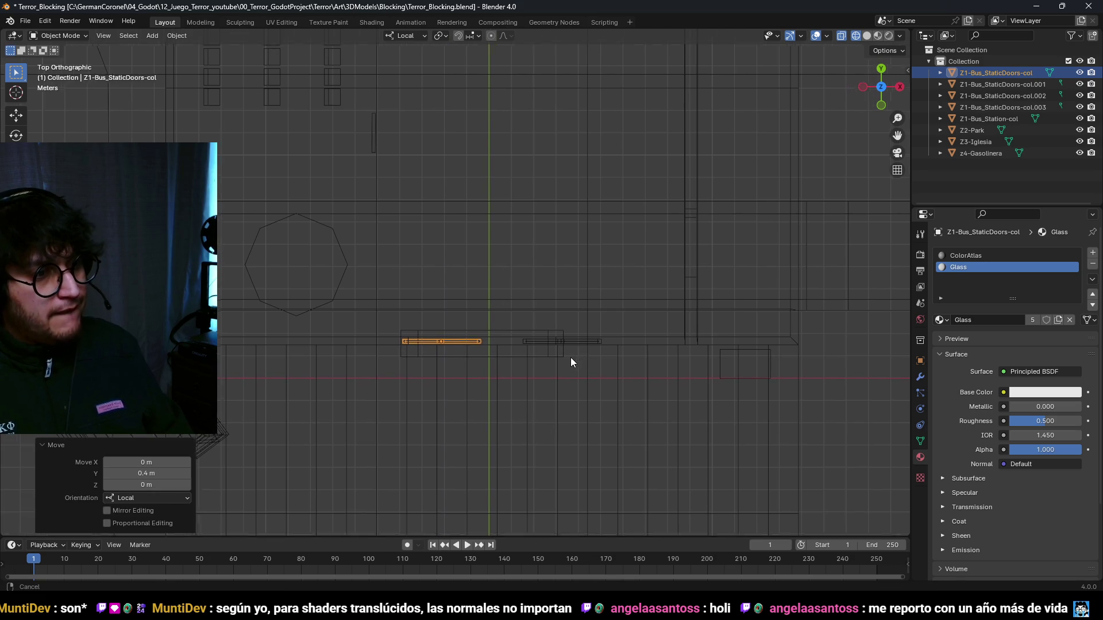
scroll(464, 270, up, 2)
scroll(483, 160, down, 2)
drag(512, 130, 488, 264)
key(shift+z)
scroll(540, 226, up, 3)
drag(564, 178, 556, 207)
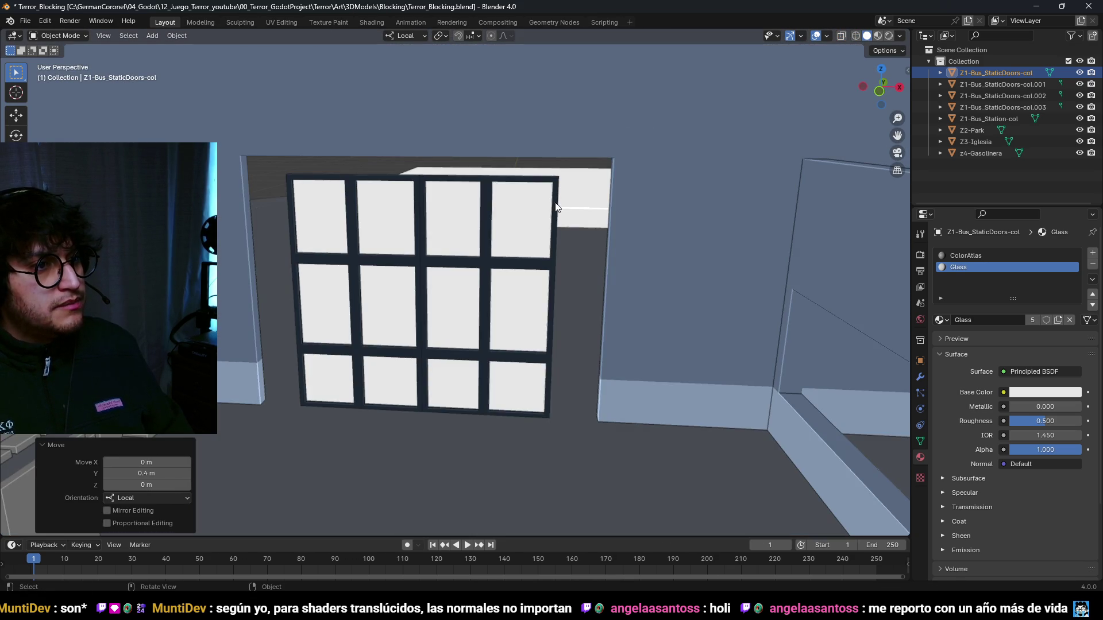
click(555, 207)
key(Tab)
scroll(611, 167, up, 5)
- In wireframe shading, select the wall faces around the doorway
key(z)
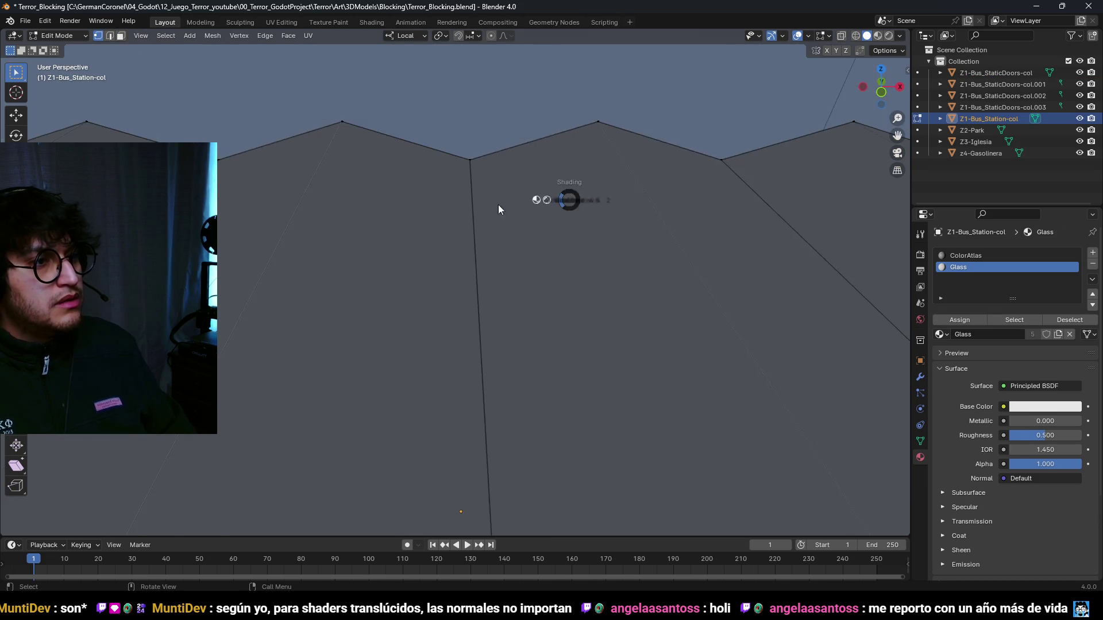
click(498, 204)
scroll(511, 259, down, 5)
drag(547, 331, 521, 332)
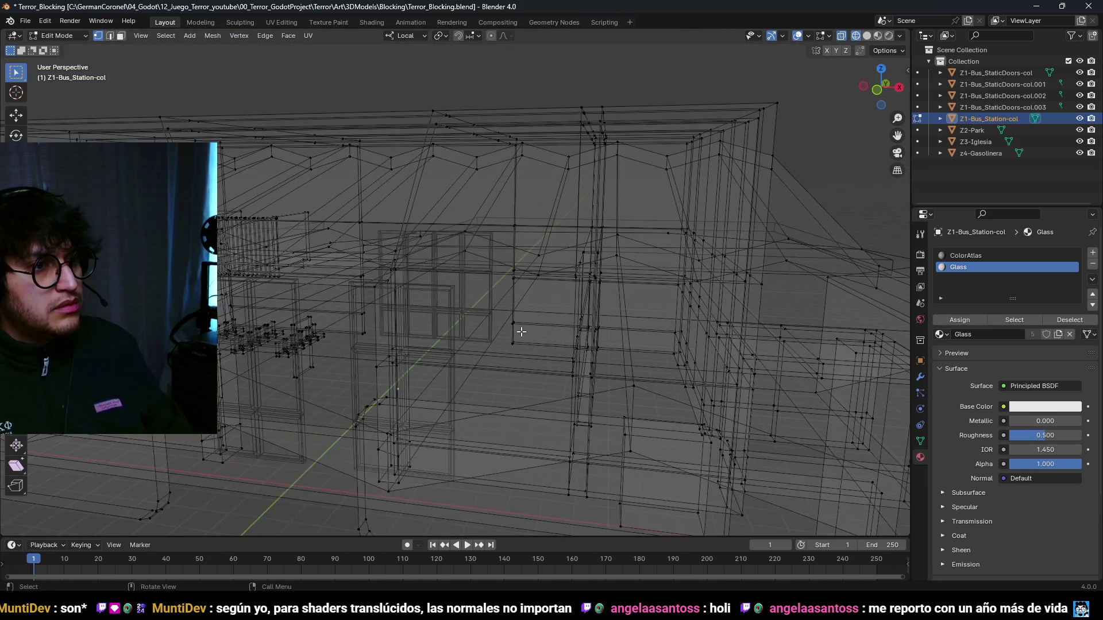
scroll(521, 331, up, 4)
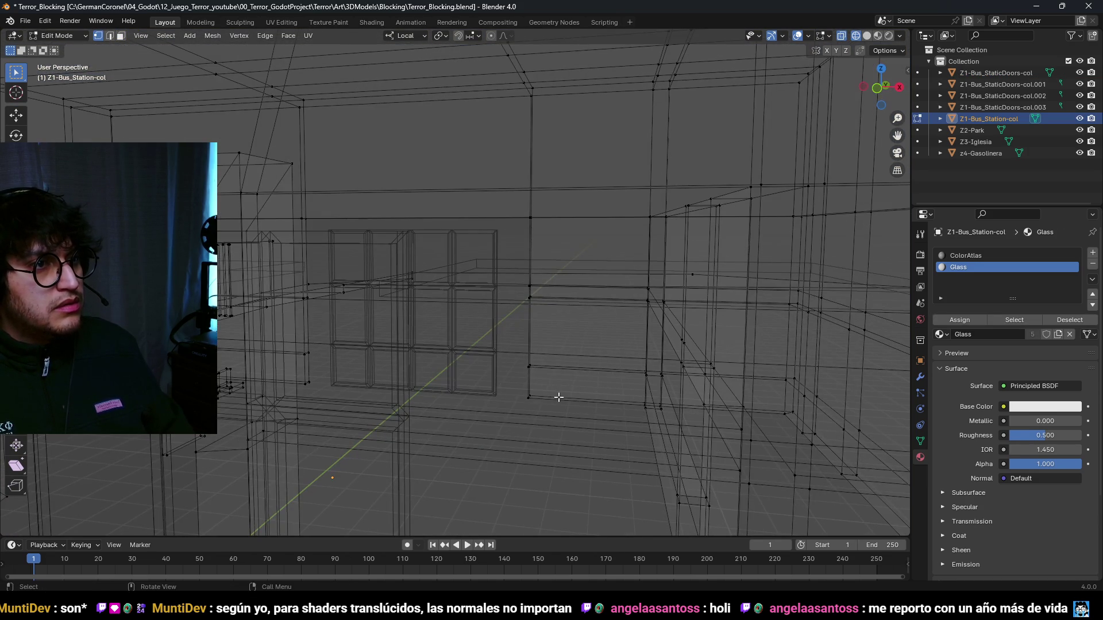
mouse_move(427, 107)
mouse_down()
mouse_move(357, 136)
mouse_move(349, 247)
mouse_up()
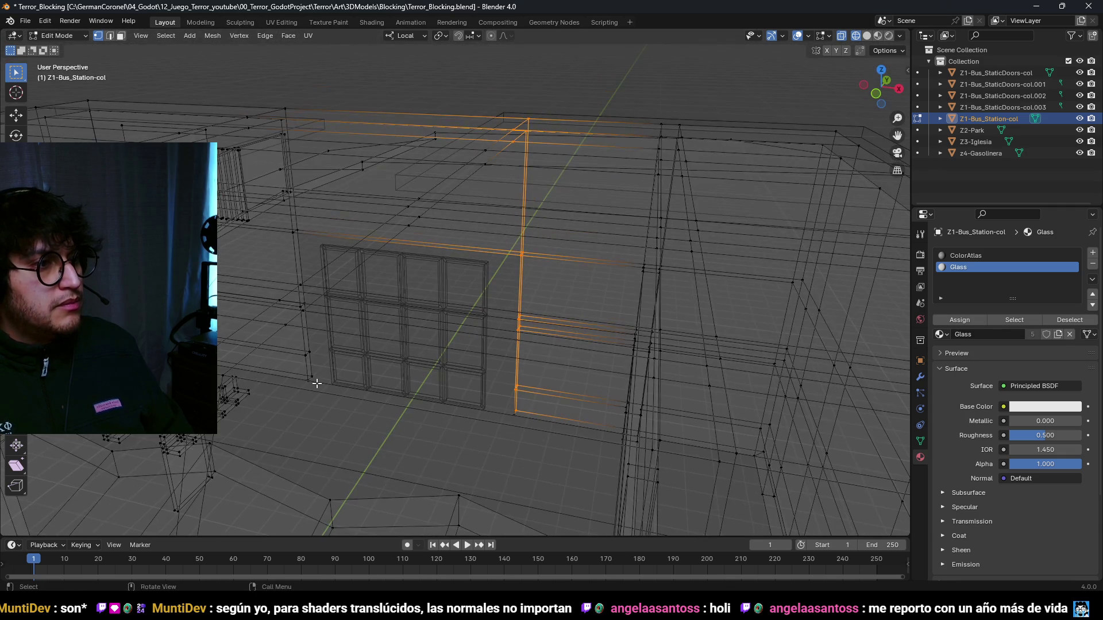
mouse_move(314, 278)
mouse_down()
mouse_move(357, 333)
mouse_move(406, 303)
mouse_up()
drag(314, 103, 314, 103)
- Narrow the selected doorway faces to 0.7 width along X
mouse_move(344, 149)
mouse_down()
mouse_move(381, 172)
mouse_move(440, 279)
mouse_move(435, 306)
mouse_move(457, 315)
mouse_up()
key(c)
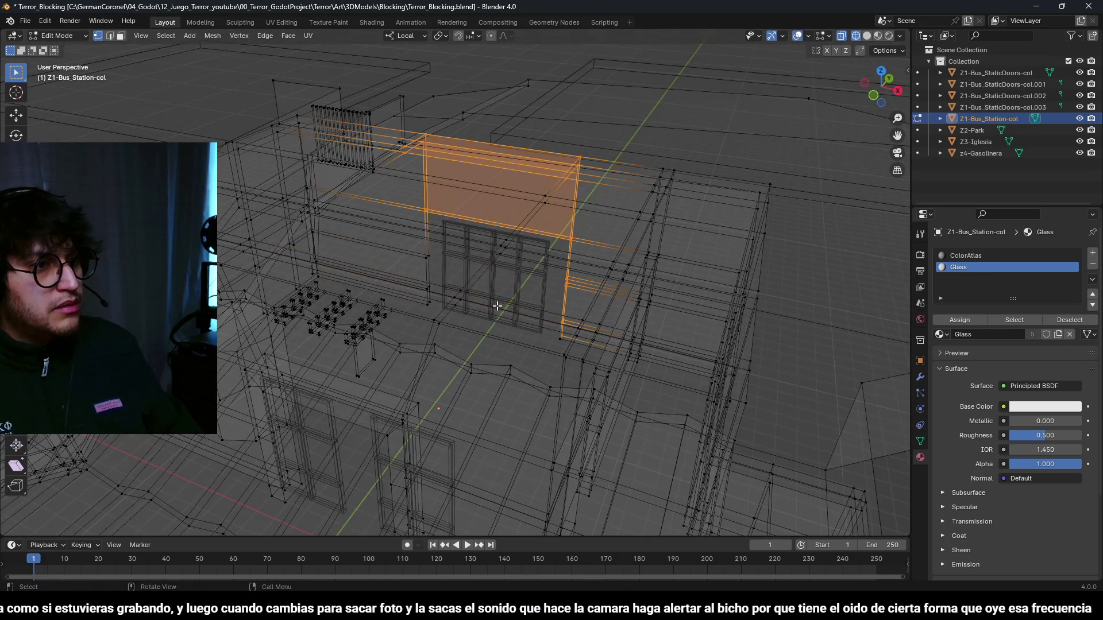
scroll(482, 331, up, 2)
key(c)
scroll(484, 325, down, 3)
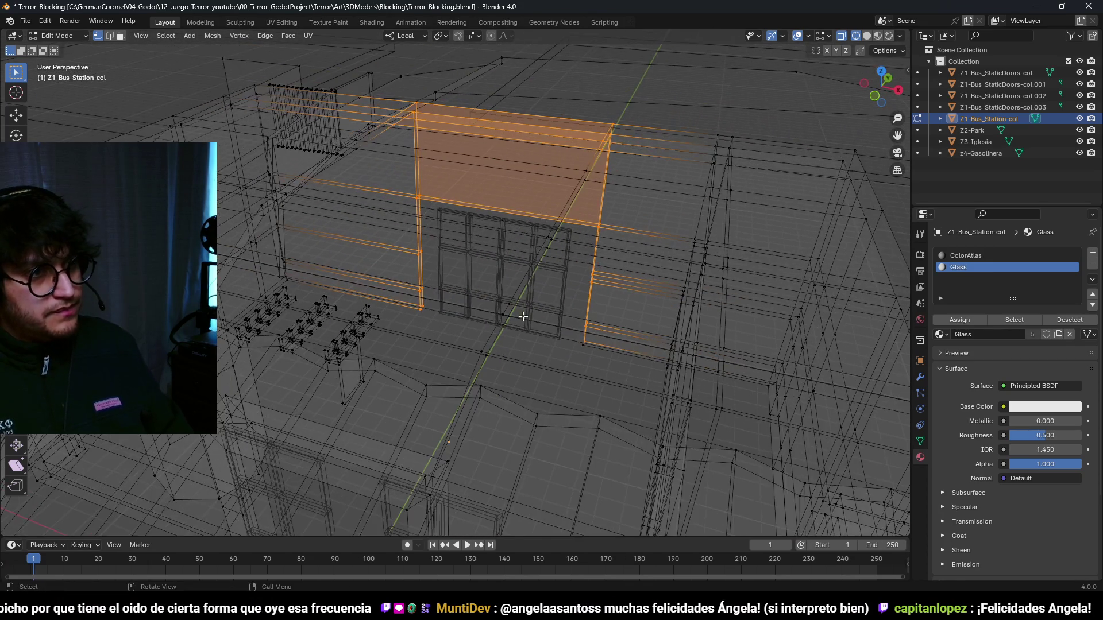
click(635, 297)
- Back in solid shading, lower the face strip above the door by 0.5 m along Z
scroll(664, 261, up, 5)
key(shift+z)
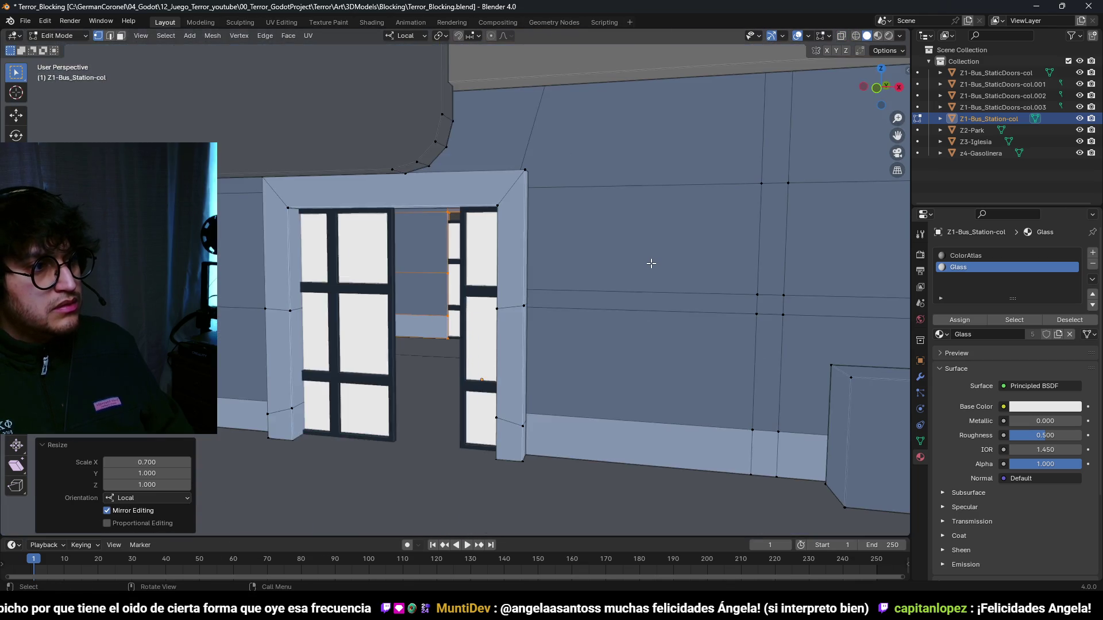
key(KP_Decimal)
scroll(613, 262, up, 3)
mouse_move(613, 266)
mouse_down()
mouse_move(552, 288)
mouse_move(573, 255)
mouse_move(571, 216)
mouse_up()
key(3)
click(571, 207)
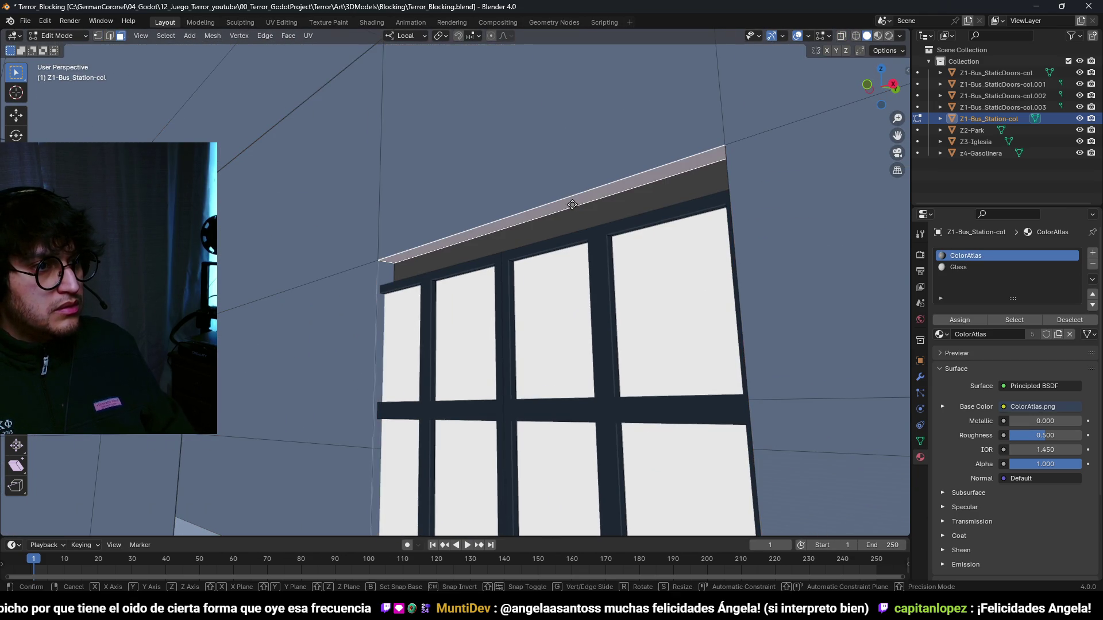
key(g)
key(z)
key(Return)
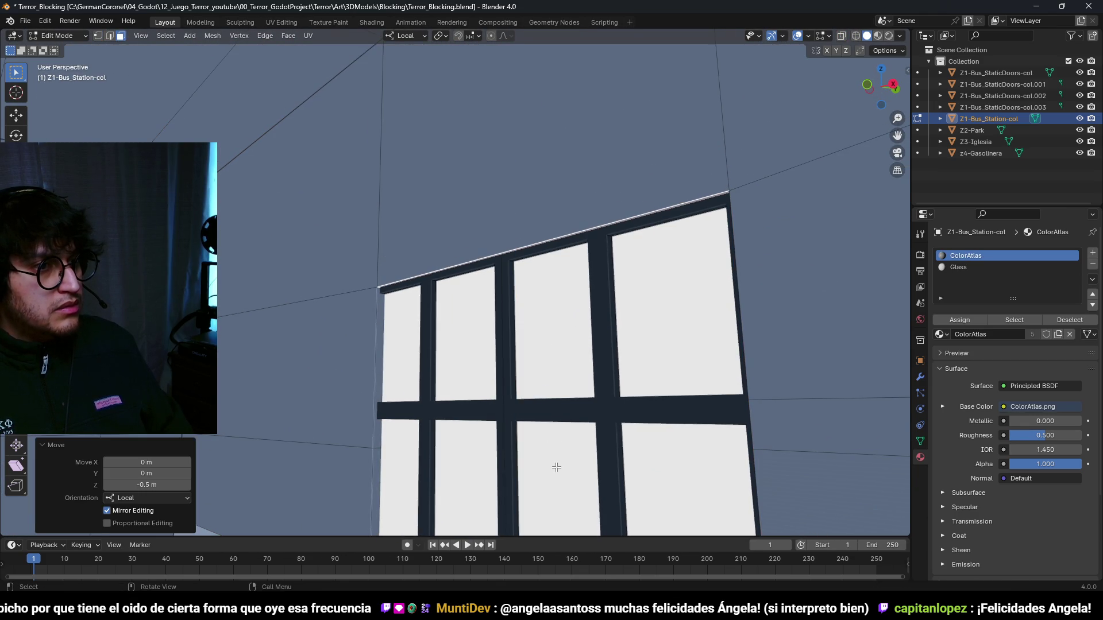
- Check the doorway from the front and top views in wireframe and confirm the geometry placement
scroll(556, 463, down, 3)
scroll(492, 362, up, 6)
scroll(505, 251, down, 5)
key(shift+z)
mouse_move(505, 251)
mouse_down()
mouse_move(369, 278)
mouse_move(294, 230)
mouse_up()
key(shift+z)
scroll(368, 278, up, 5)
key(KP_1)
key(KP_7)
key(shift+z)
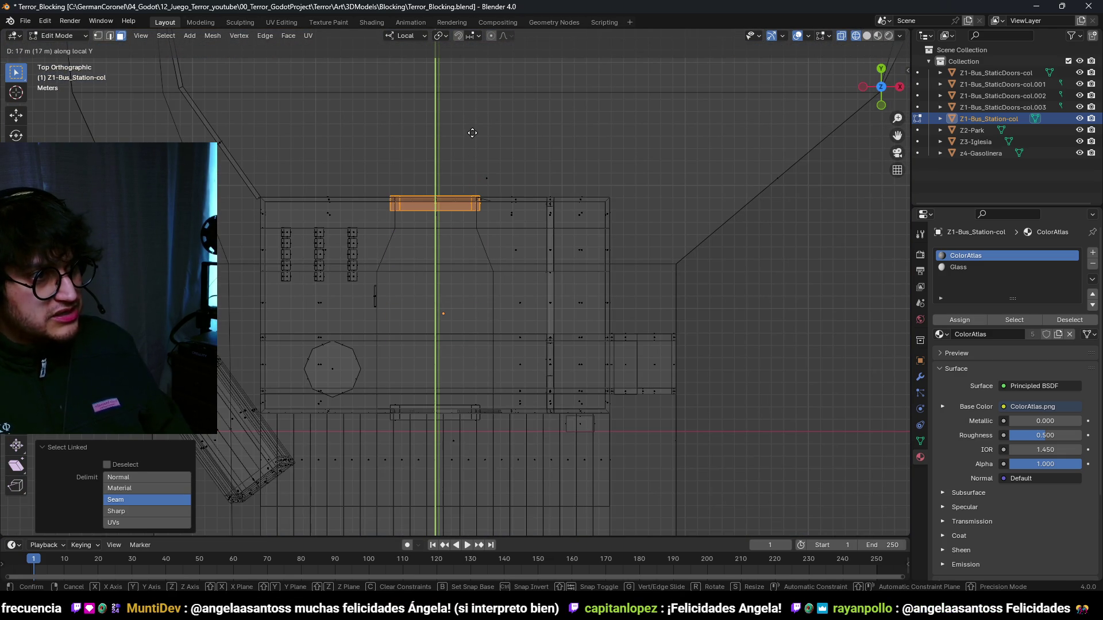
click(473, 133)
- Offset the doorway geometry 0.27 m along Y using Shift+D
scroll(517, 295, up, 4)
key(shift+d)
key(y)
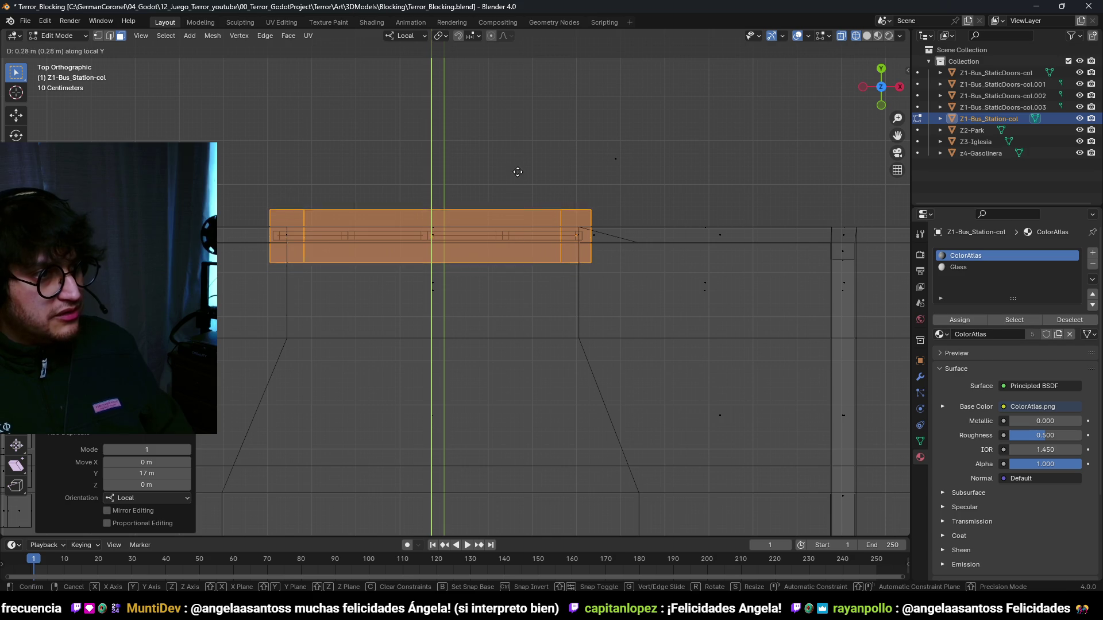
click(518, 174)
key(shift+z)
mouse_move(519, 278)
mouse_down()
mouse_move(603, 224)
mouse_move(576, 167)
mouse_move(590, 221)
mouse_move(623, 239)
mouse_move(609, 234)
mouse_move(589, 159)
mouse_up()
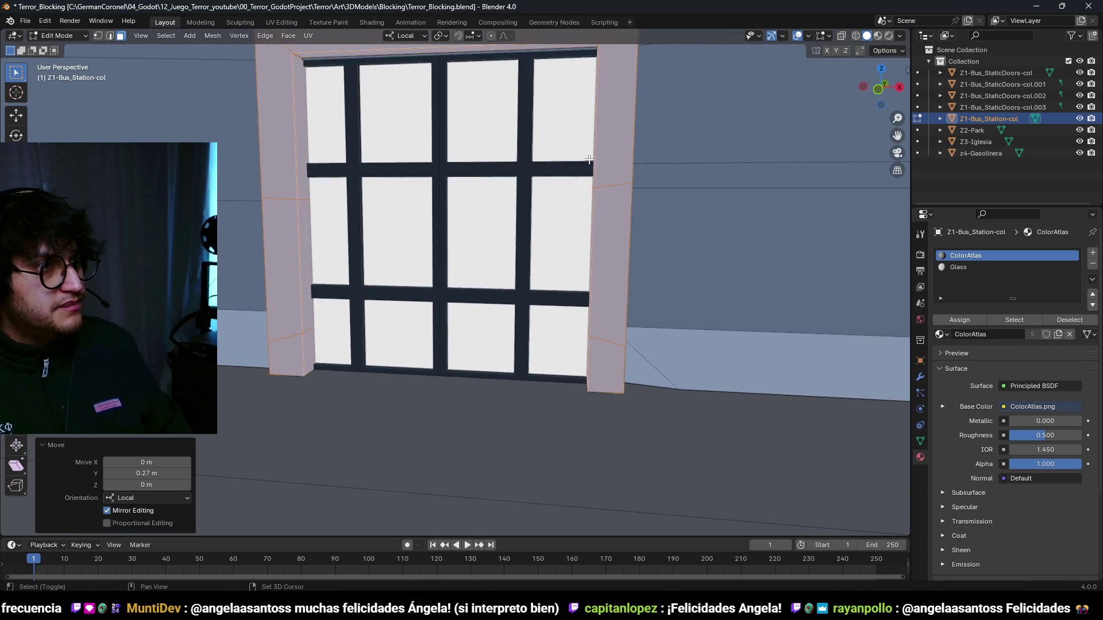
scroll(589, 159, up, 6)
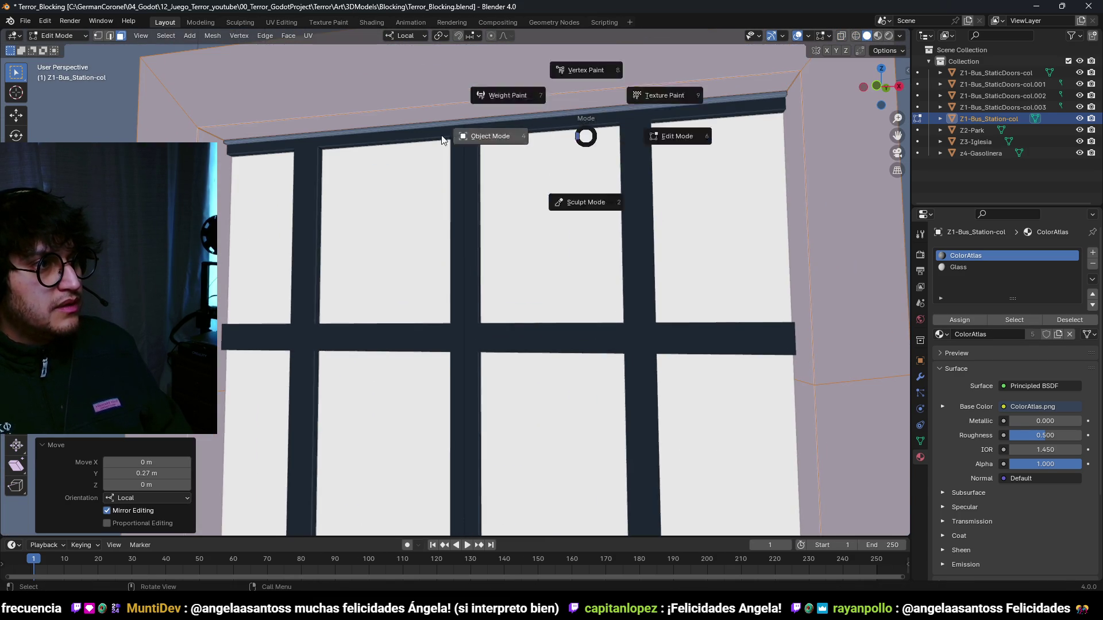
- Raise the door frame's top edge 0.1 m, return to Object Mode and save
click(442, 140)
key(Tab)
click(358, 141)
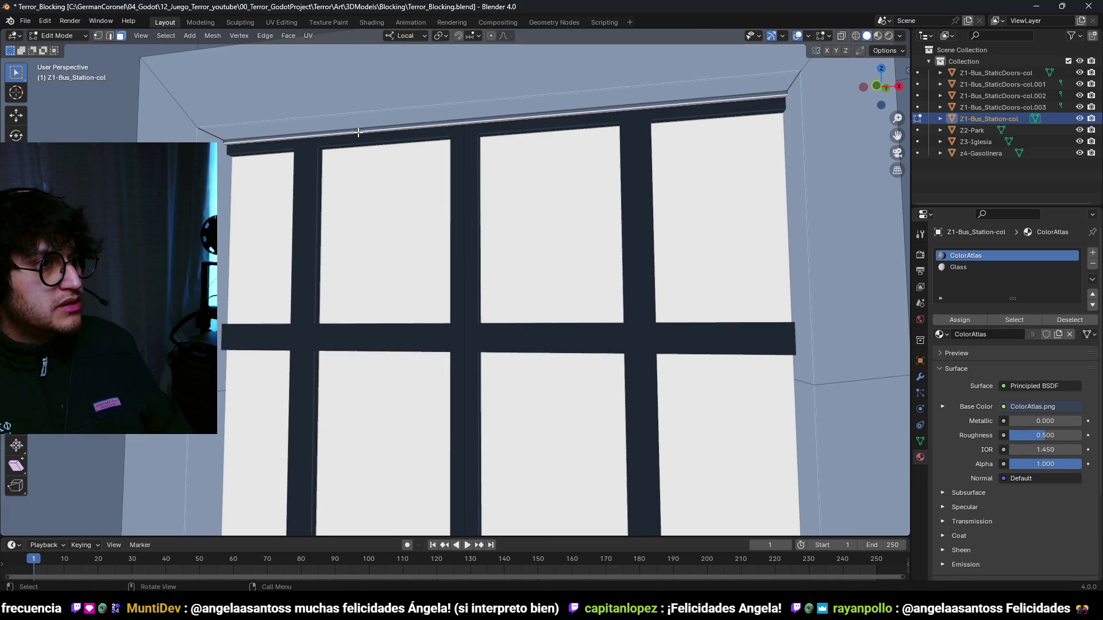
click(365, 521)
key(Tab)
scroll(422, 456, down, 5)
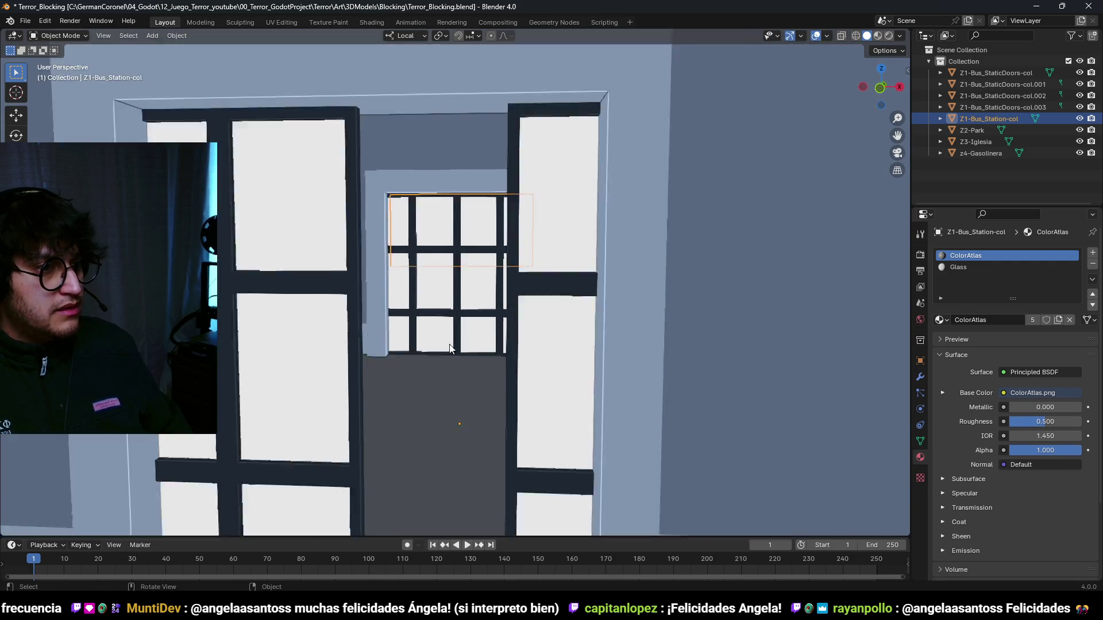
key(ctrl+s)
mouse_move(476, 342)
mouse_down()
mouse_move(332, 387)
mouse_move(266, 385)
mouse_move(539, 360)
mouse_move(461, 367)
mouse_up()
key(ctrl+s)
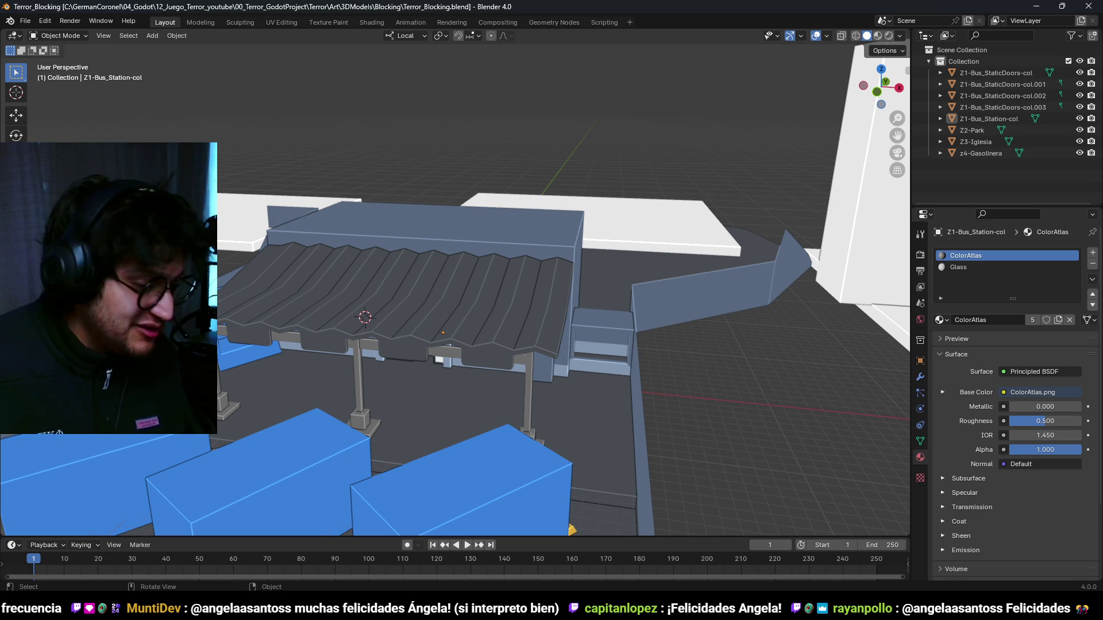
- Inspect the bus station and re-save Terror_Blocking.blend
scroll(577, 309, down, 5)
key(ctrl+s)
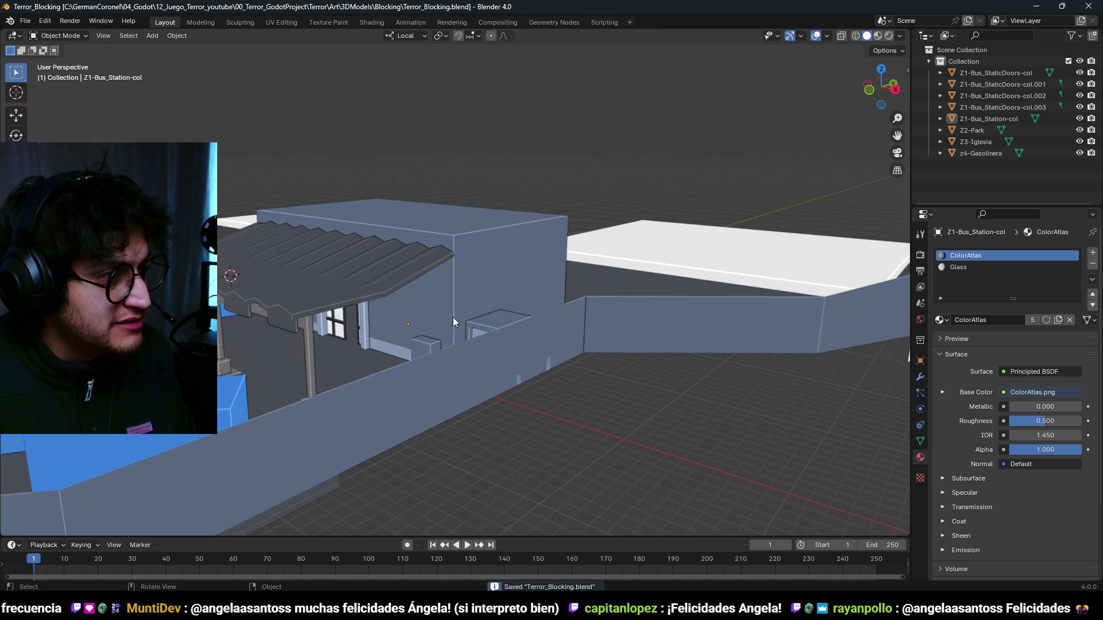
scroll(533, 266, up, 5)
scroll(574, 228, down, 4)
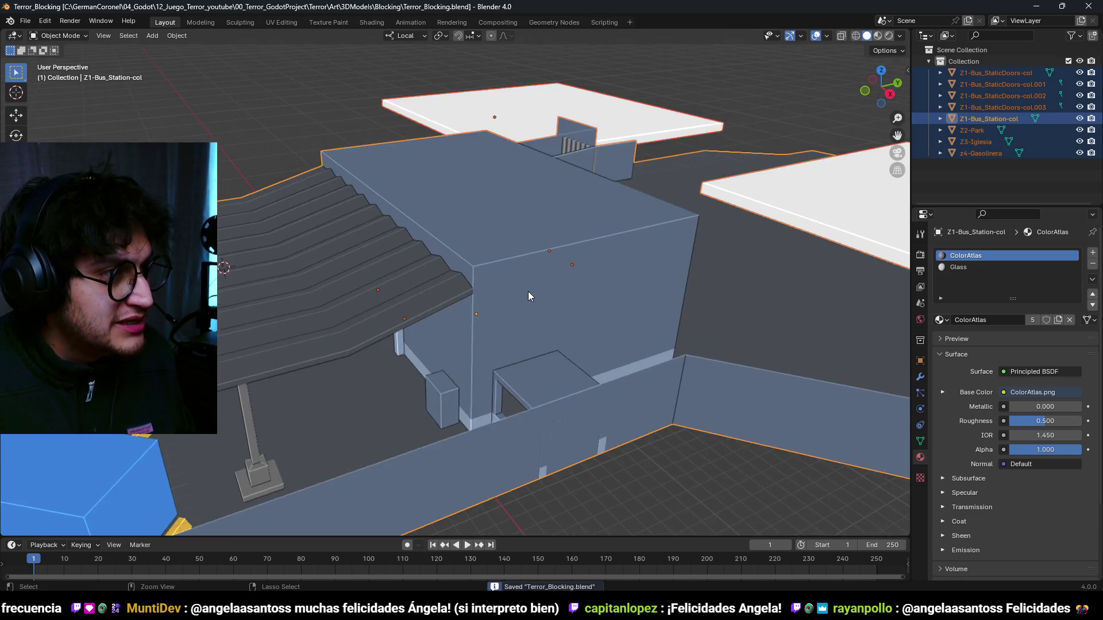
scroll(528, 292, down, 4)
scroll(590, 288, up, 3)
key(ctrl+s)
scroll(588, 314, up, 6)
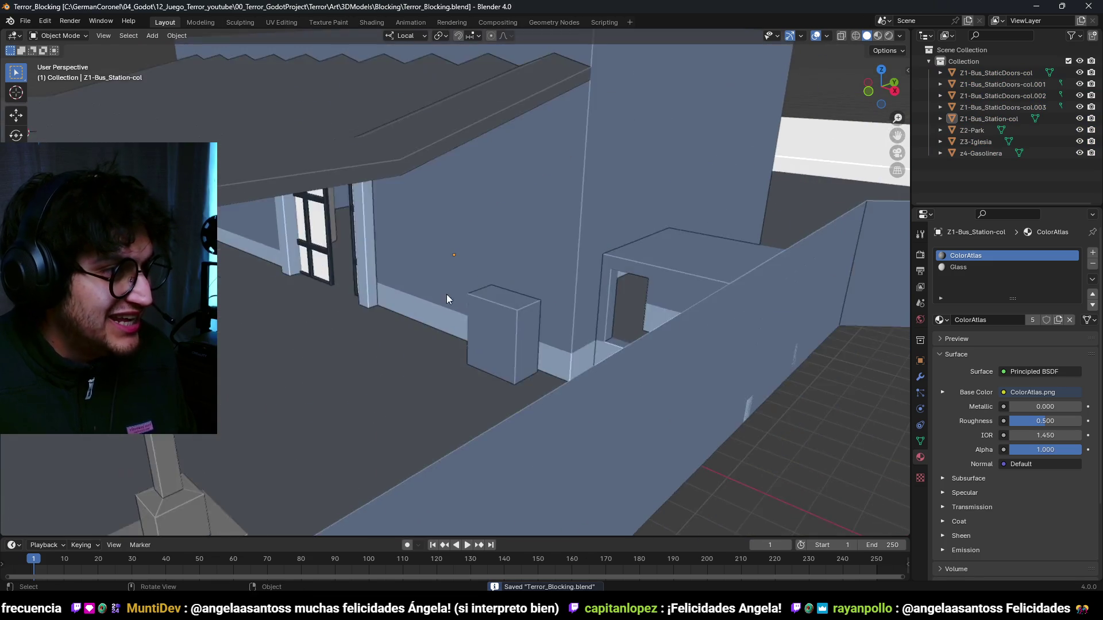
scroll(471, 300, up, 2)
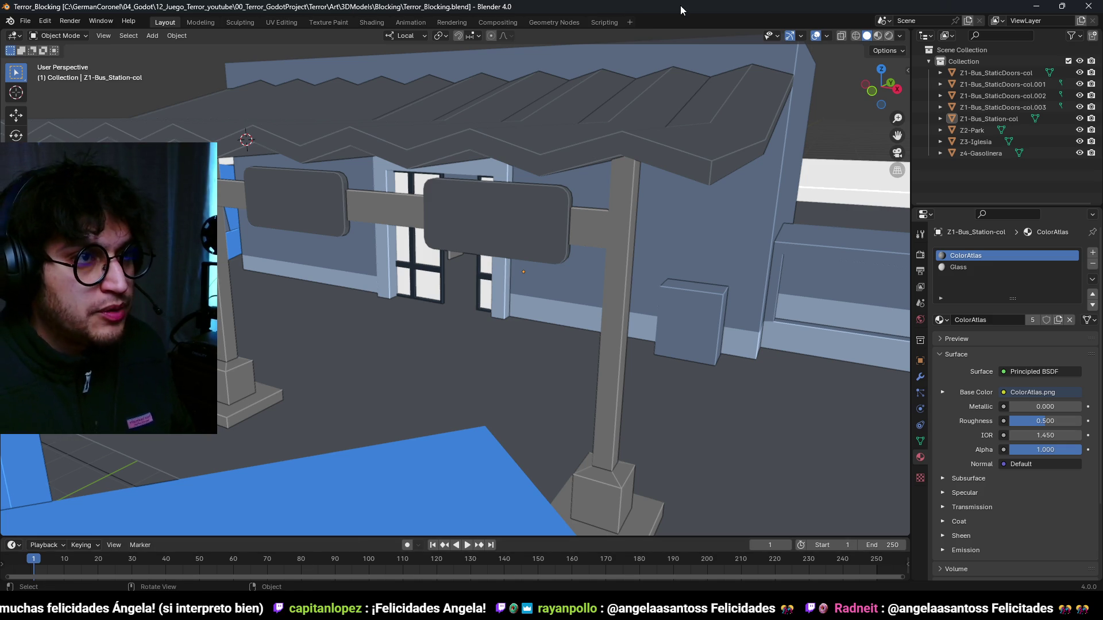
key(ctrl+s)
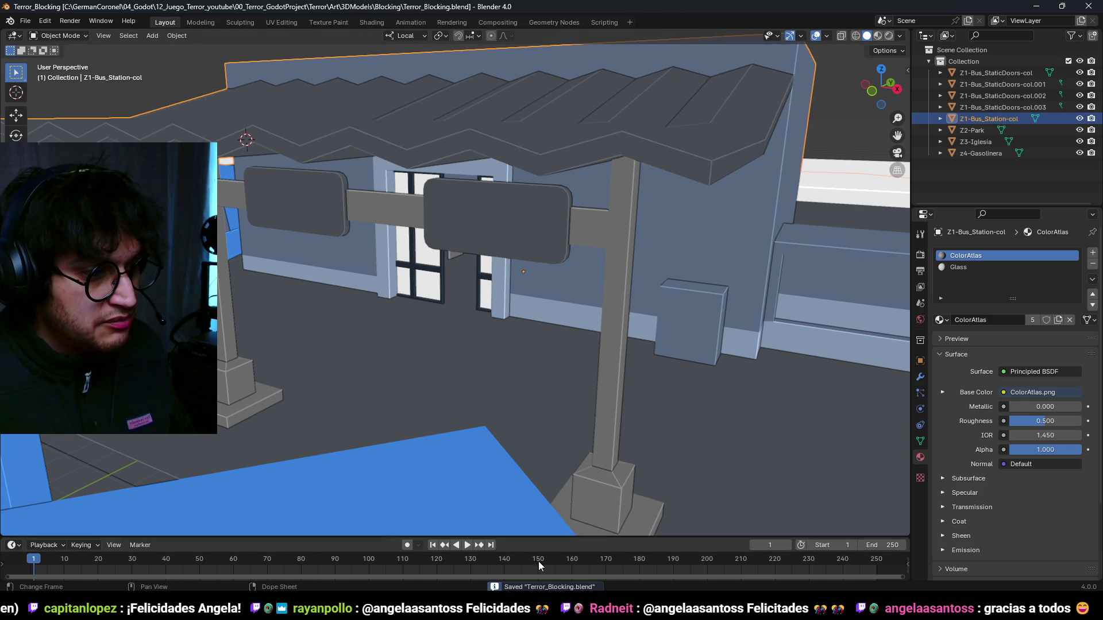
- In Godot, collapse the Output panel and zoom in on the reimported station in the Town scene
key(alt+Tab)
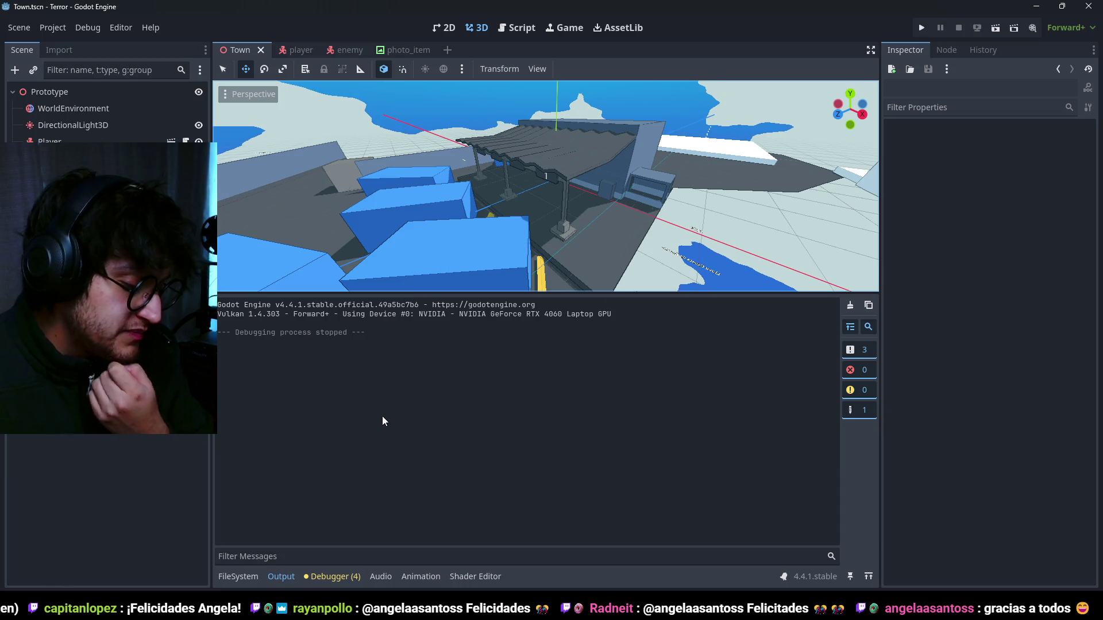
click(281, 577)
scroll(575, 274, up, 5)
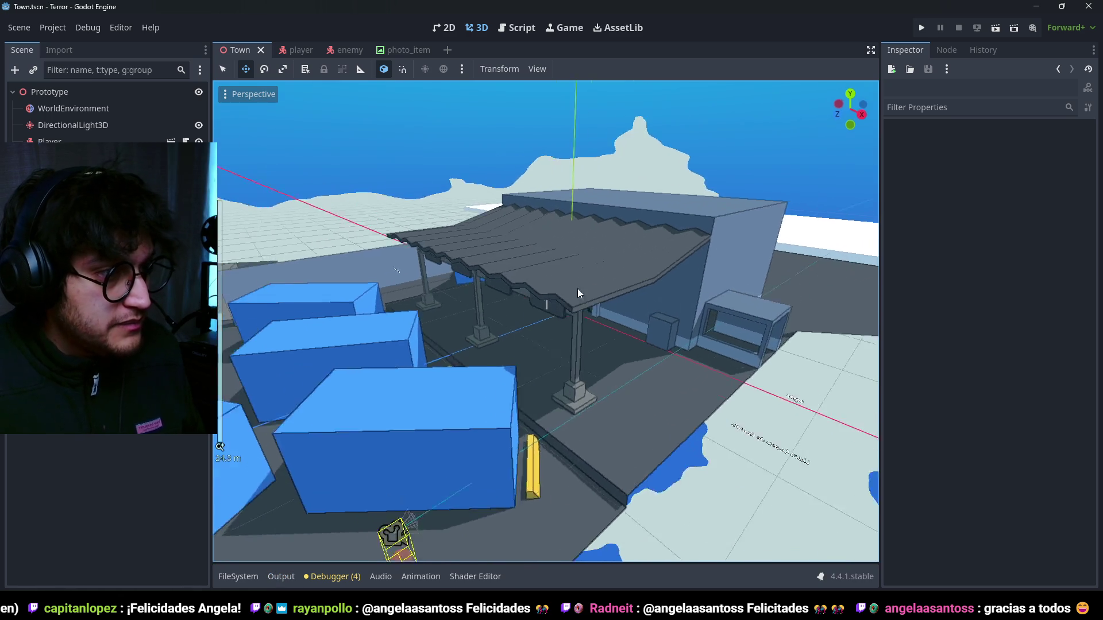